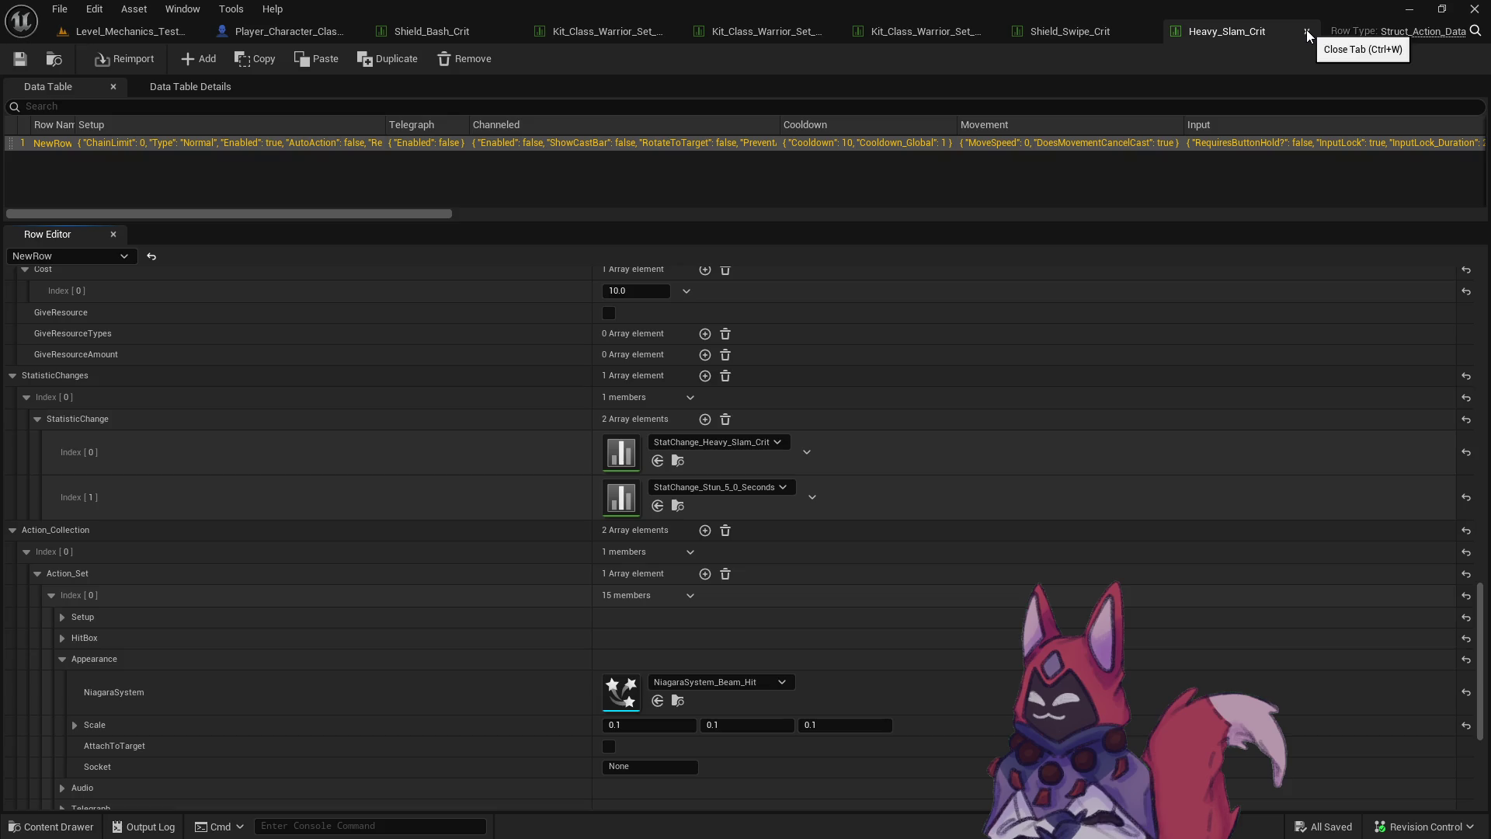
Deselect Heavy_Slam_Crit in the content drawer and switch to another Warrior kit table.
left_click(128, 31)
key("ctrl+space")
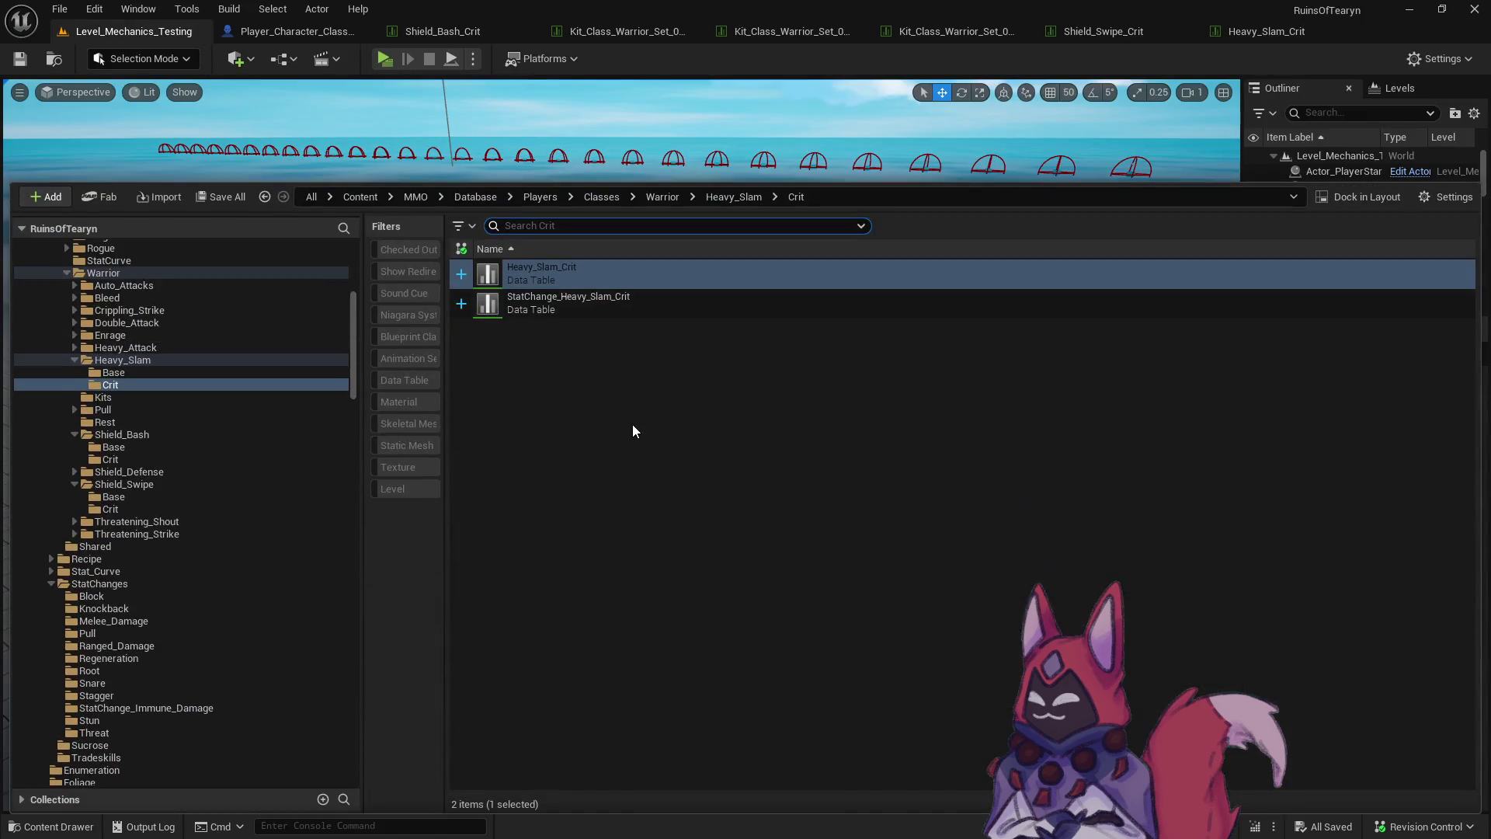
left_click(676, 443)
left_click(947, 31)
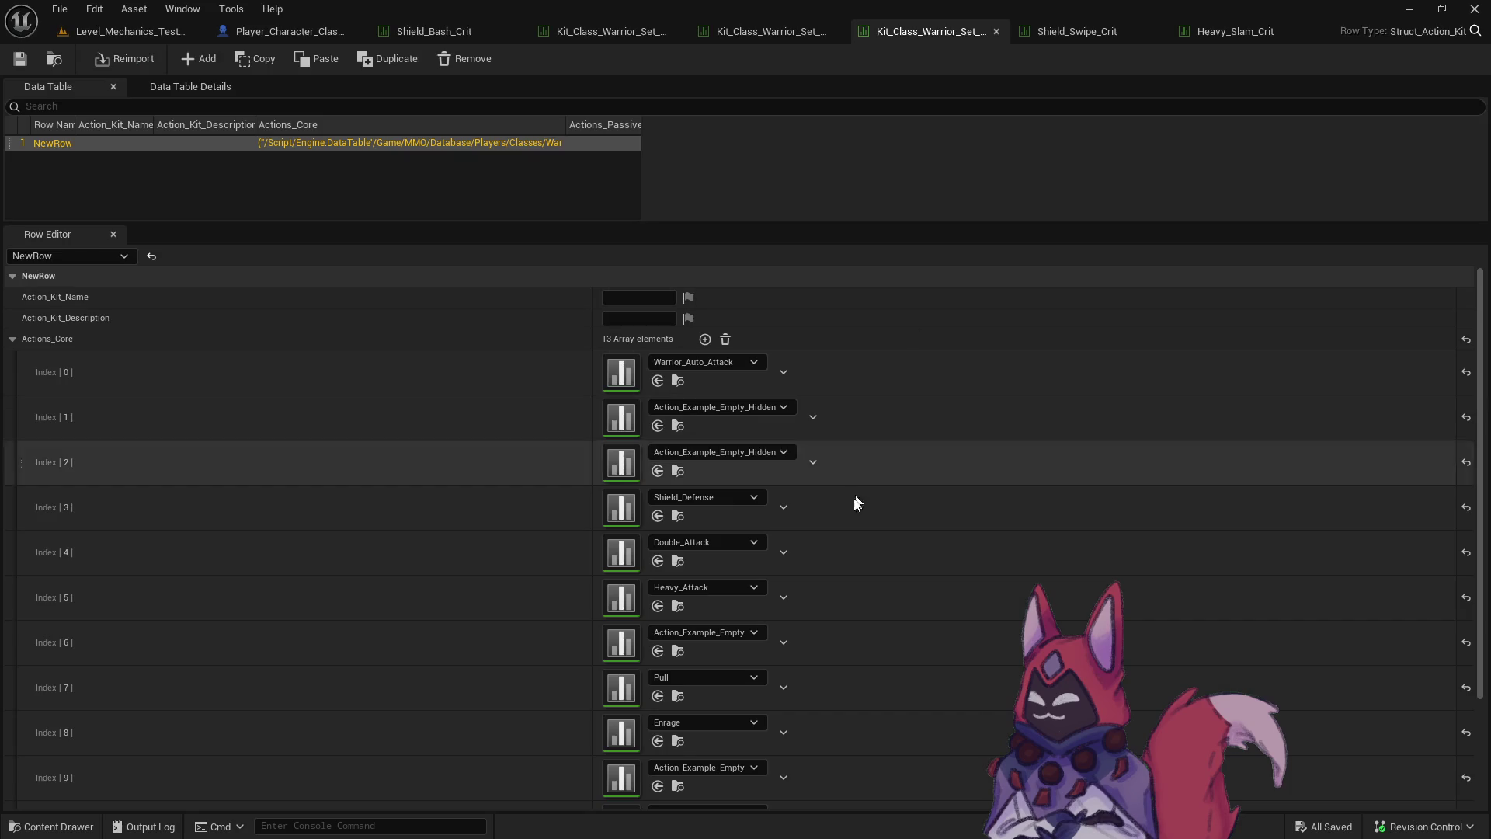
Set Actions_Core Index 5 to Heavy_Slam_Crit, then bring up the Shield_Bash_Crit kit table.
left_click(752, 587)
type("heavy slka")
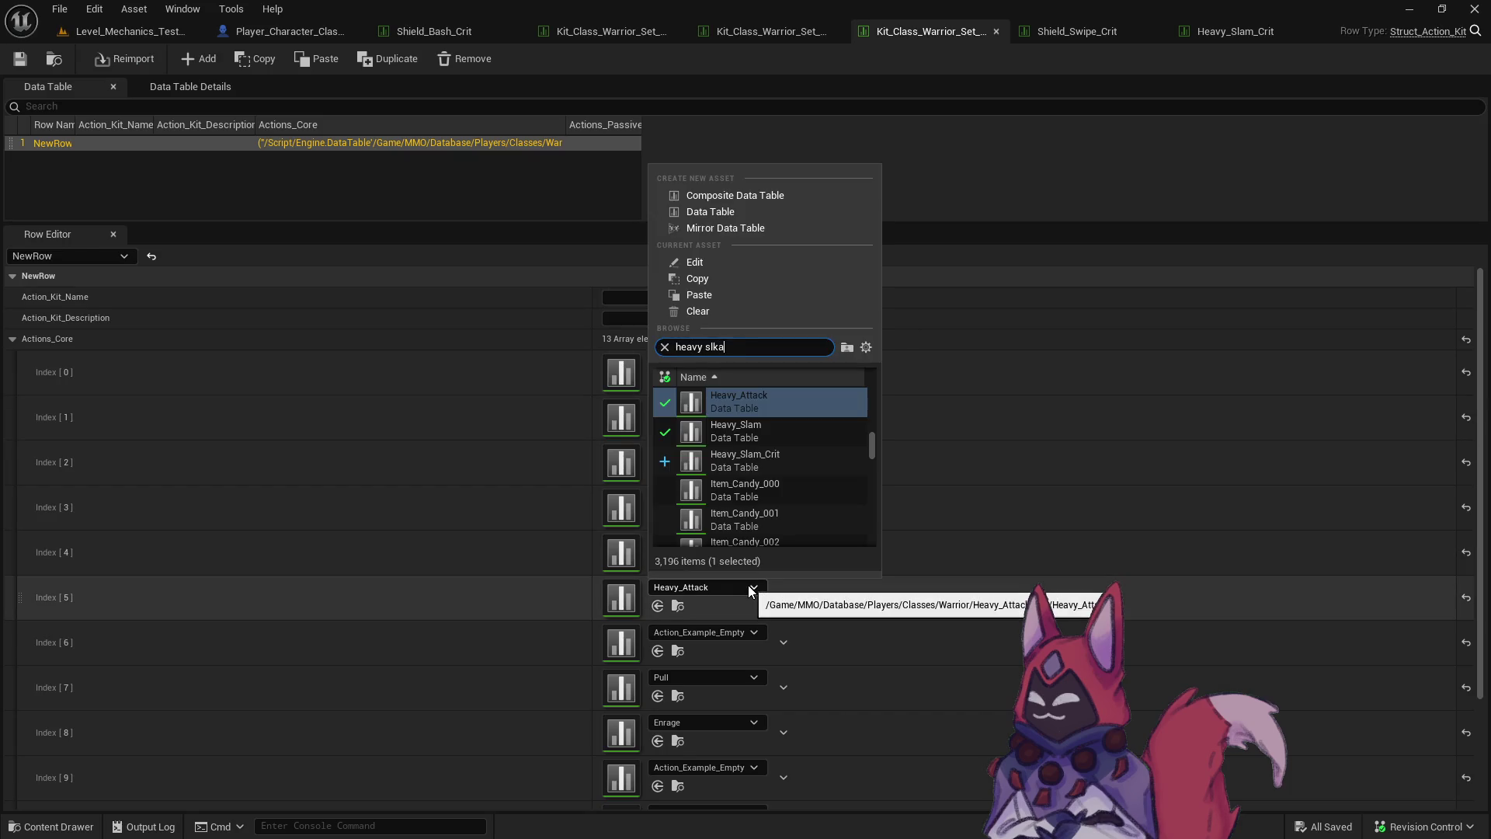
key("BackSpace")
key("BackSpace")
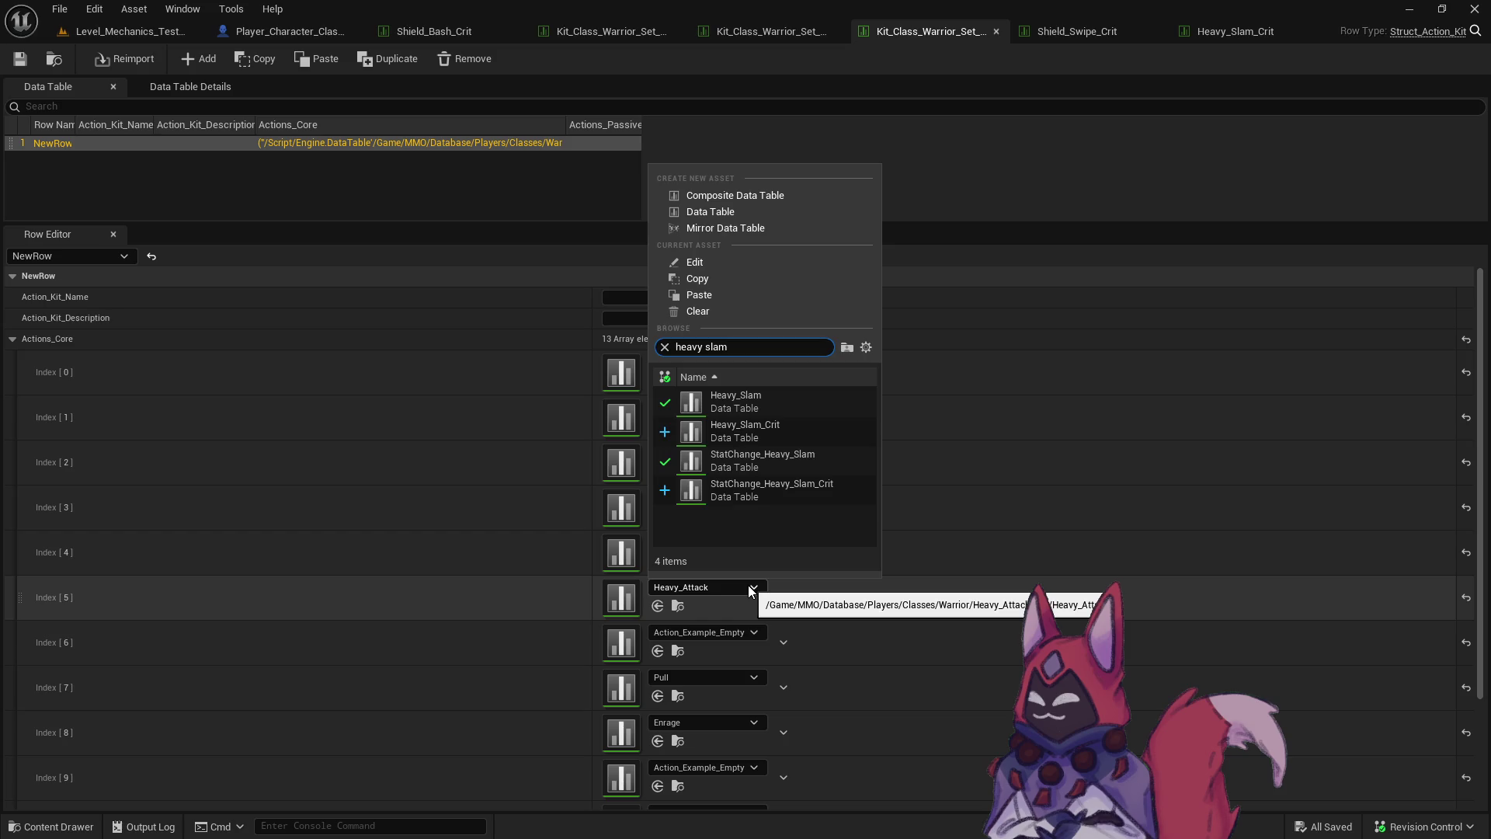
left_click(823, 428)
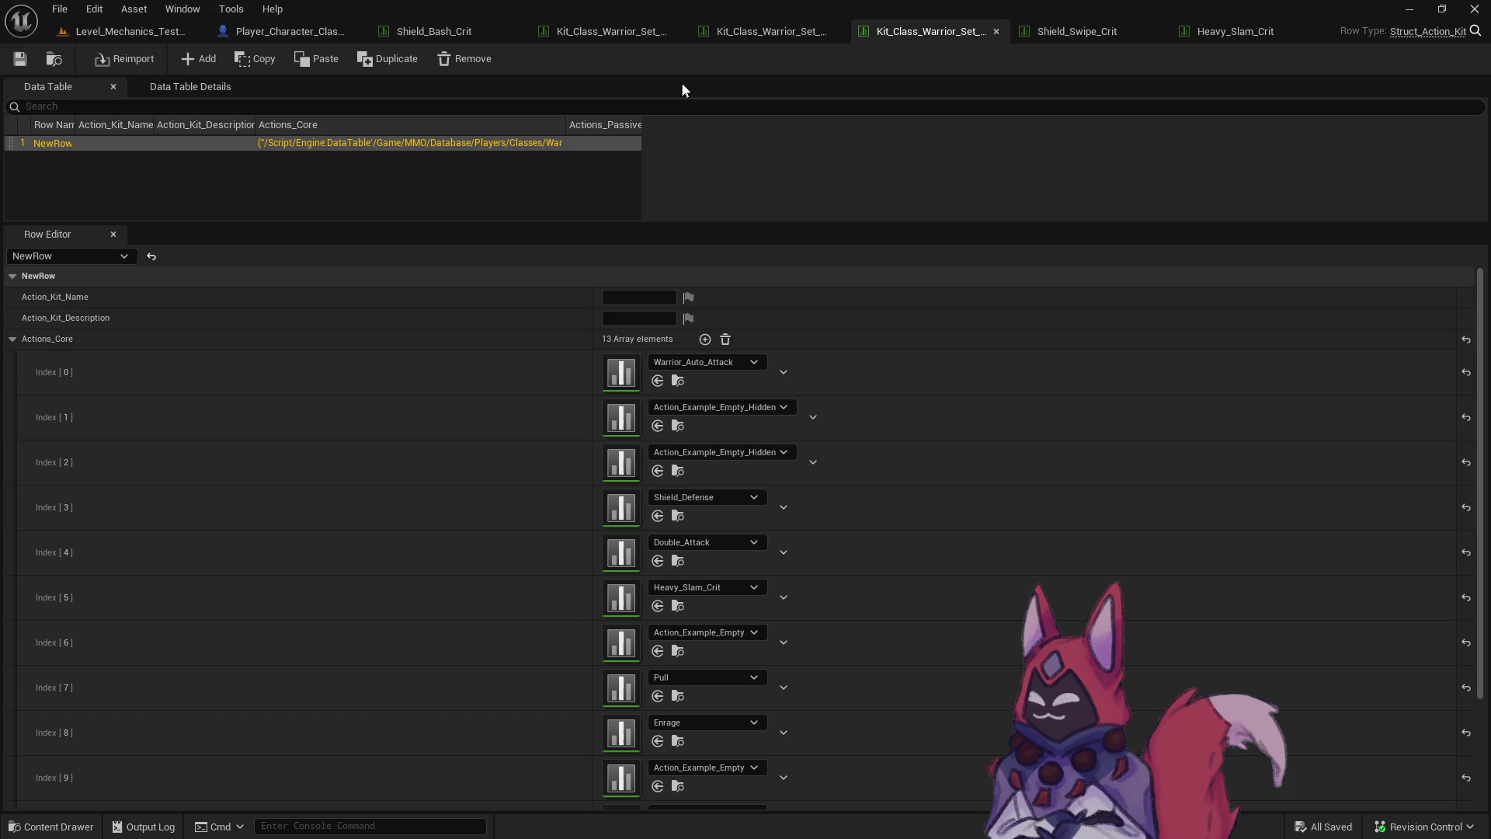
left_click(776, 32)
left_click(610, 32)
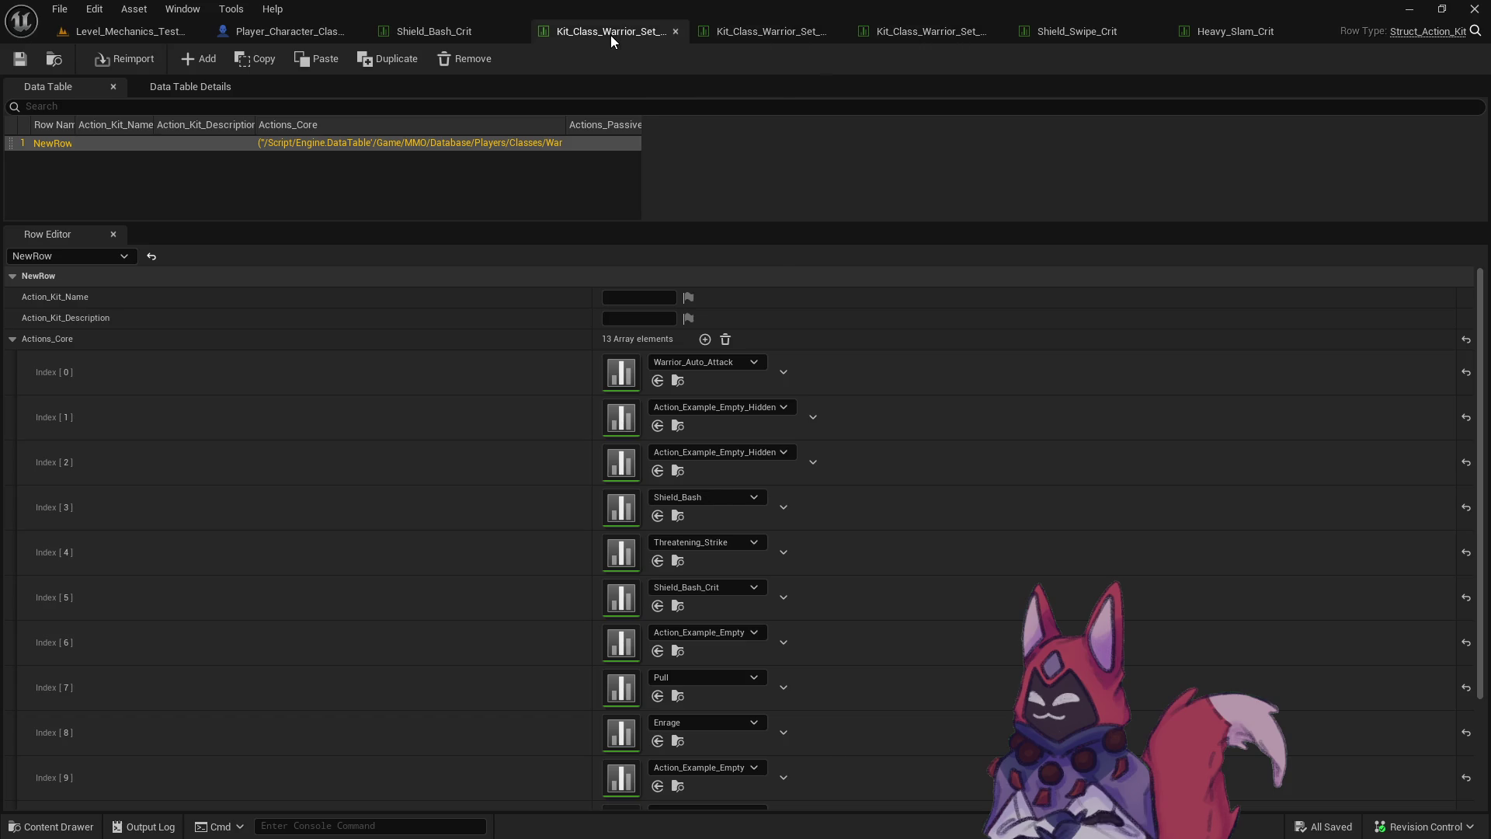
Check the Heavy Slam (Stun) entry in the Obsidian playtest notes, then return to Level_Mechanics_Testing.
key("alt+Tab")
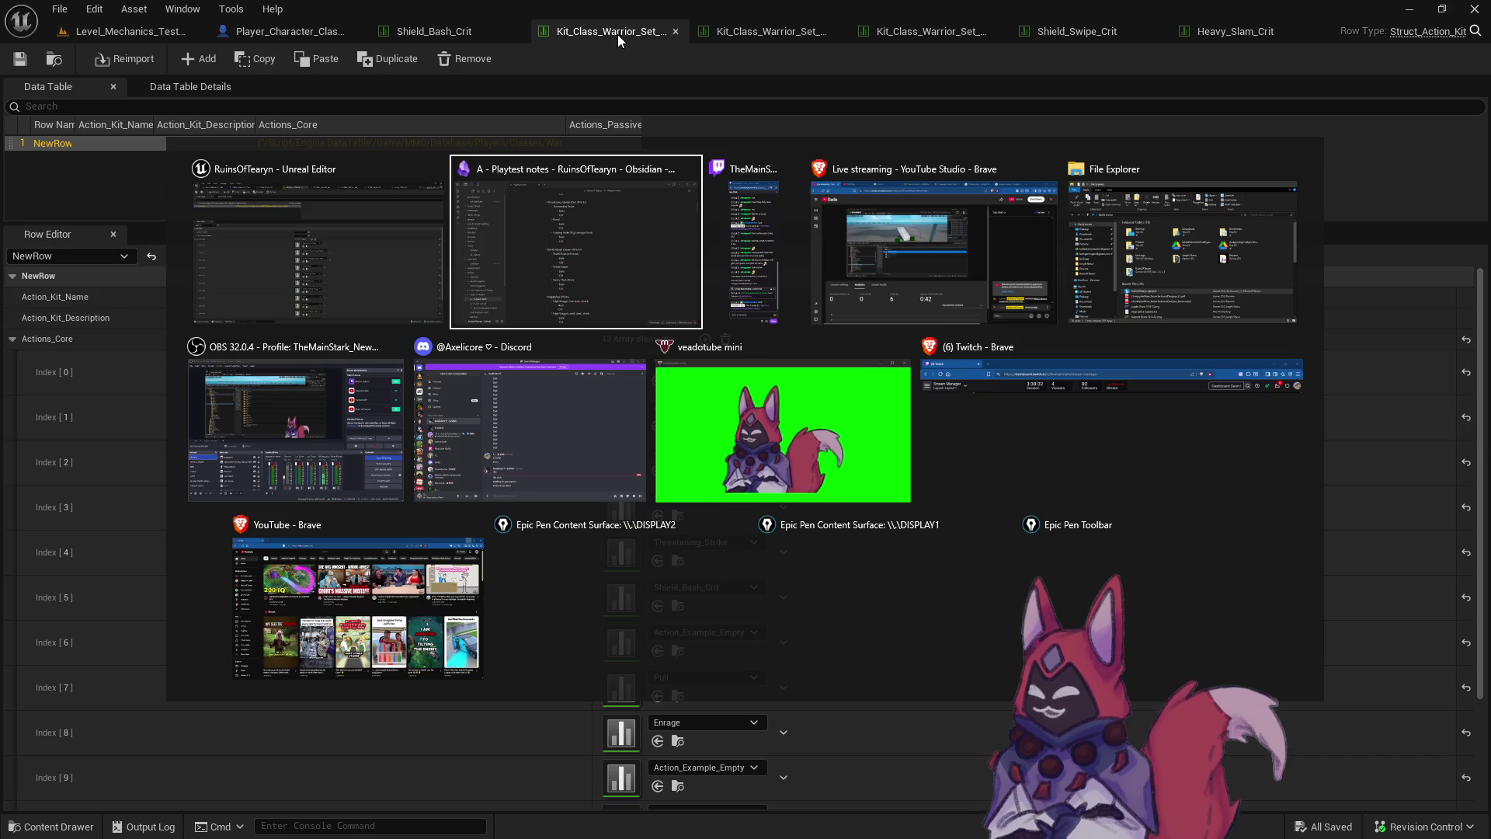
left_click(820, 554)
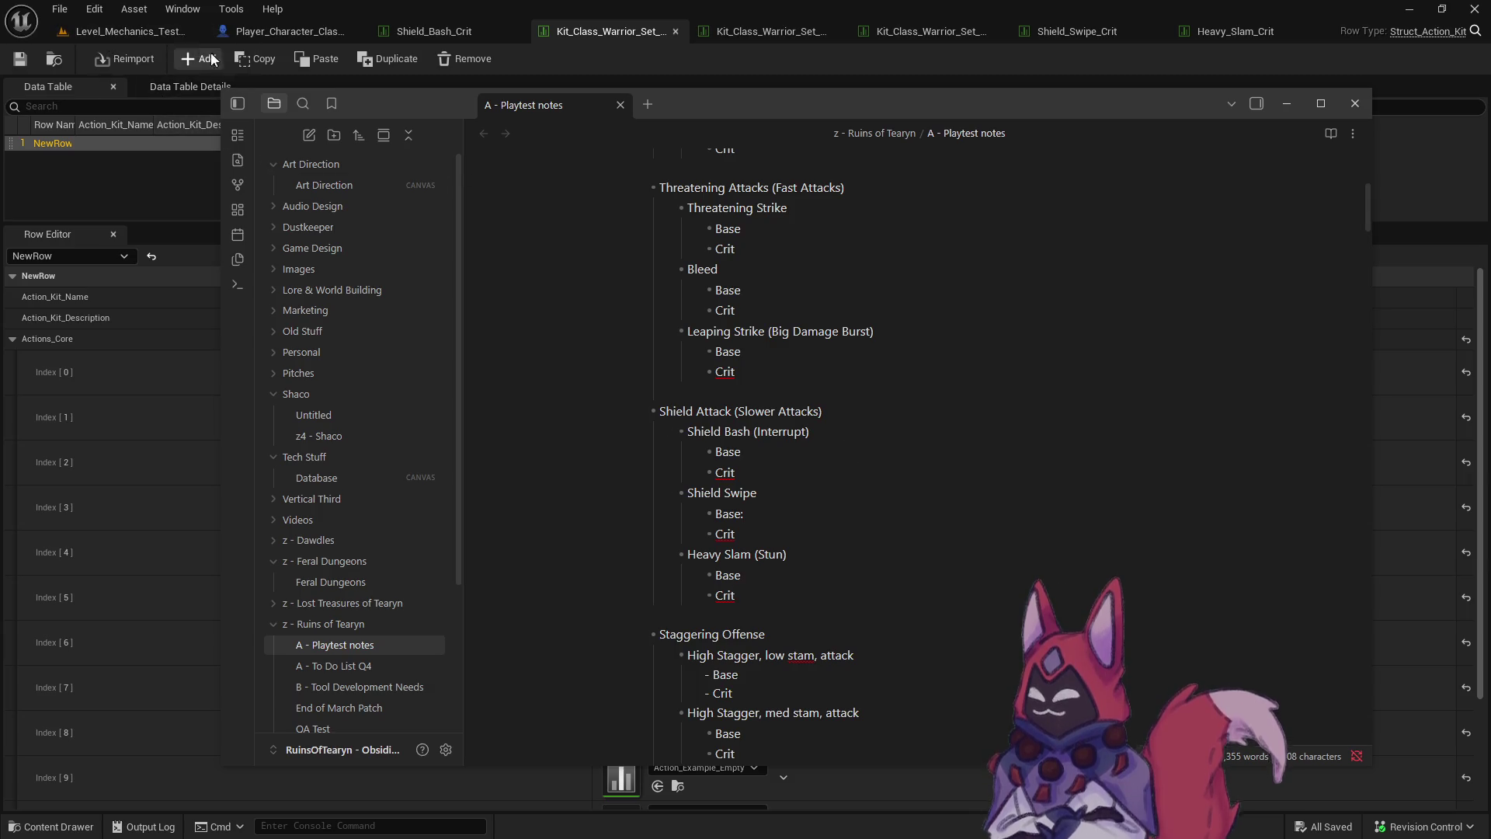
left_click(152, 36)
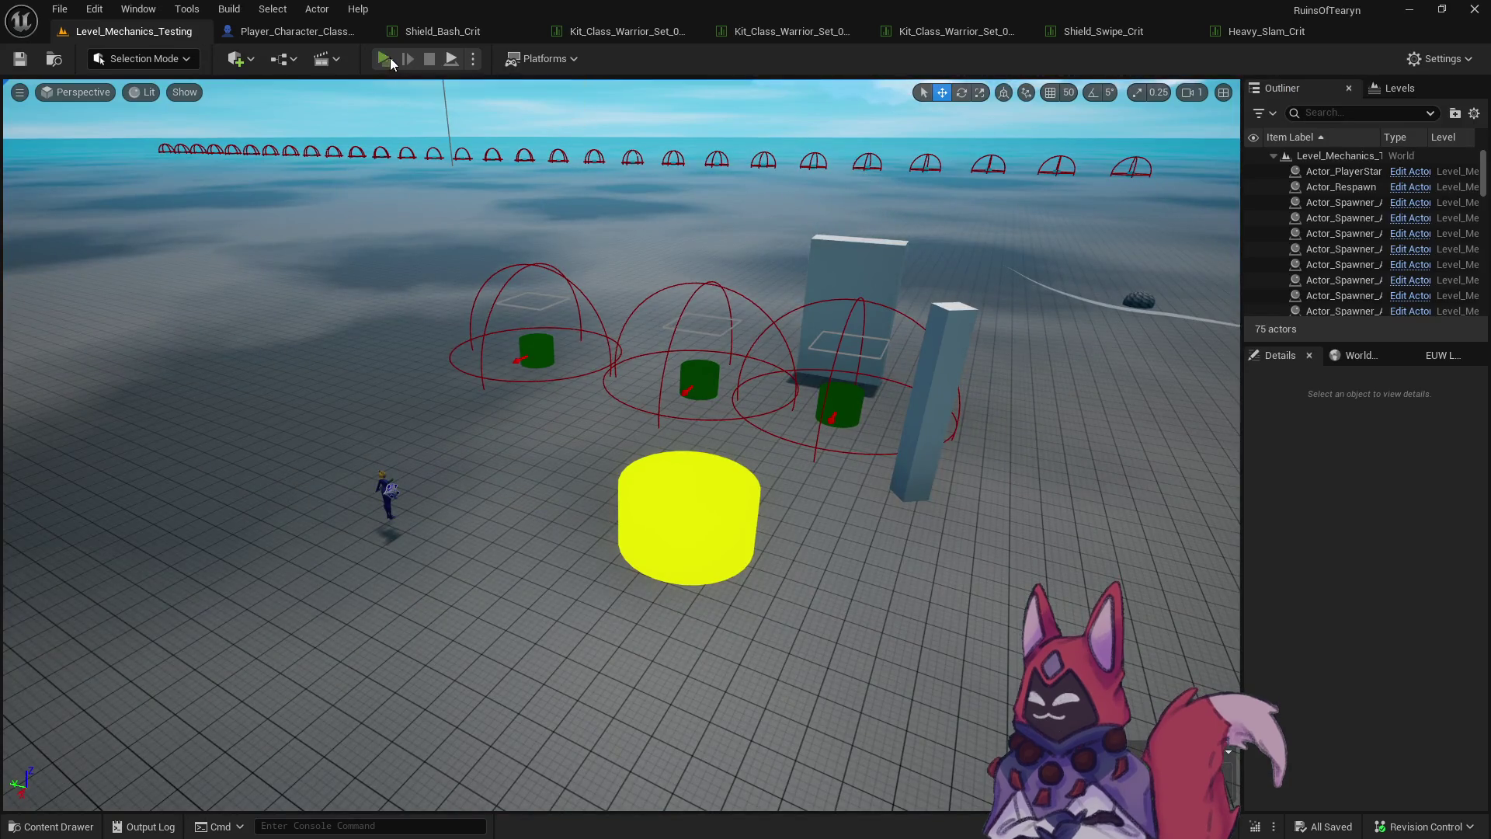
Play the level, run to a Target Dummy, land a 40-damage ability hit, then close the preview.
left_click(383, 59)
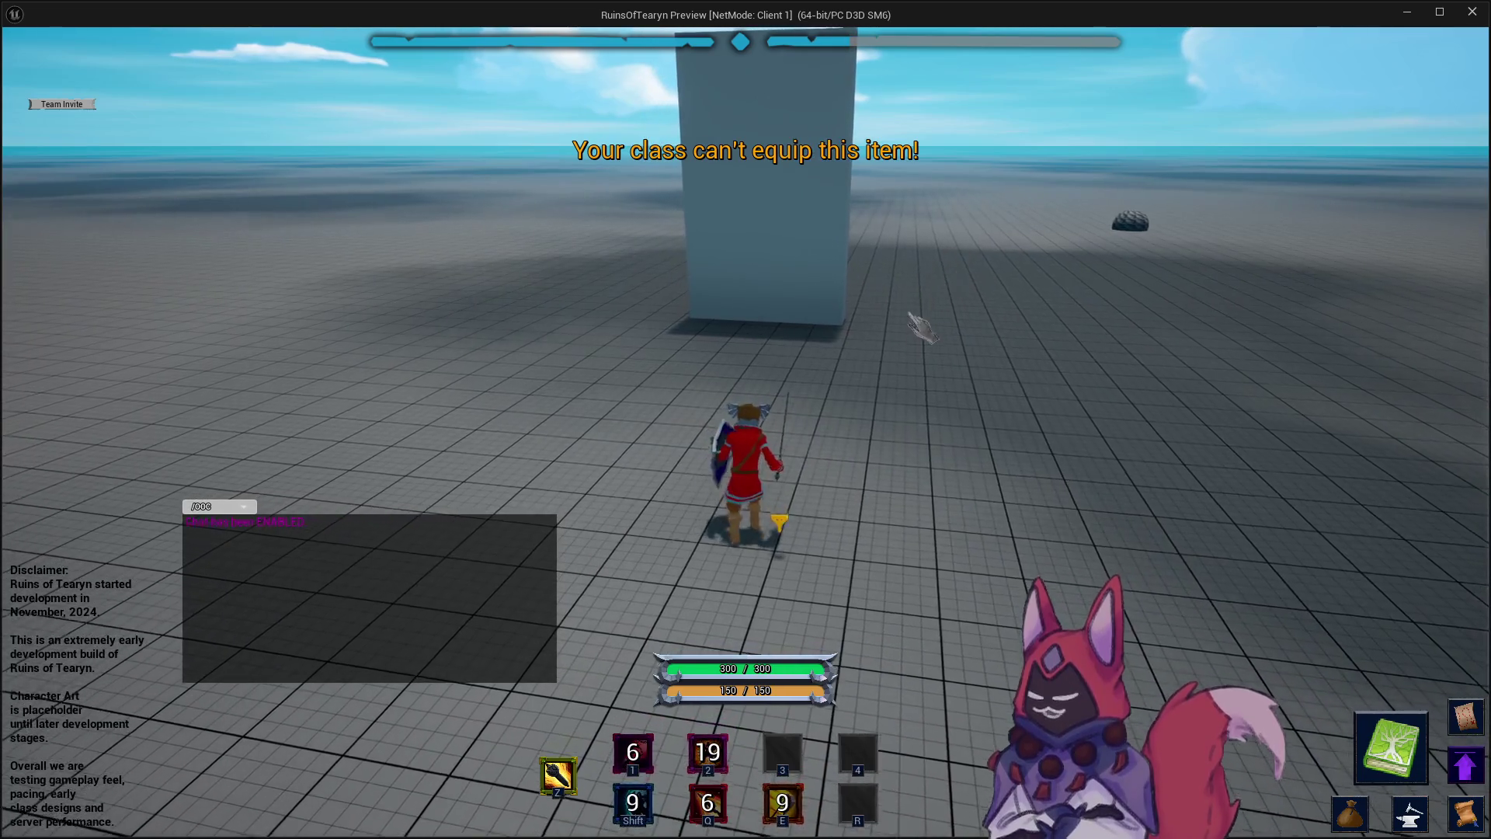
key("a")
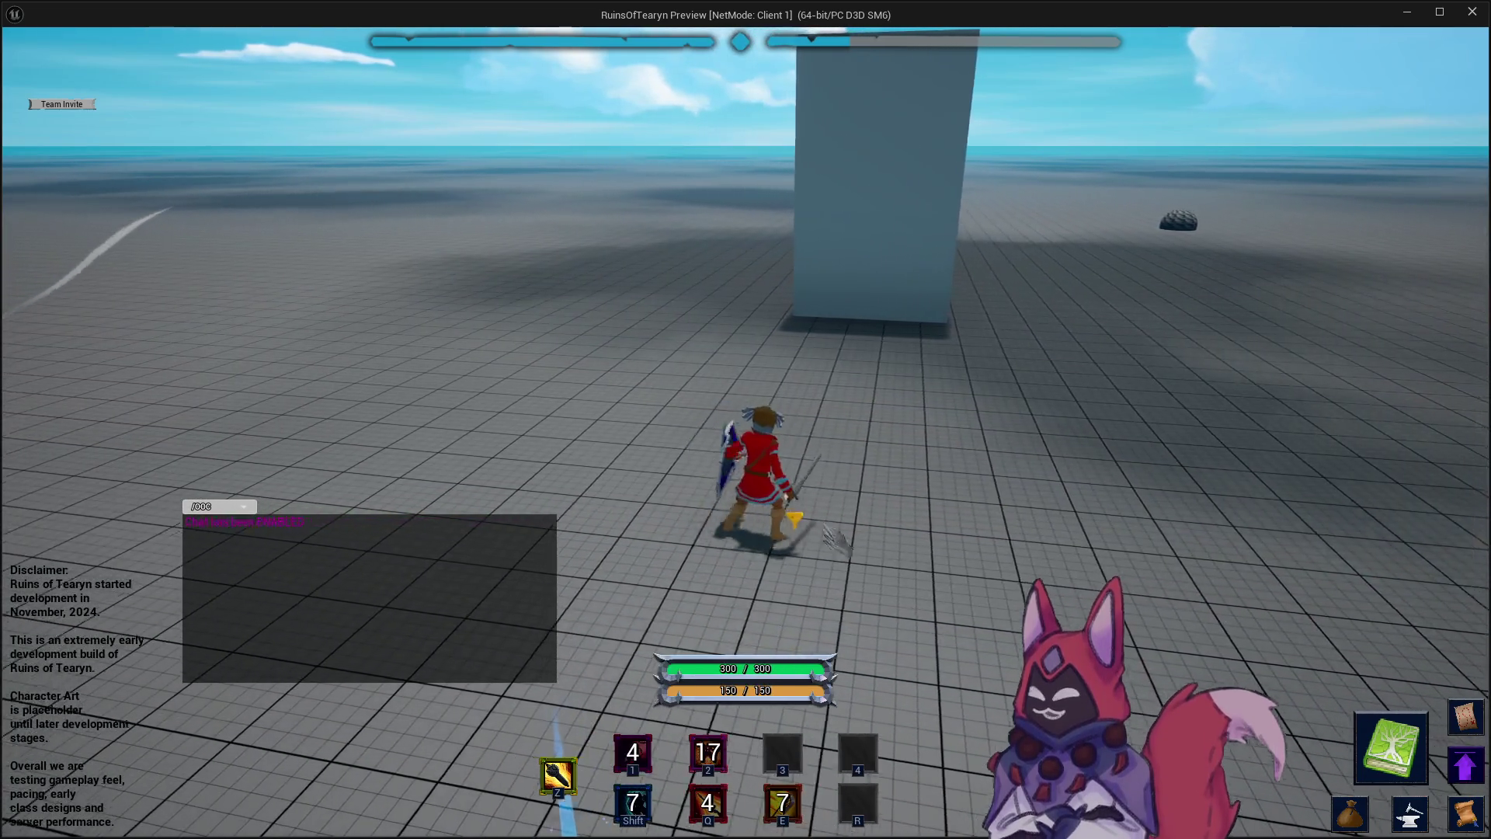
key("a")
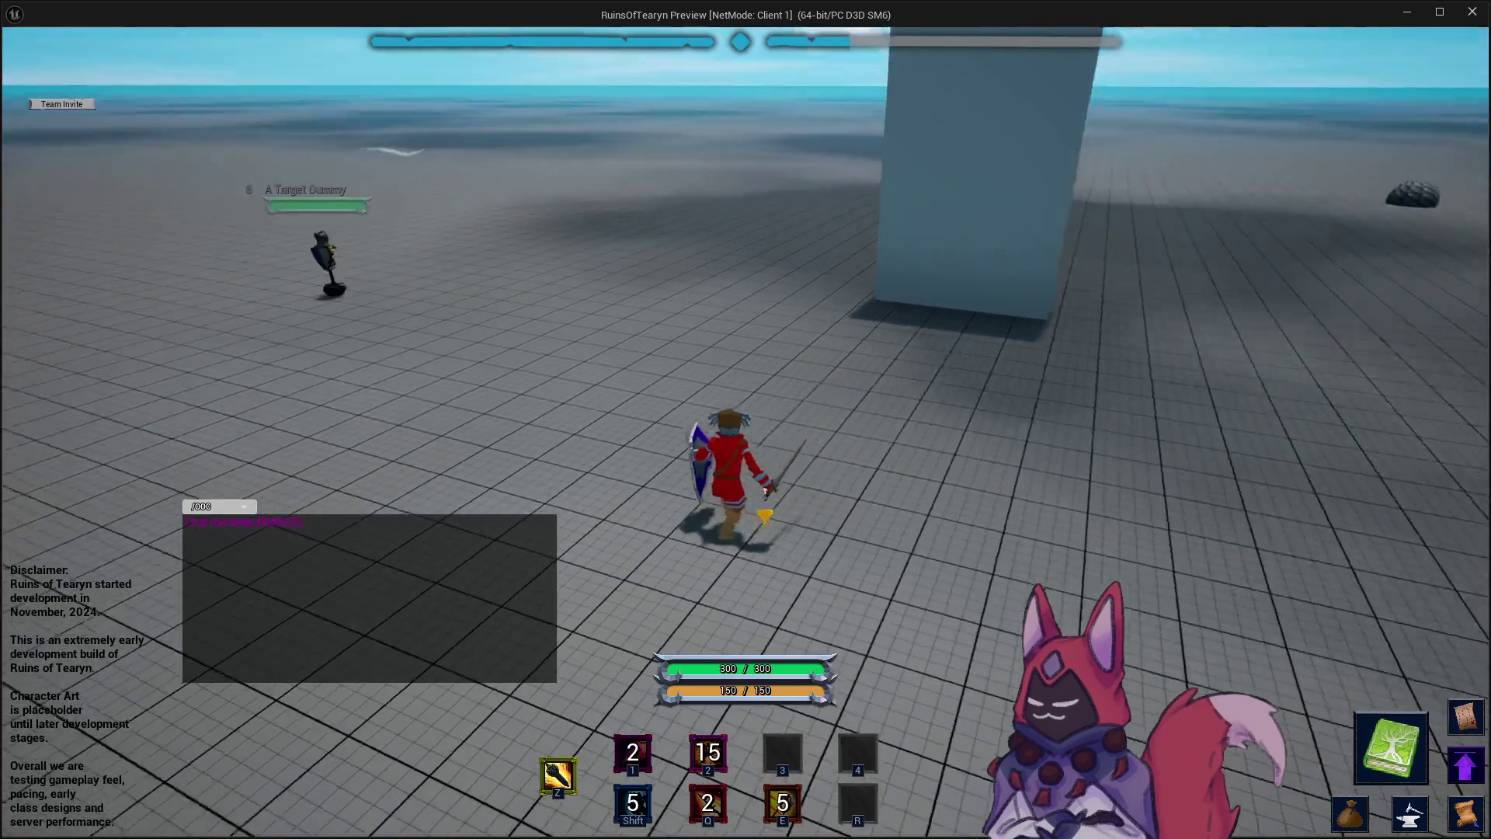
key("a")
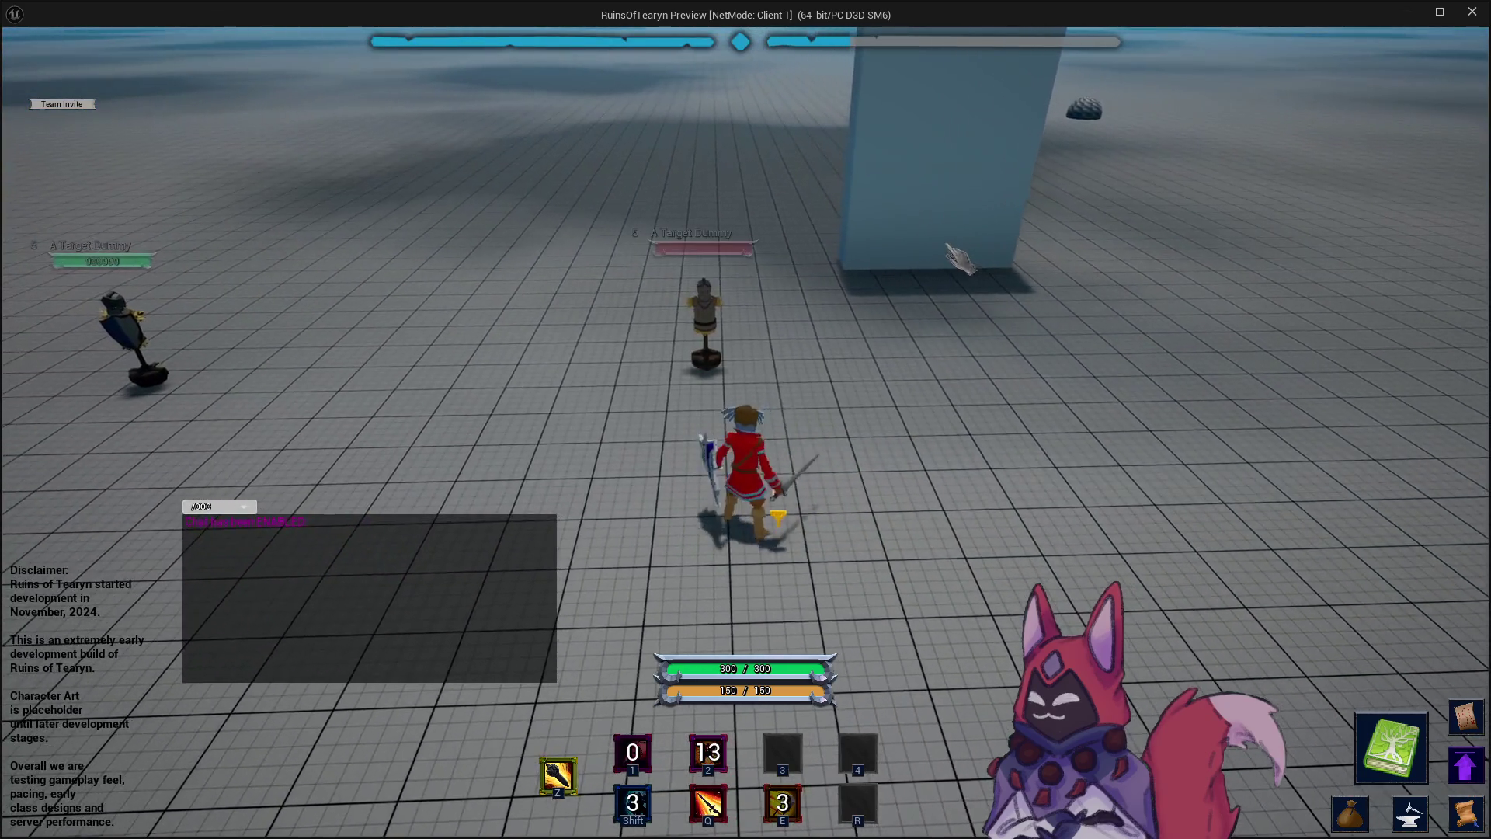
key("w")
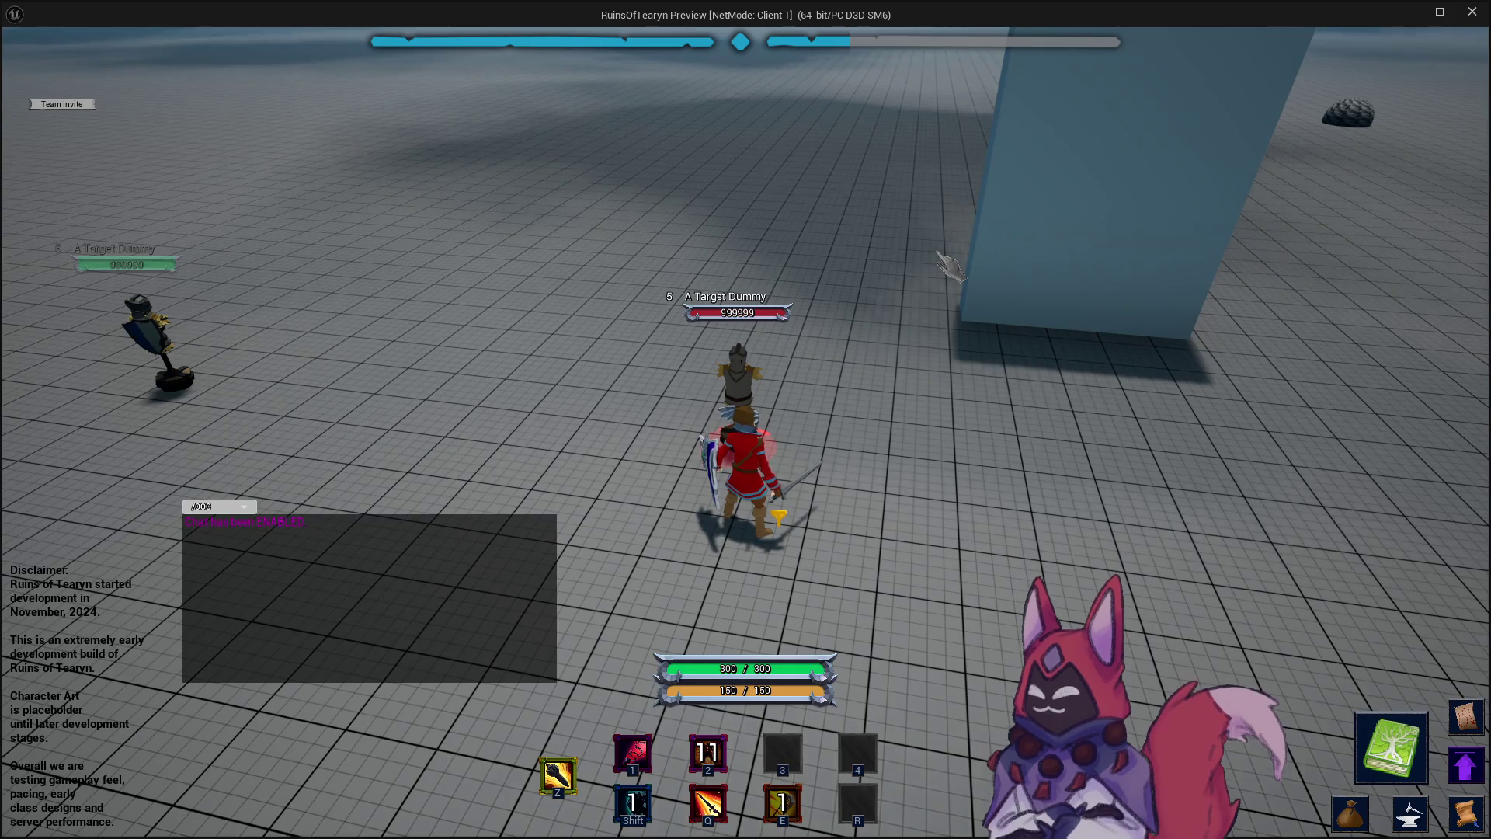
key("e")
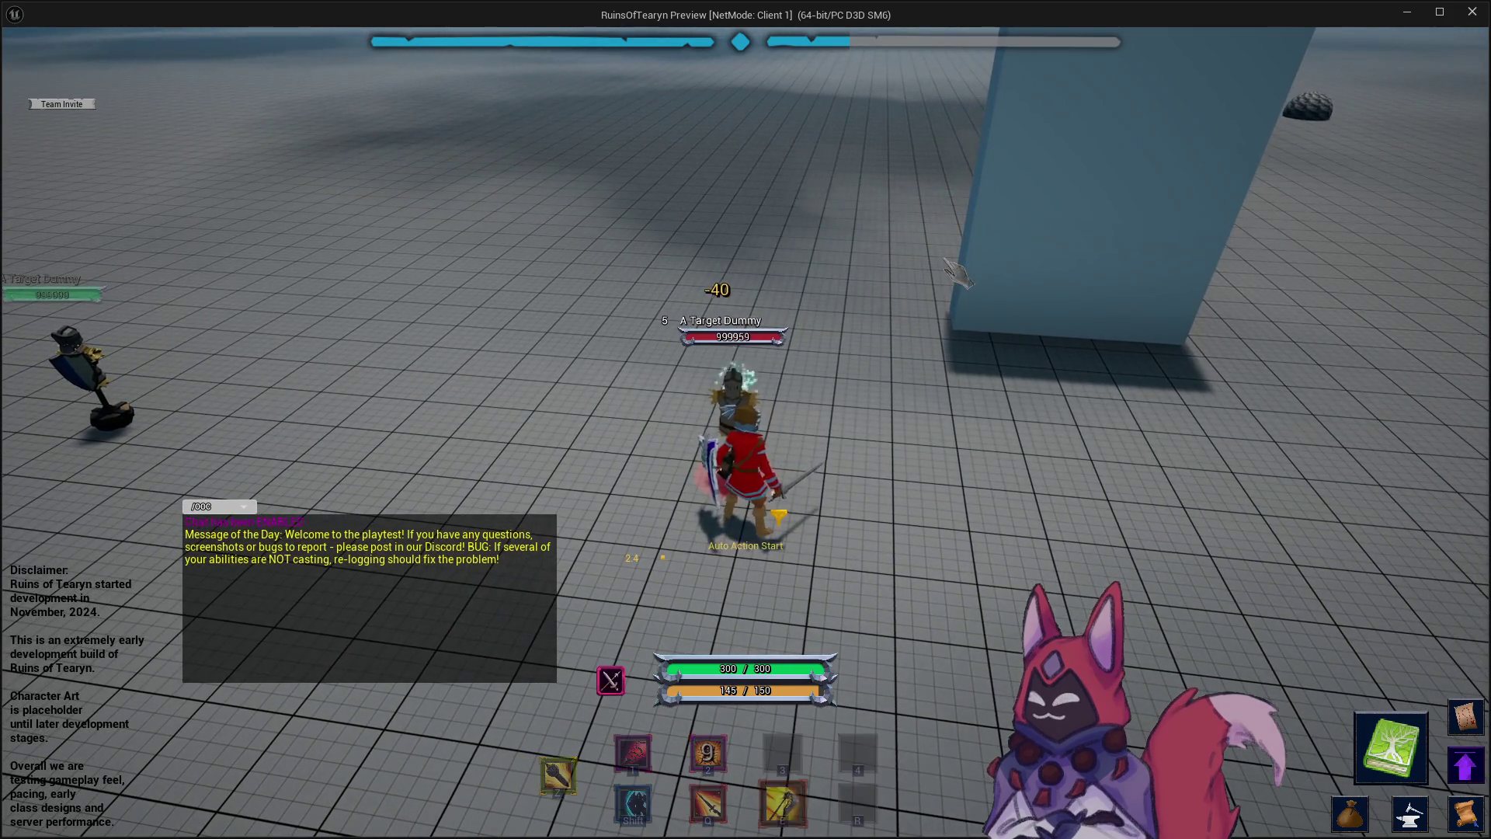
left_click(1475, 13)
key("ctrl+space")
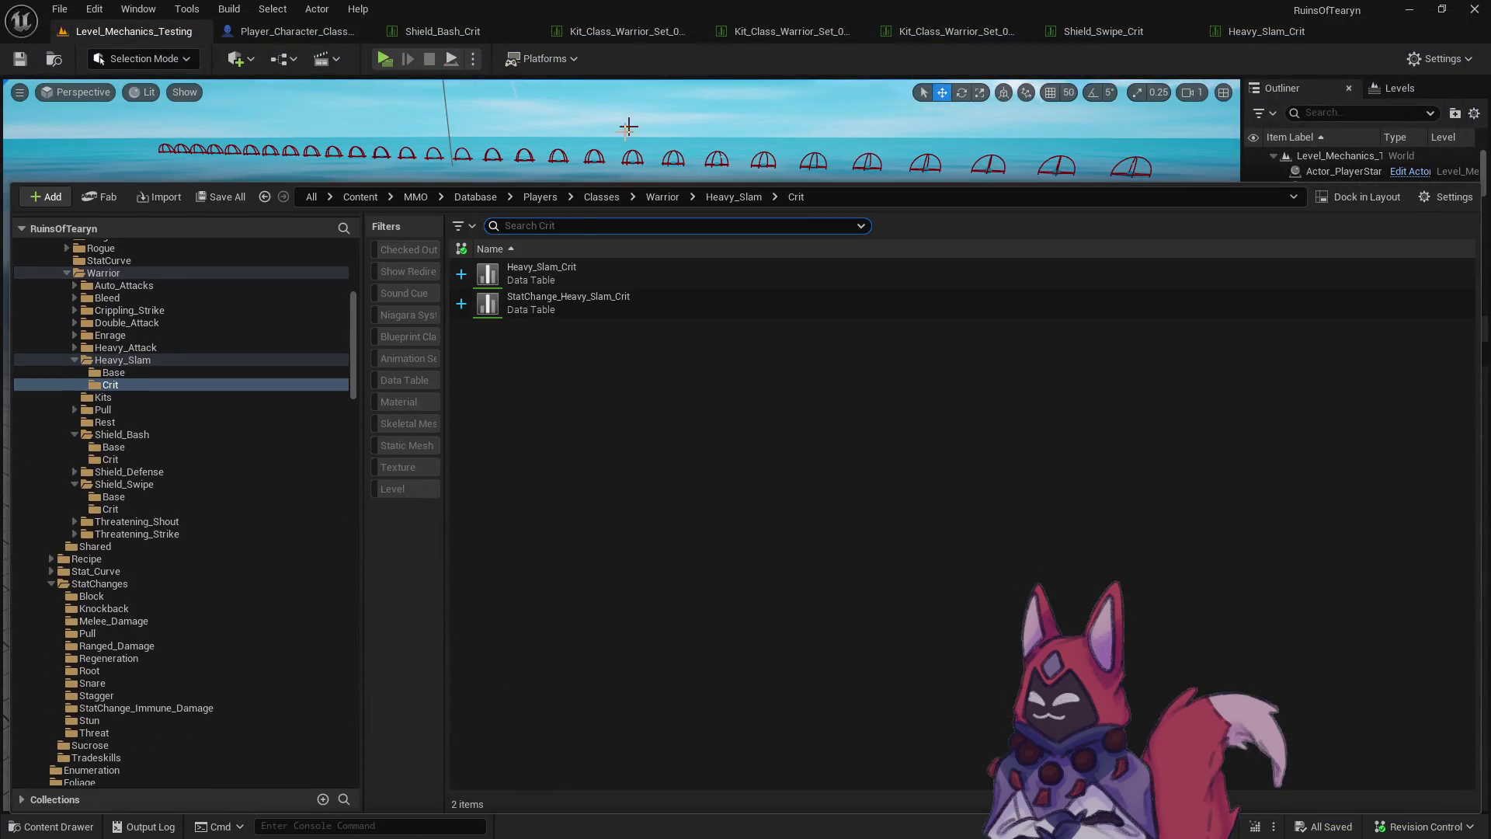
Locate and open the Kit_Class_Warrior_Set_01 data table from the content browser.
left_click(643, 28)
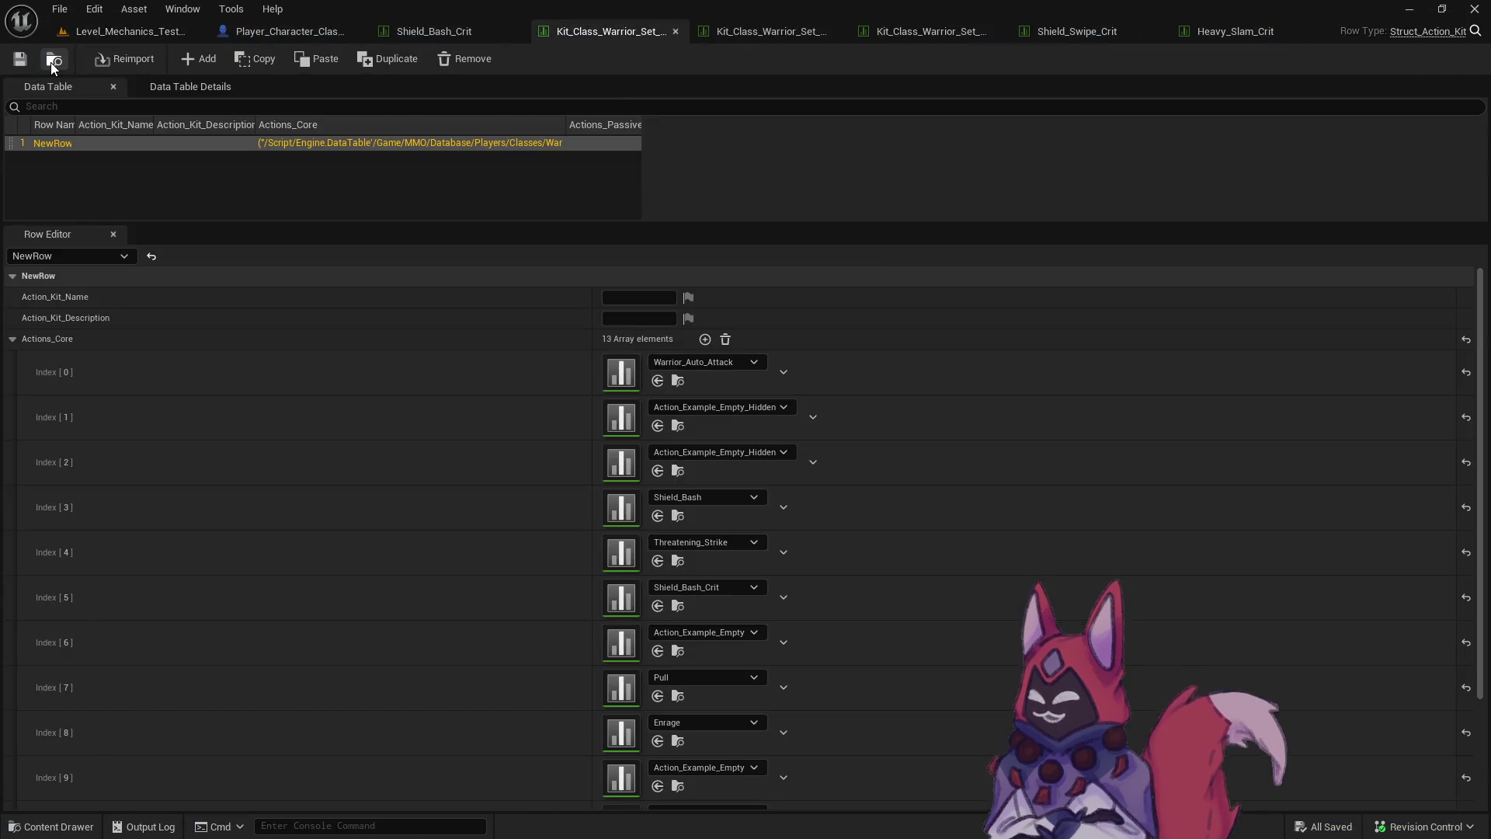
left_click(51, 61)
double_click(621, 491)
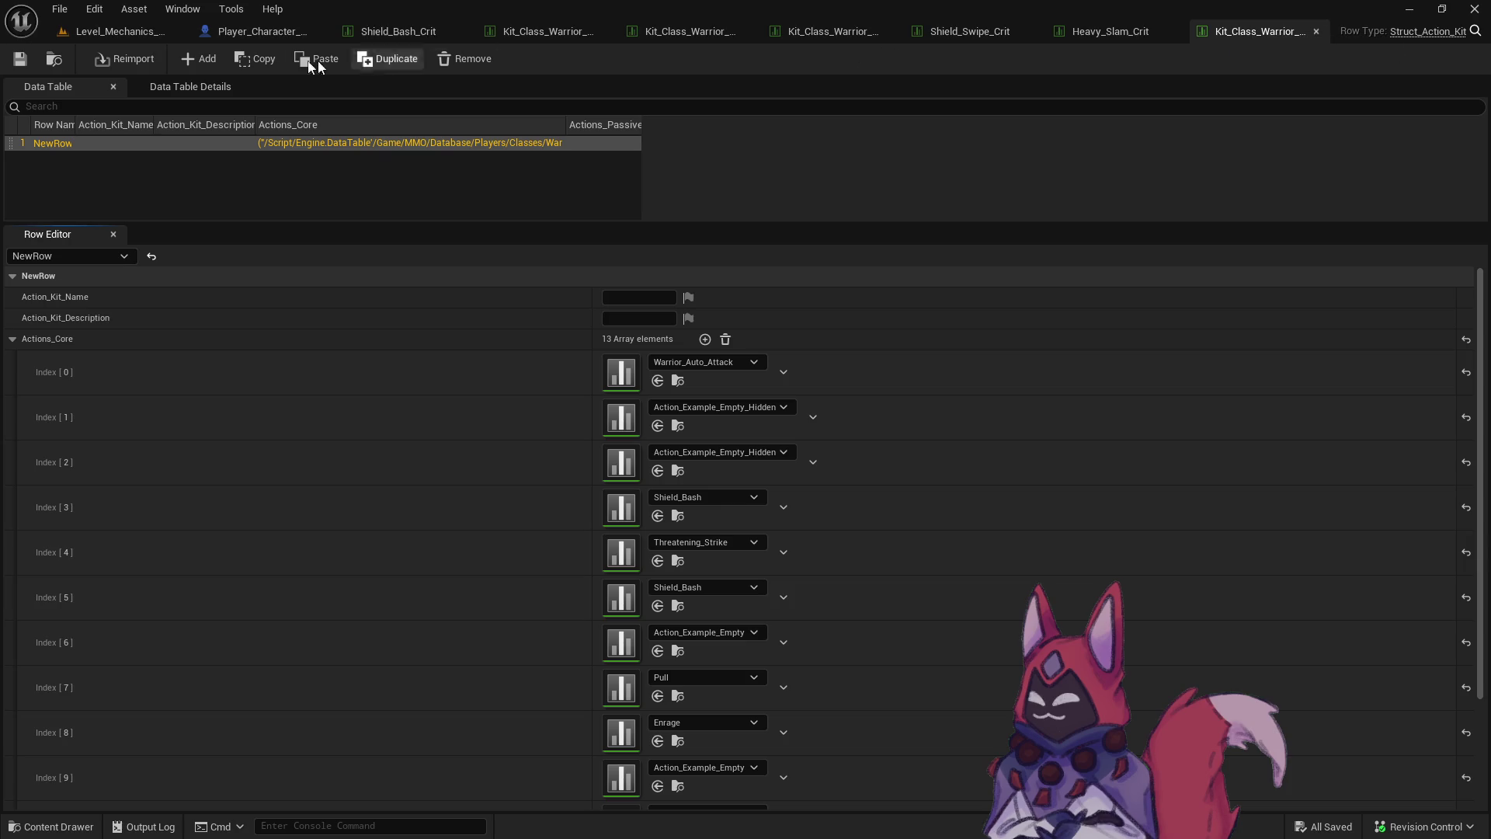
Open the Player_Character_Class_Warrior Blueprint from the Warrior folder.
left_click(59, 62)
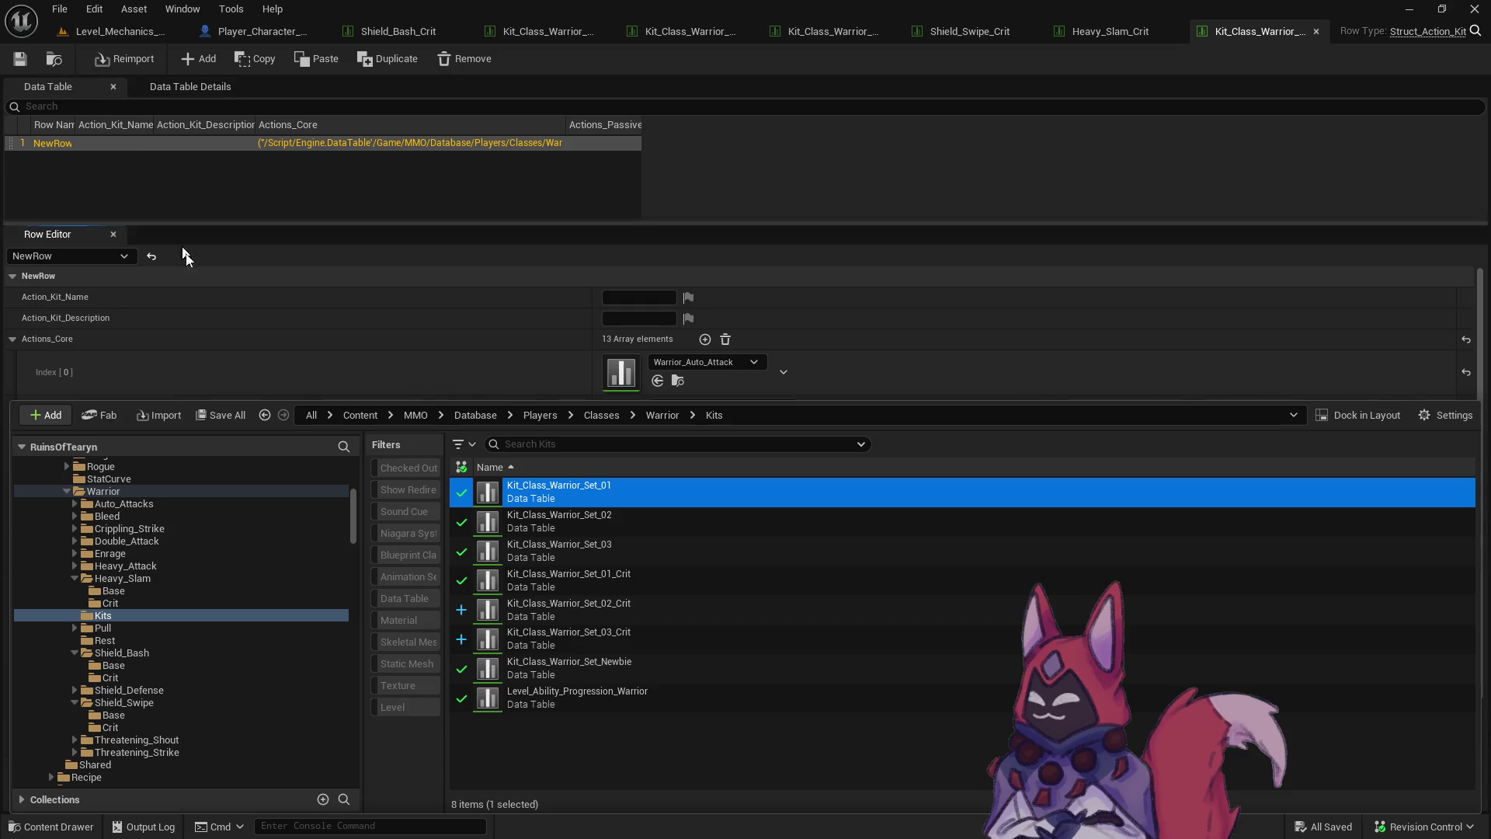
left_click(121, 488)
scroll(732, 659, "down", 3)
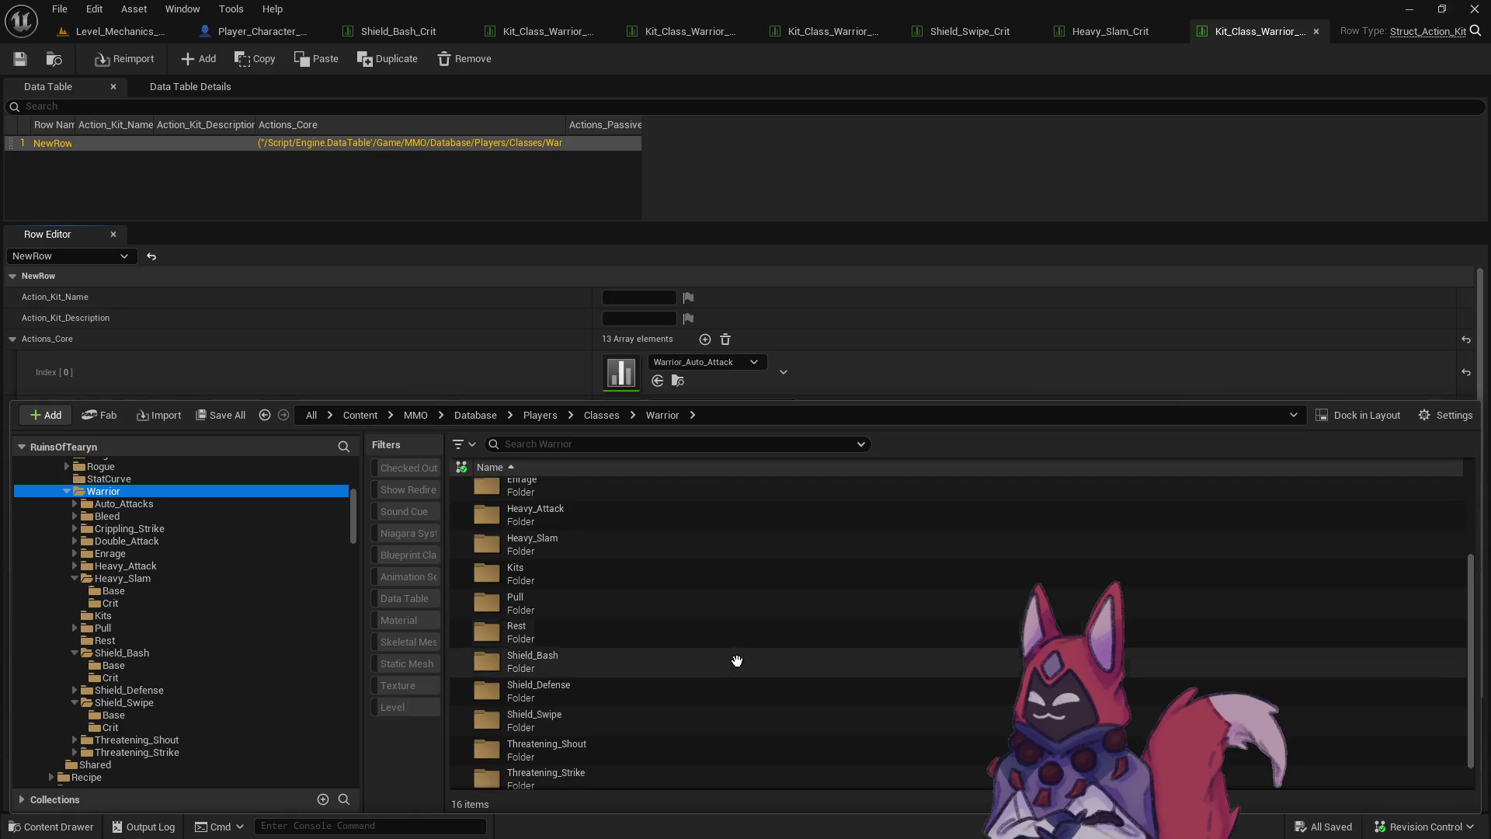
double_click(621, 772)
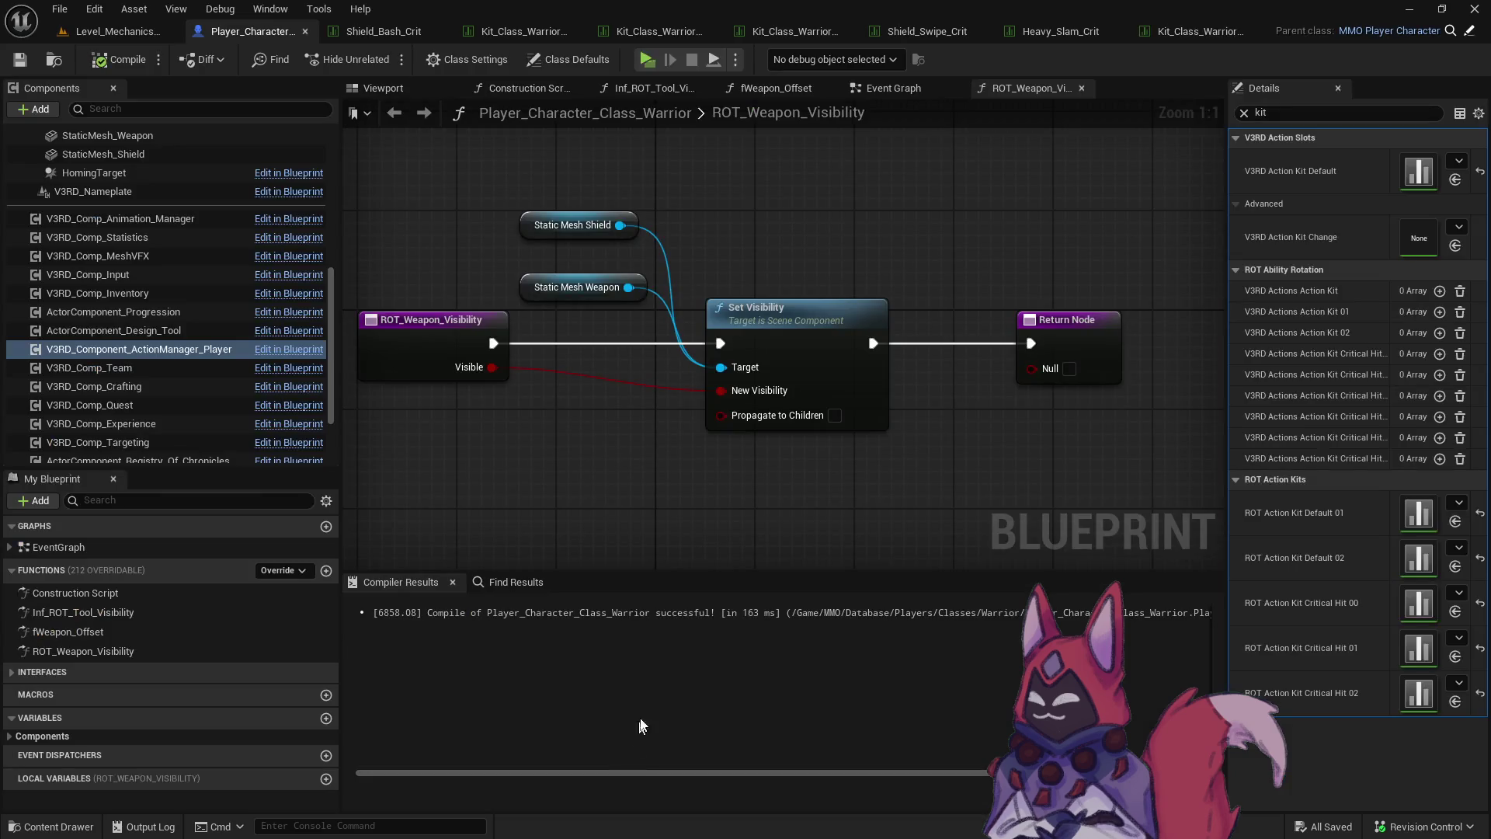
Widen the Blueprint's Details panel, then open Level_Ability_Progression_Warrior from the Warrior Kits folder.
mouse_move(1226, 358)
left_mouse_down()
mouse_move(938, 329)
mouse_move(1003, 328)
left_mouse_up()
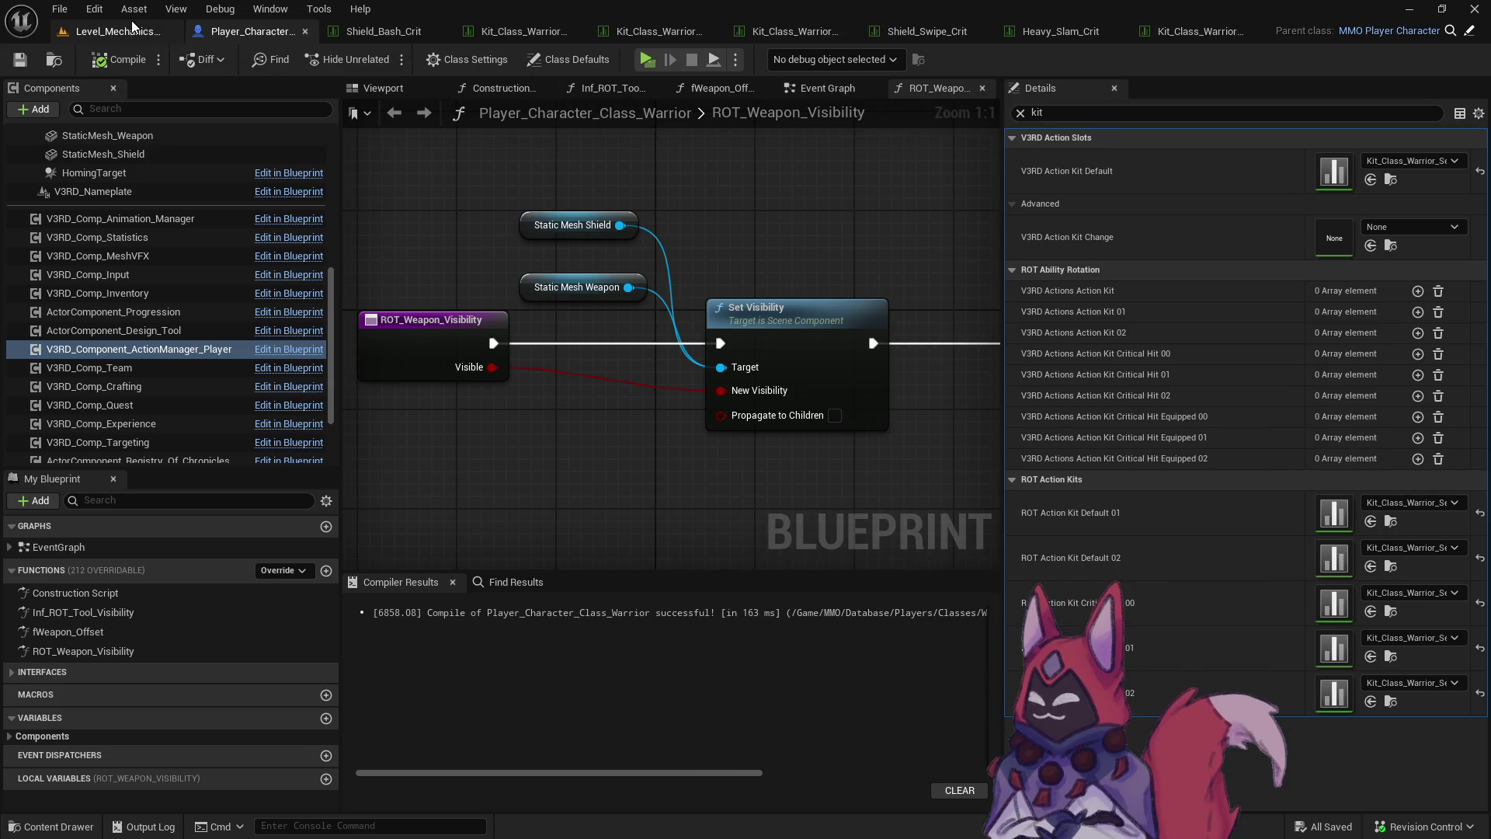
key("ctrl+space")
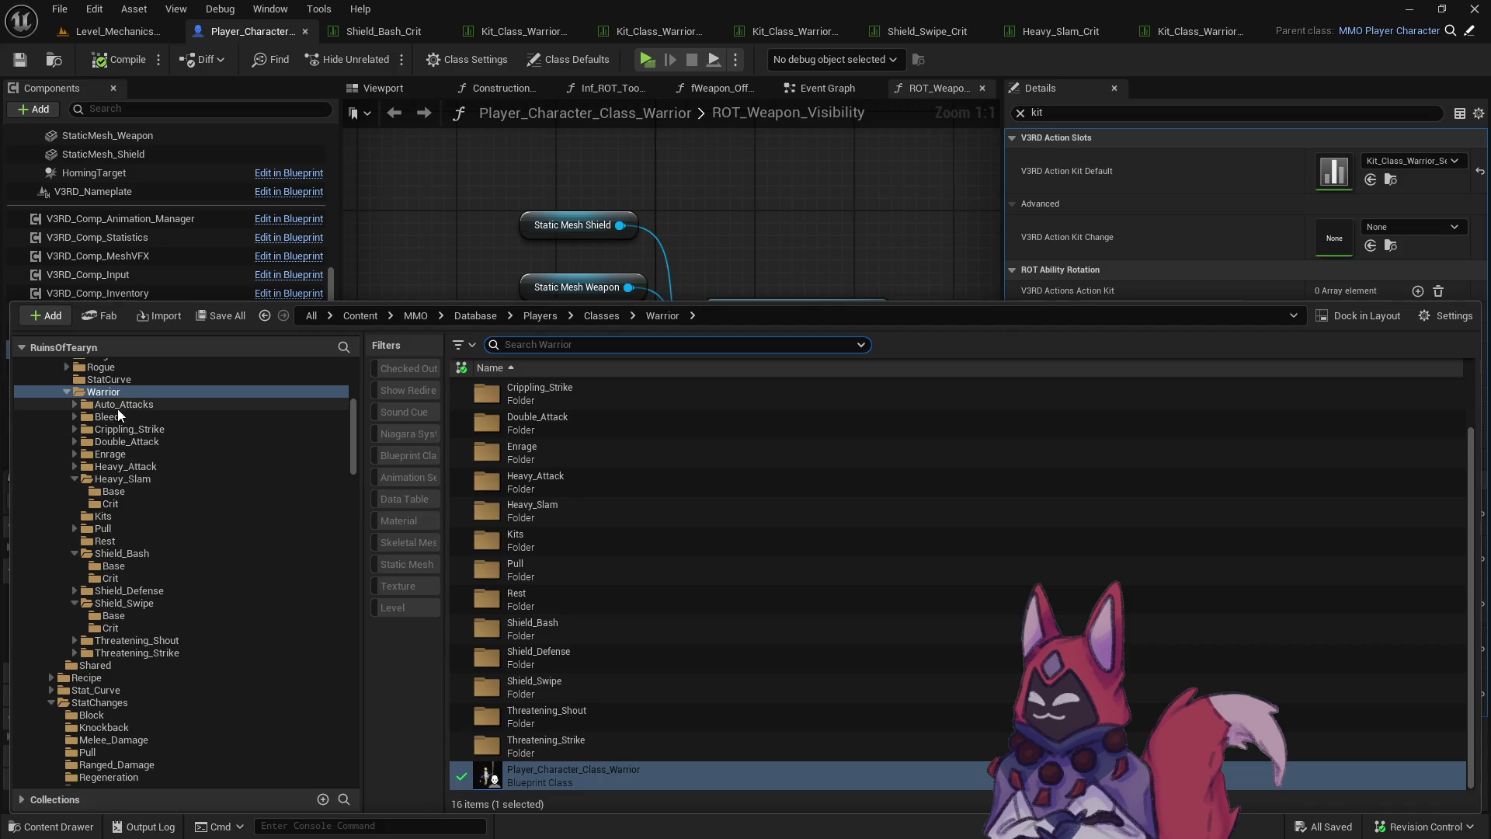
left_click(140, 517)
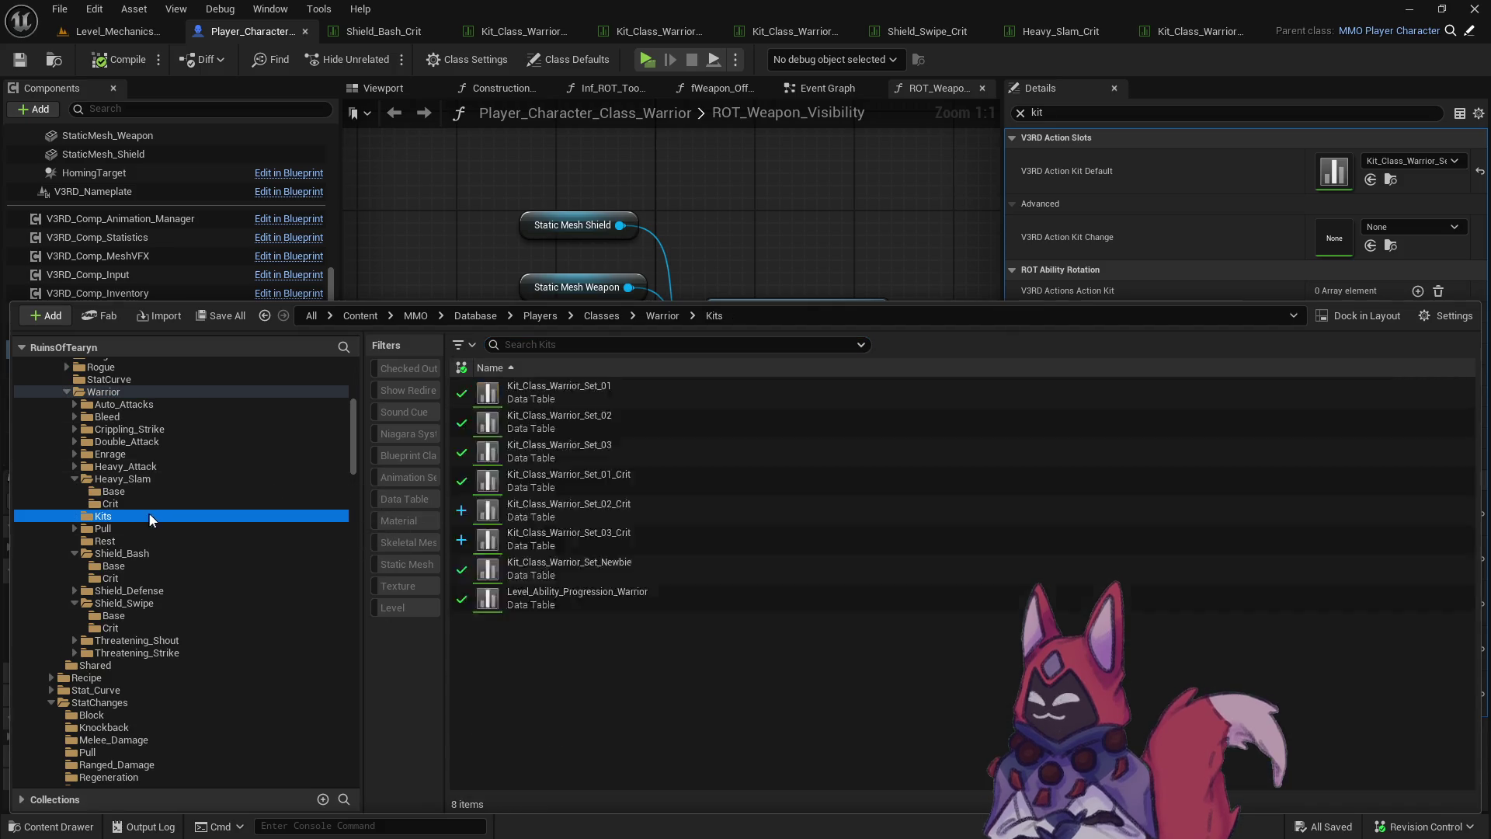
double_click(749, 607)
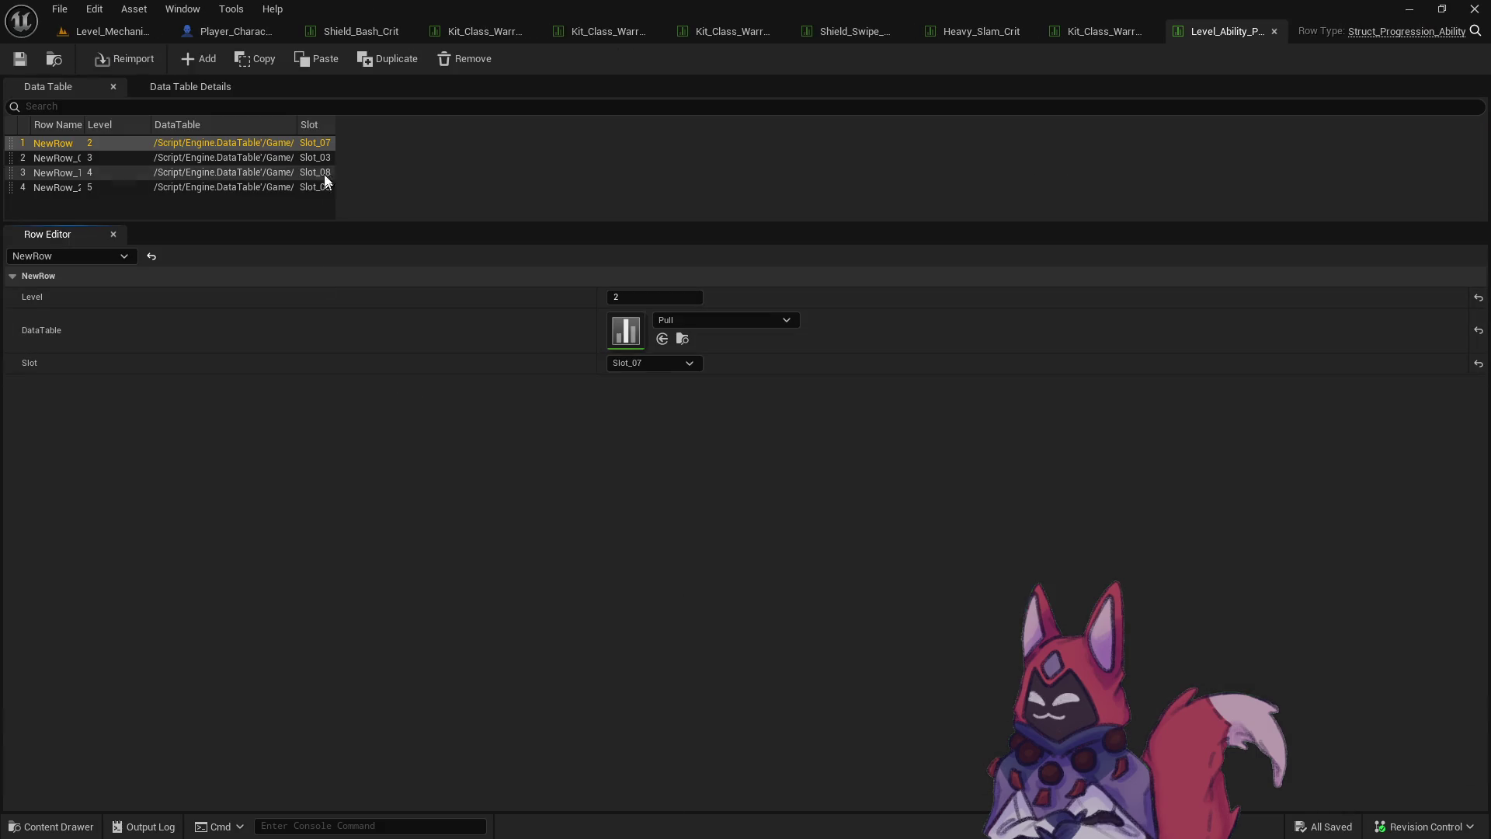
Widen the Row Name column, review rows NewRow, NewRow_0 and NewRow_1, then open the Newbie kit table.
left_click_drag(84, 124, 137, 126)
left_click(72, 143)
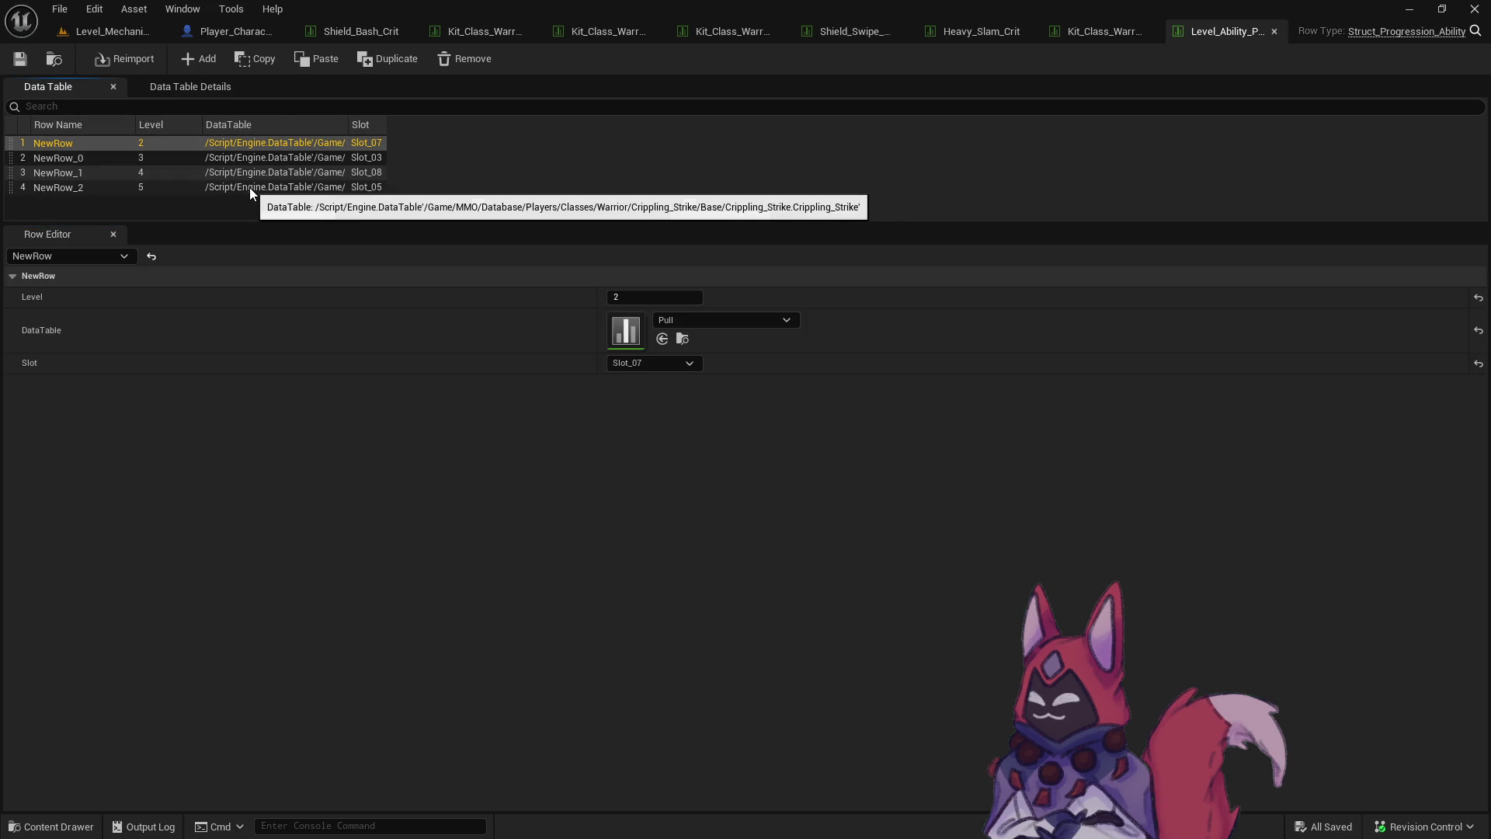
key("Down")
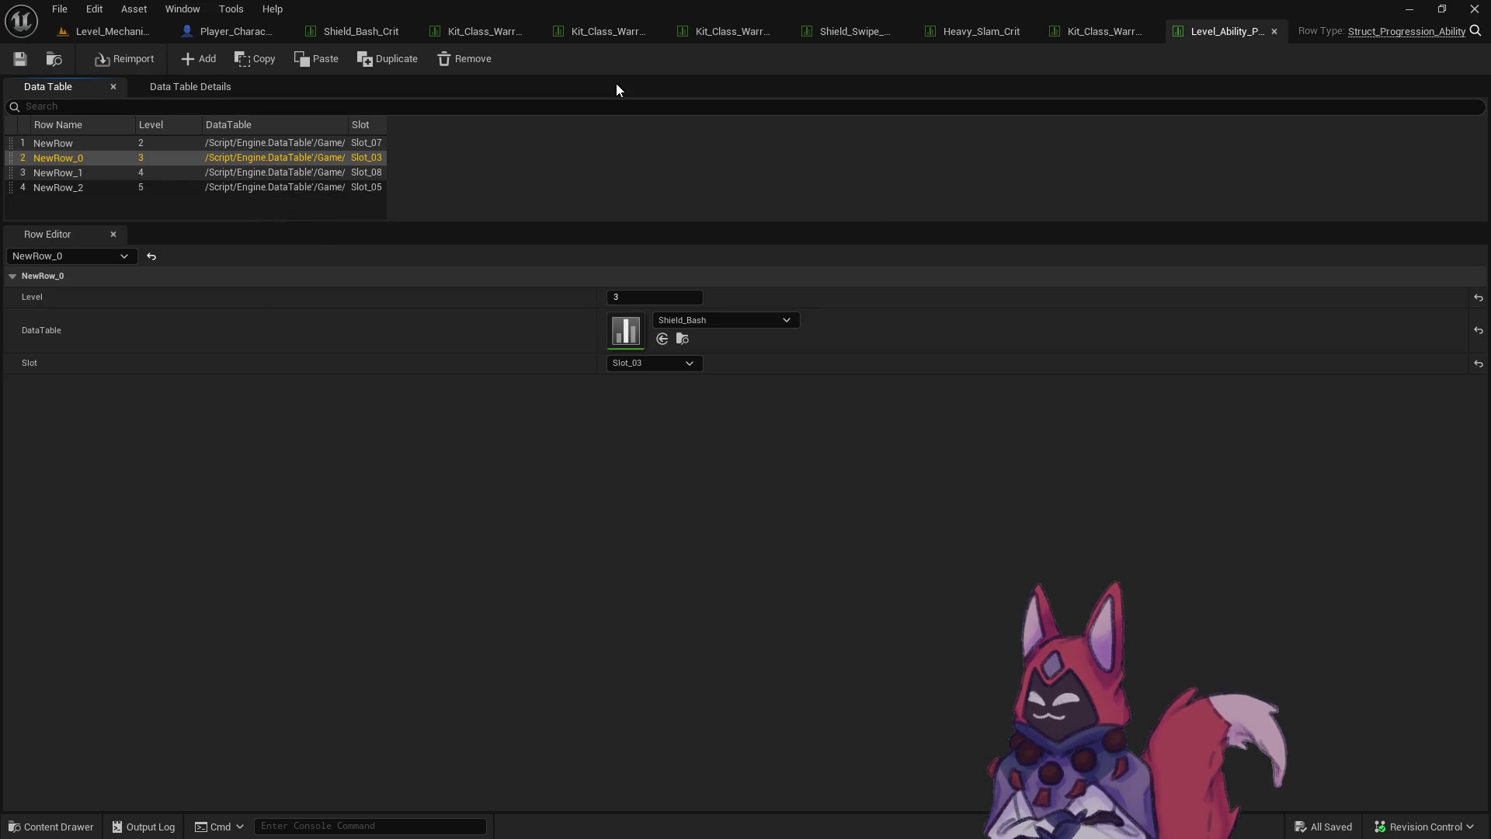
key("Down")
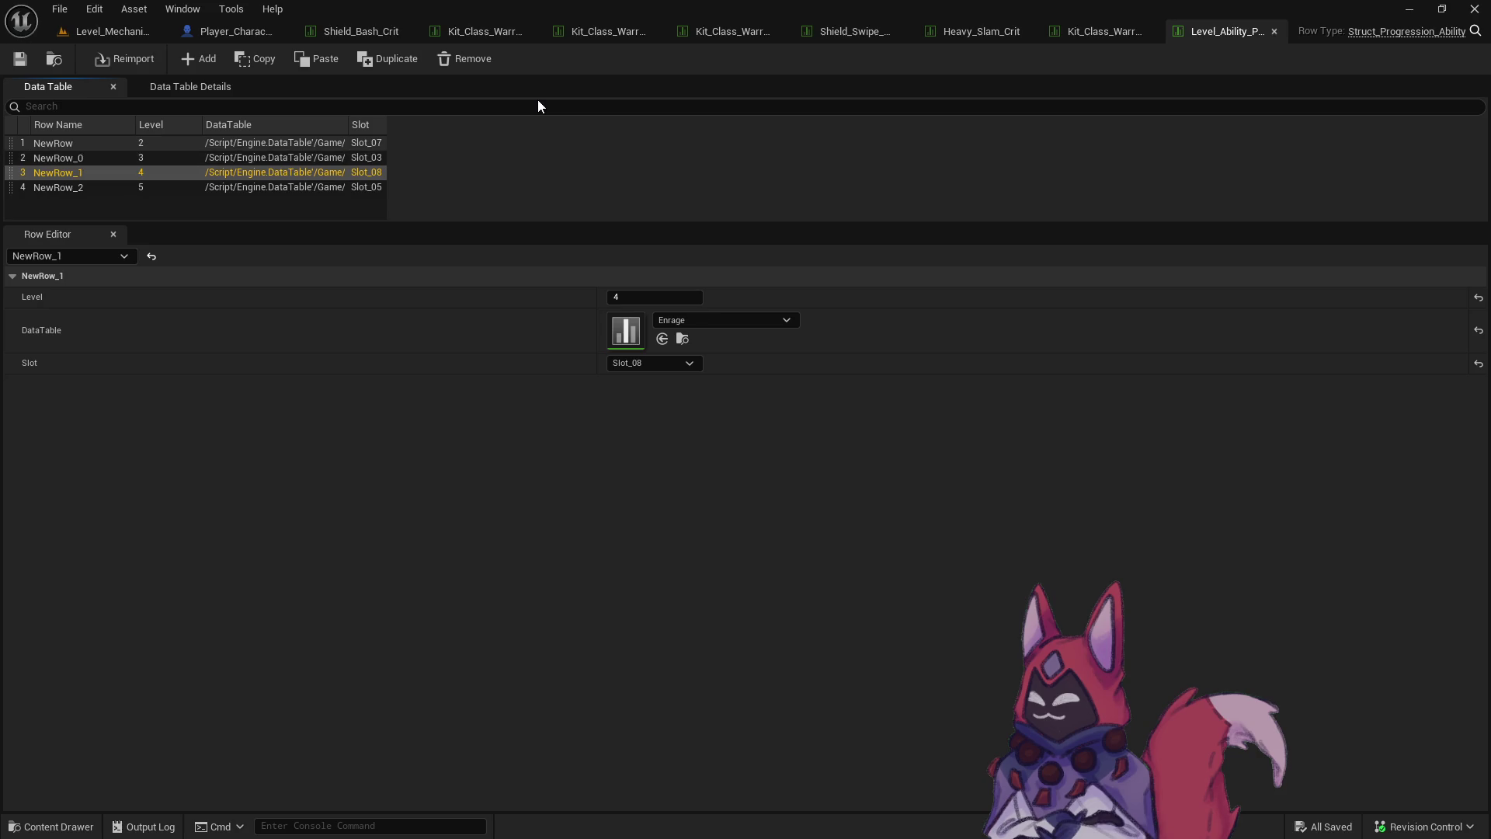
key("Up")
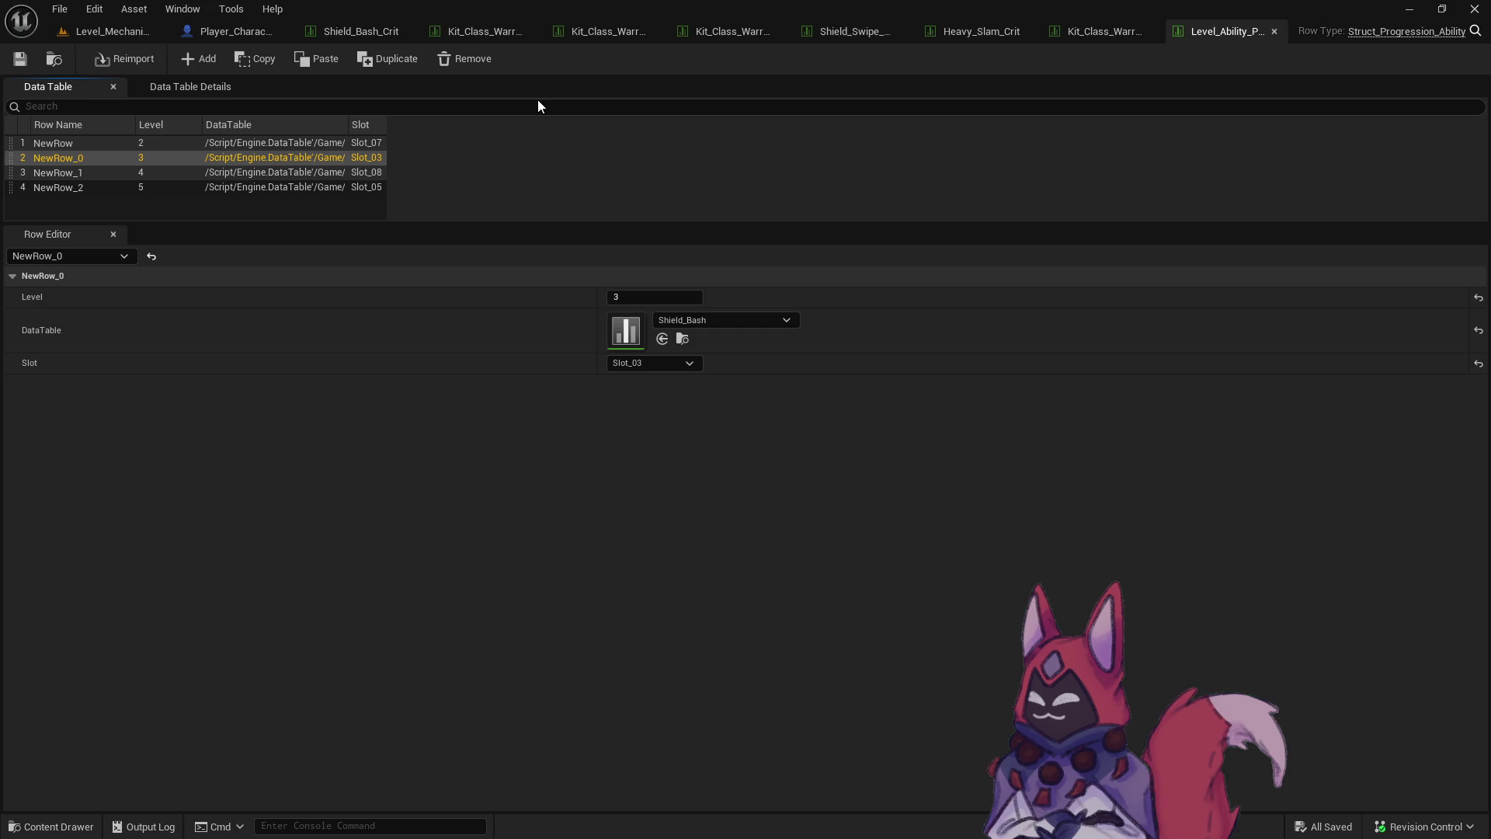
key("Down")
key("Down")
key("Up")
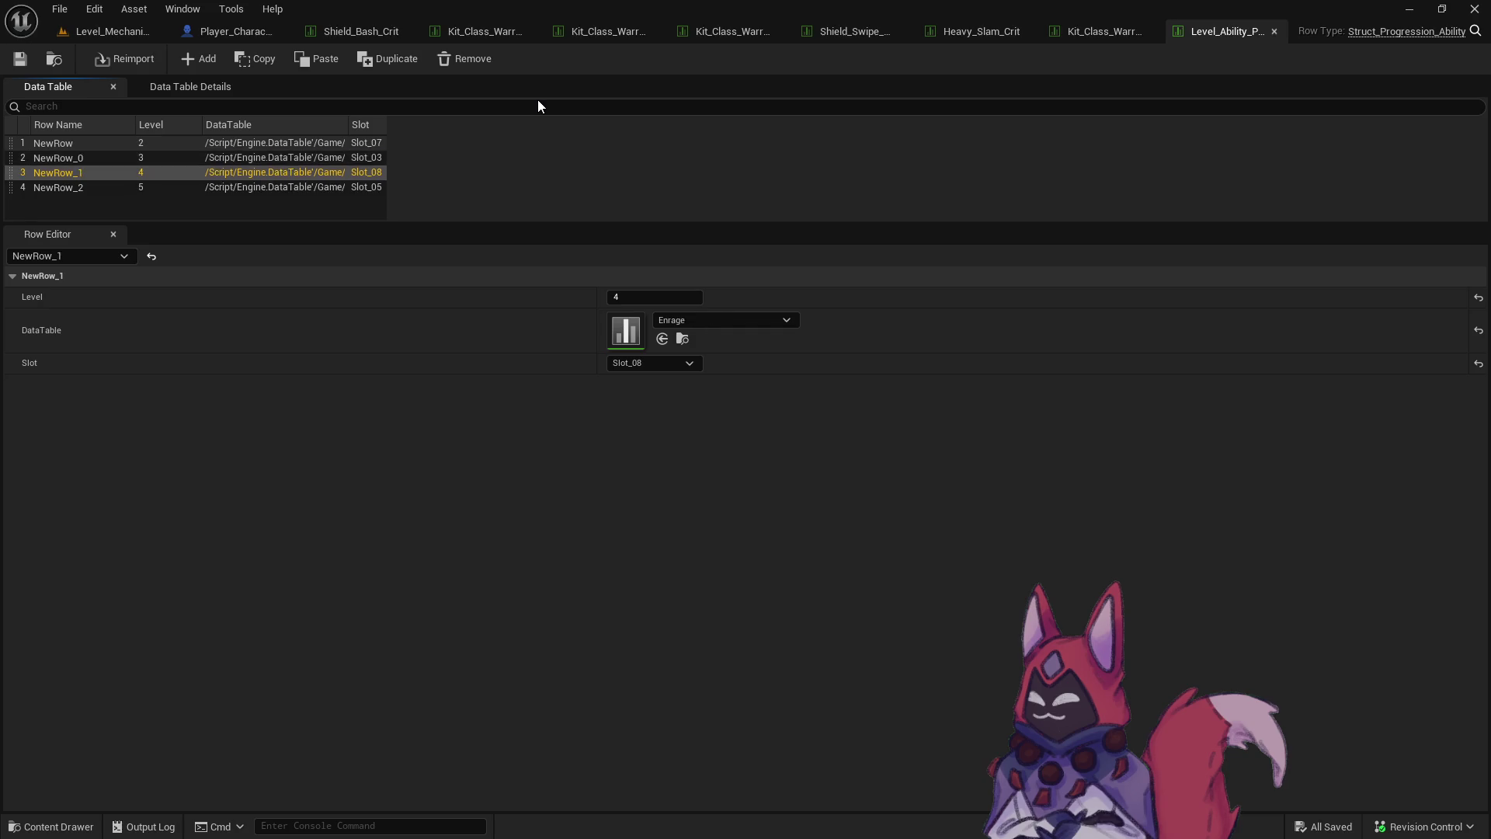
key("Up")
key("Up")
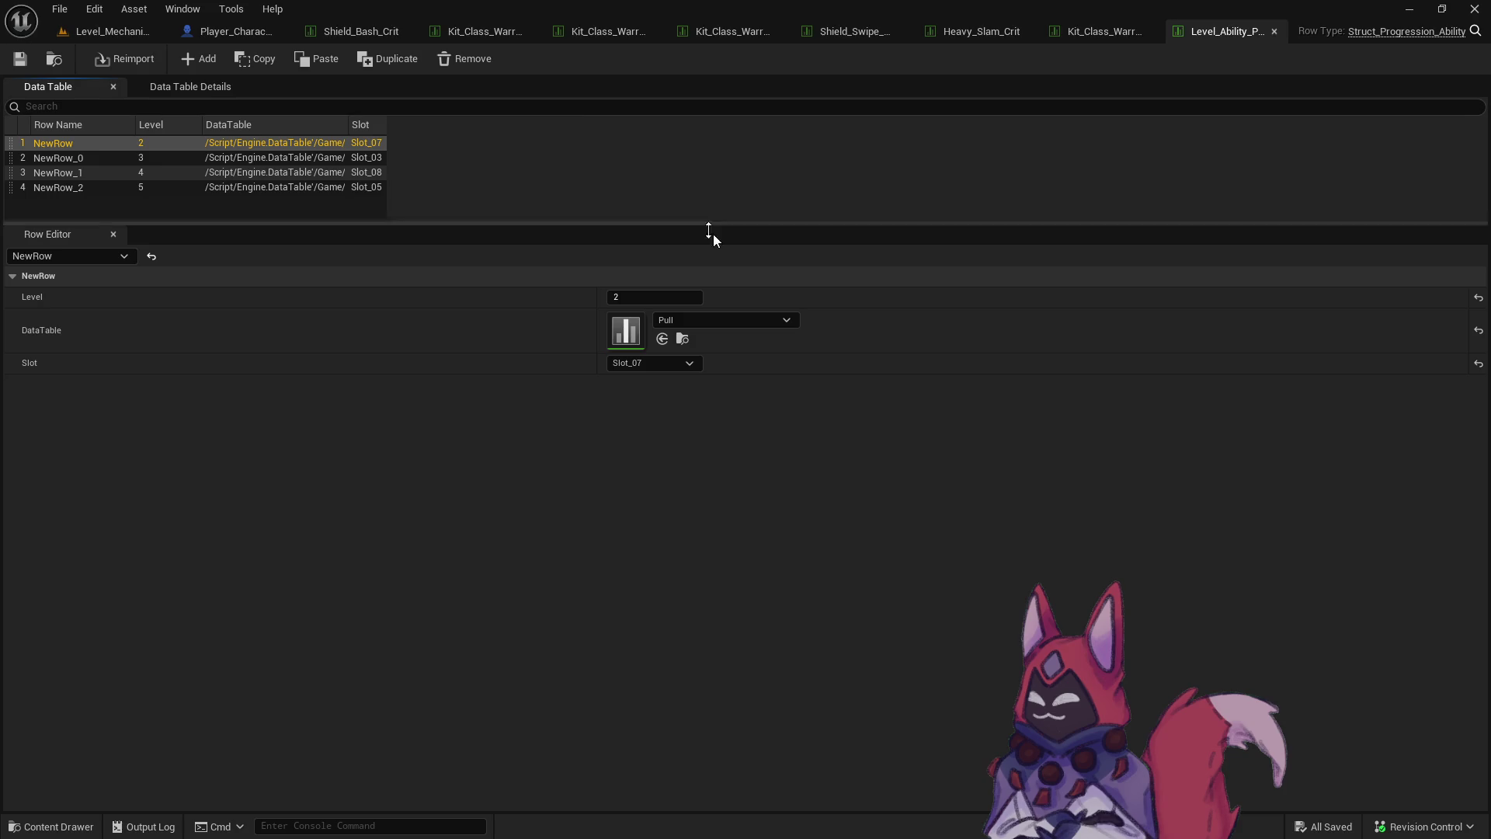
key("ctrl+space")
double_click(669, 664)
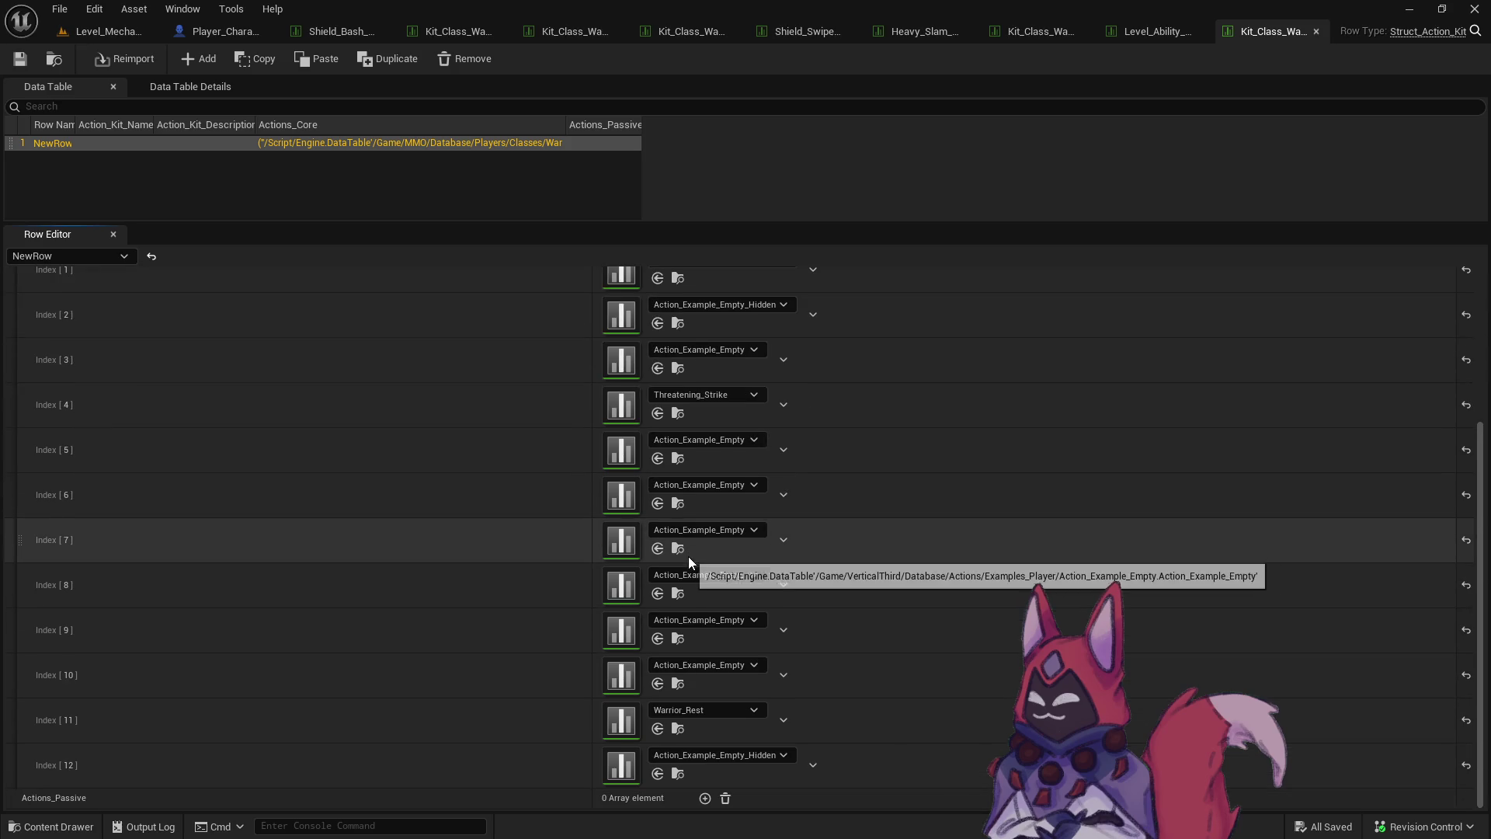
Scroll through the Newbie kit's Actions_Core list and glance at the Obsidian playtest notes.
scroll(688, 555, "down", 1)
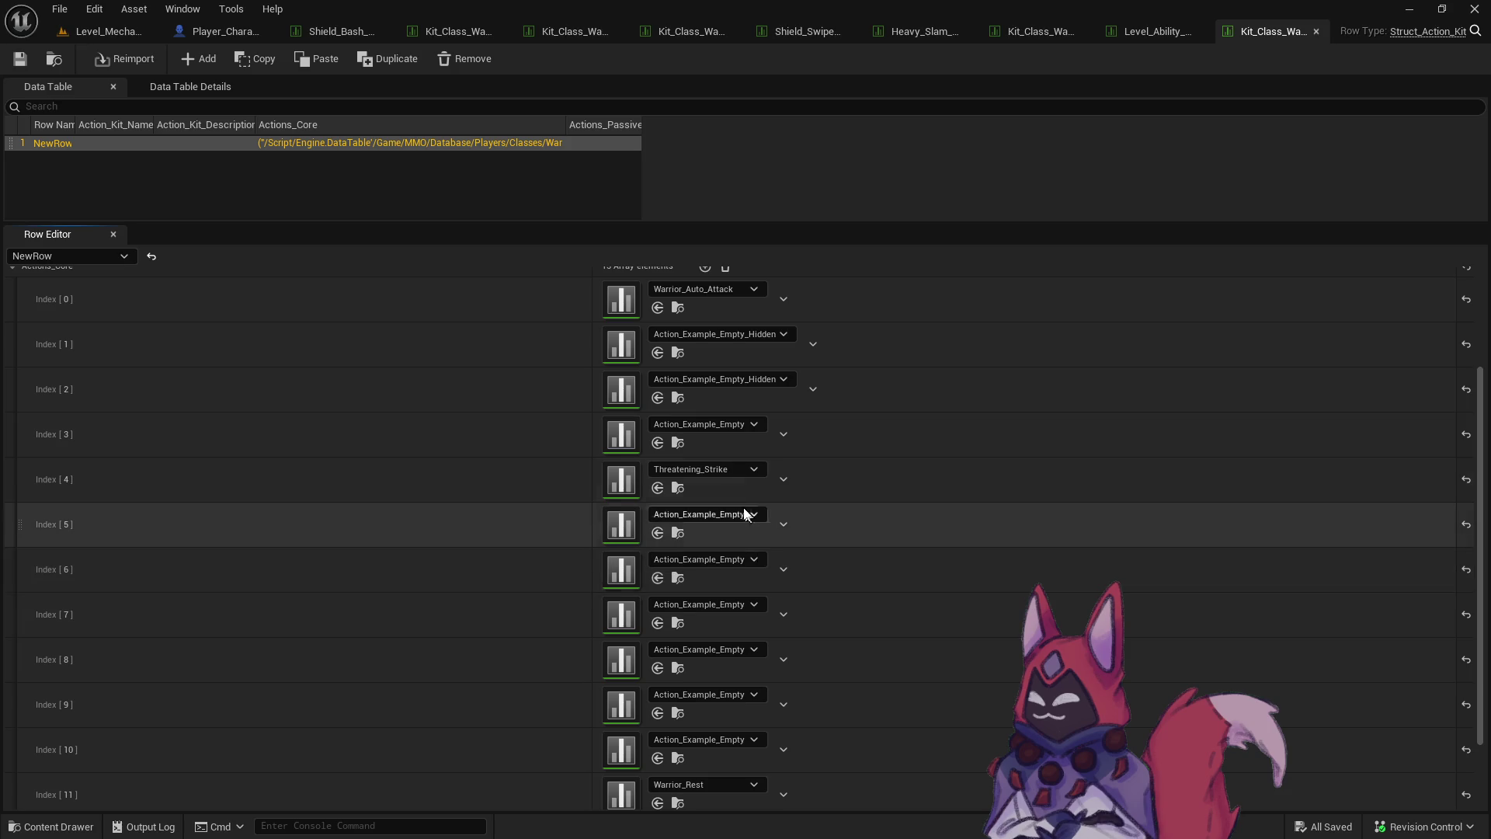
scroll(725, 474, "up", 1)
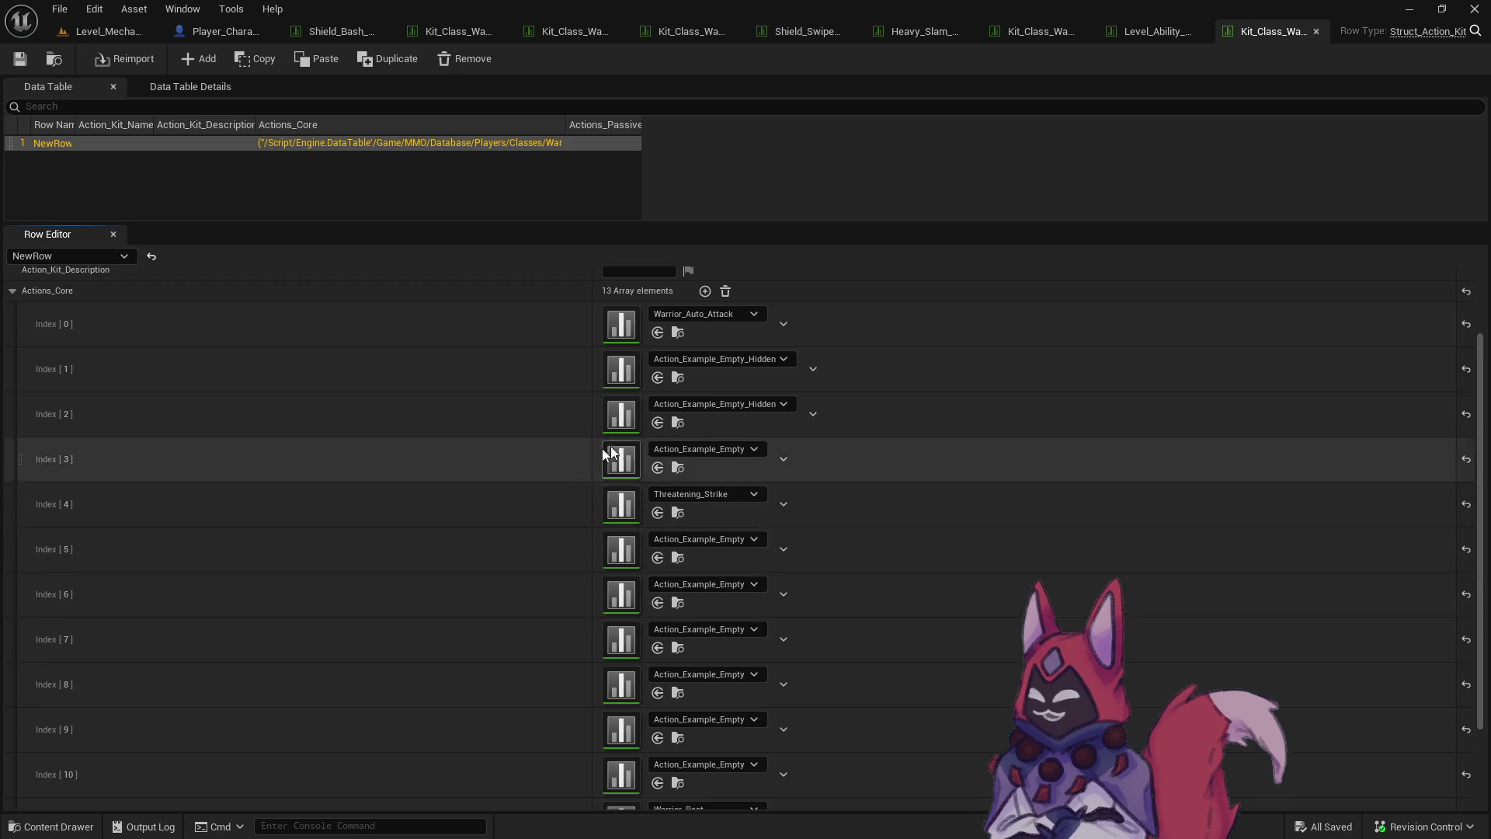
key("alt+Tab")
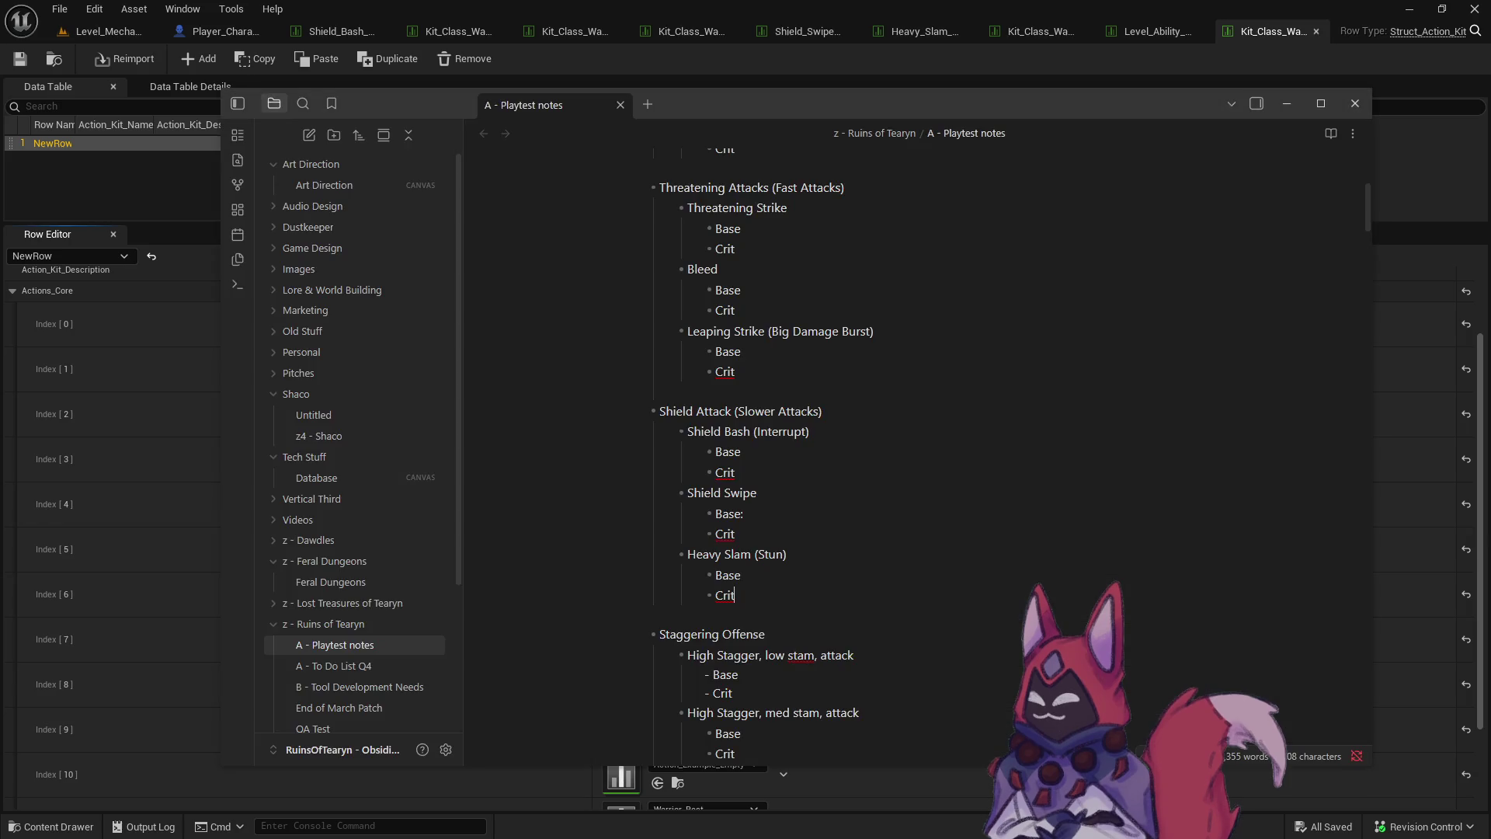
key("alt+Tab")
key("alt+Tab")
key("alt+Tab")
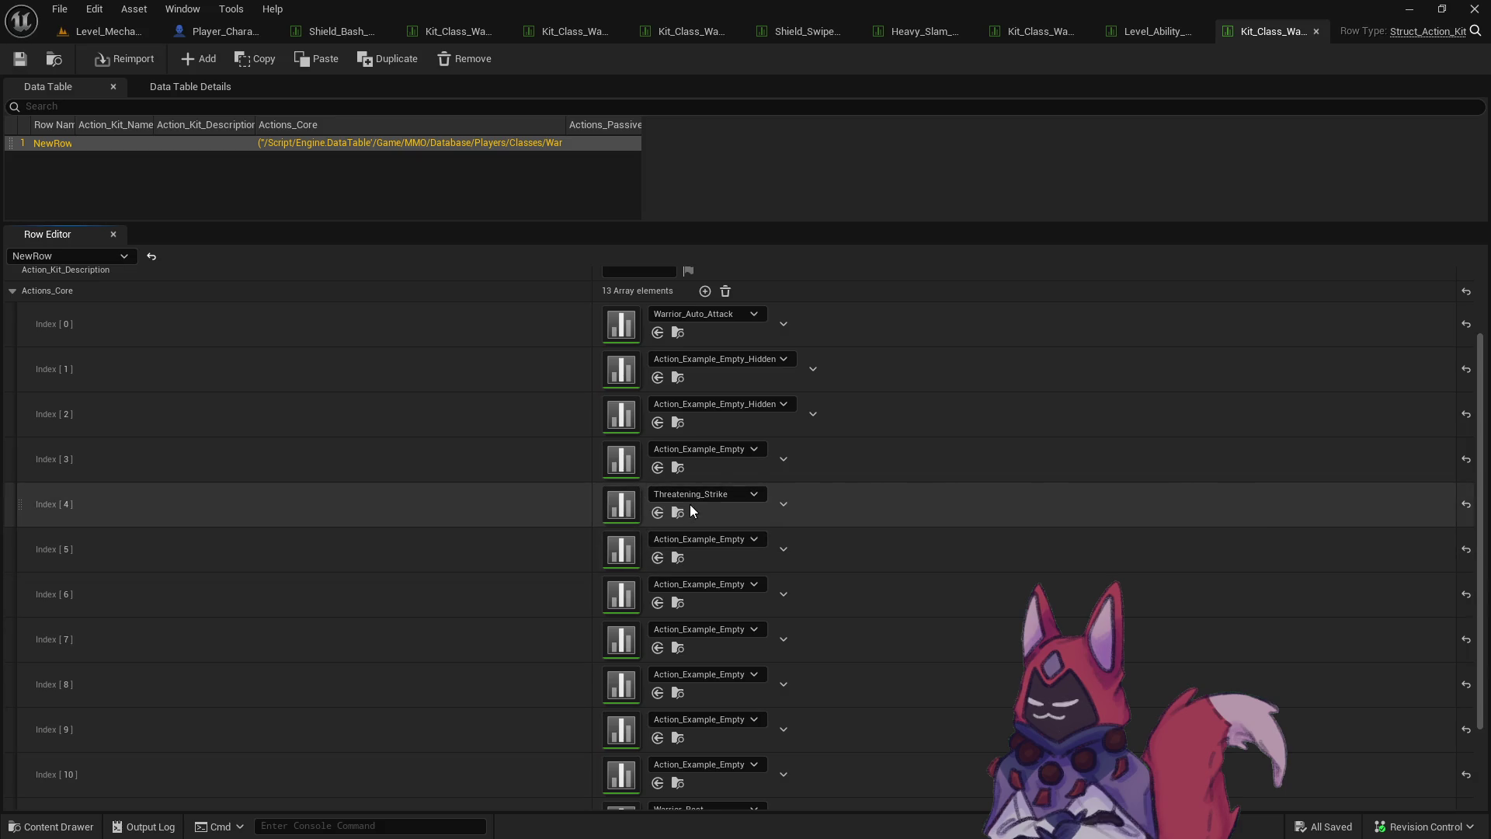
Move NewRow_0's Shield_Bash unlock to Slot_05, save the table, and start a play session.
left_click(1169, 33)
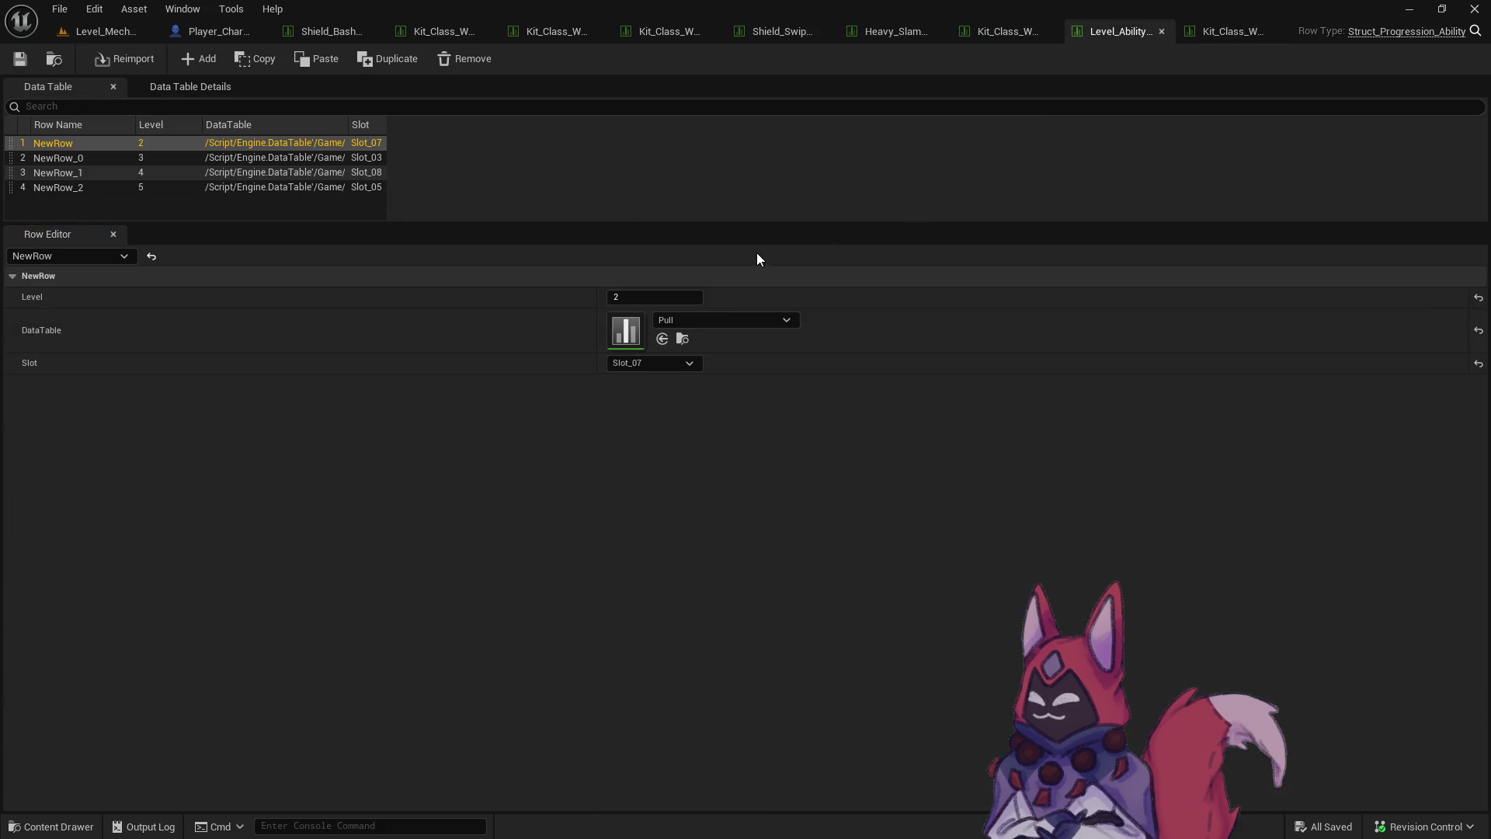
left_click(184, 158)
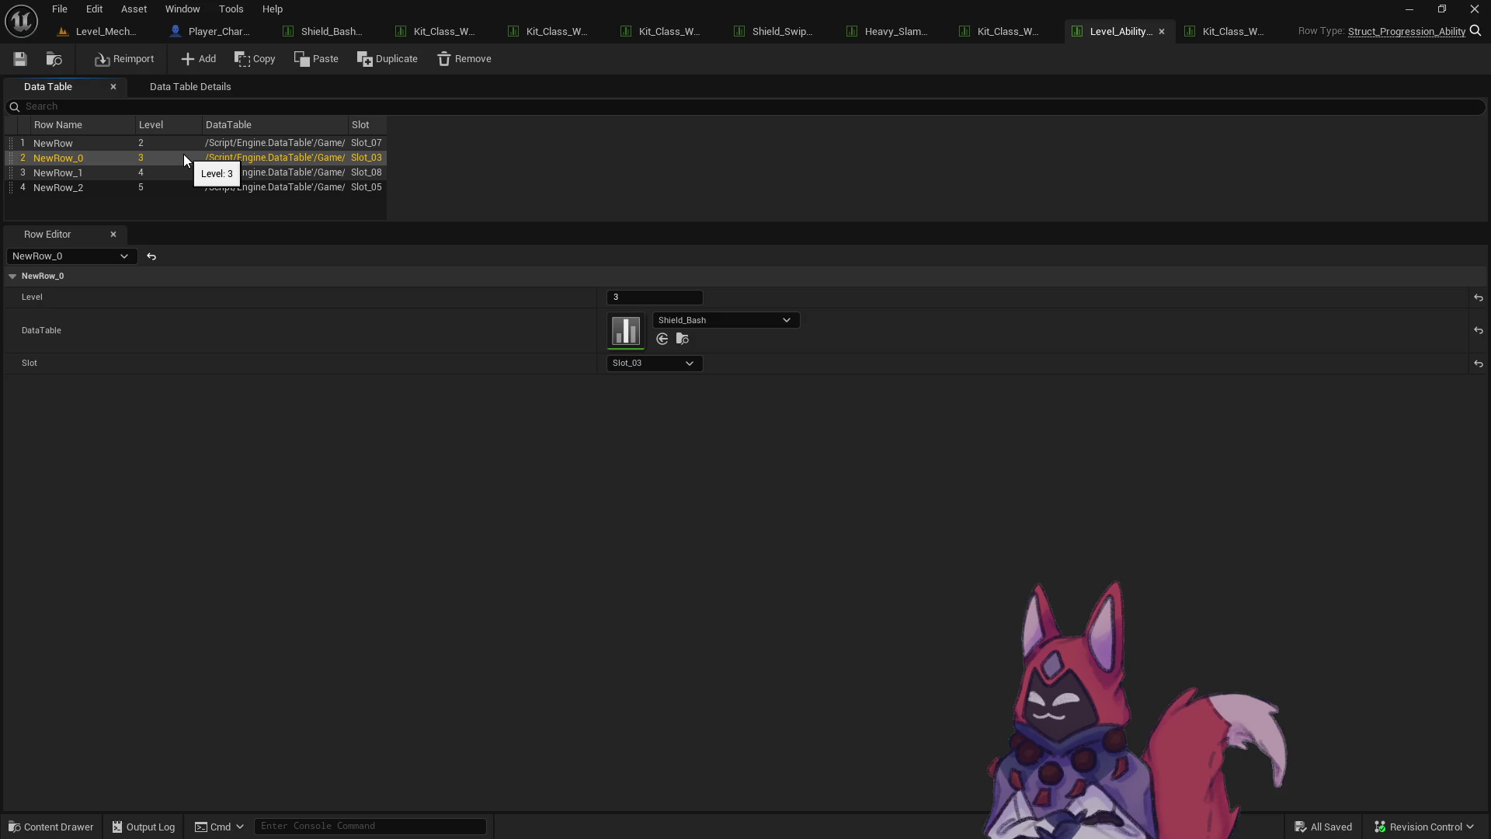
left_click(673, 363)
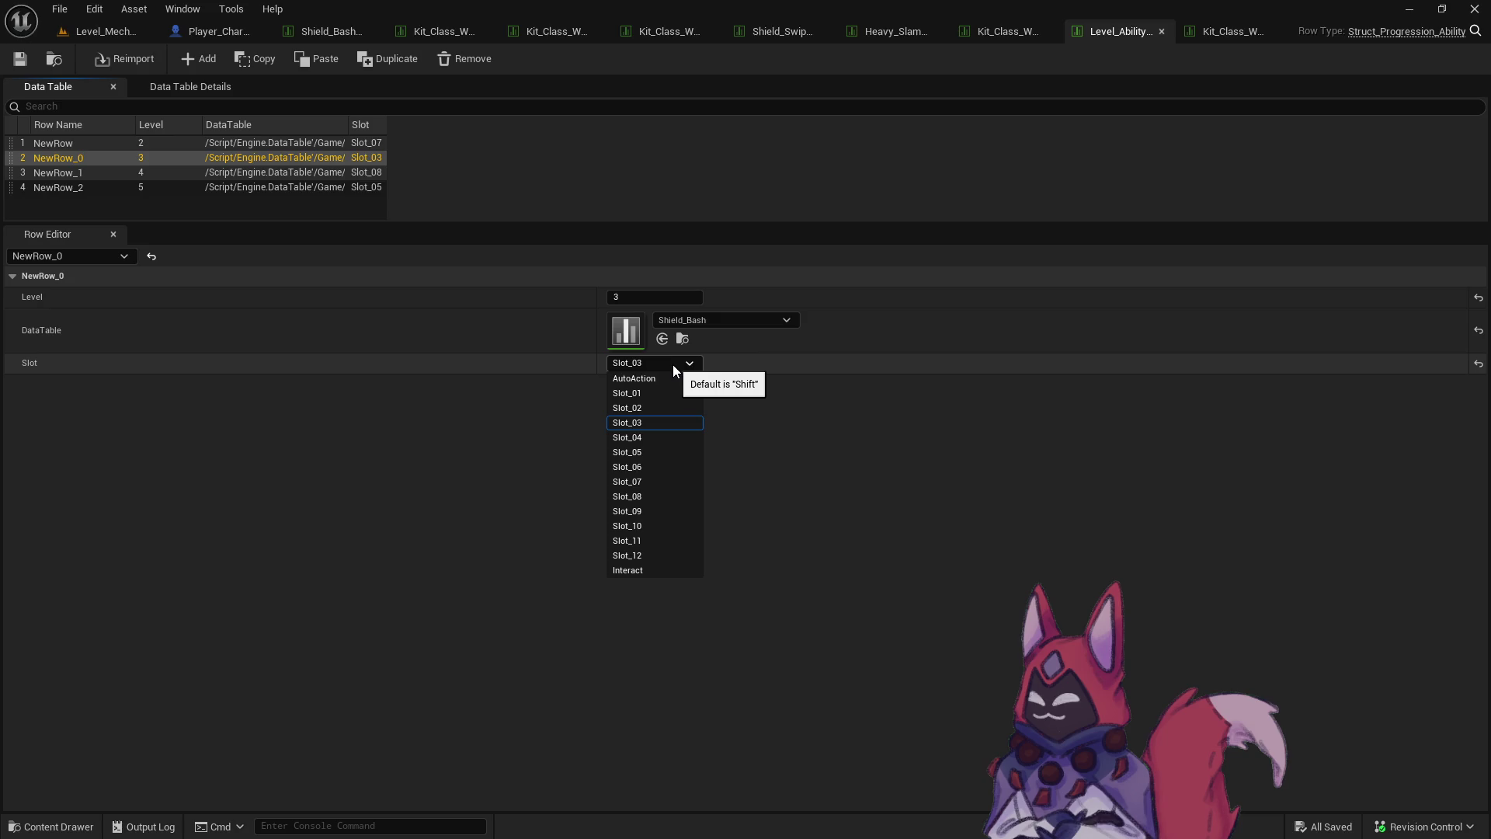
left_click(650, 451)
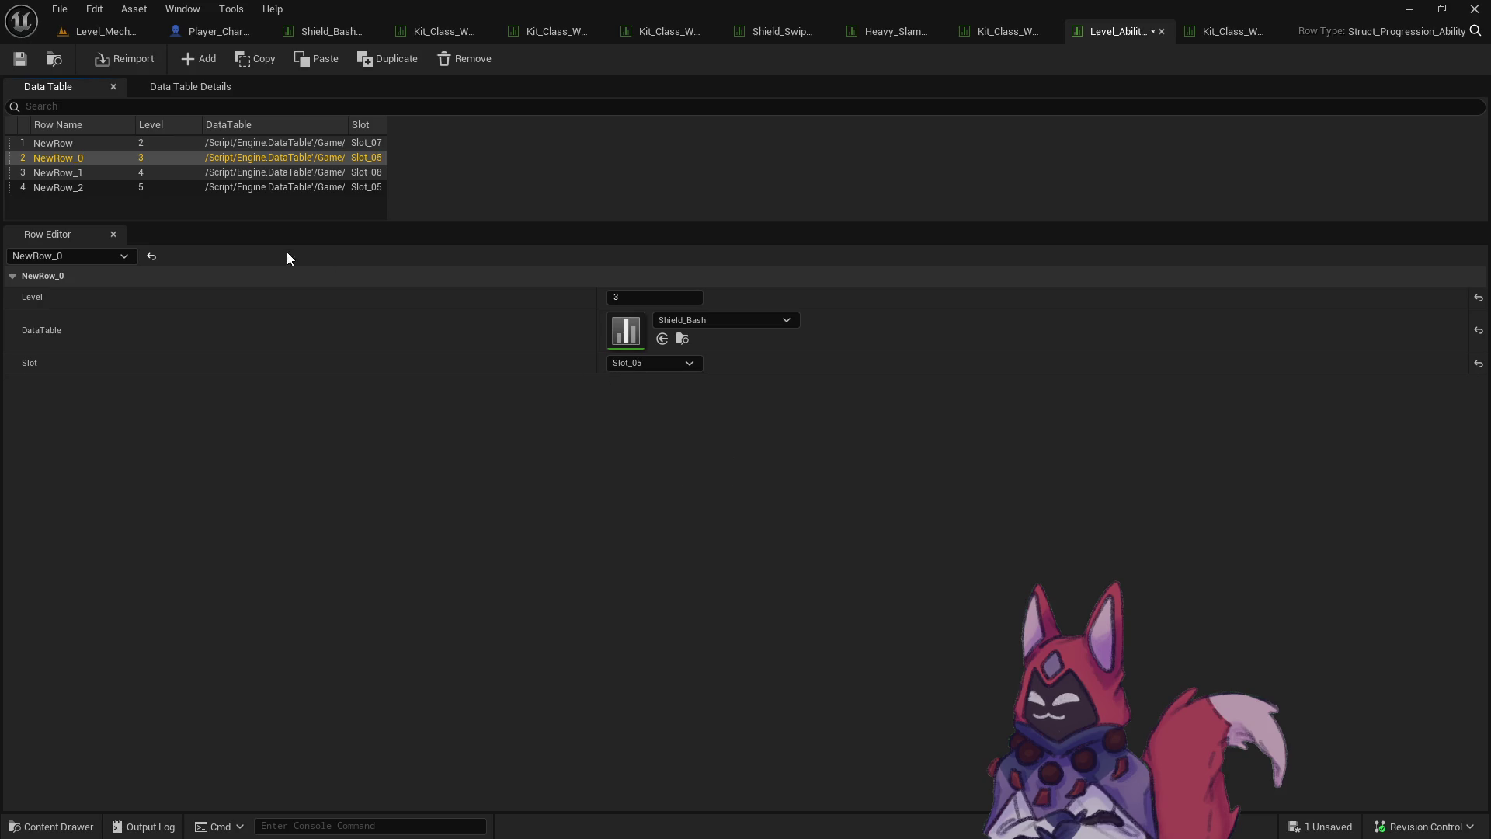
left_click(21, 61)
left_click(105, 31)
left_click(382, 60)
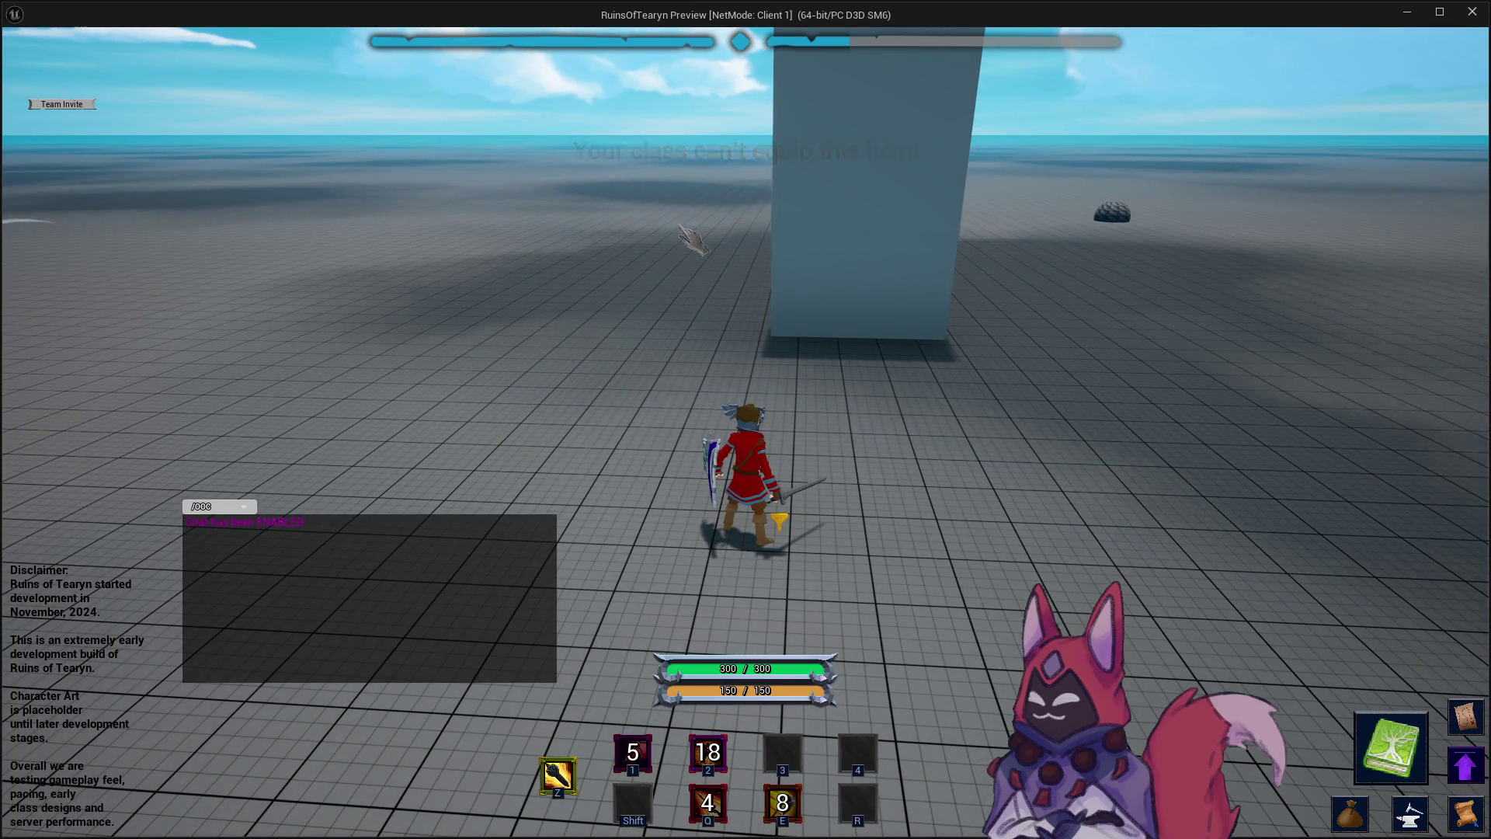
Run the Warrior up to the right-hand Target Dummy, then switch to the Obsidian playtest notes.
key("a")
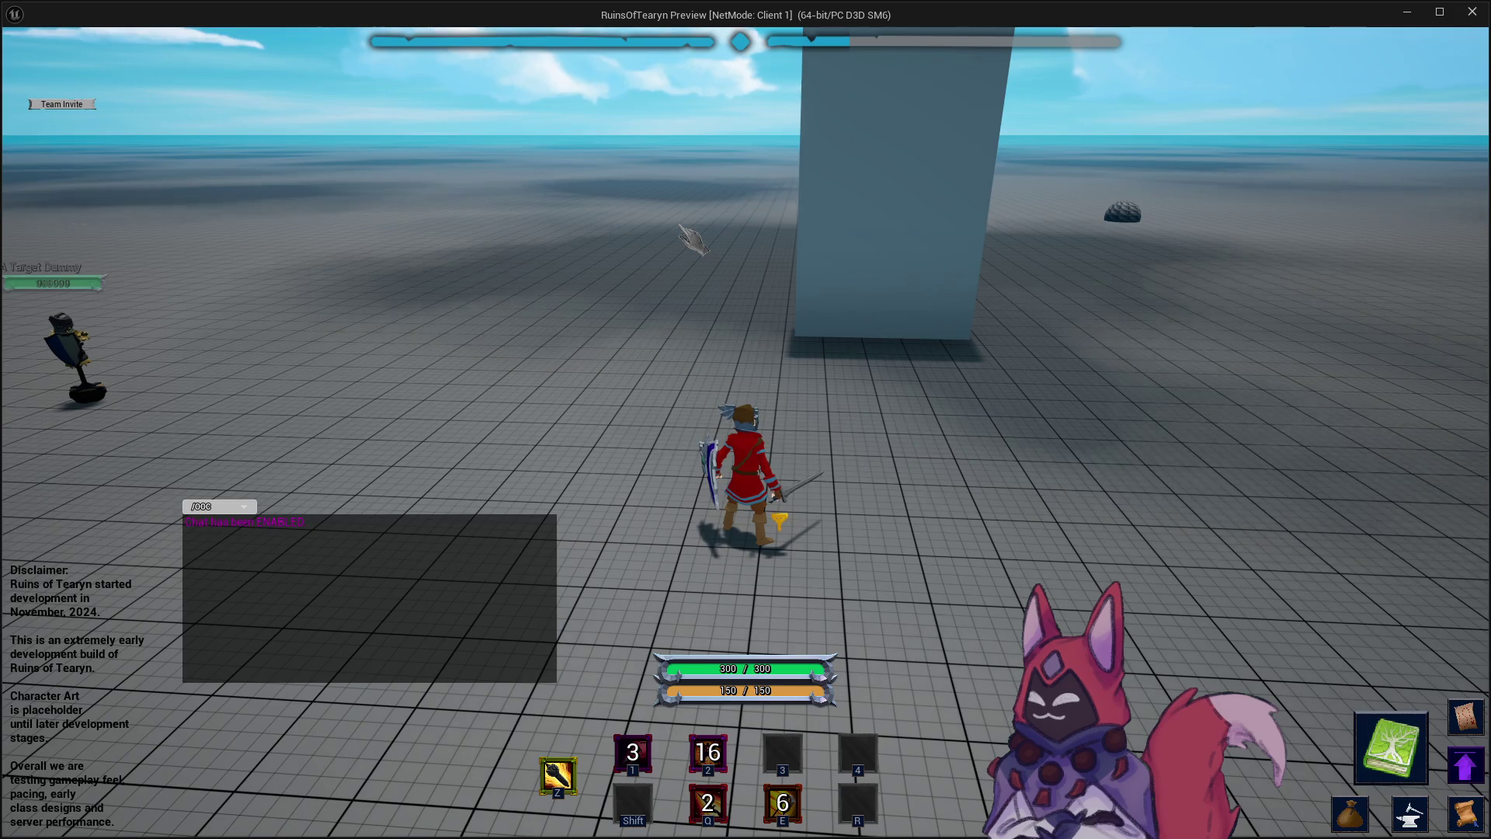
key("a")
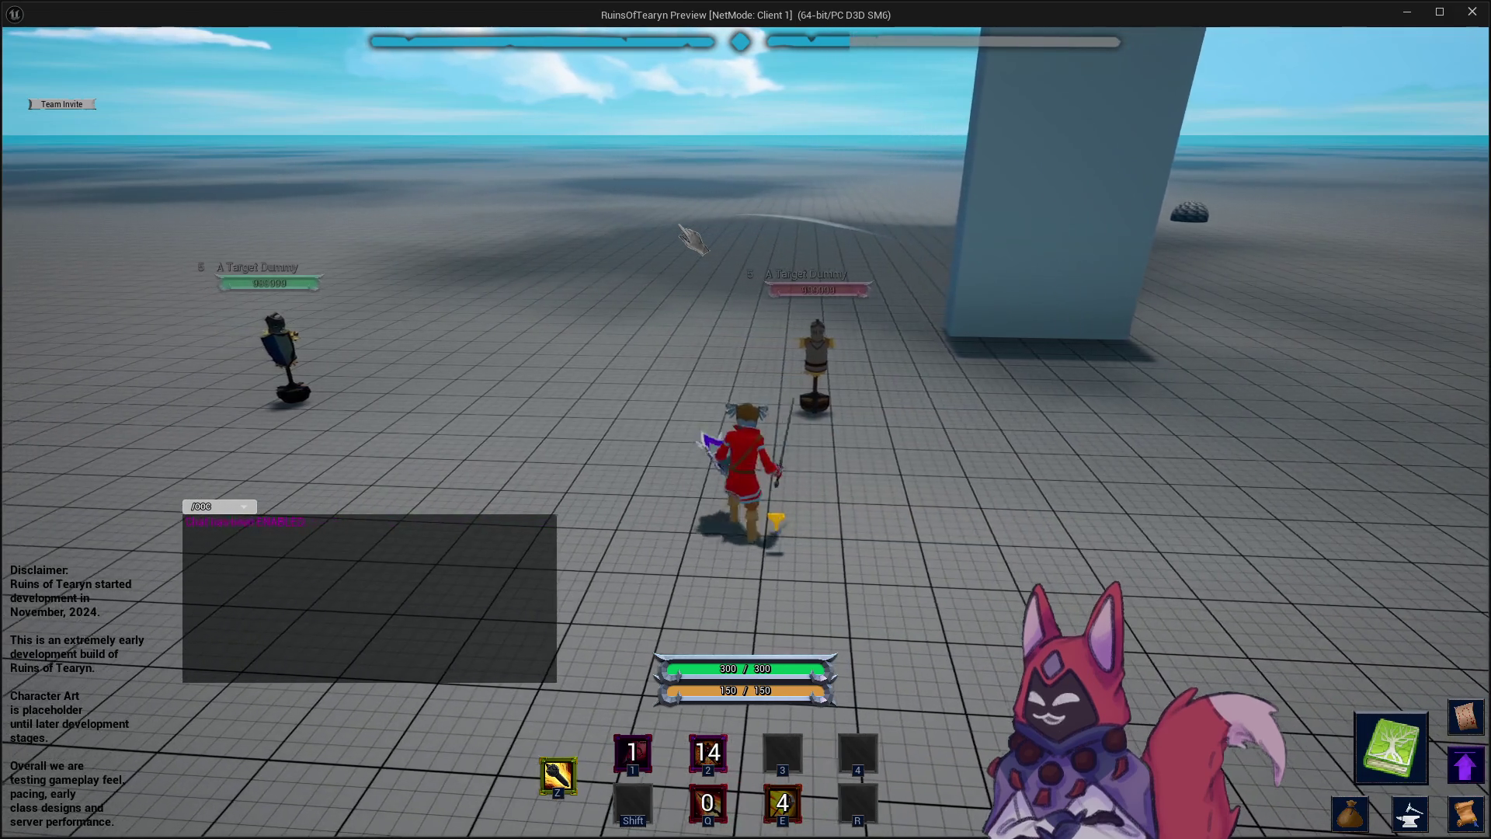
key("w")
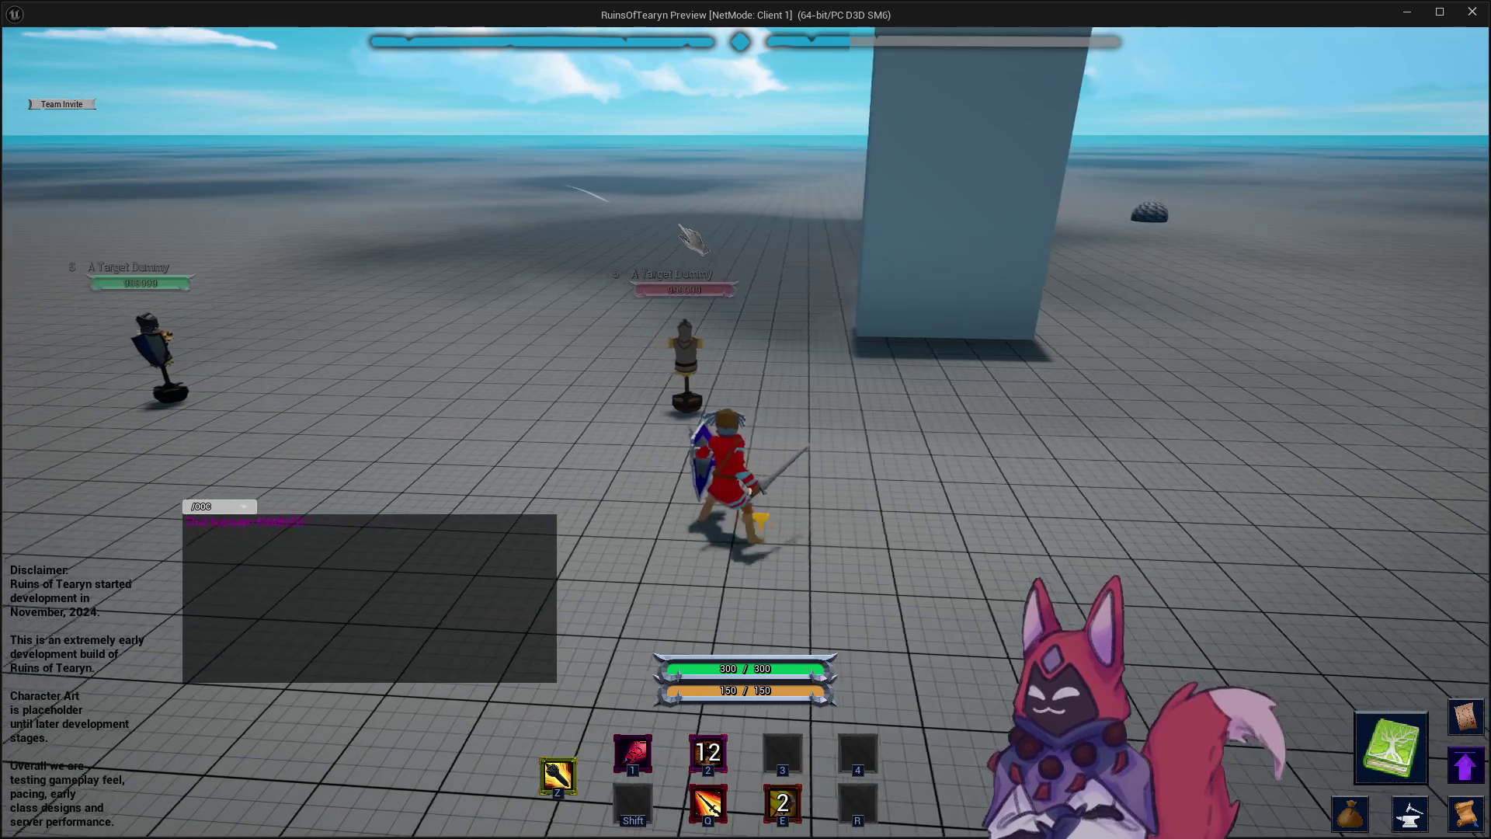
key("w")
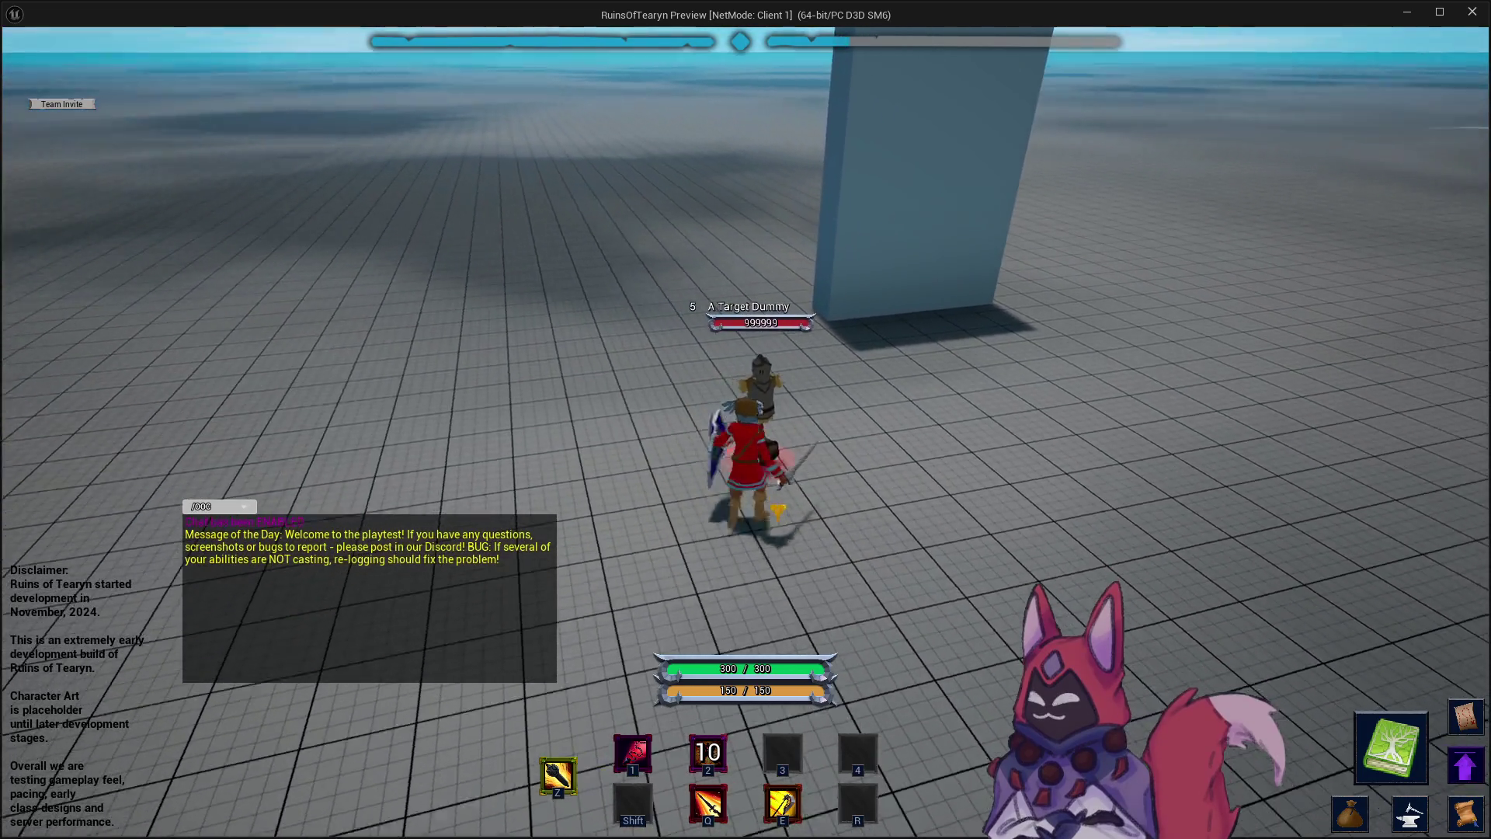
key("alt+Tab")
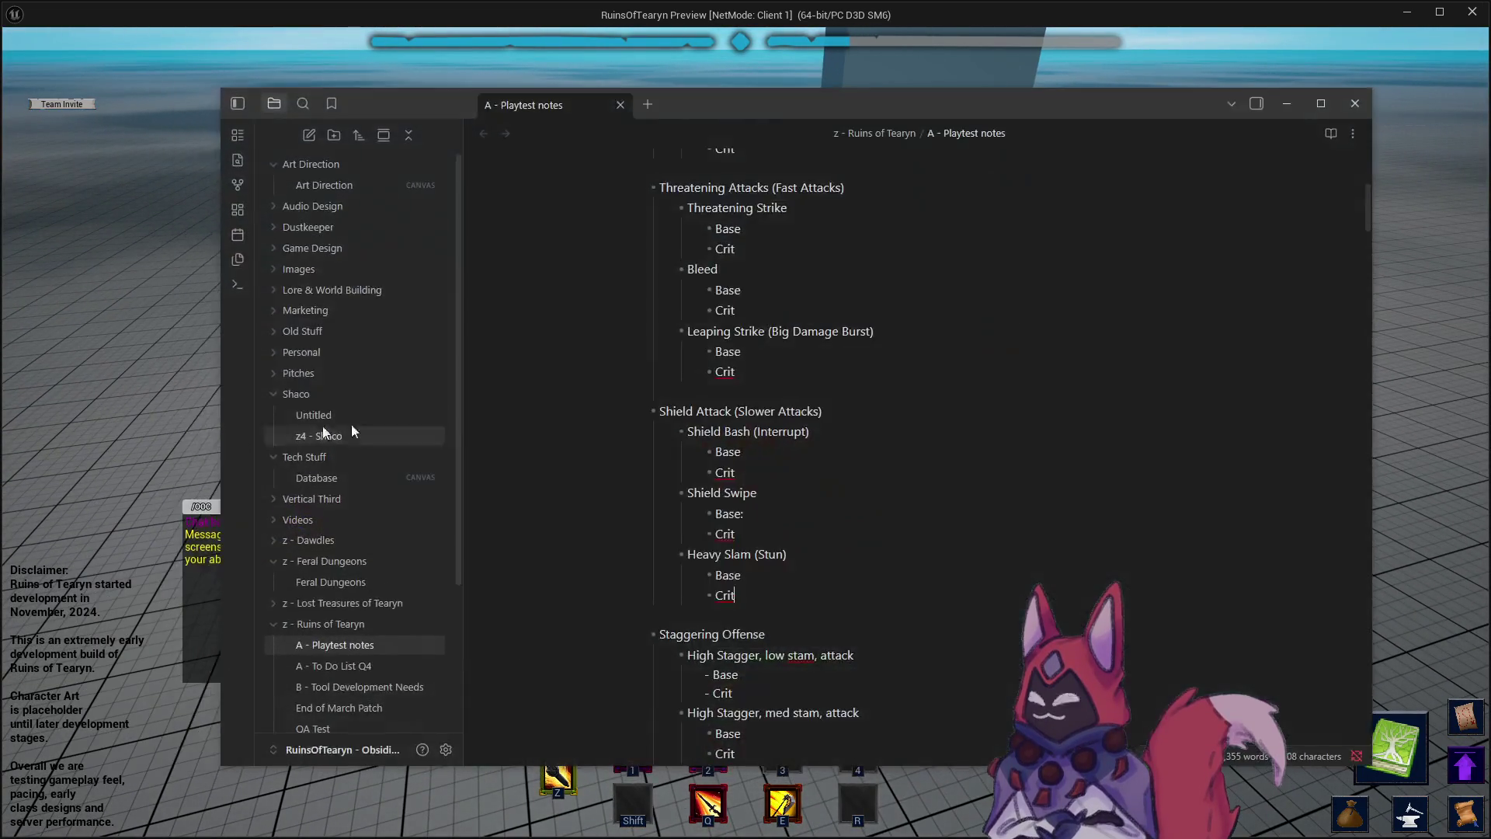
Check the Shield Bash (Interrupt) note, hit the dummy for 33 damage, and end the play session.
mouse_move(224, 105)
left_mouse_down()
mouse_move(750, 105)
mouse_move(721, 104)
left_mouse_up()
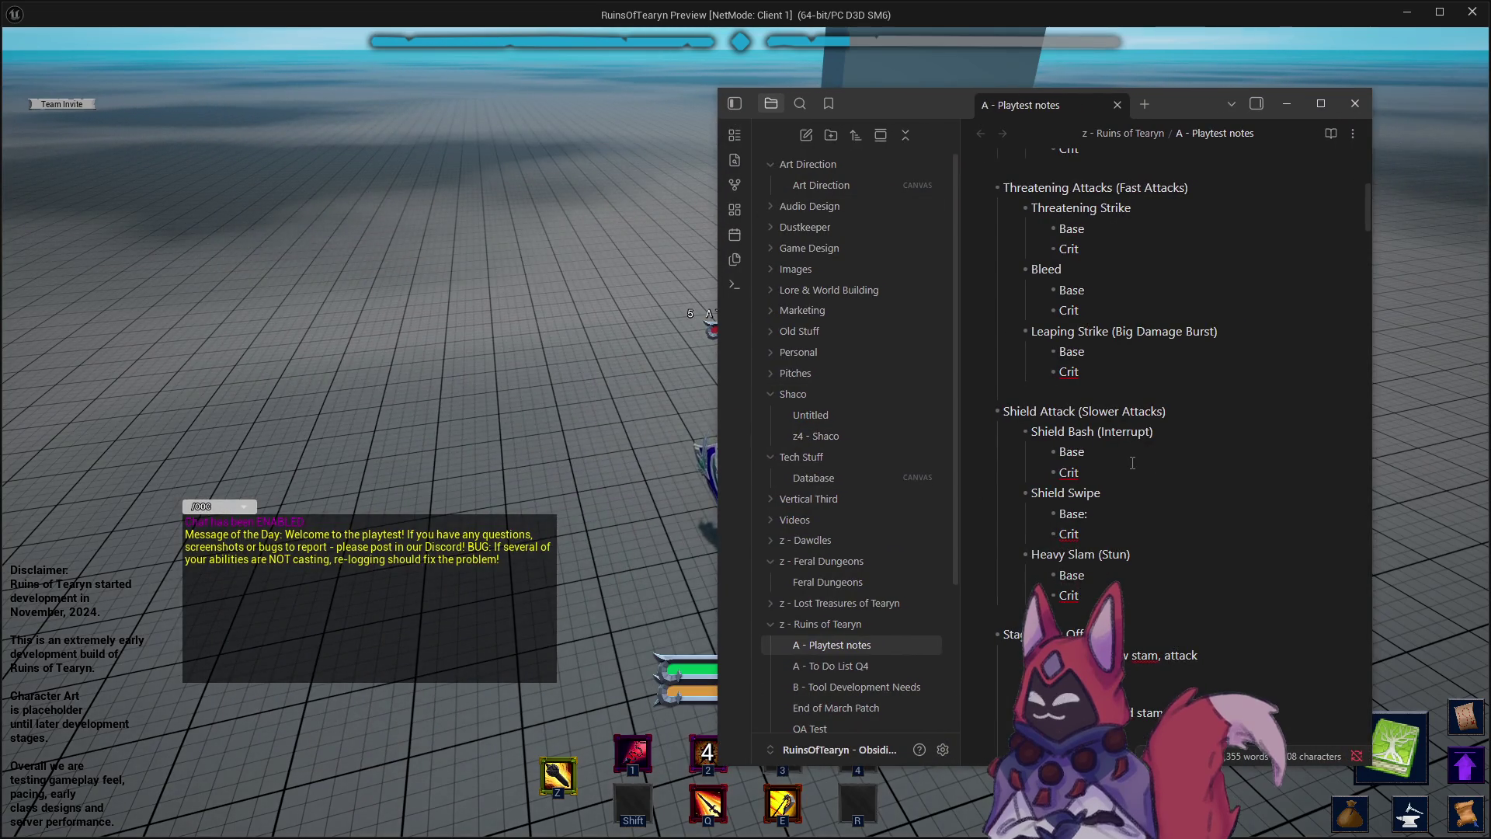
left_click(1100, 433)
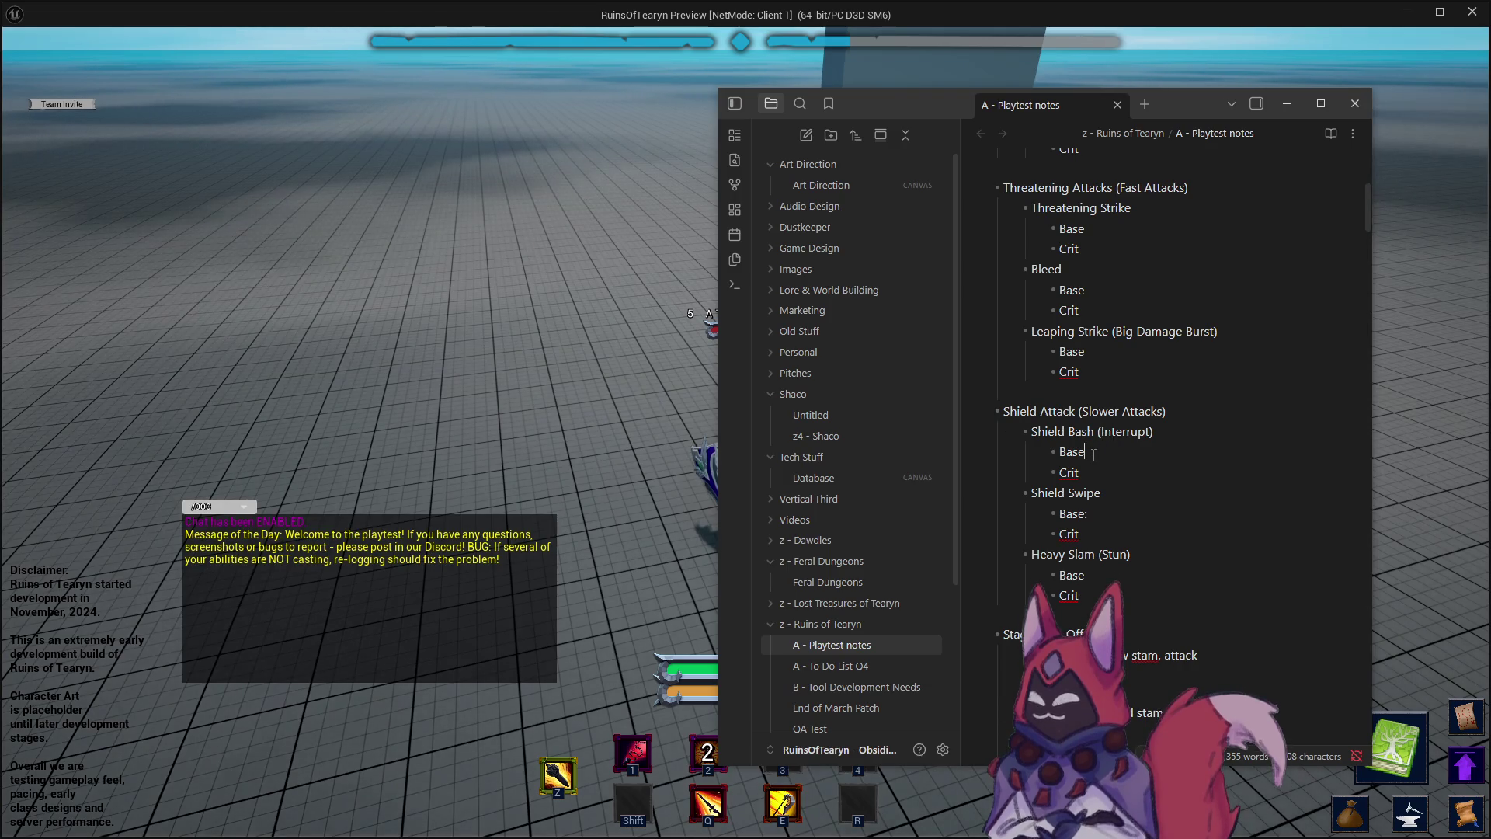
key("alt+Tab")
key("e")
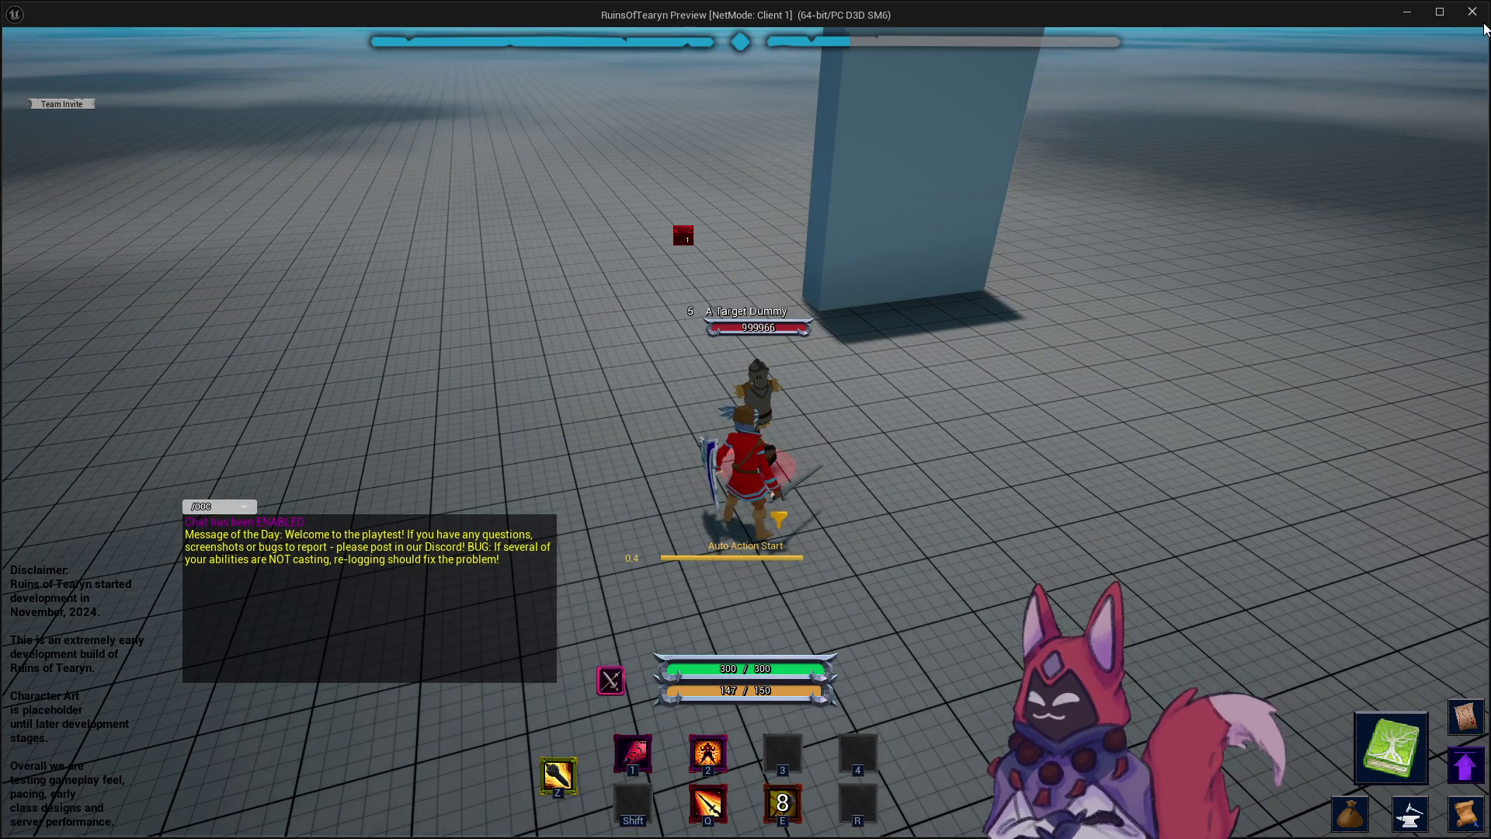
left_click(1474, 12)
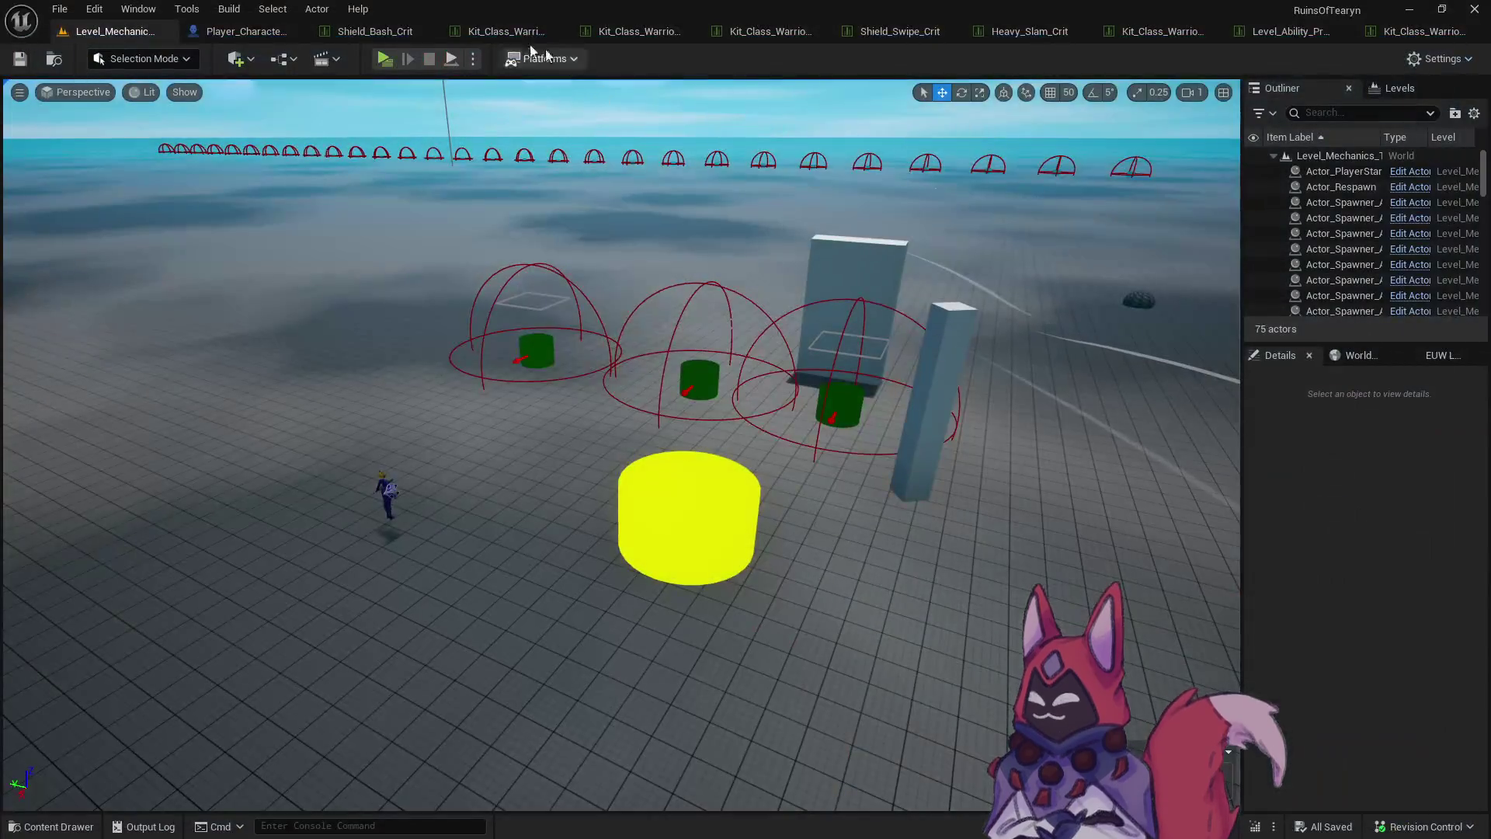
Set Index 4 of the Warrior kit table to Shield_Bash.
left_click(1431, 31)
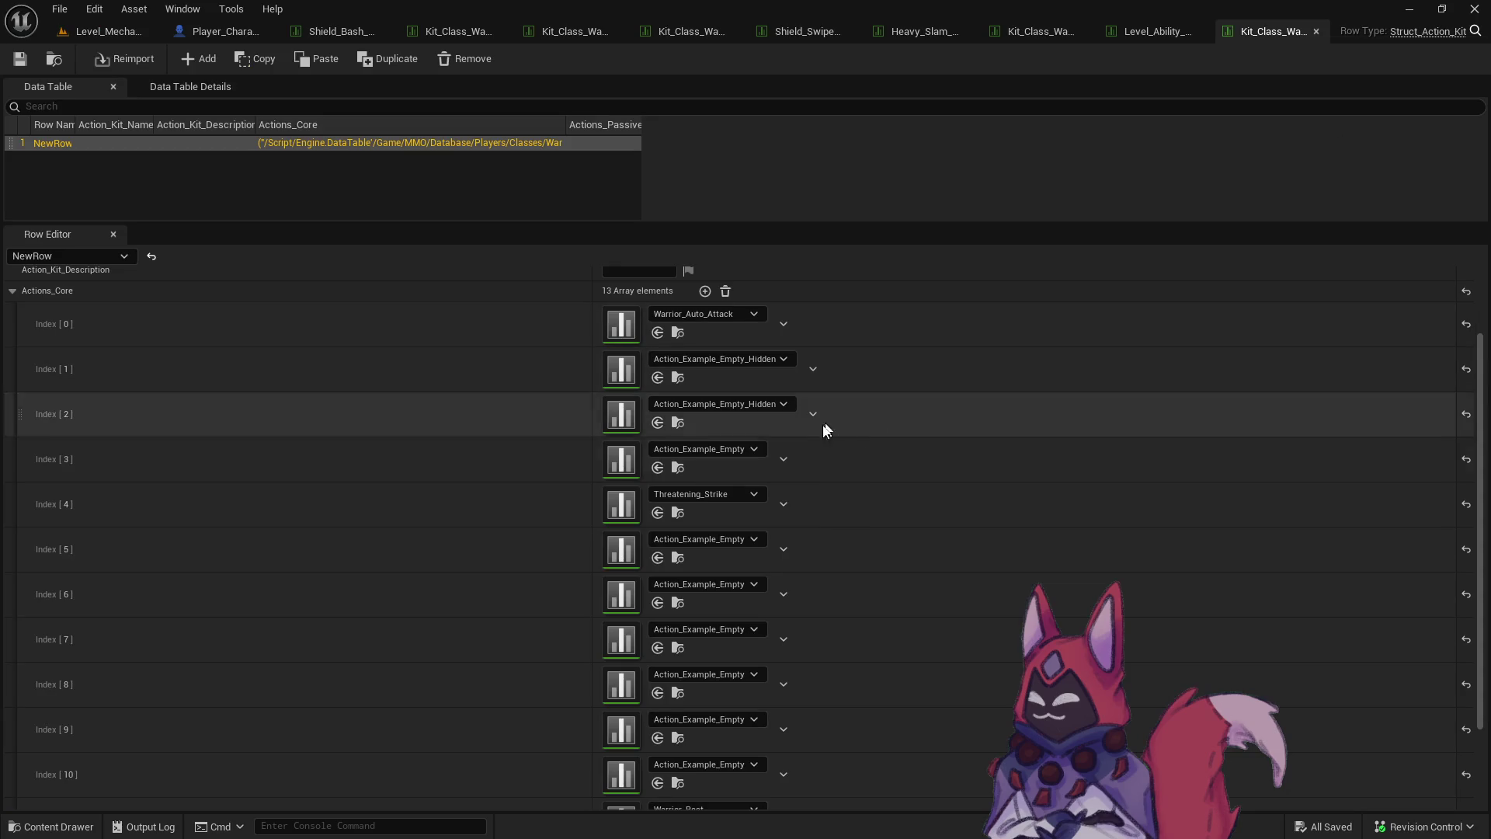
left_click(715, 496)
type("shield bash")
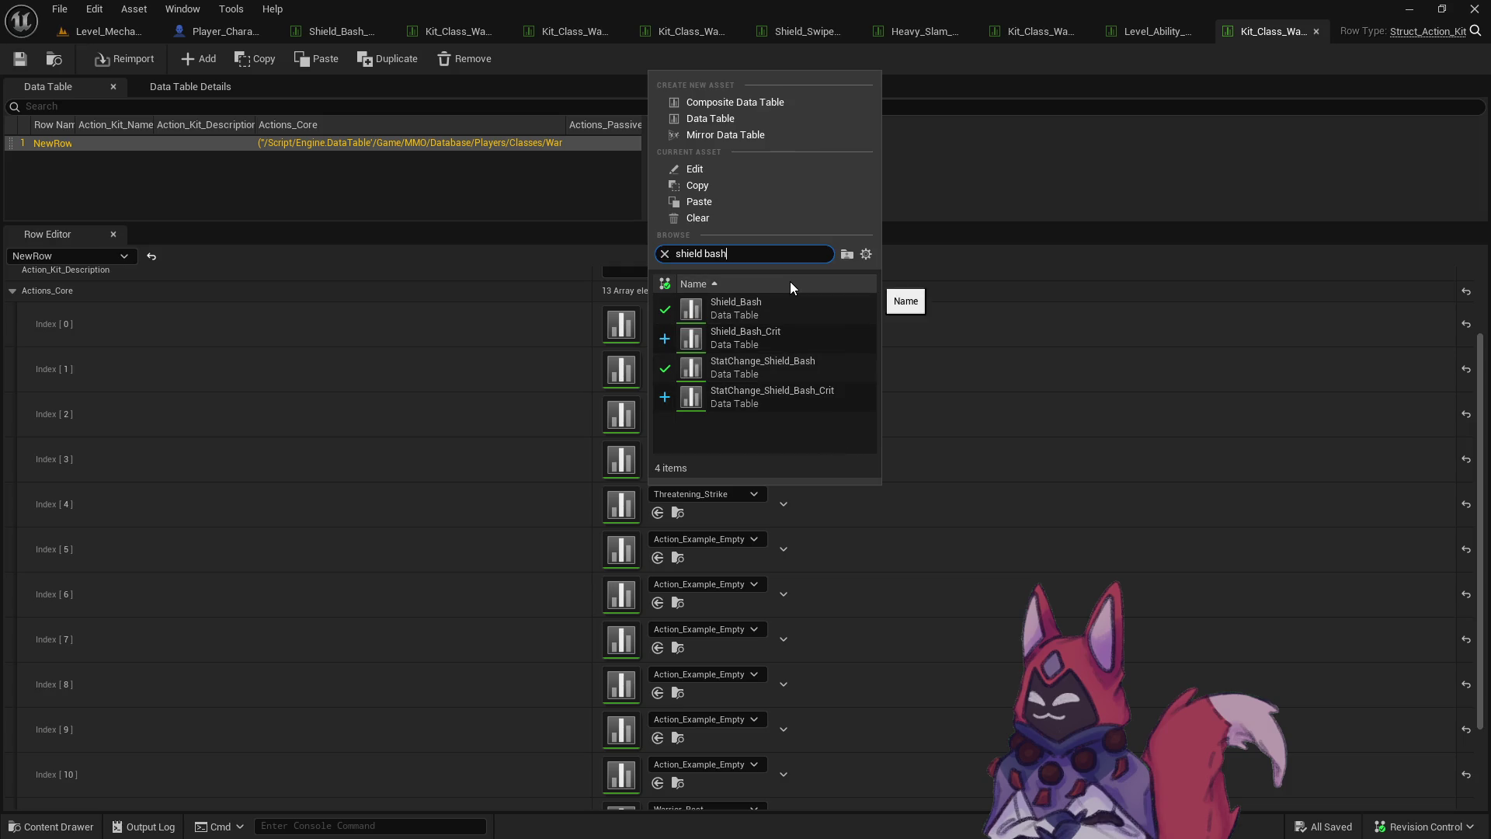
left_click(789, 304)
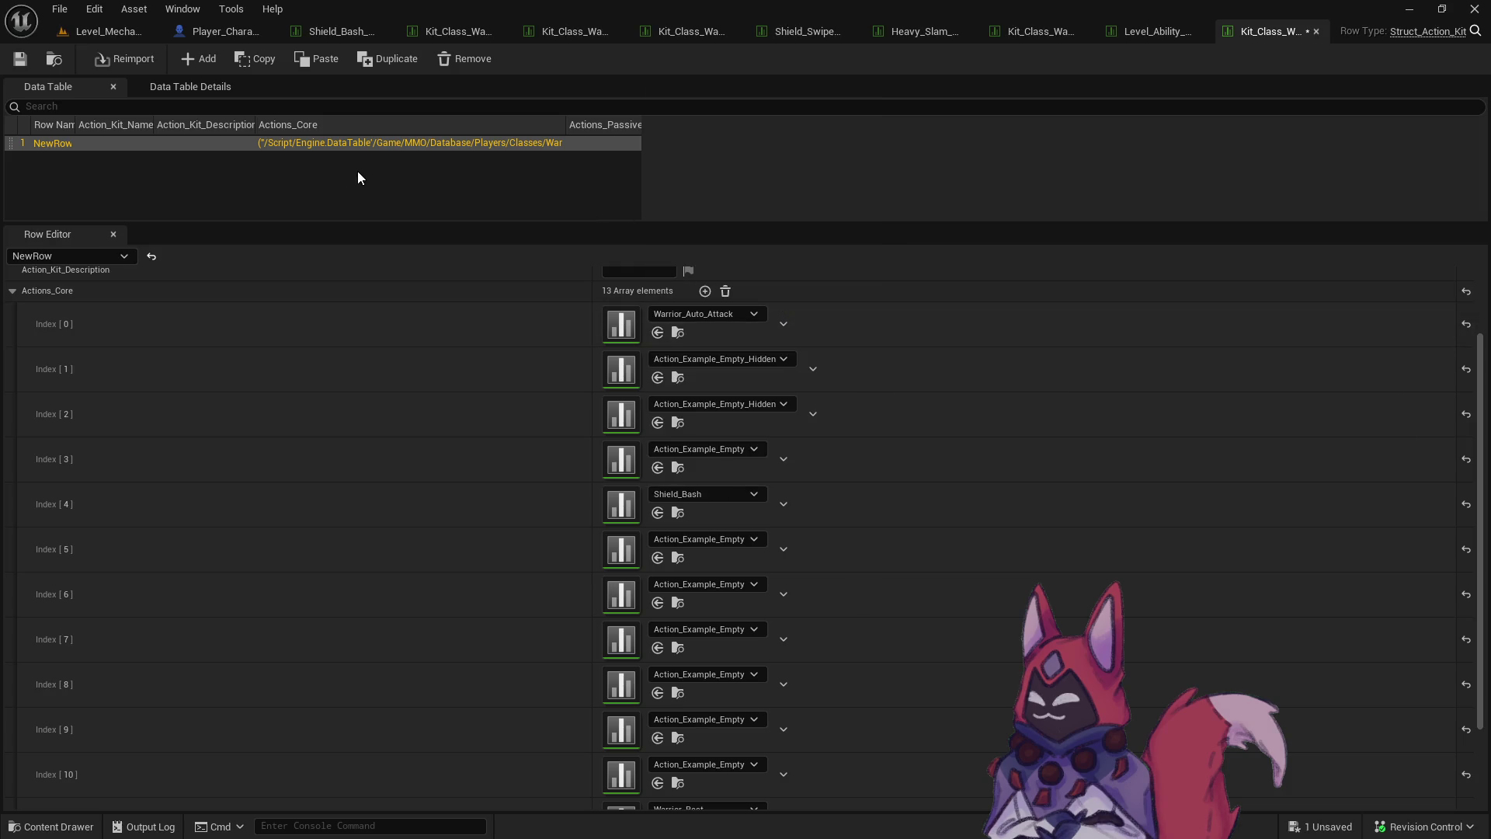
Play-test the Shield_Bash swap, then undo Index 4 back to Threatening_Strike.
left_click(91, 31)
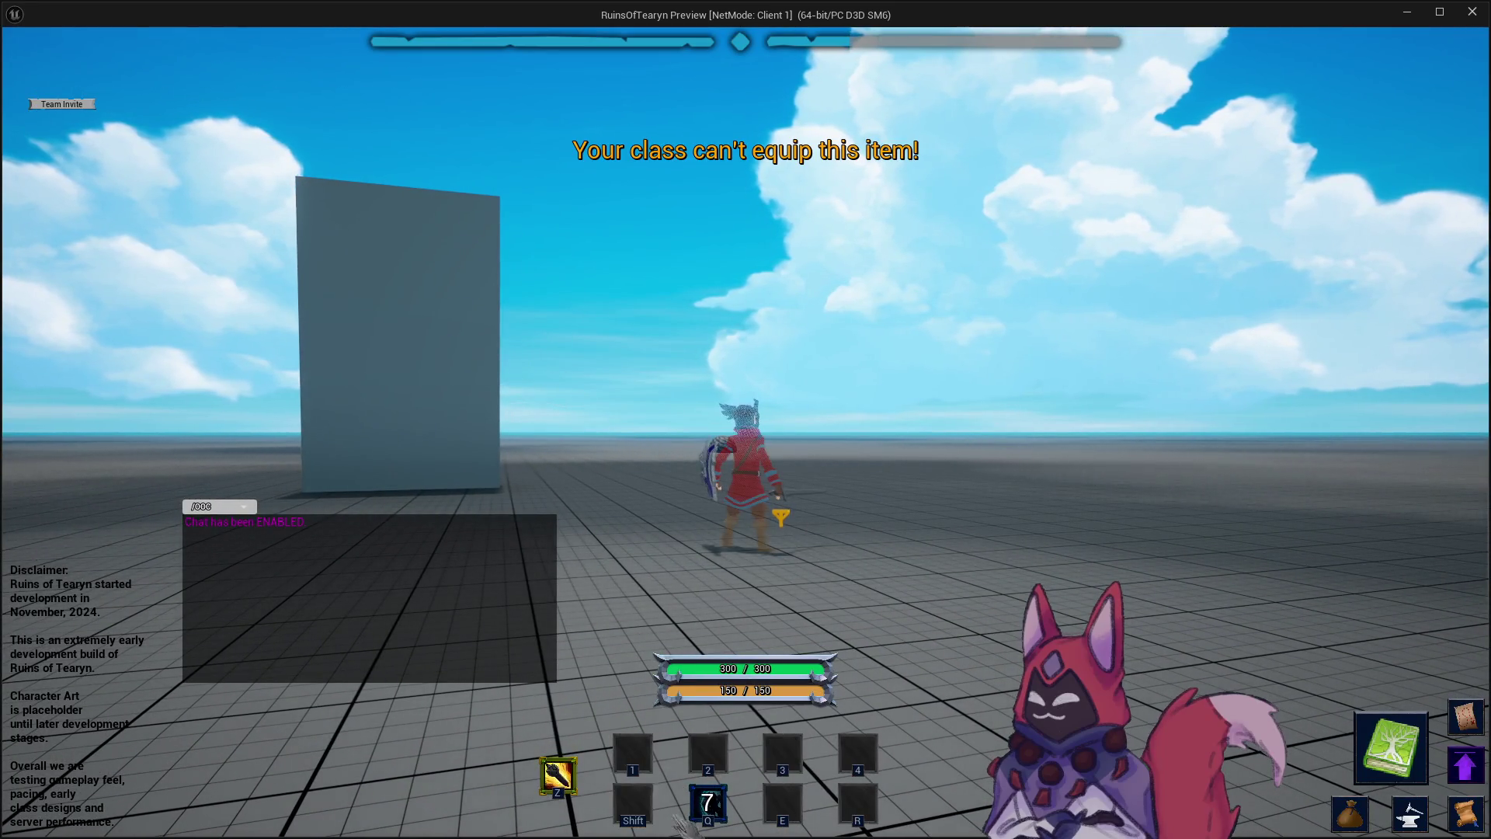
key("Escape")
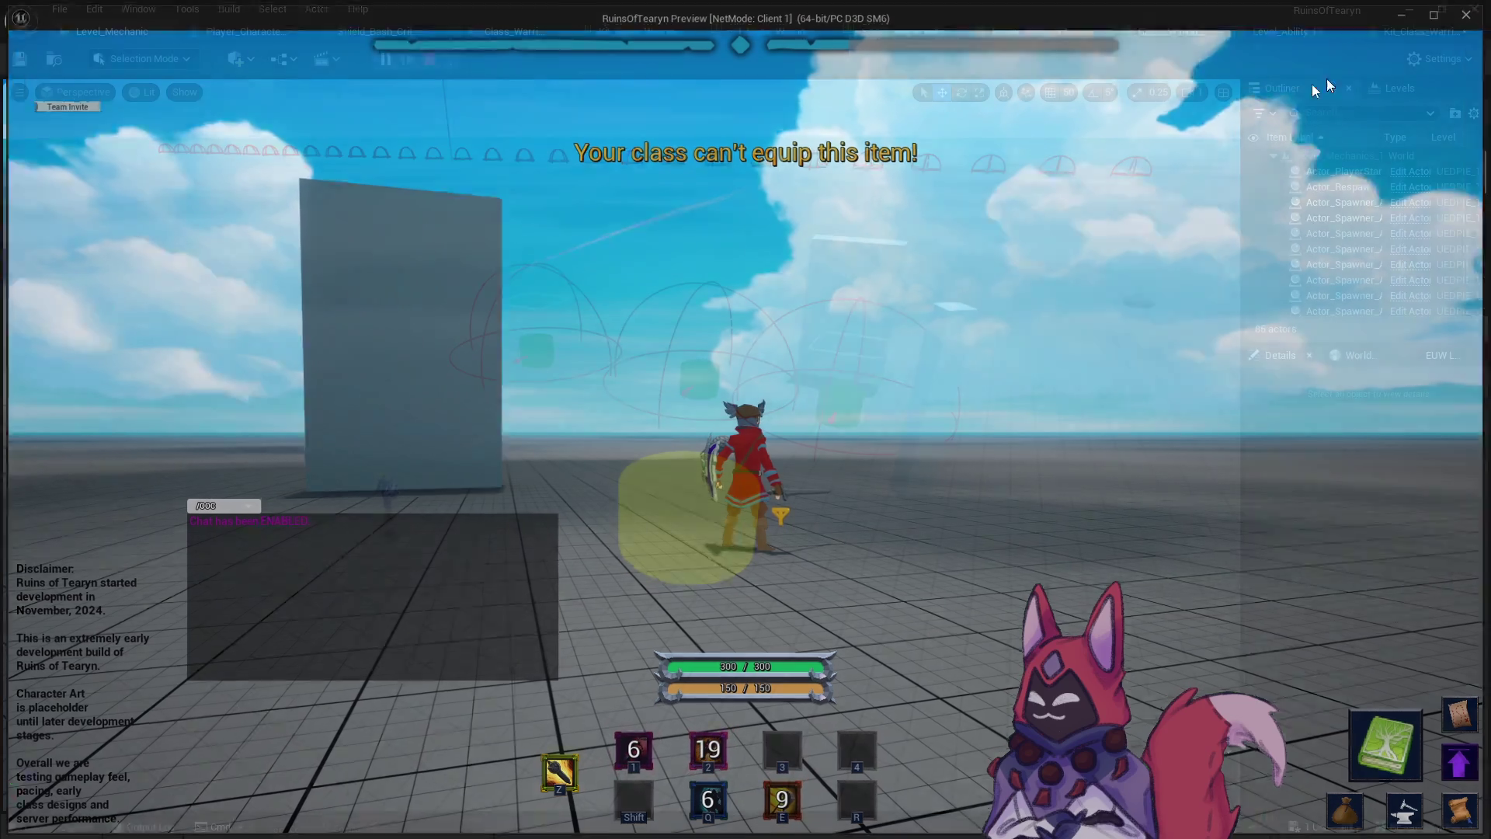
left_click(1419, 31)
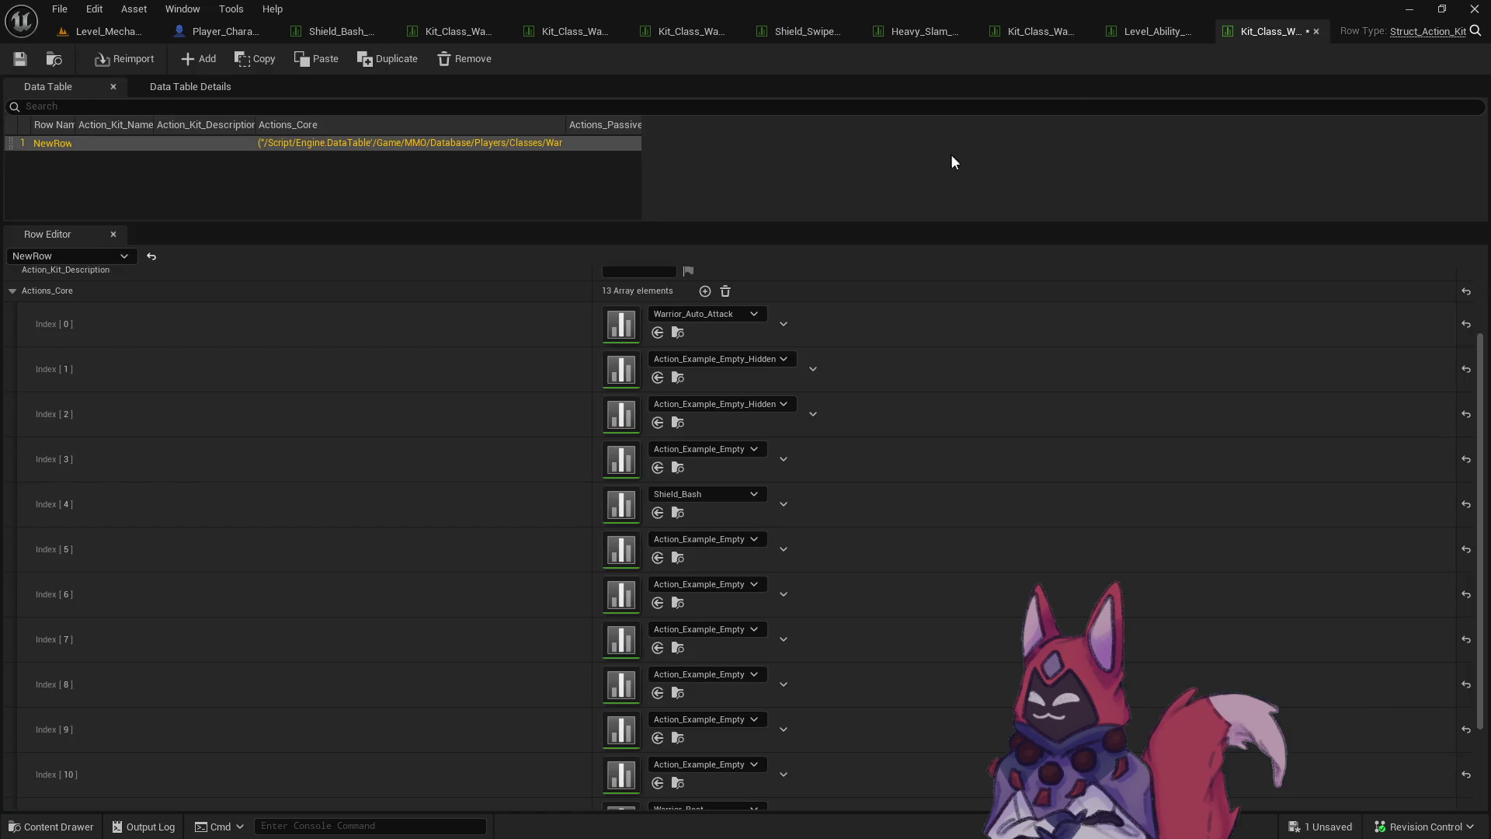
key("ctrl+z")
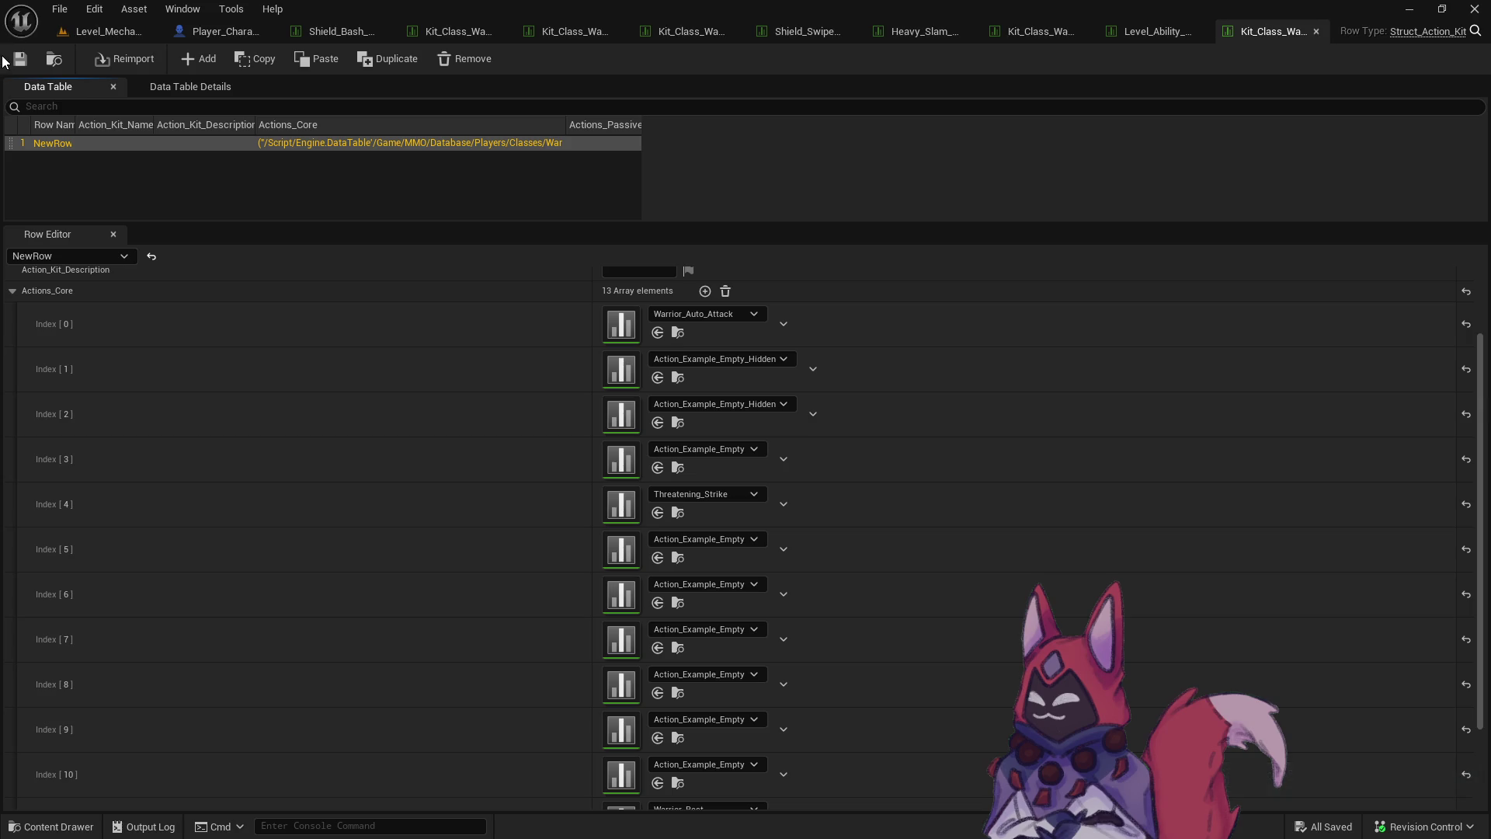
Delete the level-5 Crippling_Strike row (NewRow_2) from Level_Ability, save, and start a new play session.
left_click(1145, 31)
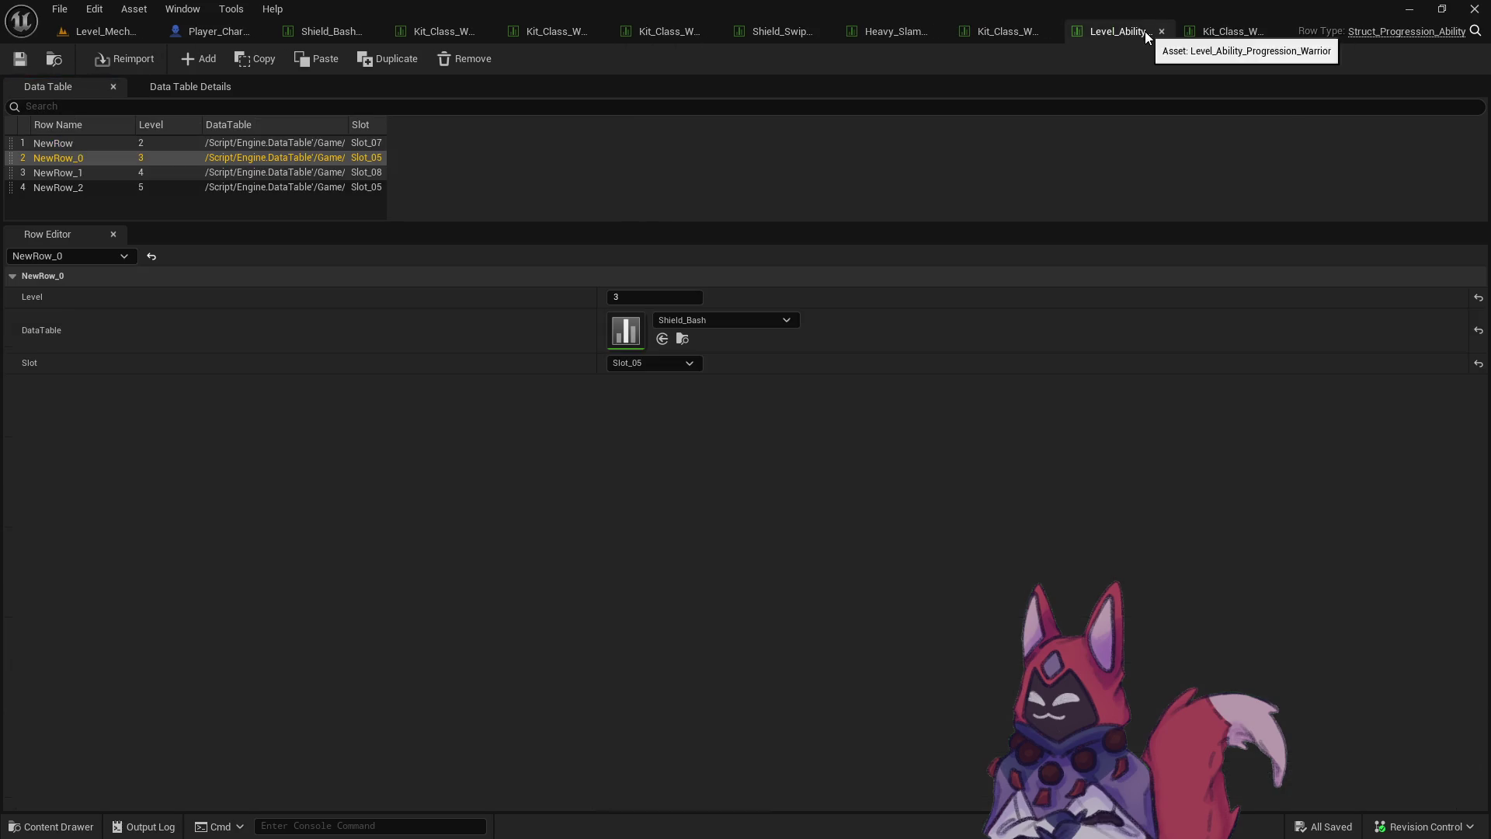
left_click(173, 190)
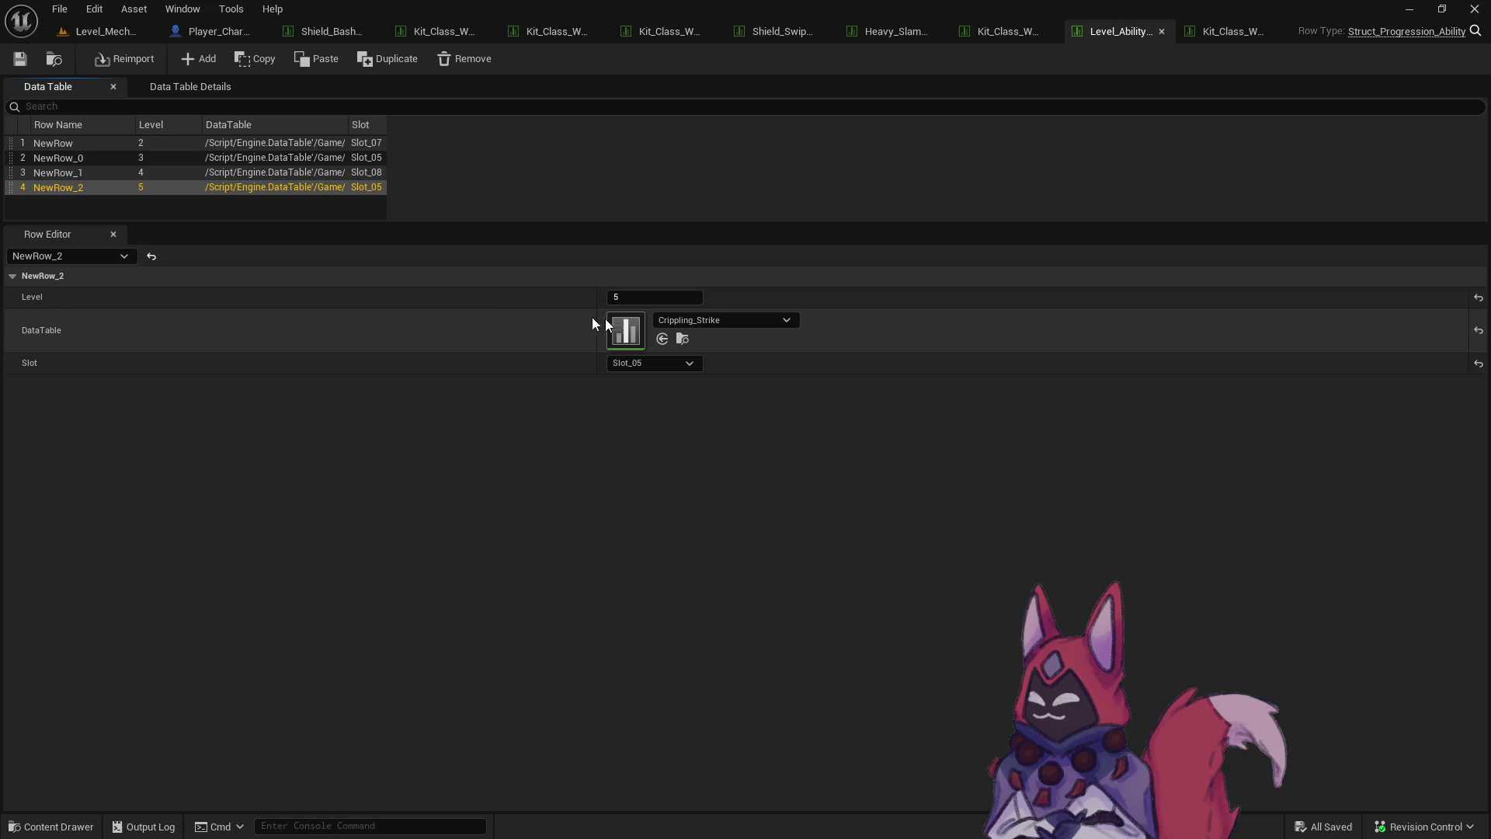
right_click(125, 190)
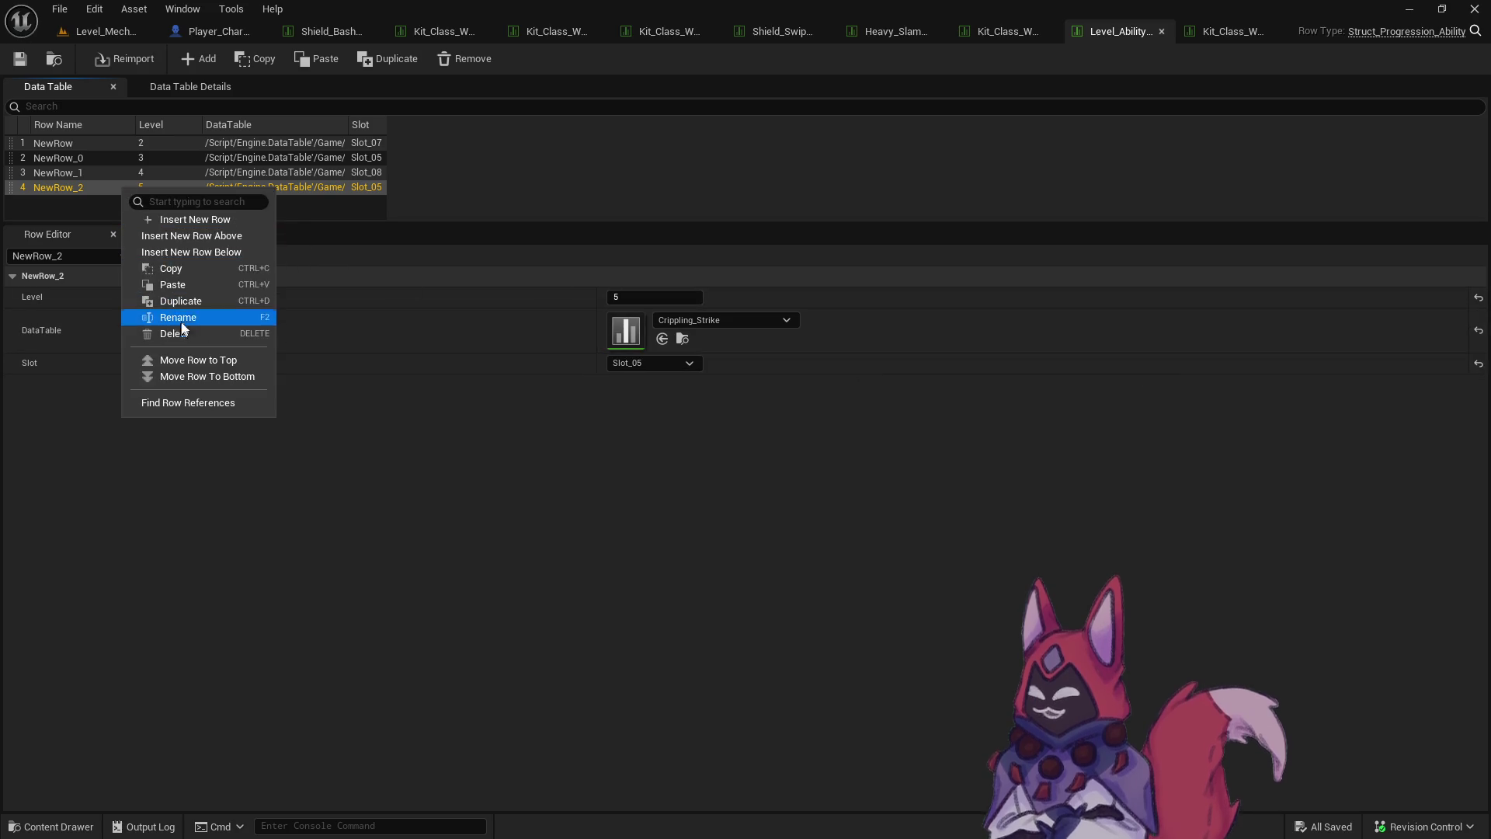
left_click(228, 336)
left_click(20, 59)
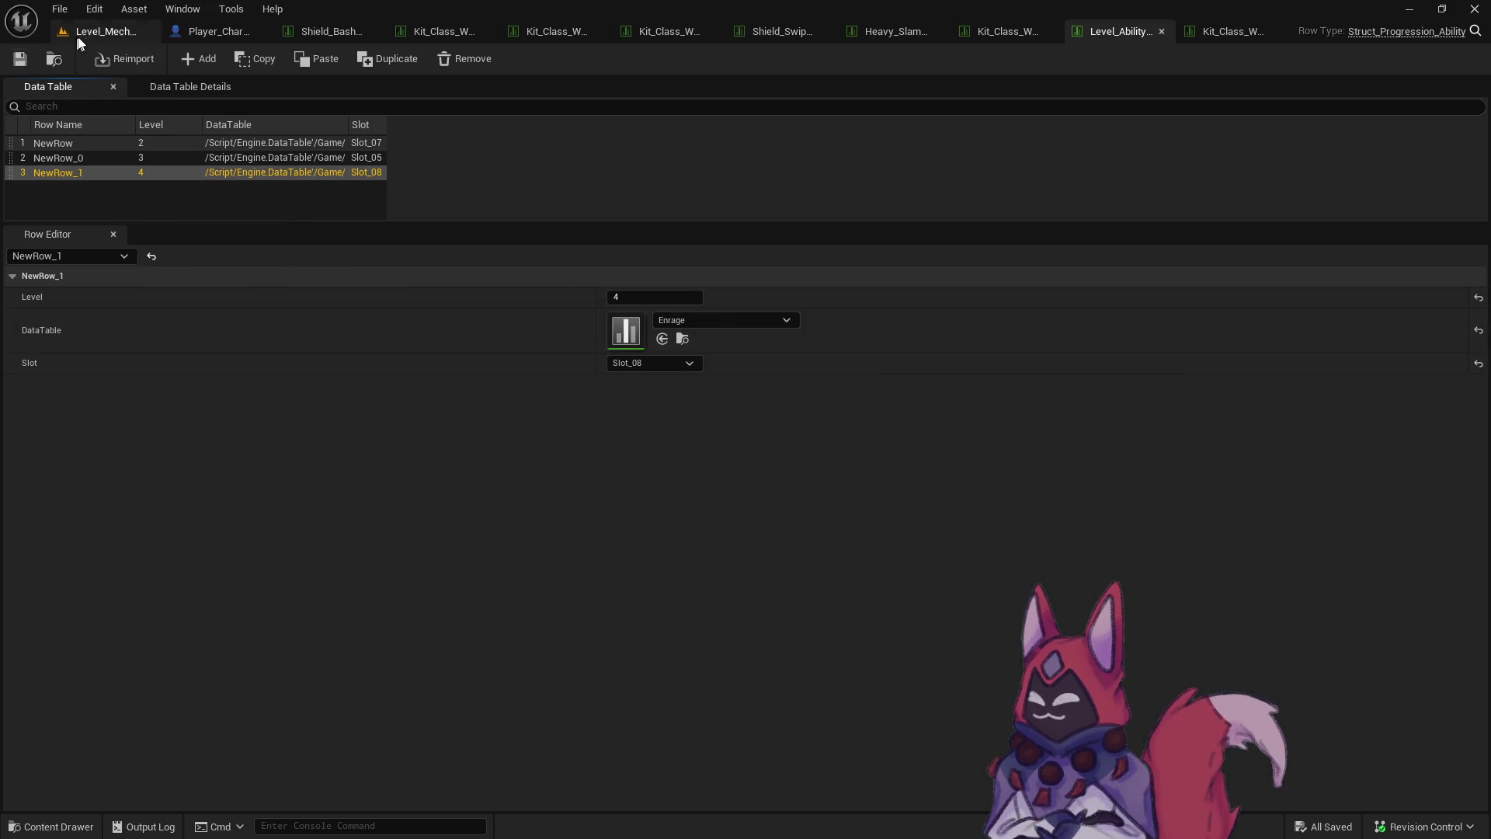
left_click(106, 31)
left_click(386, 59)
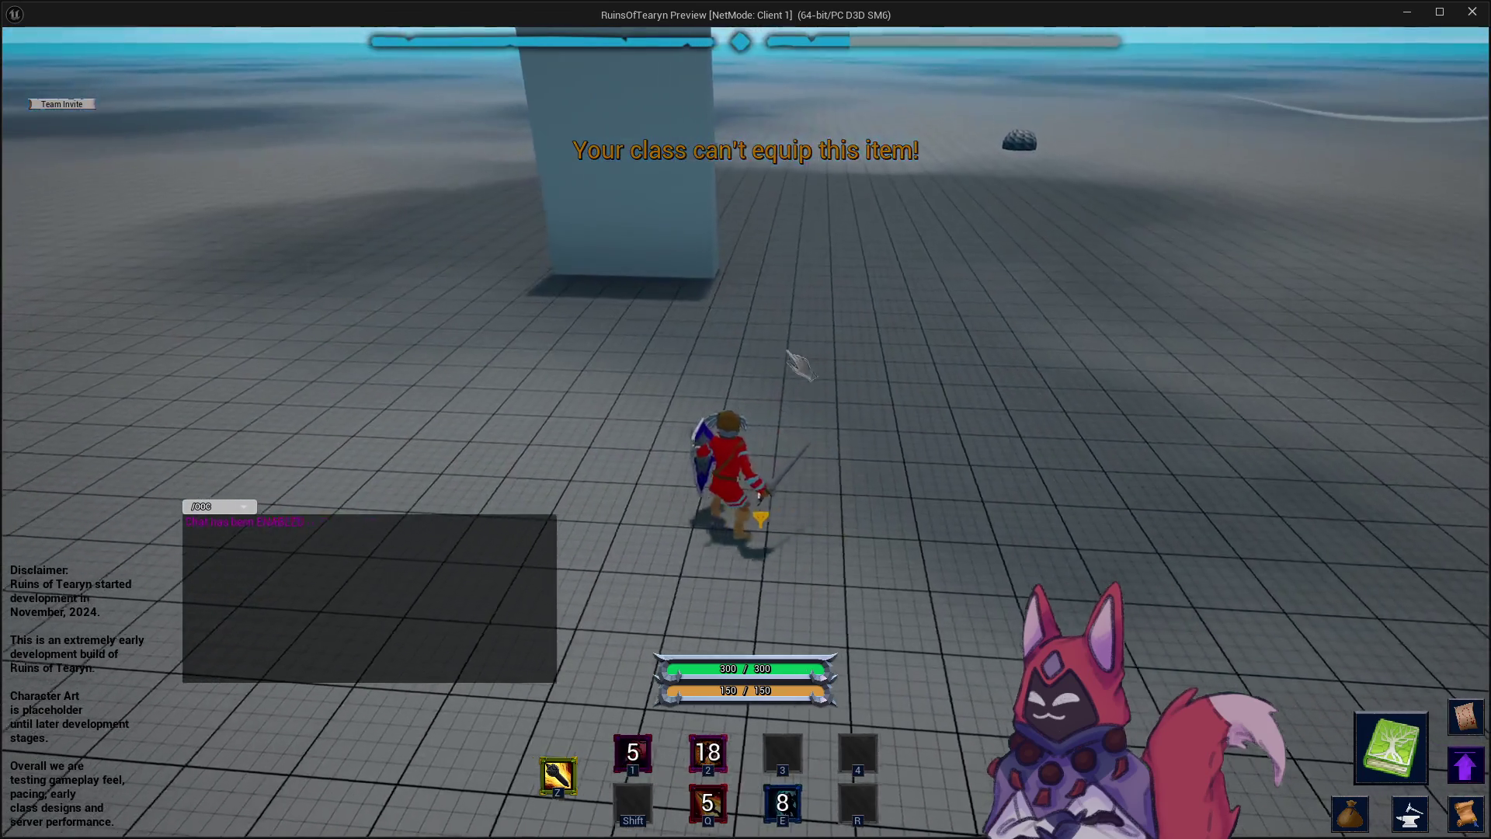
Run the warrior across the arena to the Target Dummy and cast the E ability on it twice.
key("w")
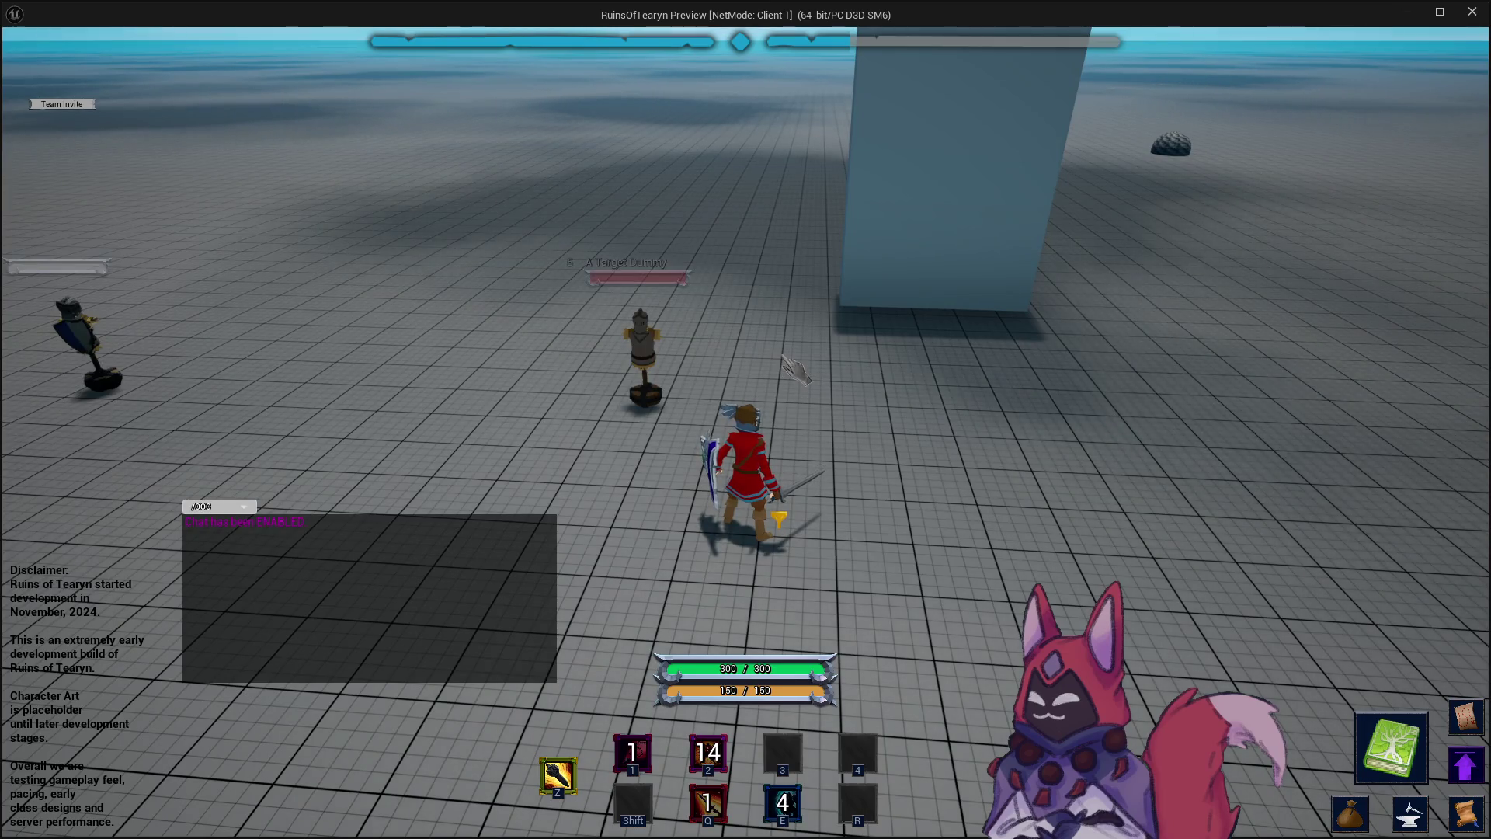
key("w")
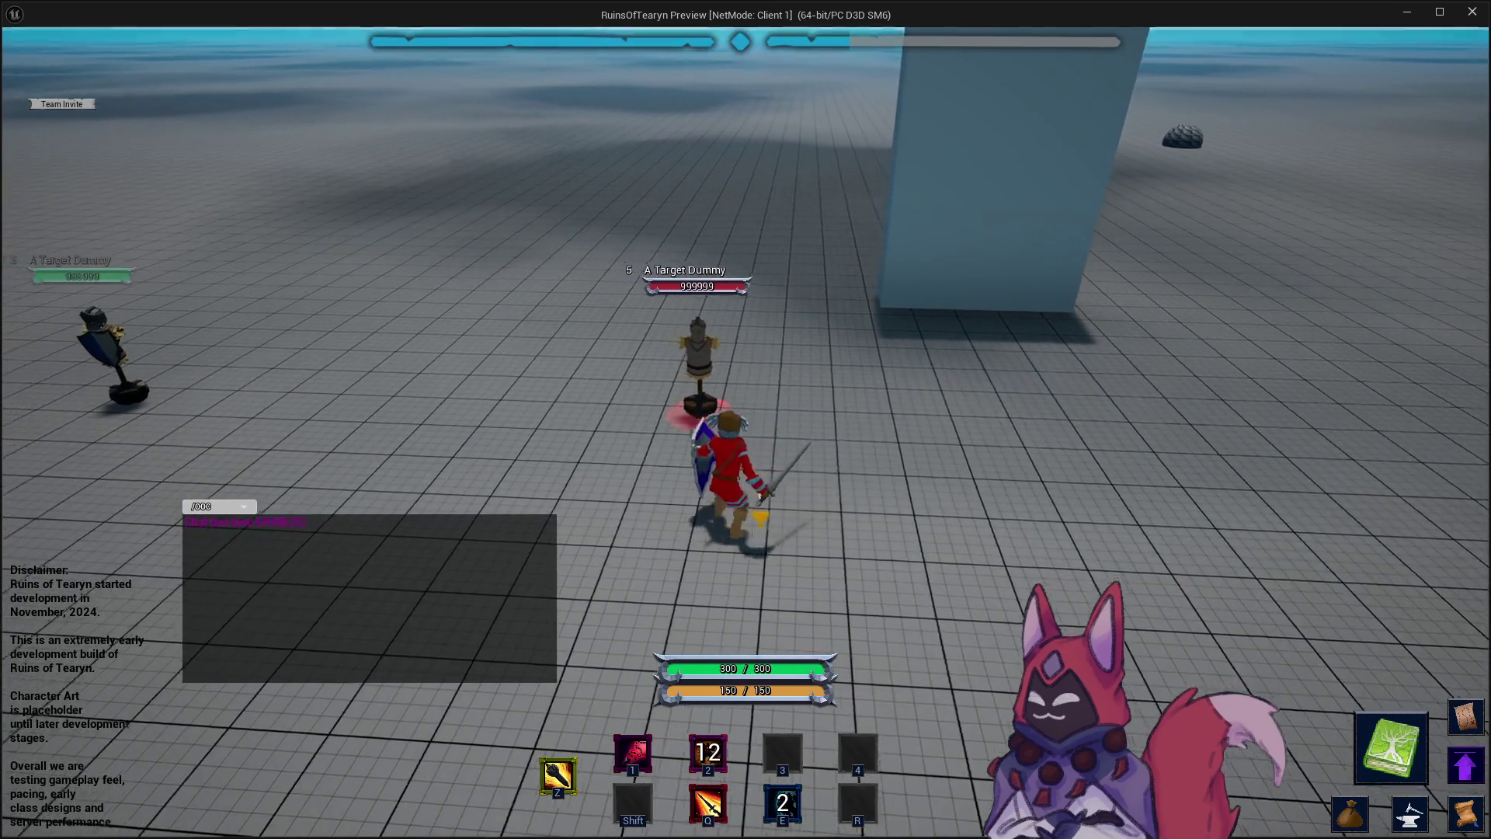
key("w")
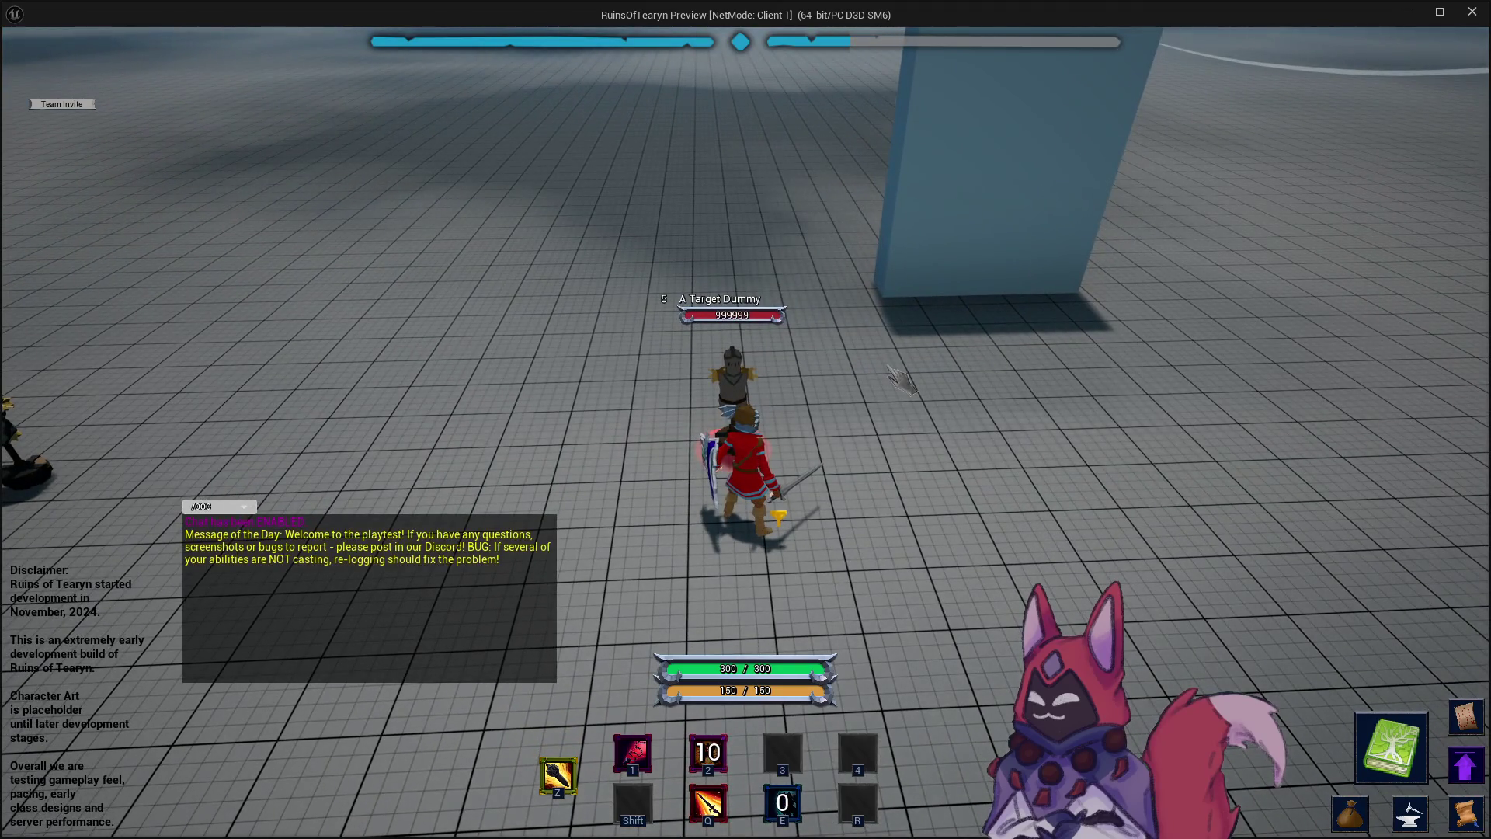
key("e")
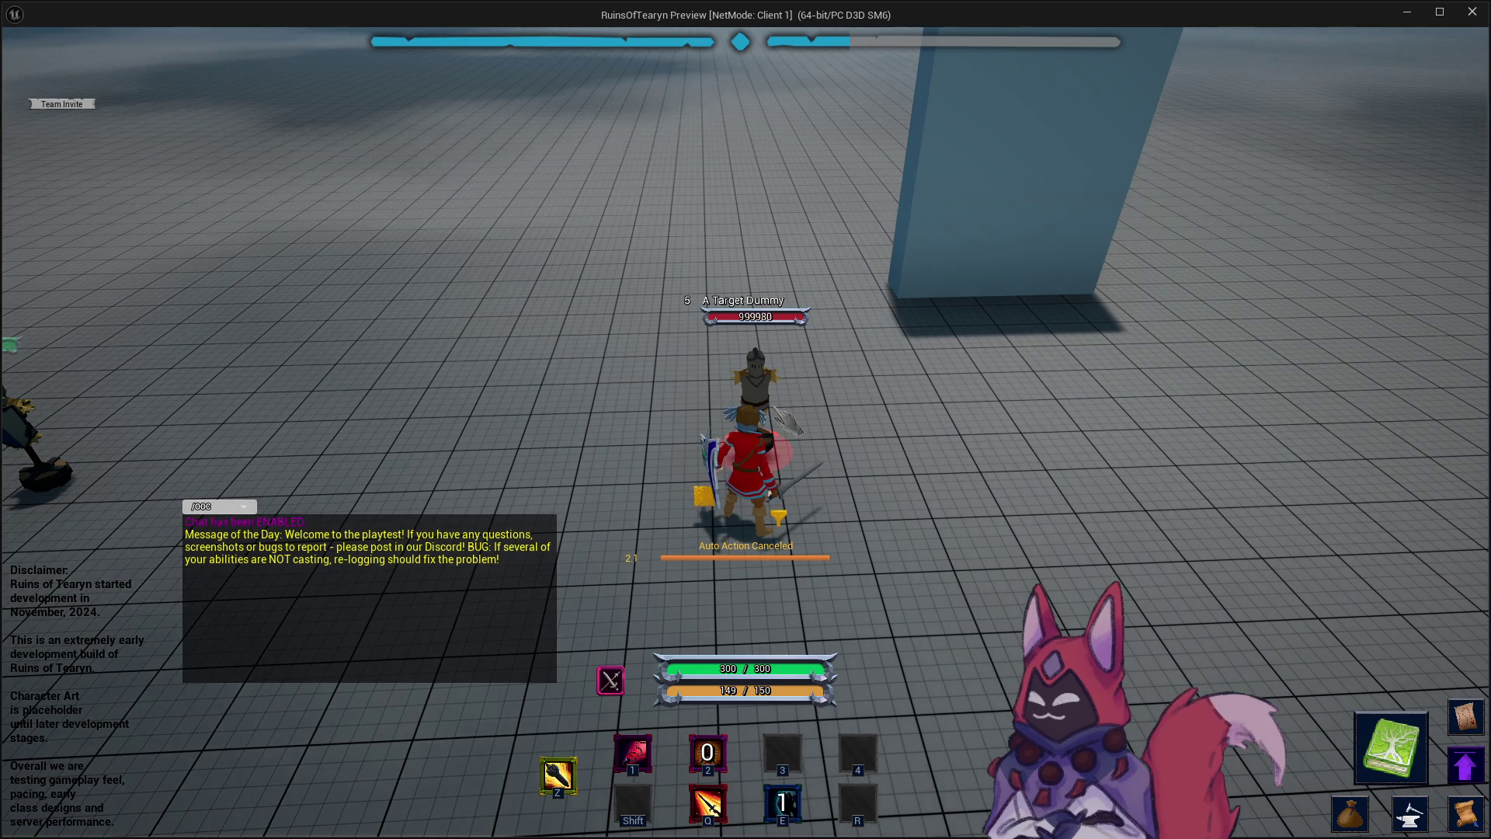
key("e")
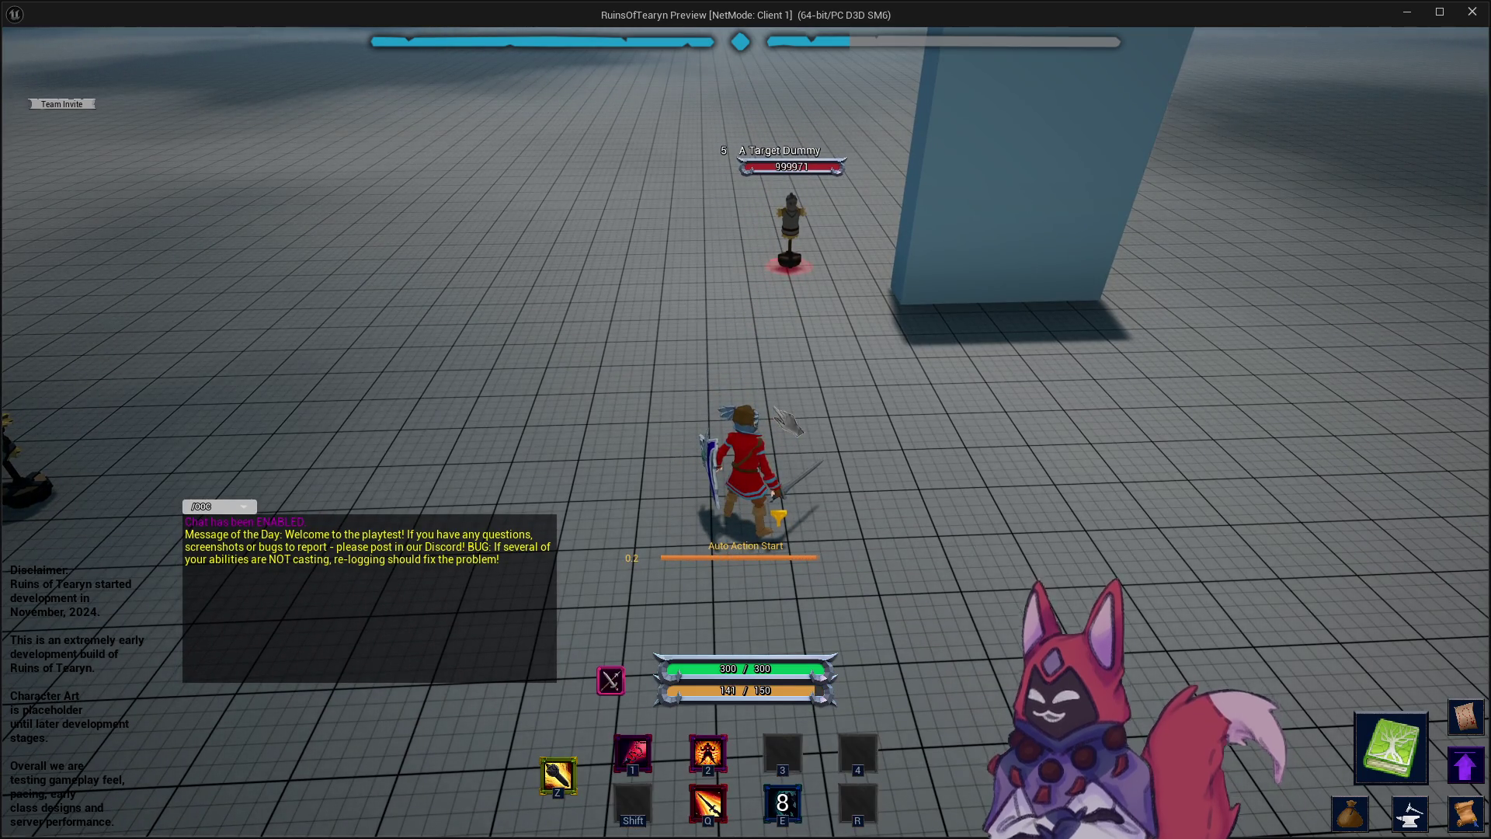
Circle left, run back to the Target Dummy and hit it with the ability again.
key("a")
key("w")
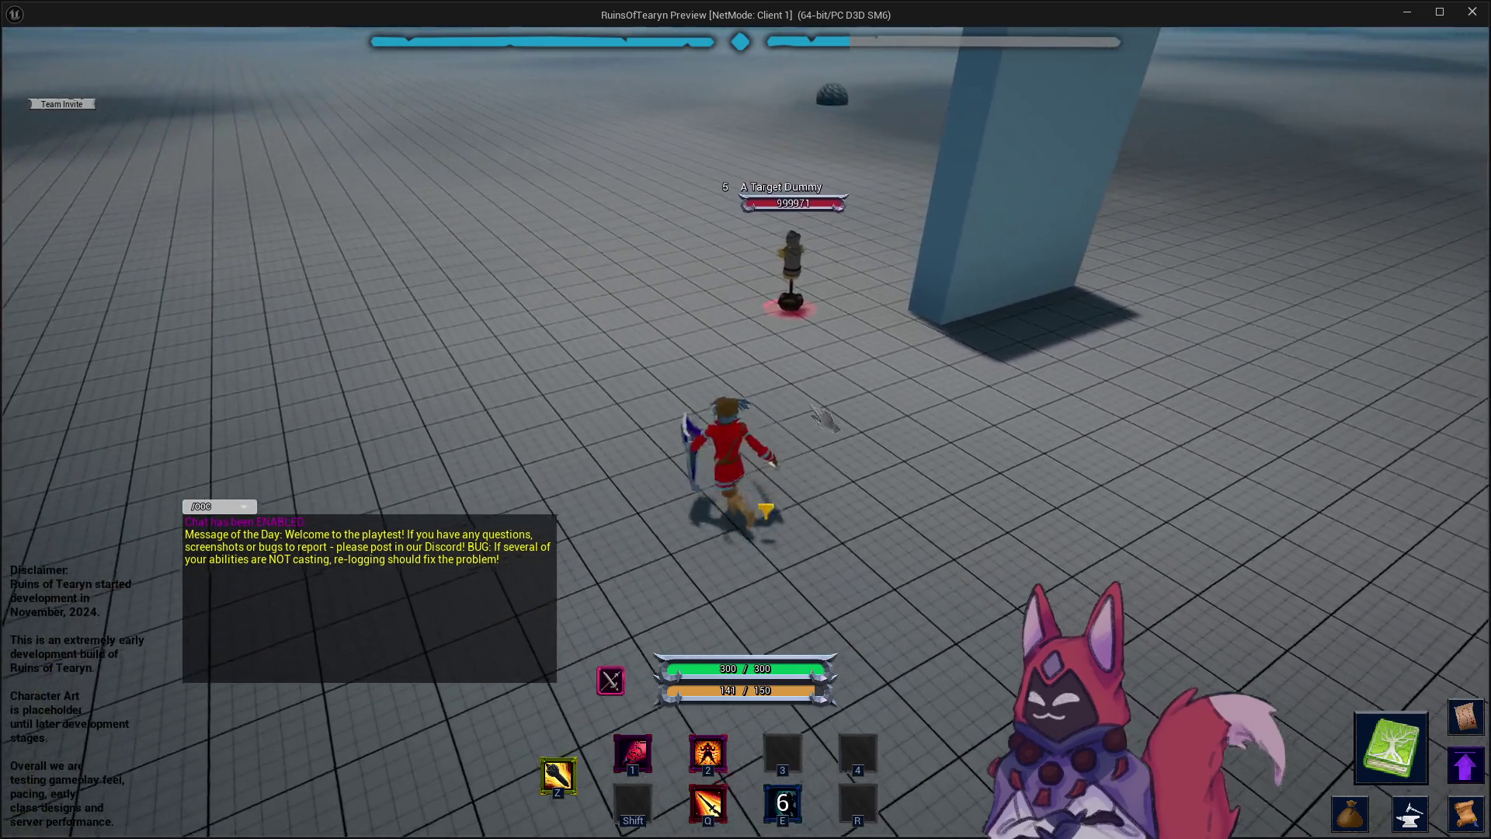
key("w")
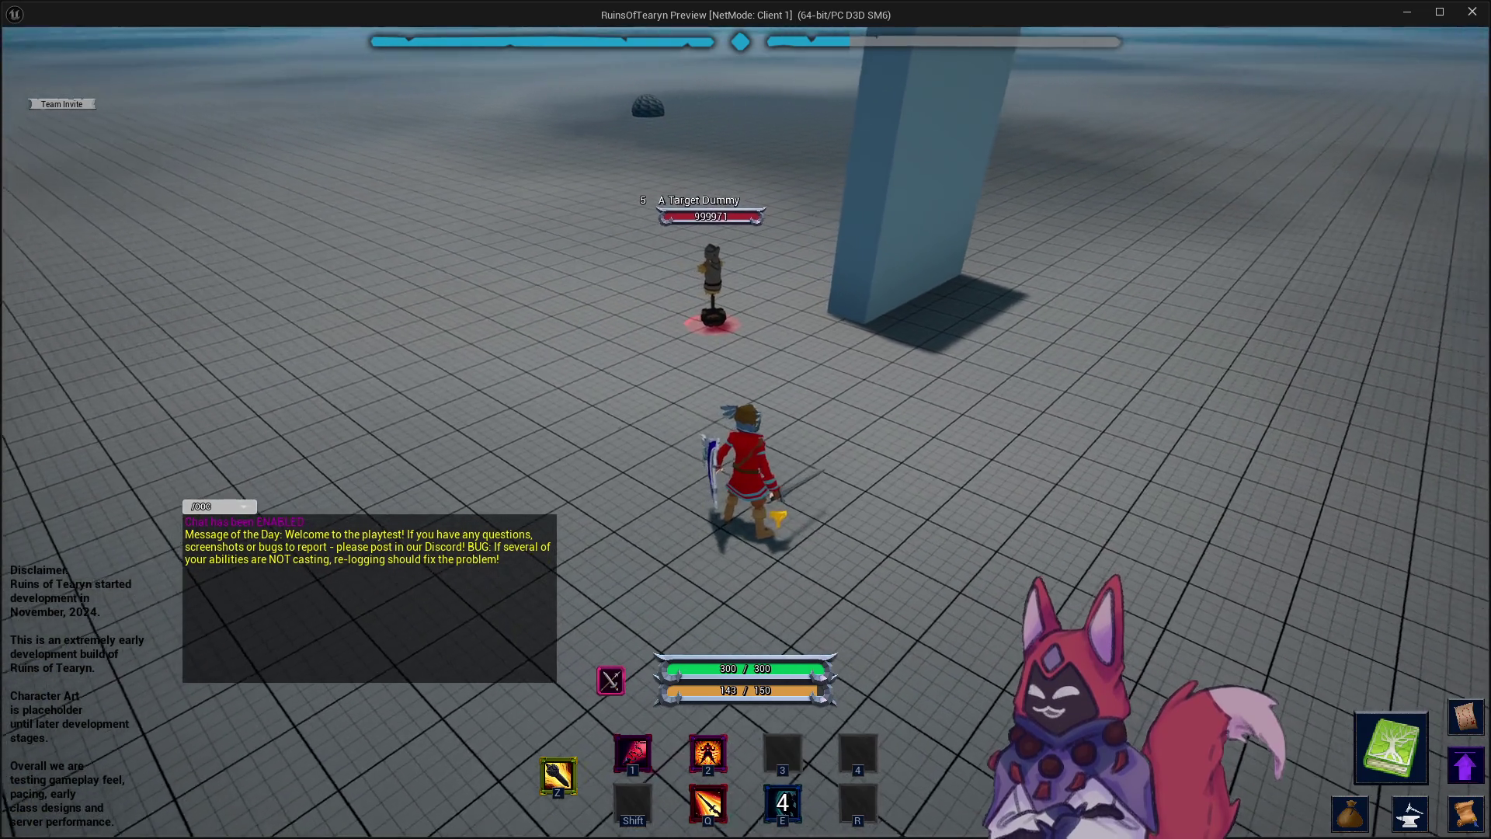
key("w")
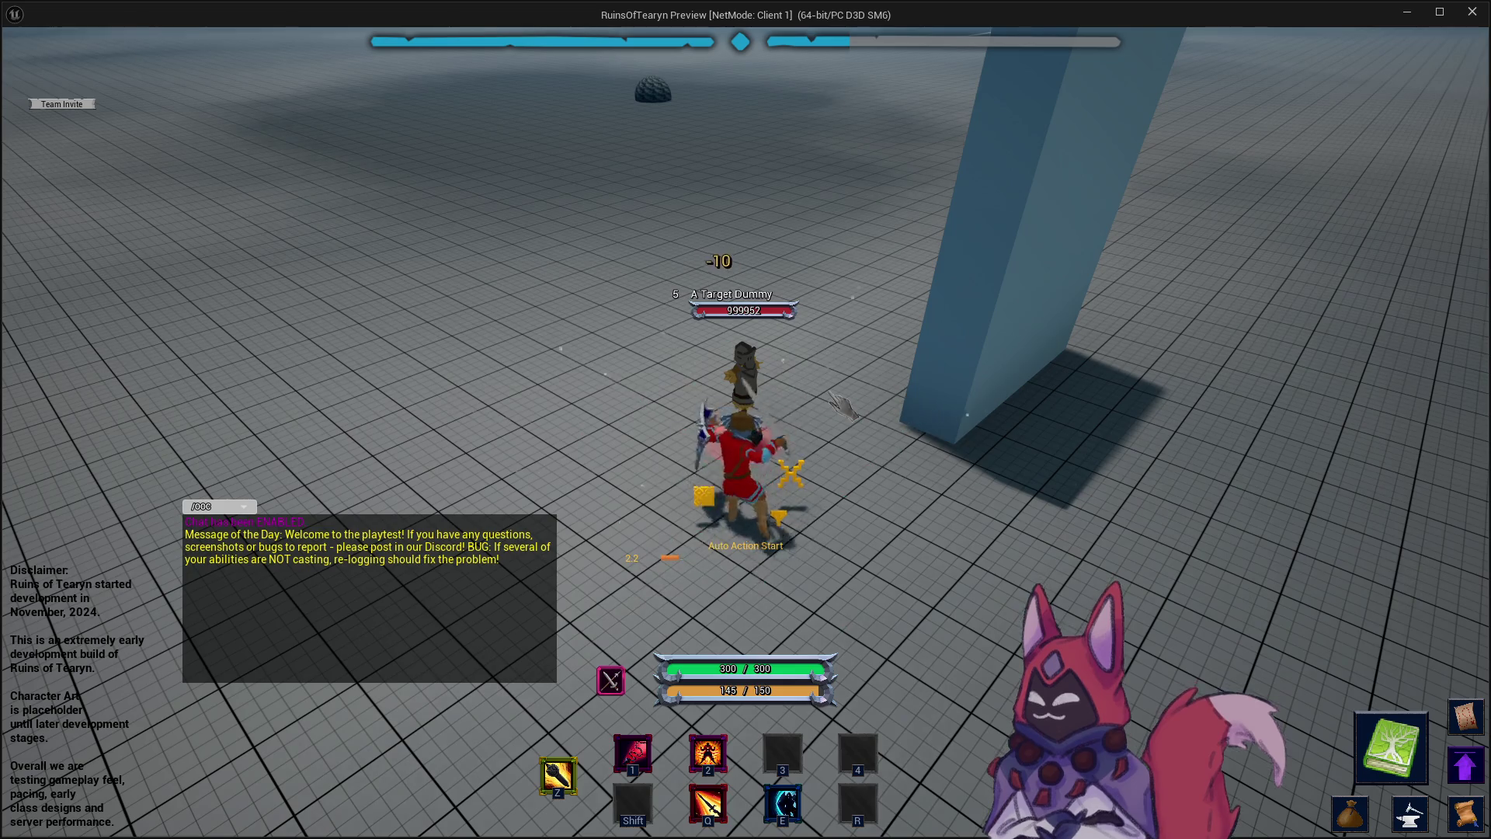
key("e")
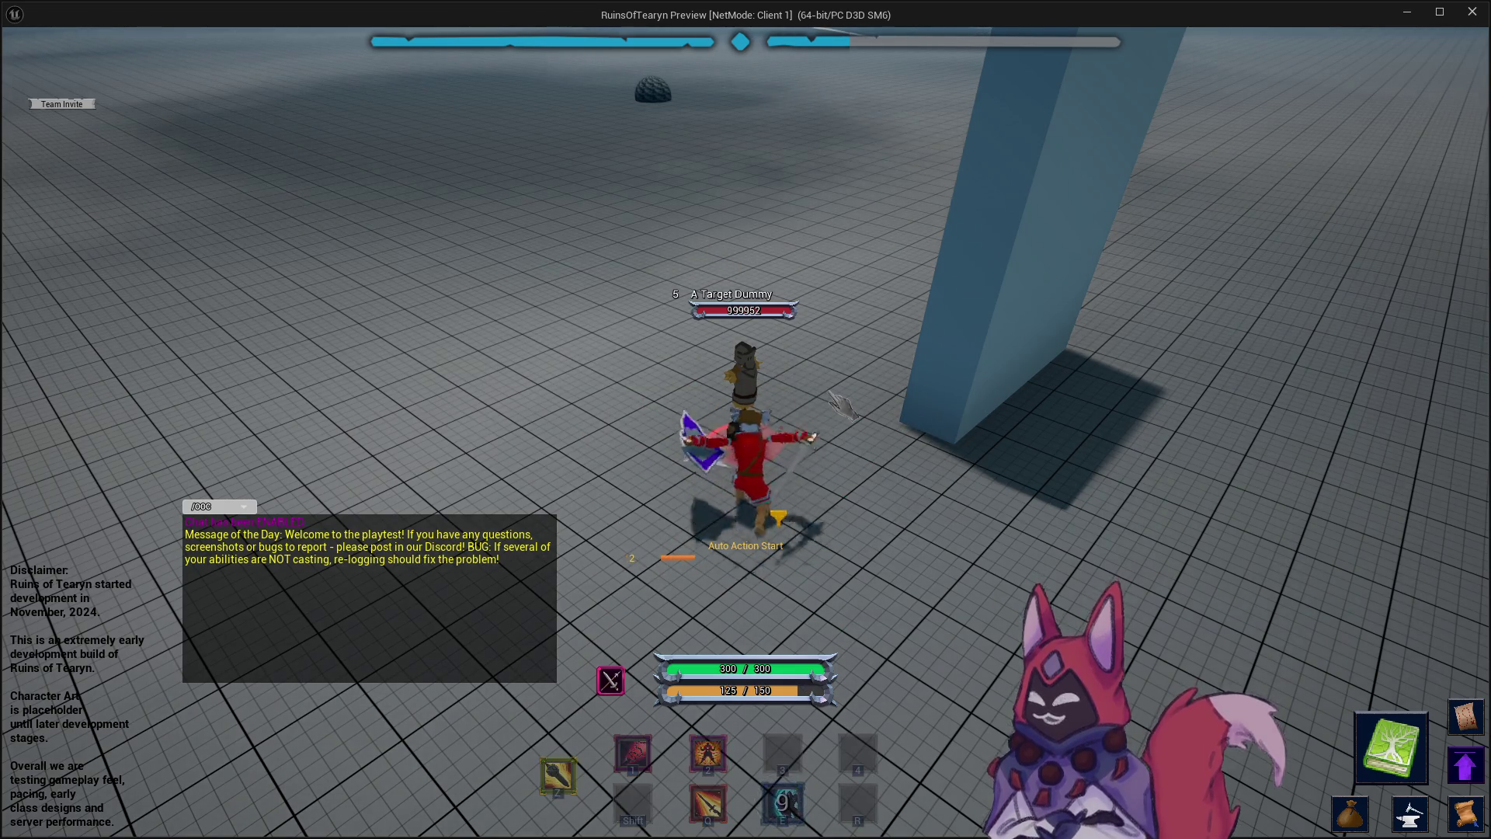
left_click_drag(677, 237, 919, 372)
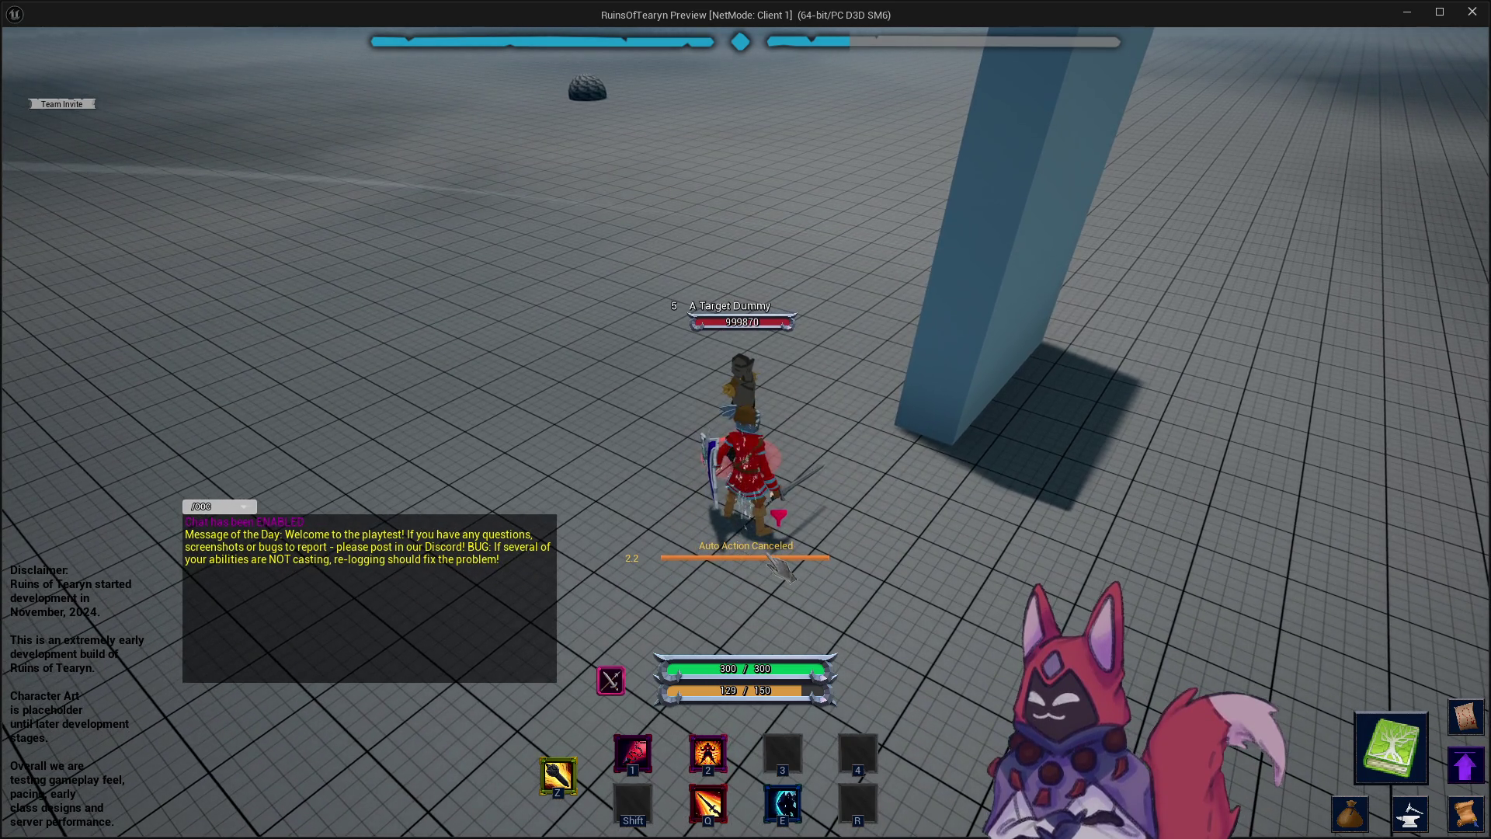
Keep casting the ability on the Target Dummy while backing off and running back in.
key("e")
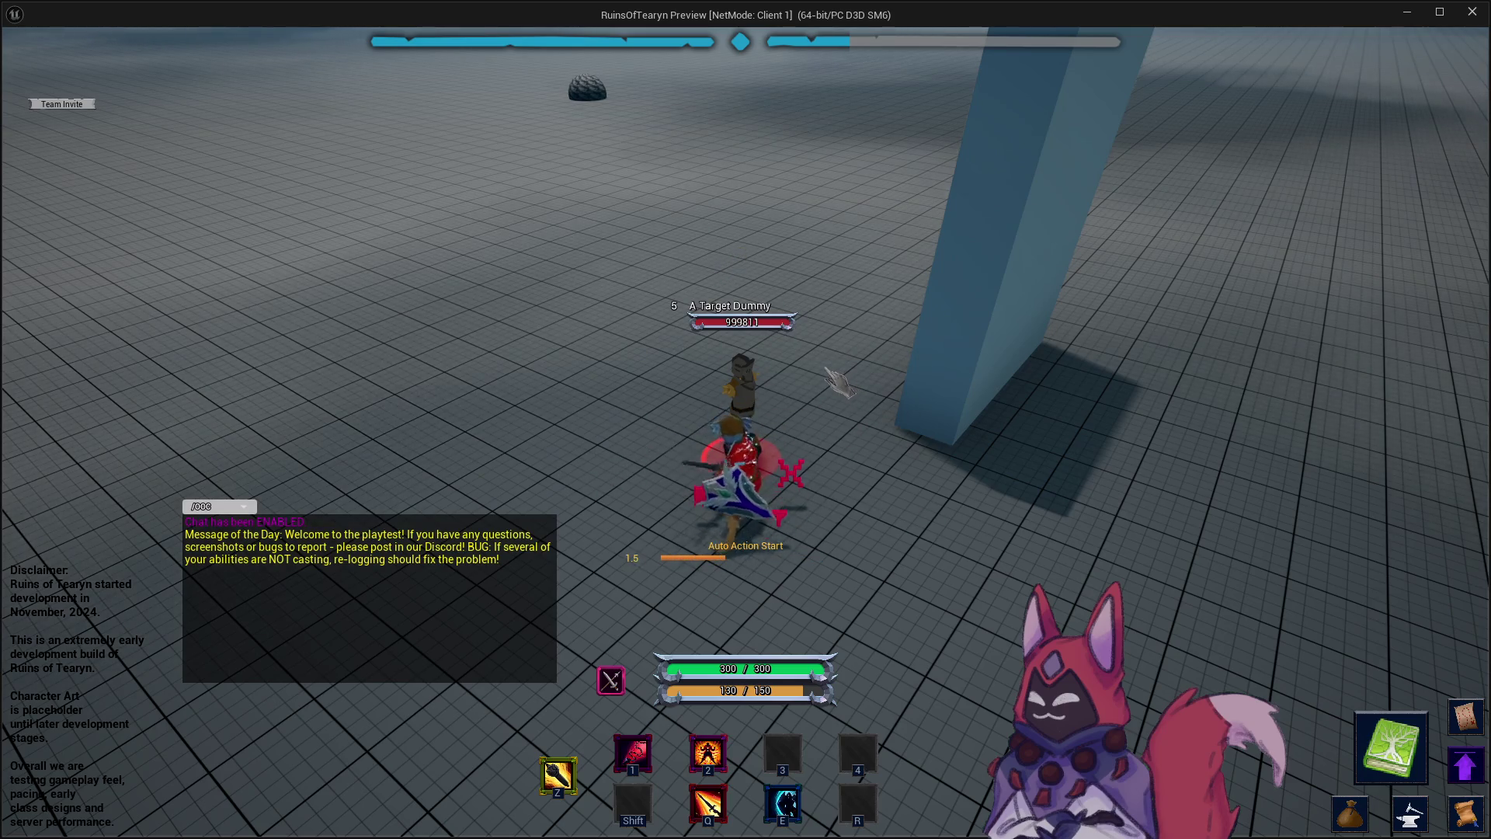
mouse_move(745, 266)
left_mouse_down()
mouse_move(745, 295)
mouse_move(992, 345)
left_mouse_up()
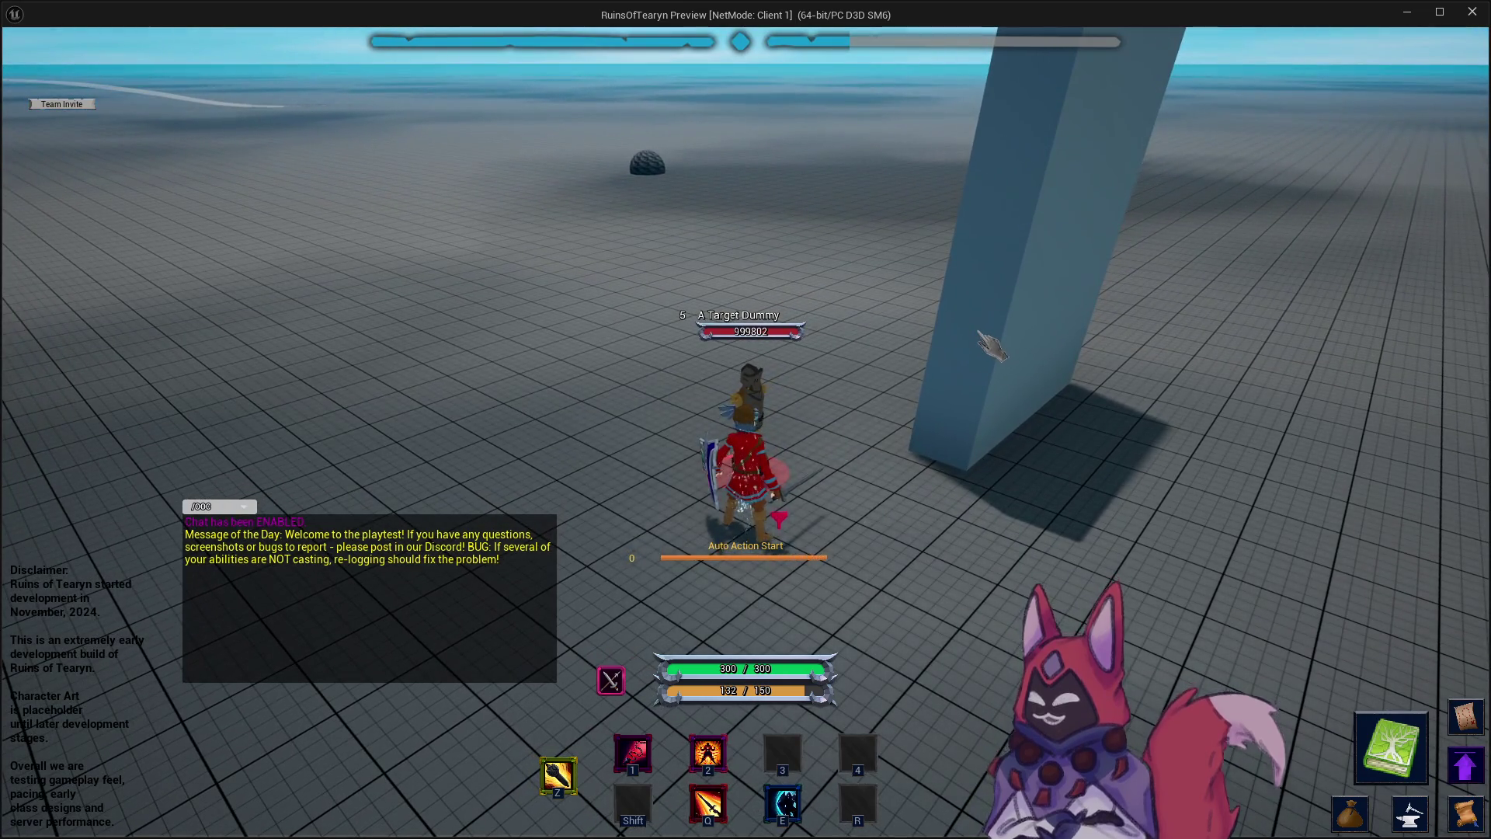
key("e")
key("s")
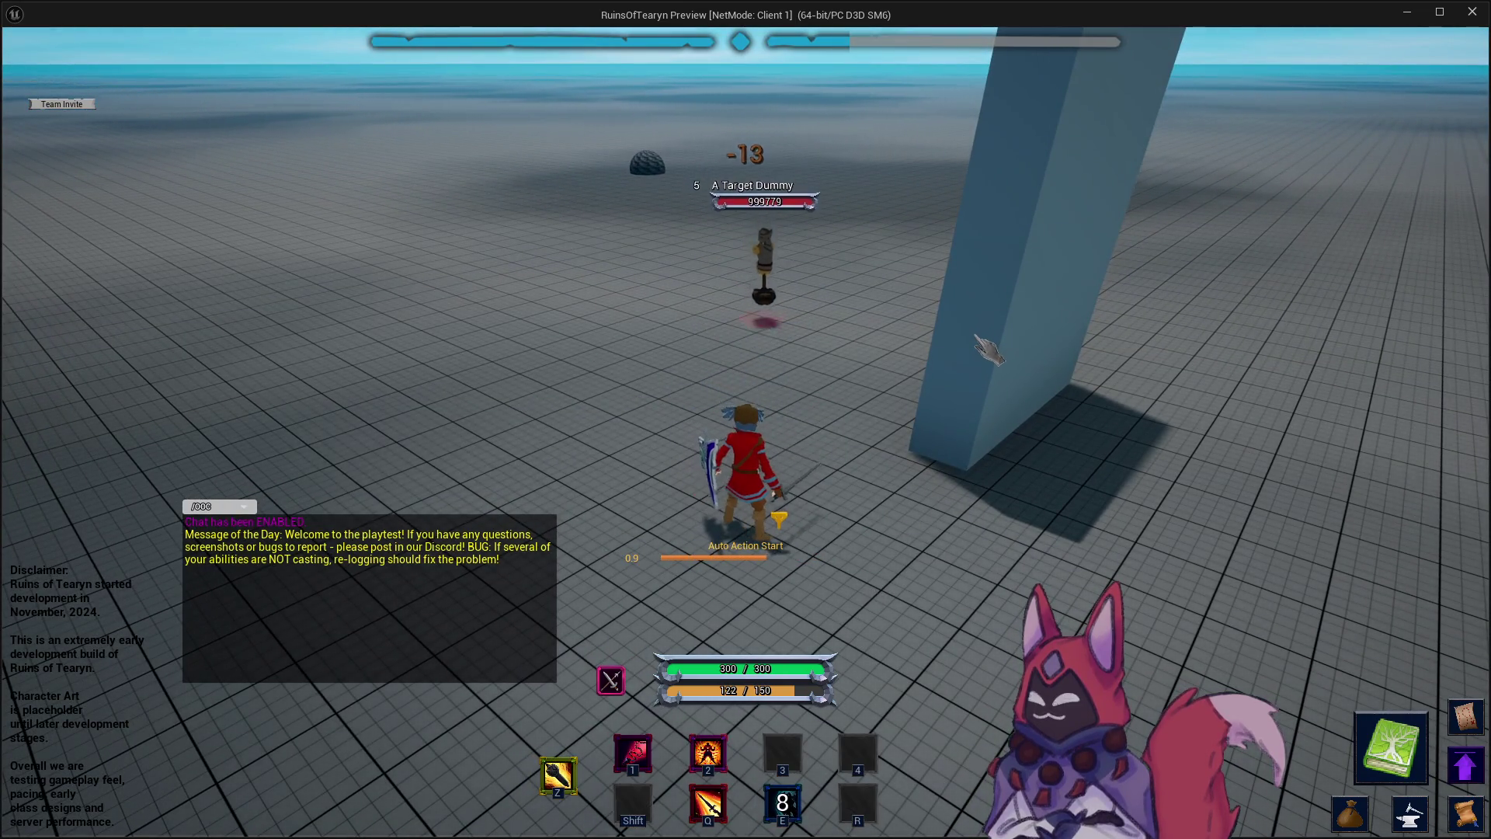
mouse_move(993, 346)
left_mouse_down()
mouse_move(948, 392)
mouse_move(1009, 392)
mouse_move(880, 388)
left_mouse_up()
key("w")
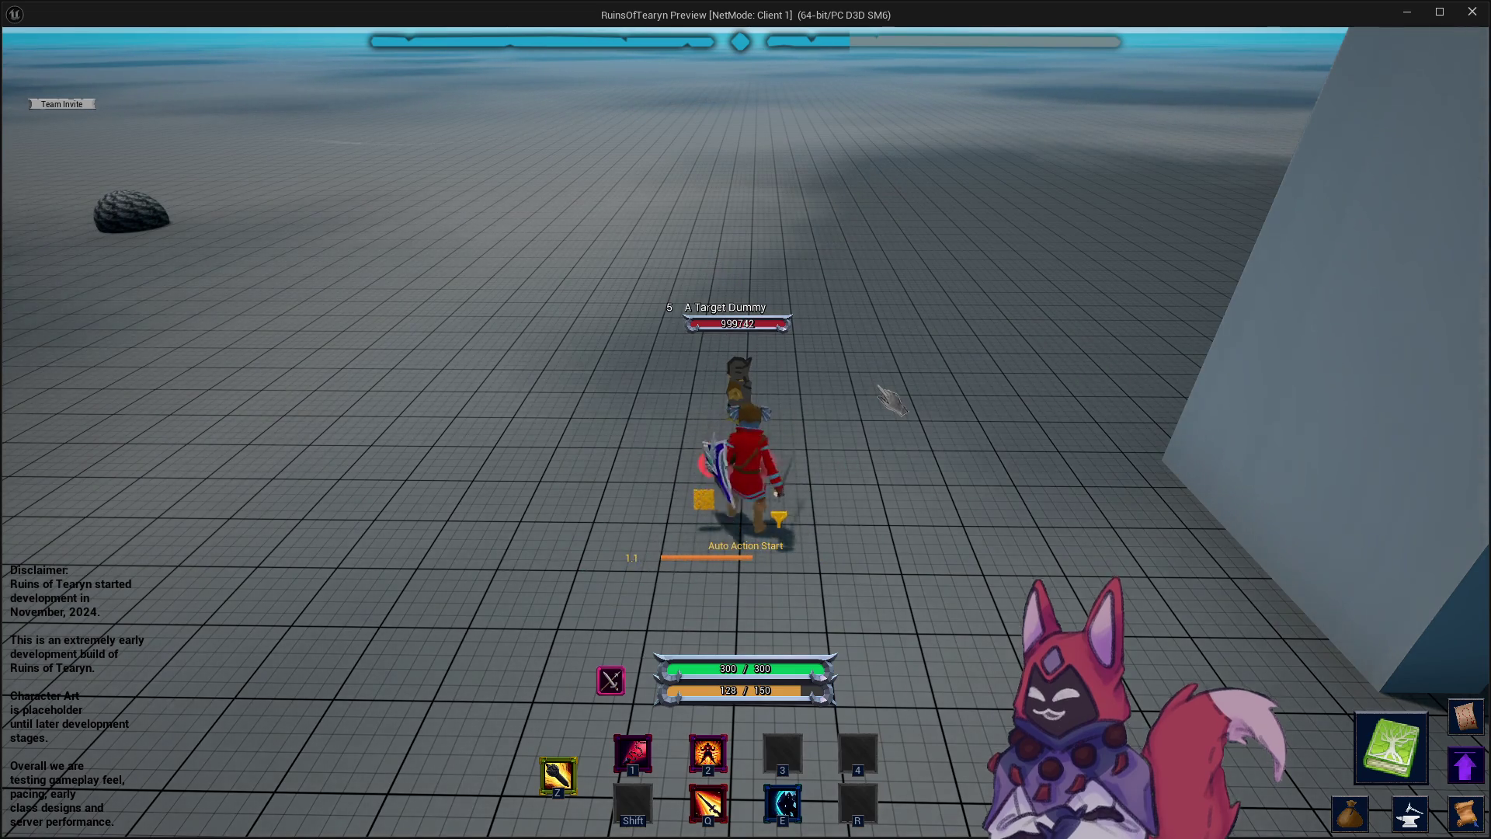
key("e")
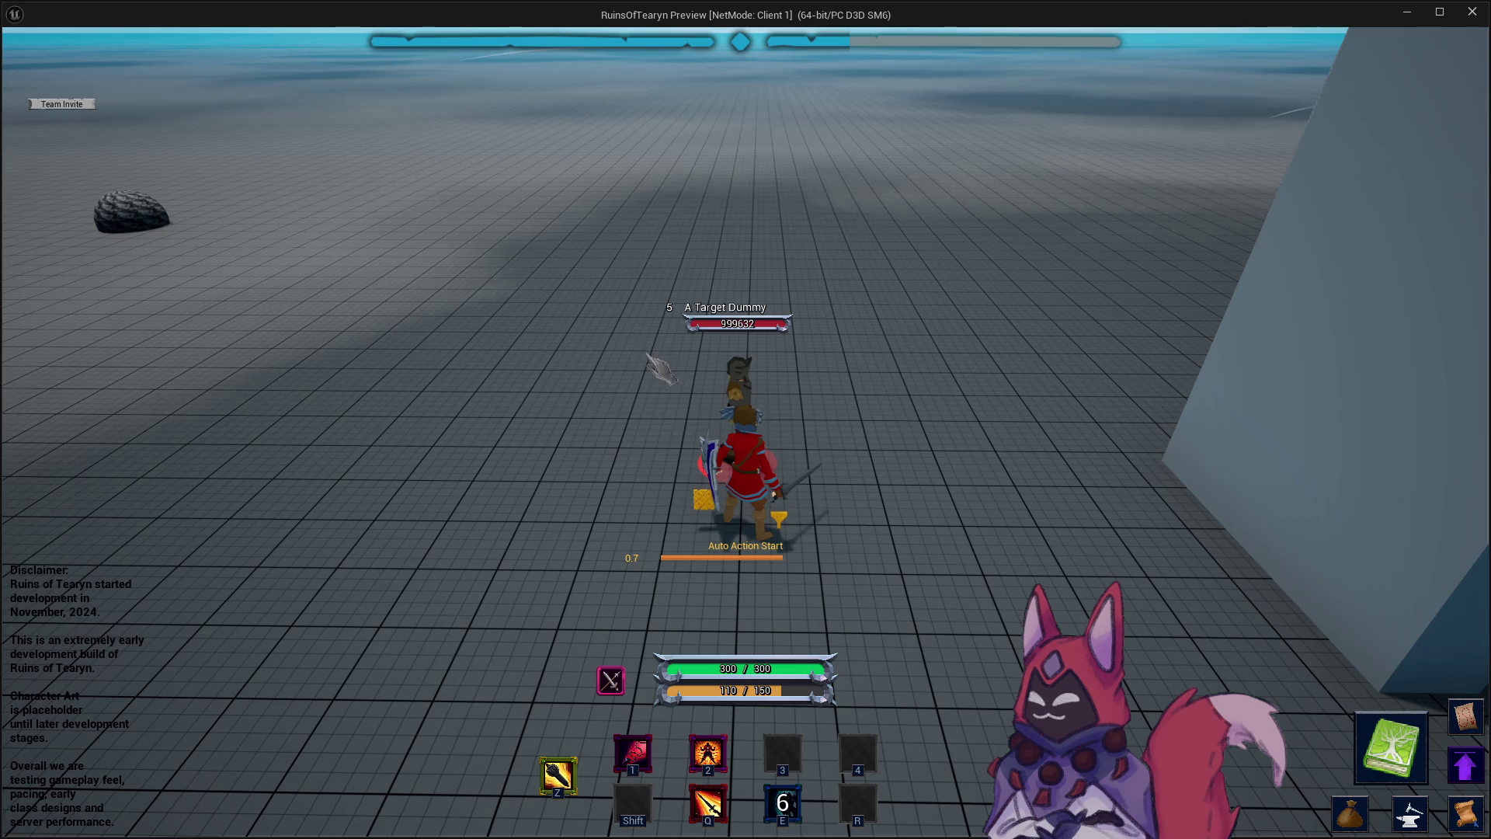
Sidestep around the dummy, then close the game preview and dismiss the runtime error log.
key("d")
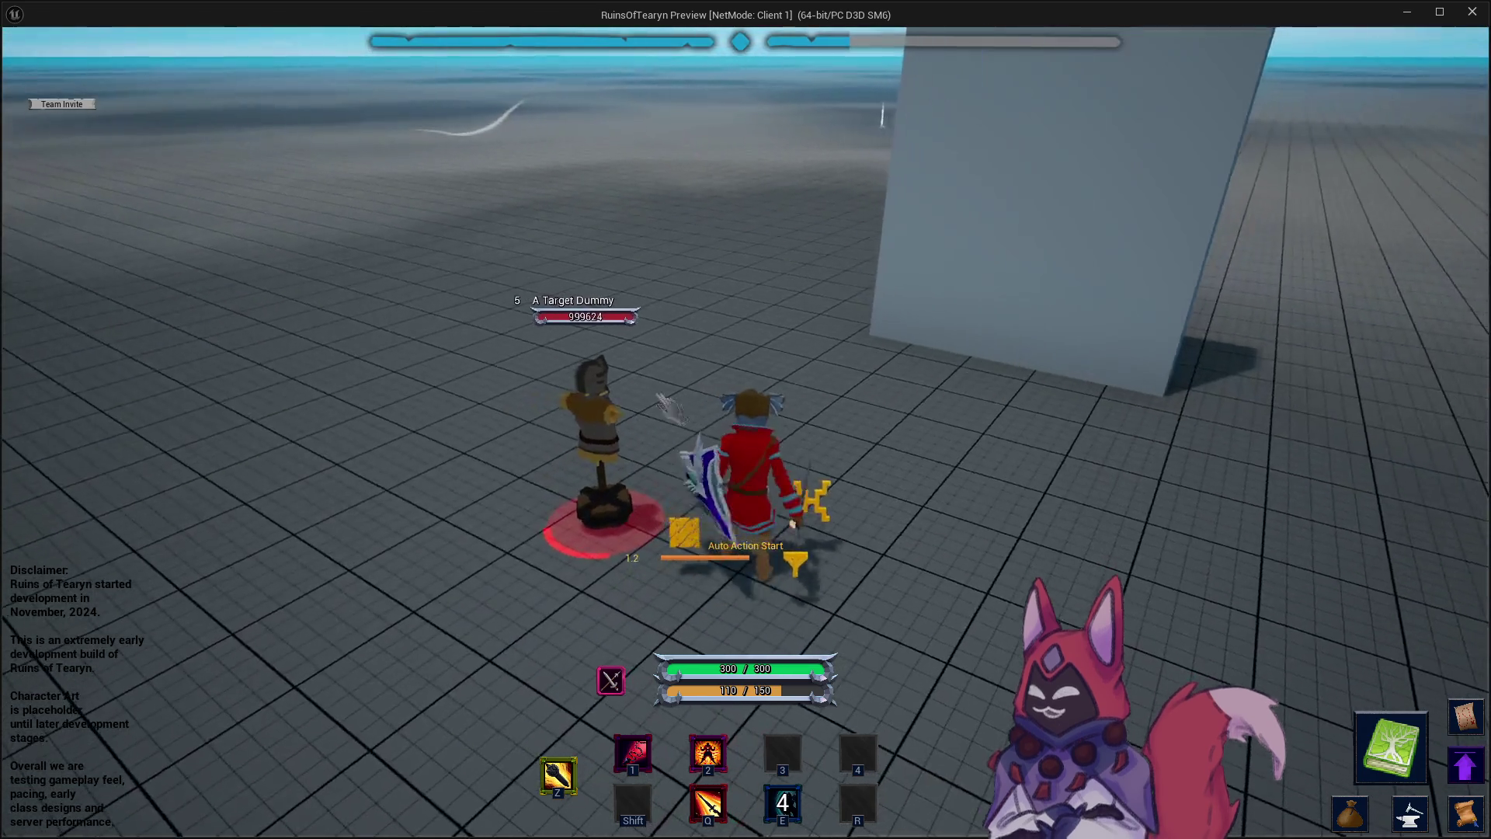
key("a")
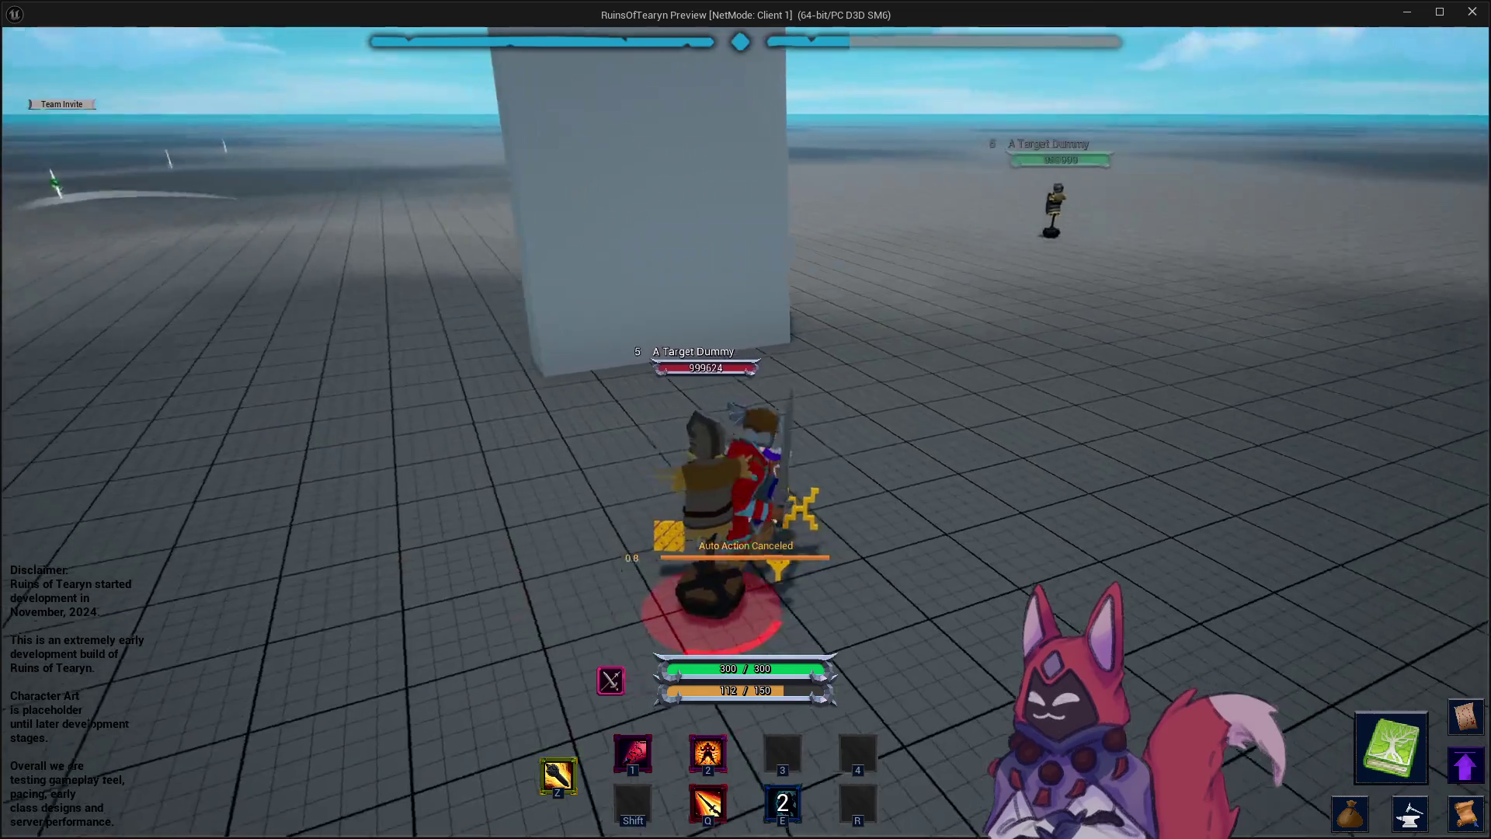
key("d")
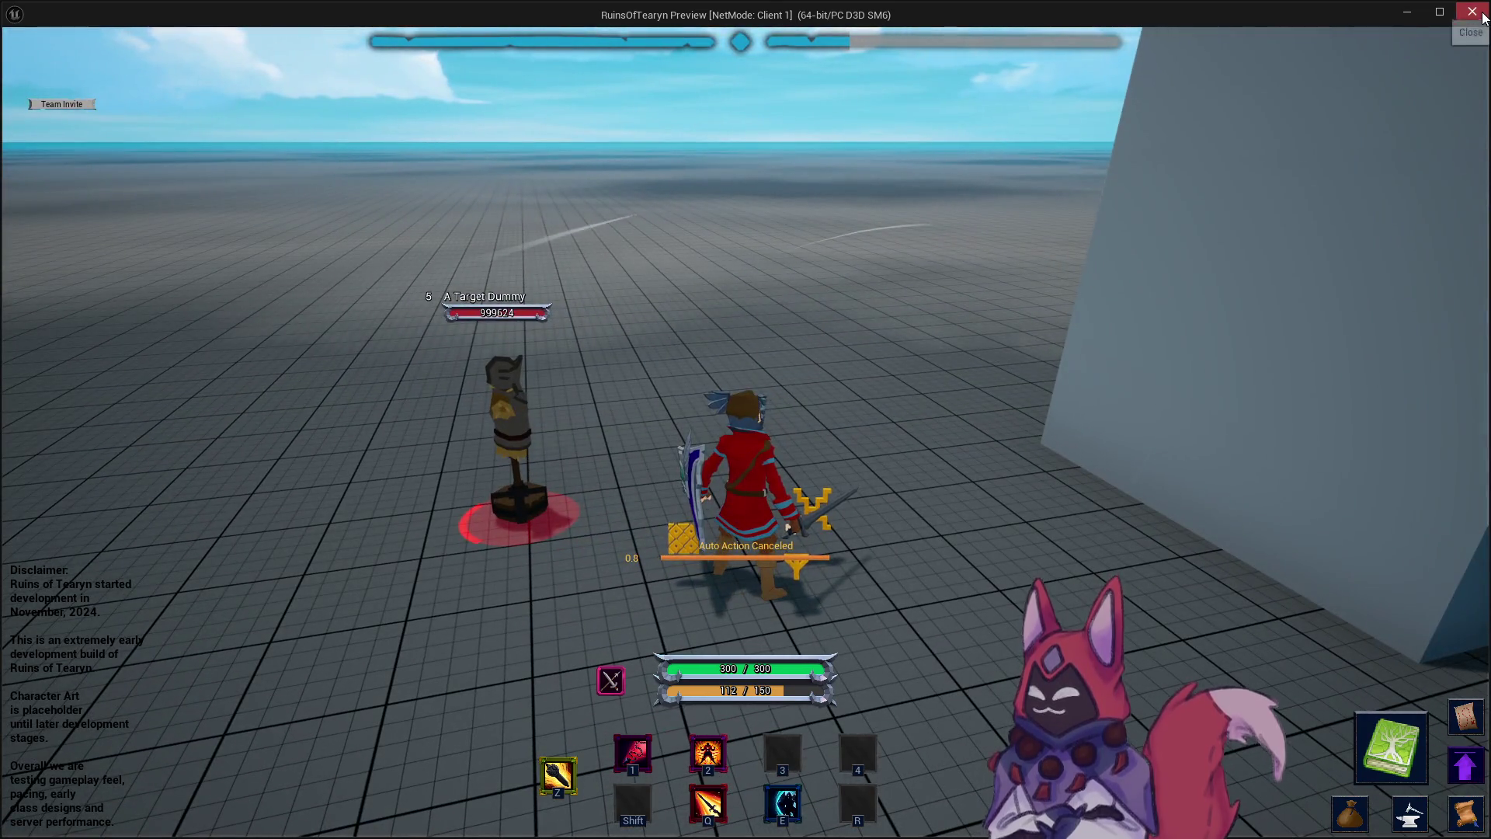
left_click(1479, 14)
left_click(1118, 196)
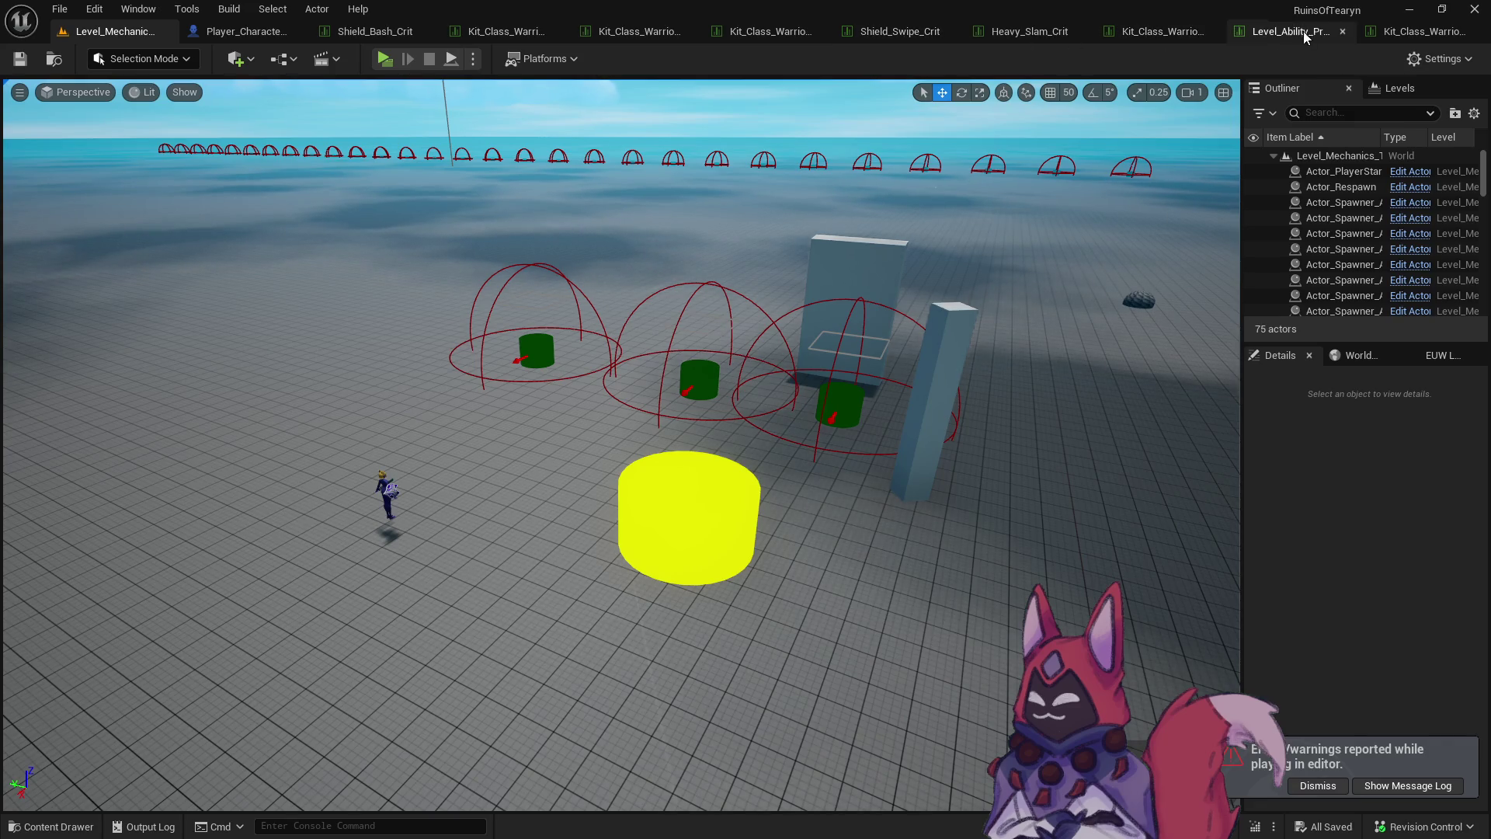
Open StatChange_Shield_Bash from Warrior/Shield_Bash/Base, then select the Shield_Bash table in the Content Drawer.
left_click(1042, 35)
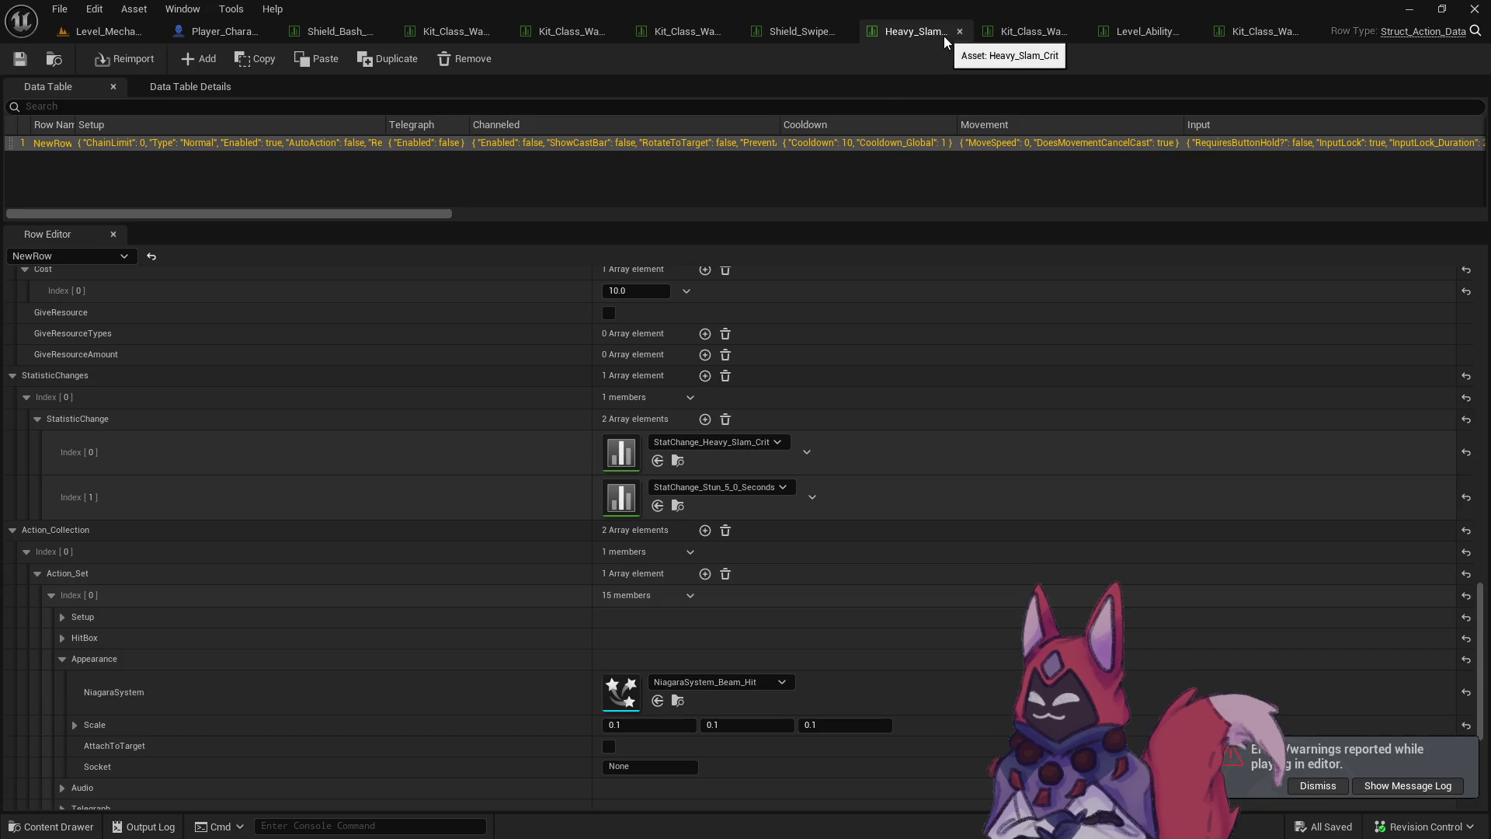
key("ctrl+space")
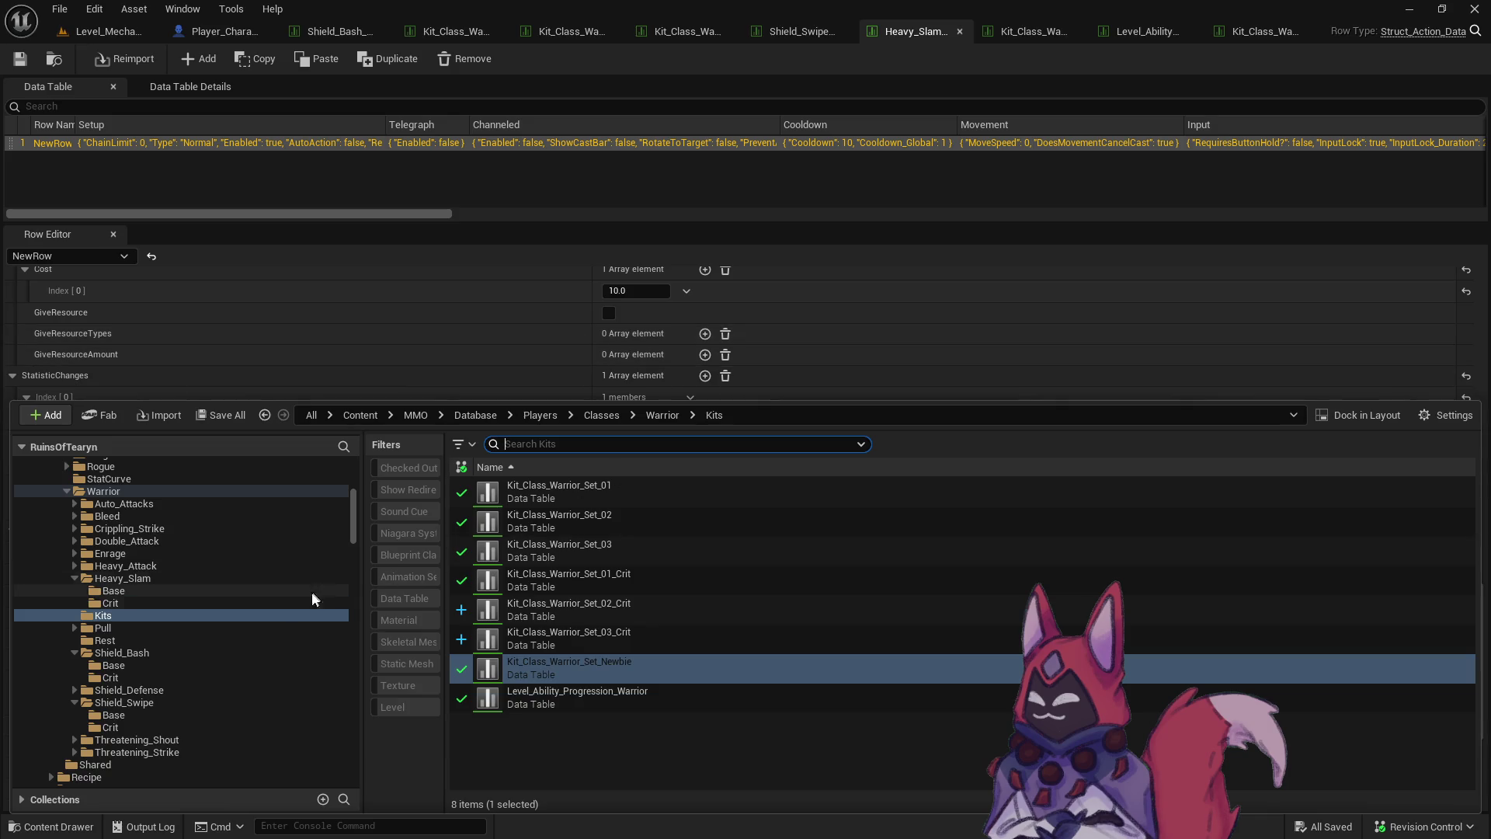
left_click(215, 663)
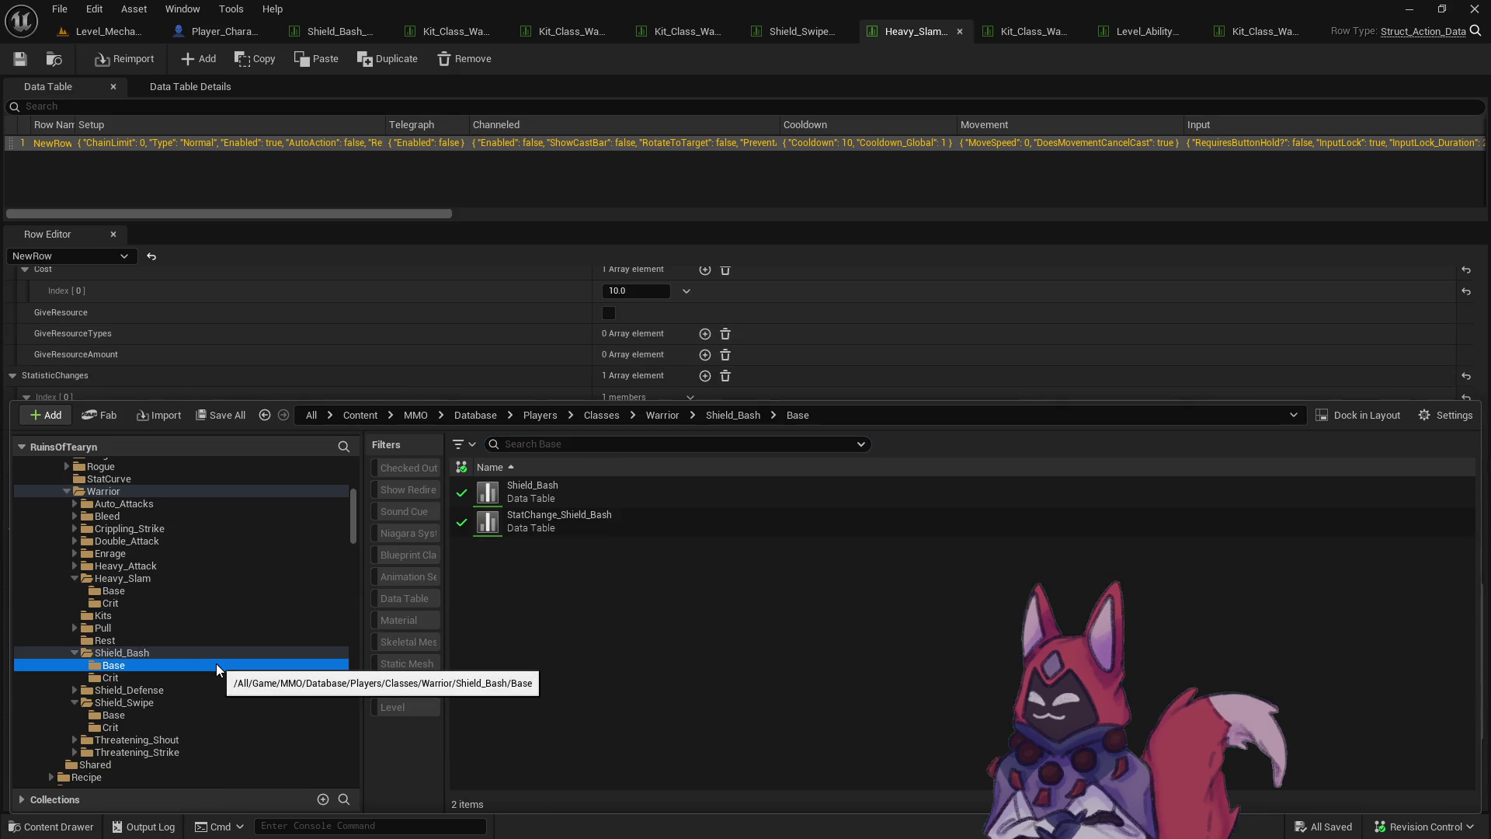
double_click(590, 520)
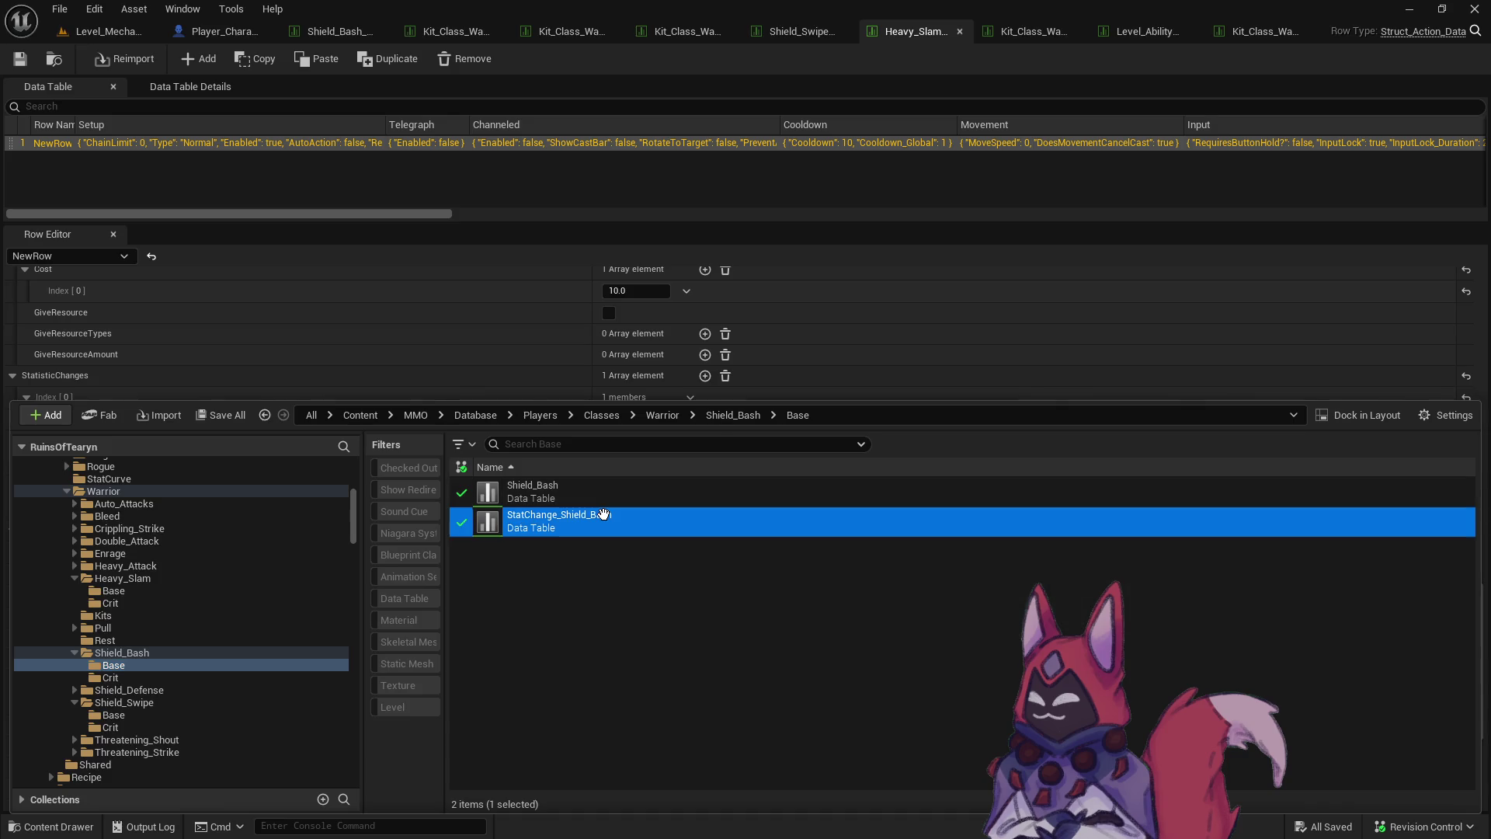
scroll(586, 633, "down", 4)
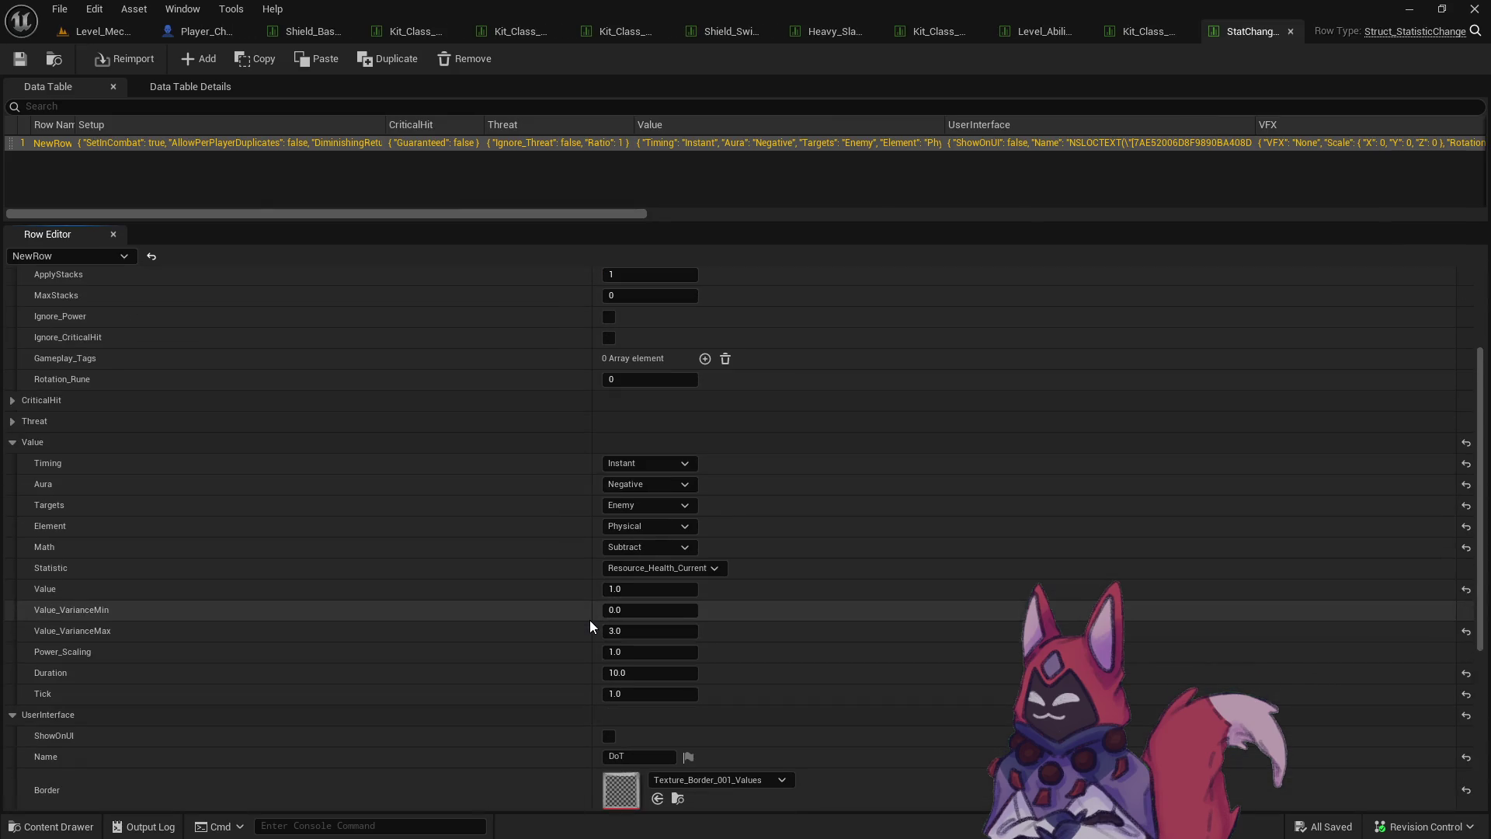
key("ctrl+space")
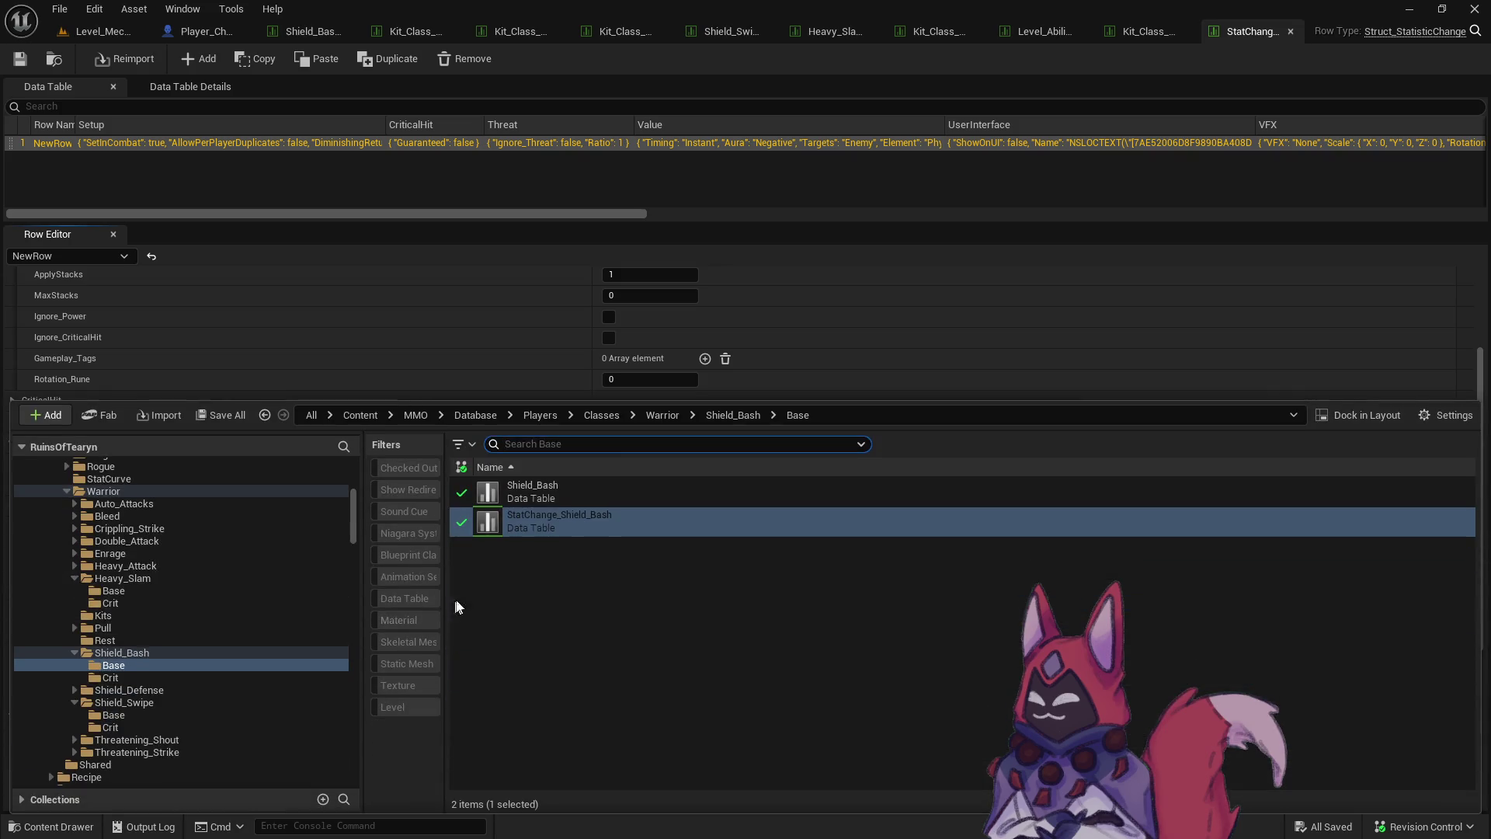
left_click(590, 491)
Open Shield_Bash and add StatChange_Stagger_5 as a new statistic change entry.
key("Return")
scroll(620, 555, "down", 10)
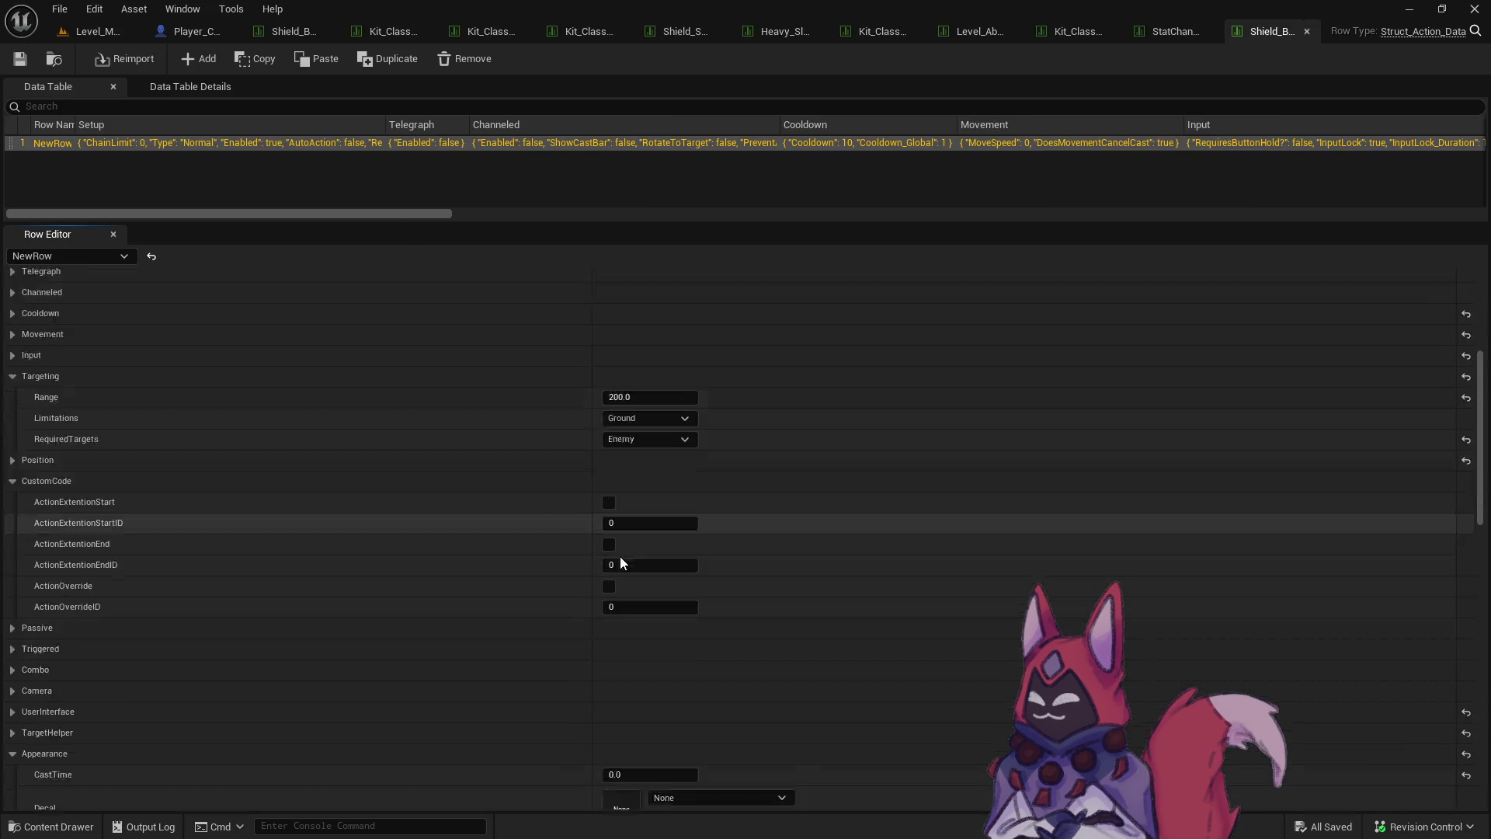
scroll(622, 545, "down", 8)
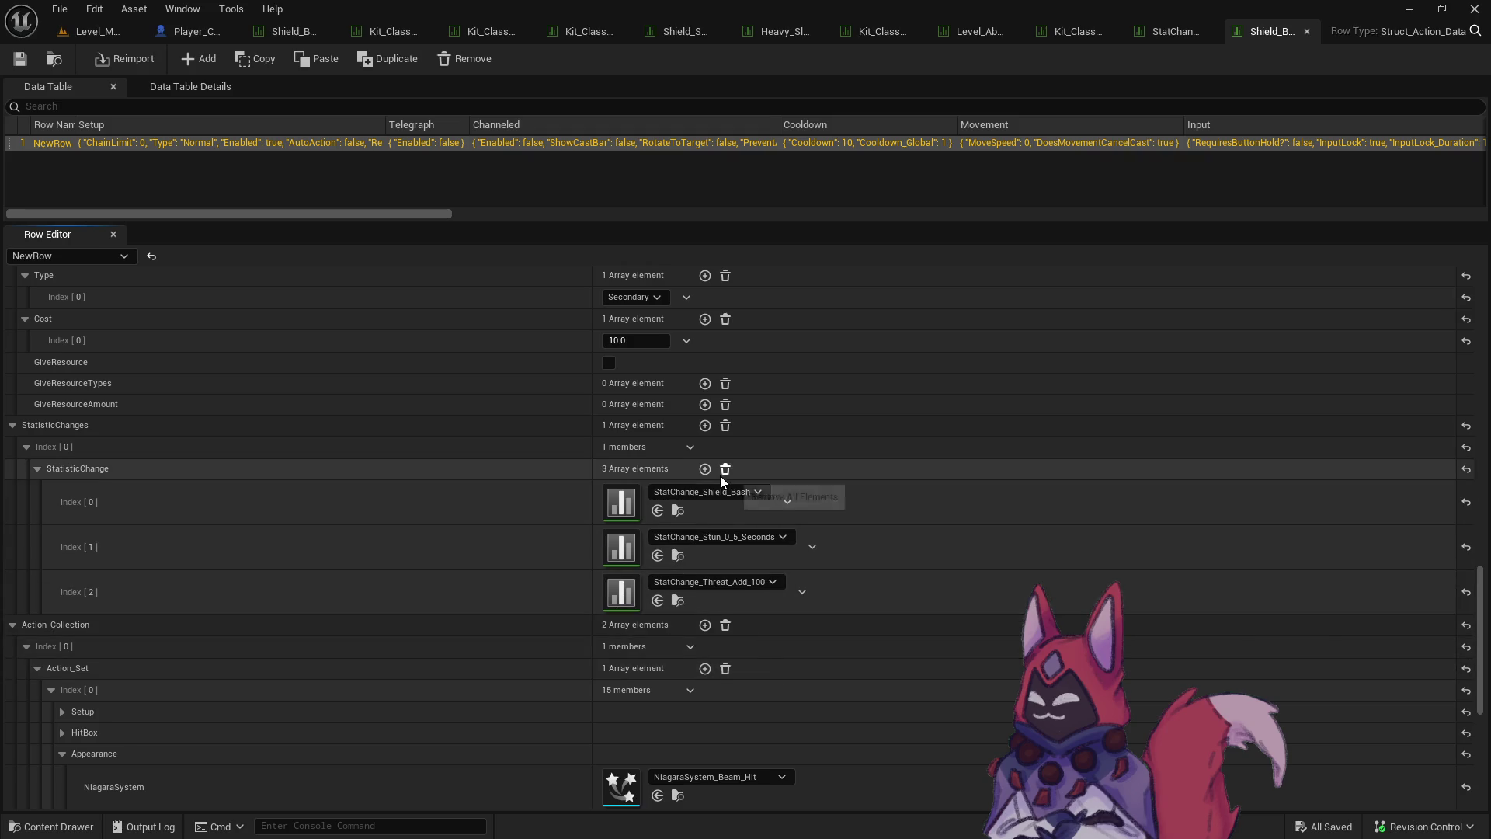
left_click(705, 468)
left_click(699, 625)
type("stagger")
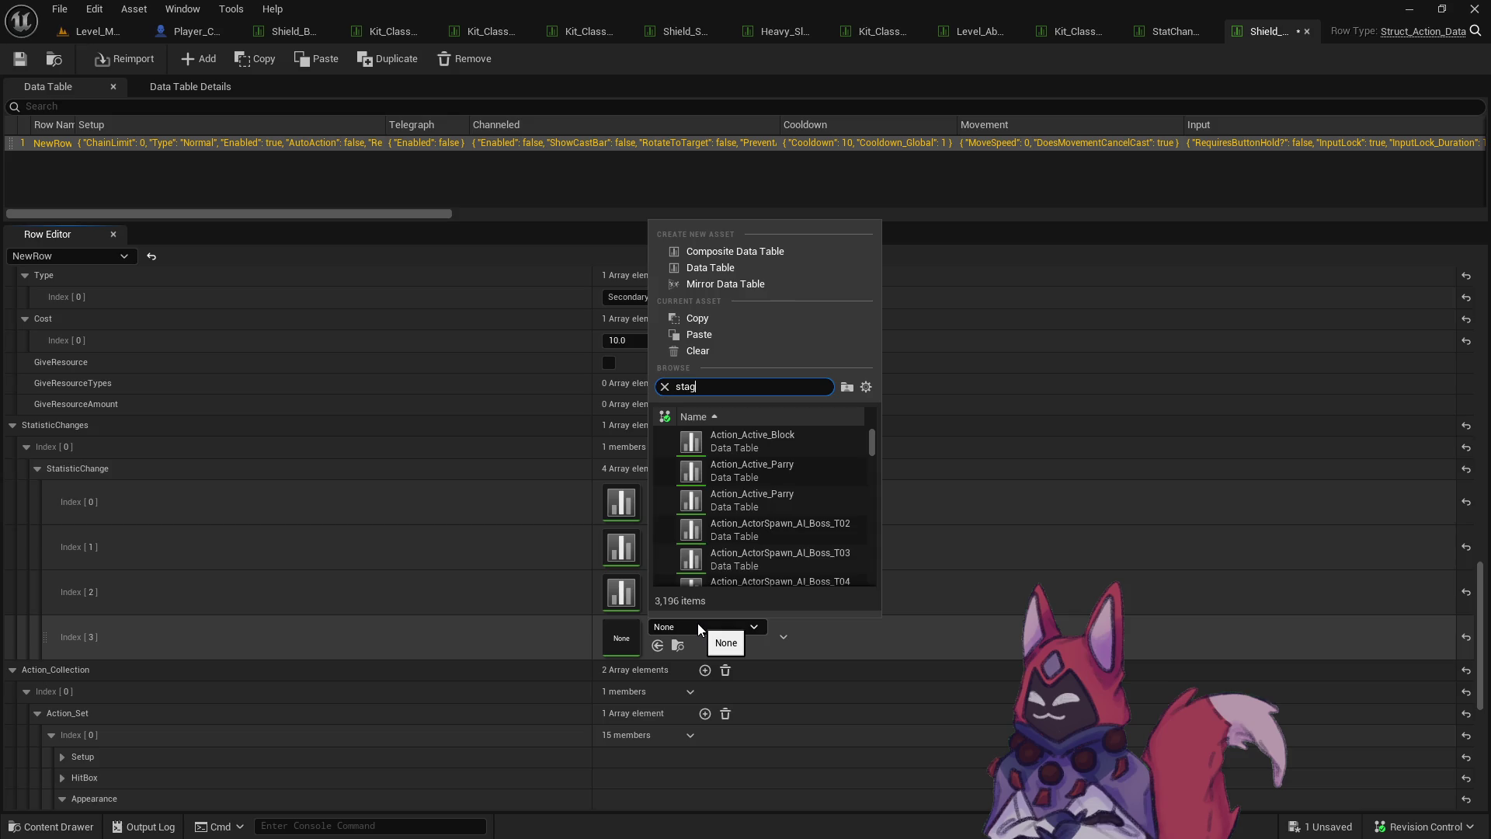
scroll(808, 566, "down", 2)
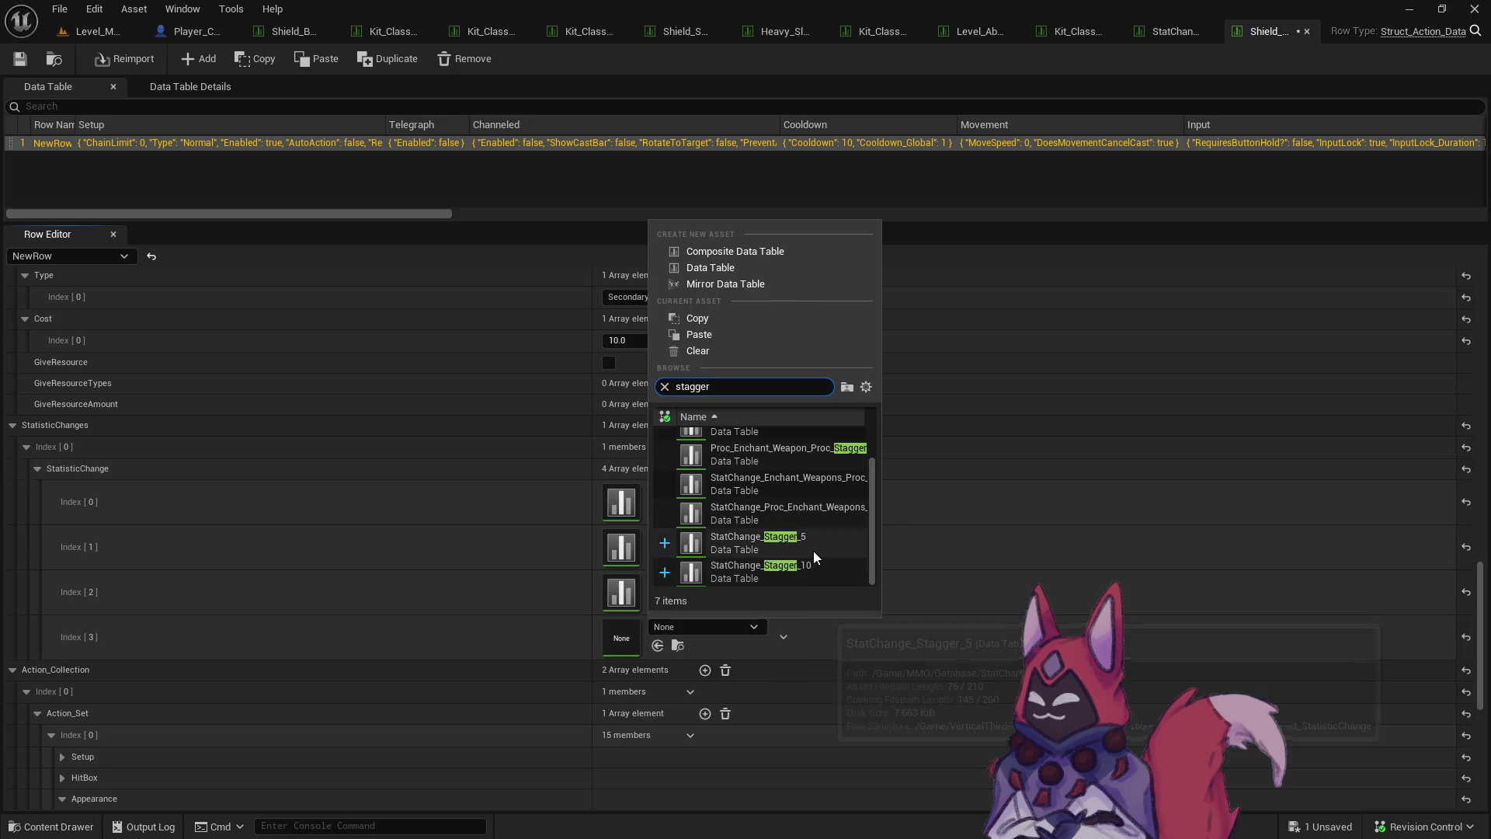
left_click(815, 547)
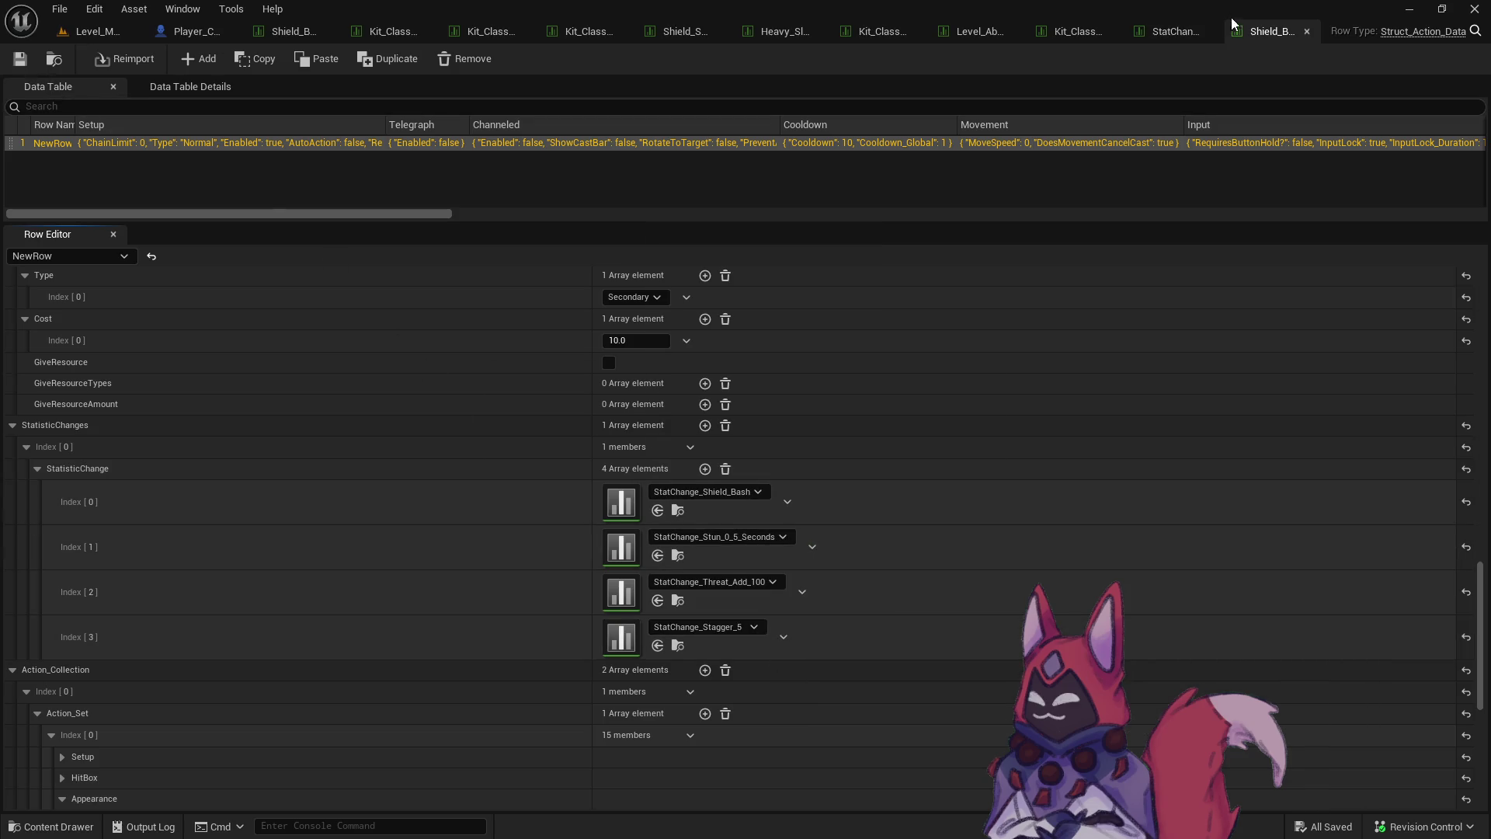
Open the Shield_Bash_Crit data table from the Shield_Bash Crit folder.
key("ctrl+b")
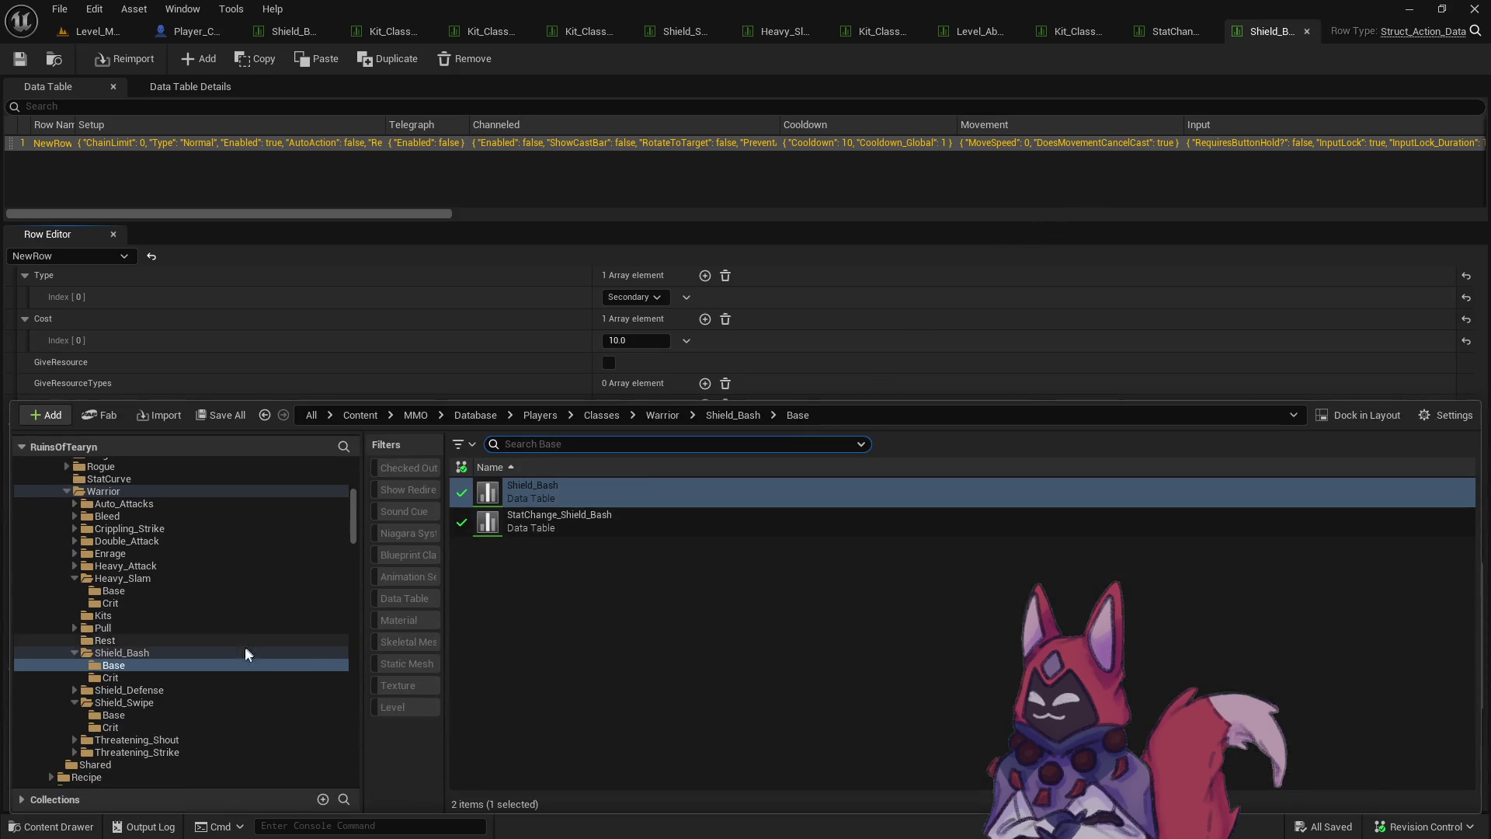
left_click(211, 677)
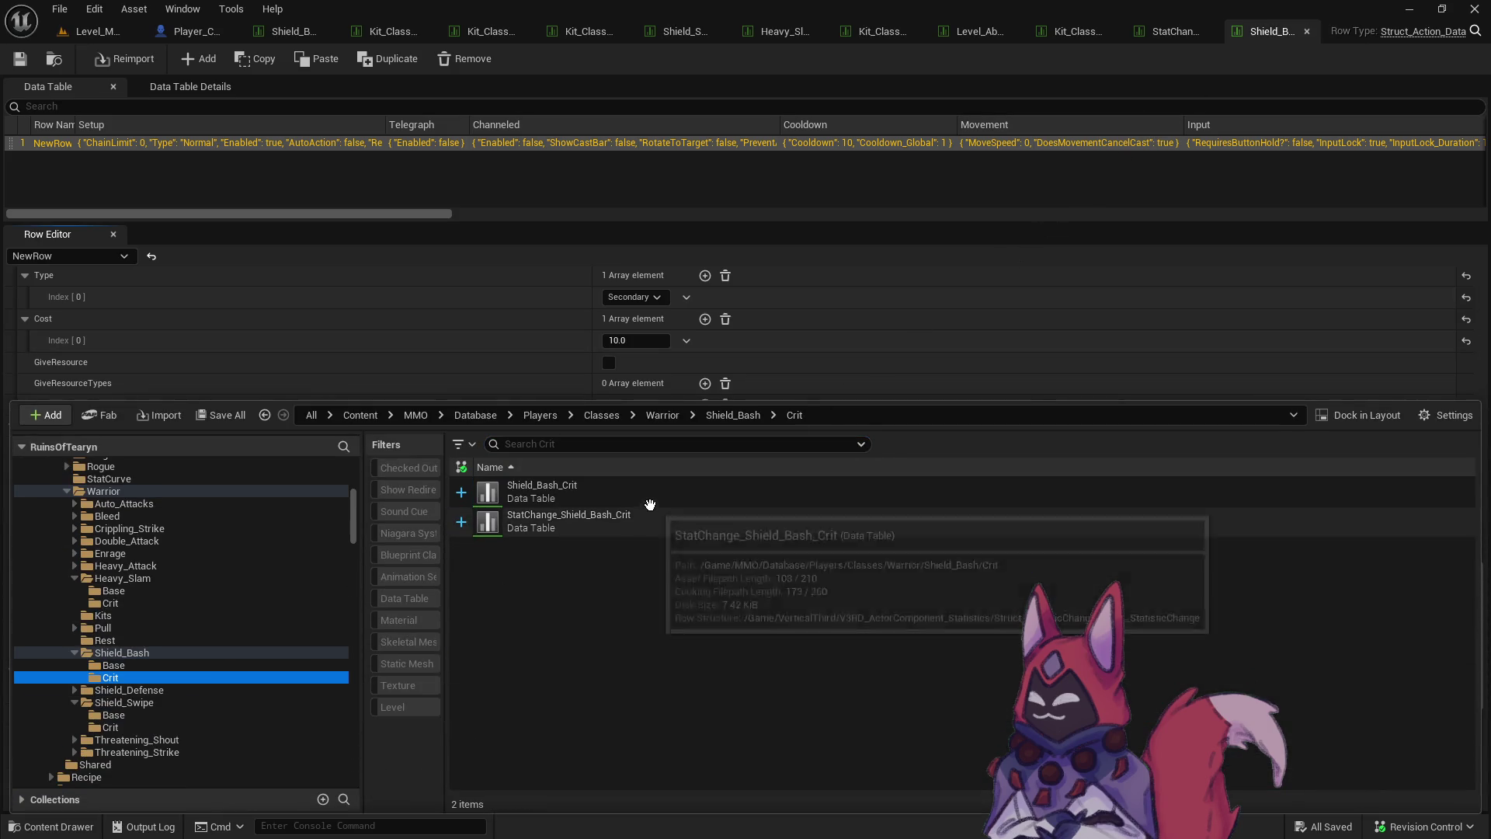
double_click(667, 494)
scroll(692, 558, "up", 3)
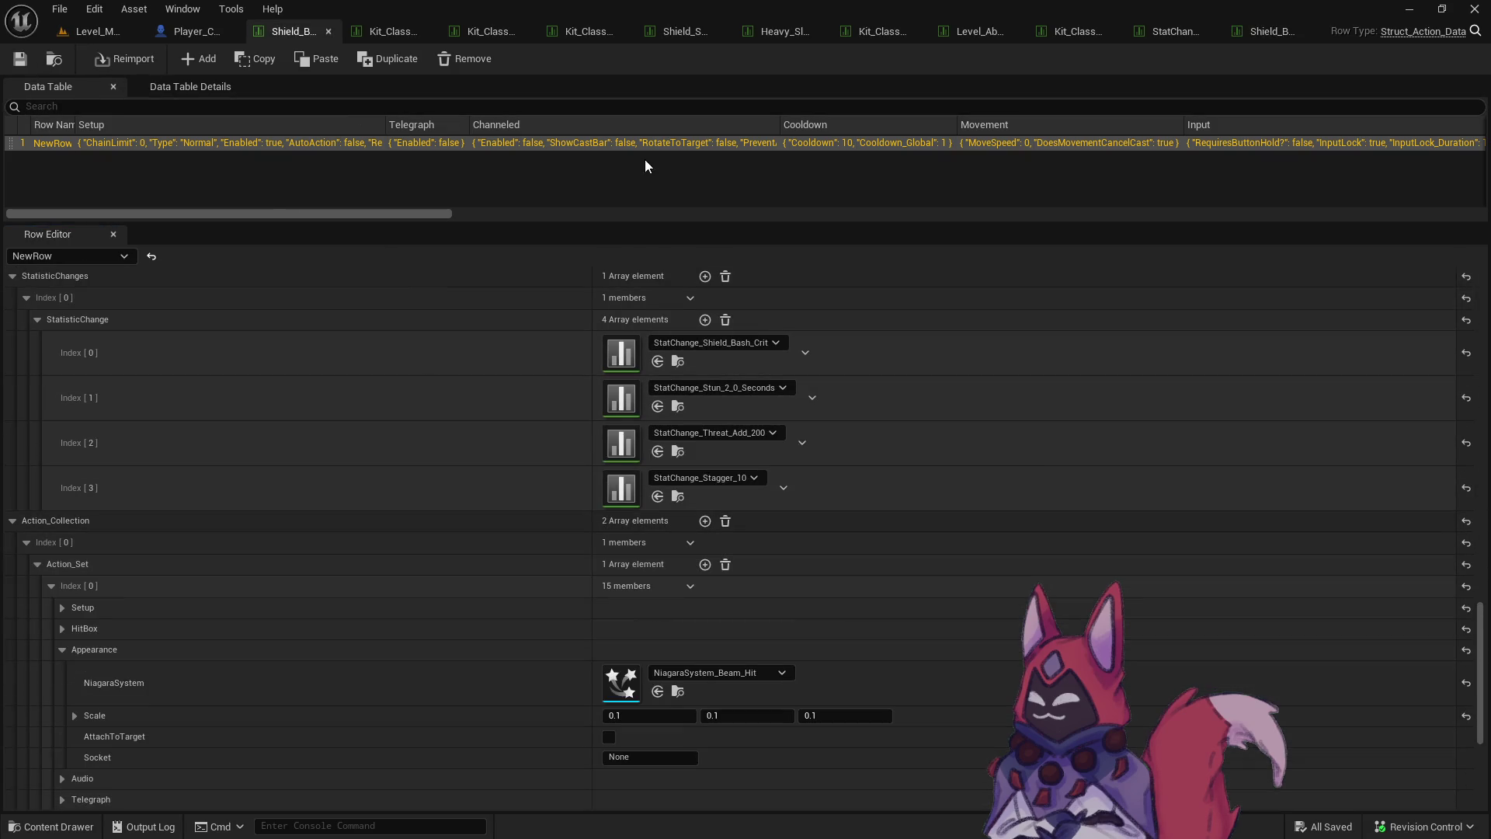
Close the tabs to the right of Shield_Bash_Crit, then the Player_Character_Class and Shield_Bash_Crit editors.
right_click(290, 26)
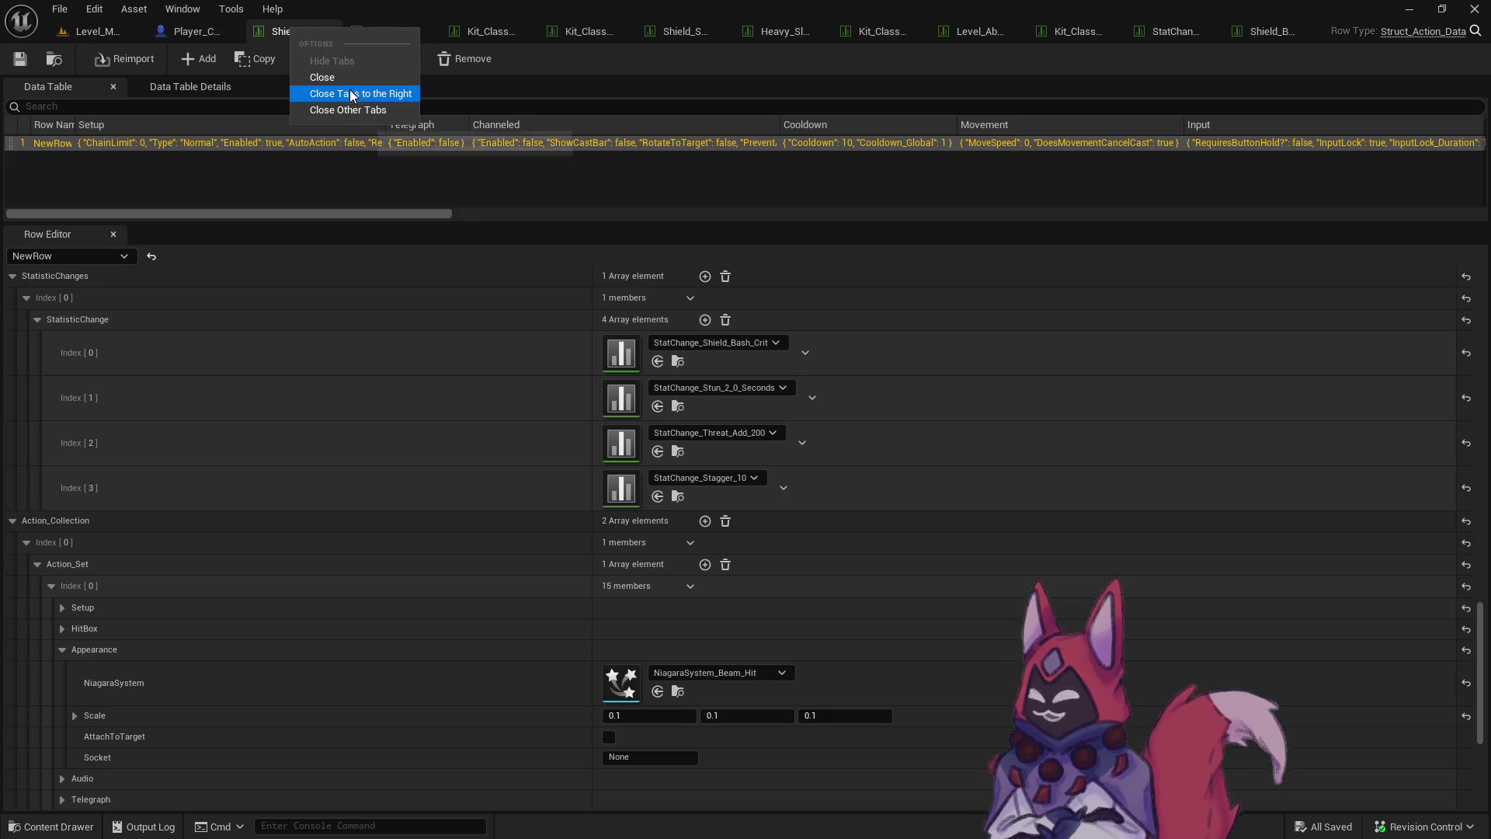
left_click(76, 65)
right_click(309, 30)
left_click(416, 99)
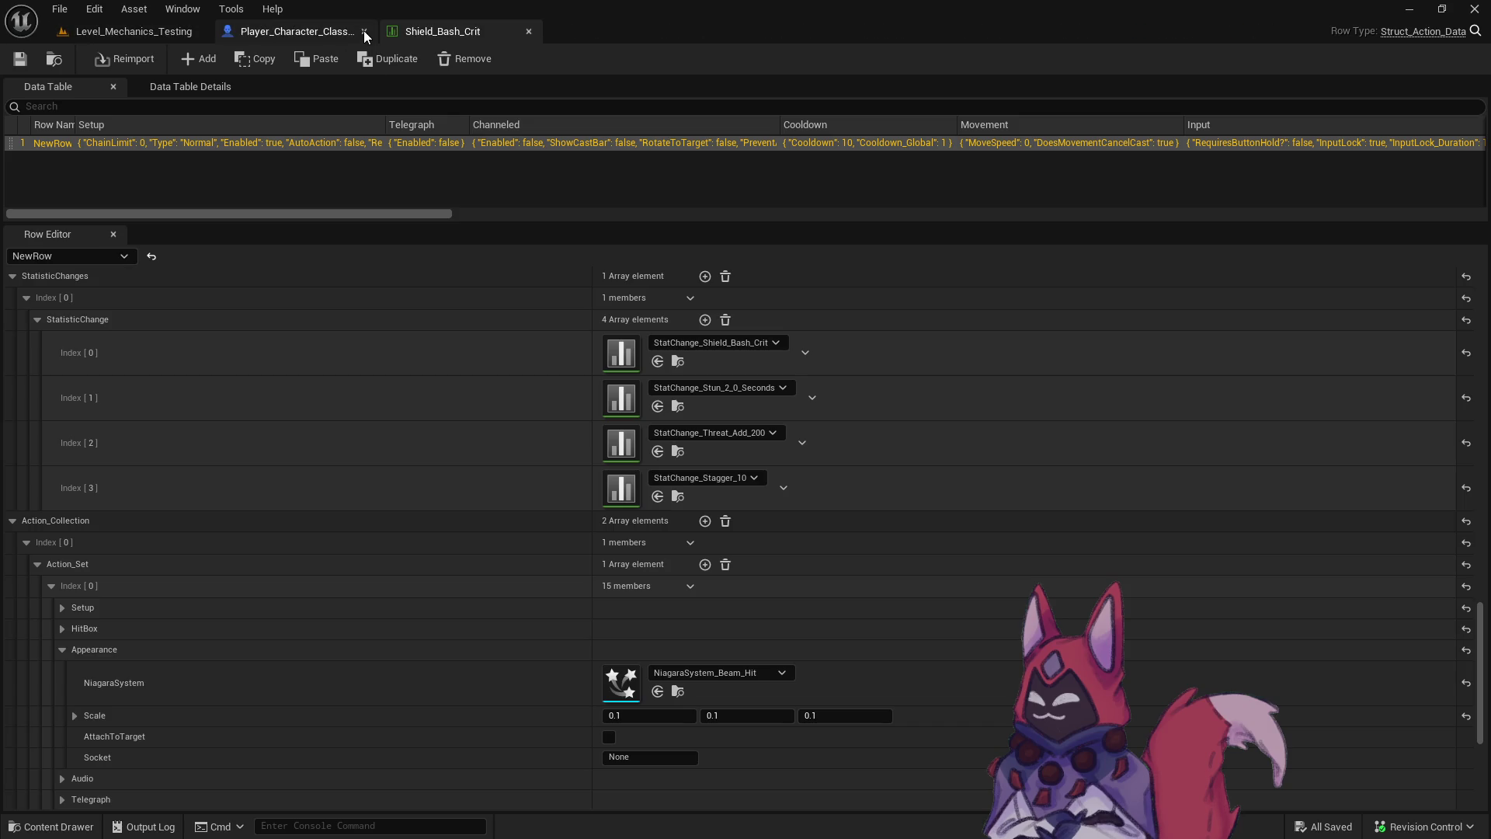
left_click(364, 31)
left_click(364, 31)
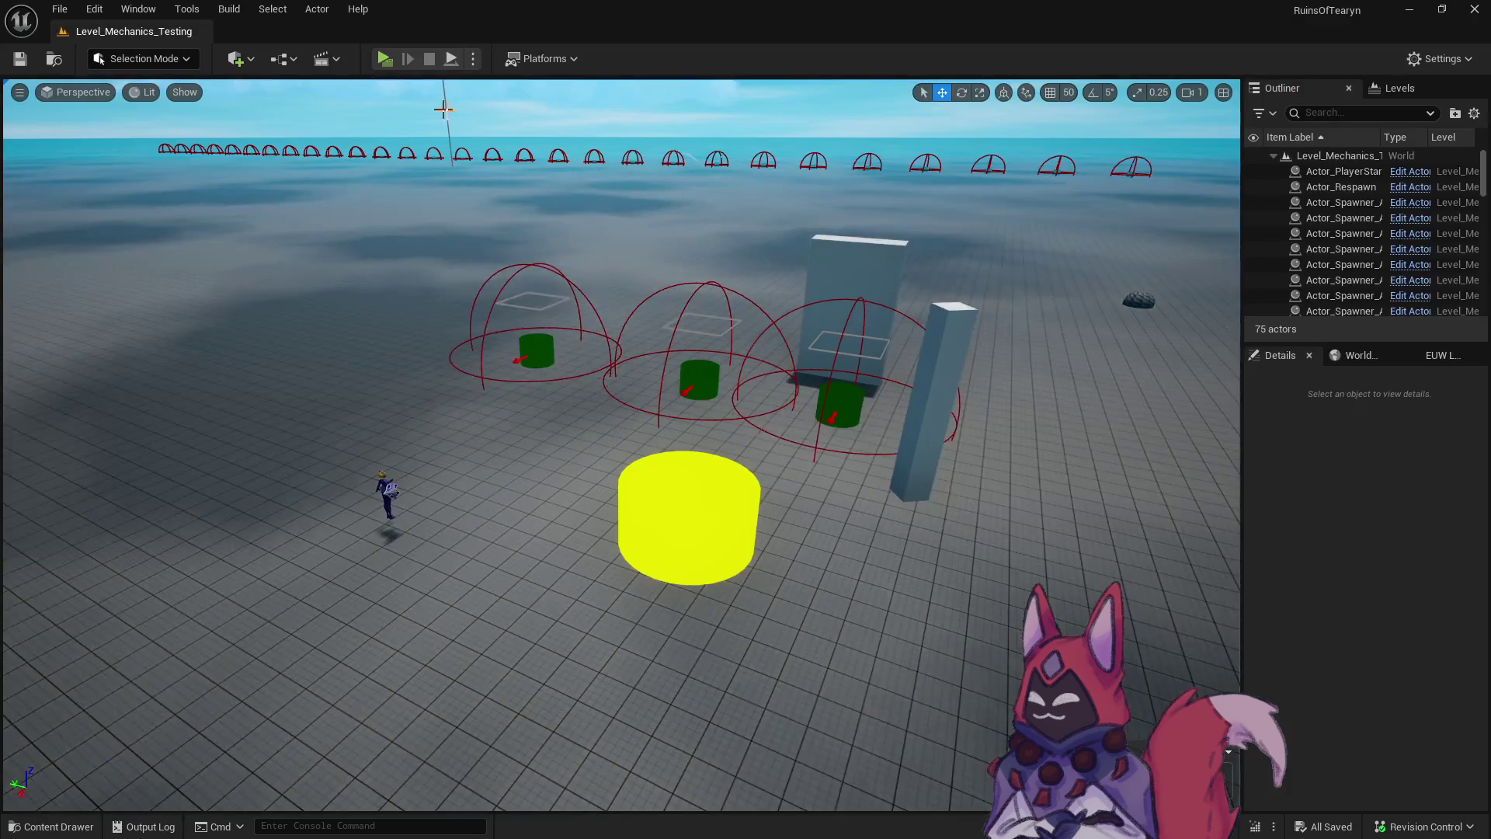
Open the Shield_Swipe data table from the Shield_Swipe Base folder and review its stat changes.
key("ctrl+space")
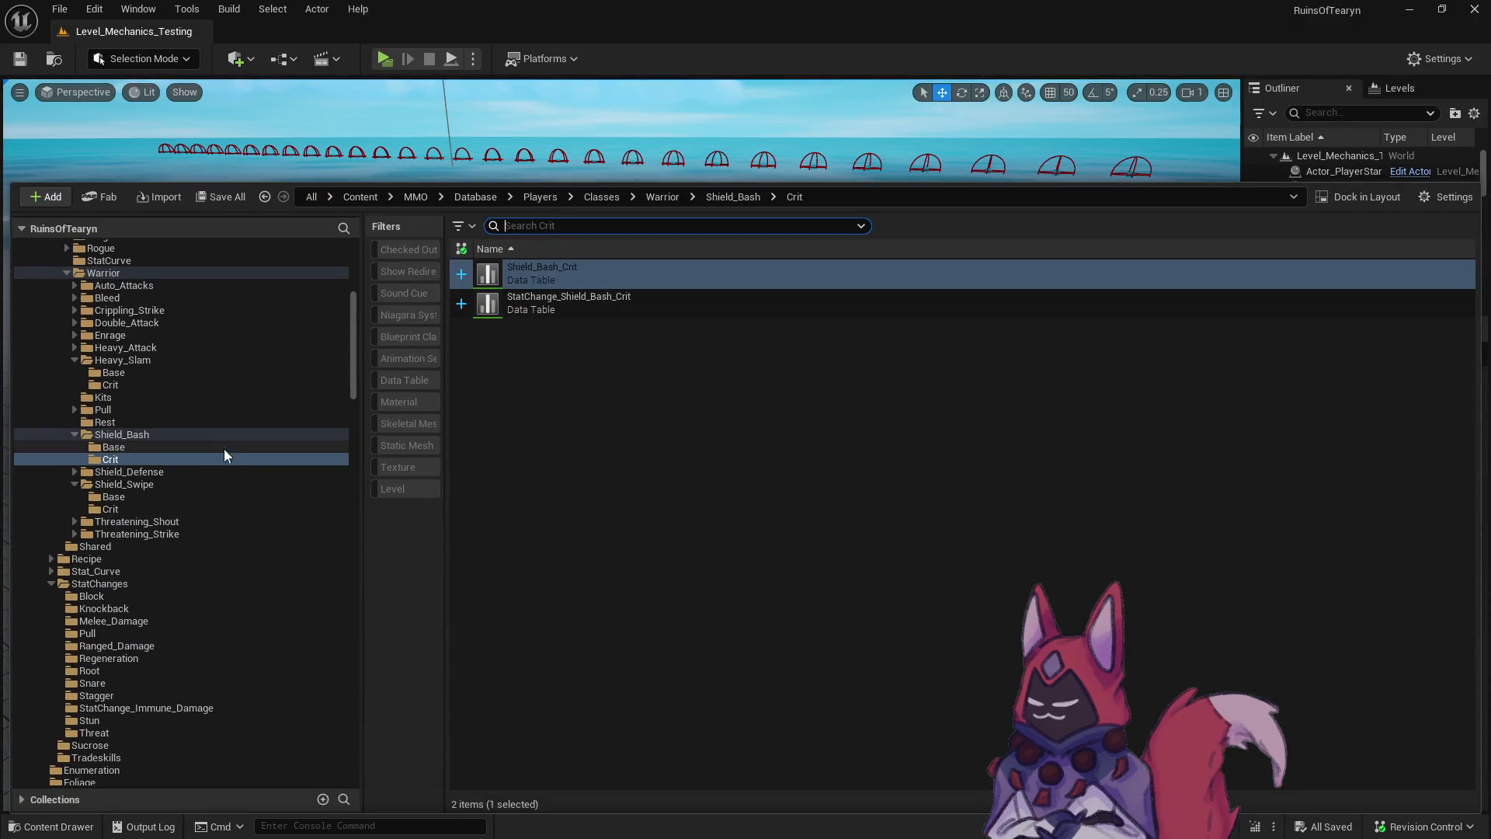
left_click(168, 495)
double_click(559, 306)
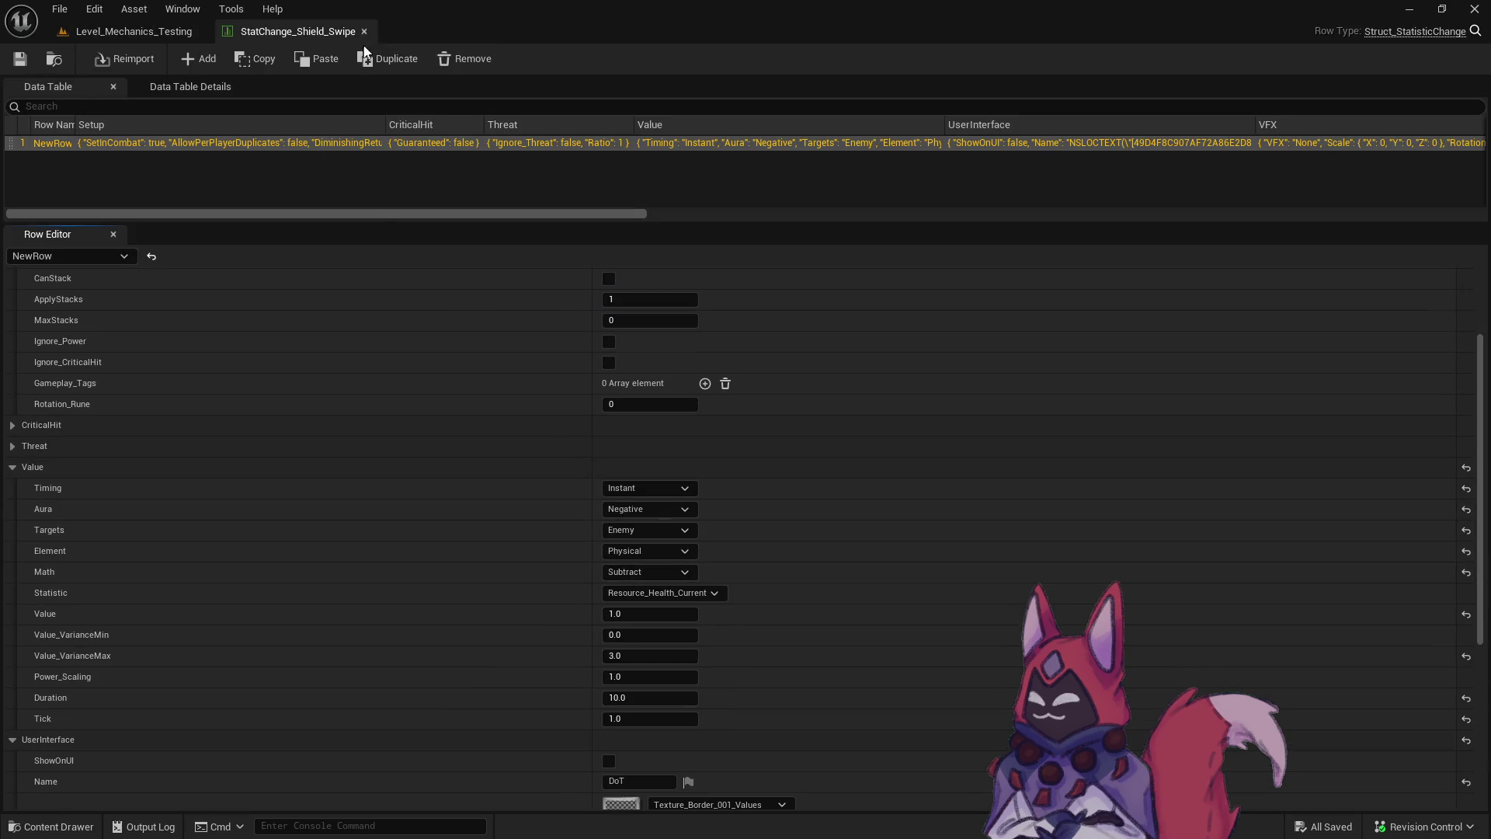
left_click(365, 32)
double_click(655, 270)
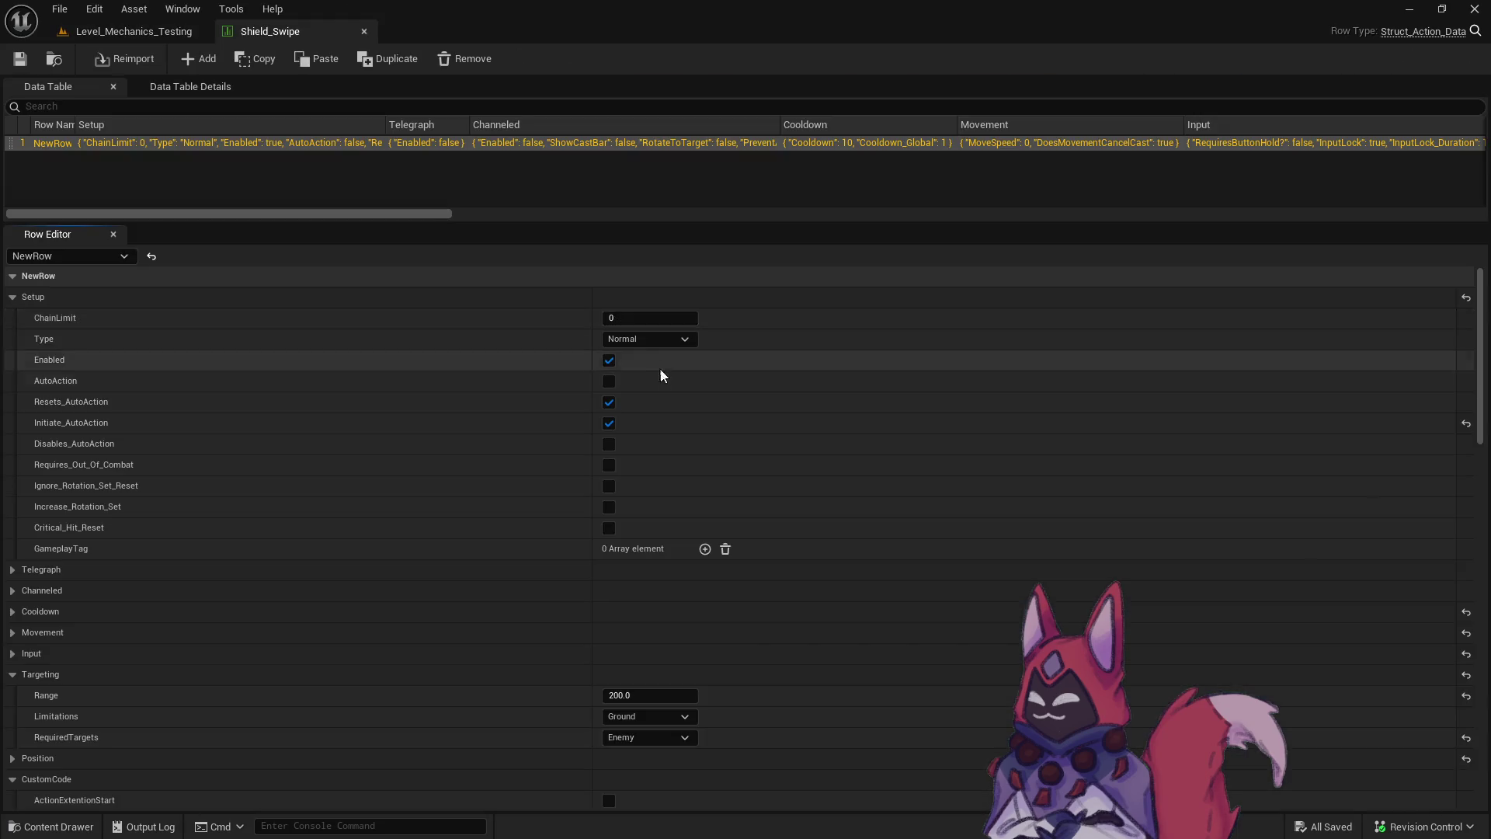
scroll(660, 366, "down", 5)
scroll(657, 363, "down", 15)
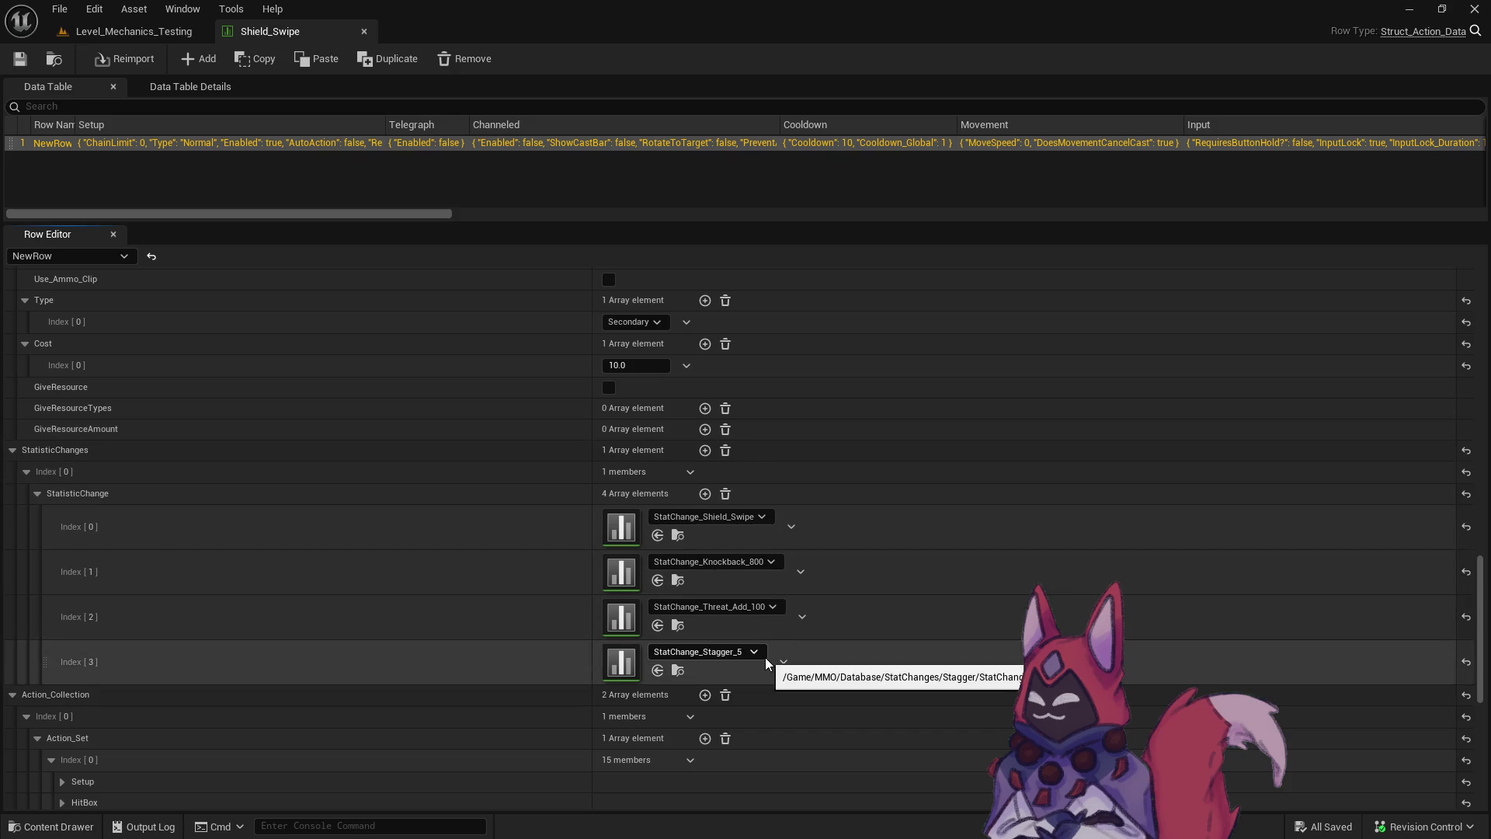
Set StatChange_Stagger_5's Math from Subtract to Add and save it.
left_click(686, 670)
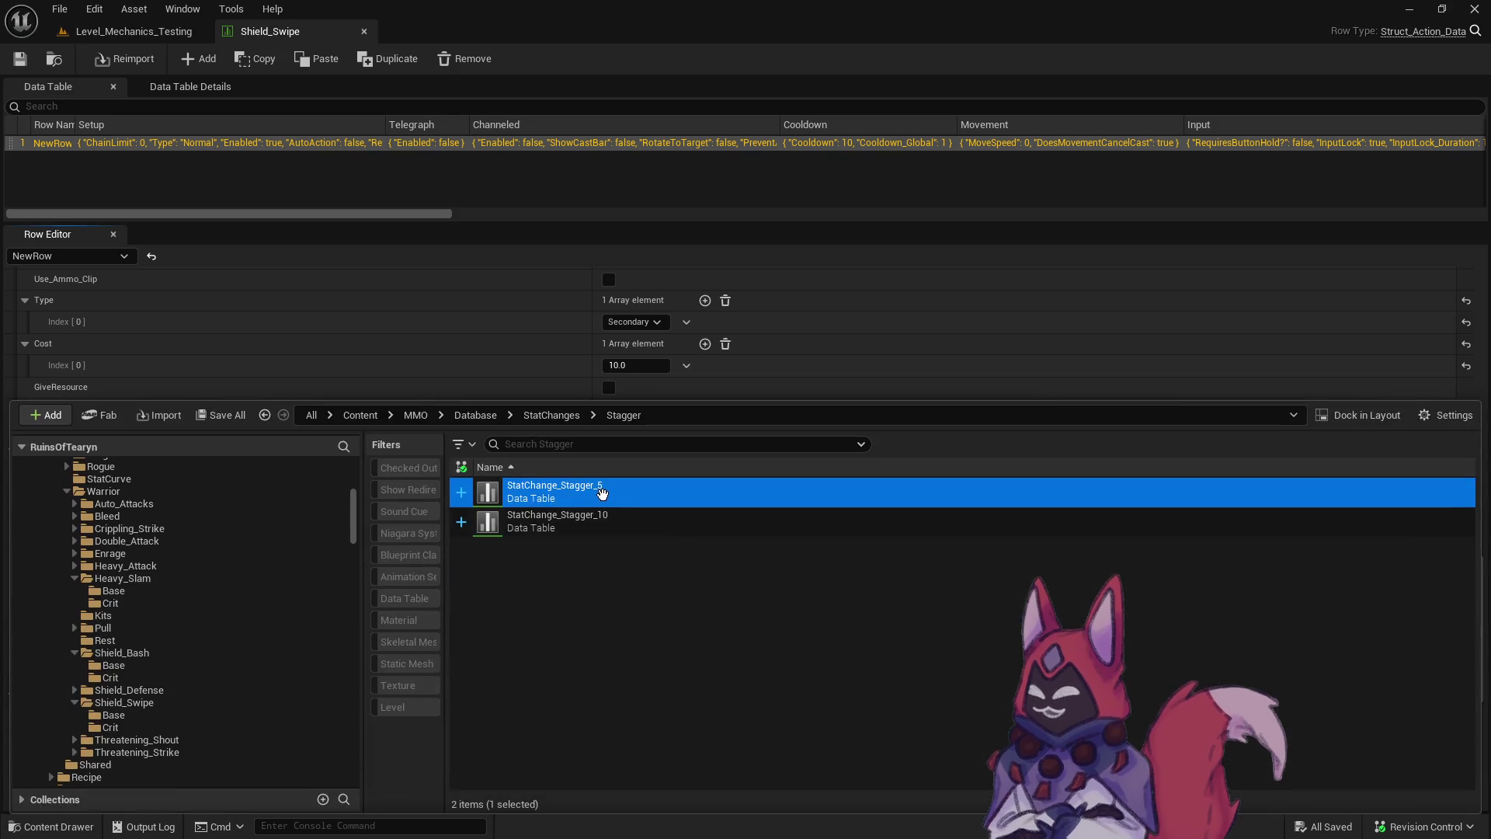
double_click(602, 492)
left_click(669, 691)
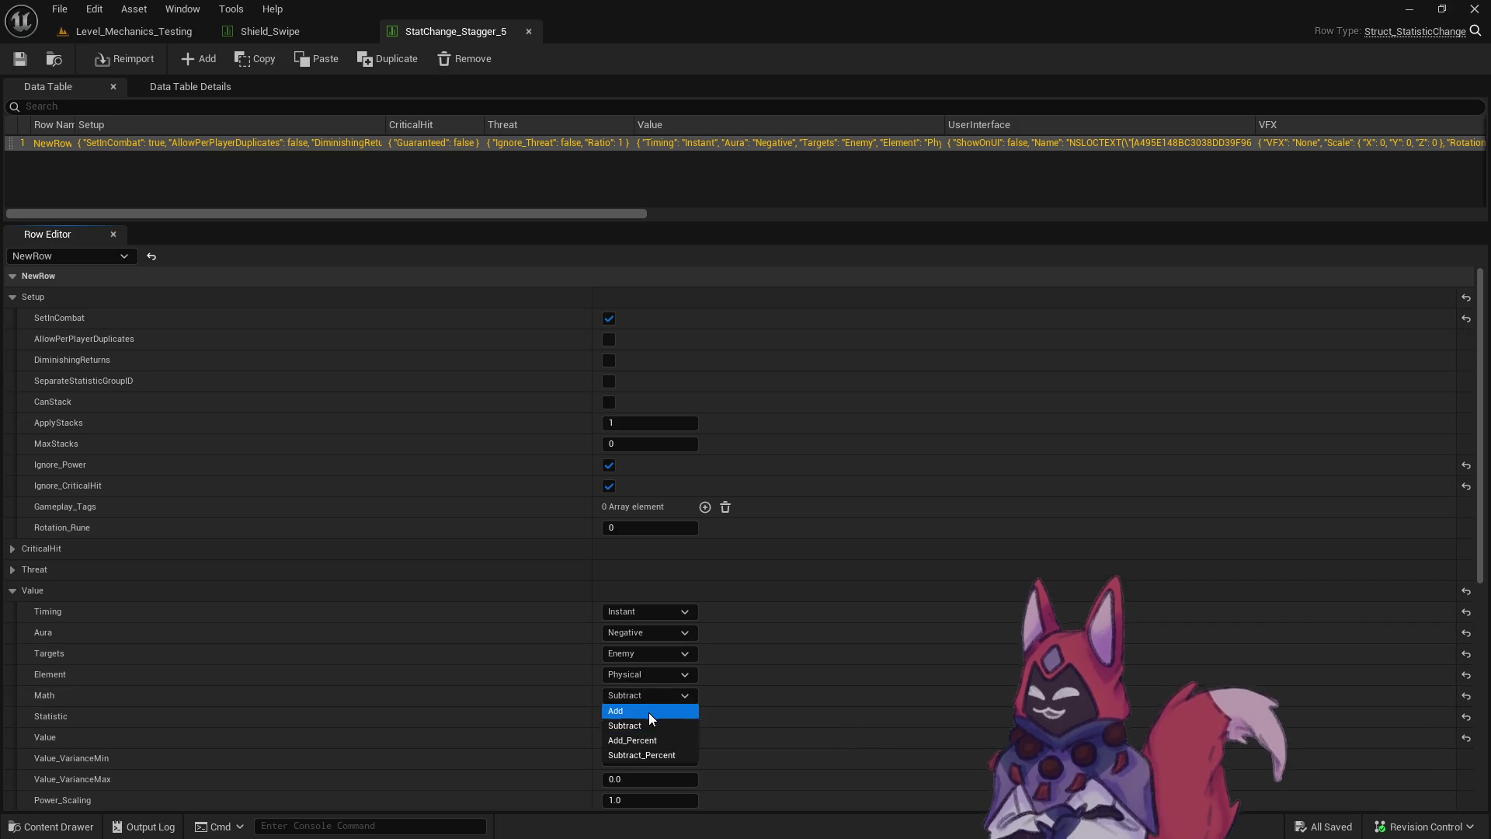
left_click(649, 711)
left_click(22, 56)
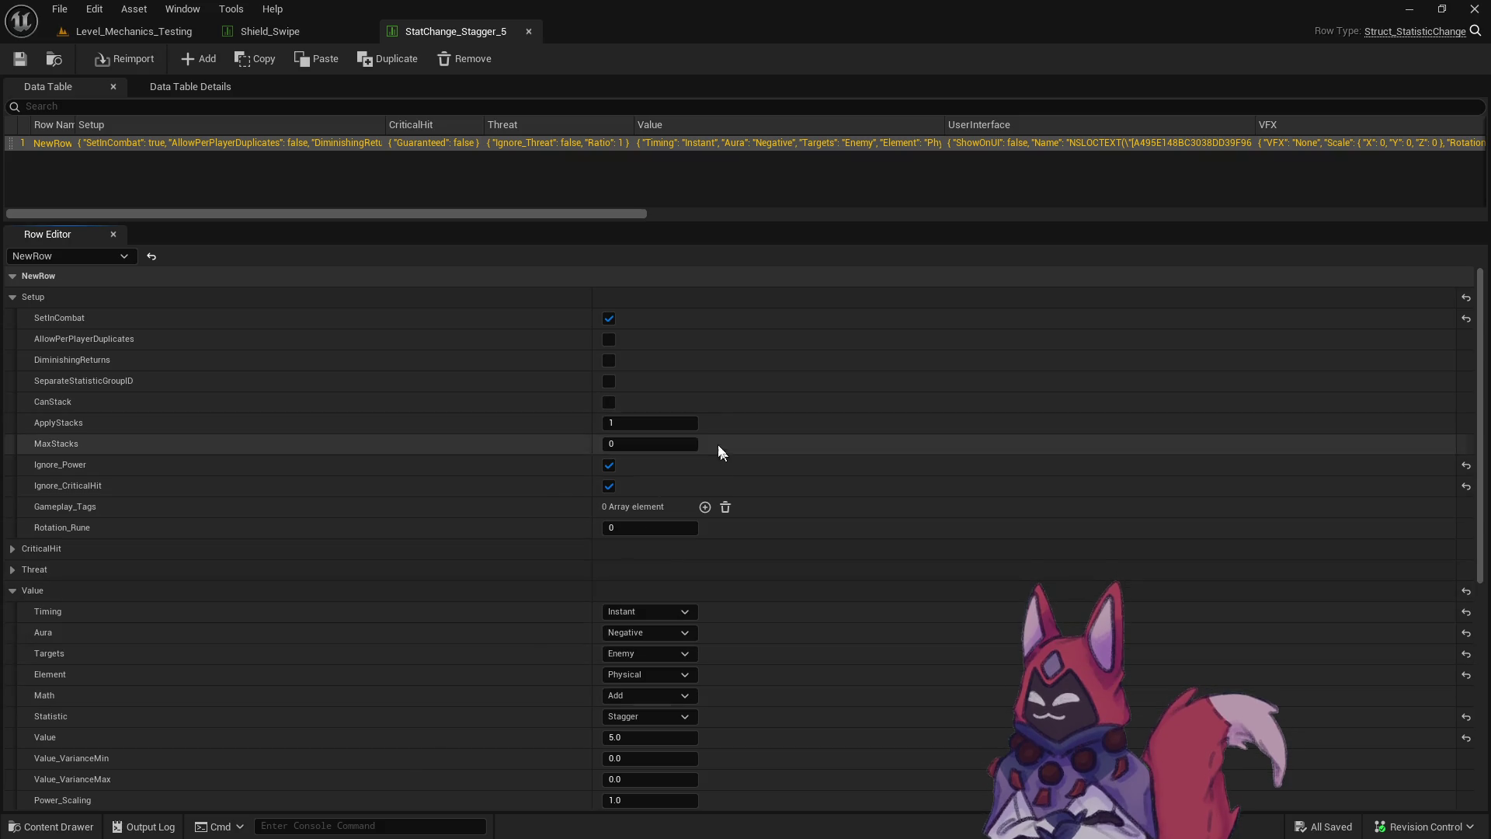
Set StatChange_Stagger_10's Math to Add, then close both Stagger editors.
left_click(245, 31)
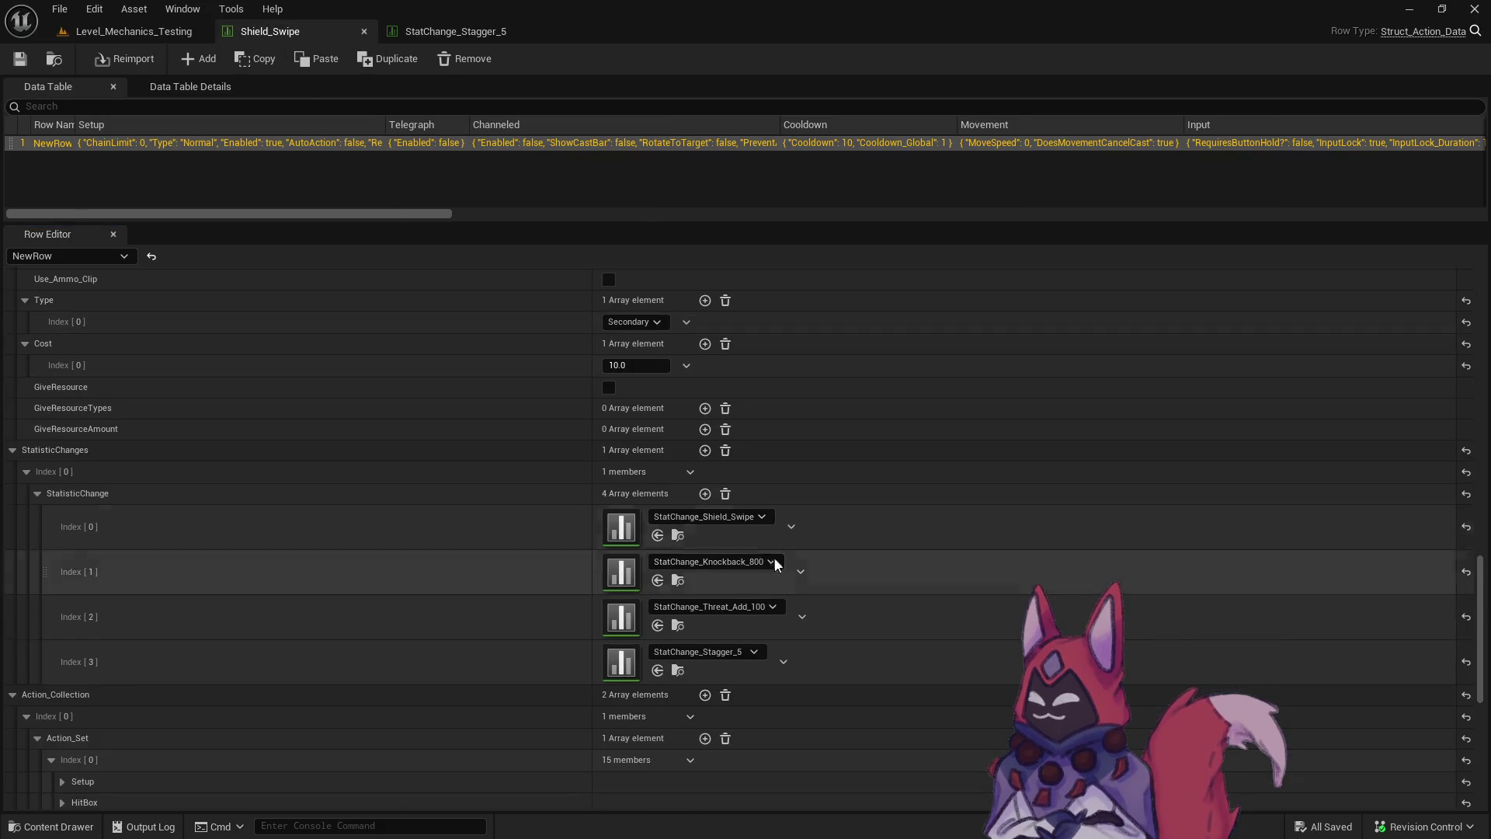
left_click(455, 31)
left_click(53, 58)
double_click(673, 521)
left_click(681, 698)
left_click(675, 708)
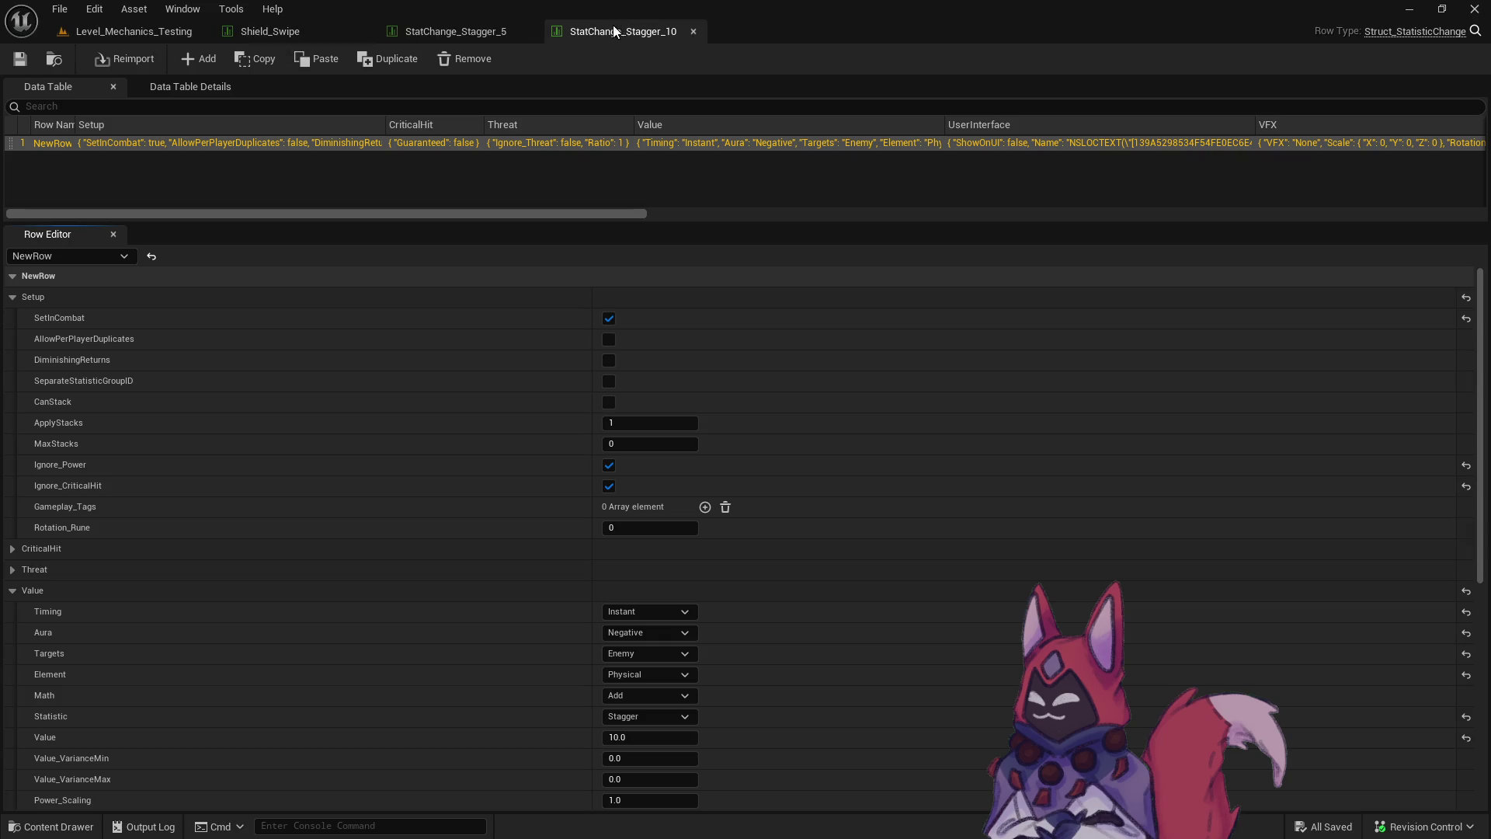
left_click(693, 31)
left_click(529, 31)
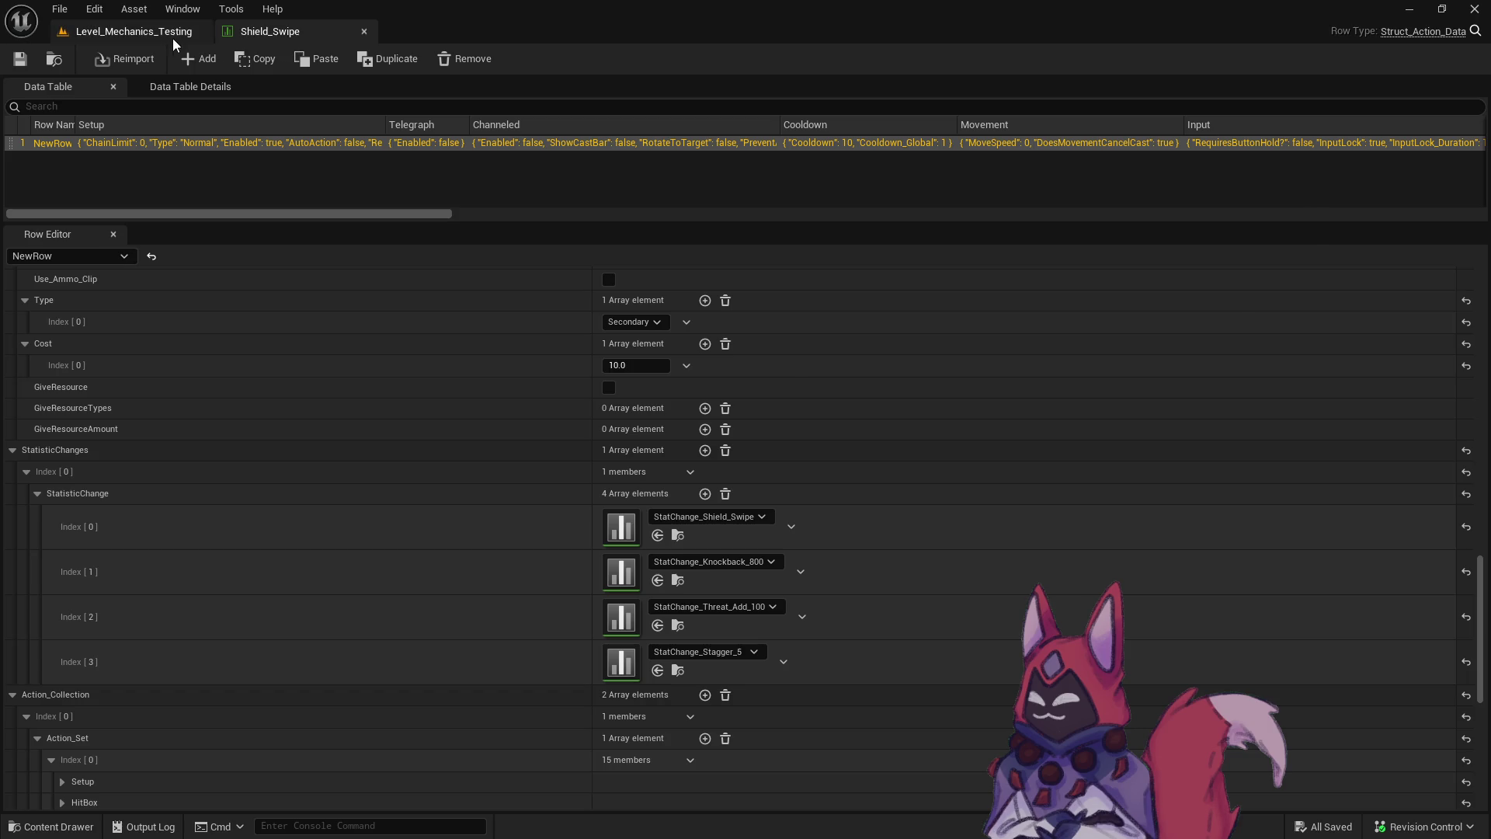
Open Shield_Swipe_Crit from the Shield_Swipe Crit folder, review it, and close it.
left_click(140, 31)
key("ctrl+space")
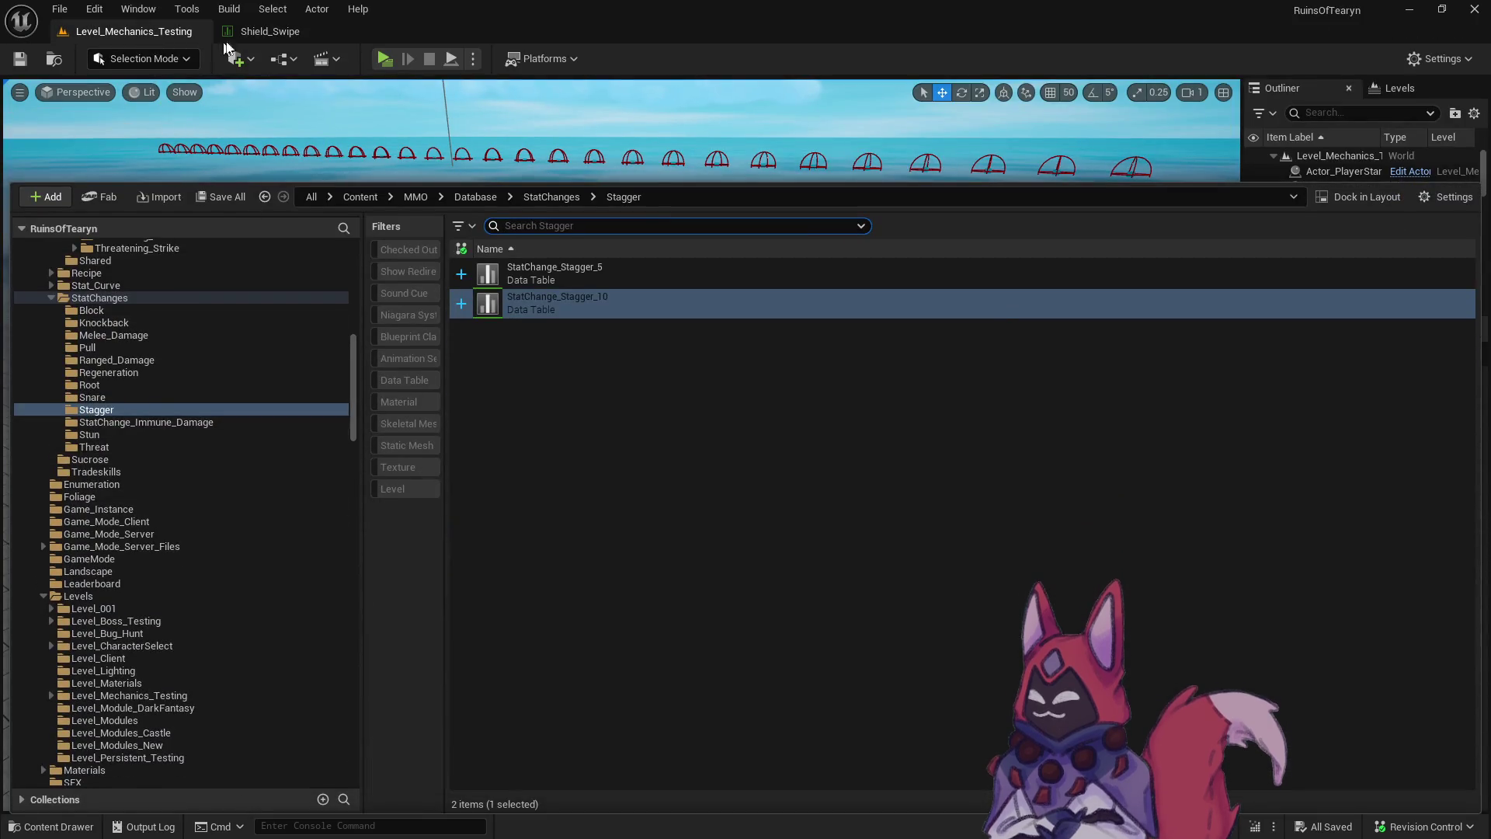
left_click(287, 31)
left_click(61, 60)
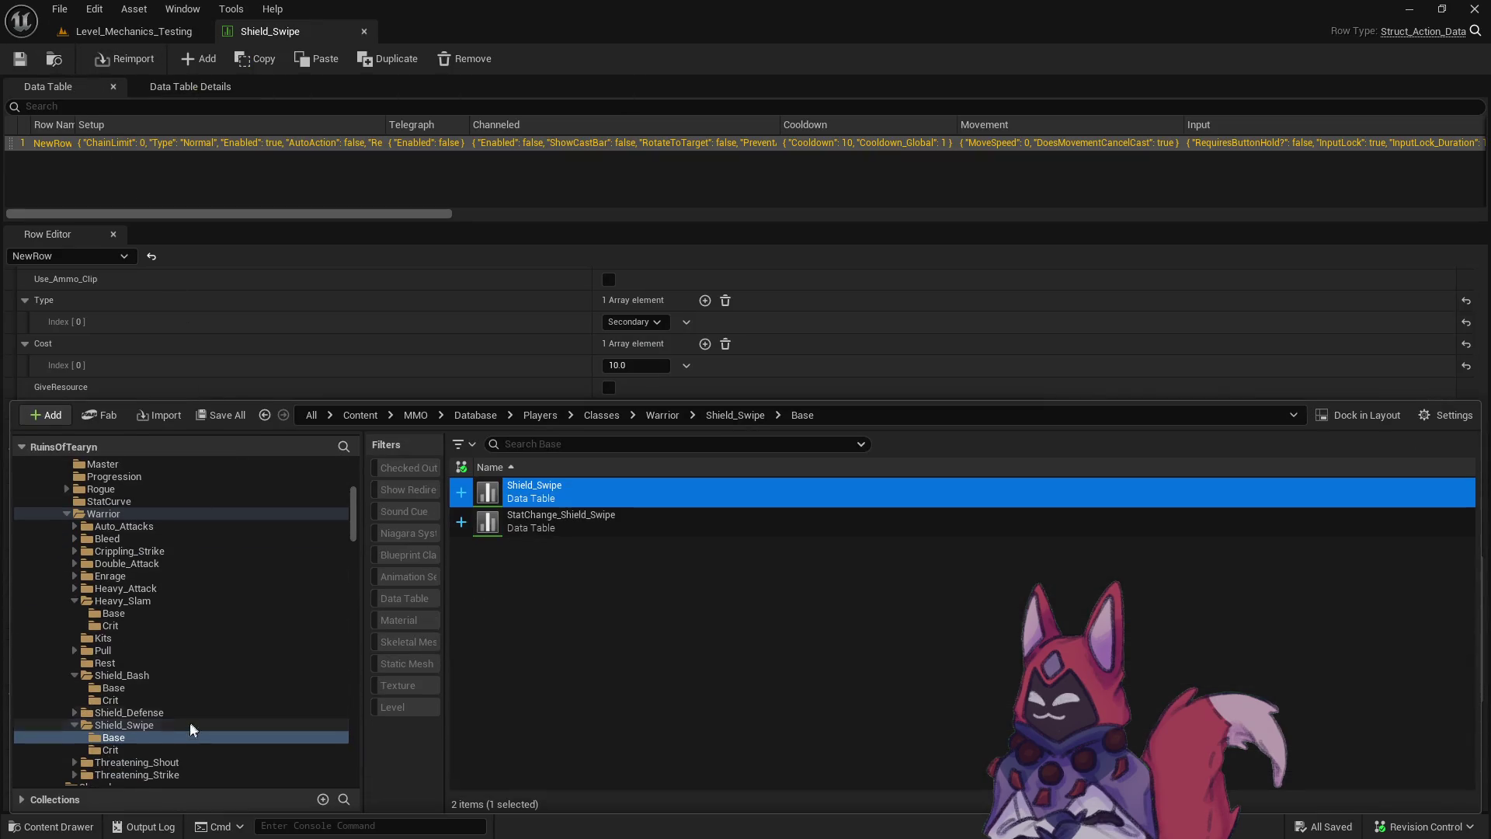
left_click(194, 747)
double_click(594, 491)
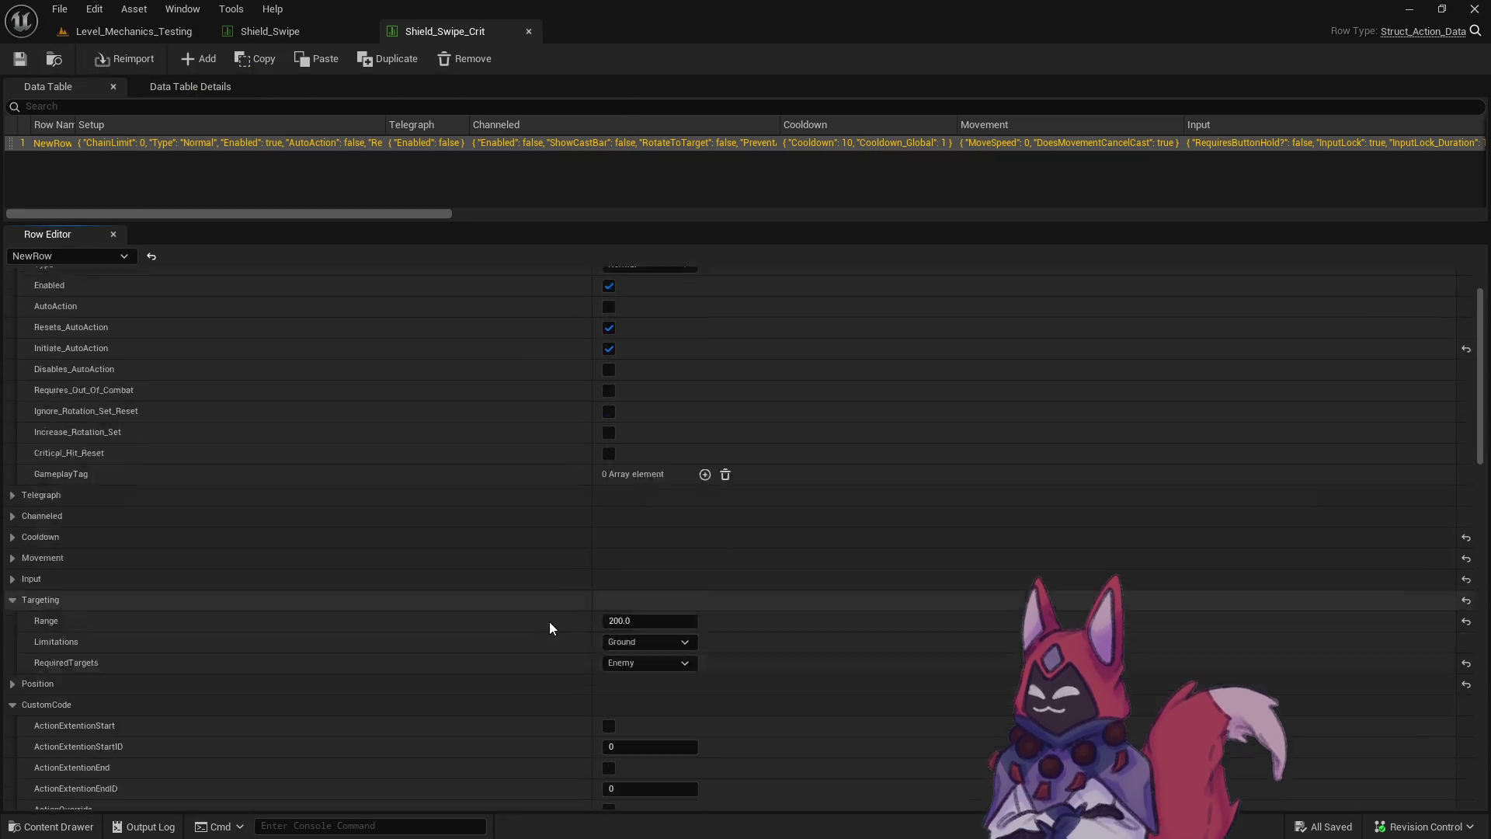
scroll(550, 621, "down", 15)
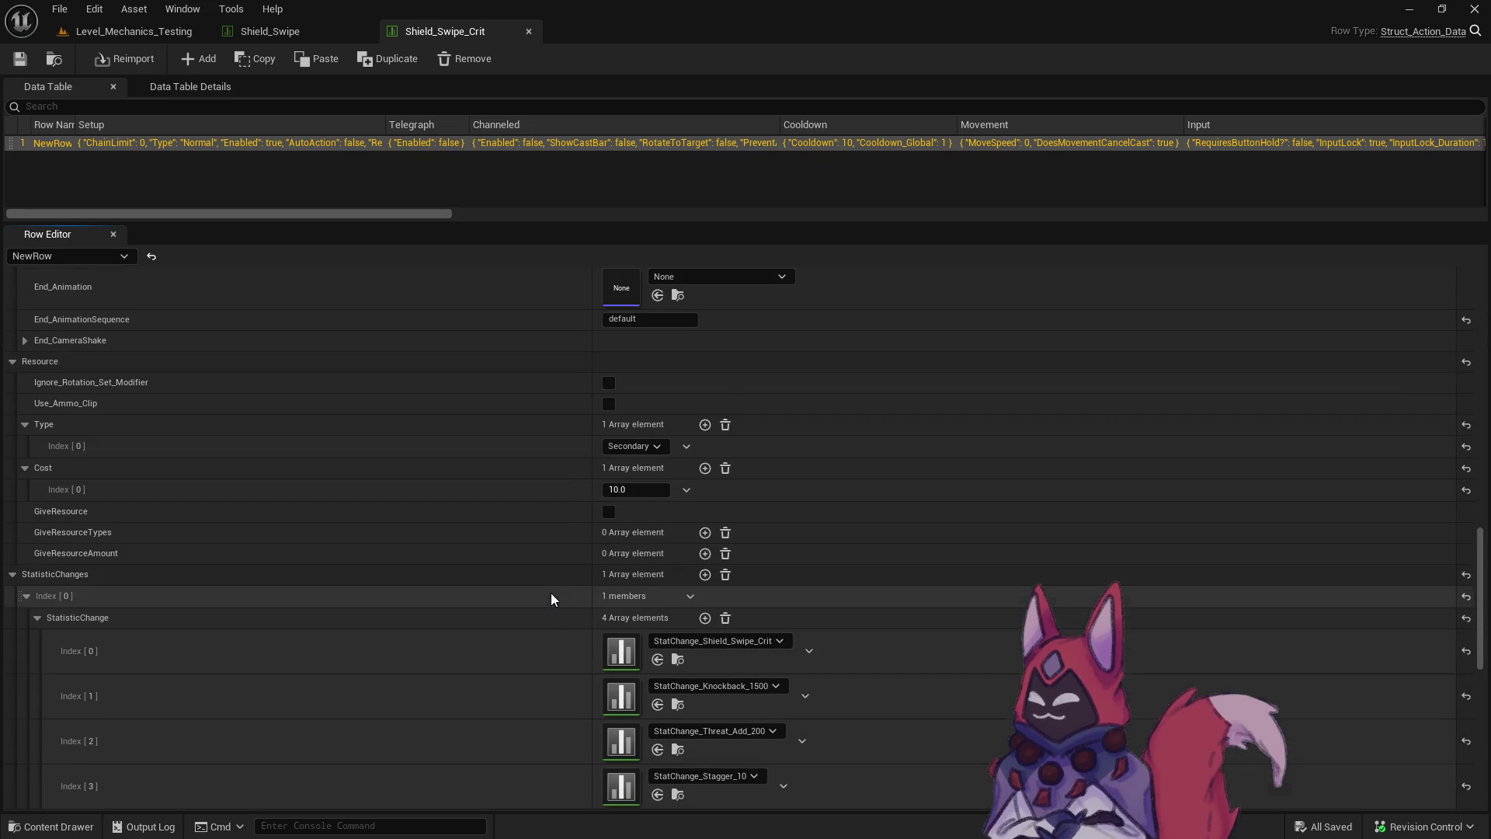
scroll(551, 598, "down", 3)
left_click(528, 31)
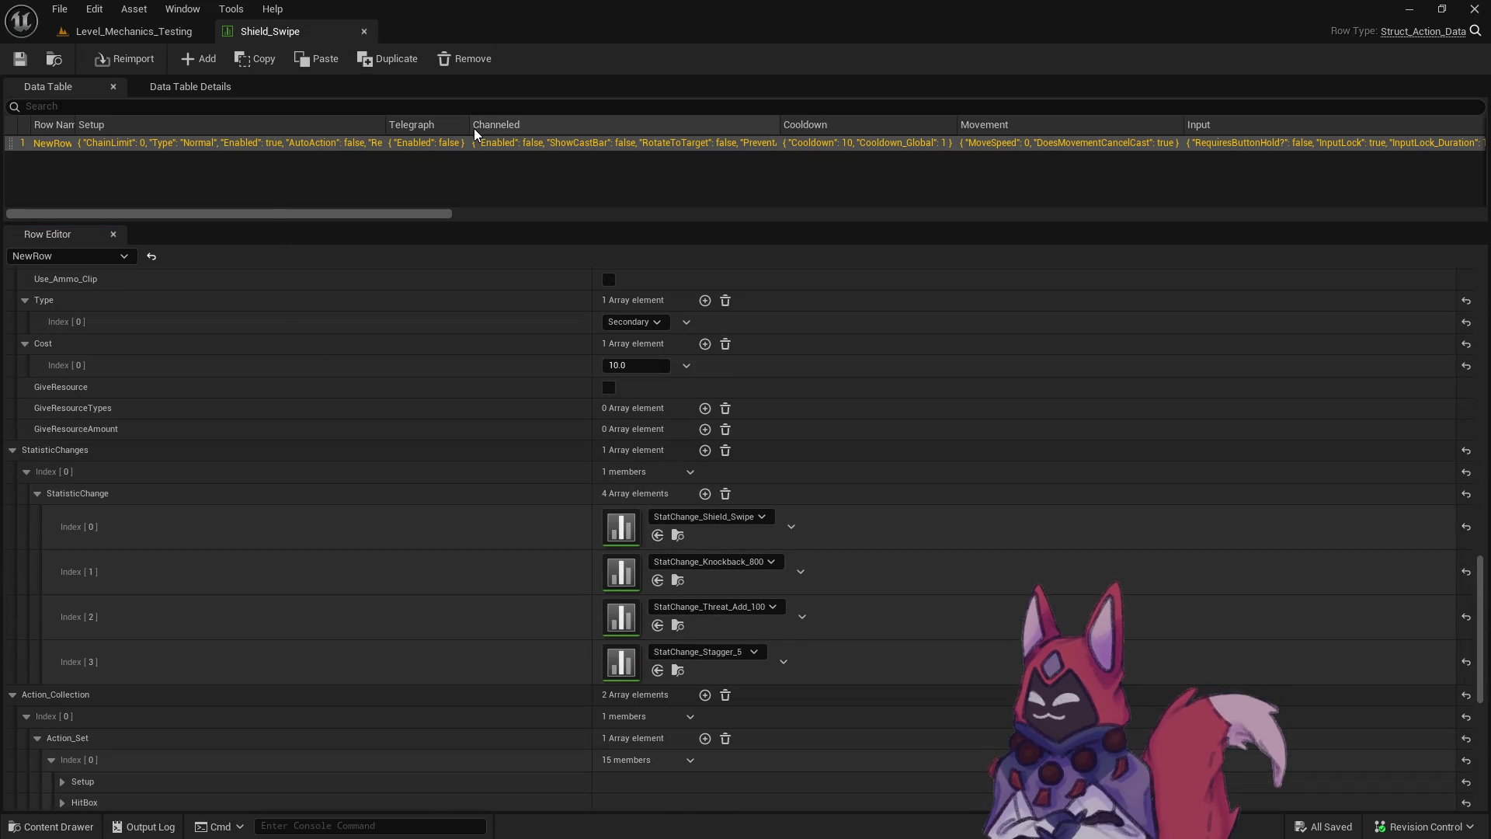
Return to the Level_Mechanics_Testing level and bring up the Obsidian playtest notes.
key("ctrl+space")
scroll(223, 708, "down", 3)
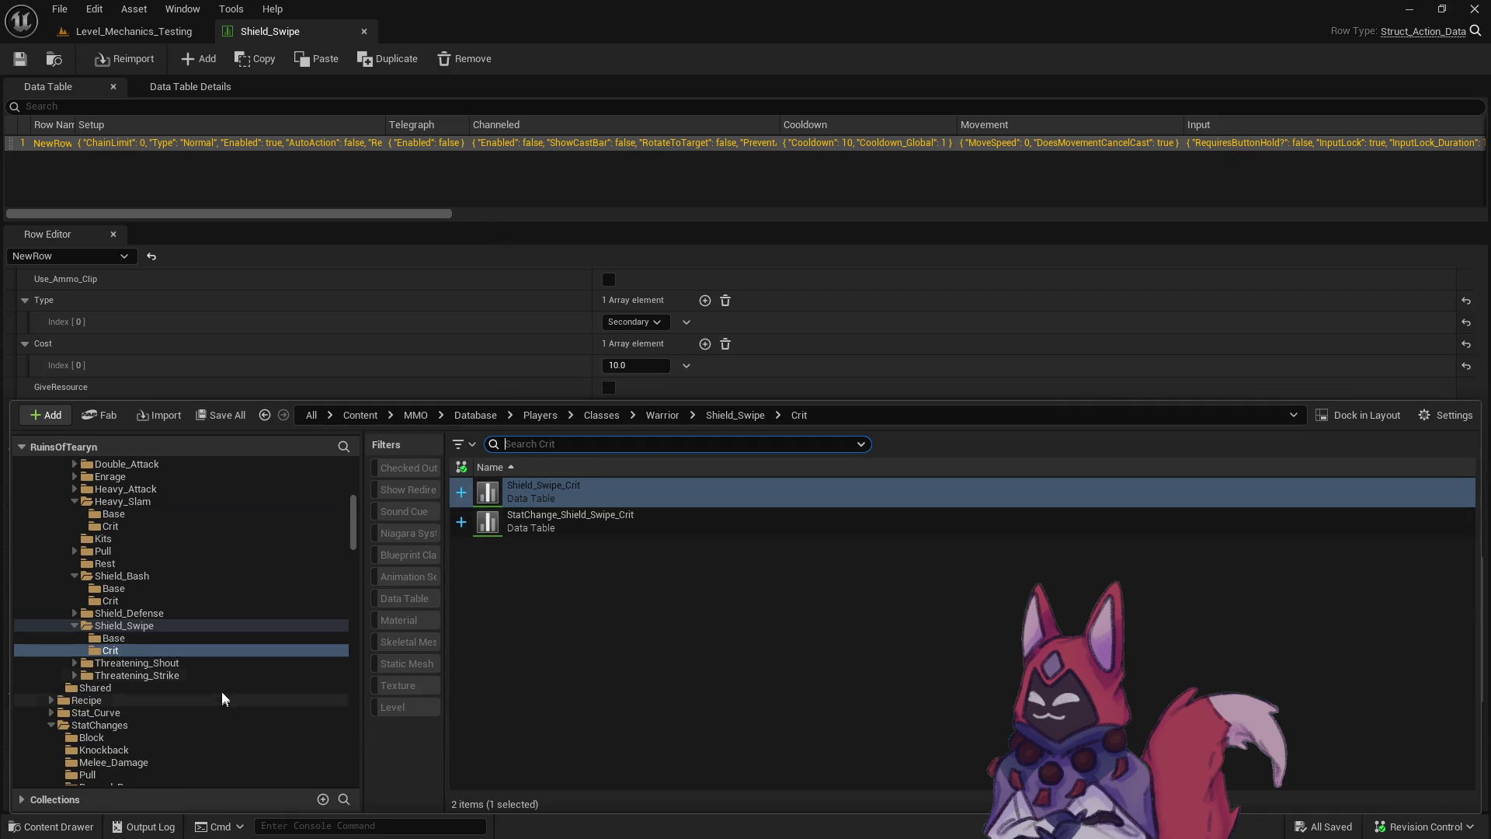
left_click(128, 31)
key("alt+Tab")
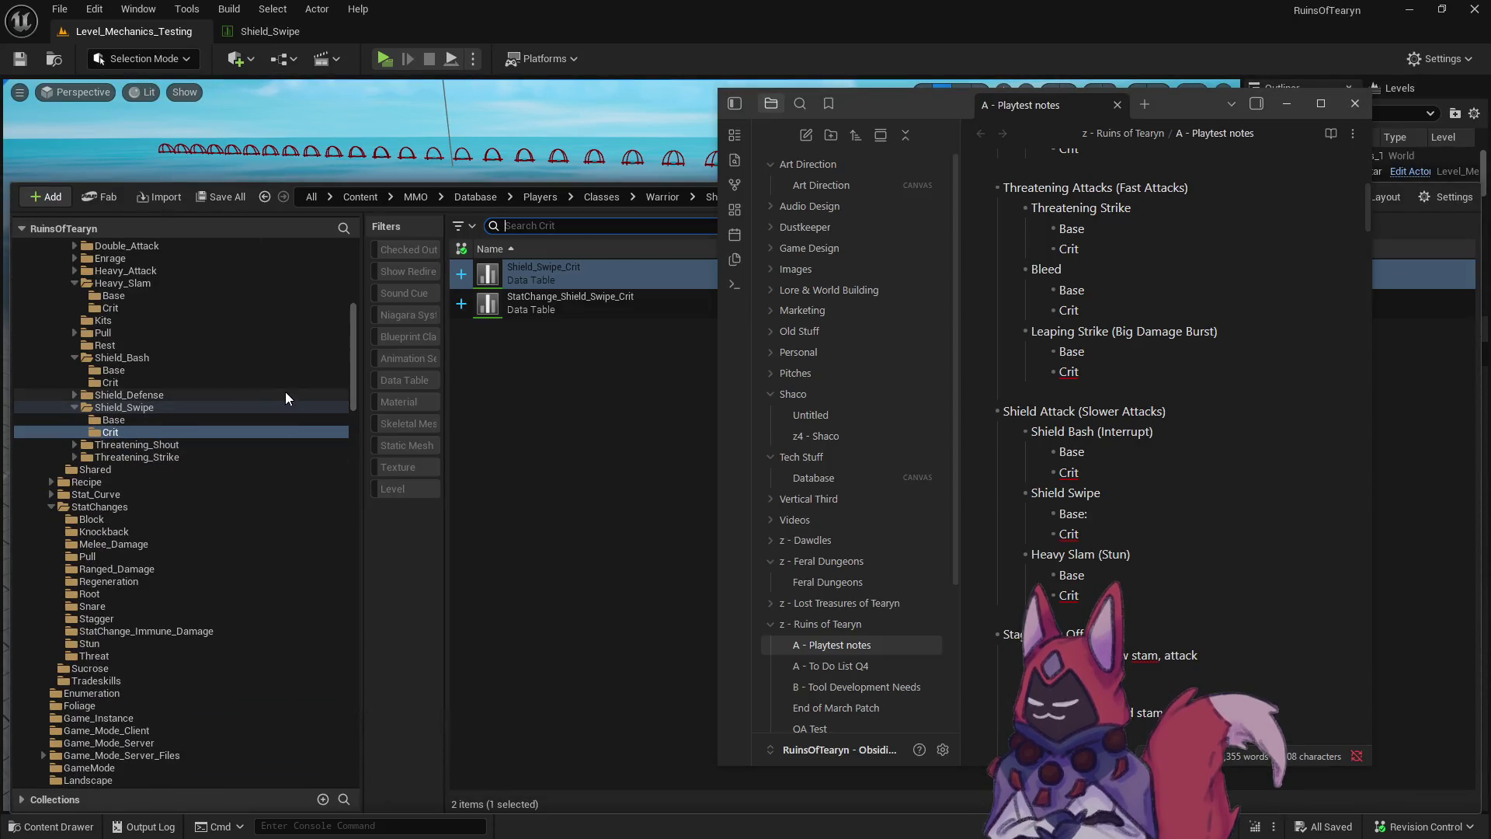
scroll(175, 446, "up", 3)
Add StatChange_Stagger_5 as a third stat change on the Heavy_Slam data table.
left_click(177, 370)
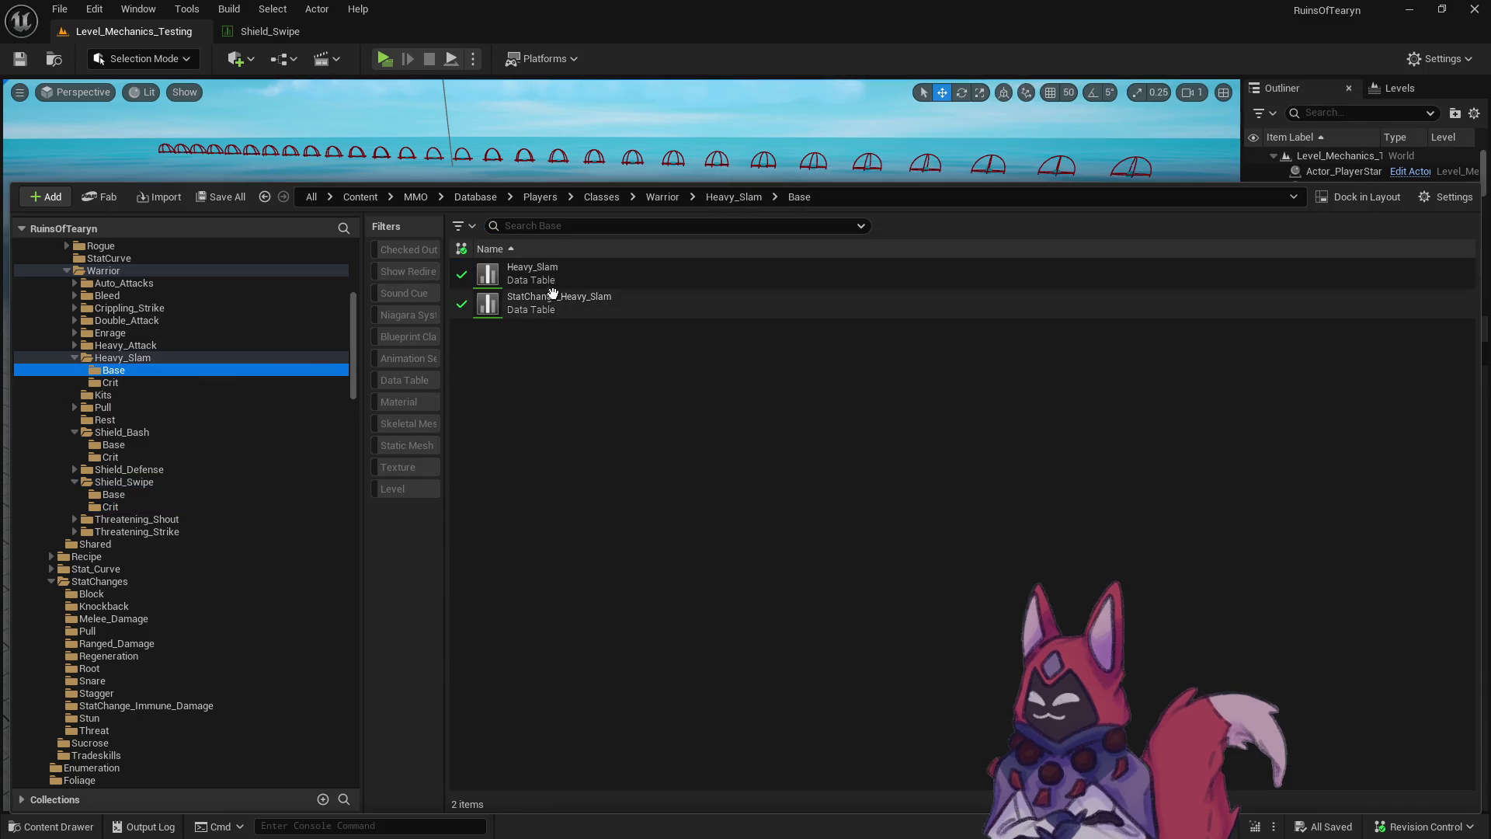
double_click(562, 279)
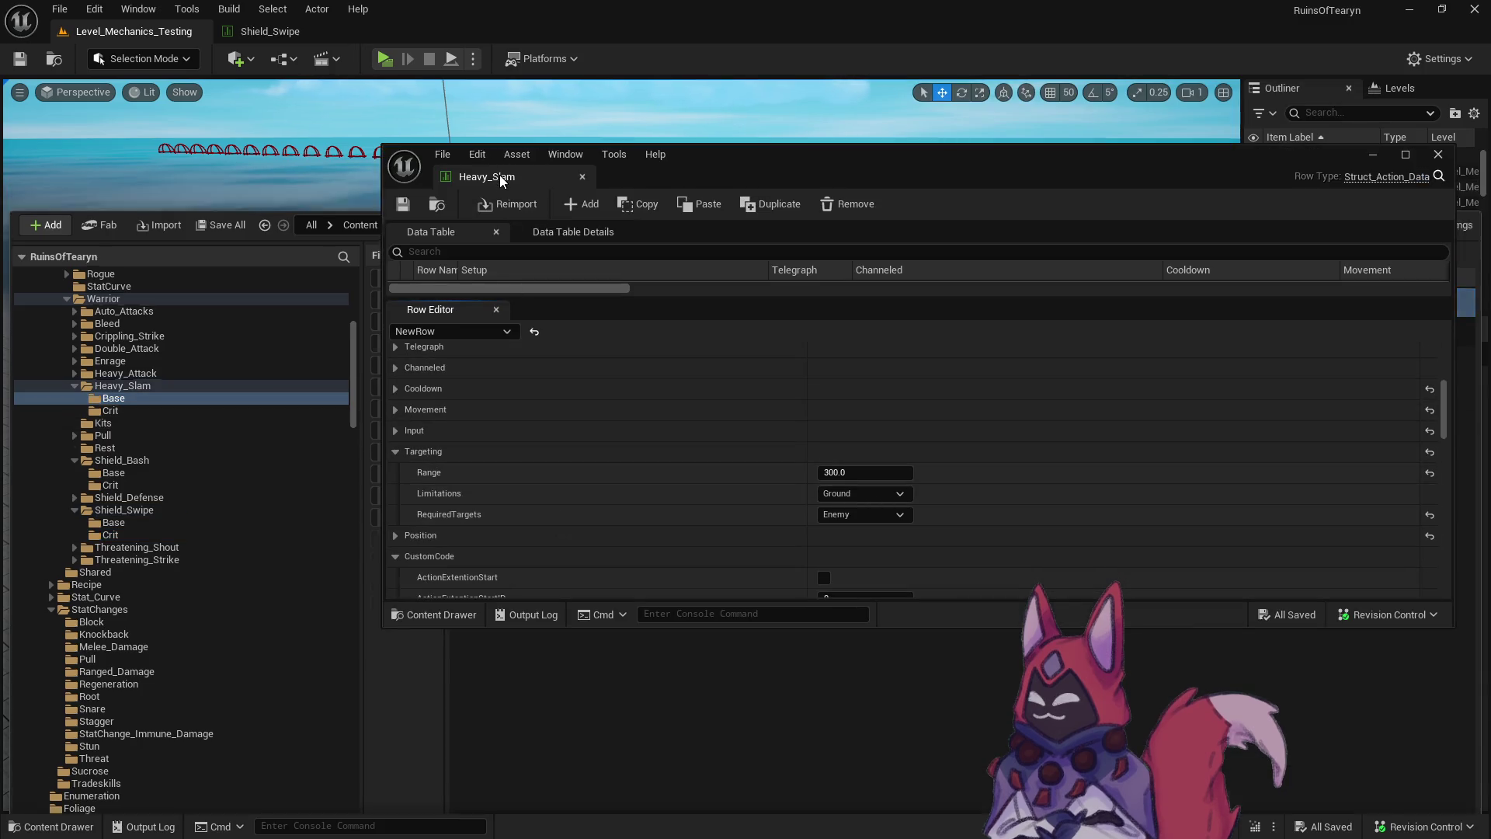
left_click_drag(500, 176, 455, 26)
scroll(1486, 633, "down", 10)
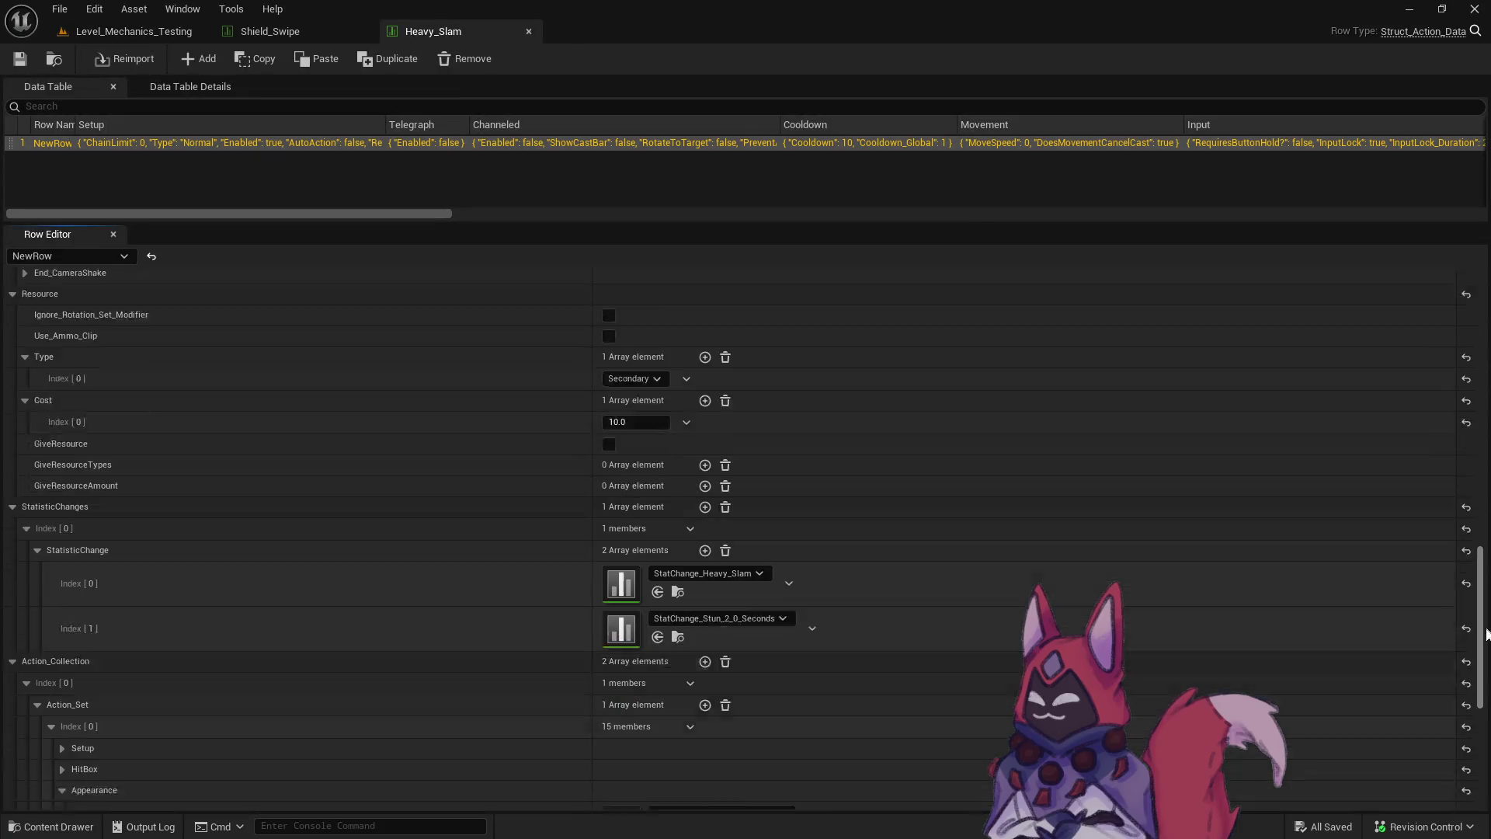
scroll(1486, 633, "down", 3)
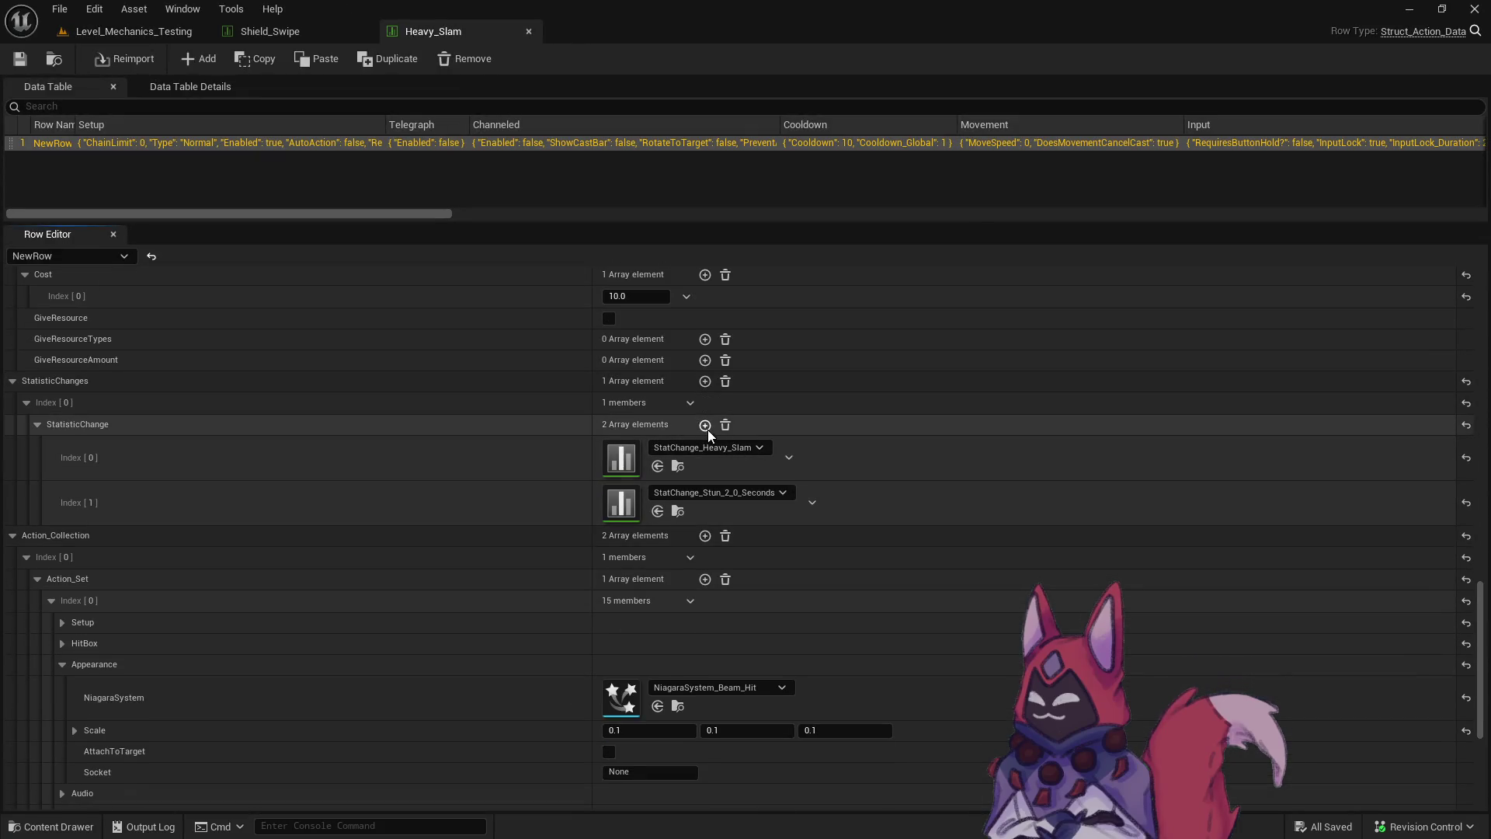
left_click(705, 425)
left_click(697, 538)
type("stagger")
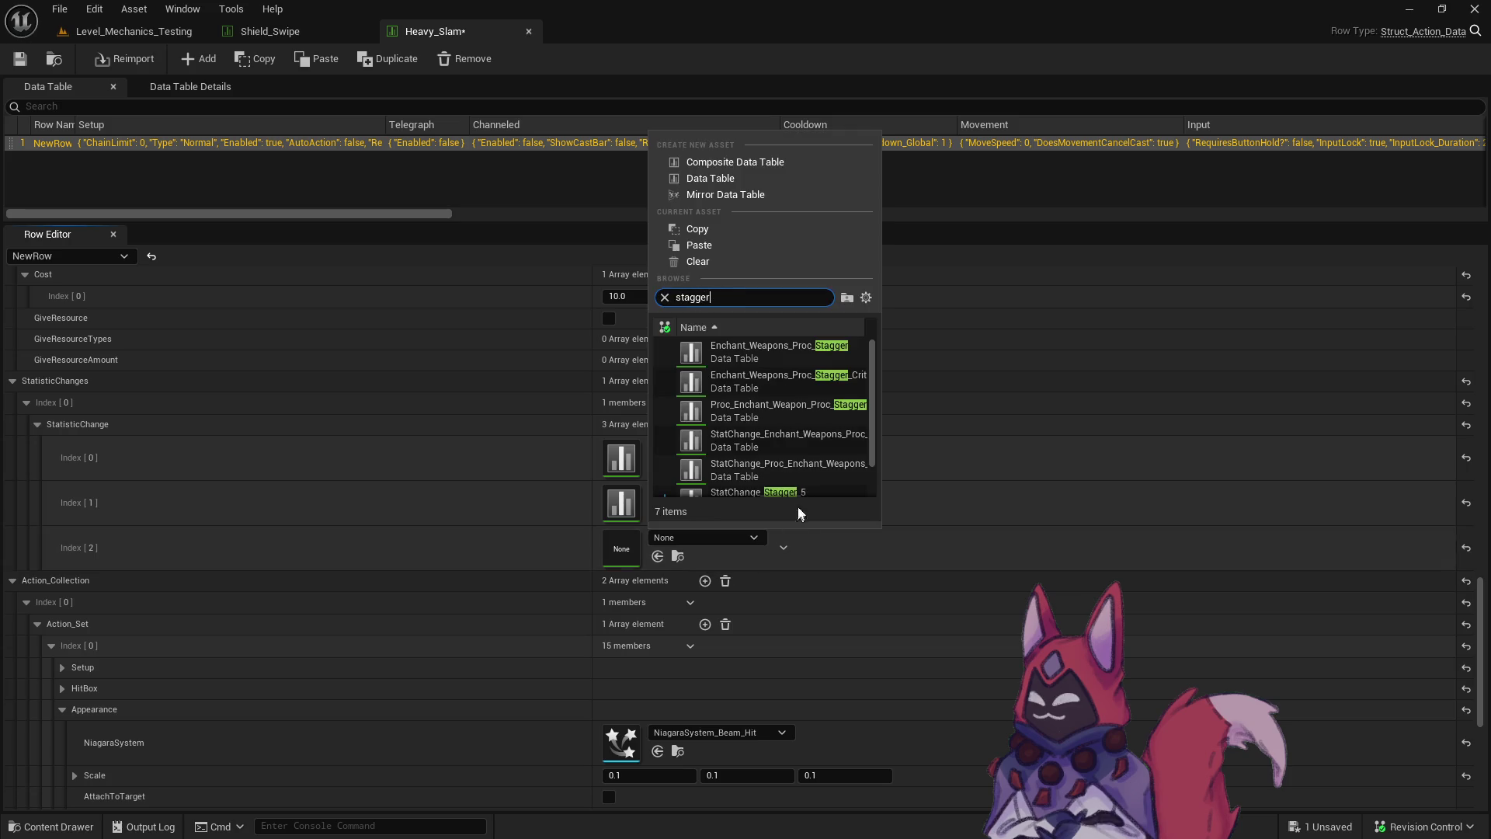
left_click(807, 486)
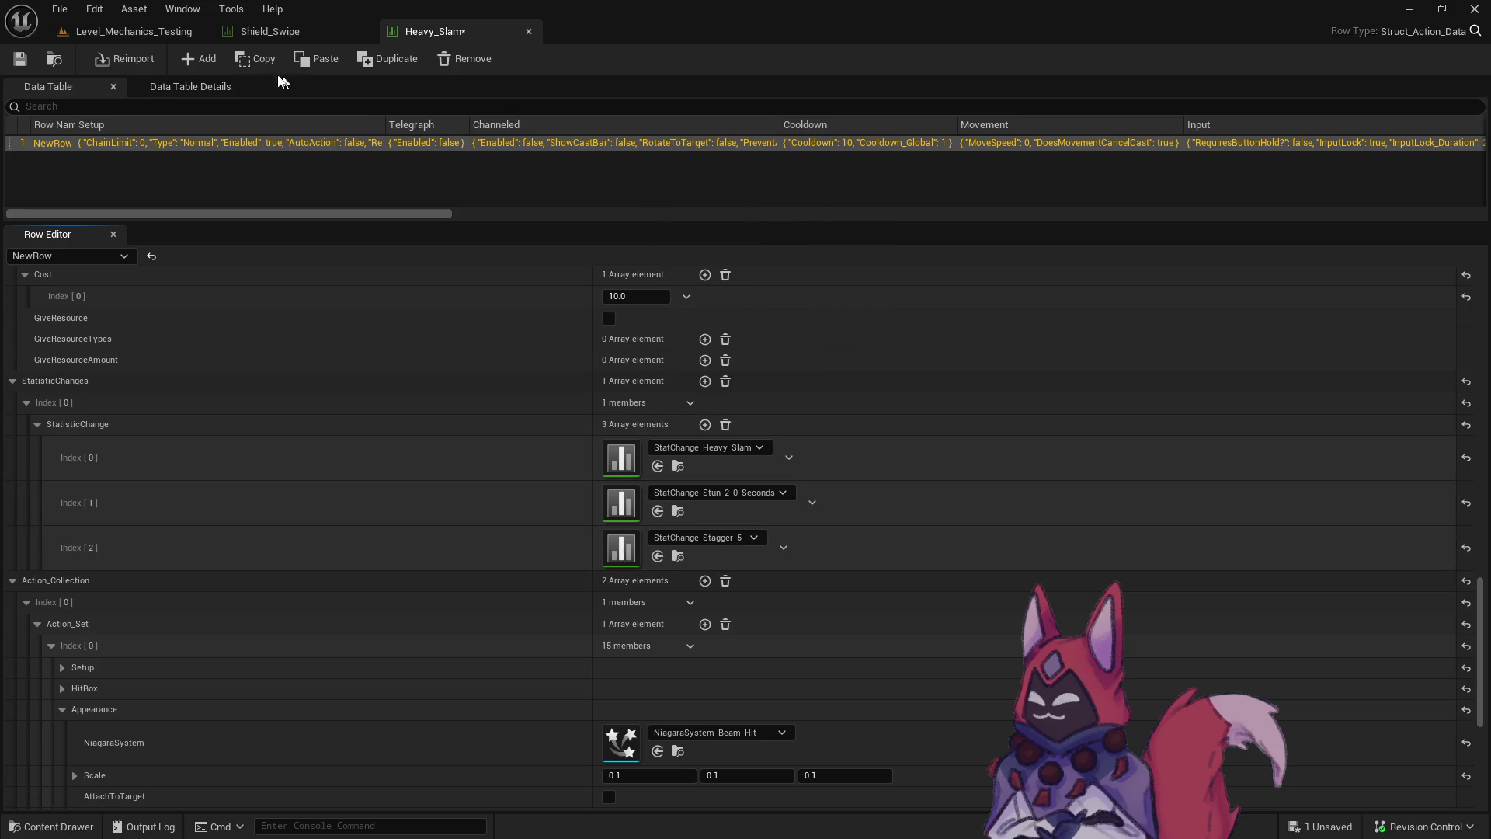
Add StatChange_Stagger_10 as a third stat change on Heavy_Slam_Crit.
key("ctrl+space")
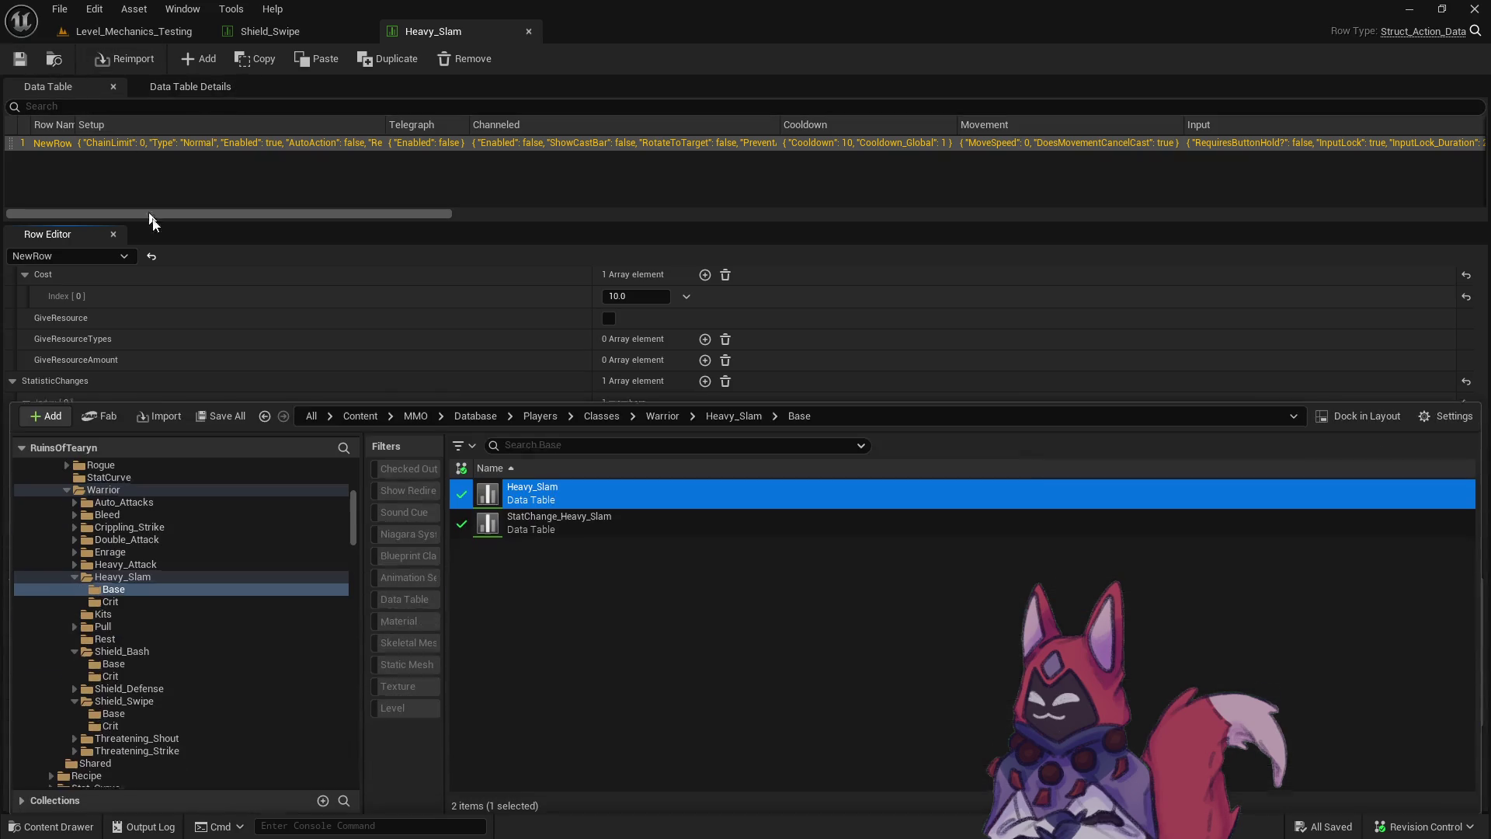
left_click(597, 522)
left_click(268, 600)
double_click(599, 489)
scroll(1487, 454, "down", 15)
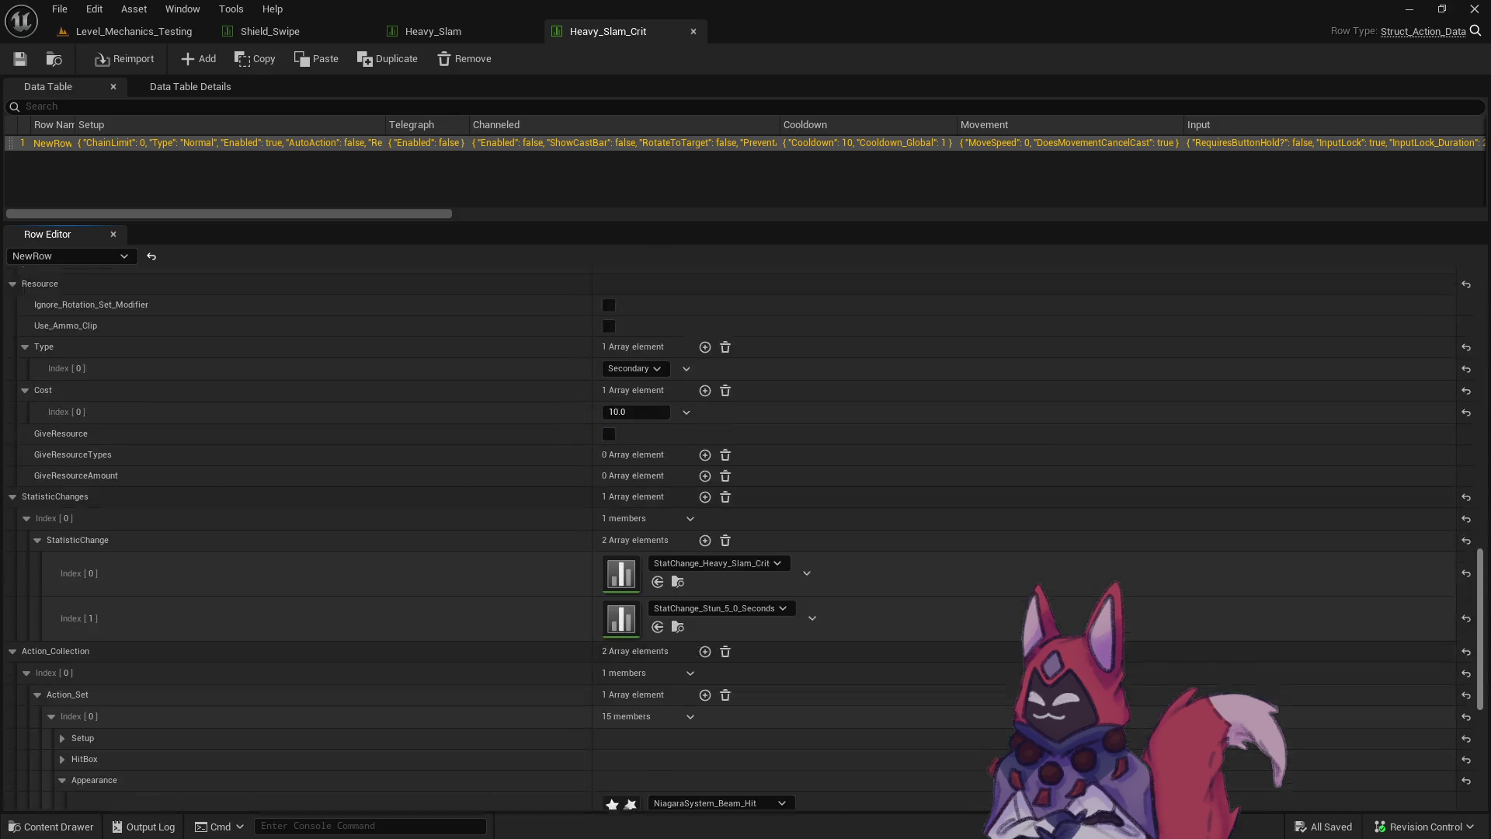
left_click(704, 321)
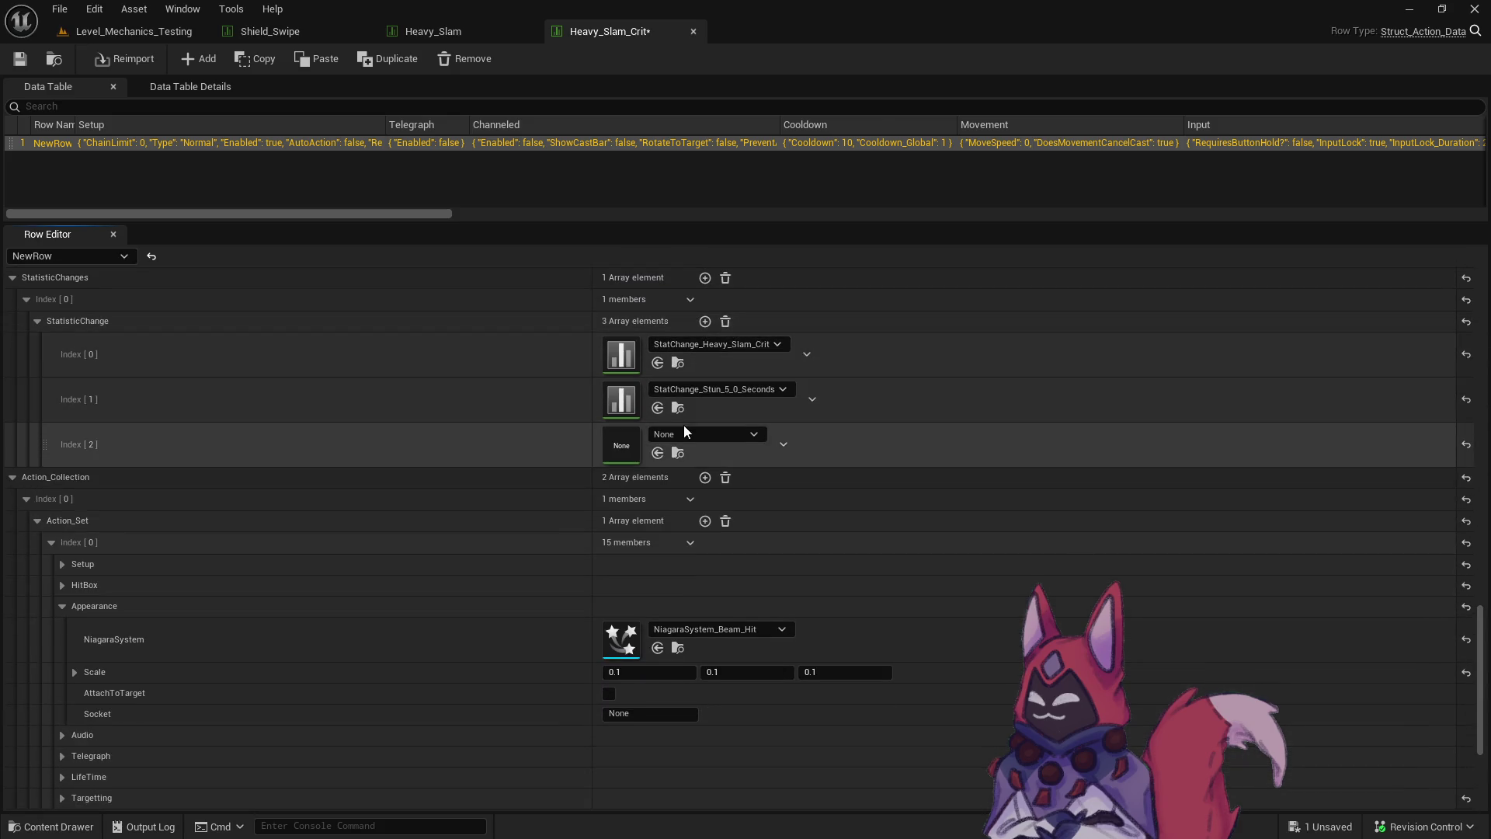
left_click(678, 434)
type("stagger")
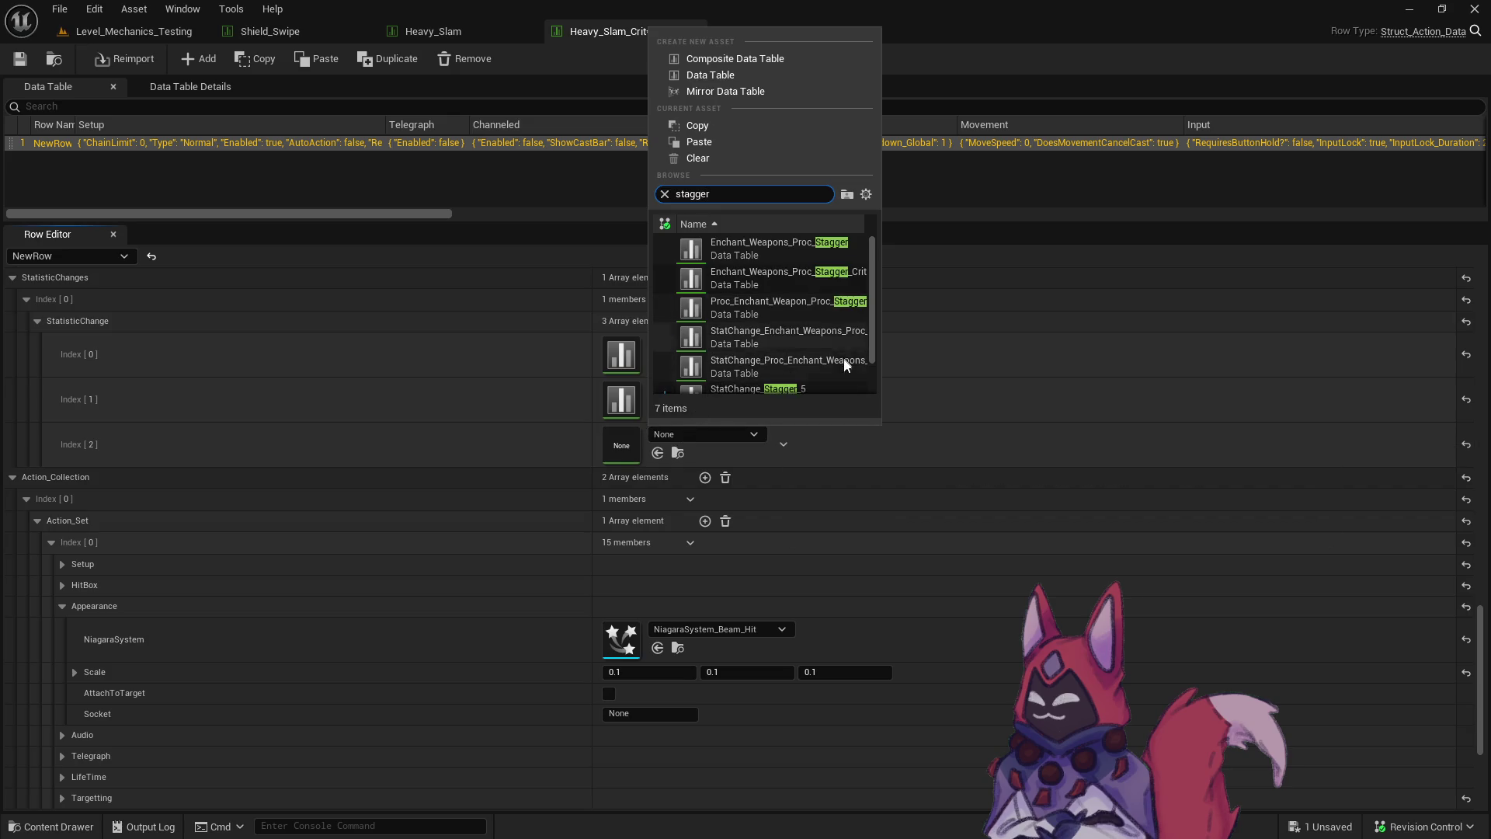
left_click(831, 376)
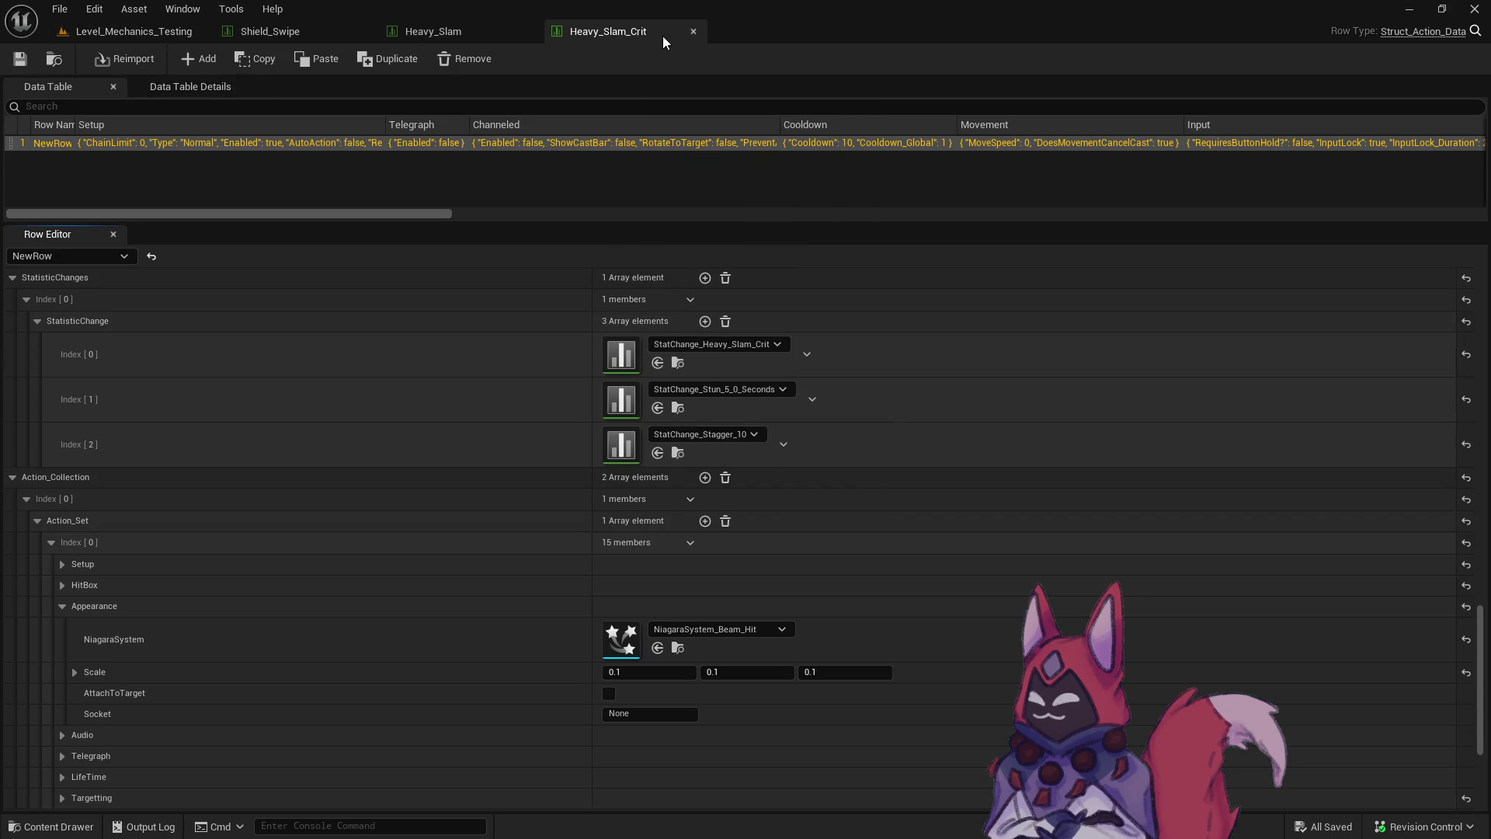
Close the Heavy_Slam_Crit, Heavy_Slam and Shield_Swipe table tabs.
middle_click(663, 36)
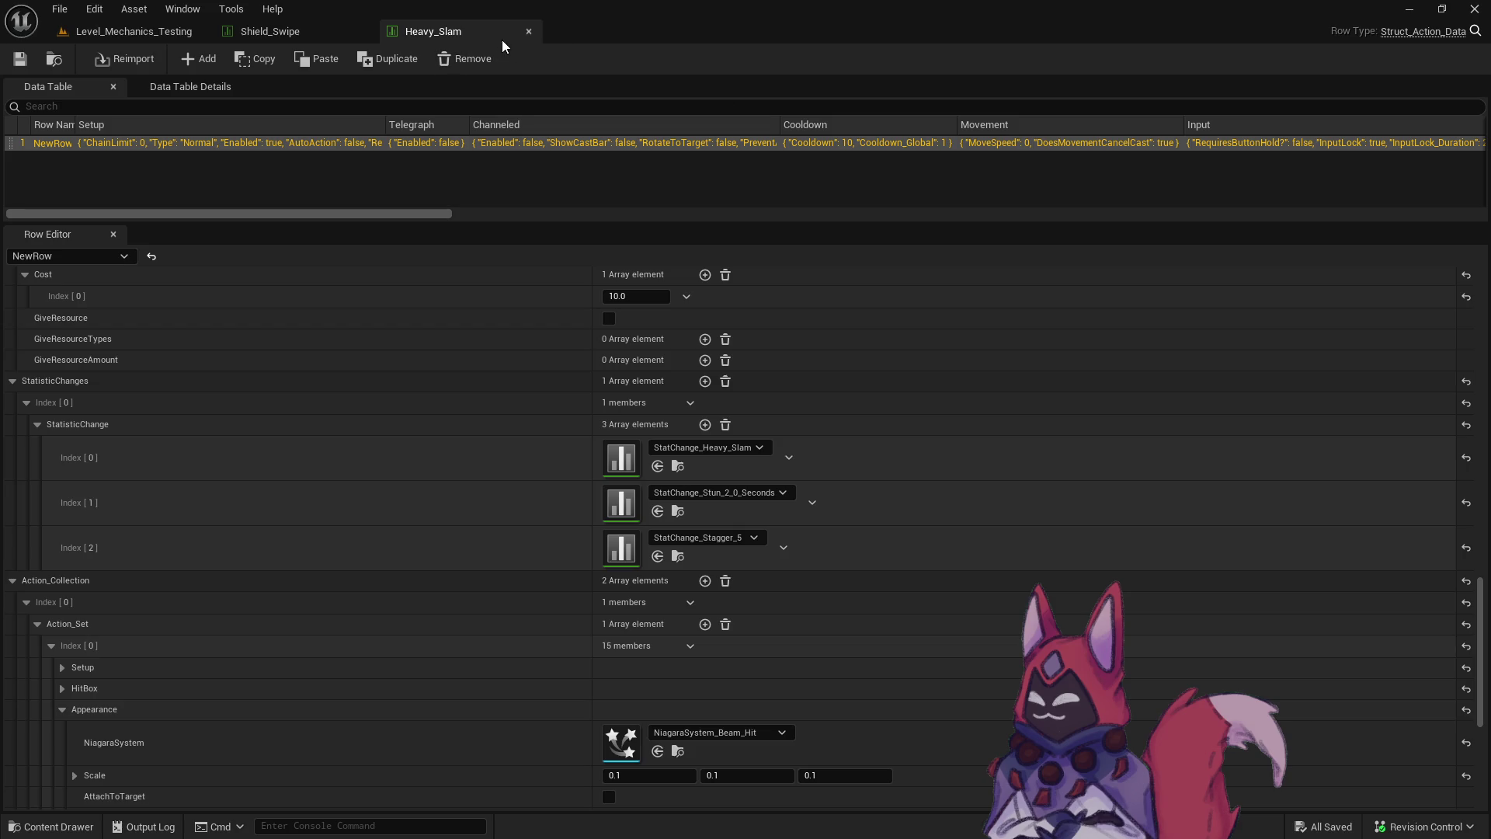
left_click(528, 31)
middle_click(319, 35)
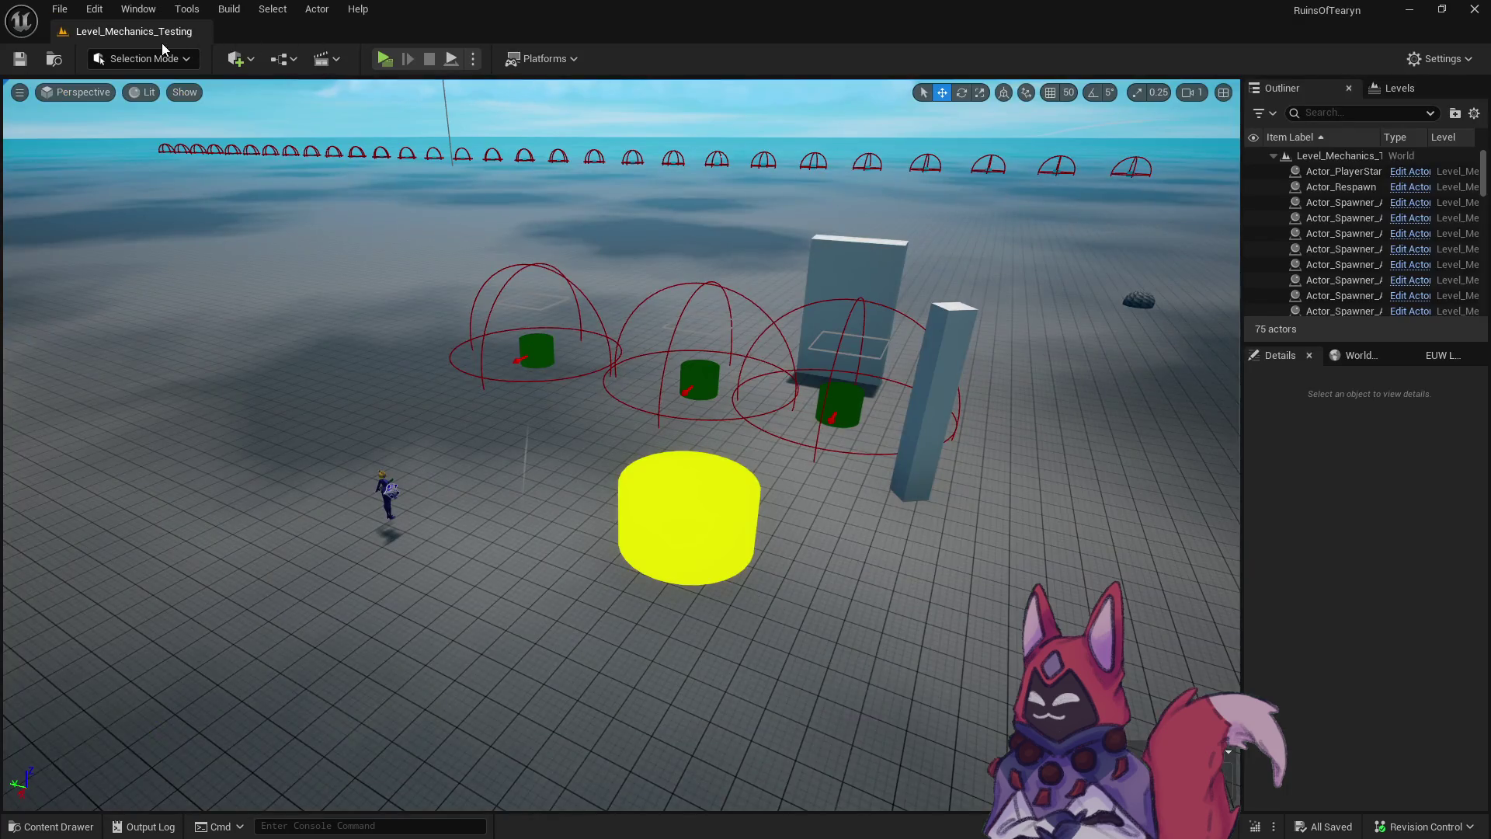
Set Shield_Swipe's knockback stat change to StatChange_Knockback_400 and save.
key("ctrl+space")
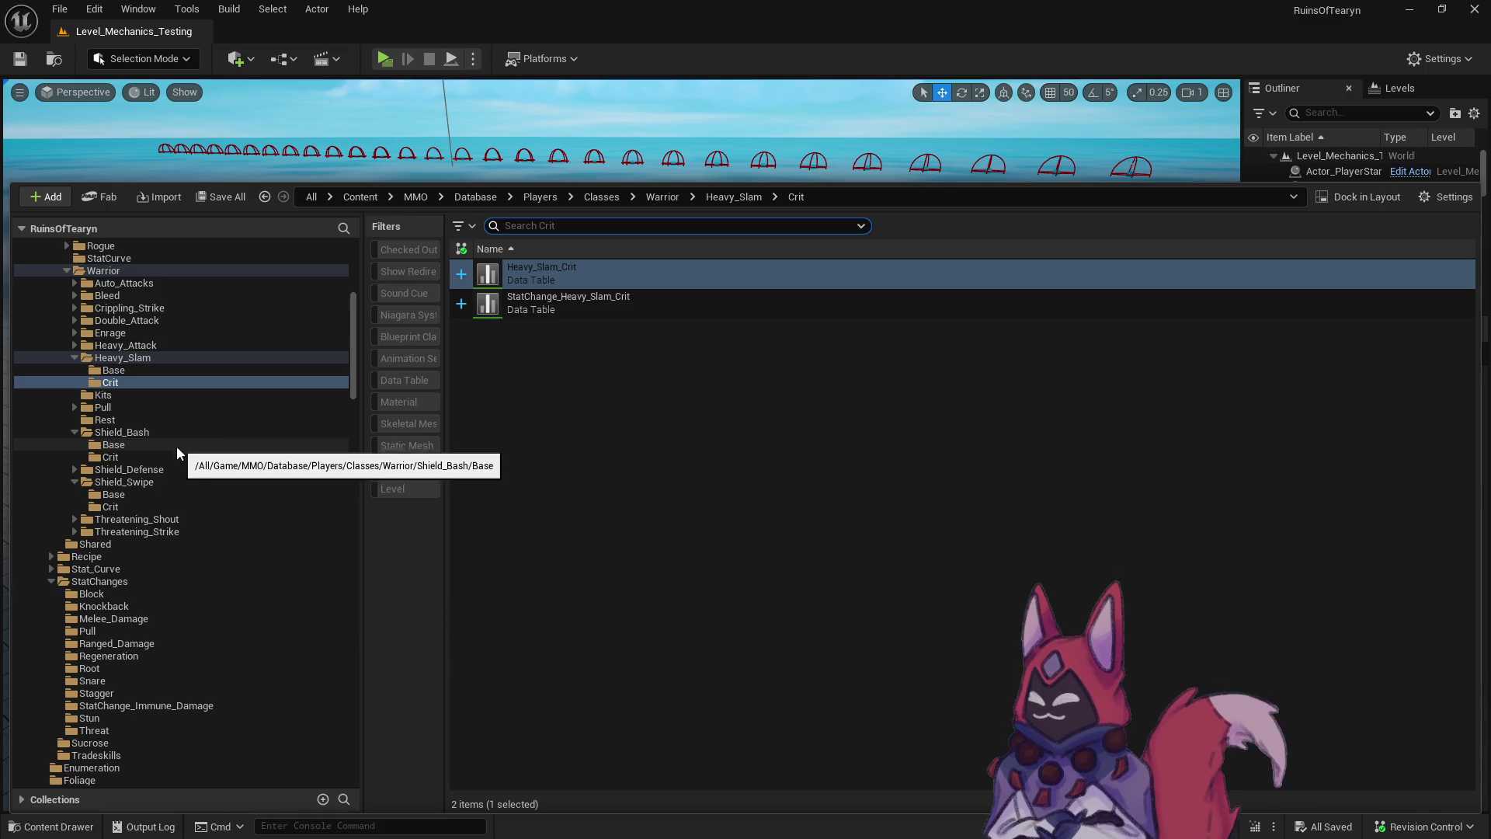
left_click(171, 469)
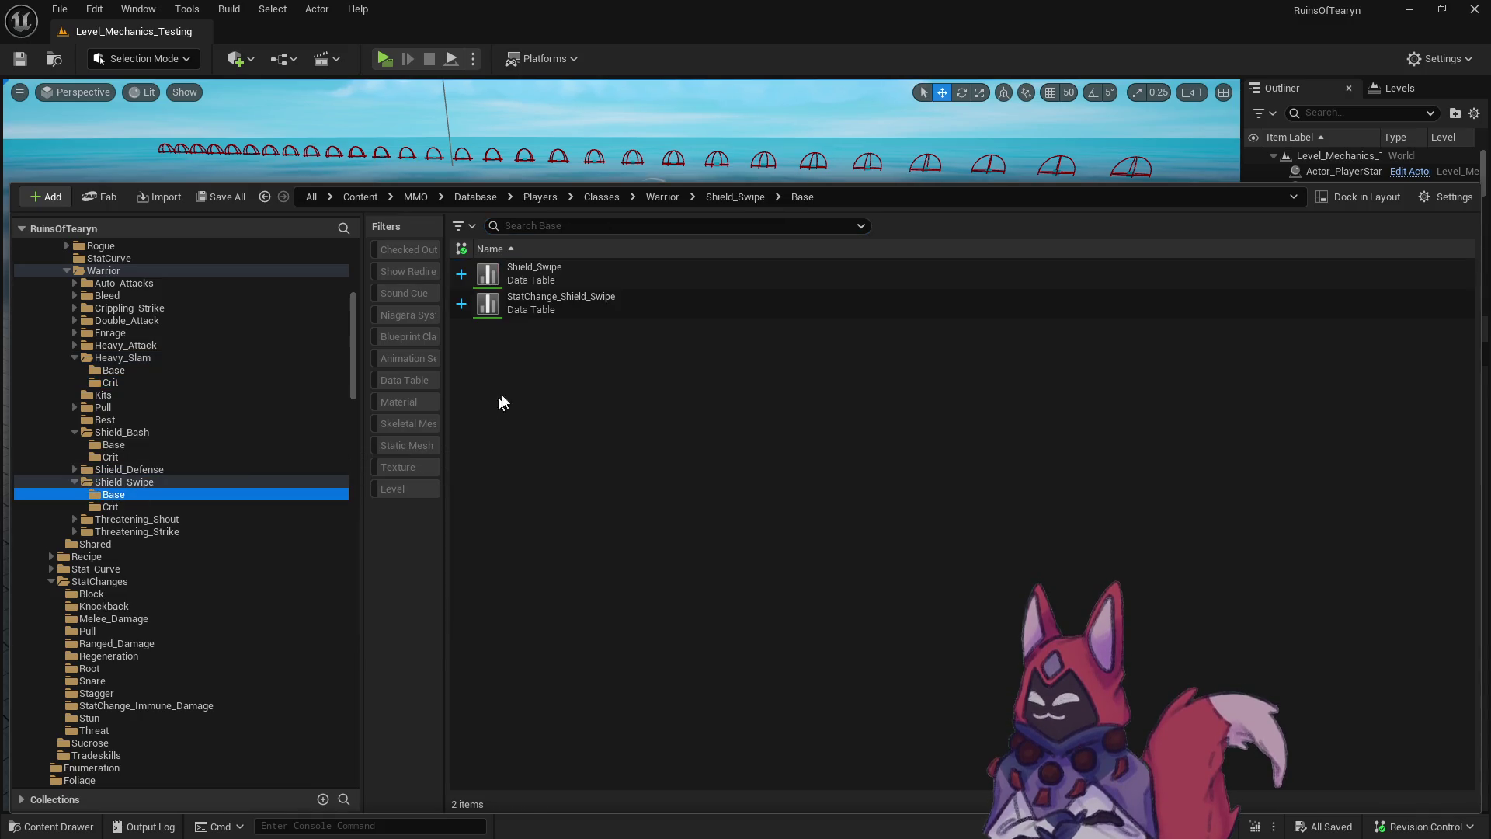
double_click(599, 281)
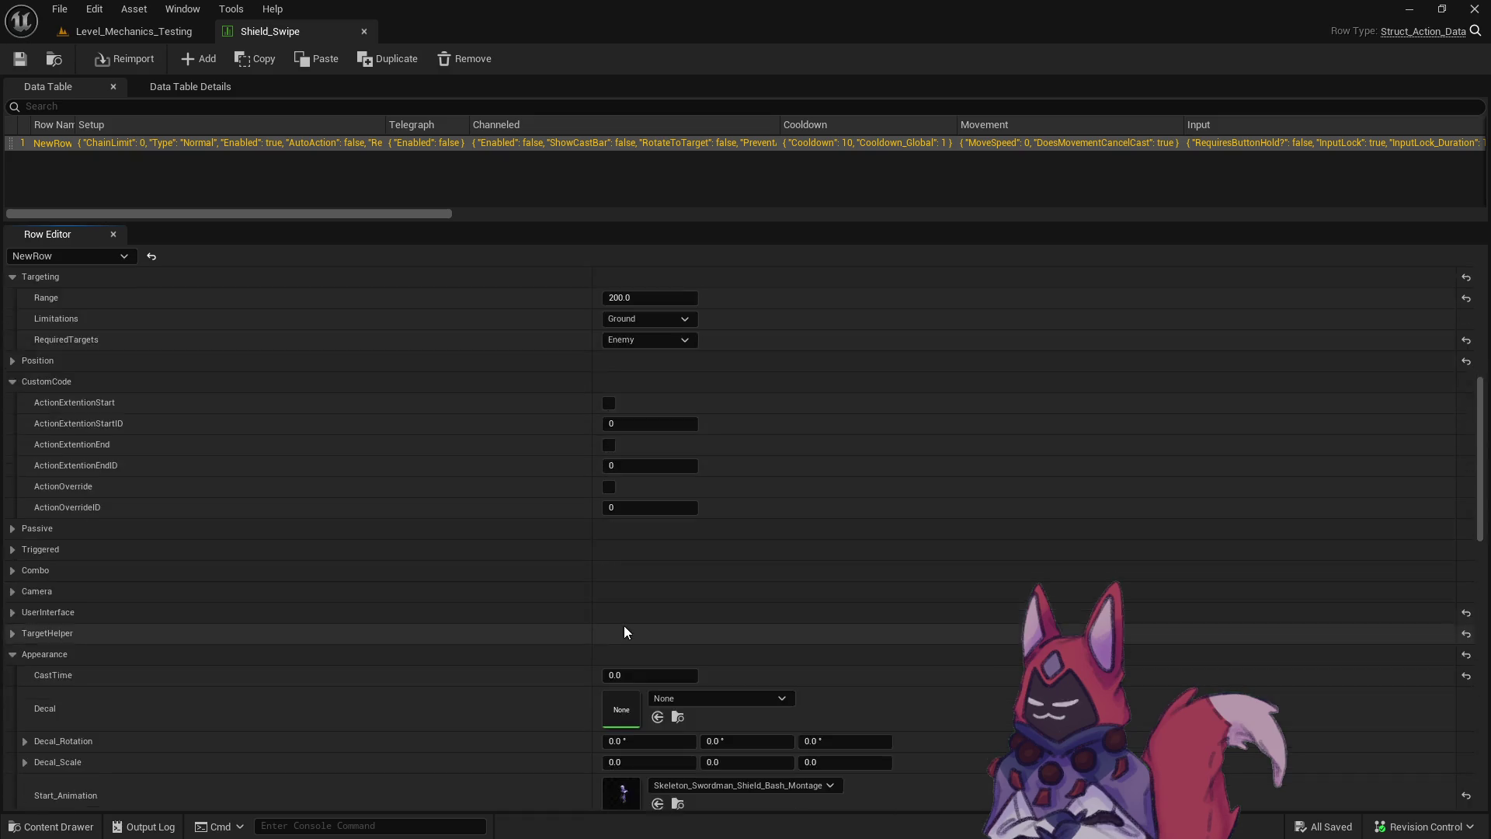
scroll(624, 632, "down", 15)
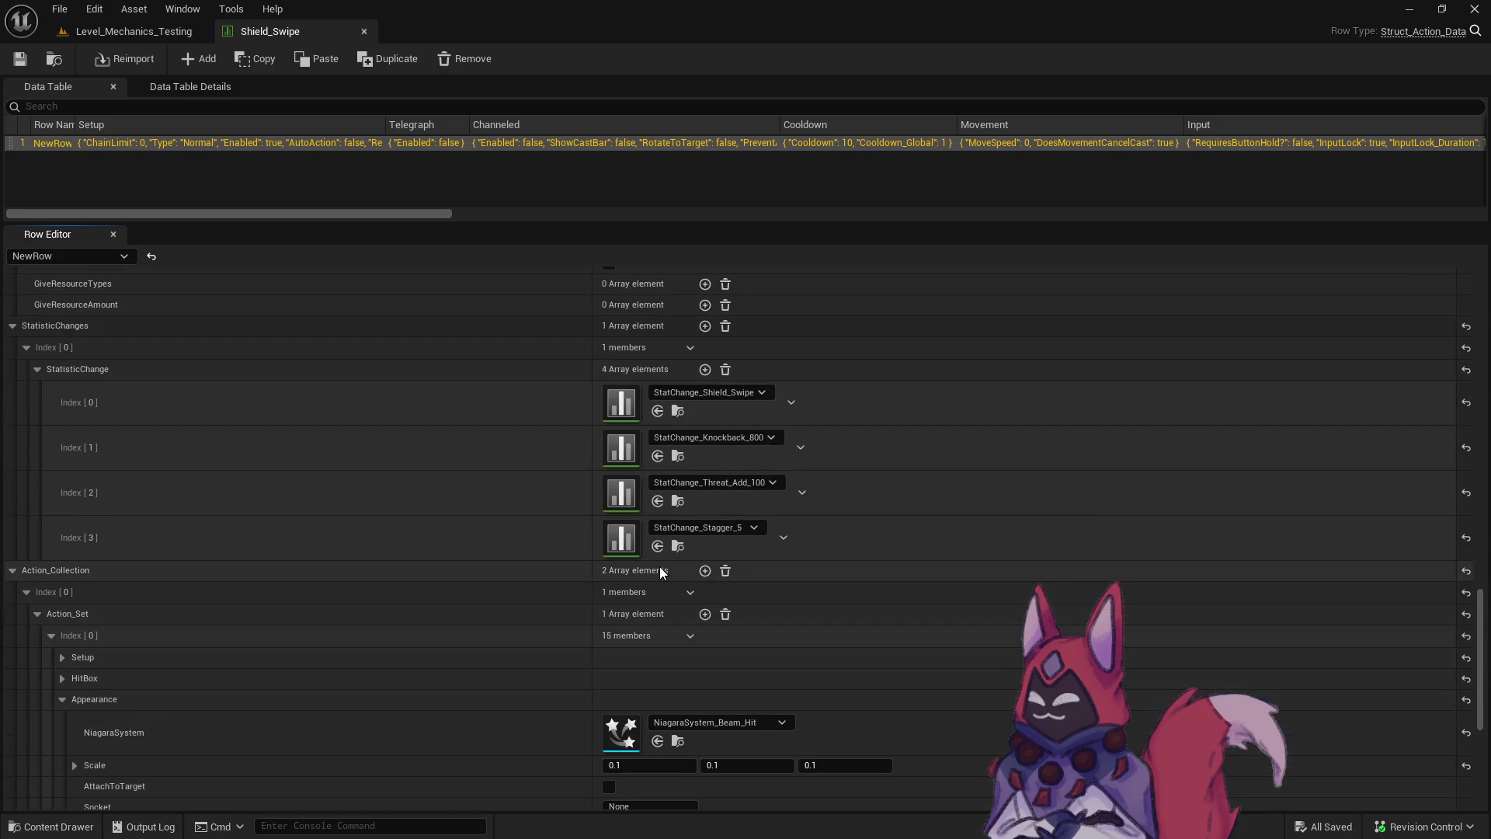
left_click(677, 454)
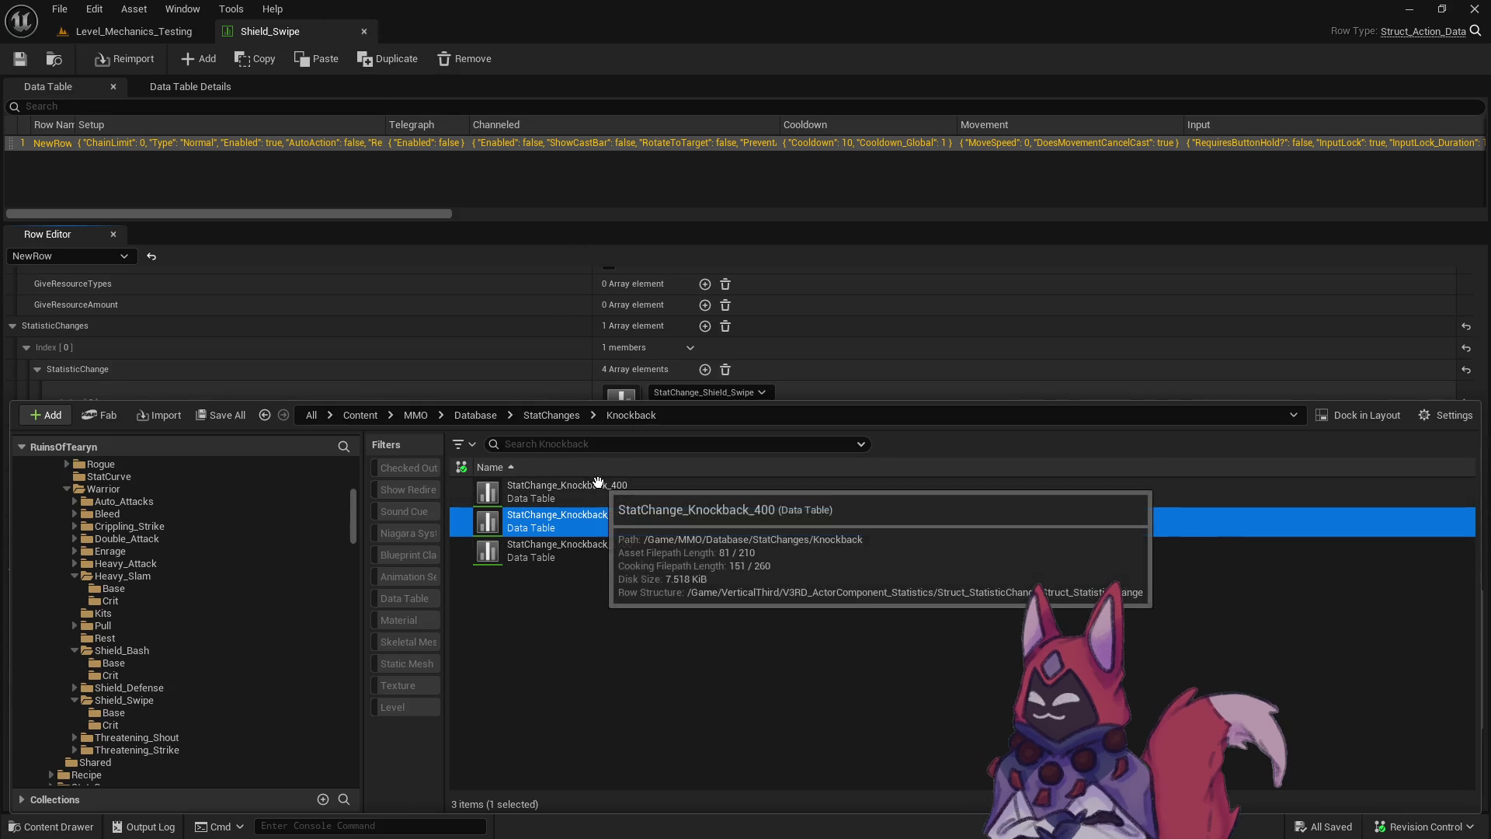
left_click(730, 310)
left_click(769, 431)
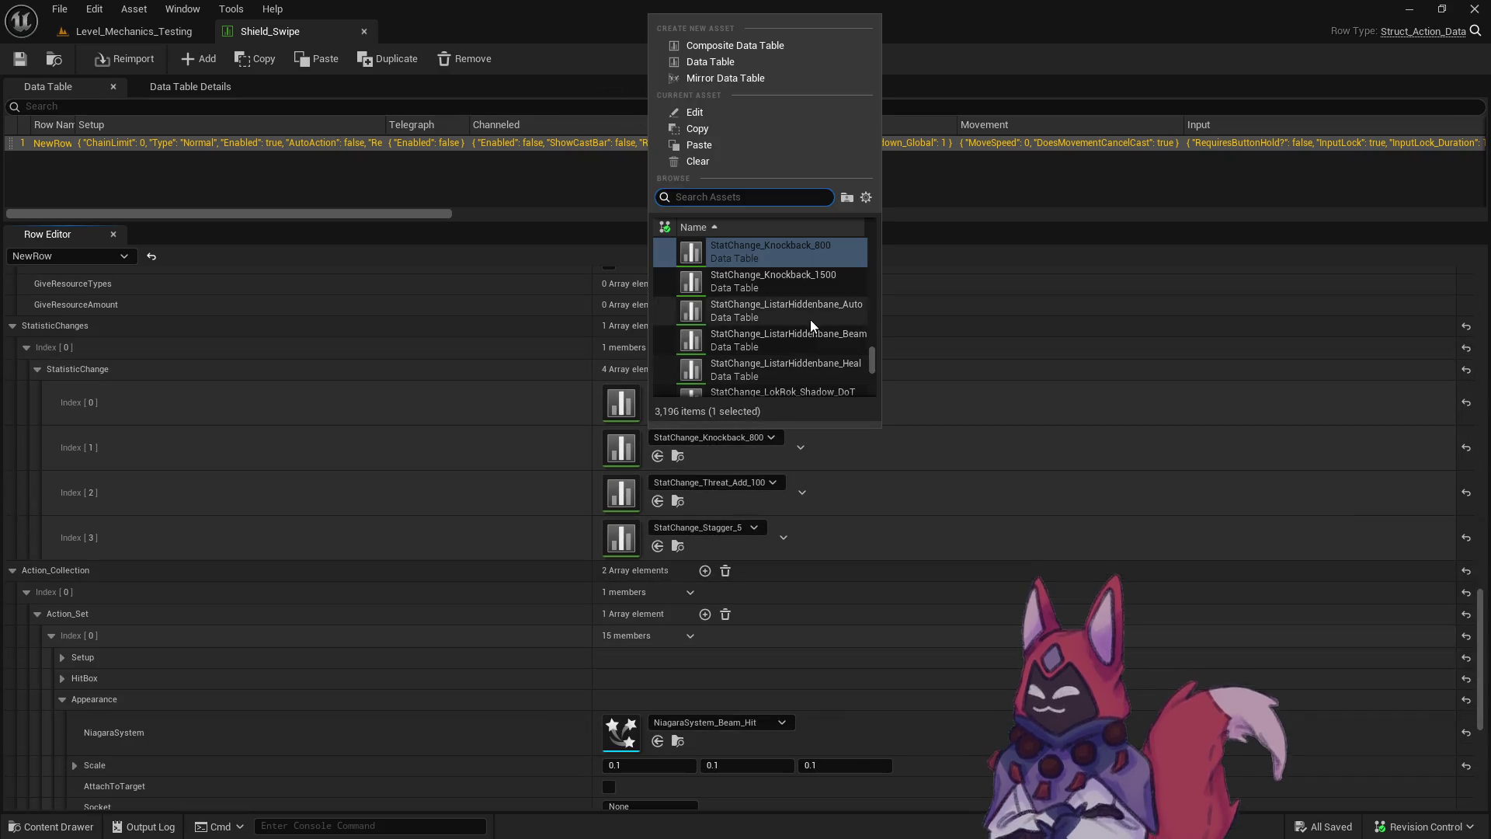
left_click(818, 299)
left_click(20, 58)
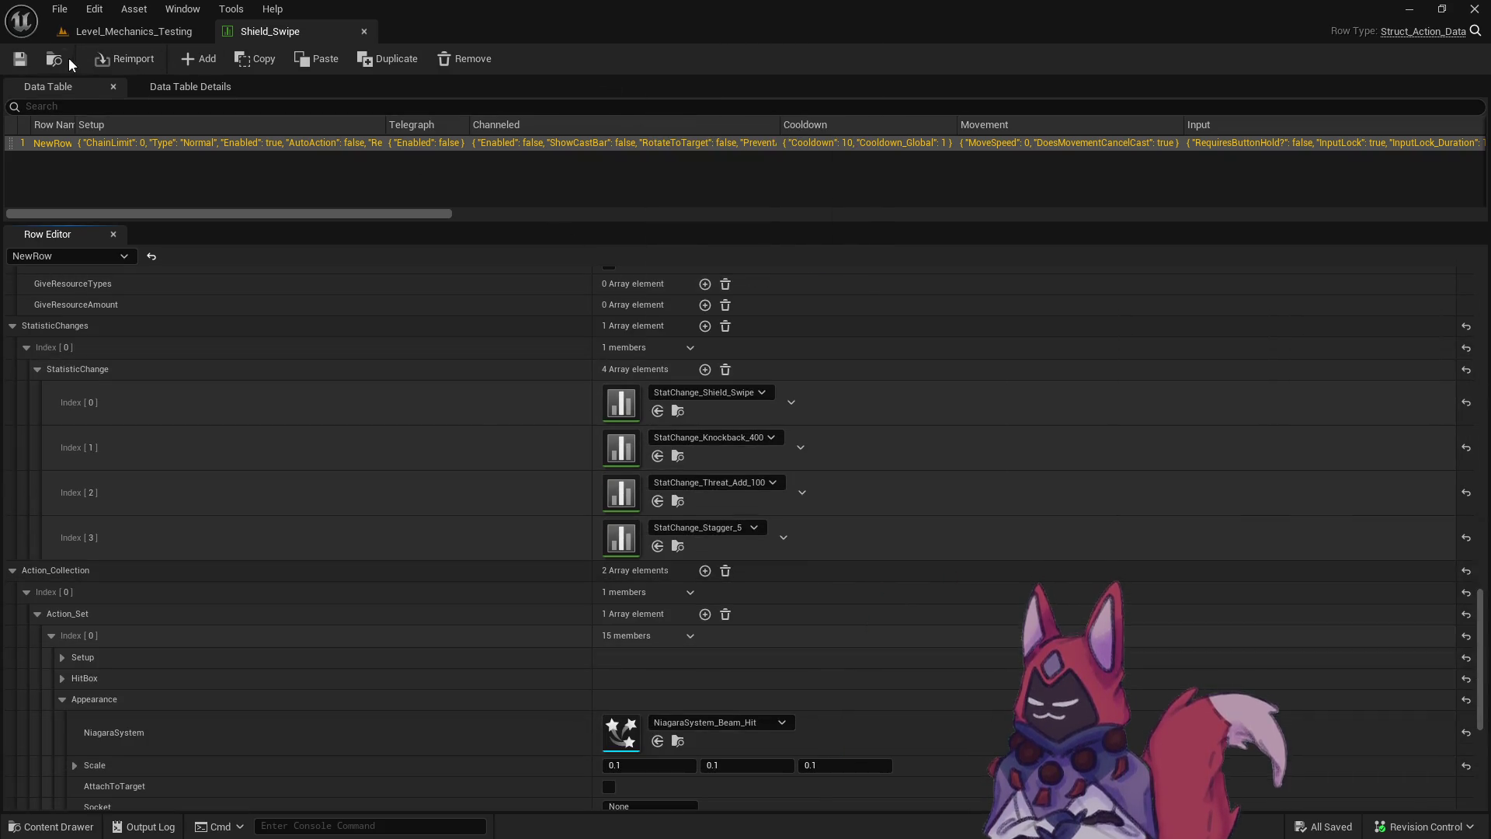
Replace Shield_Swipe_Crit's Knockback_1500 entry with StatChange_Knockback_800, then return to the test level.
left_click(53, 59)
left_click(199, 724)
double_click(600, 500)
scroll(776, 567, "down", 5)
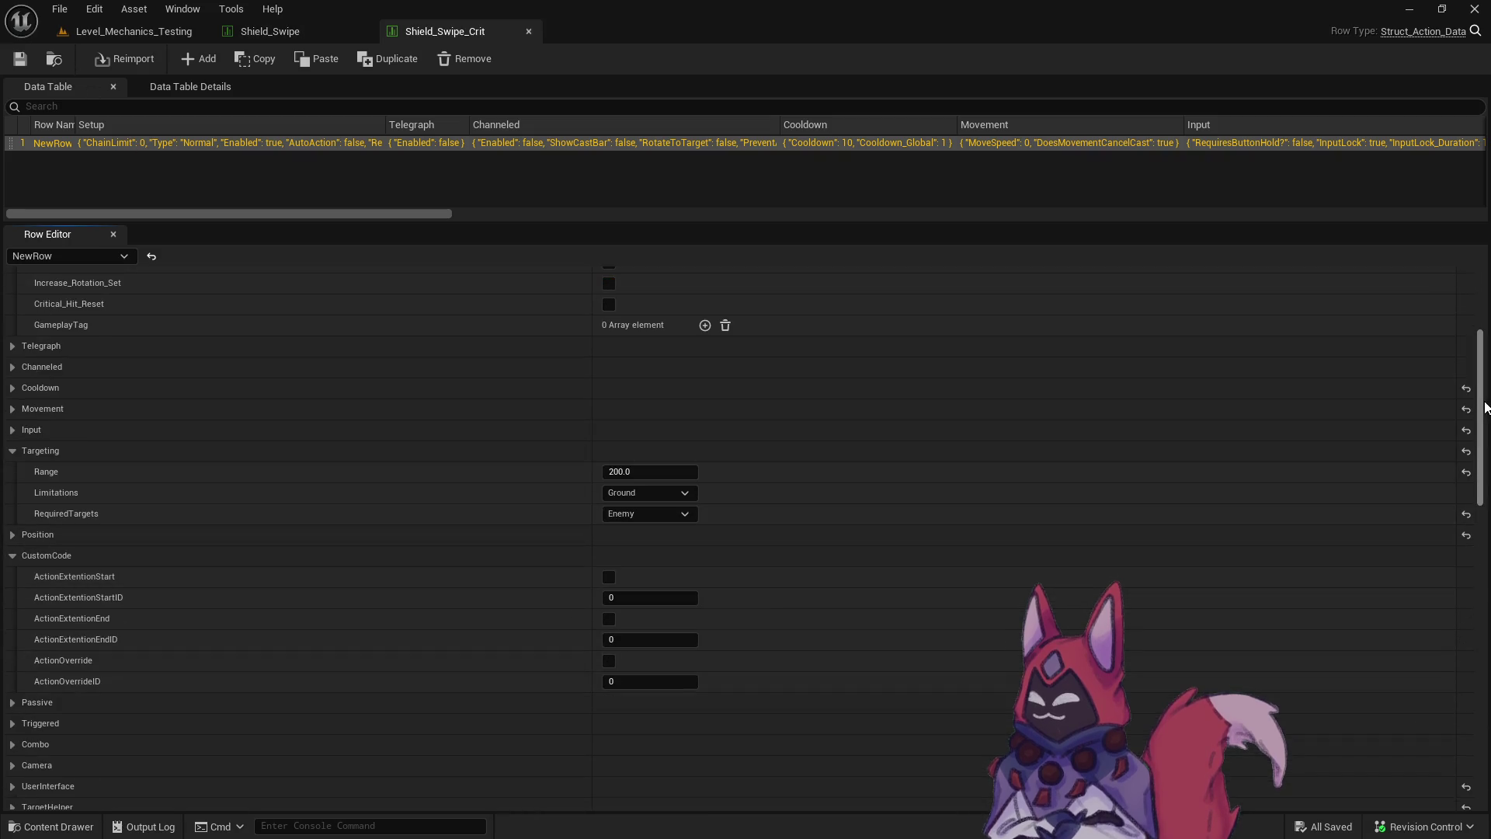
scroll(804, 555, "down", 15)
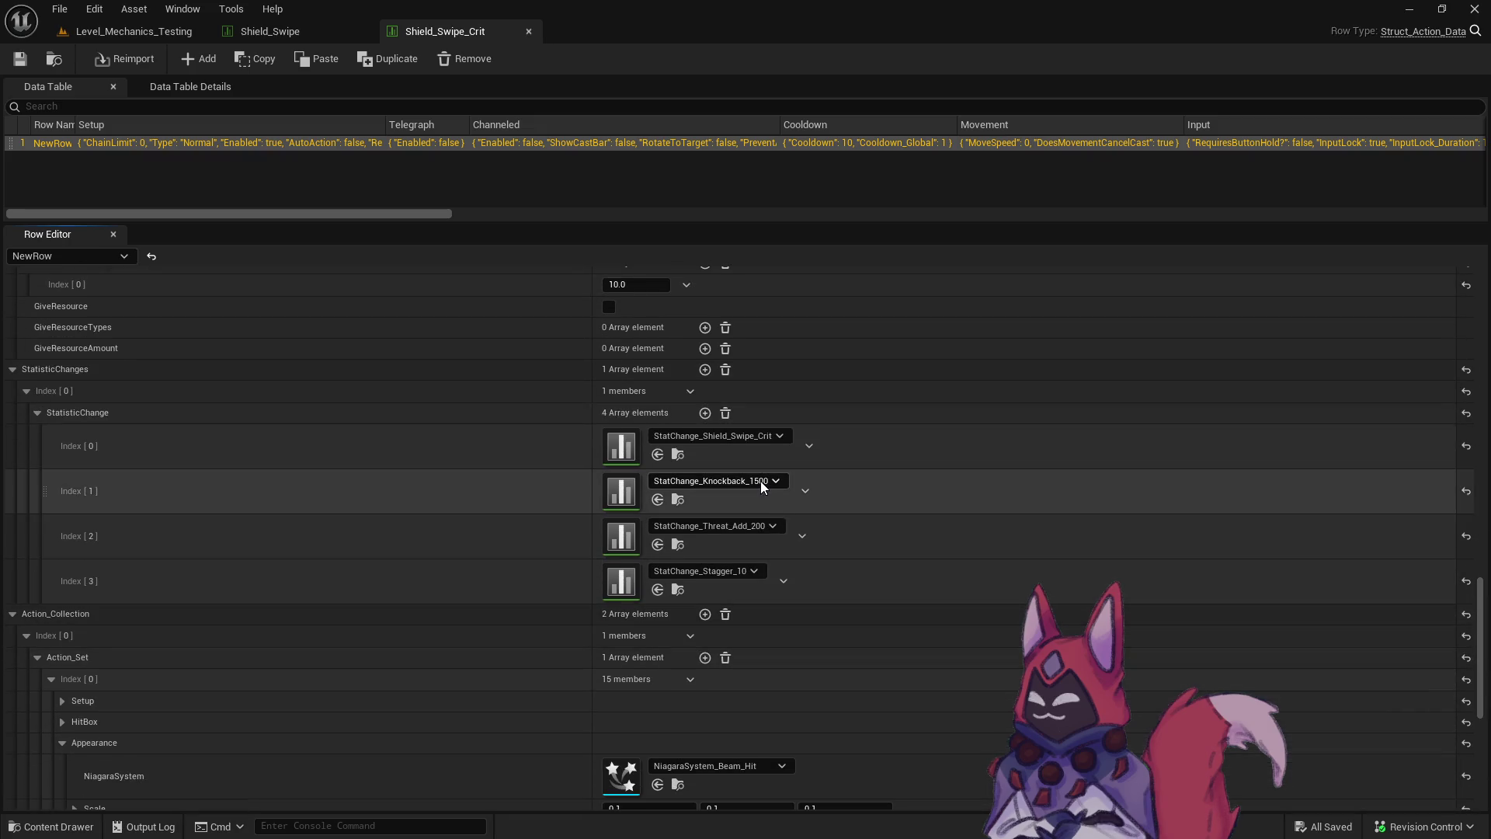
left_click(761, 482)
left_click(771, 314)
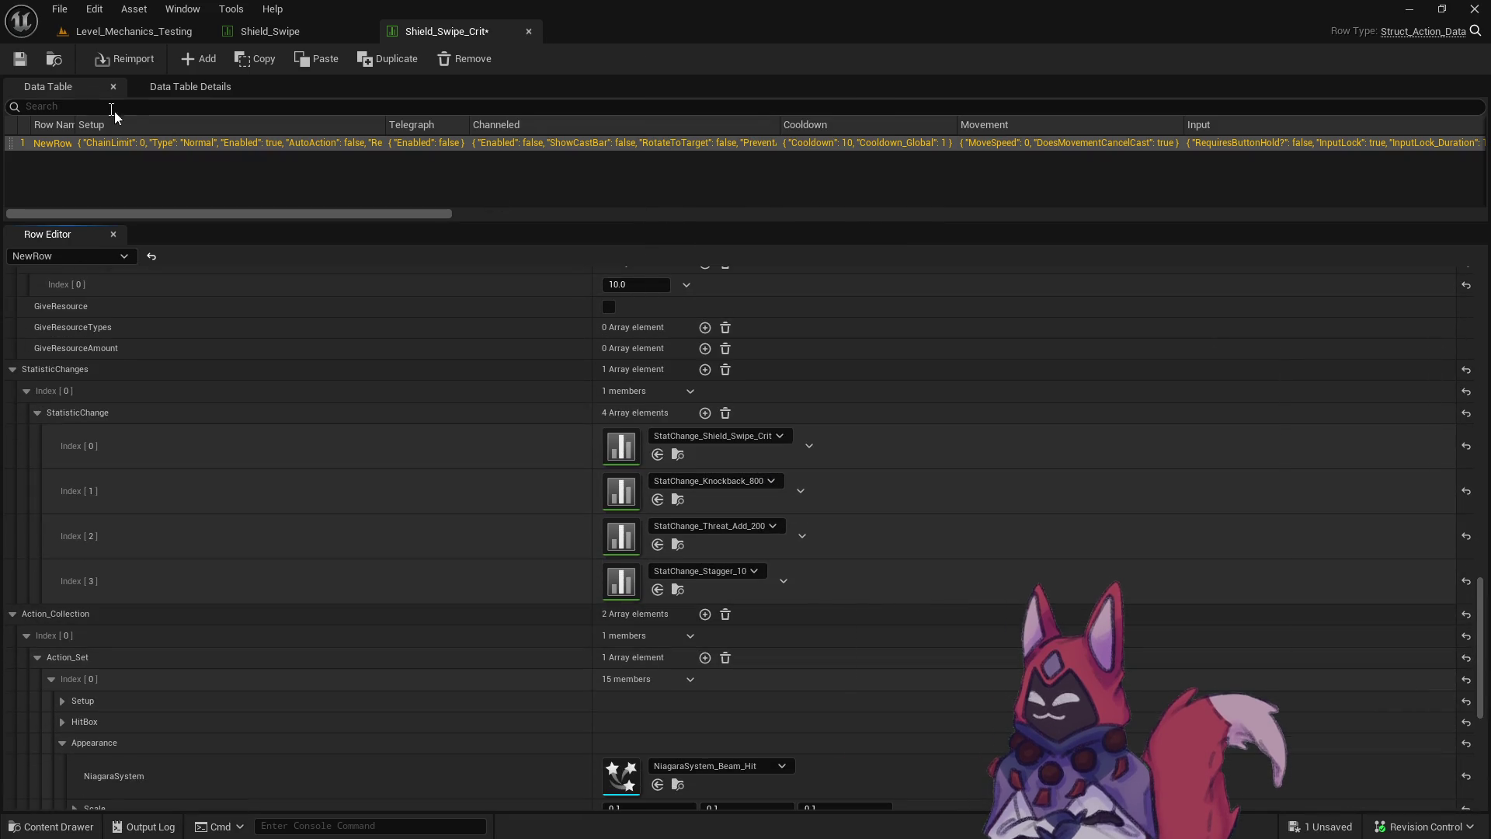
left_click(132, 31)
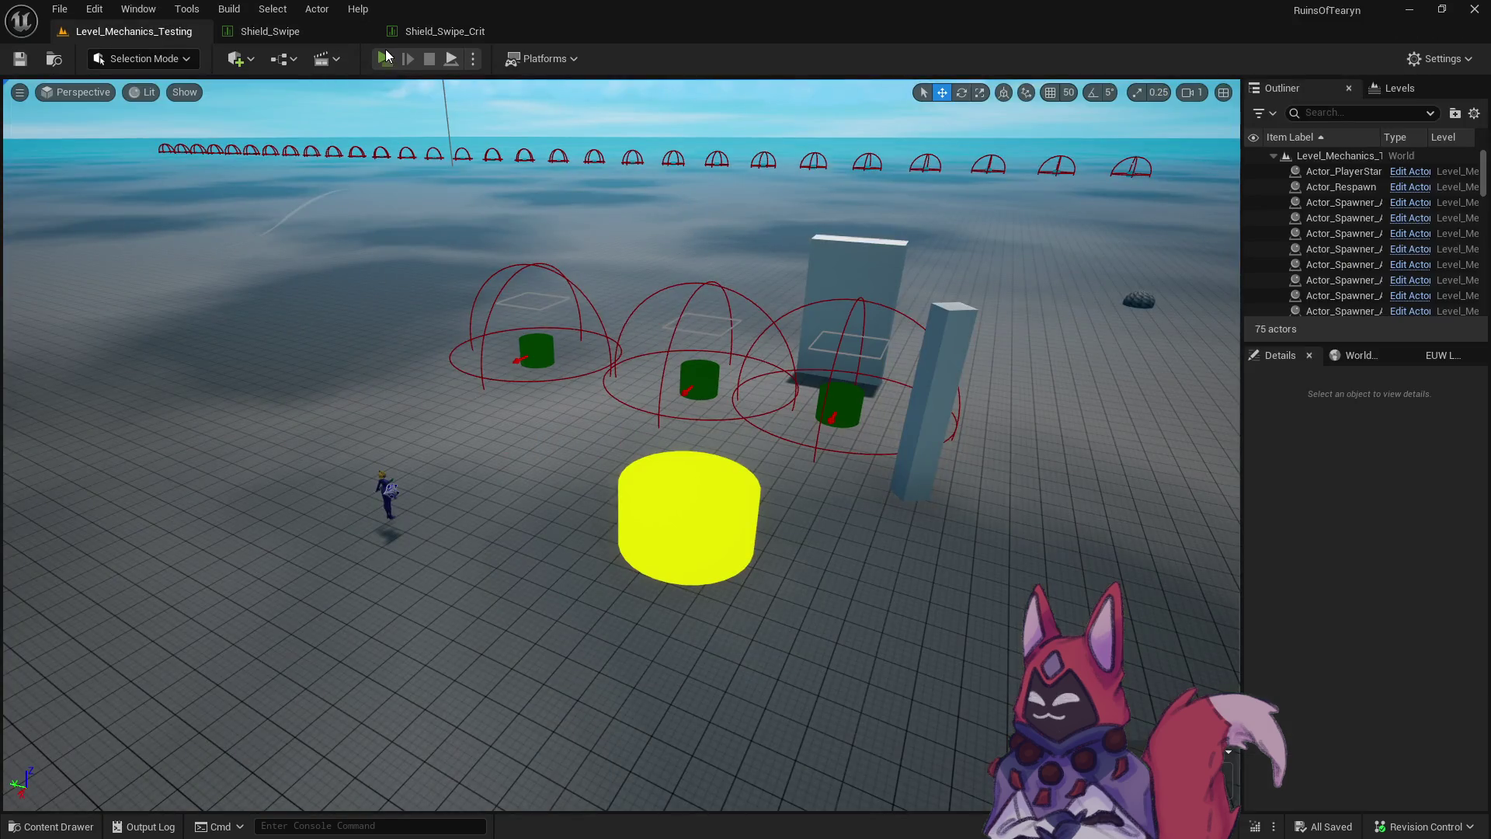
Start a play session, walk the warrior to the target dummy, hit it with hotbar abilities, then shrink the game window.
left_click(386, 56)
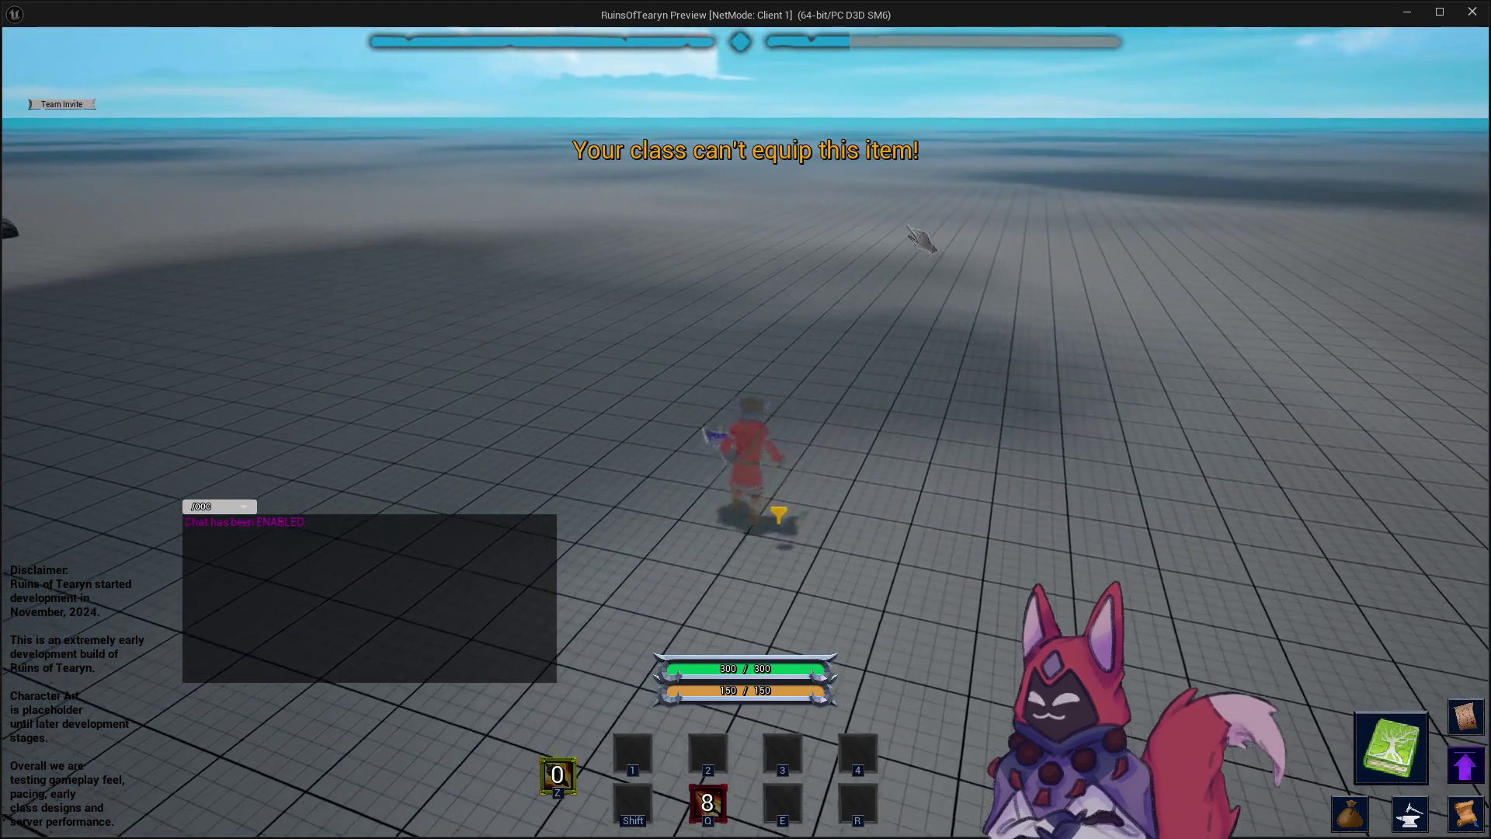
key("1")
key("2")
key("e")
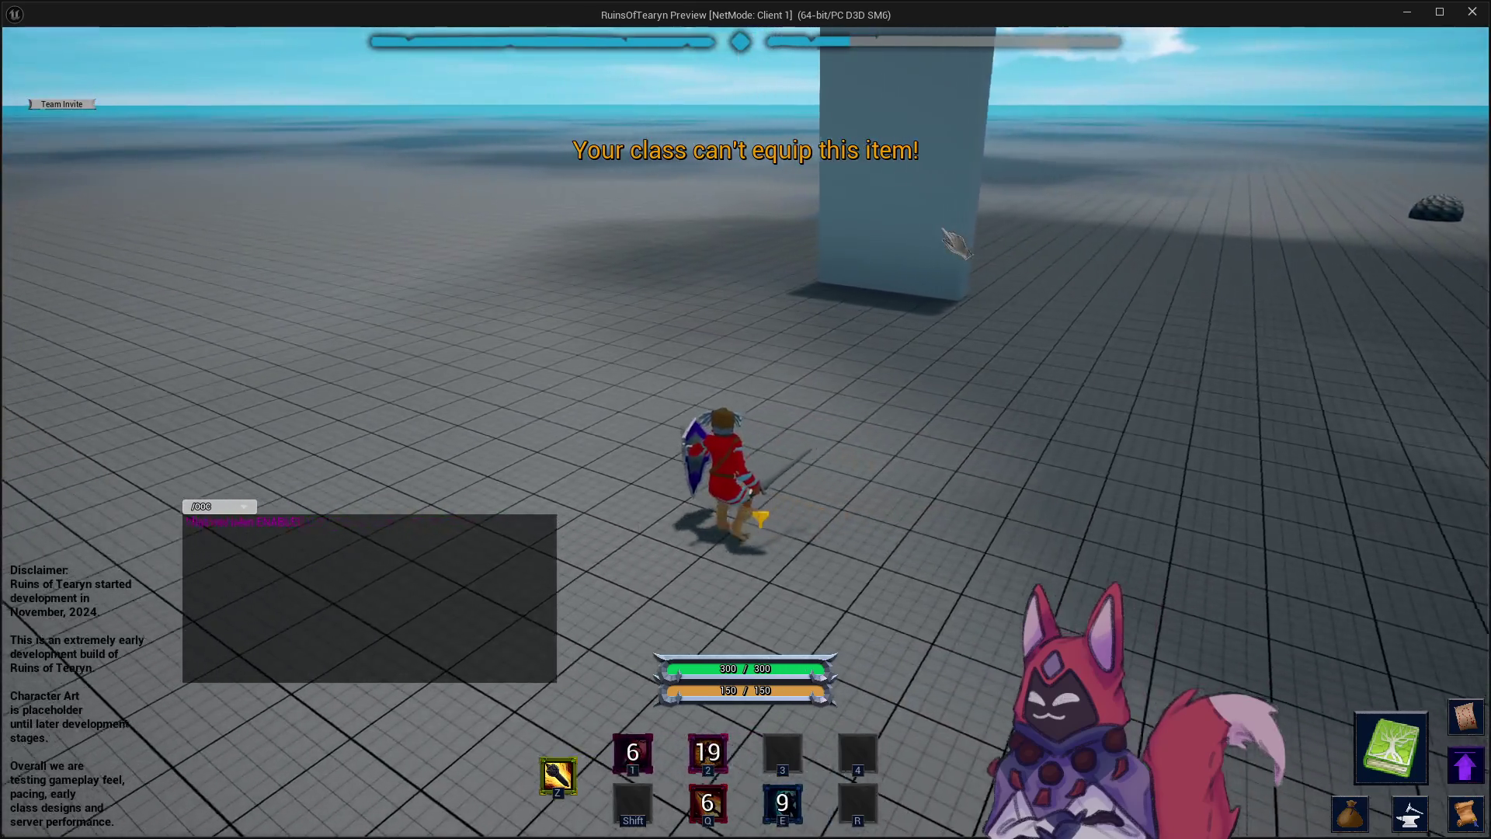
key("w")
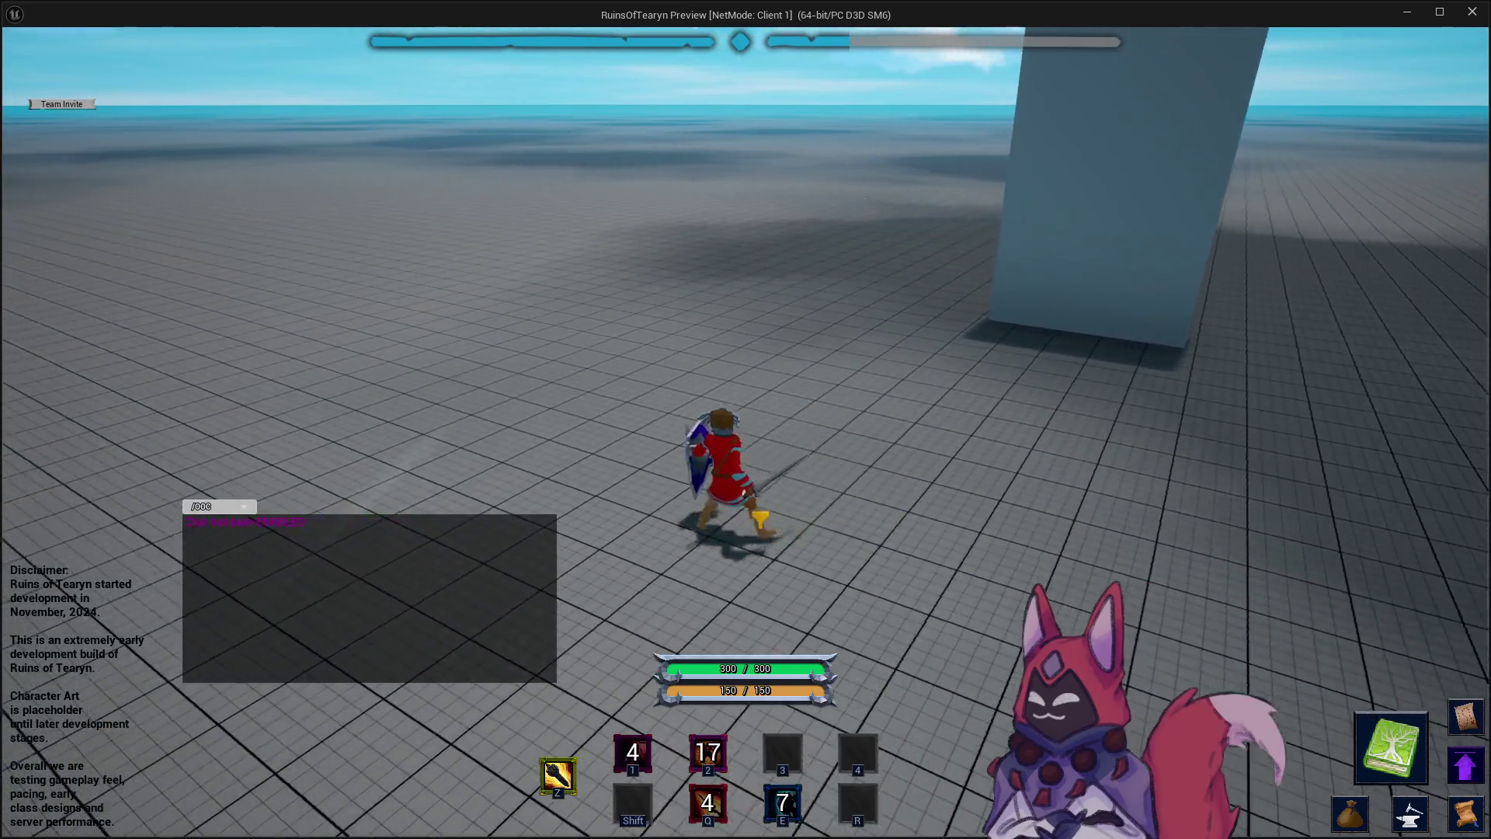
key("w")
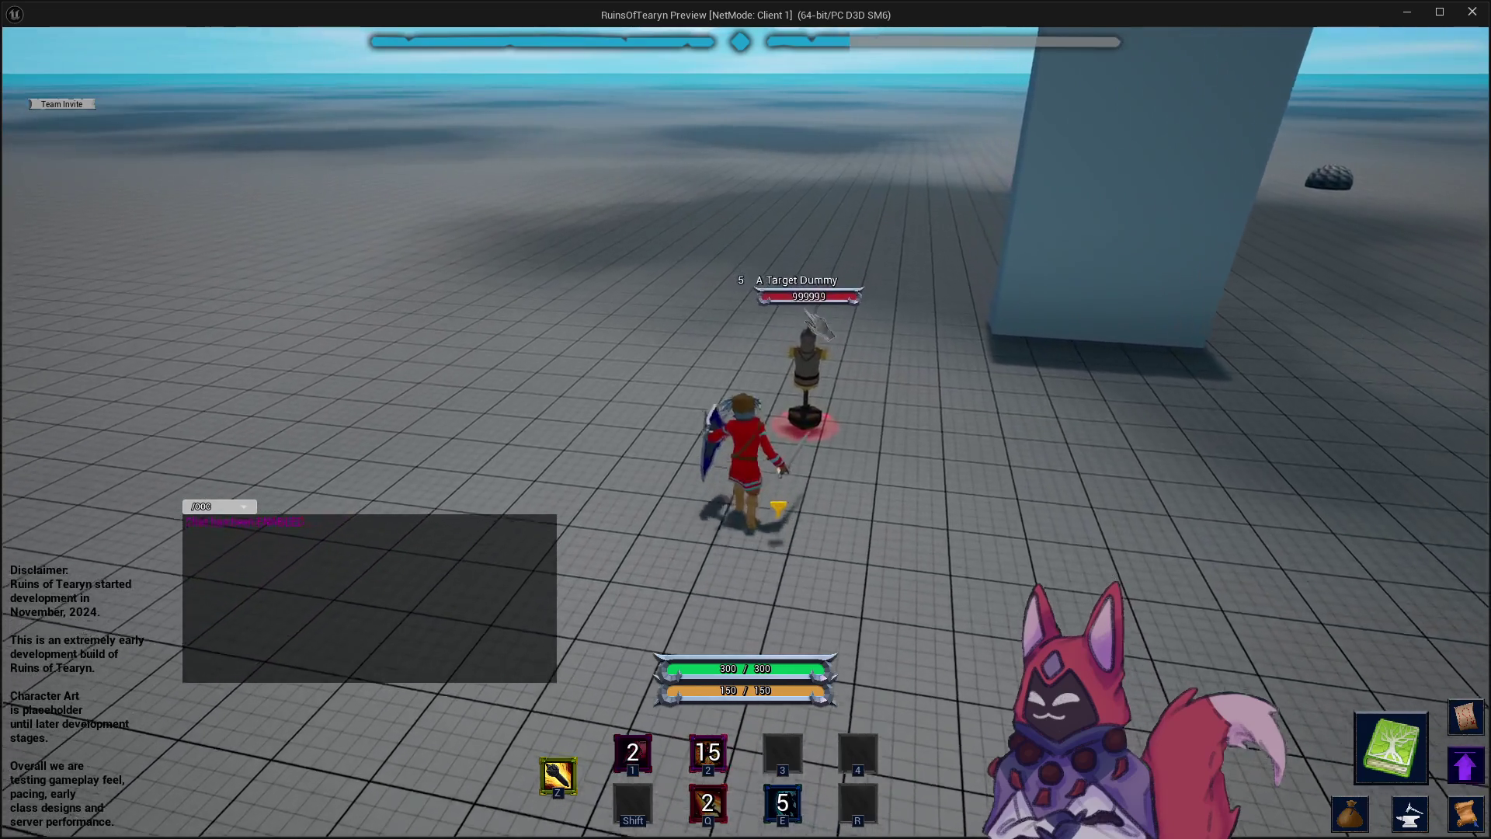
key("w")
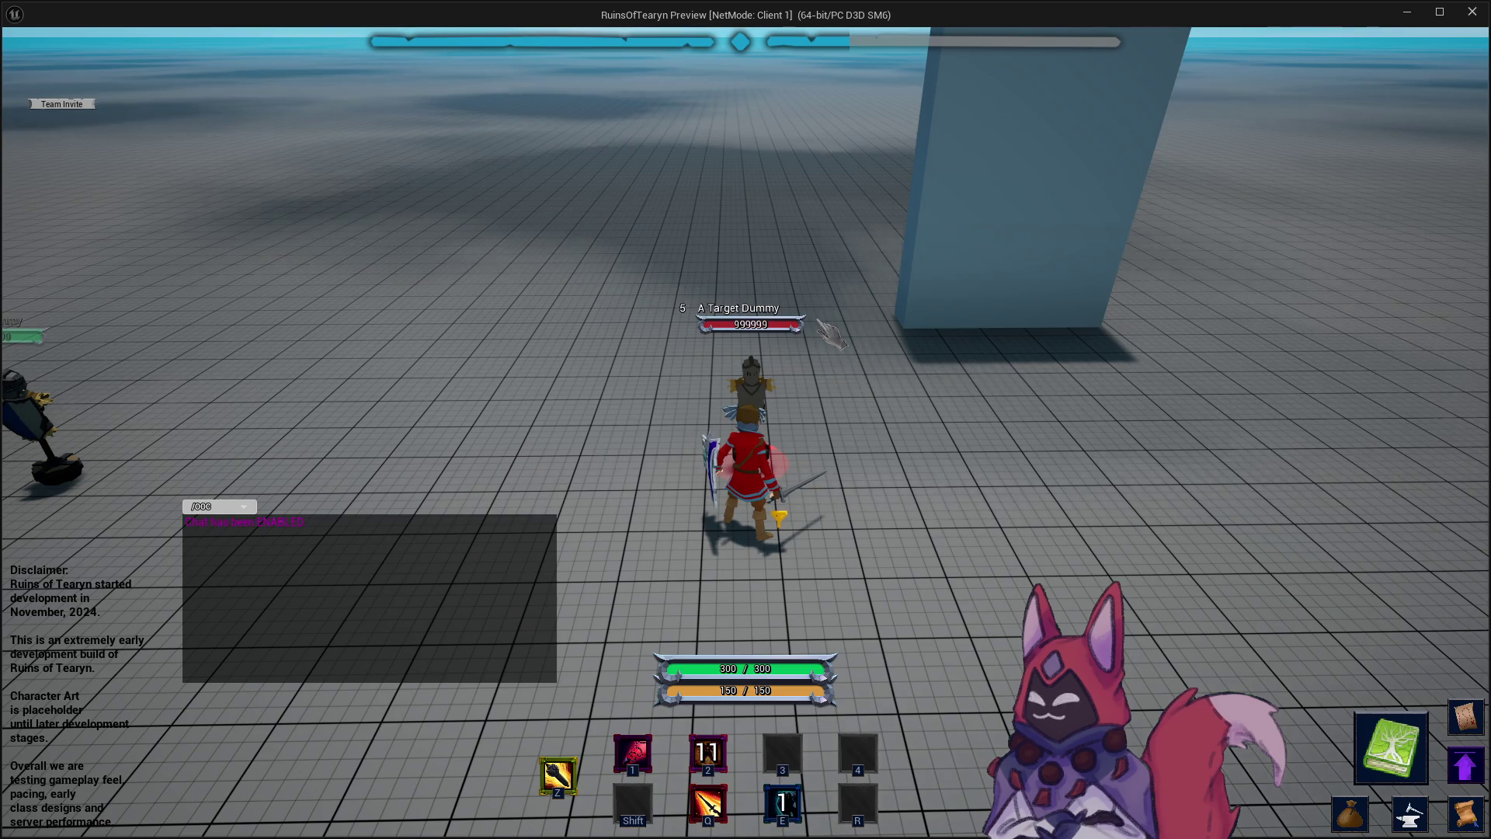
key("1")
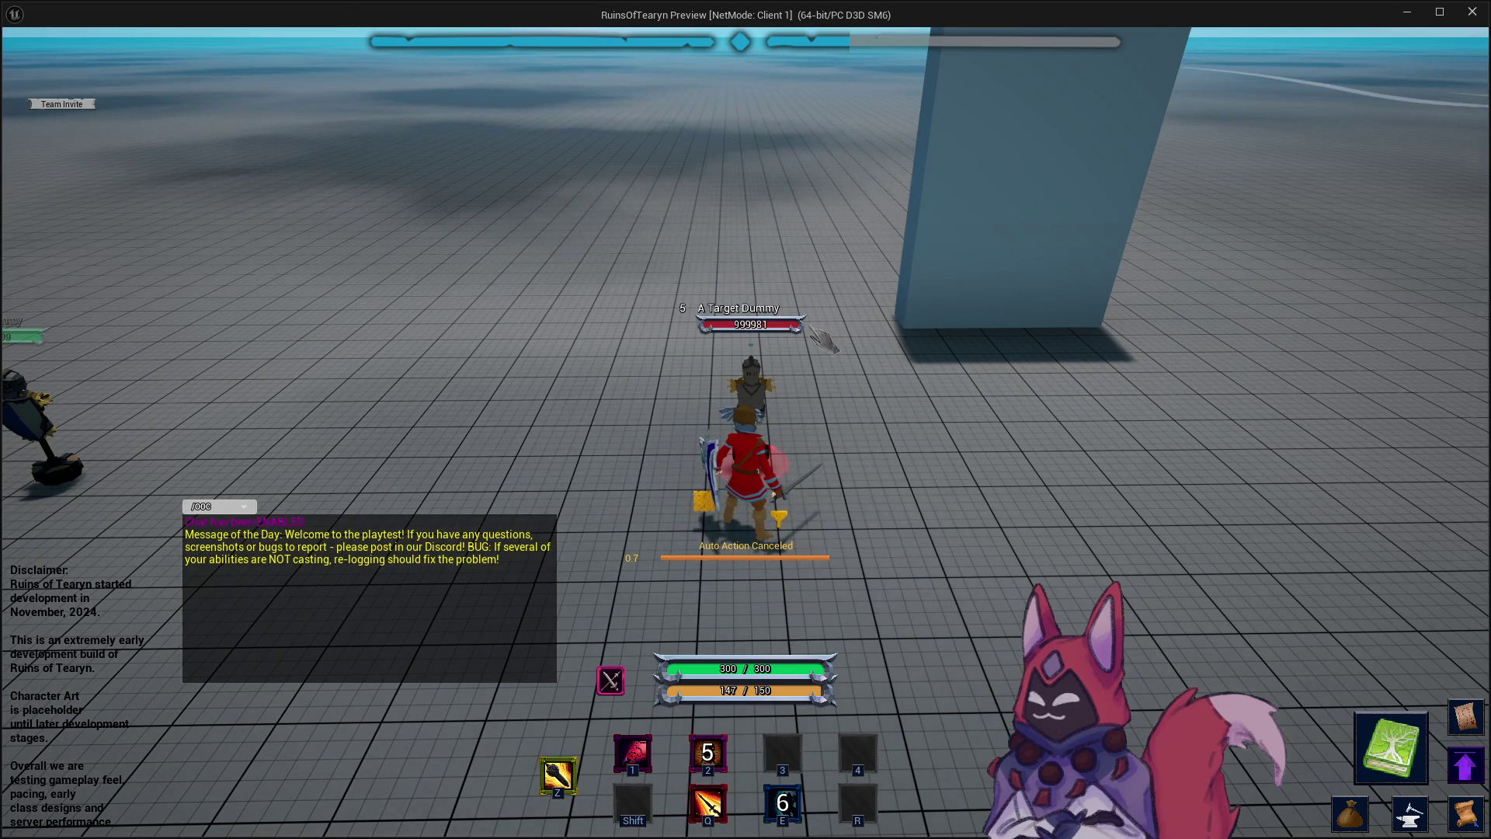
mouse_move(944, 15)
left_mouse_down()
mouse_move(944, 434)
mouse_move(927, 445)
left_mouse_up()
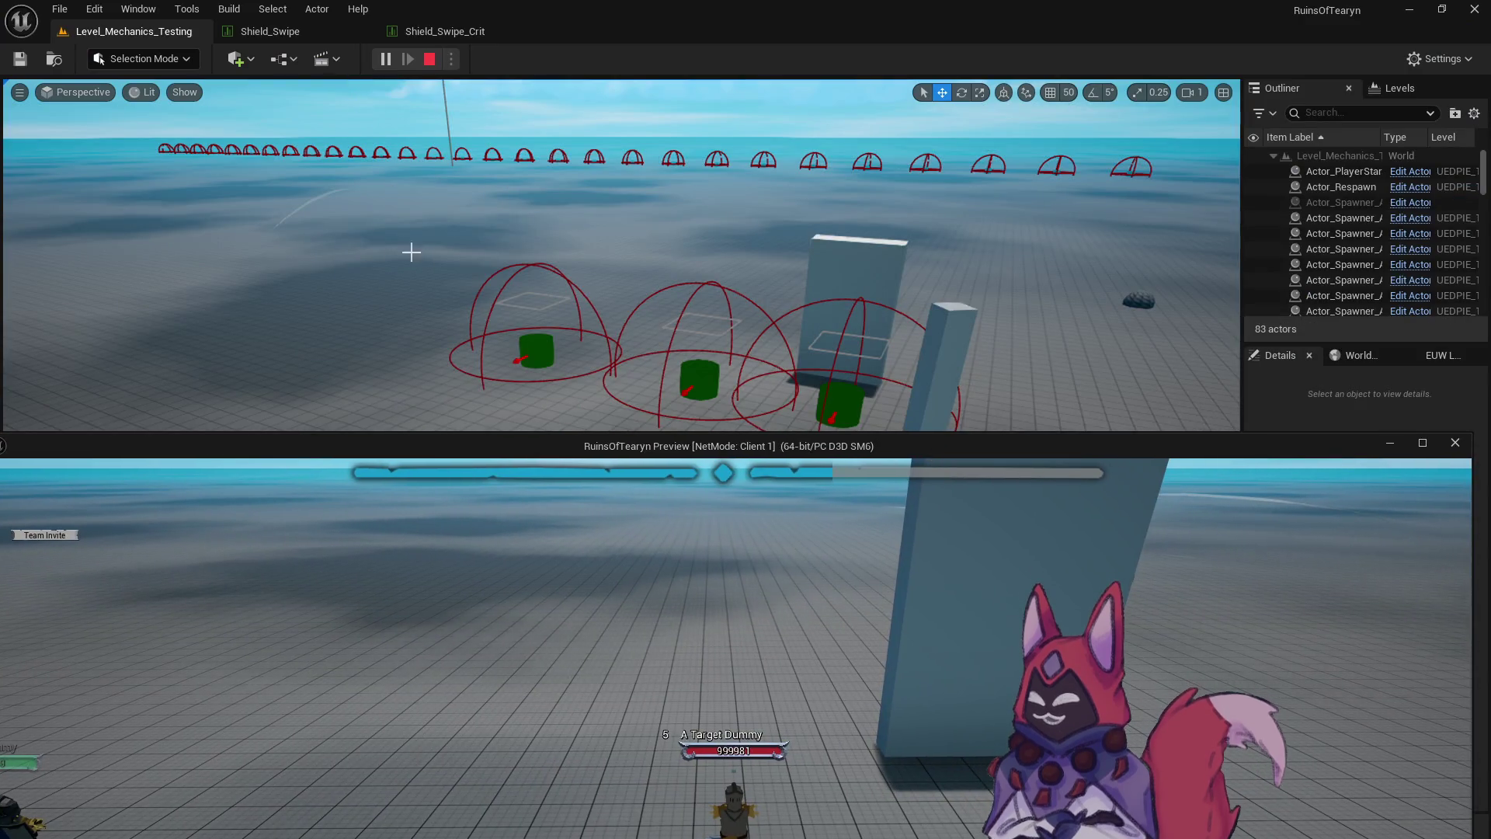
Open the Shield_Bash data table from Warrior/Shield_Bash, check its four stat changes, then return to the game.
left_click_drag(1363, 456, 608, 378)
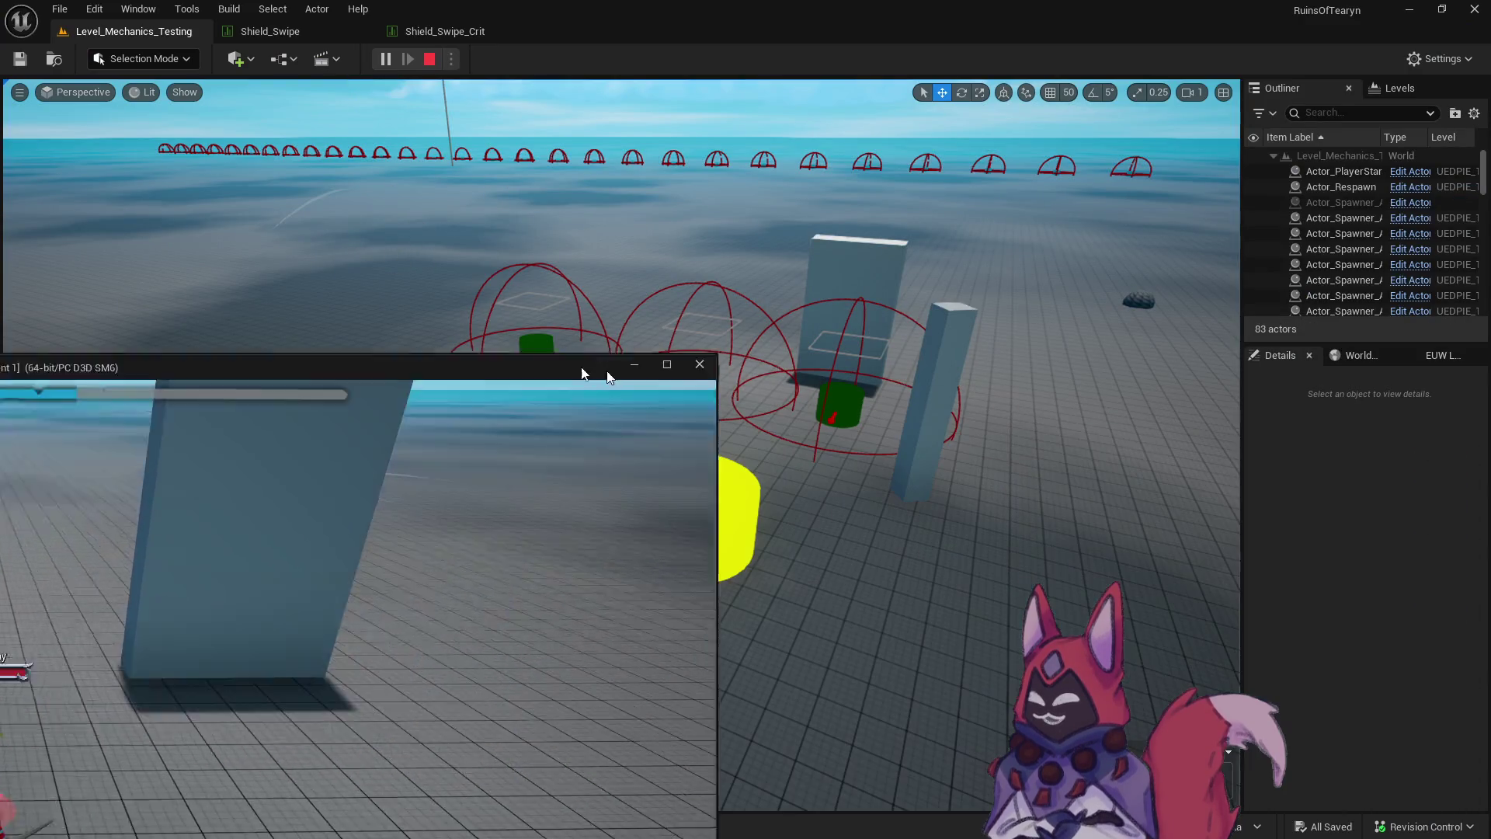
left_click(634, 365)
key("ctrl+space")
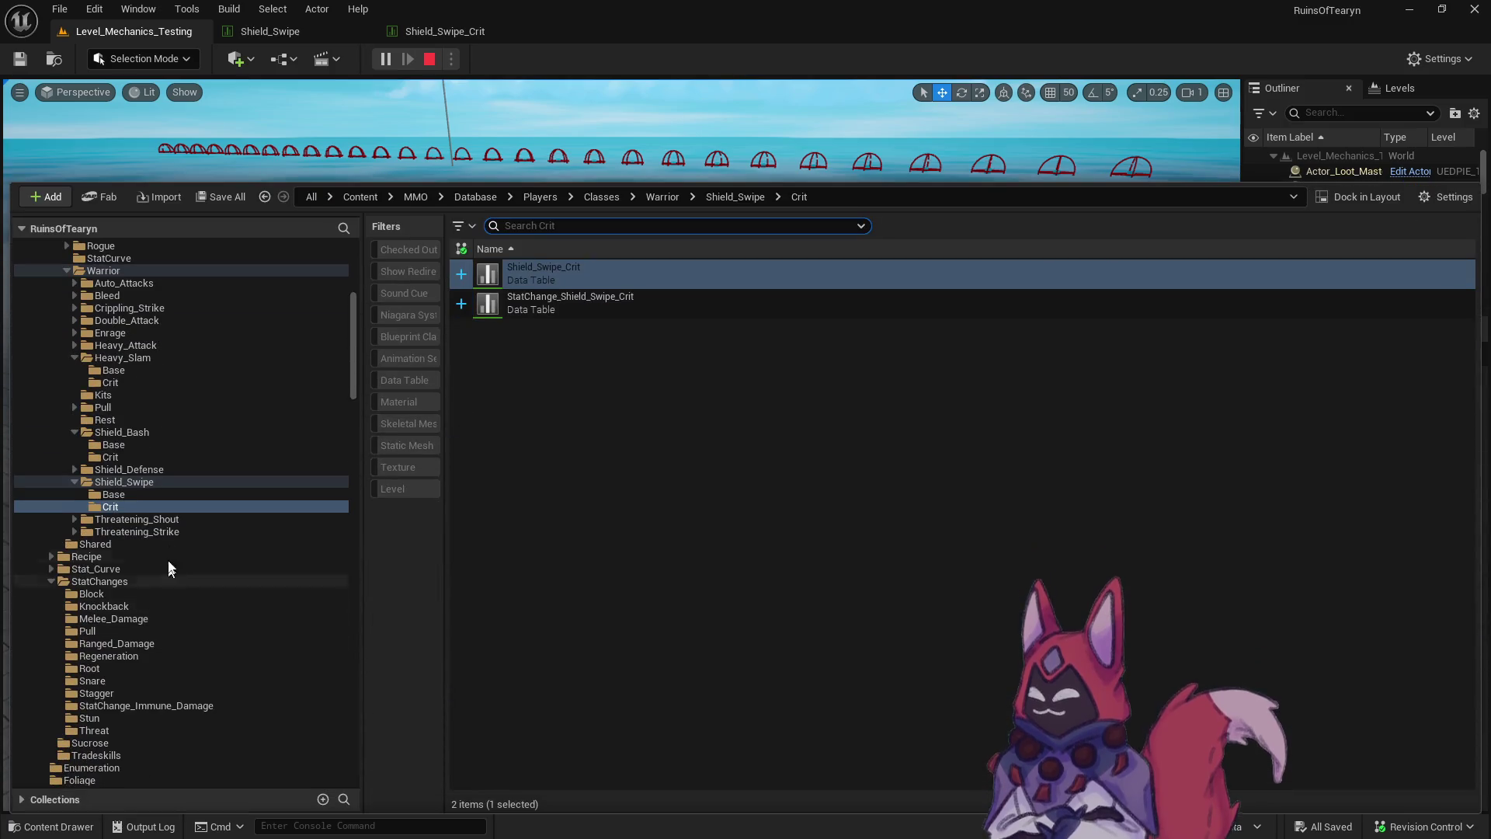
scroll(171, 443, "up", 2)
left_click(158, 505)
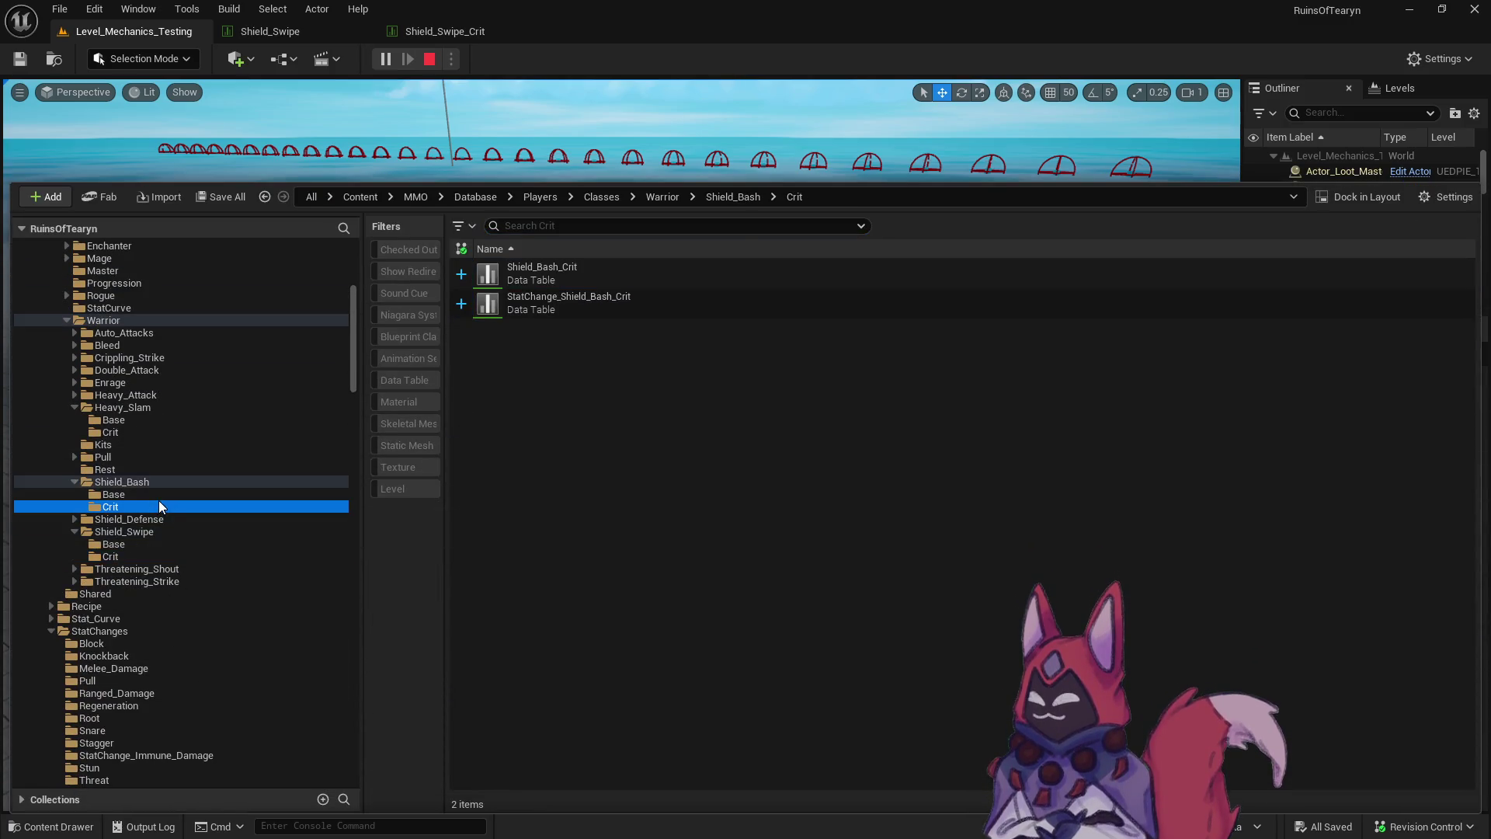
double_click(544, 272)
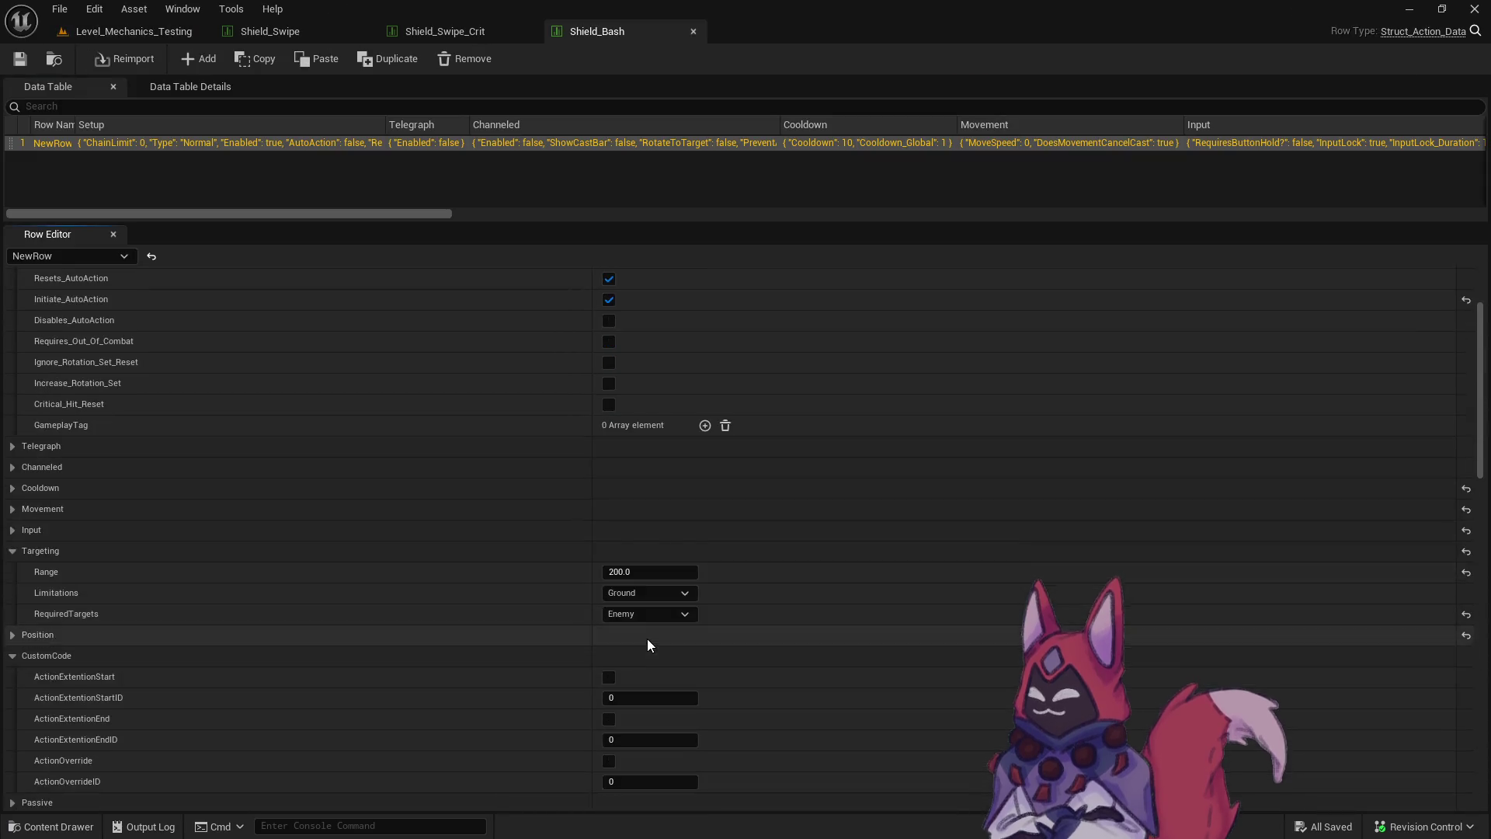
scroll(649, 632, "down", 10)
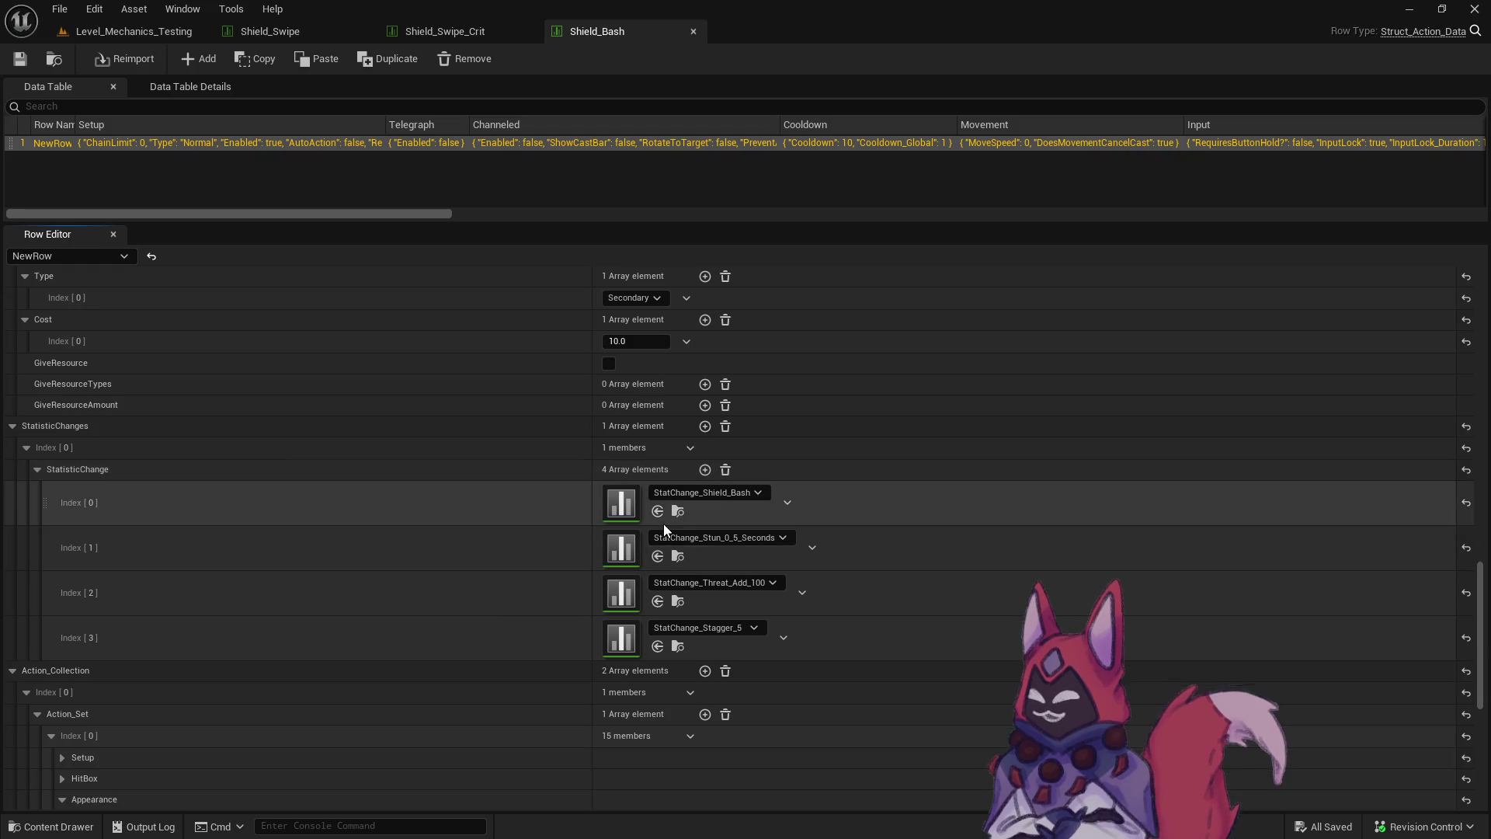
key("alt+Tab")
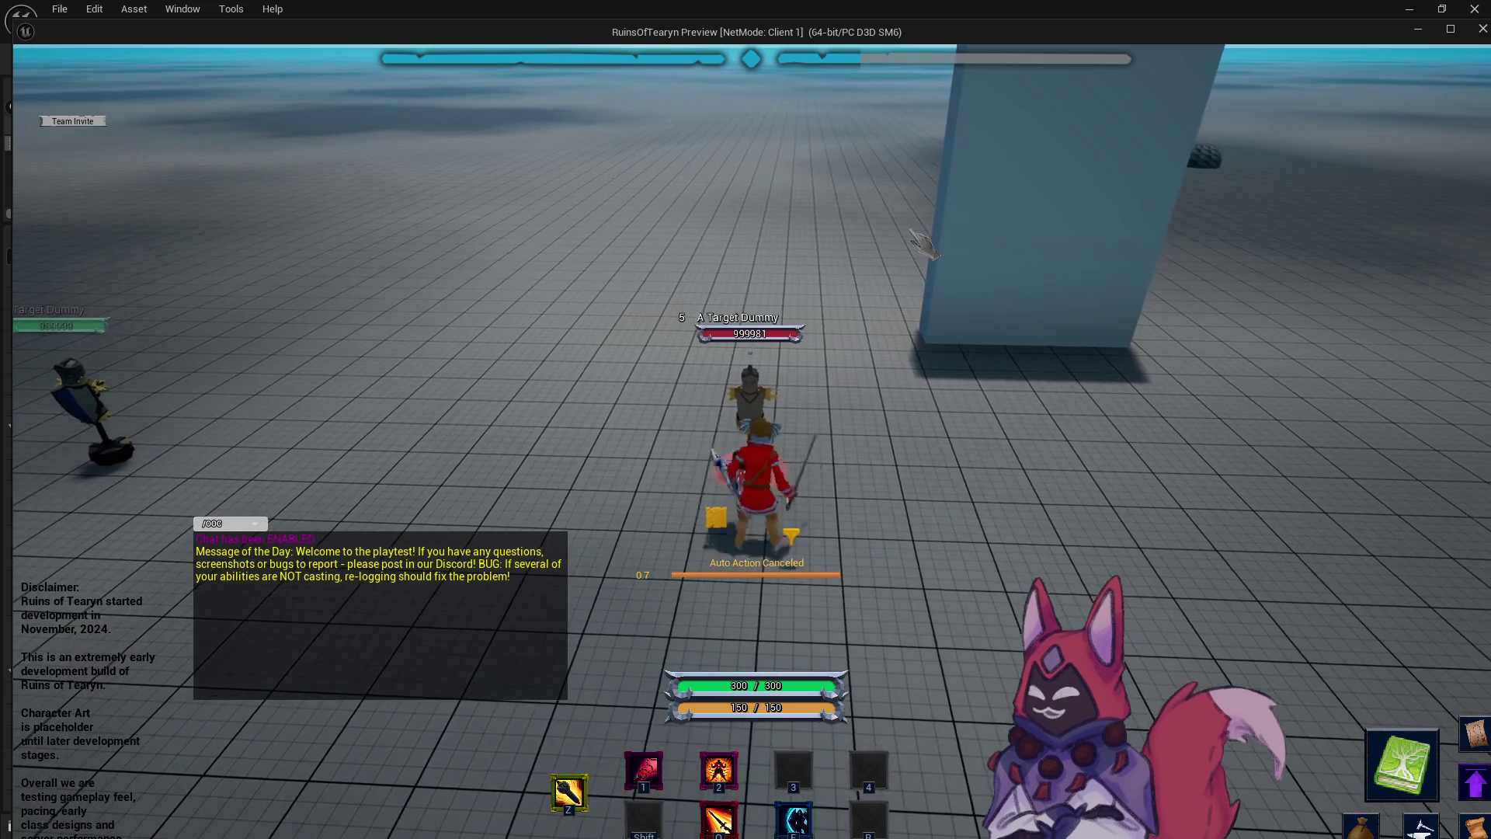
Attack the target dummy with the shield ability (E) and ability 1, with the game window maximized.
key("e")
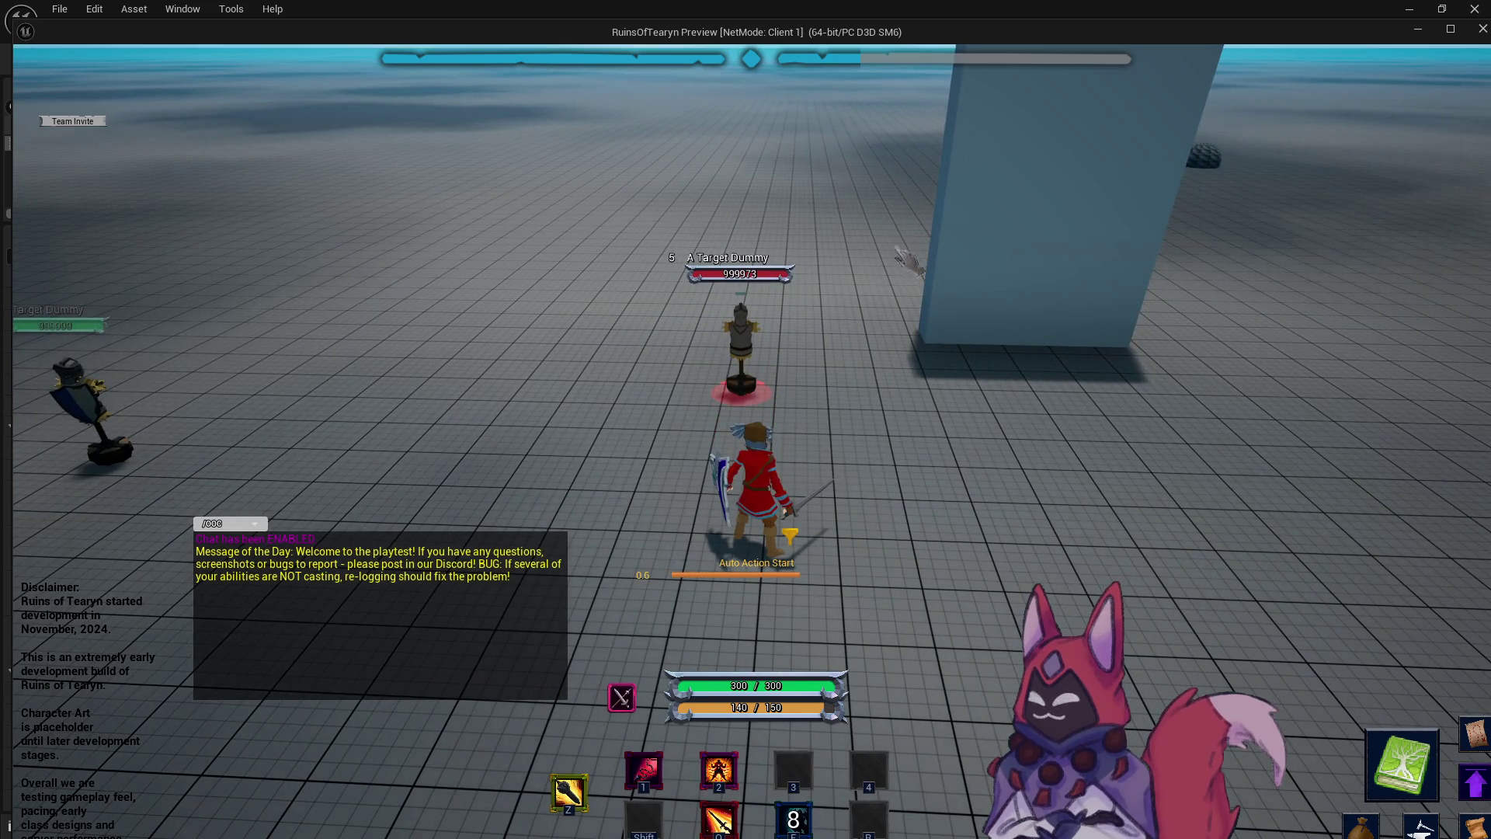
left_click_drag(854, 310, 854, 311)
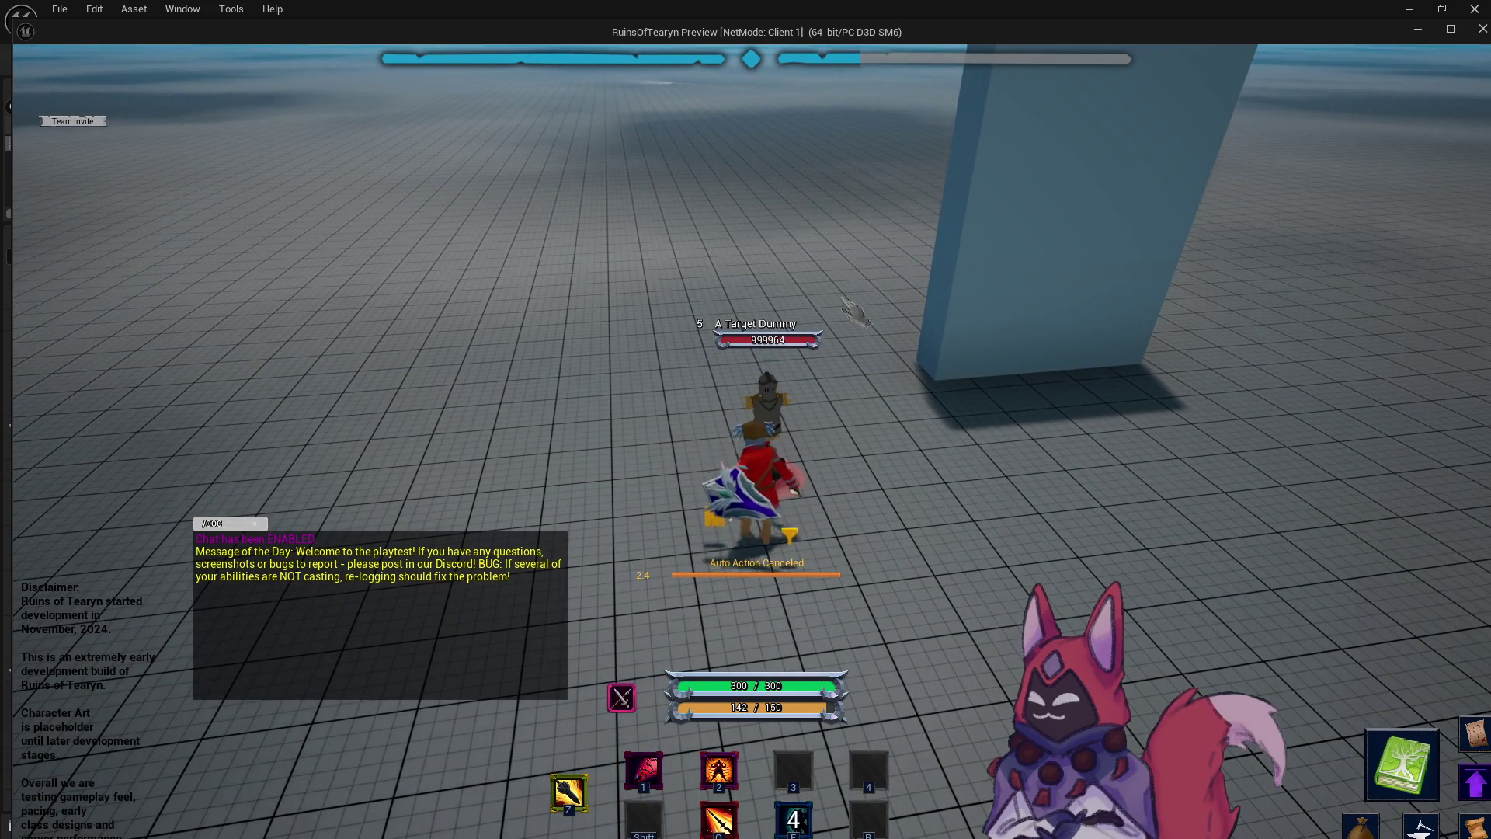
key("1")
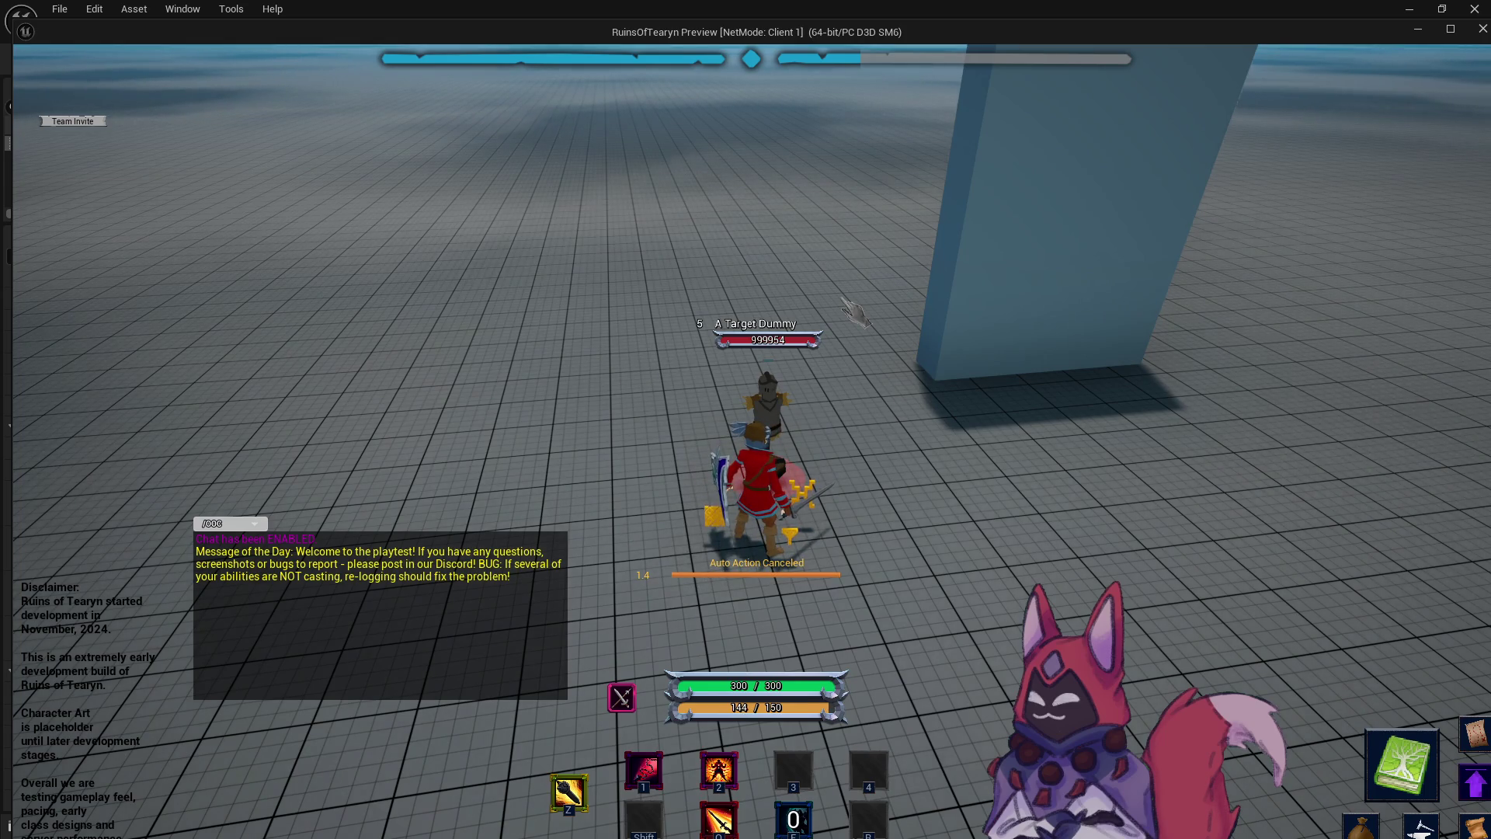
key("e")
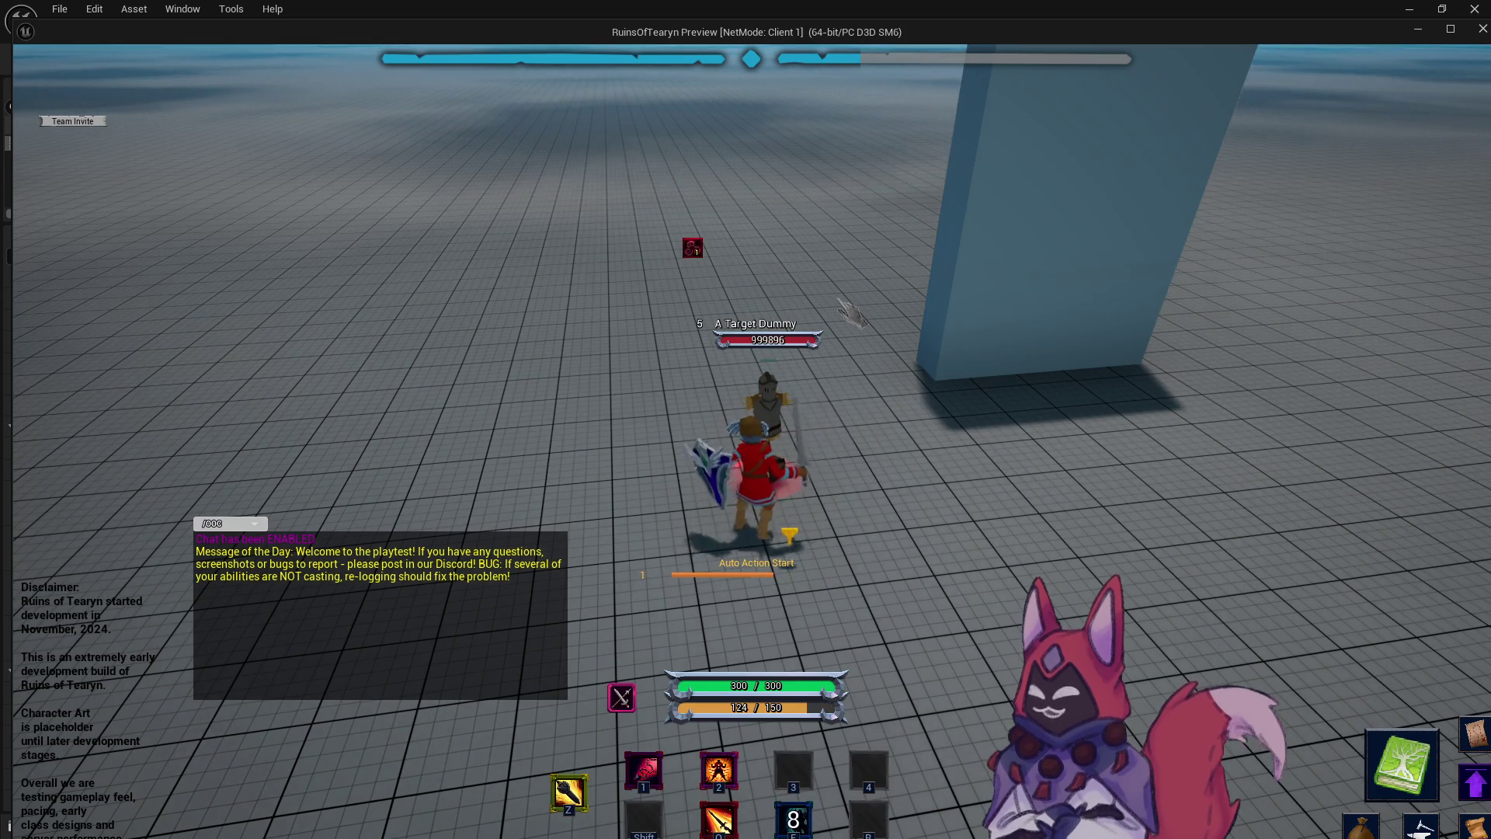
left_click(1449, 30)
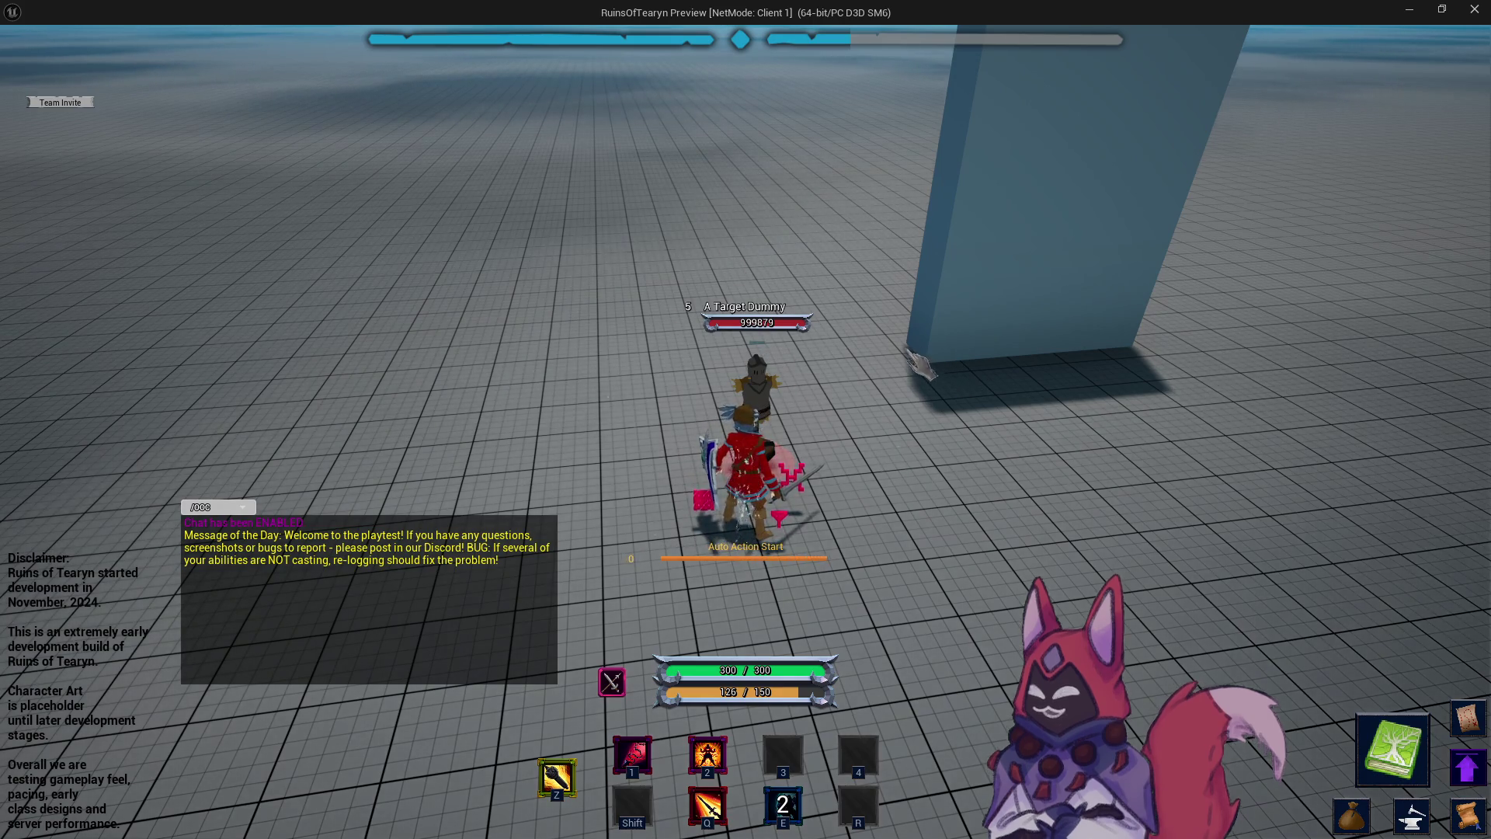
mouse_move(966, 365)
left_mouse_down()
mouse_move(1033, 365)
mouse_move(939, 365)
left_mouse_up()
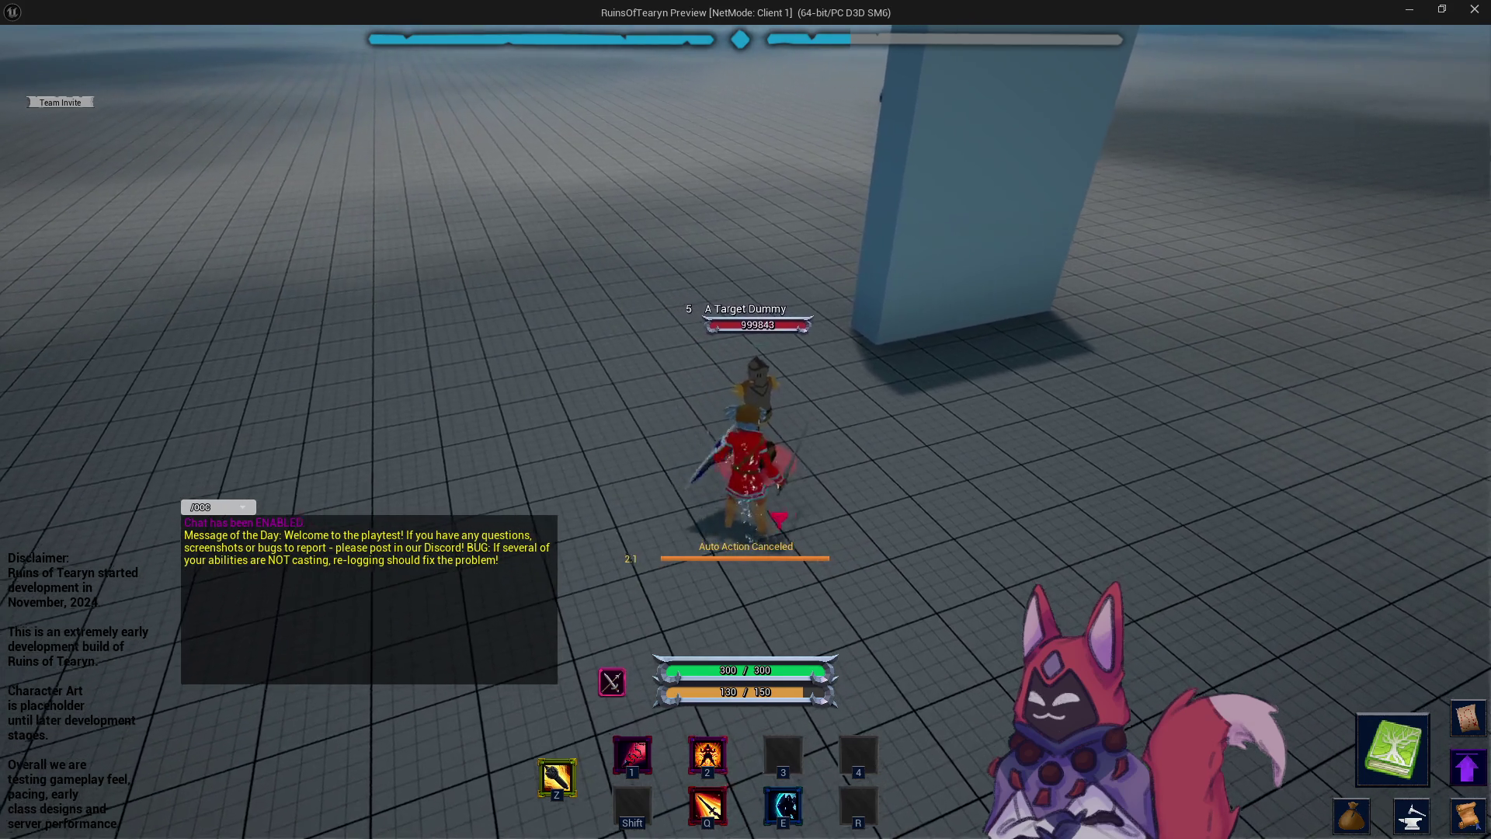
Auto-attack the dummy, shield-bash it twice more, then stop the play session.
key("z")
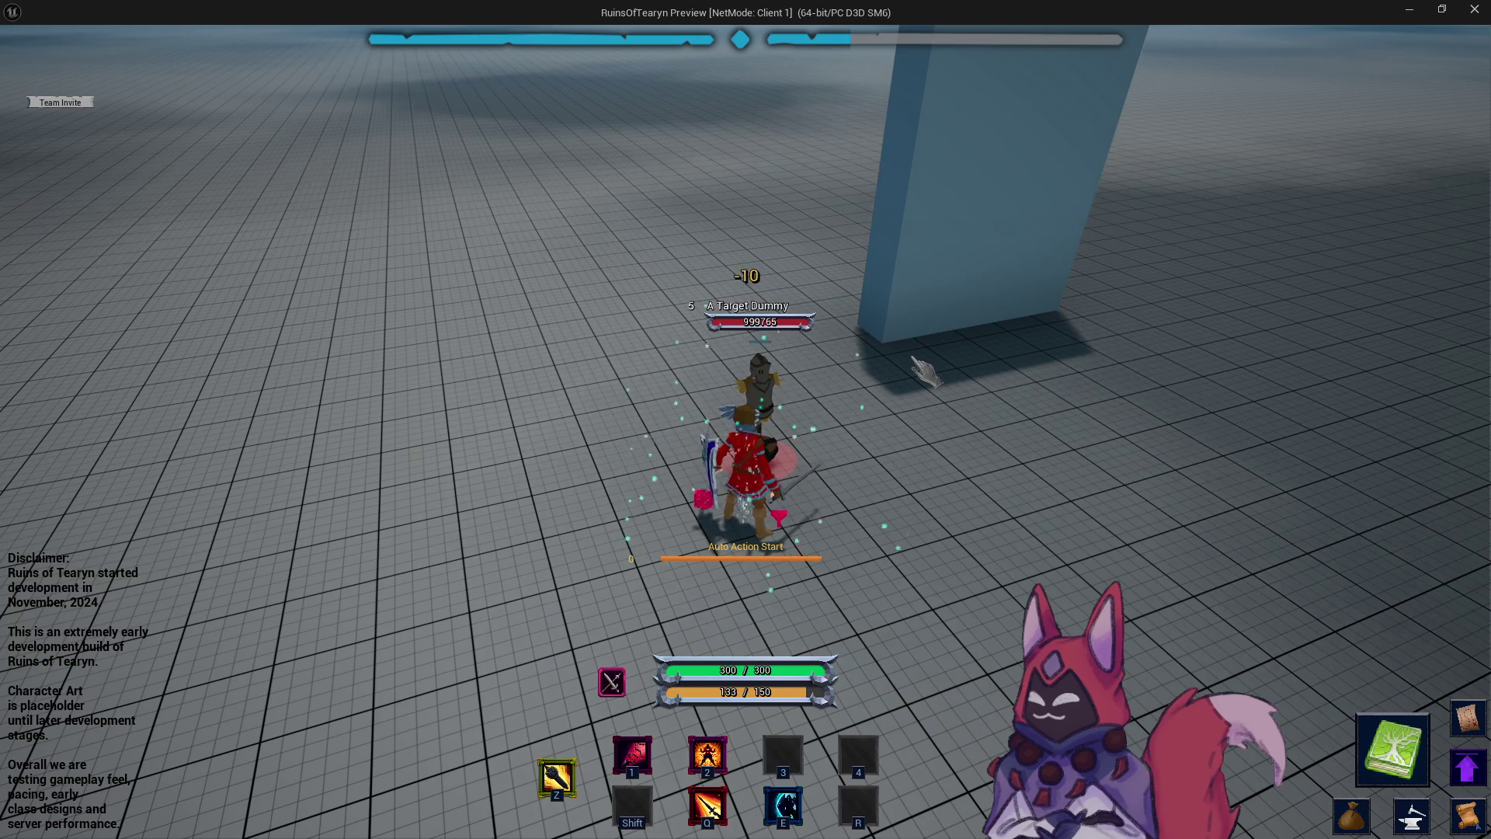
key("e")
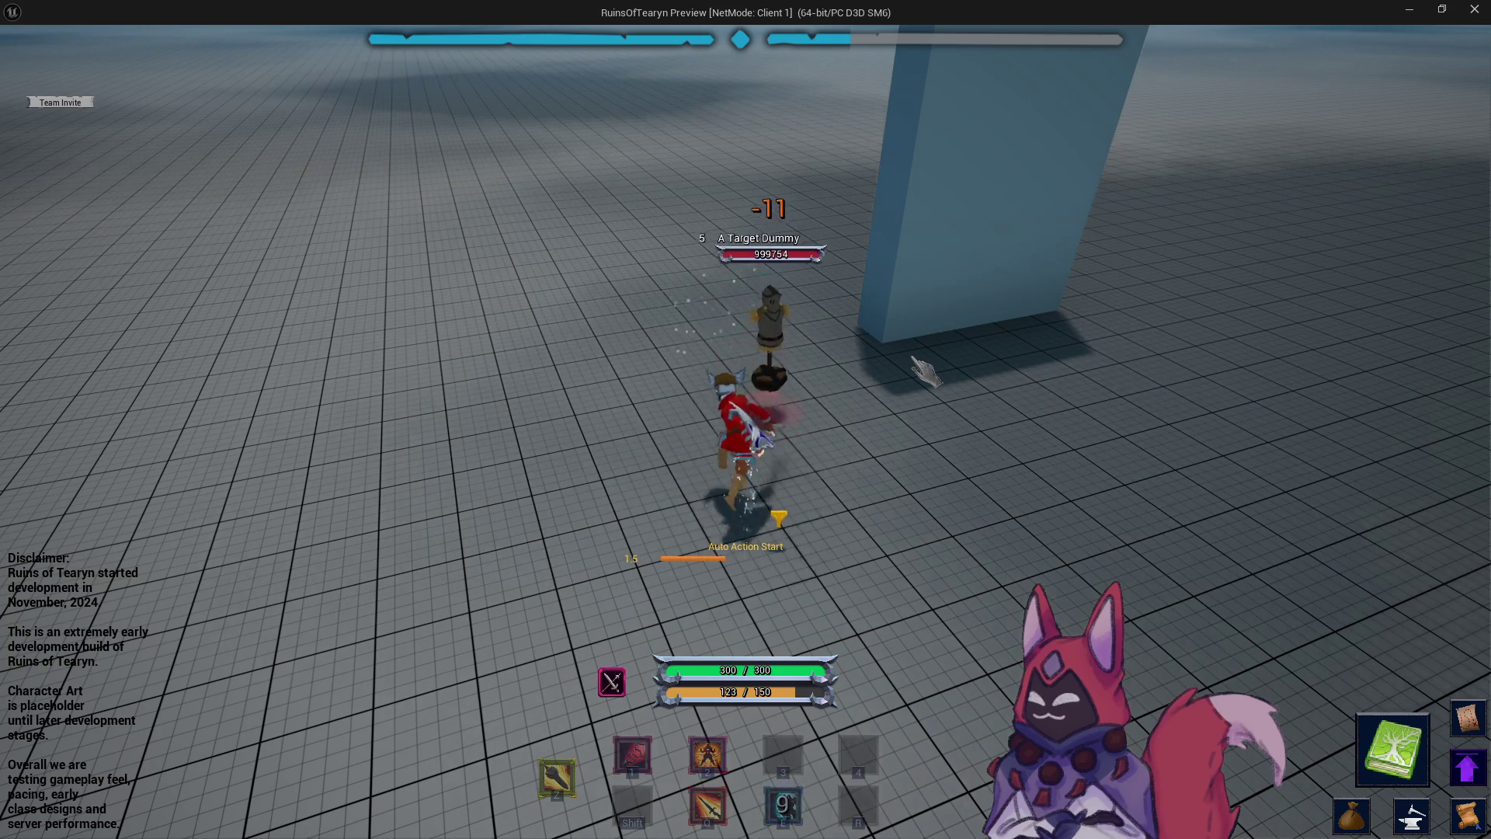
key("w")
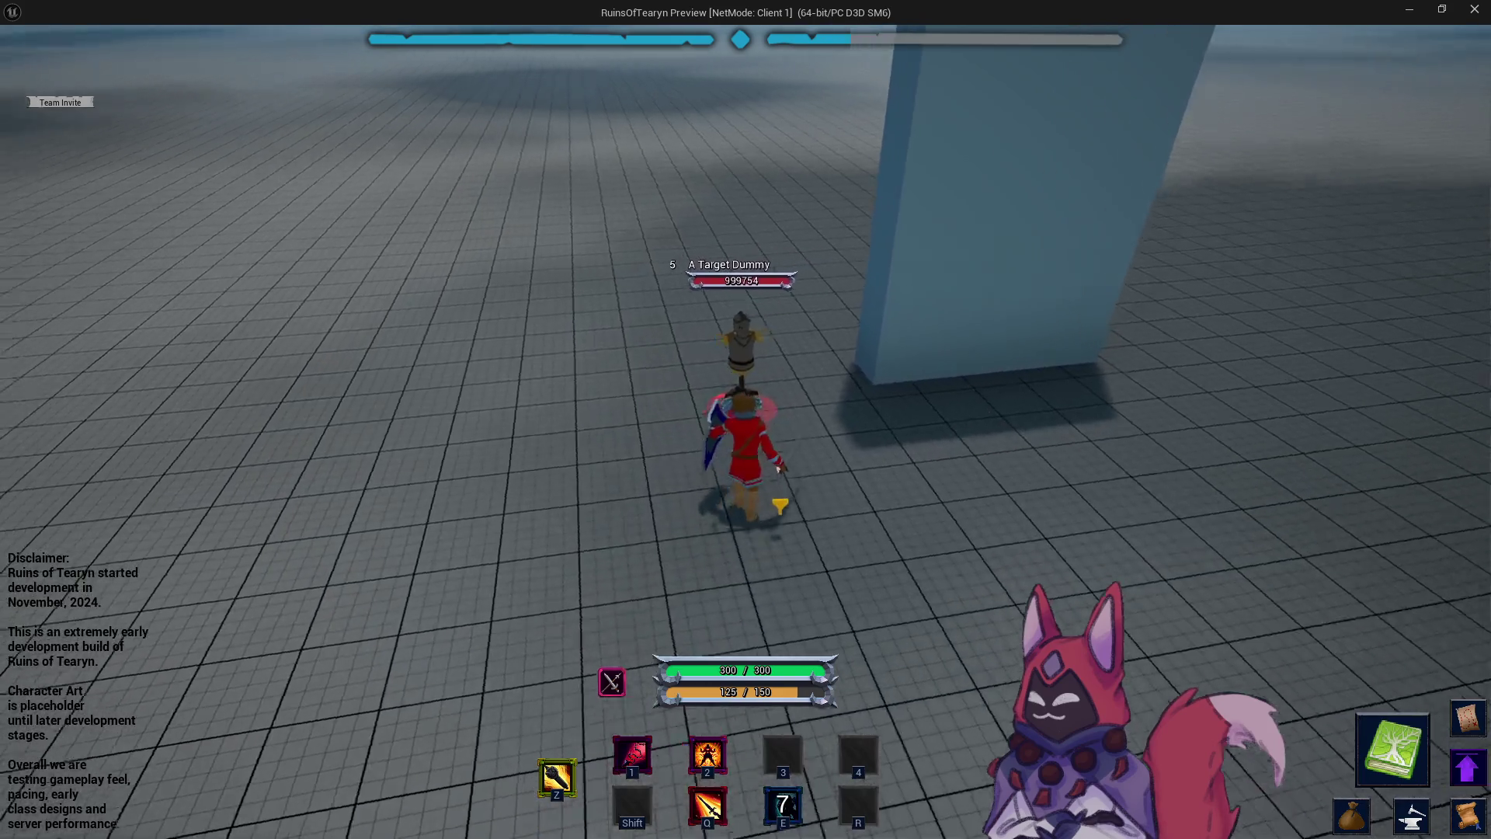
left_click_drag(779, 468, 922, 370)
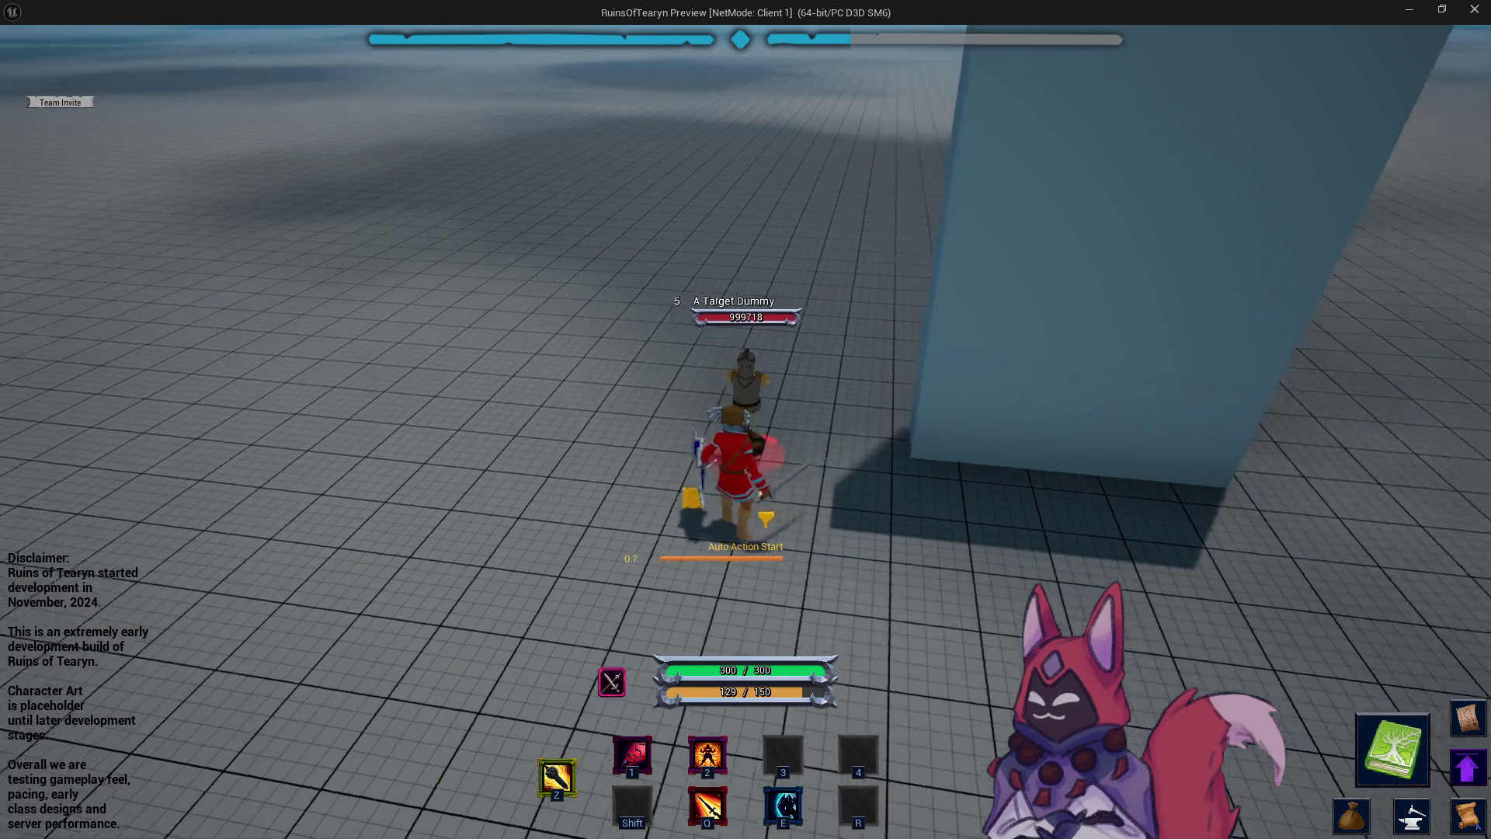
key("e")
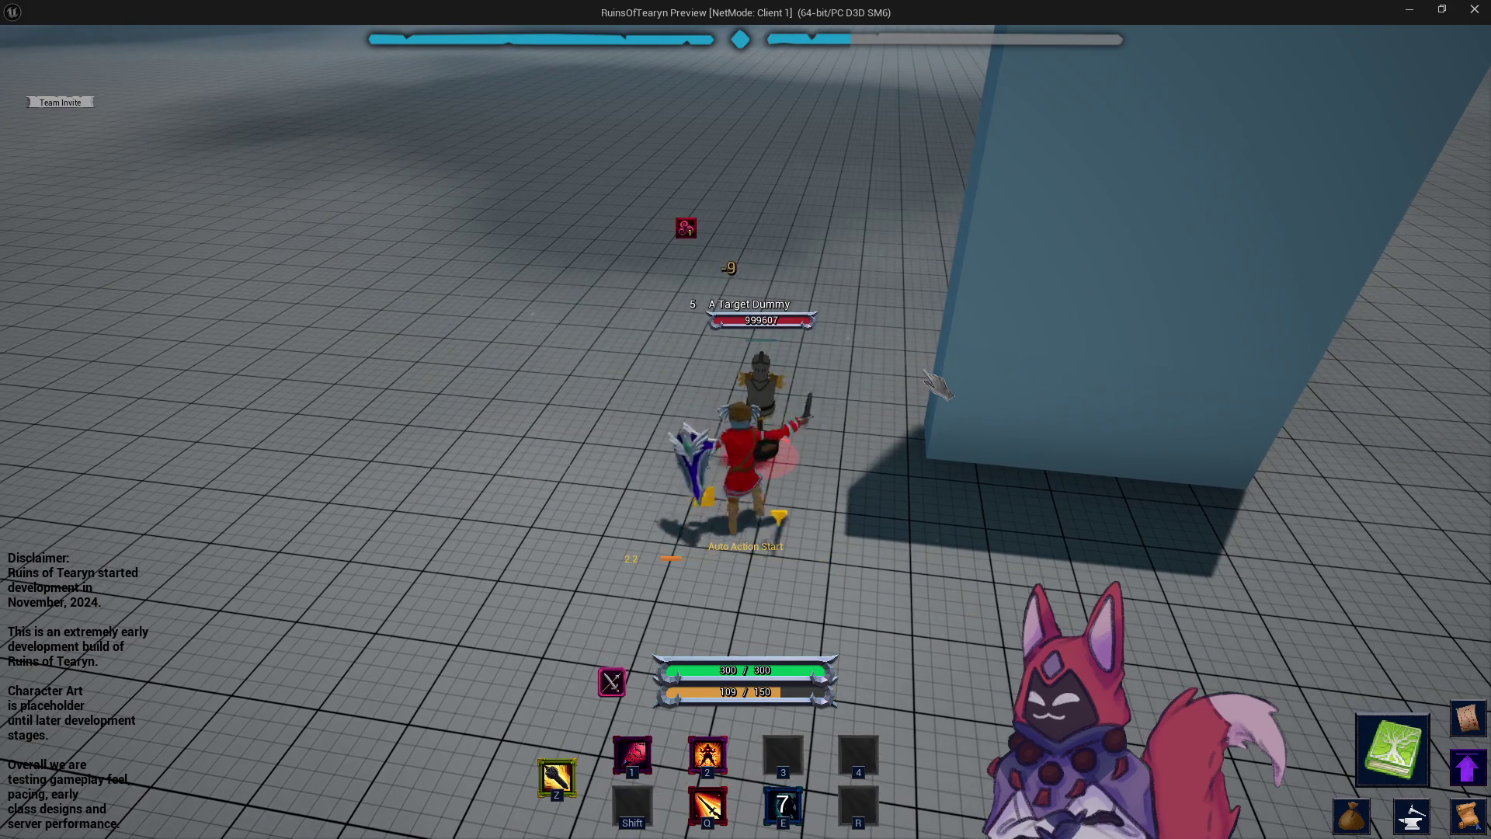
key("a")
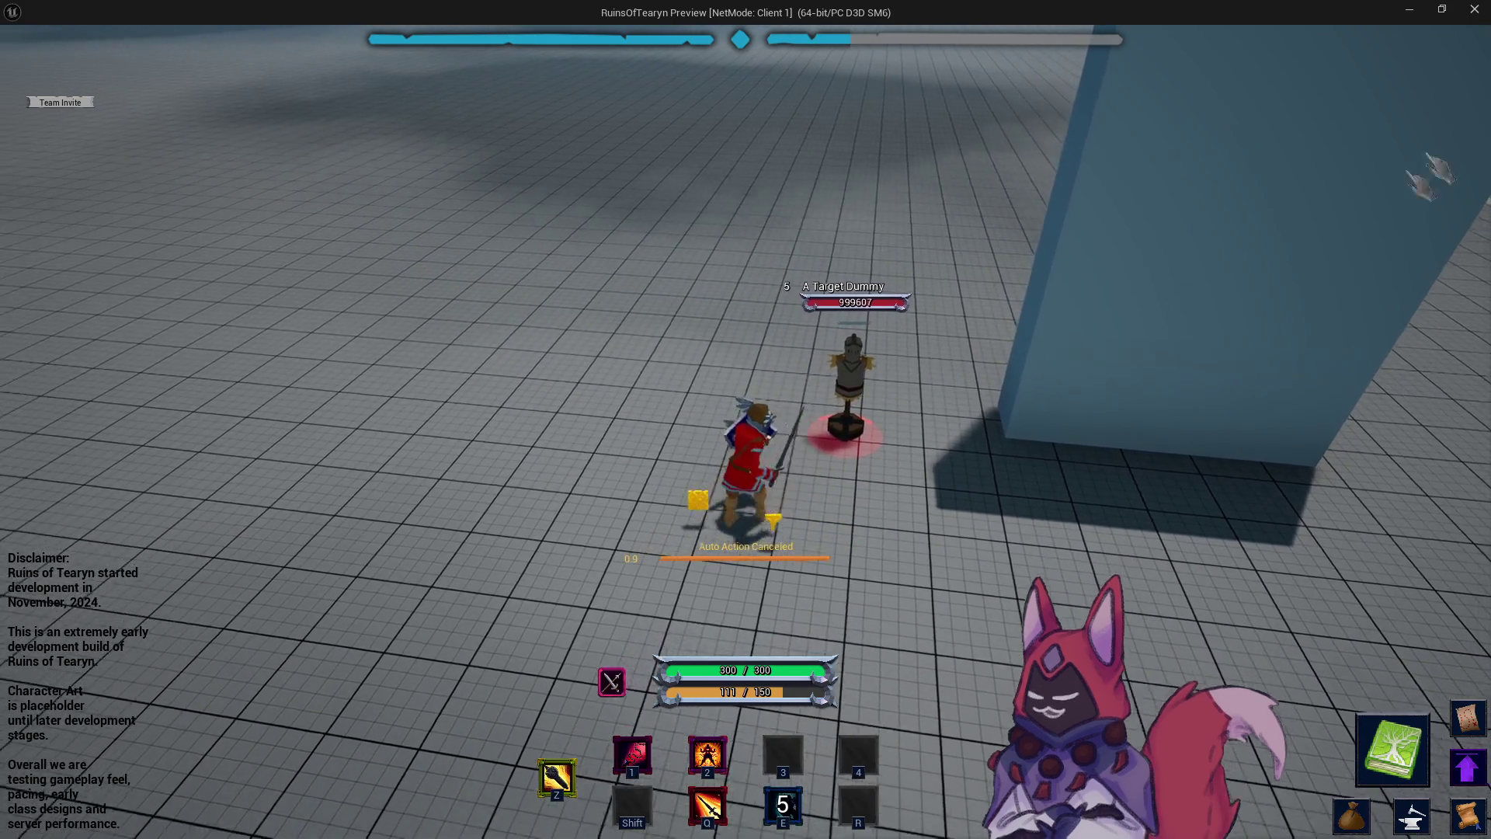
key("Escape")
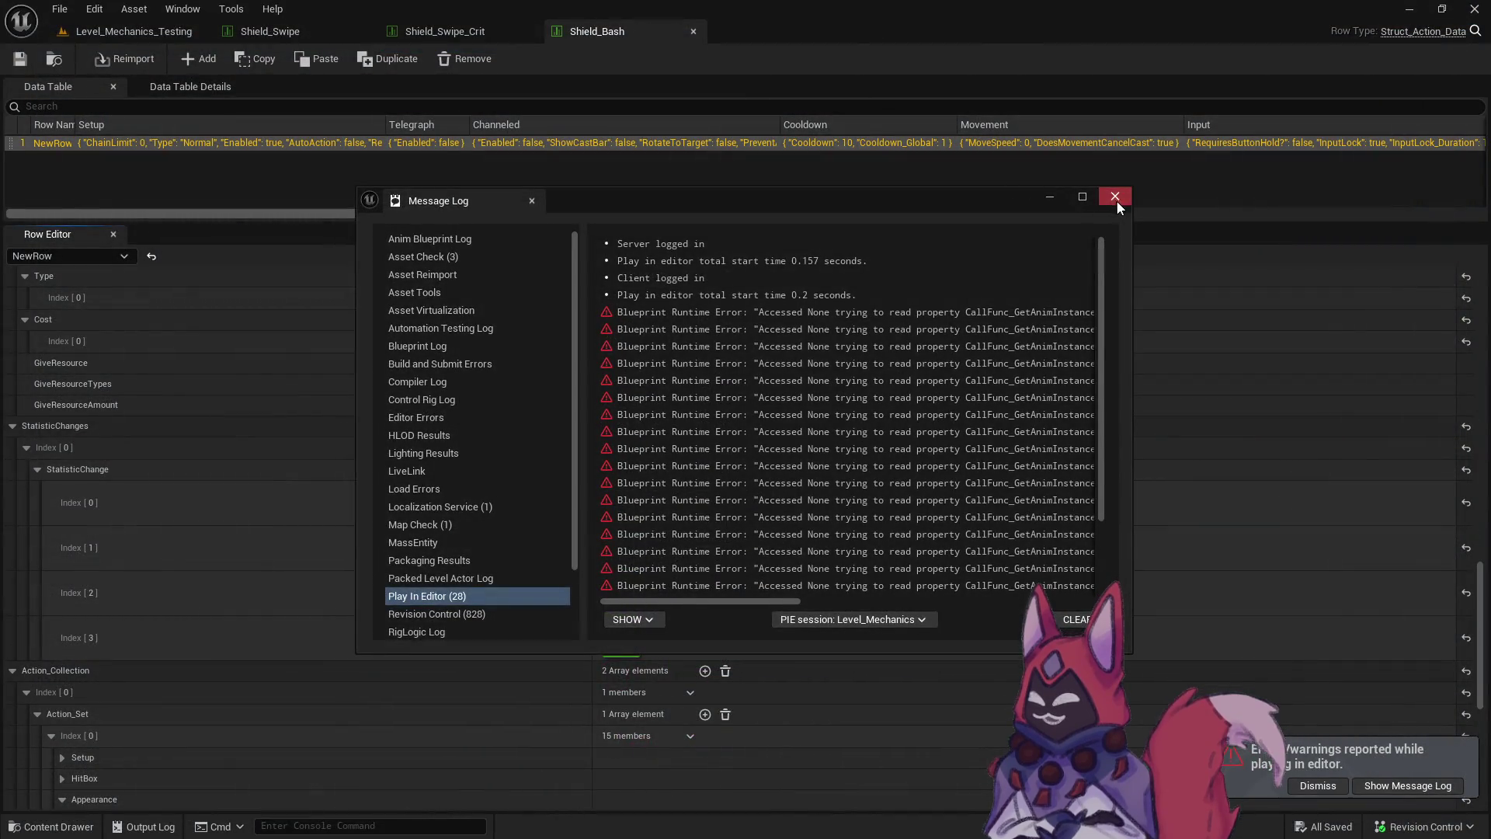
Close the Message Log, check the Shield Attack playtest notes in Obsidian, and return to Shield_Bash.
left_click(1116, 199)
key("alt+Tab")
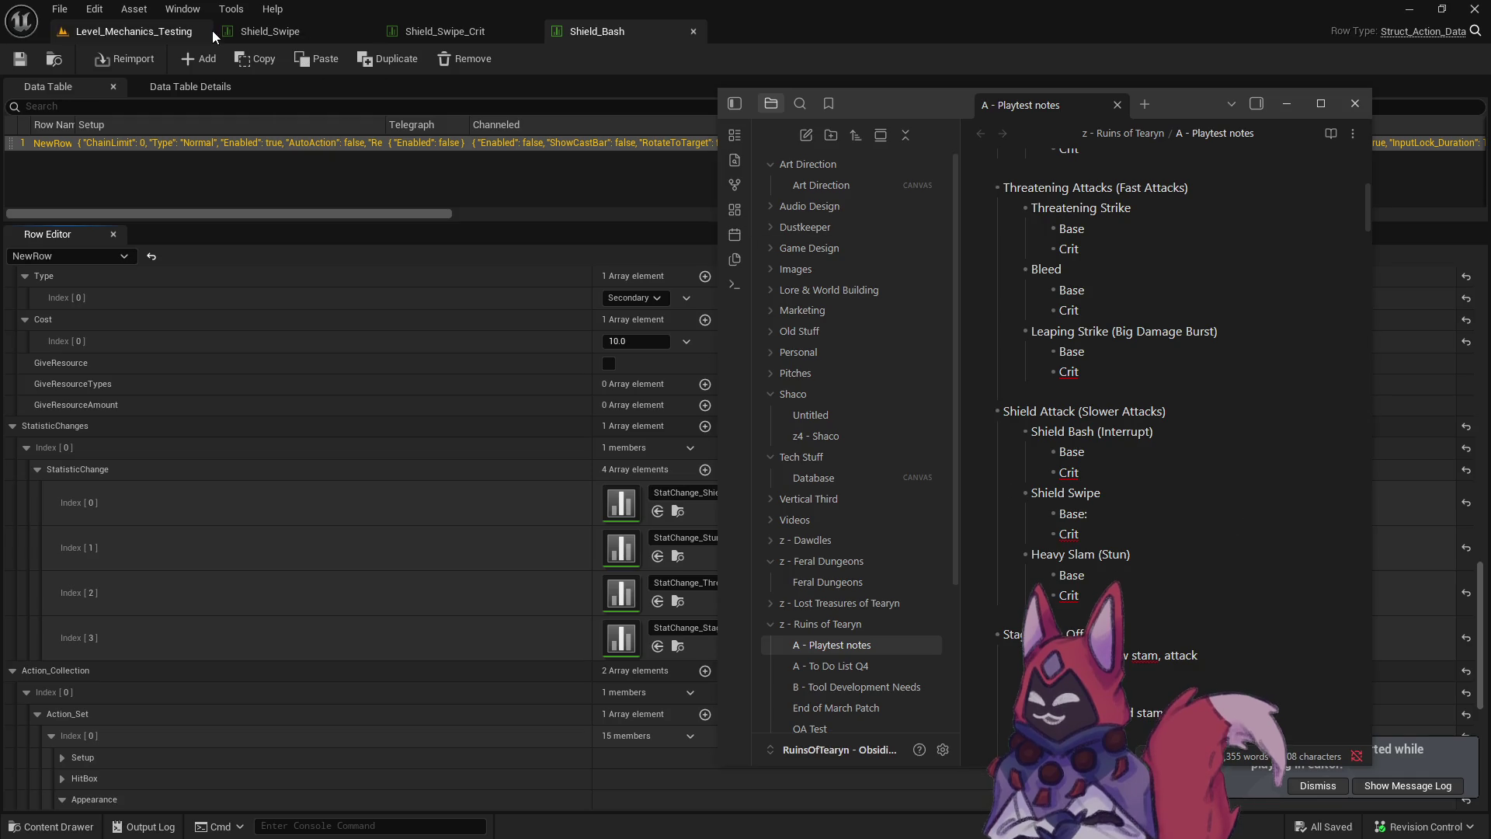
left_click(611, 34)
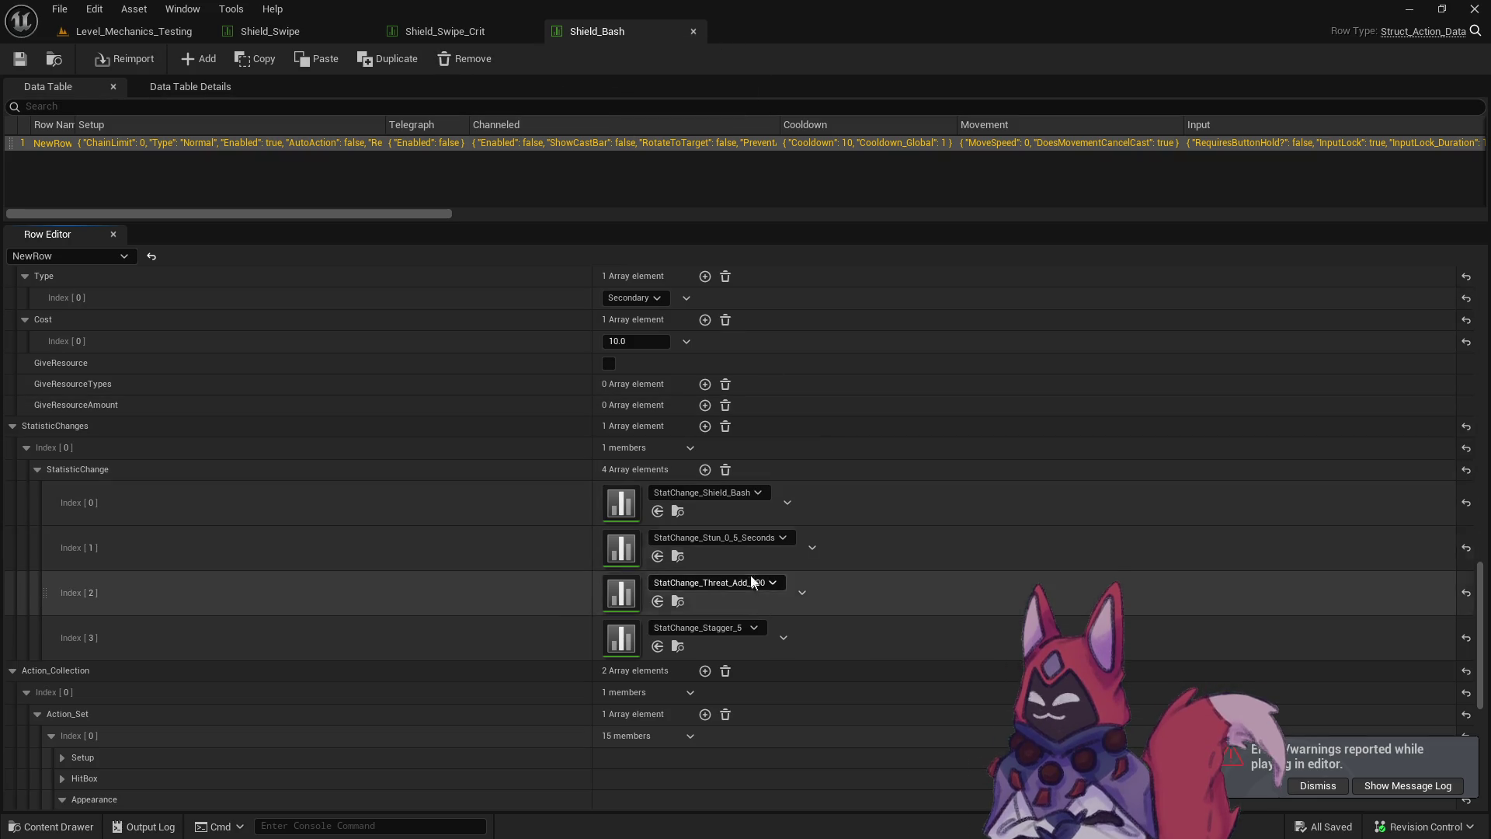
Add an empty fifth stat change entry, searching 'silen' in its asset picker without choosing anything.
left_click(705, 469)
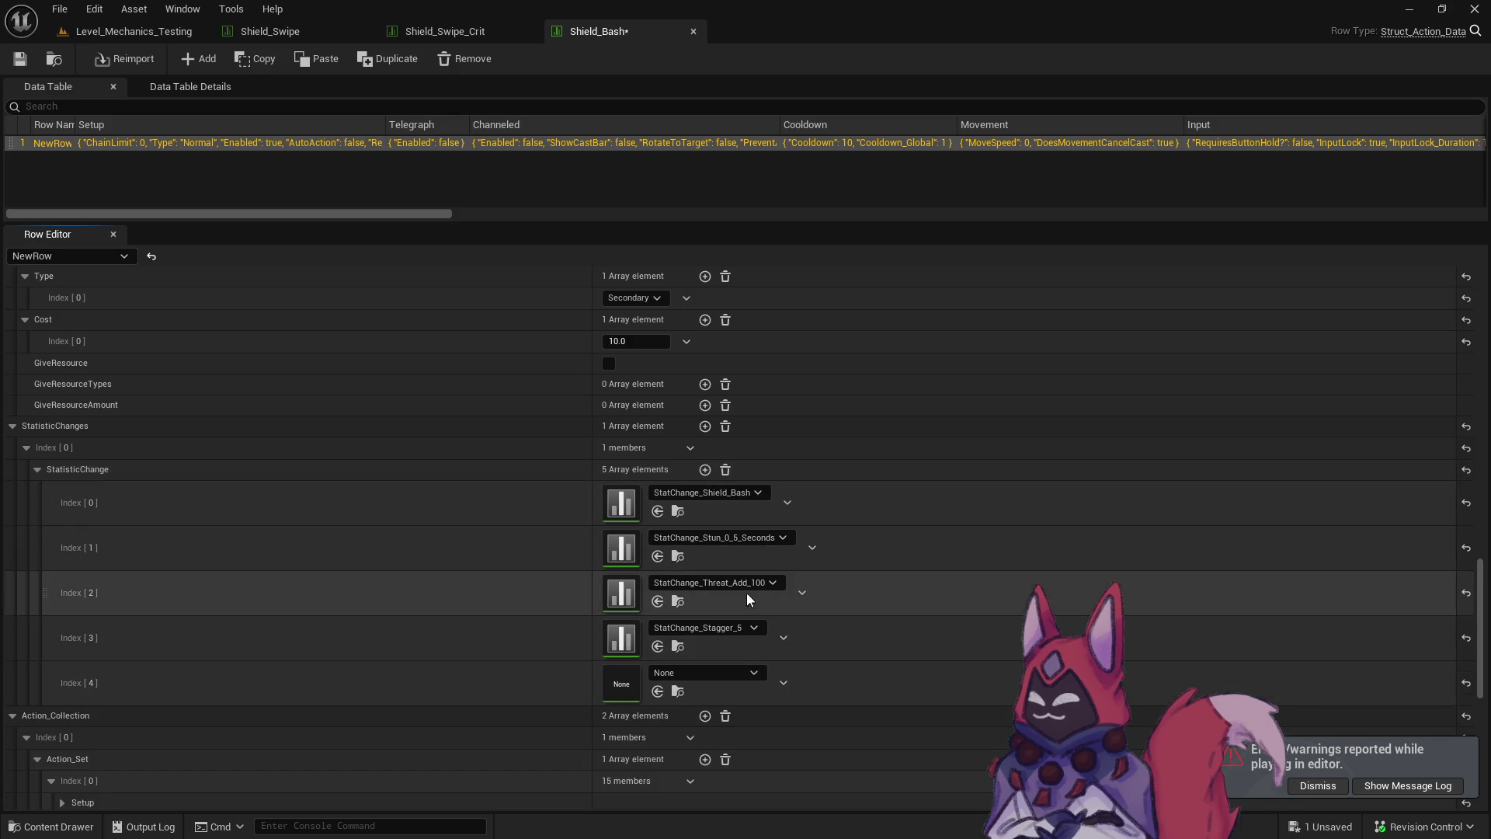
left_click(709, 671)
type("silen")
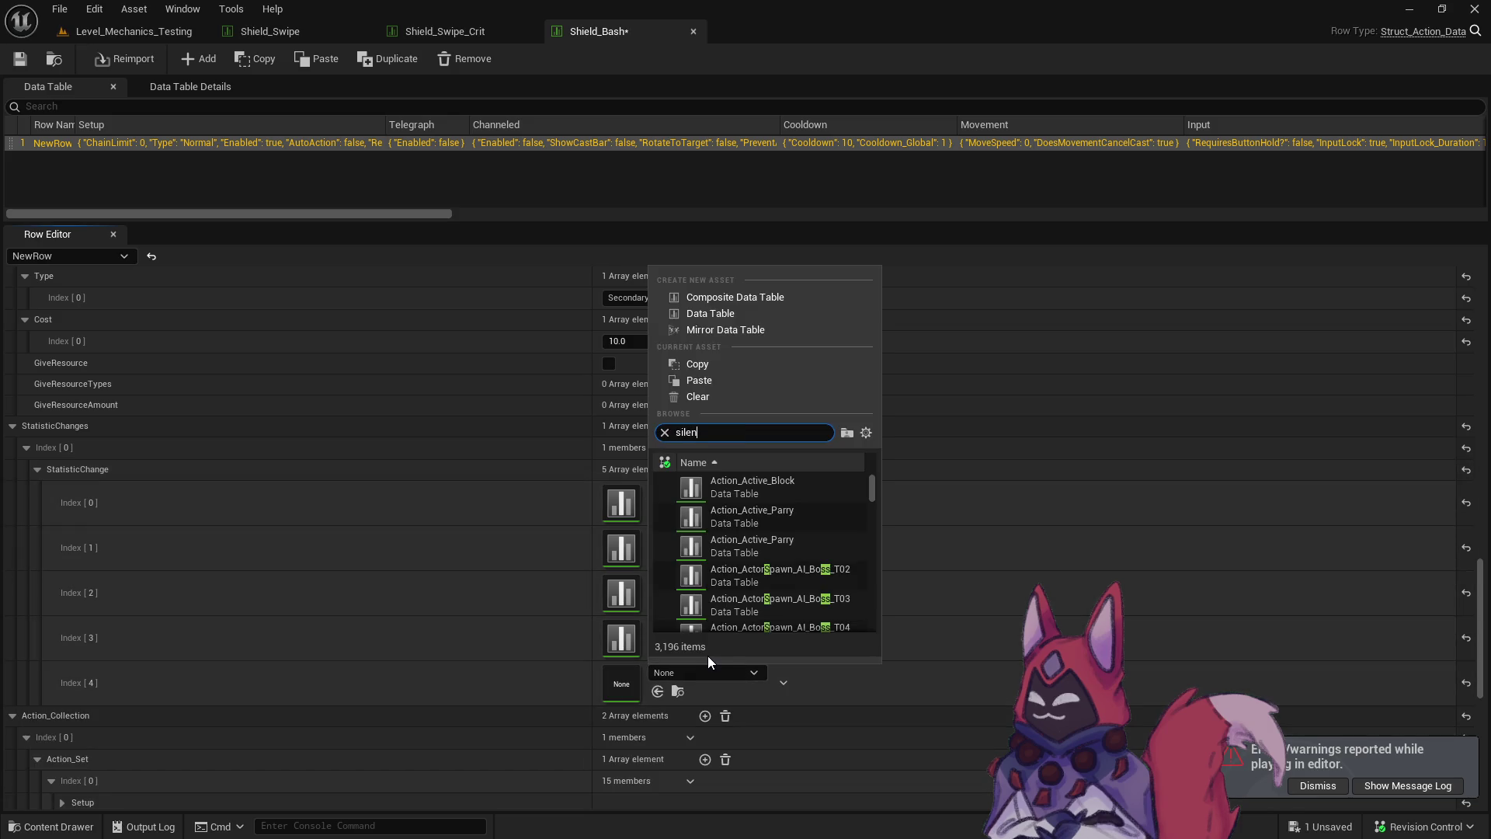
left_click(520, 632)
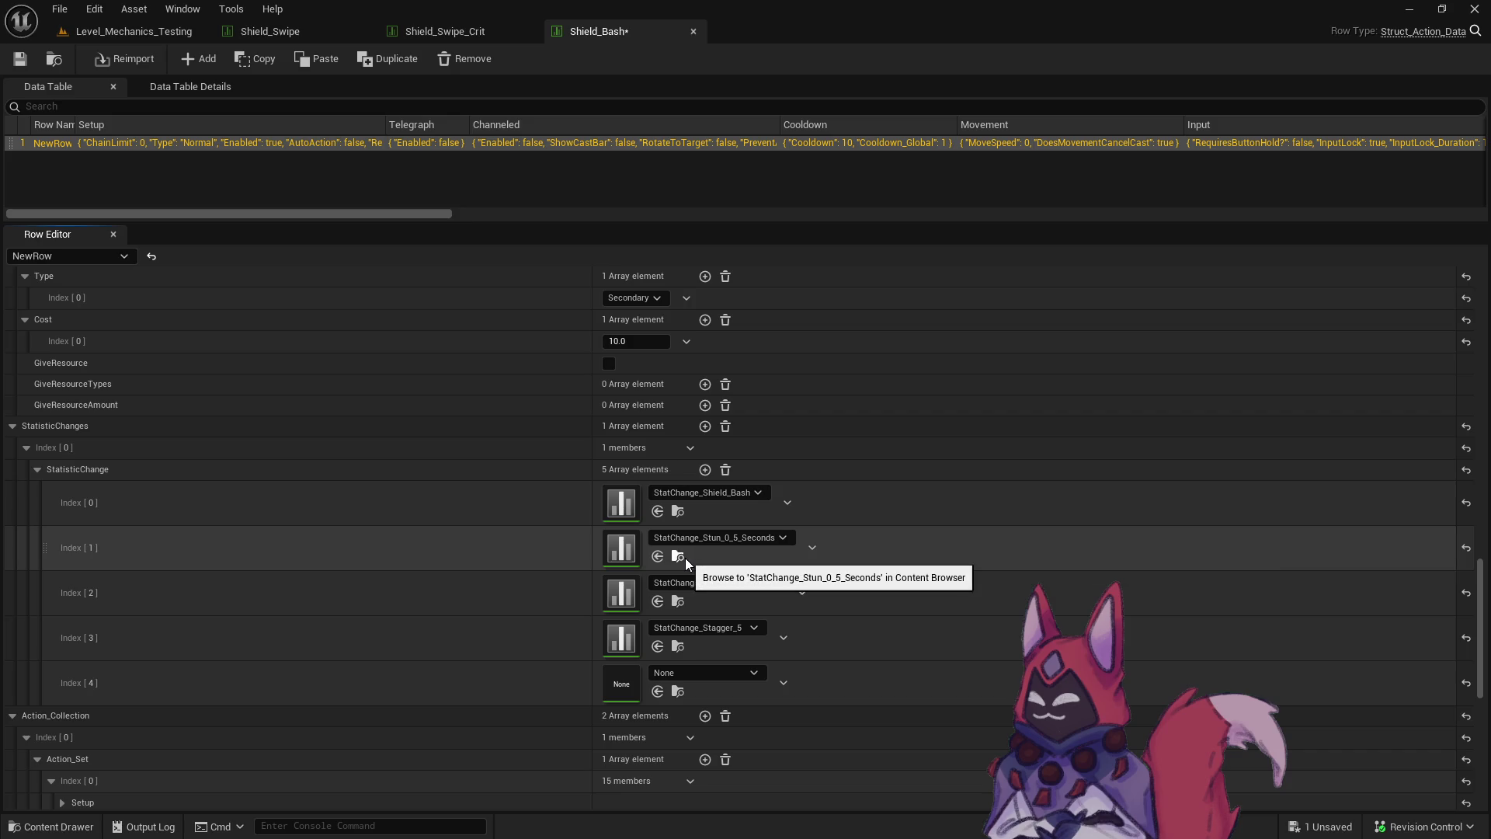
Browse from Index [1] to the Stun stat change assets in the content browser.
left_click(685, 557)
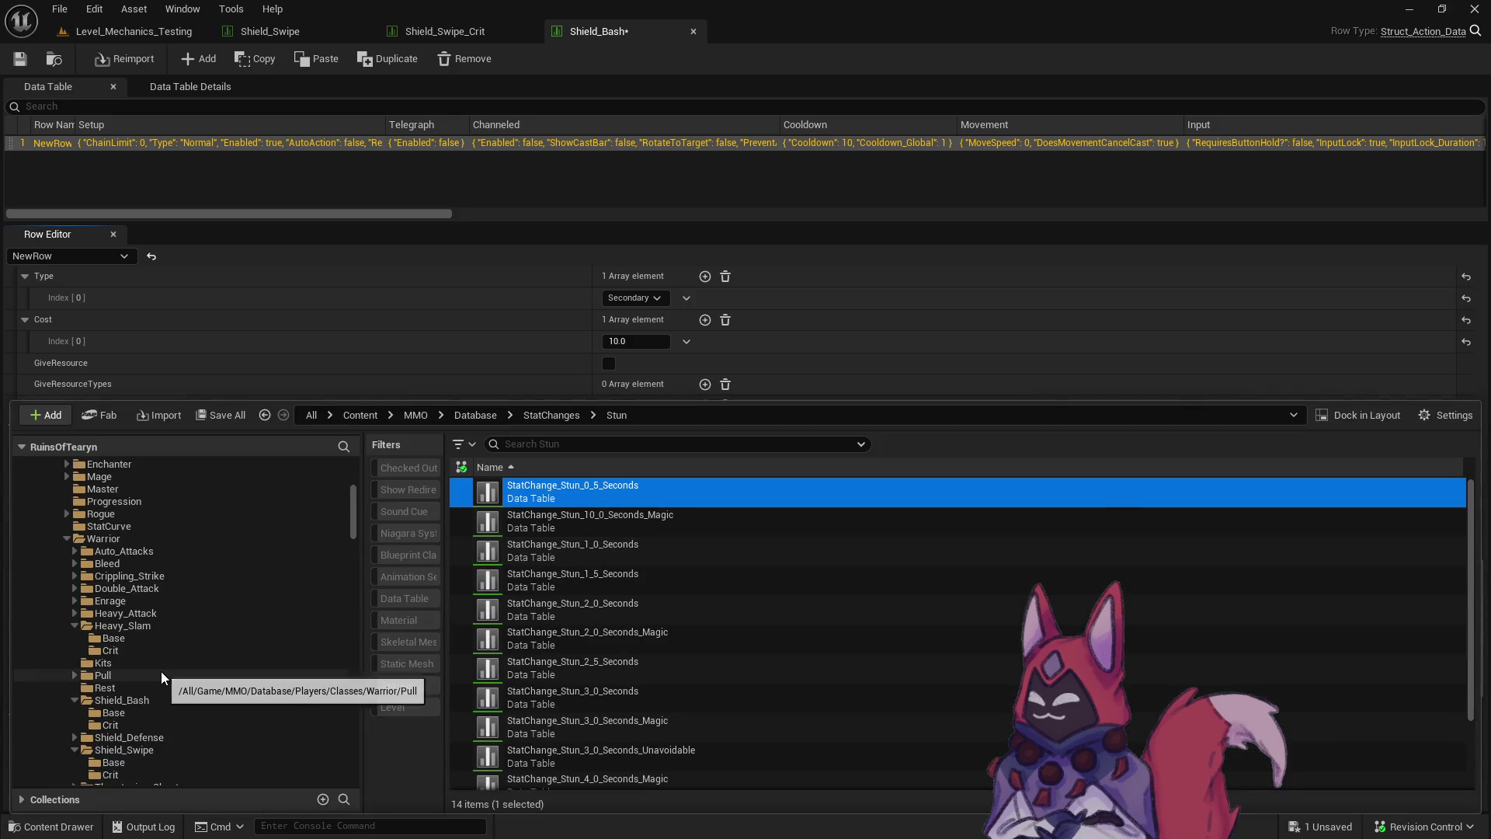
scroll(161, 669, "down", 5)
scroll(165, 655, "down", 4)
scroll(164, 655, "up", 4)
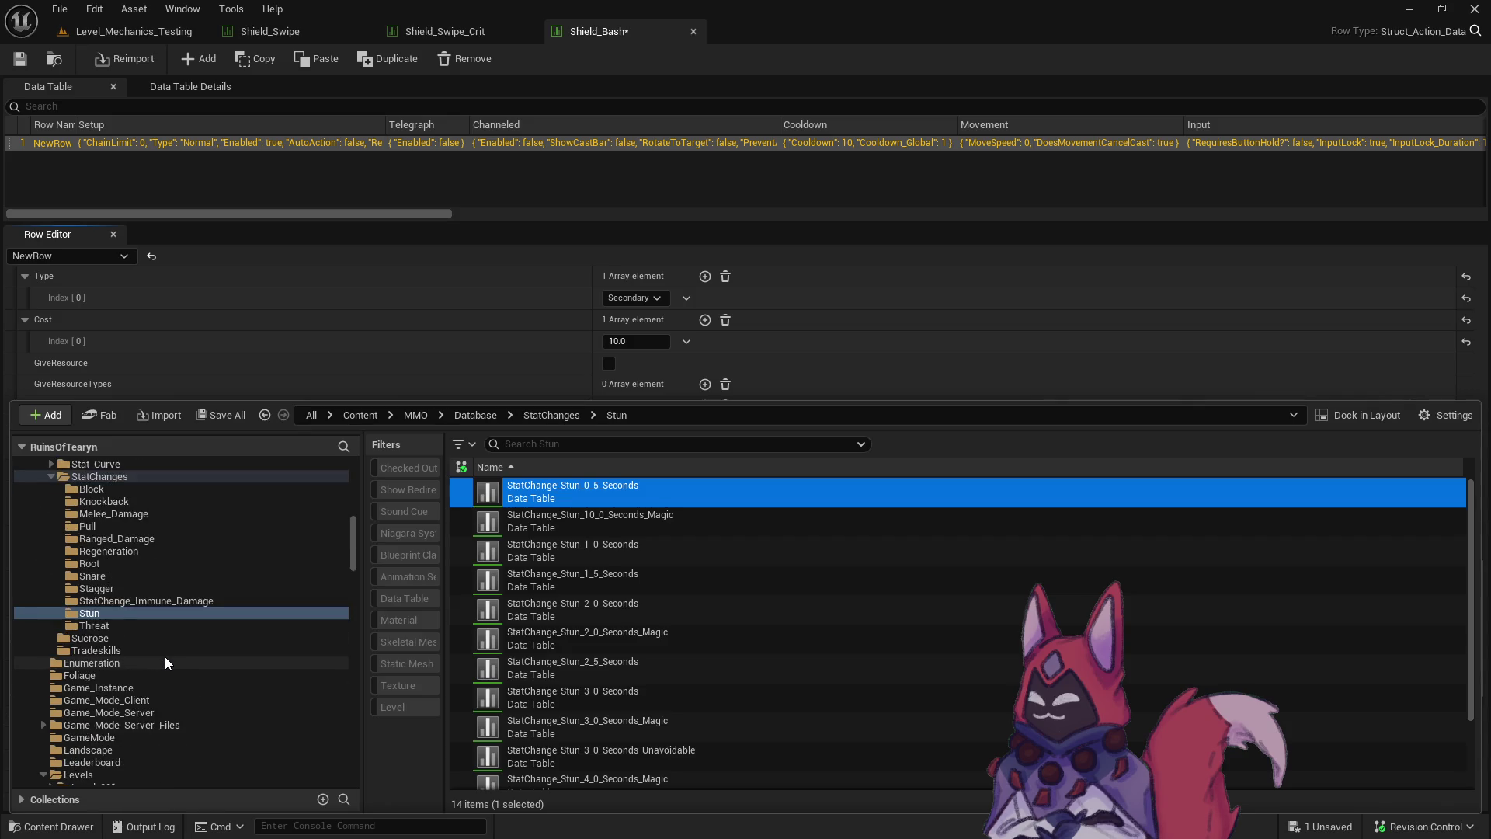
Create a new folder named Silence inside StatChanges.
right_click(109, 475)
left_click(202, 132)
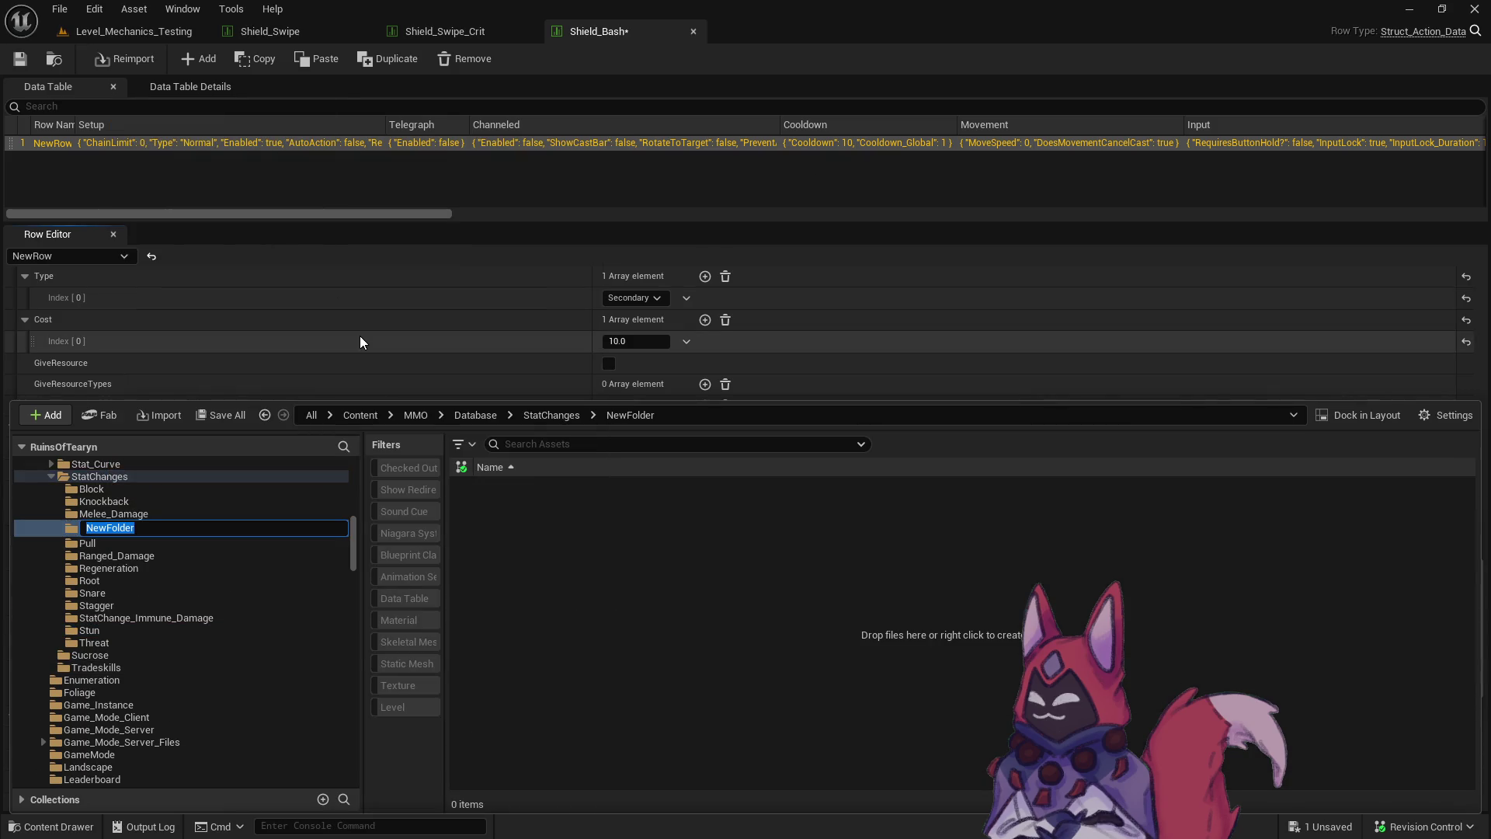
type("Silence")
key("Return")
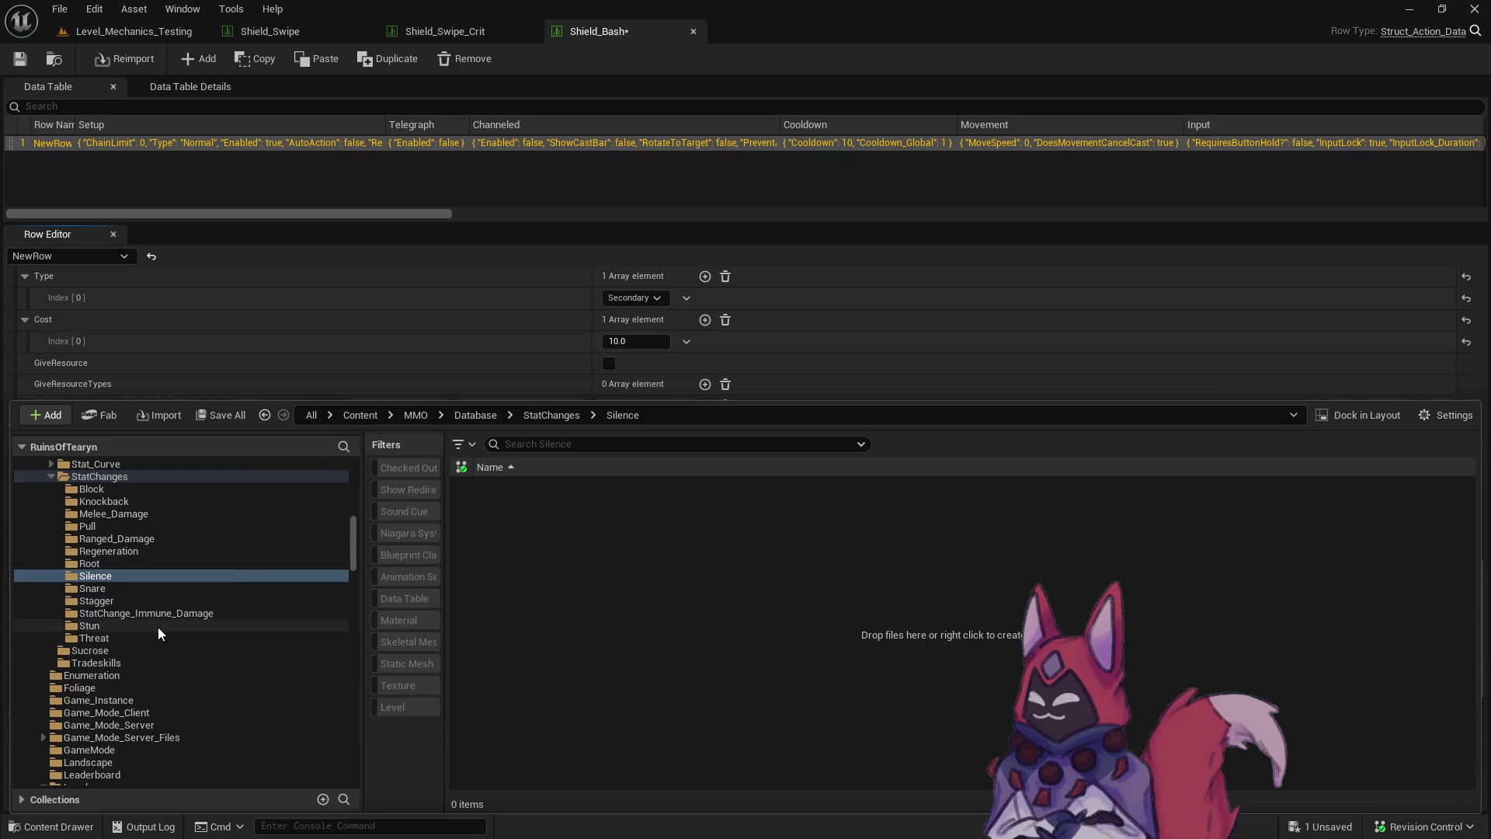
Copy StatChange_Stun_2_0_Seconds from the Stun folder into the Silence folder.
left_click(157, 627)
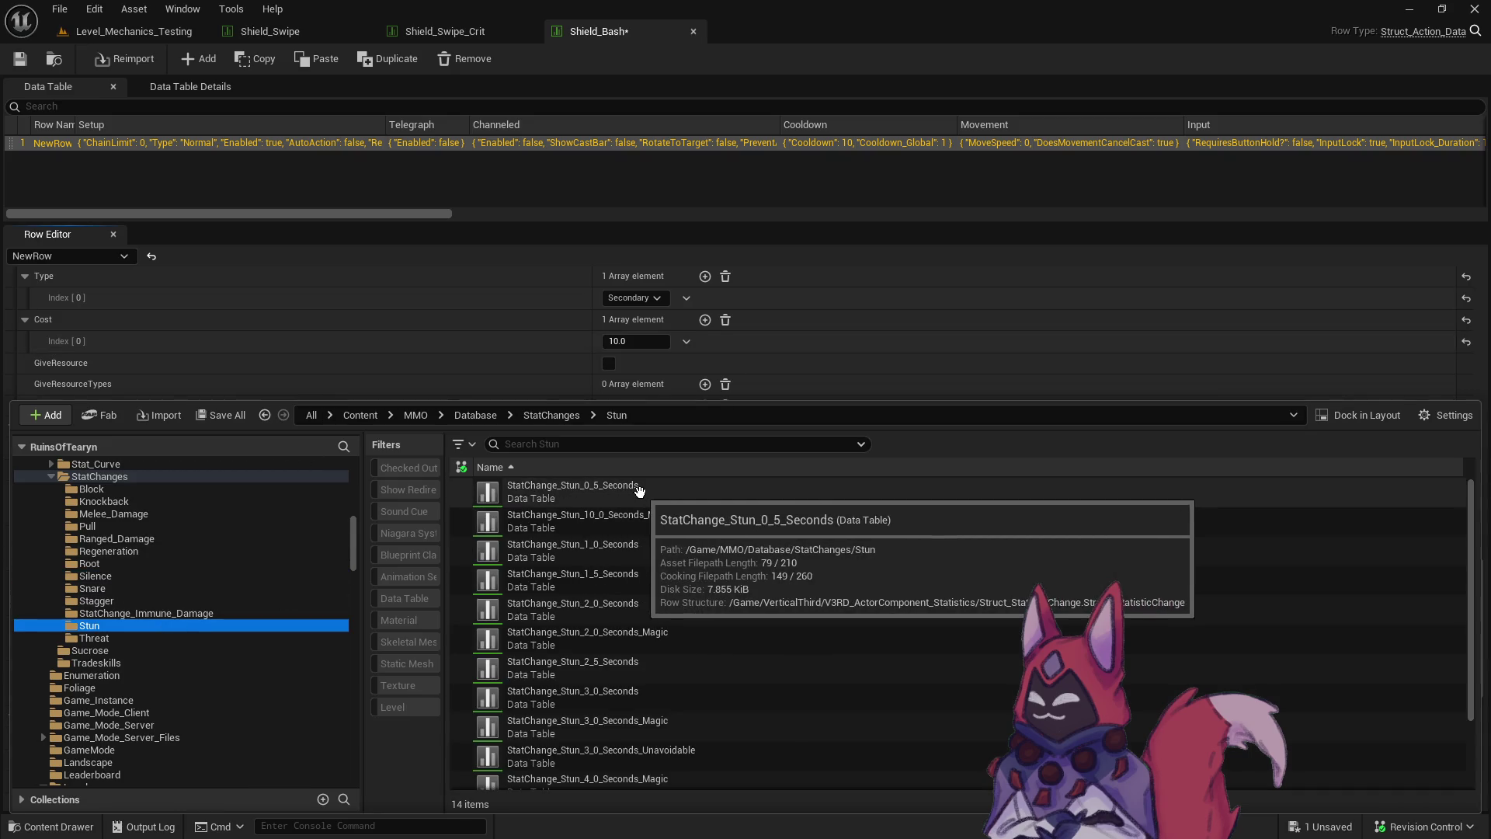
mouse_move(651, 604)
left_mouse_down()
mouse_move(151, 594)
mouse_move(155, 579)
mouse_move(184, 623)
left_mouse_up()
key("Escape")
left_click(104, 576)
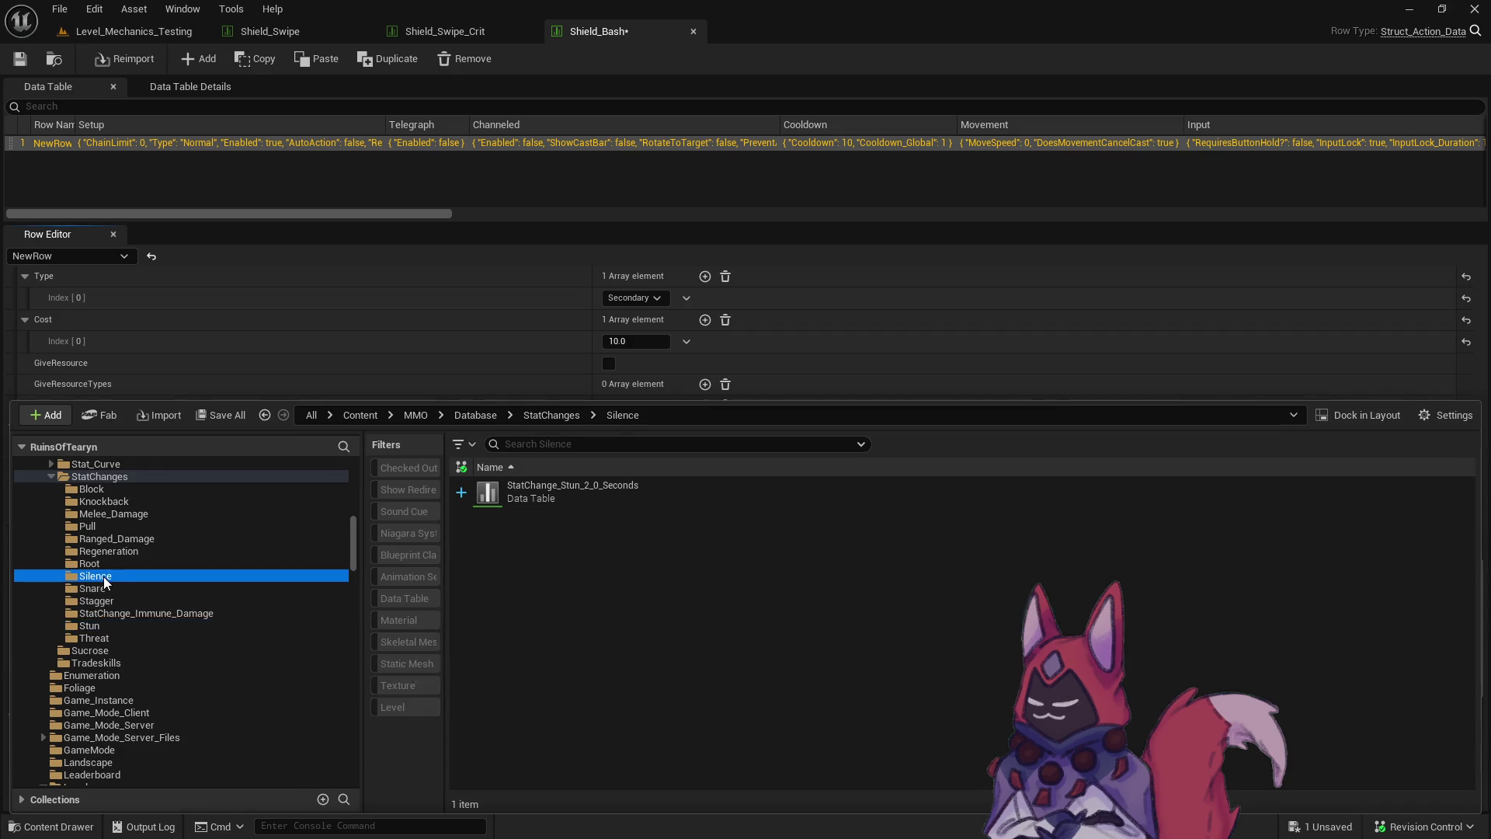
Rename the copy to StatChange_Silence_2_0_Seconds and open it for editing.
right_click(599, 494)
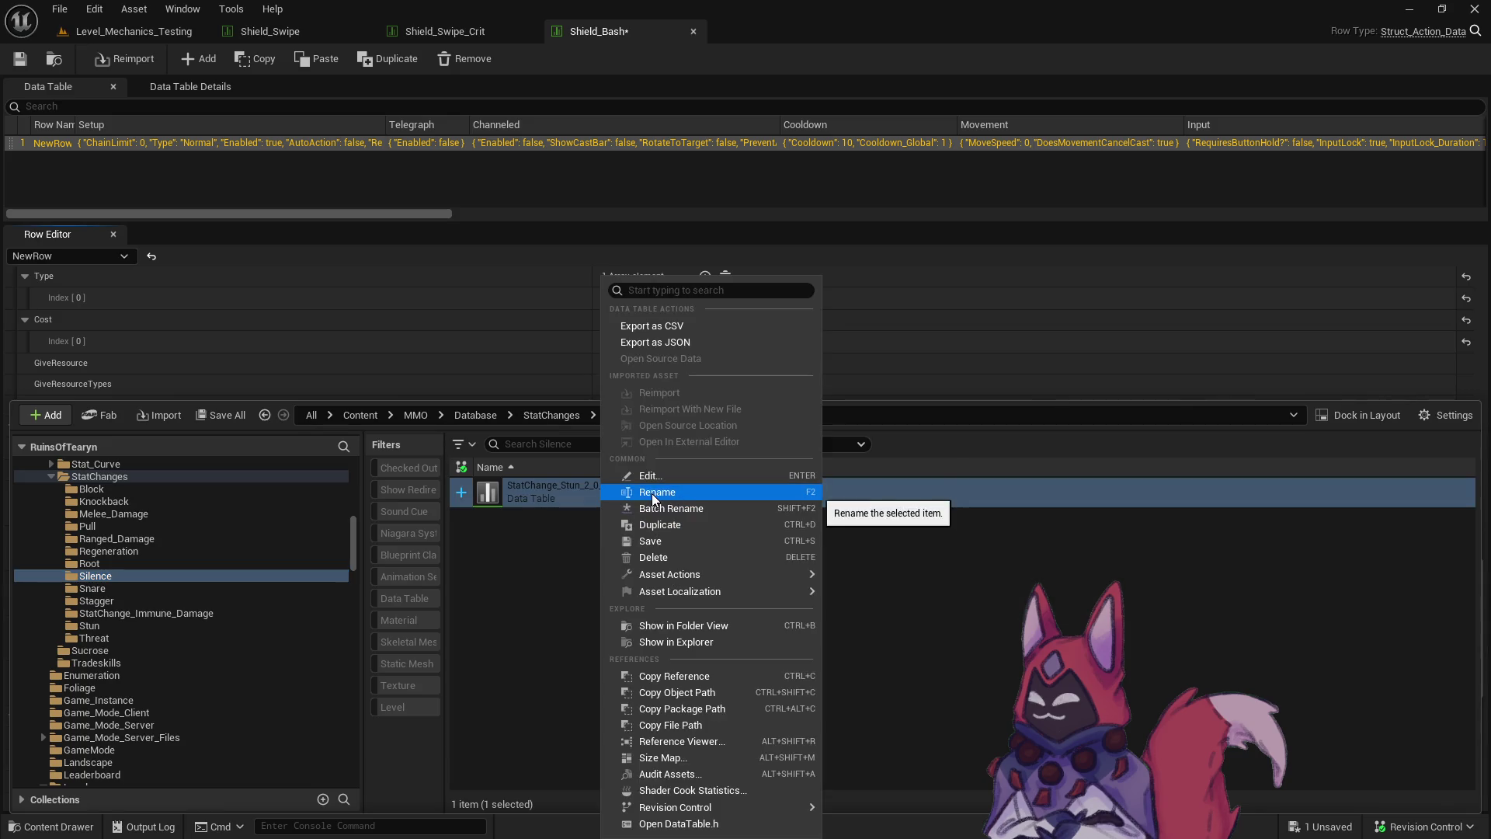
left_click(653, 494)
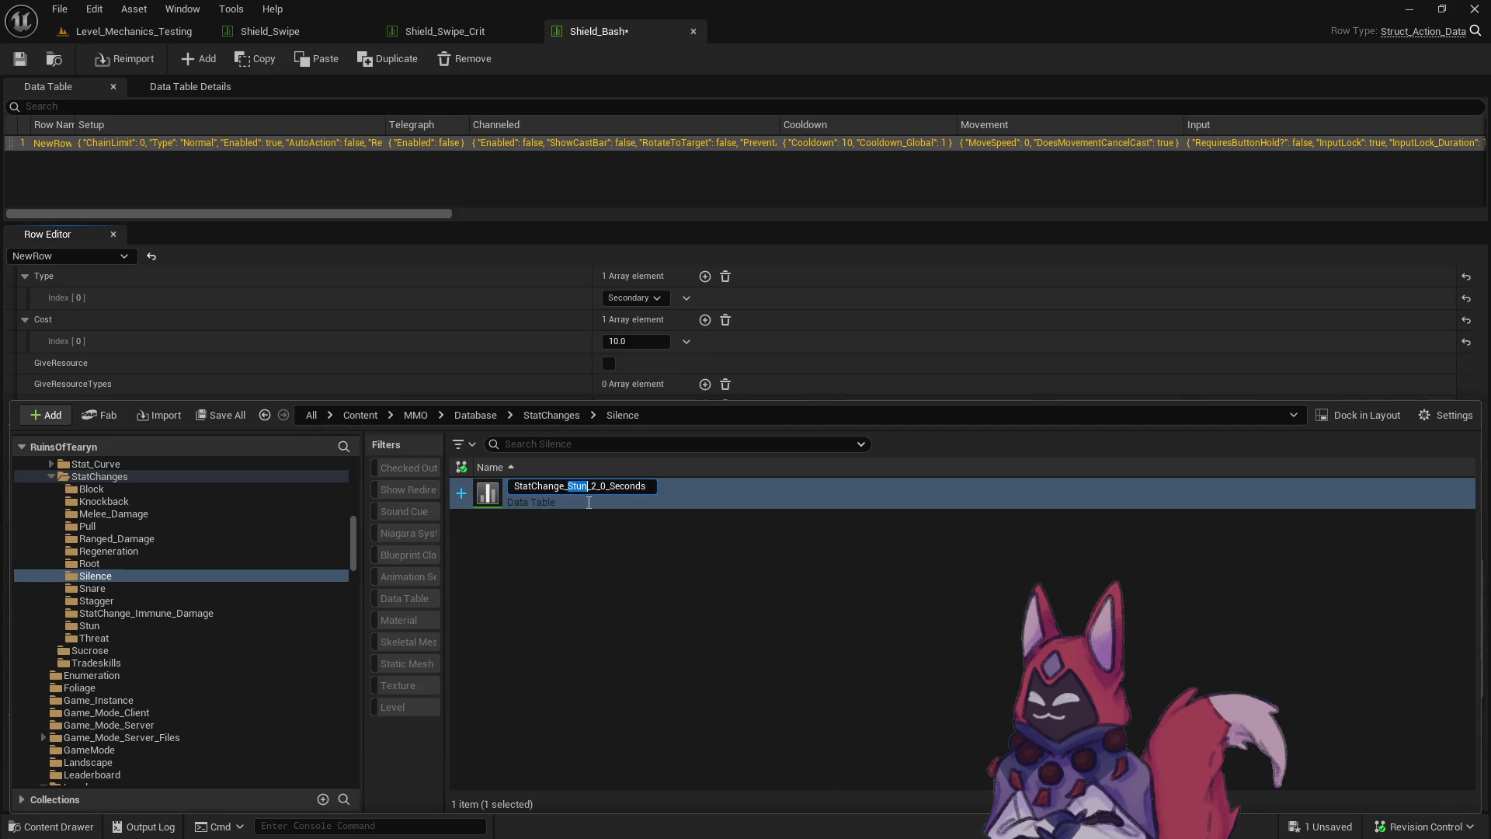
type("ilence")
key("Return")
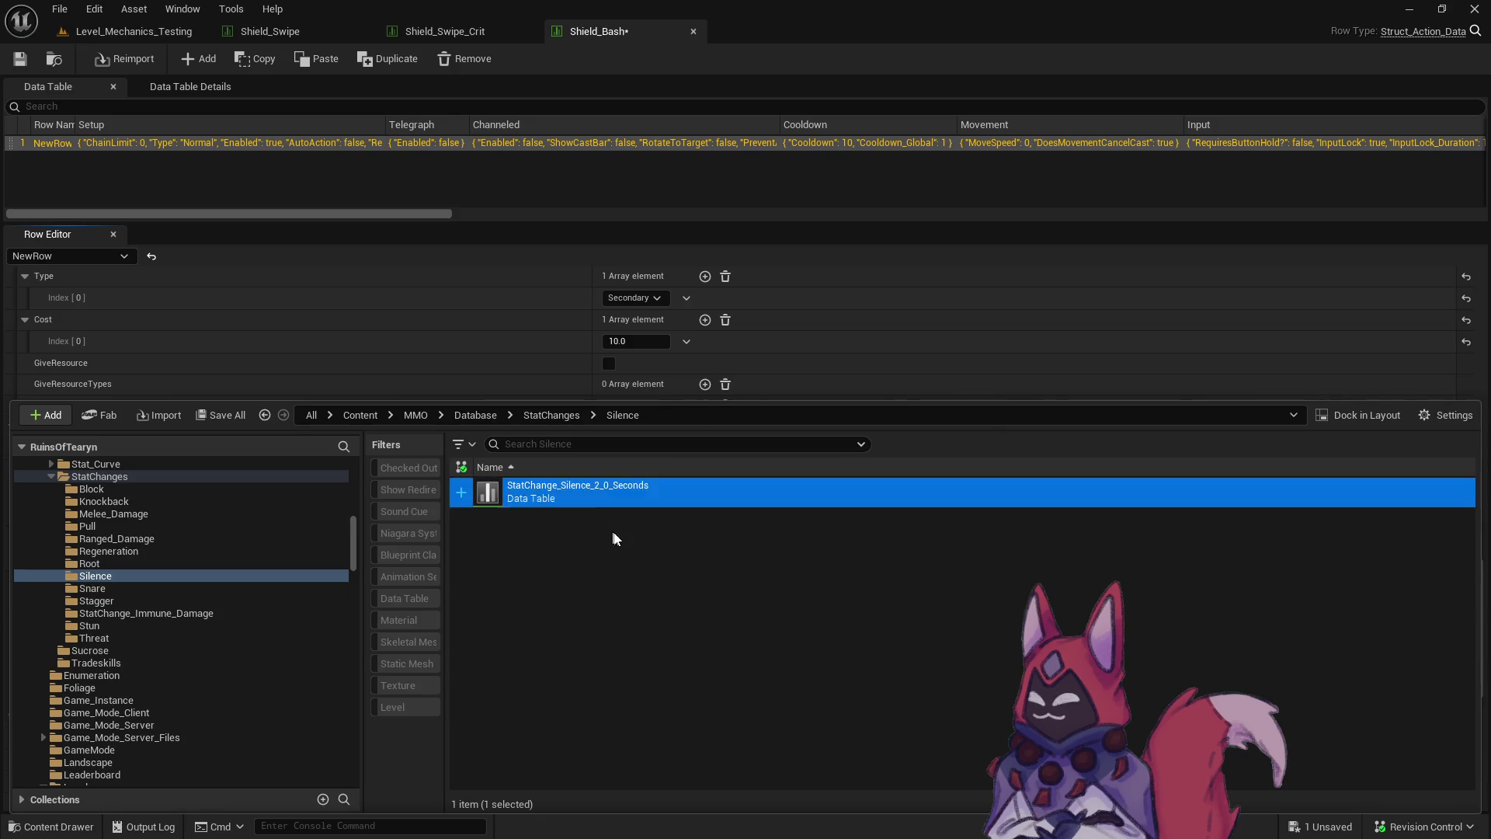
double_click(612, 491)
Dock the Silence asset editor and set its UI display name to Silence.
mouse_move(505, 156)
left_mouse_down()
mouse_move(862, 59)
mouse_move(792, 31)
left_mouse_up()
scroll(850, 417, "down", 10)
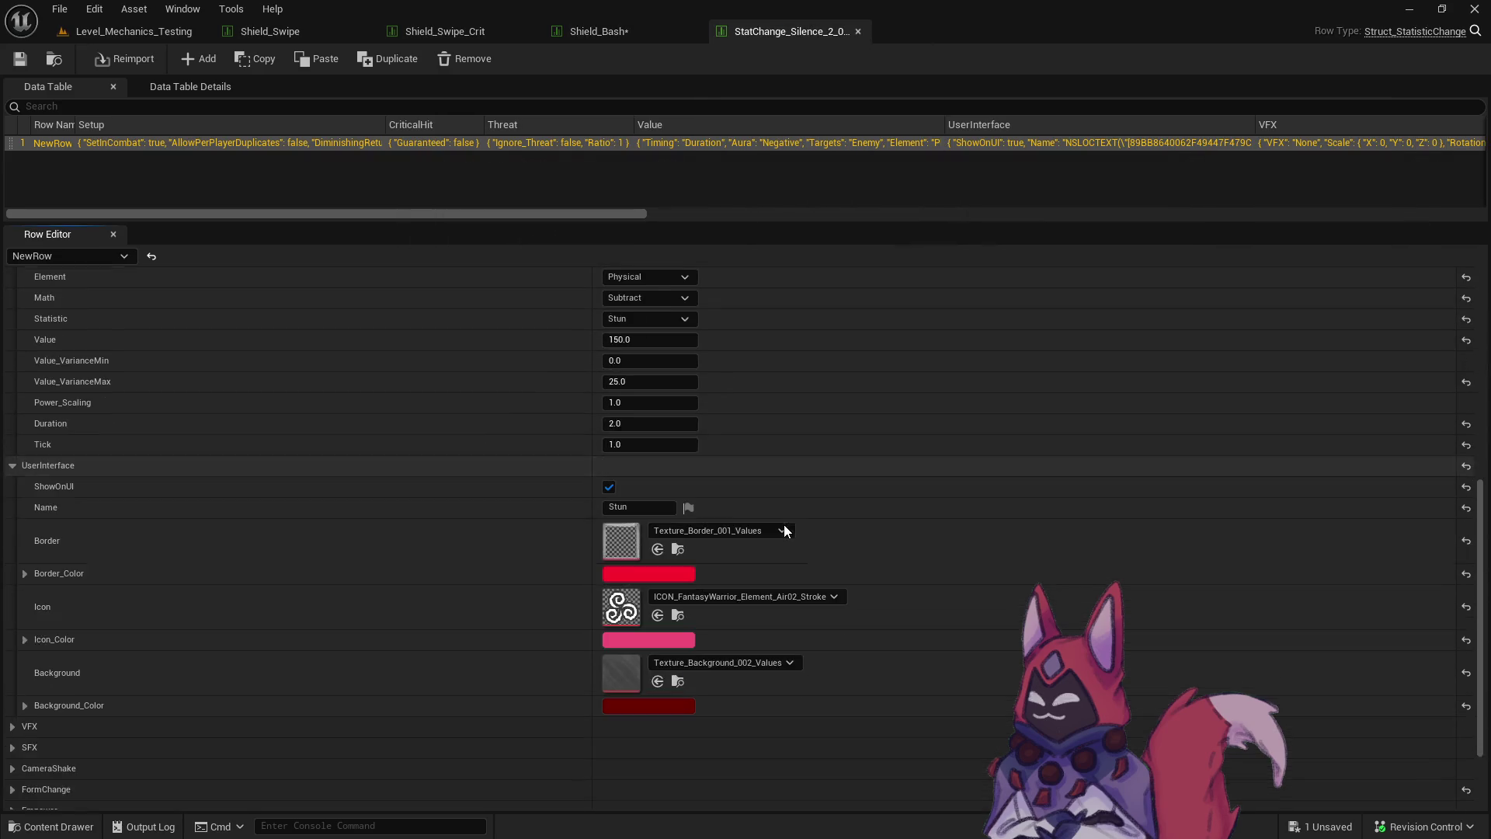
type("Silence")
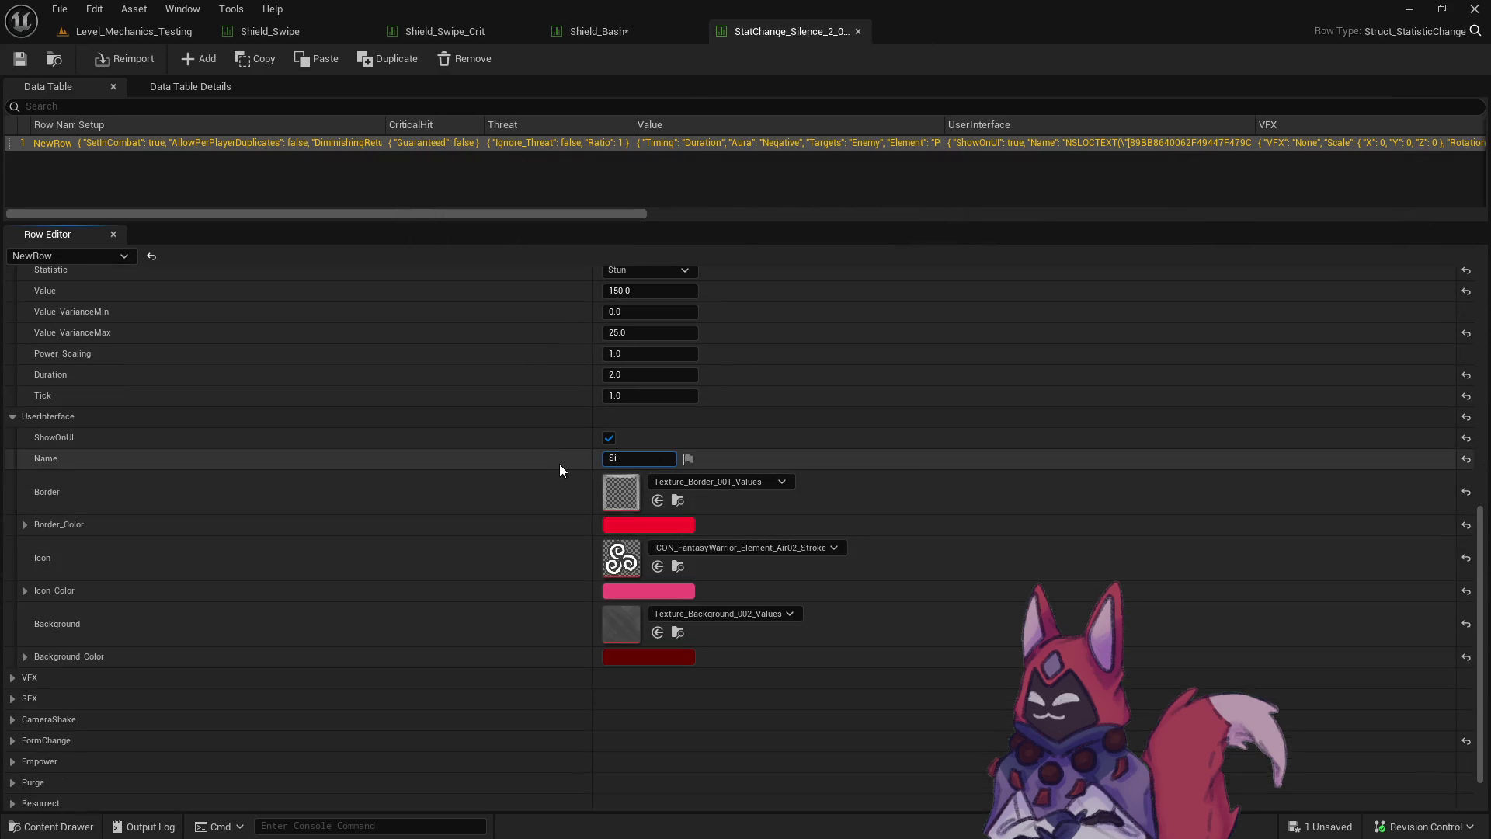
key("Return")
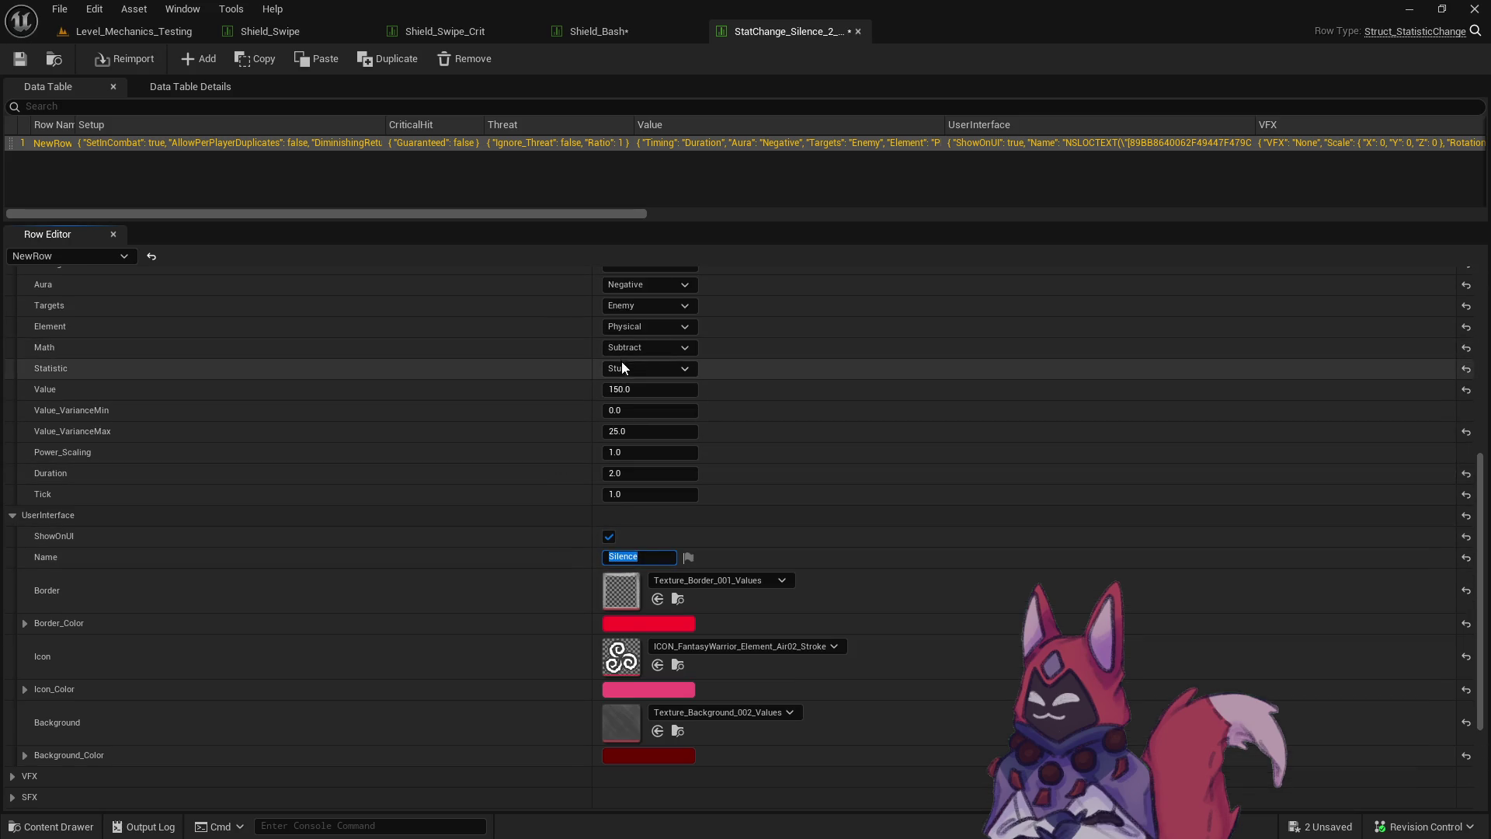
Set the stat change's affected statistic to Silence.
left_click(630, 367)
scroll(654, 486, "down", 5)
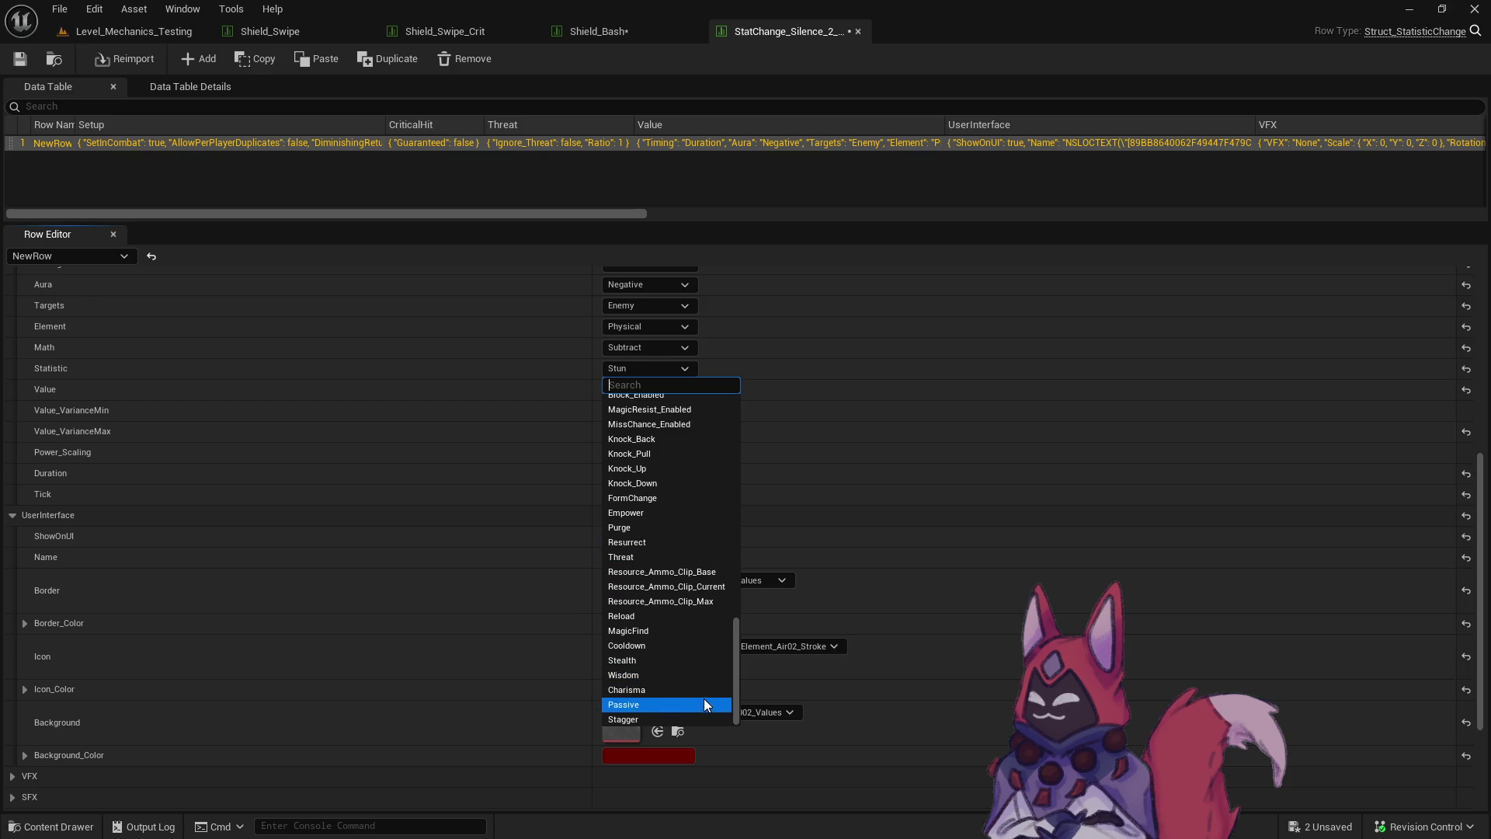
left_click_drag(735, 671, 735, 626)
left_click(649, 551)
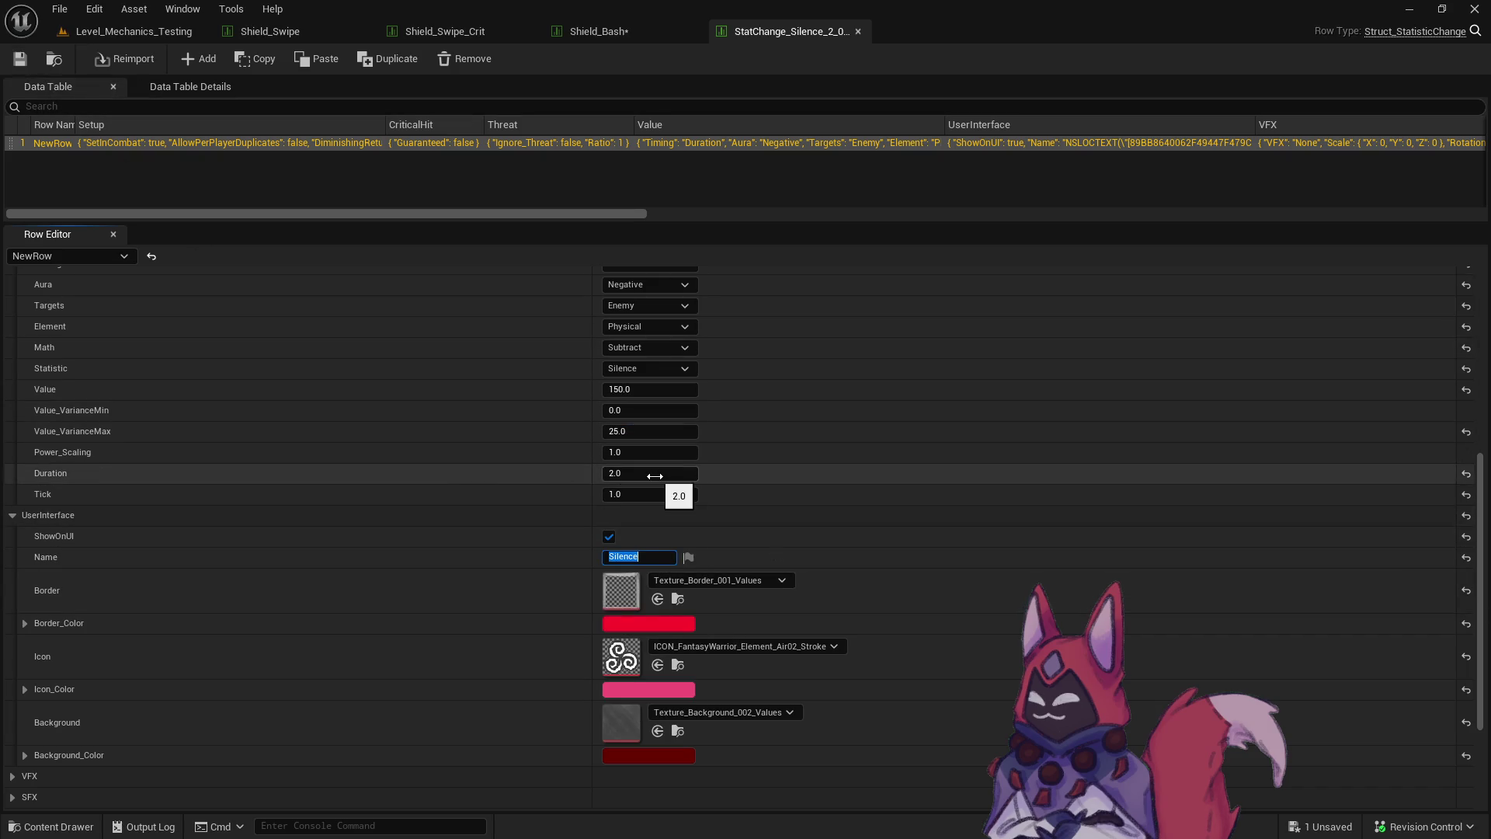
Show the current Air02 Stroke icon texture in the Icons_Elements folder.
scroll(757, 493, "up", 10)
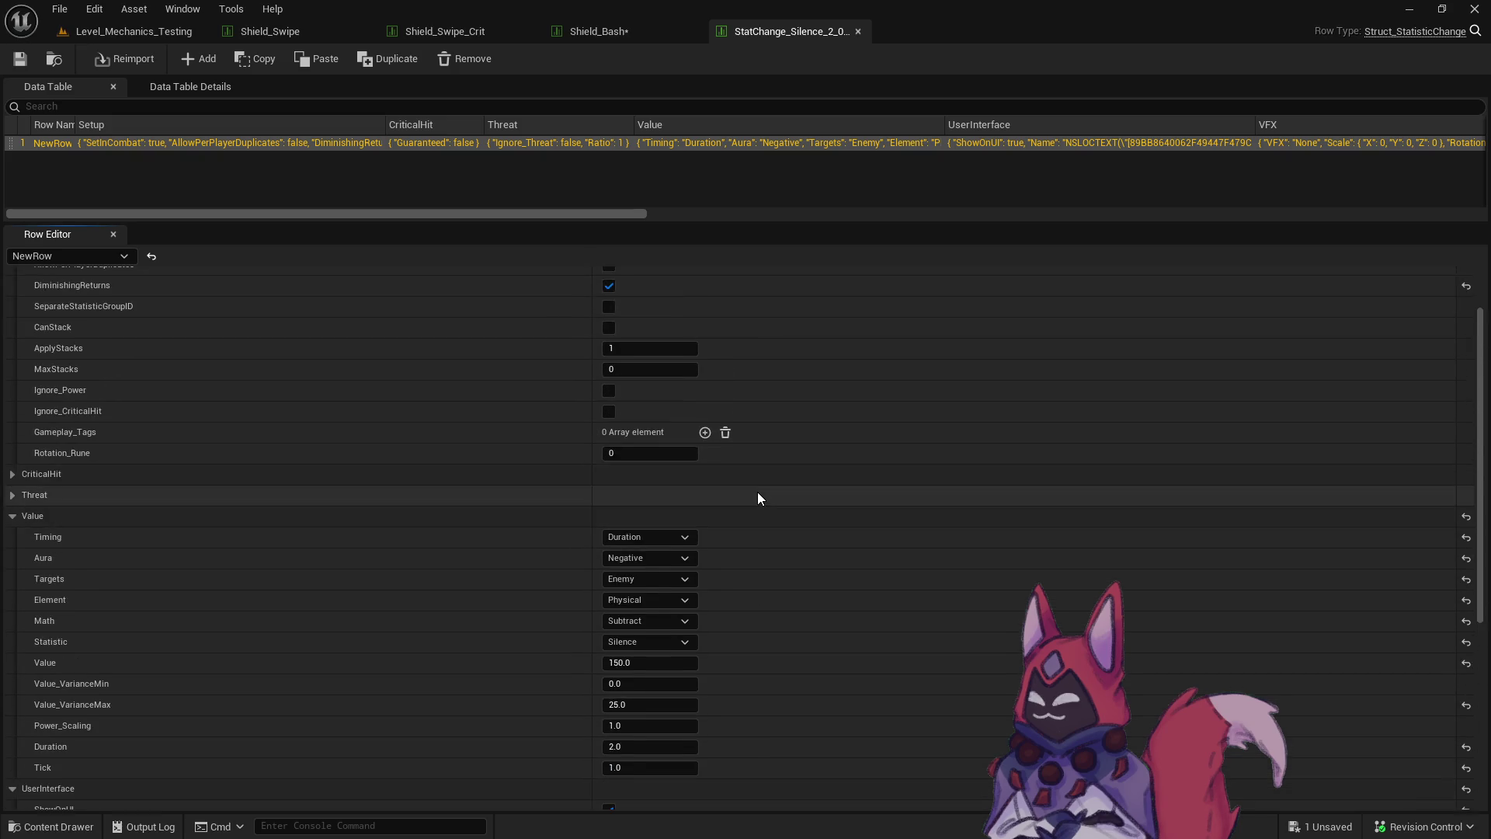
scroll(757, 492, "down", 10)
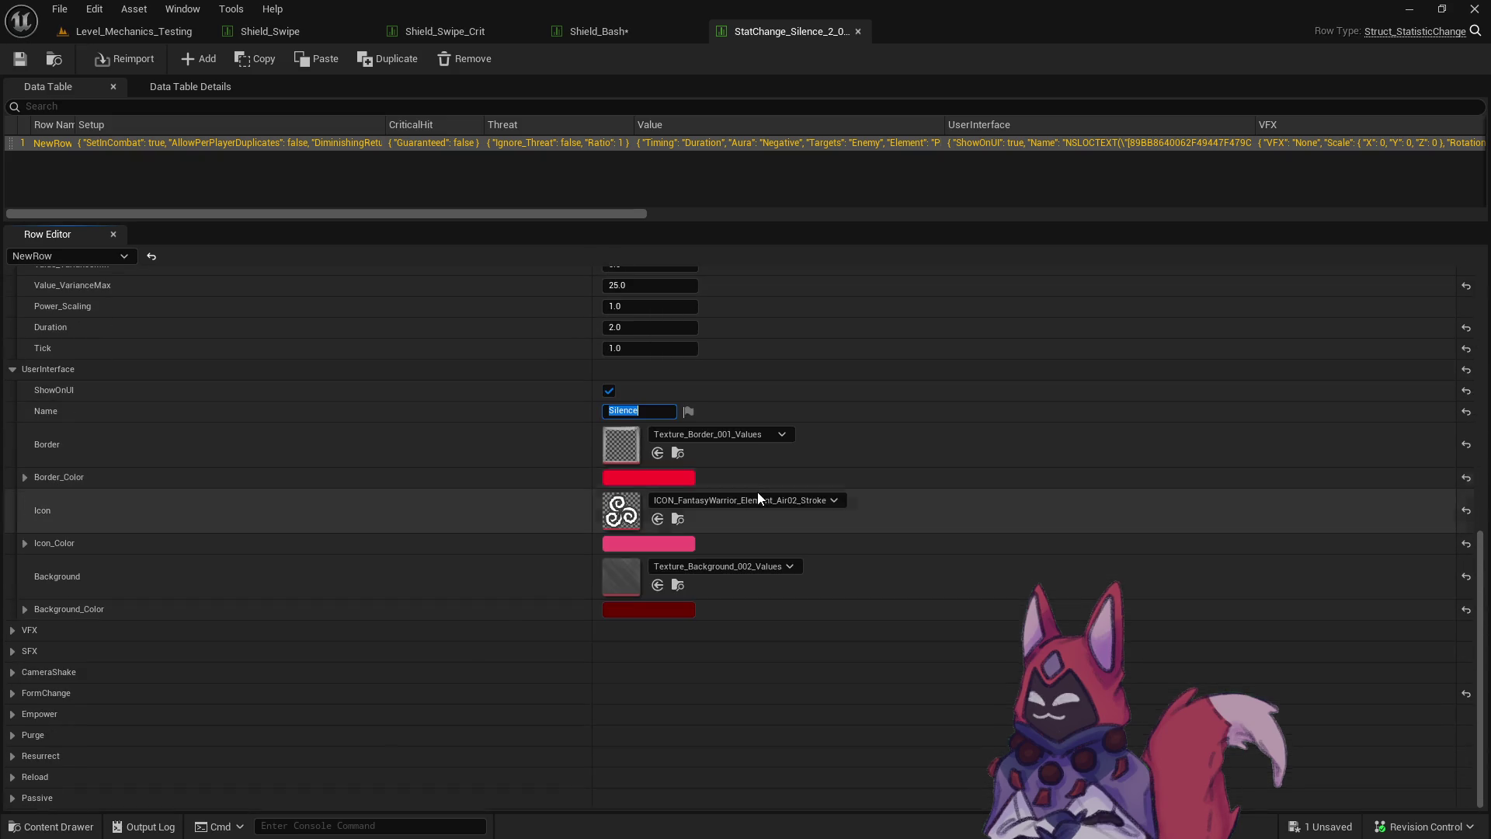
left_click(679, 519)
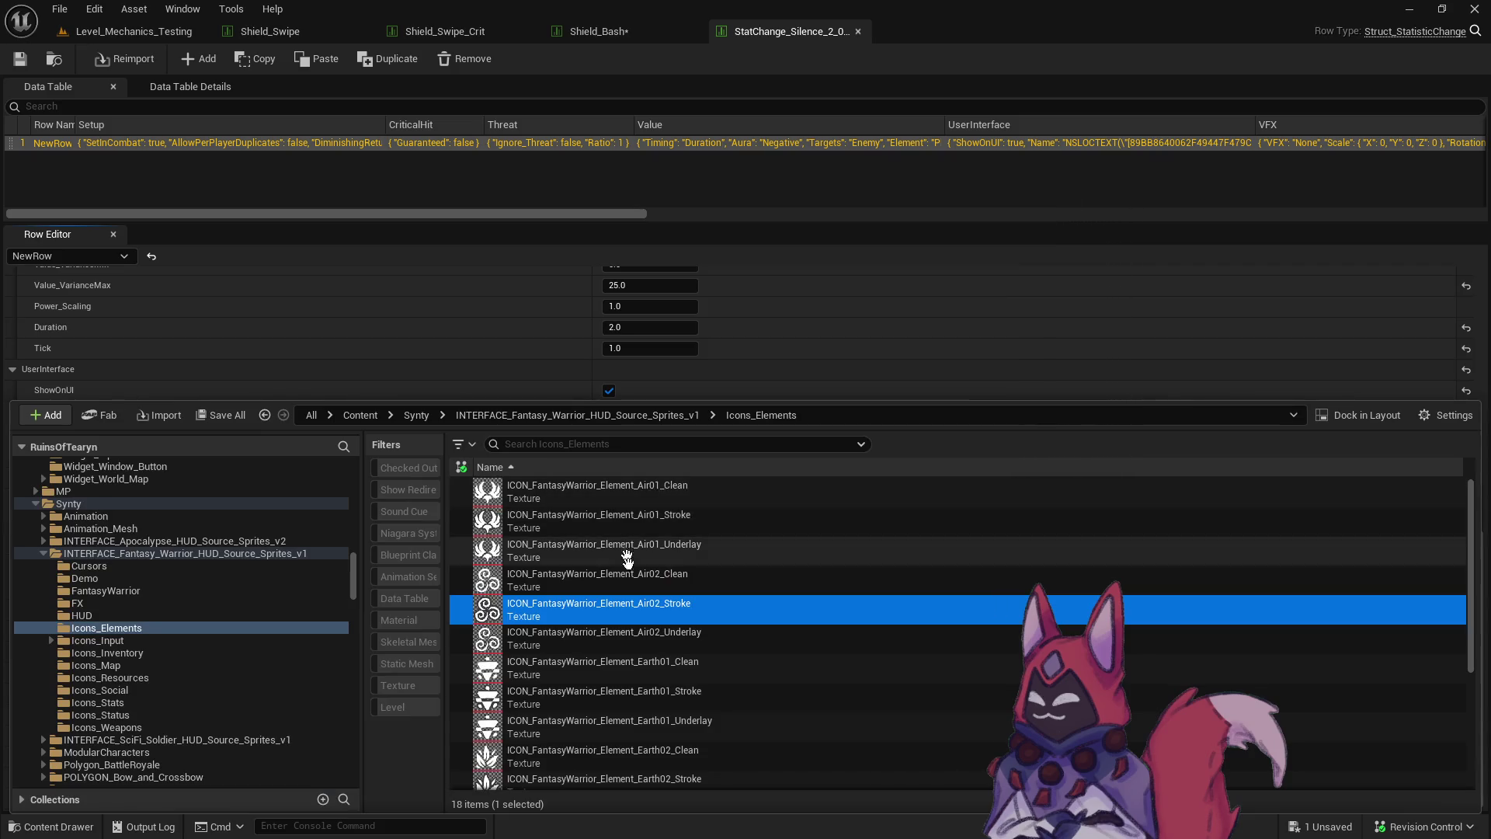
scroll(635, 614, "down", 3)
scroll(633, 616, "down", 2)
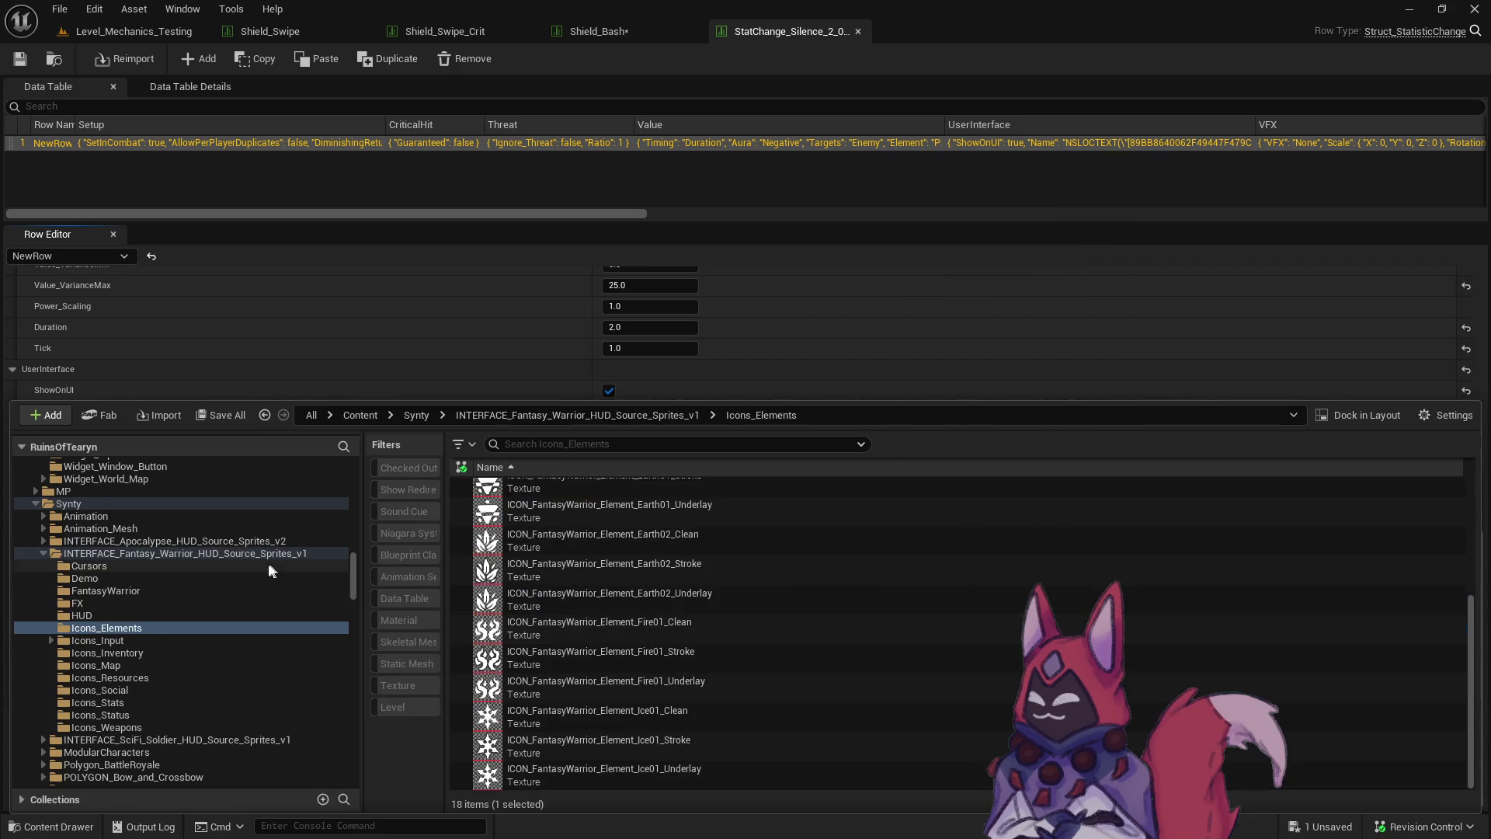
Collapse the MMO folder, expand MP, and open Blink > Spell_Icons in the folder tree.
scroll(242, 592, "up", 5)
scroll(242, 592, "up", 10)
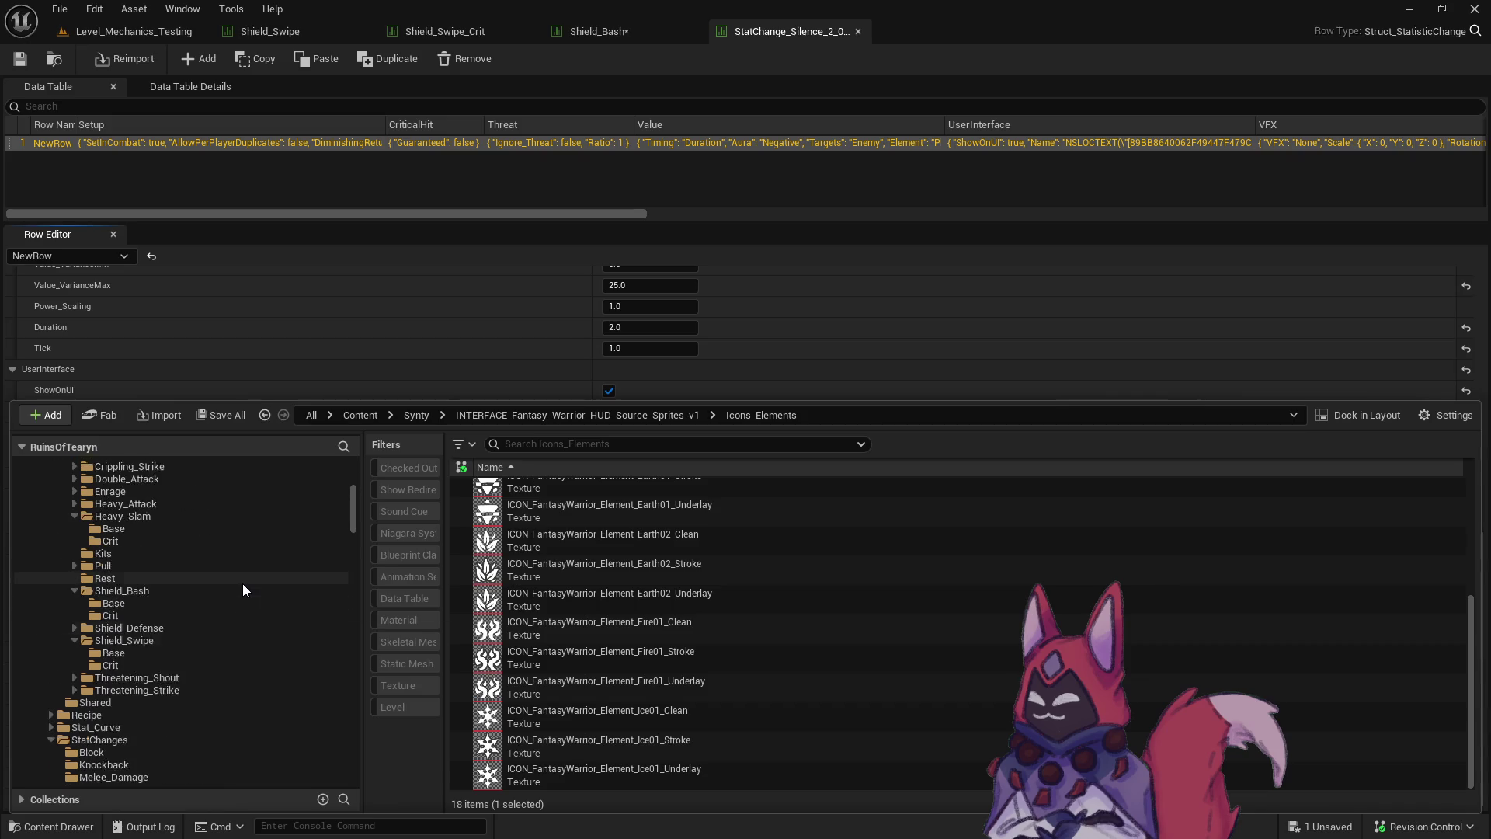
scroll(243, 589, "up", 5)
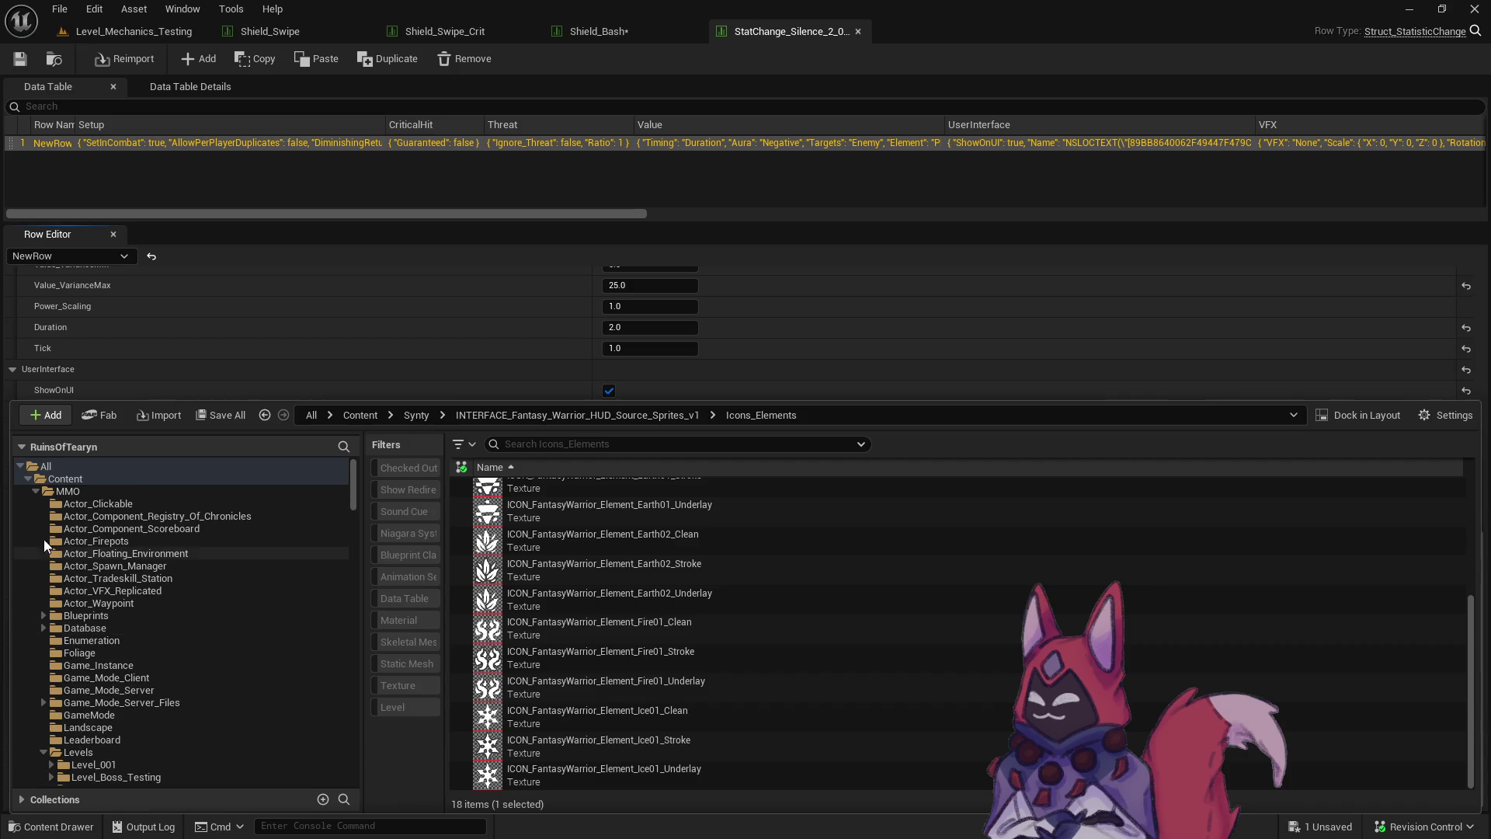
left_click(36, 490)
left_click(35, 502)
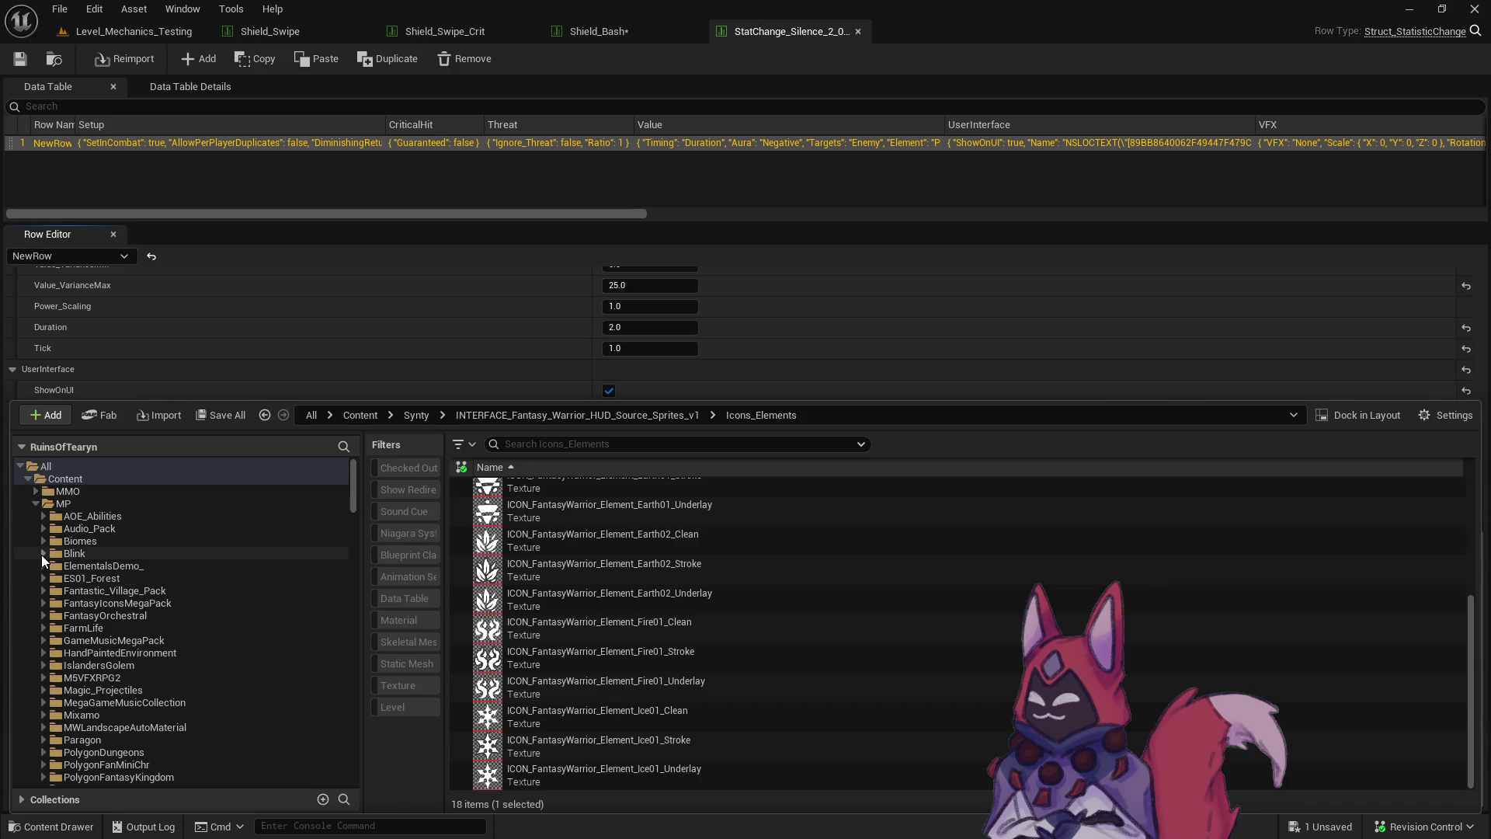
scroll(40, 554, "down", 3)
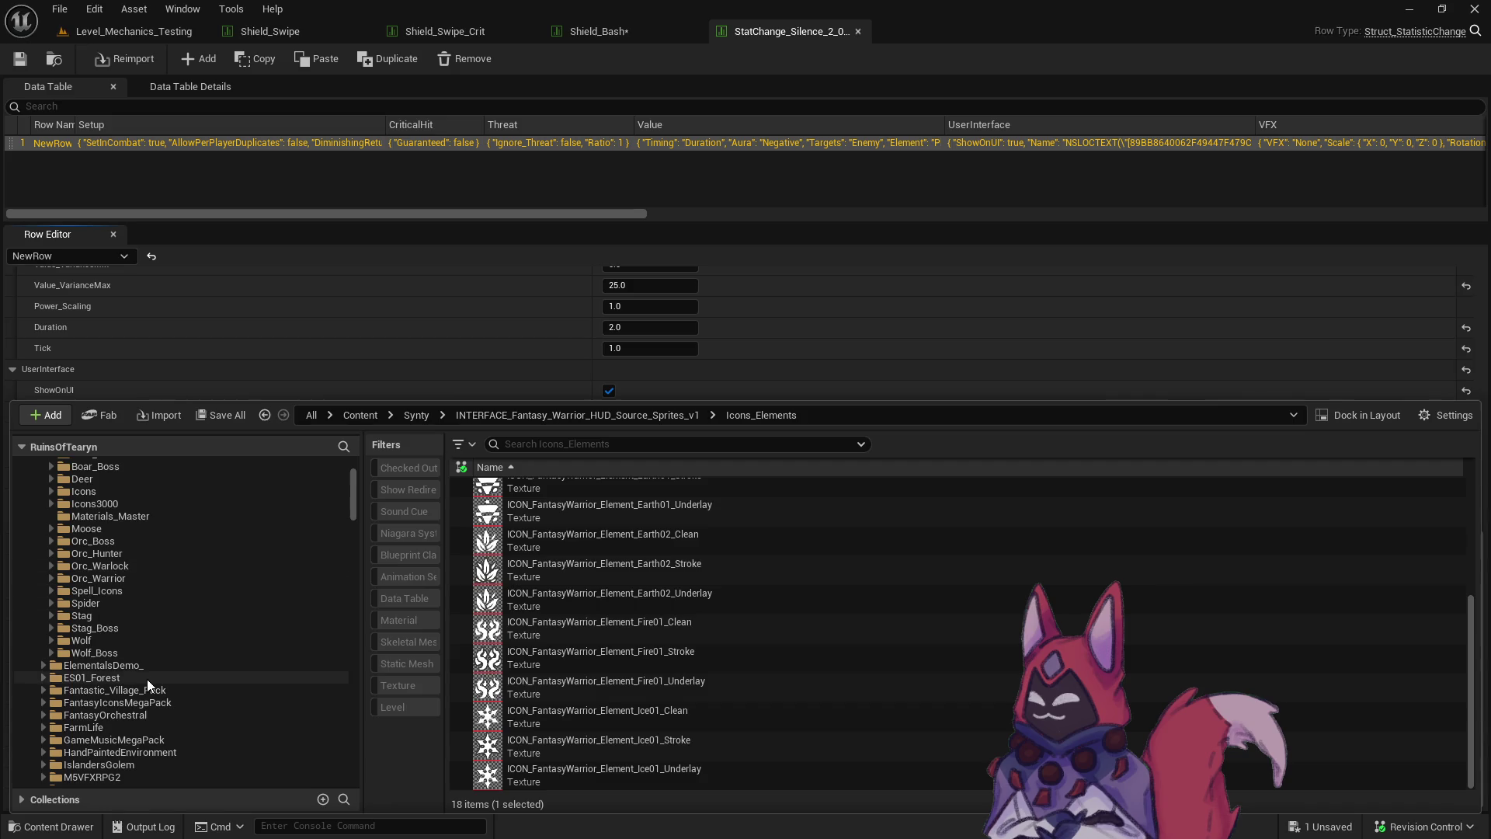
scroll(150, 613, "up", 2)
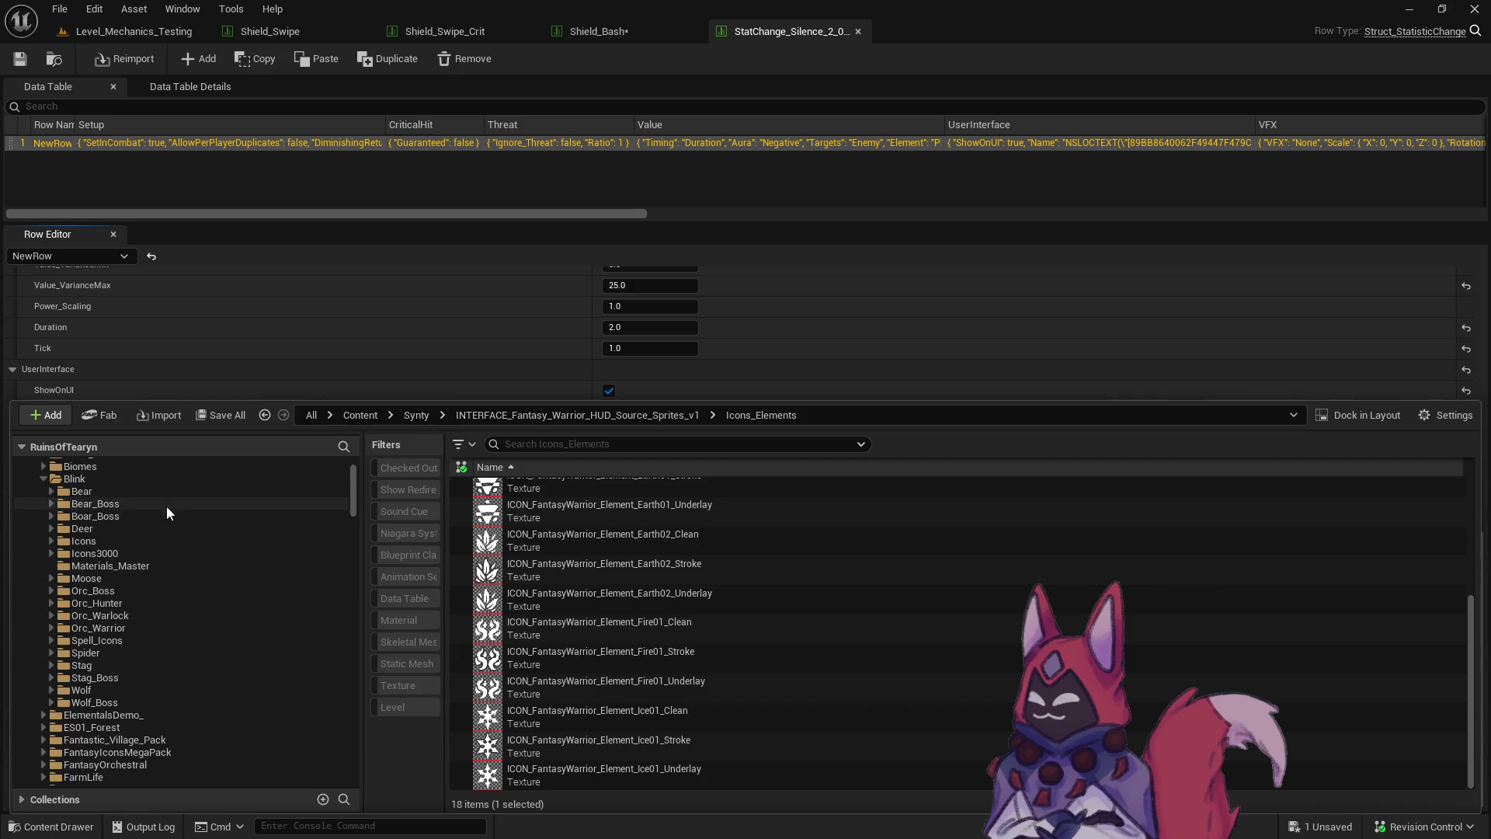
left_click(152, 640)
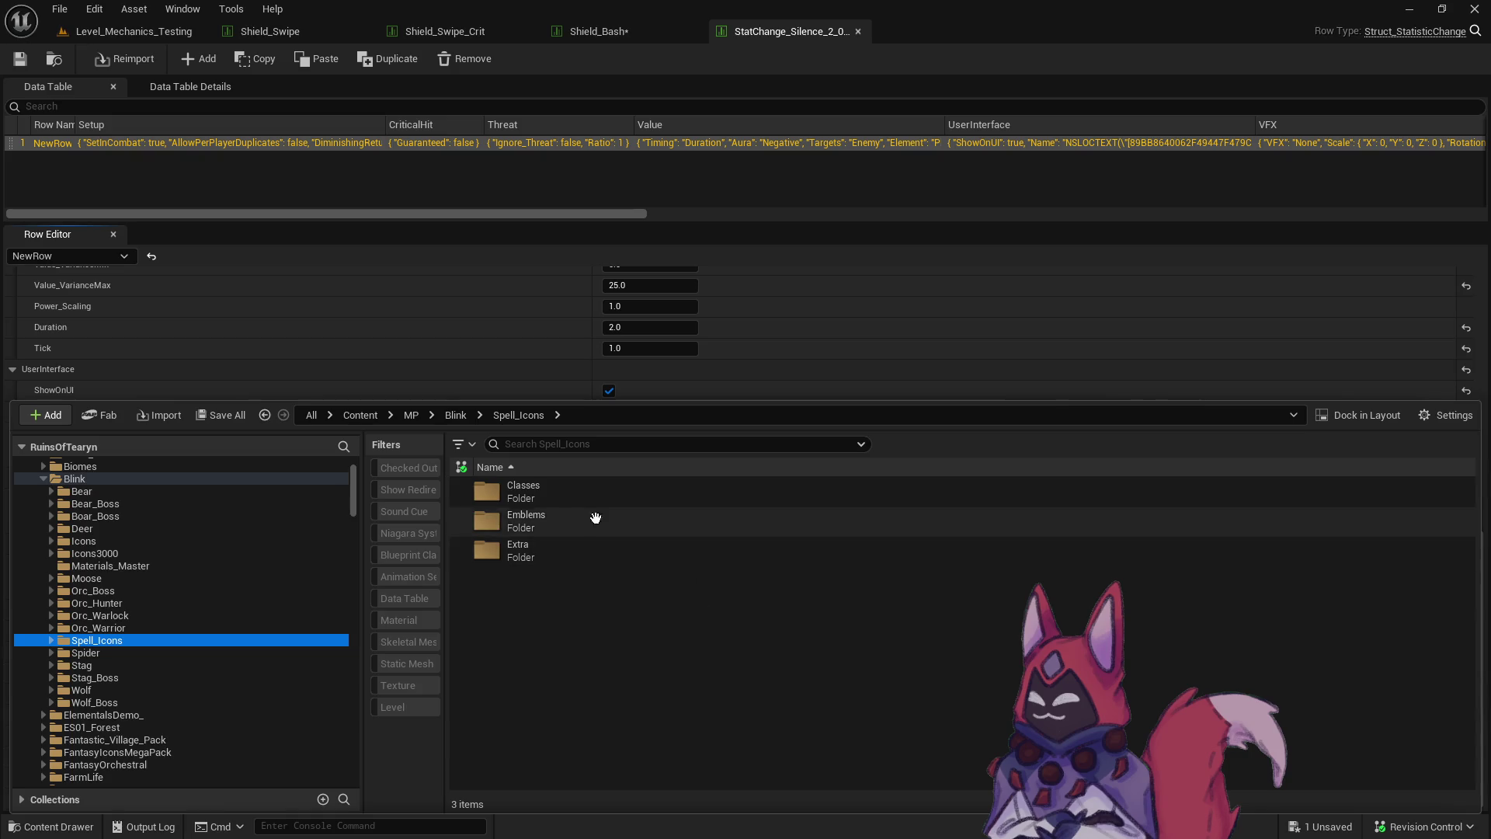
Filter Spell_Icons to textures, show them as thumbnail tiles, and browse through the icons.
left_click(404, 685)
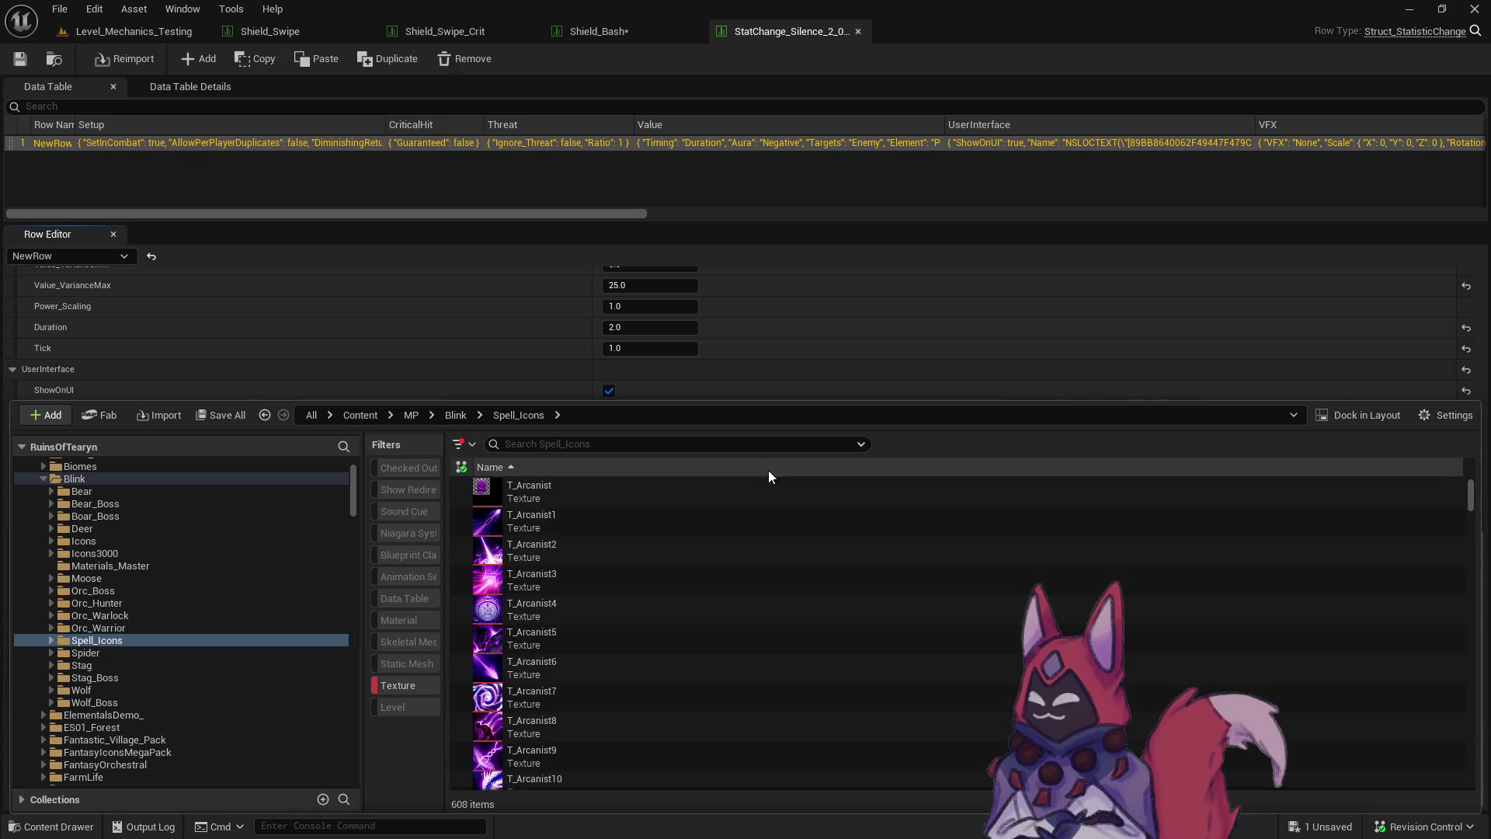
left_click(1452, 416)
left_click(1335, 272)
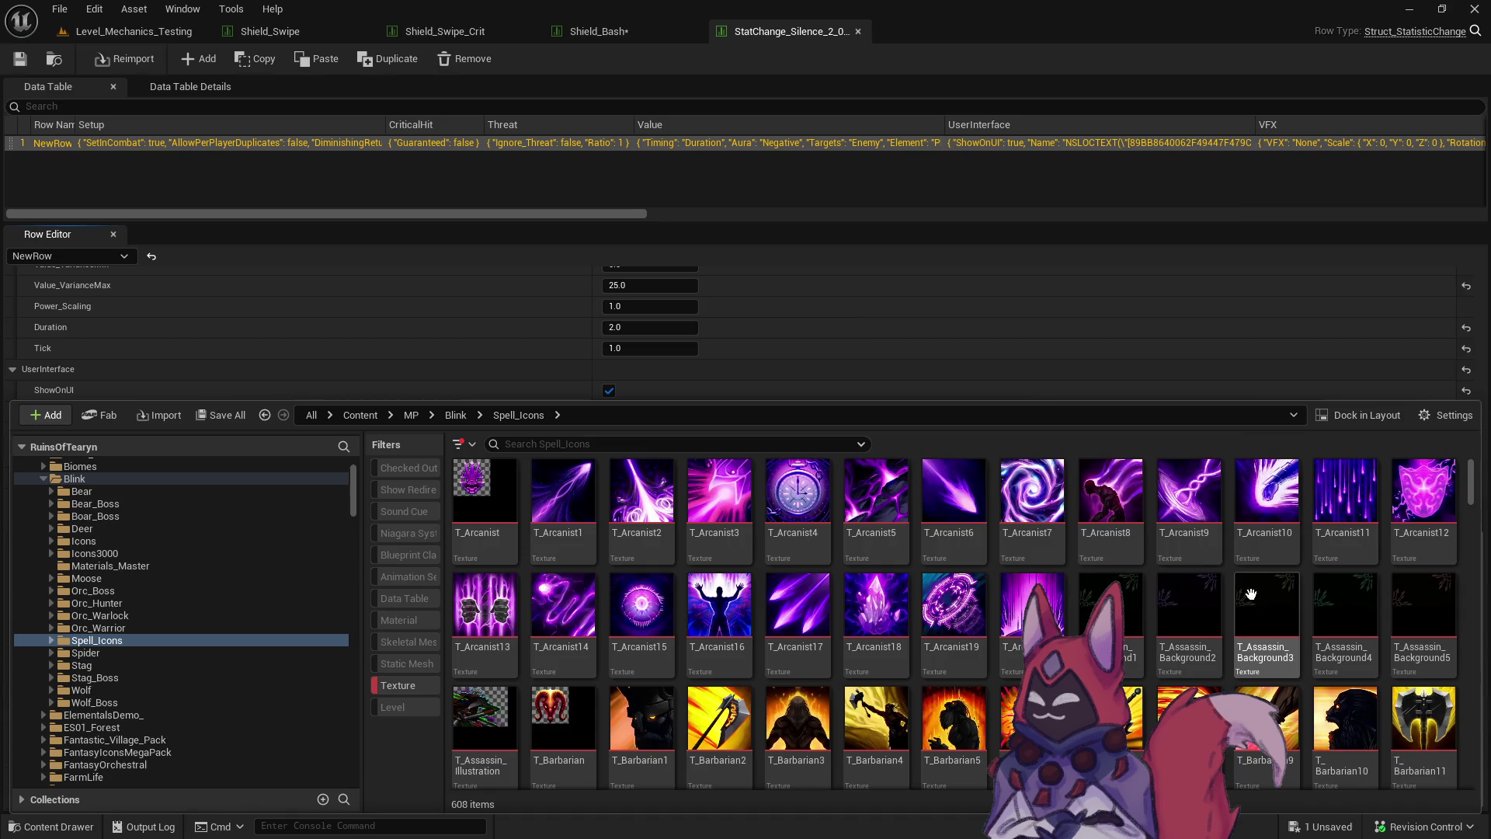
scroll(1256, 578, "down", 5)
scroll(1256, 578, "down", 10)
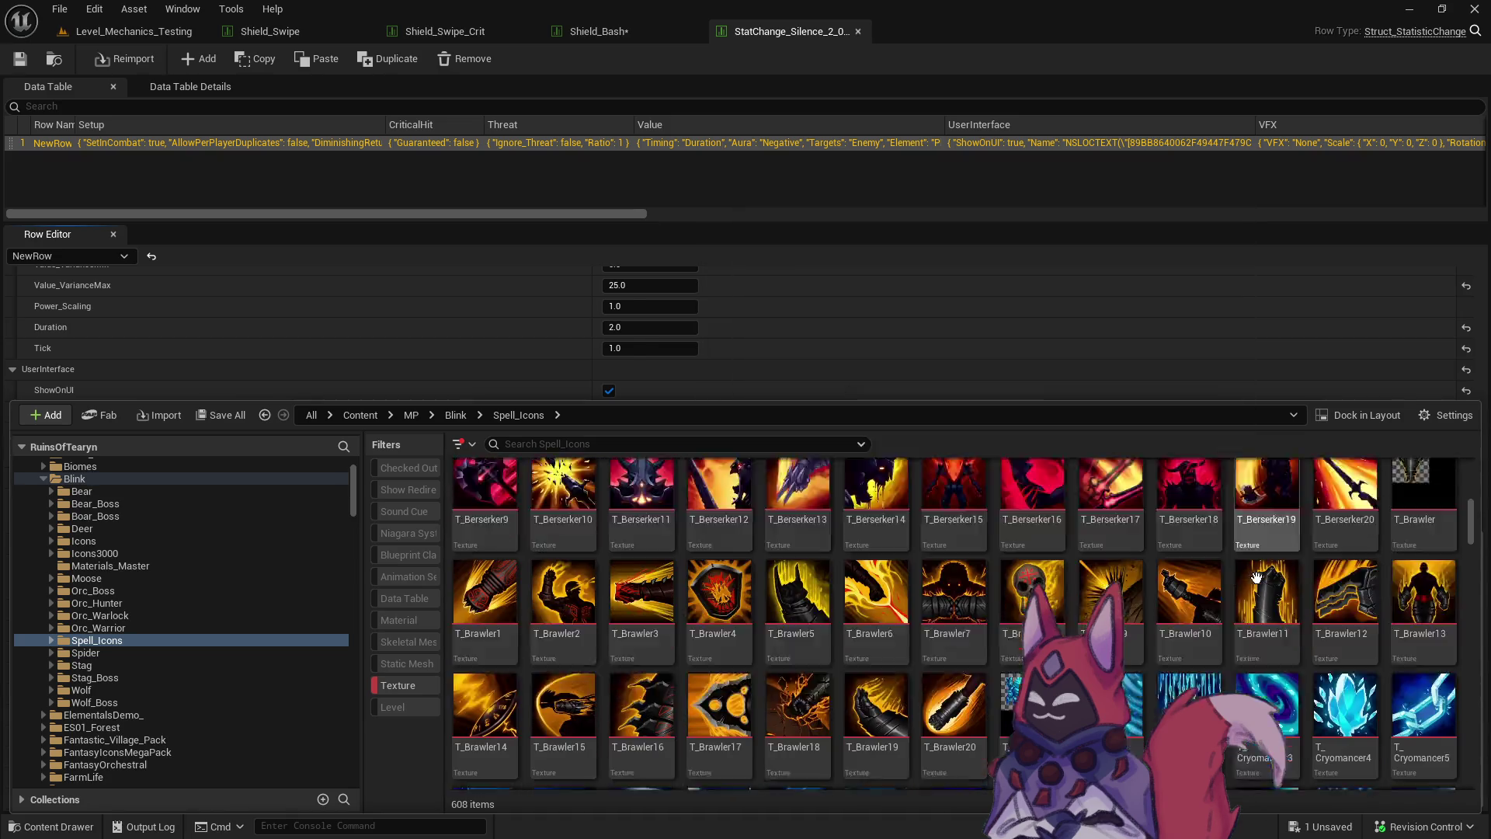
scroll(1253, 573, "down", 3)
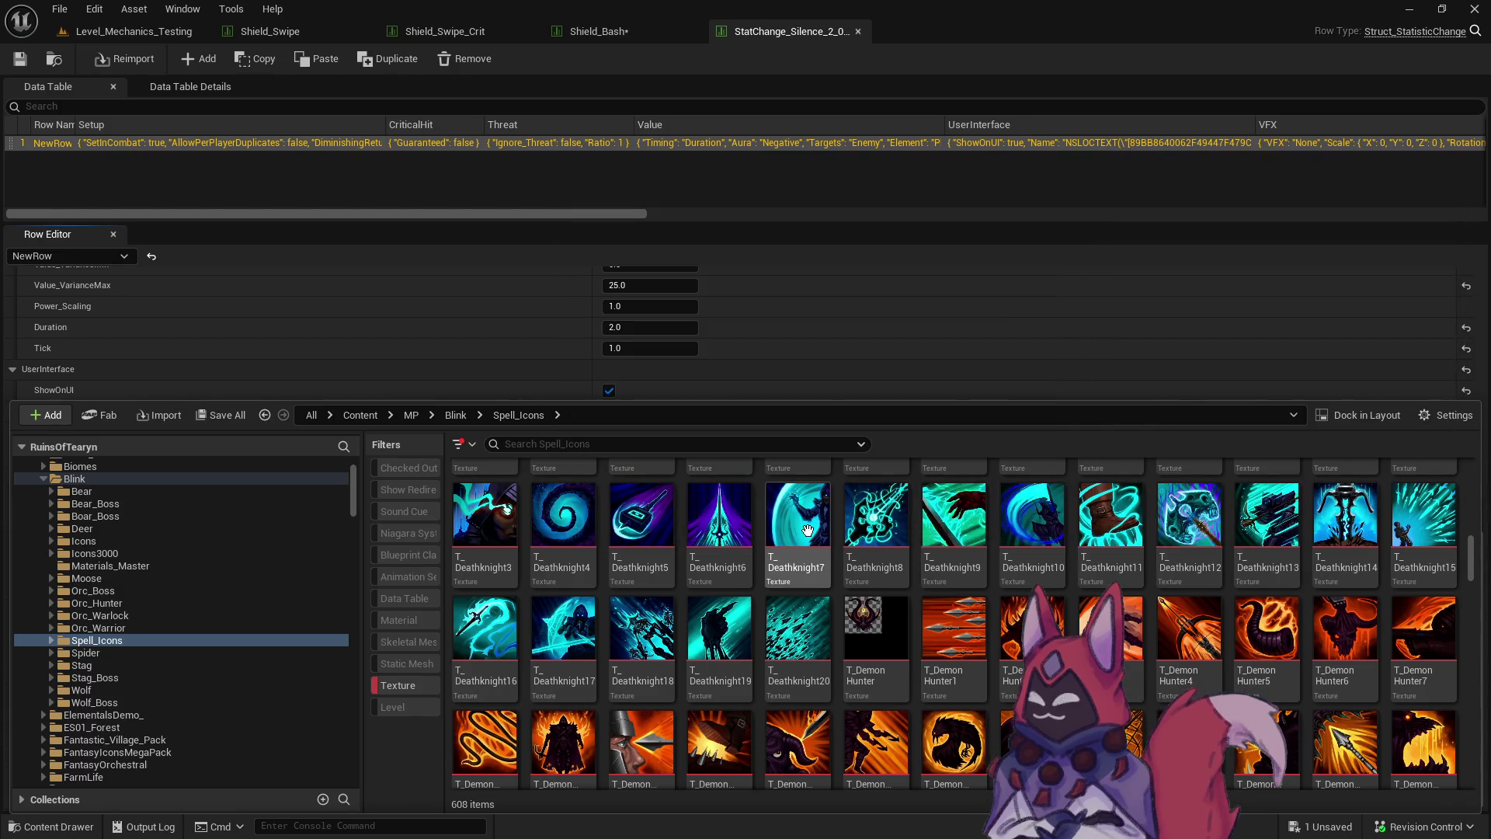
scroll(806, 528, "down", 3)
scroll(807, 529, "down", 1)
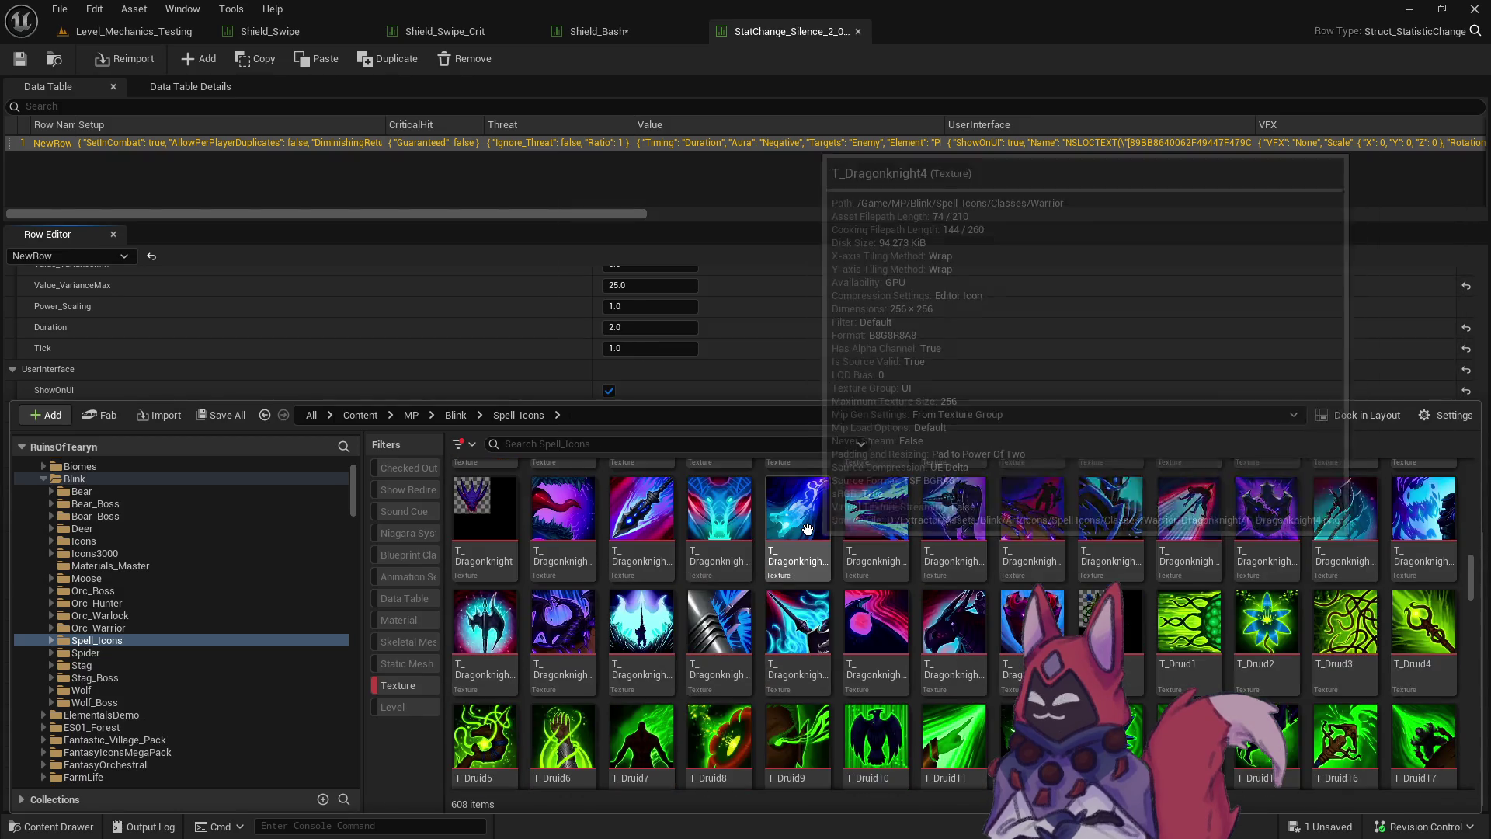
scroll(807, 529, "down", 2)
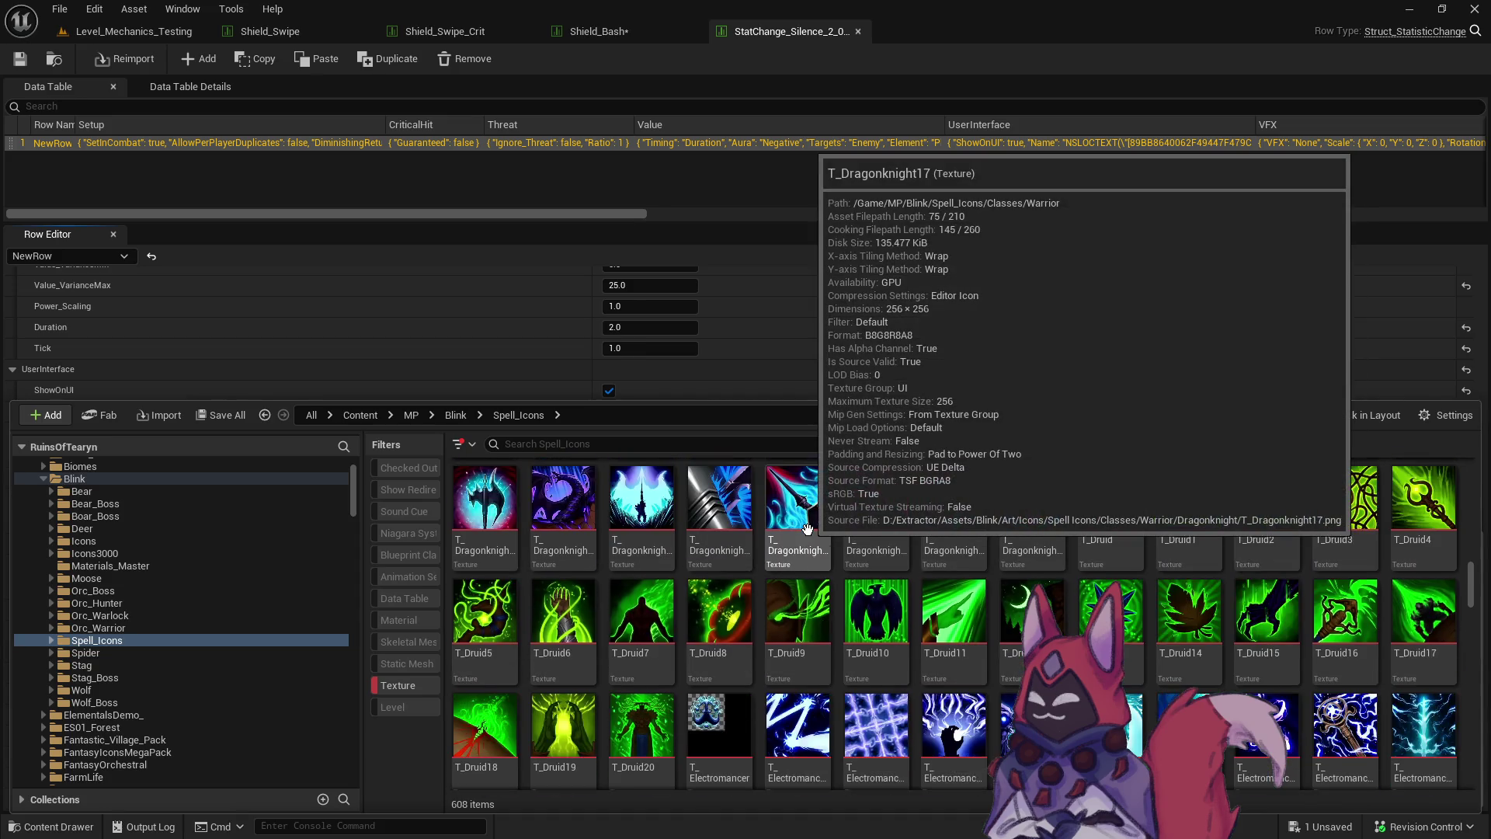
scroll(806, 529, "down", 2)
scroll(807, 529, "down", 1)
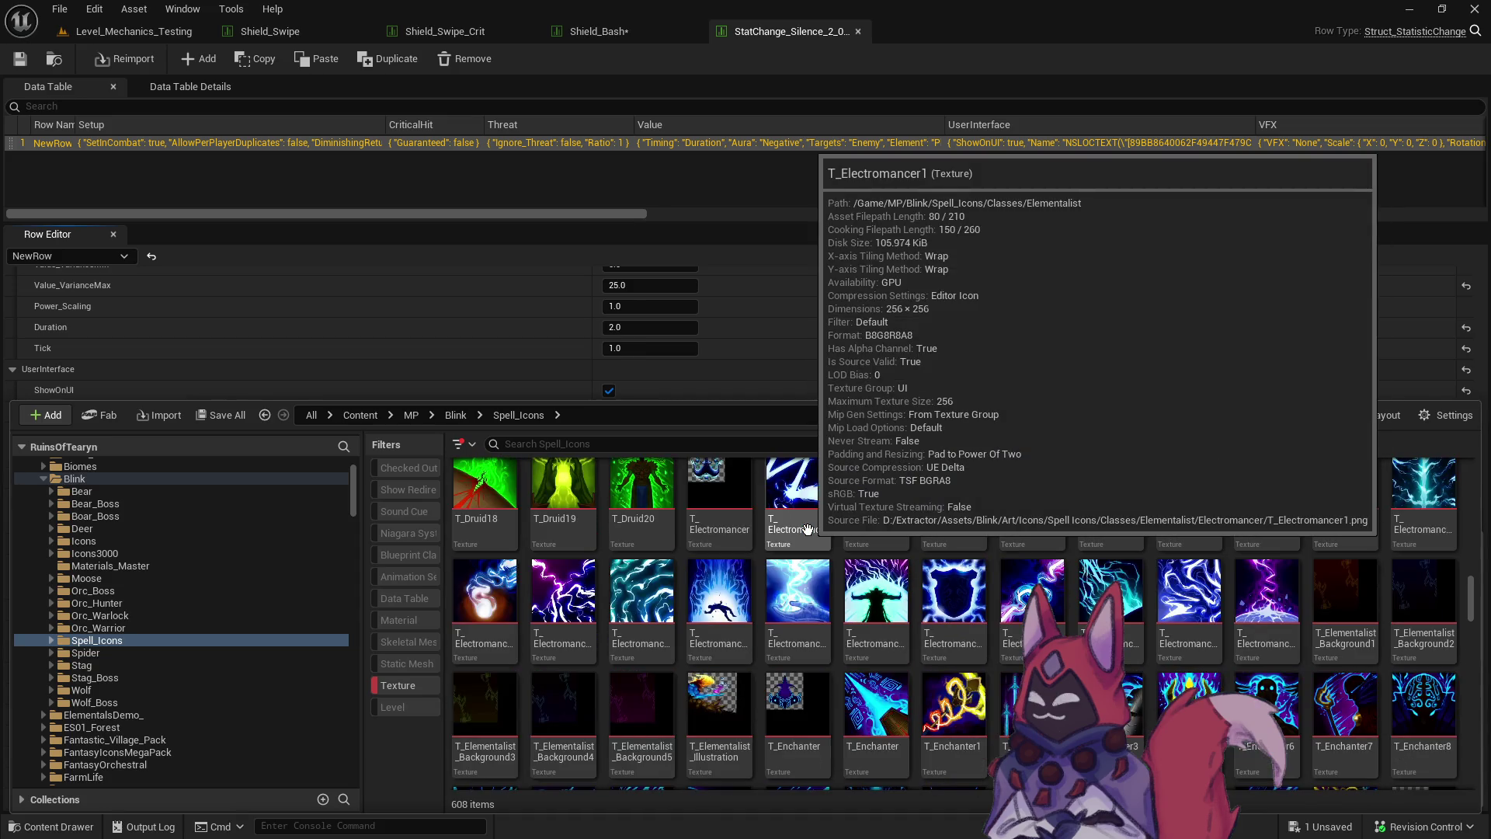
scroll(807, 529, "down", 2)
scroll(807, 528, "down", 1)
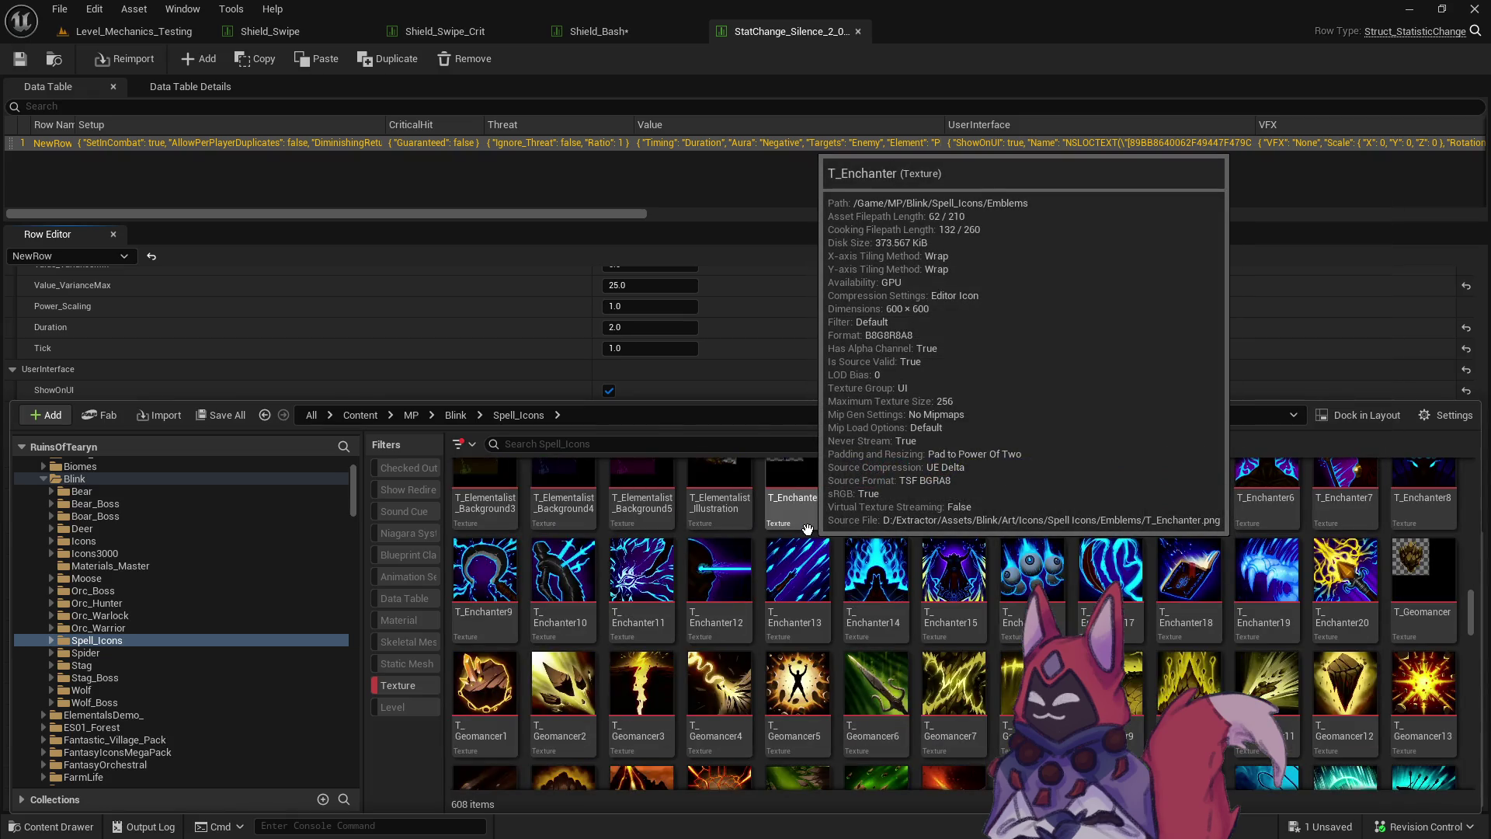
scroll(807, 529, "down", 1)
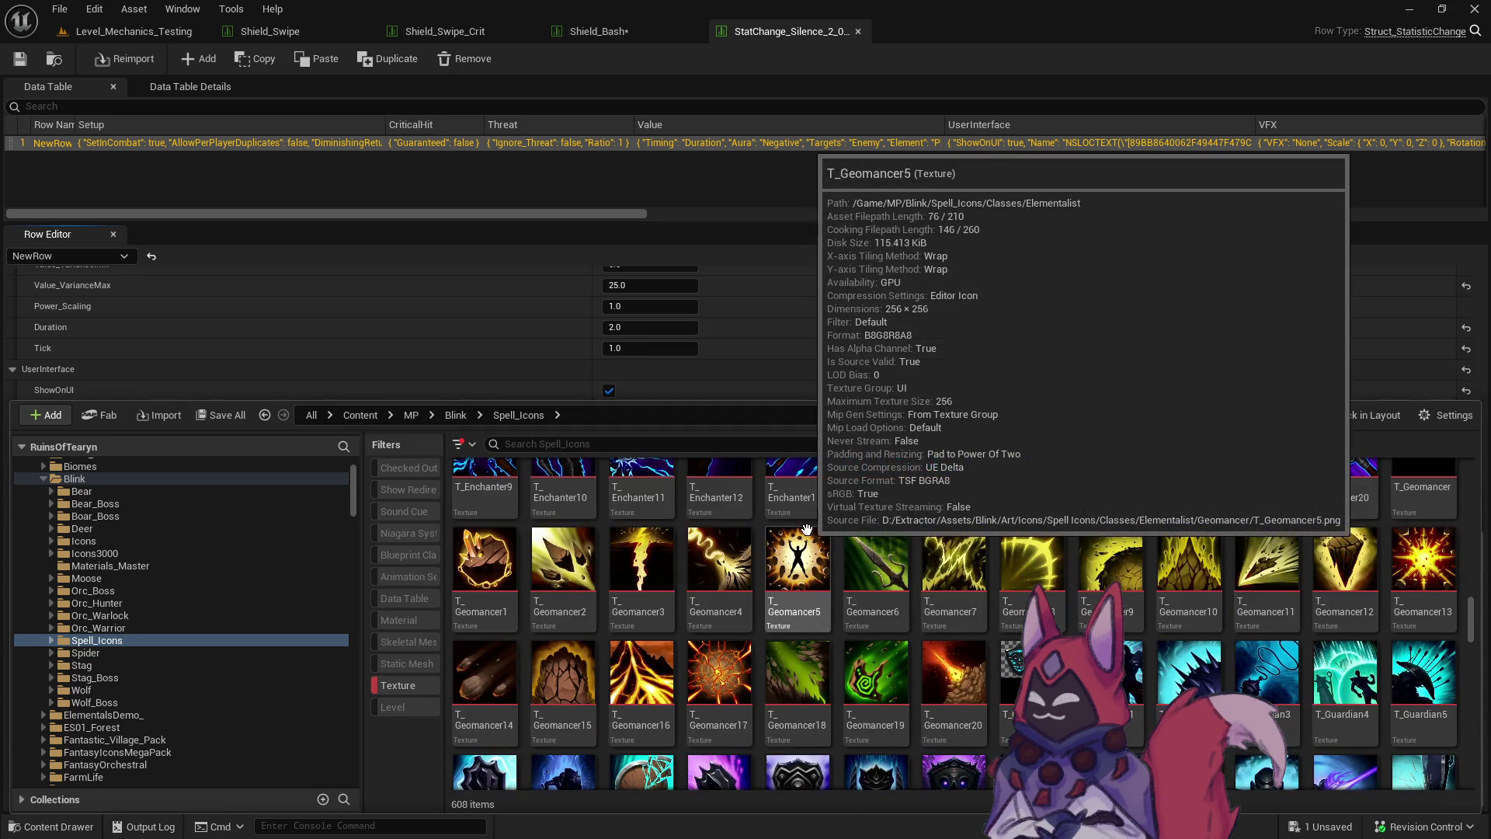
scroll(878, 535, "down", 2)
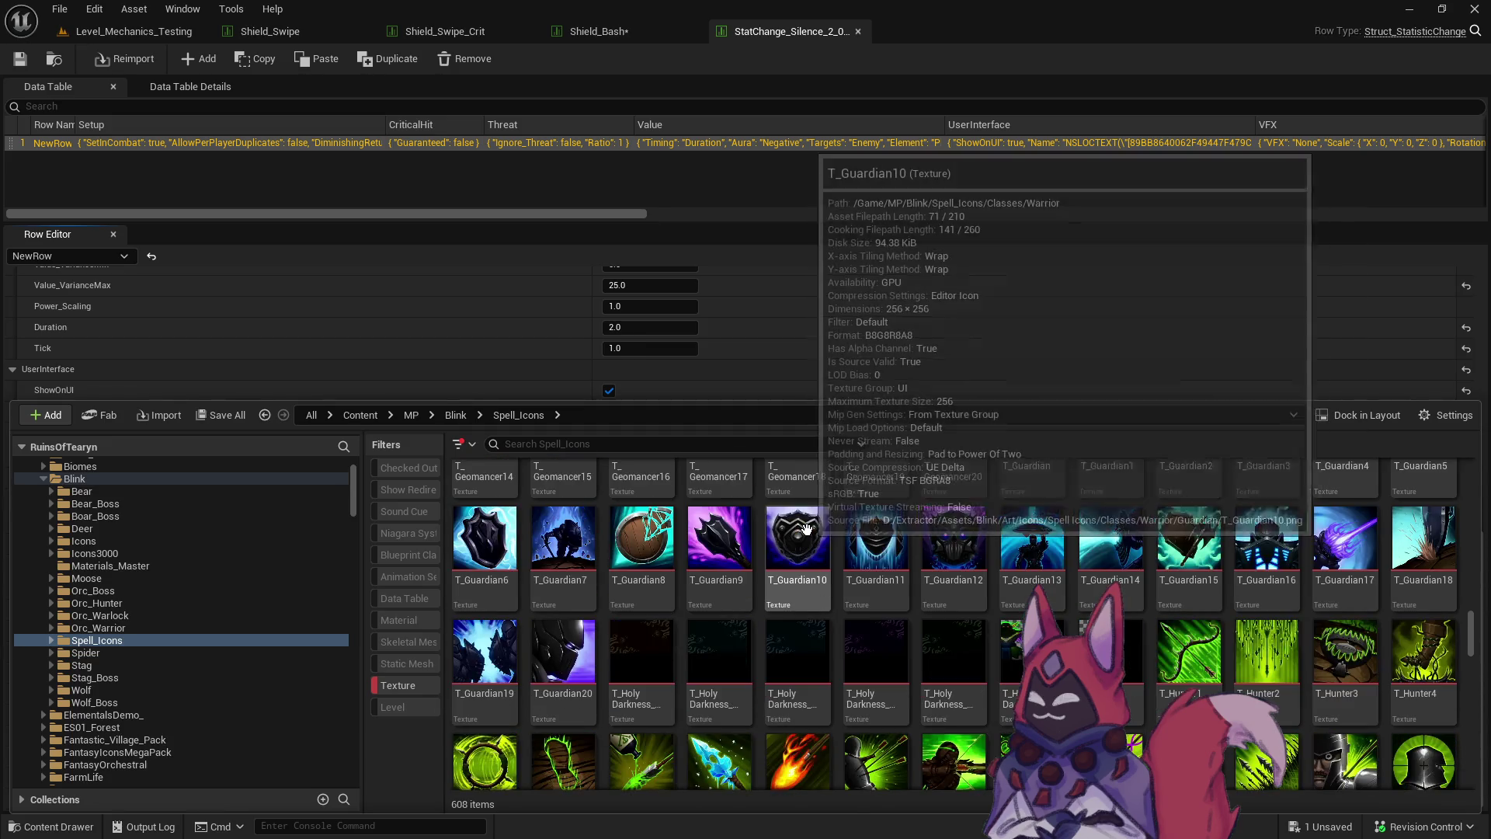
Try the T_Guardian16 texture as the Silence icon while browsing further.
left_click(1297, 578)
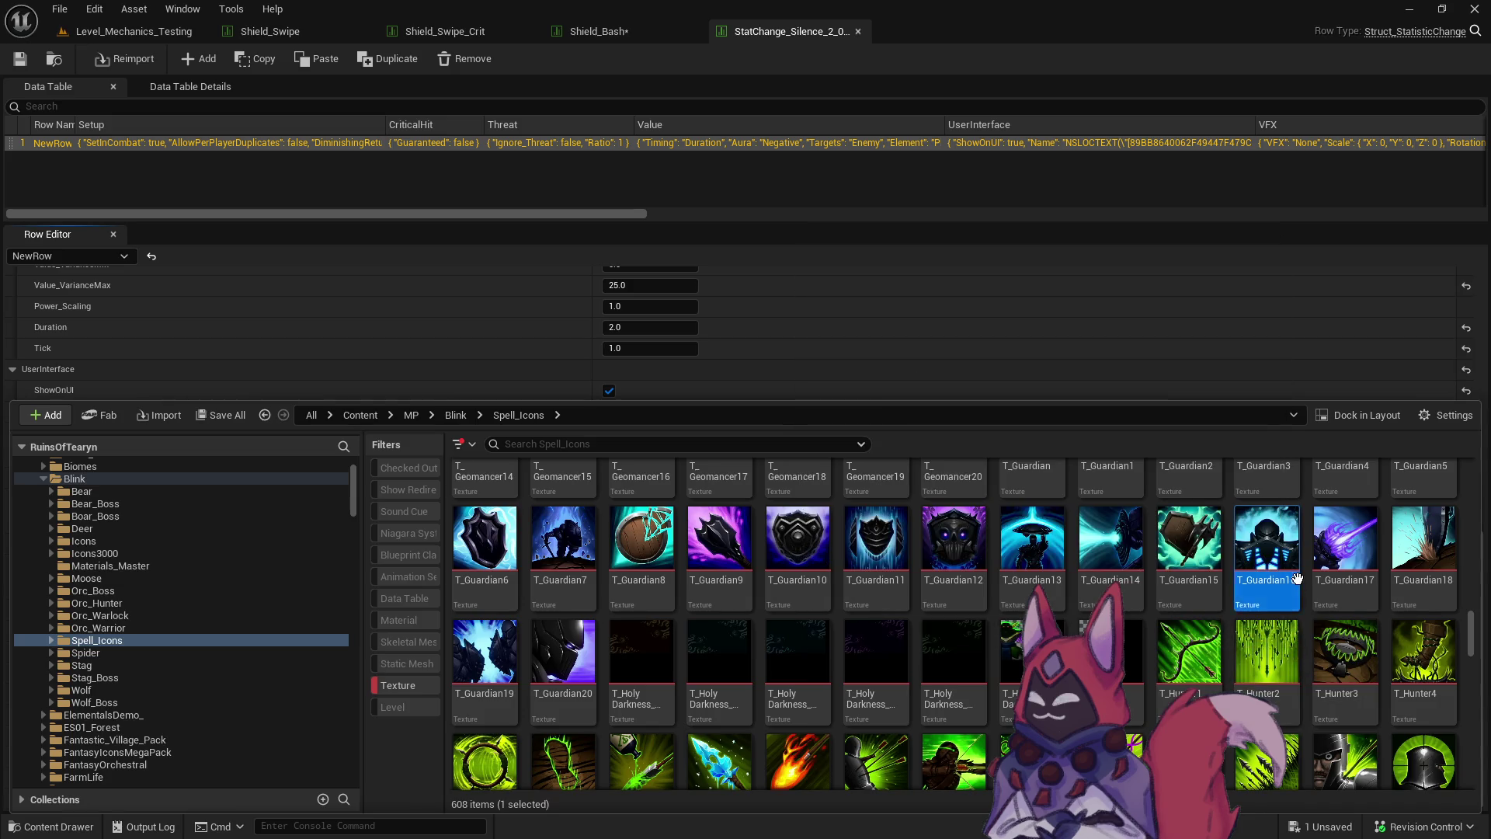
scroll(1221, 673, "down", 1)
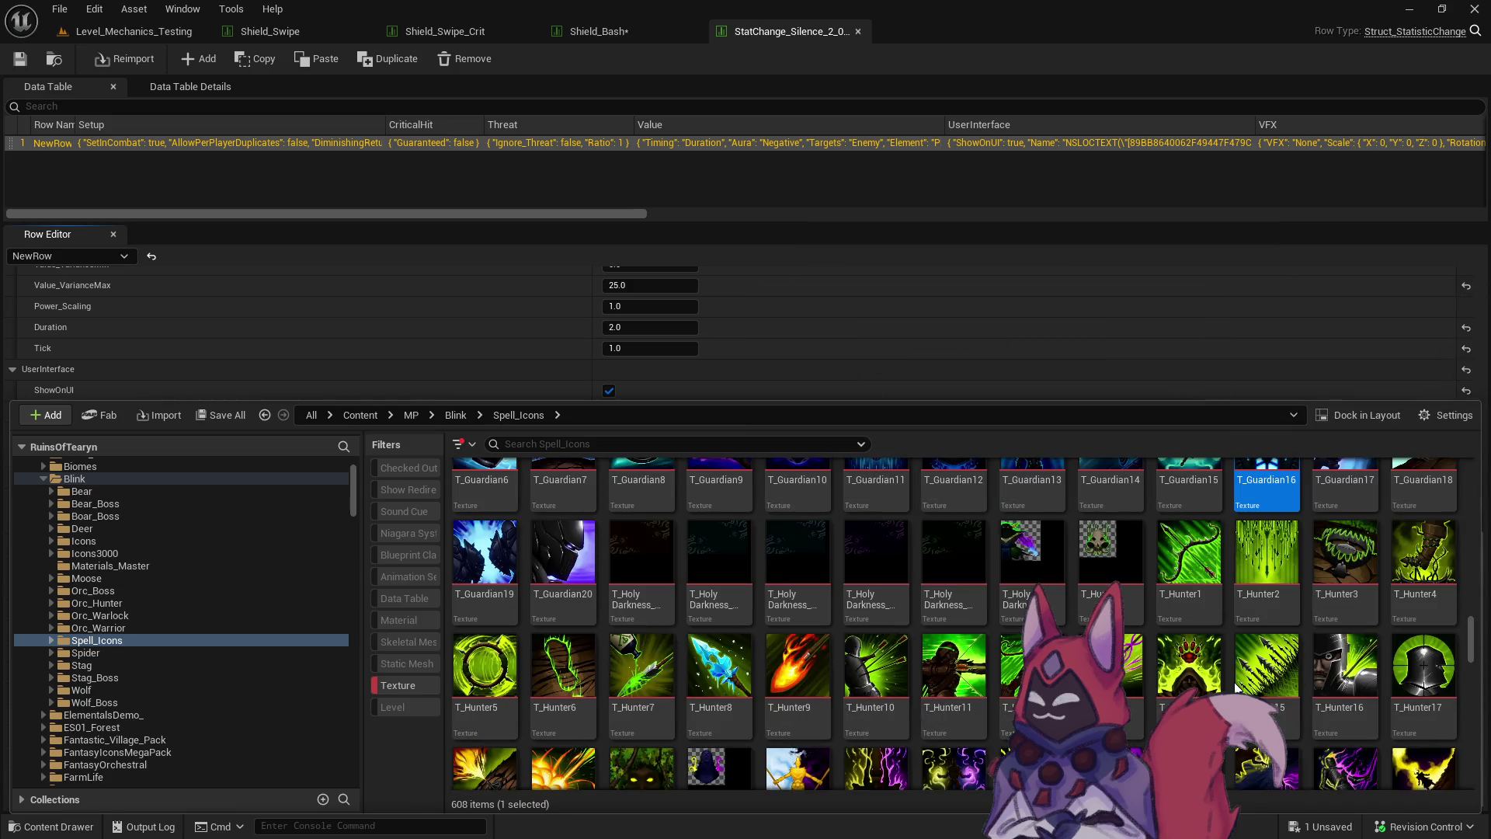
scroll(1222, 674, "down", 2)
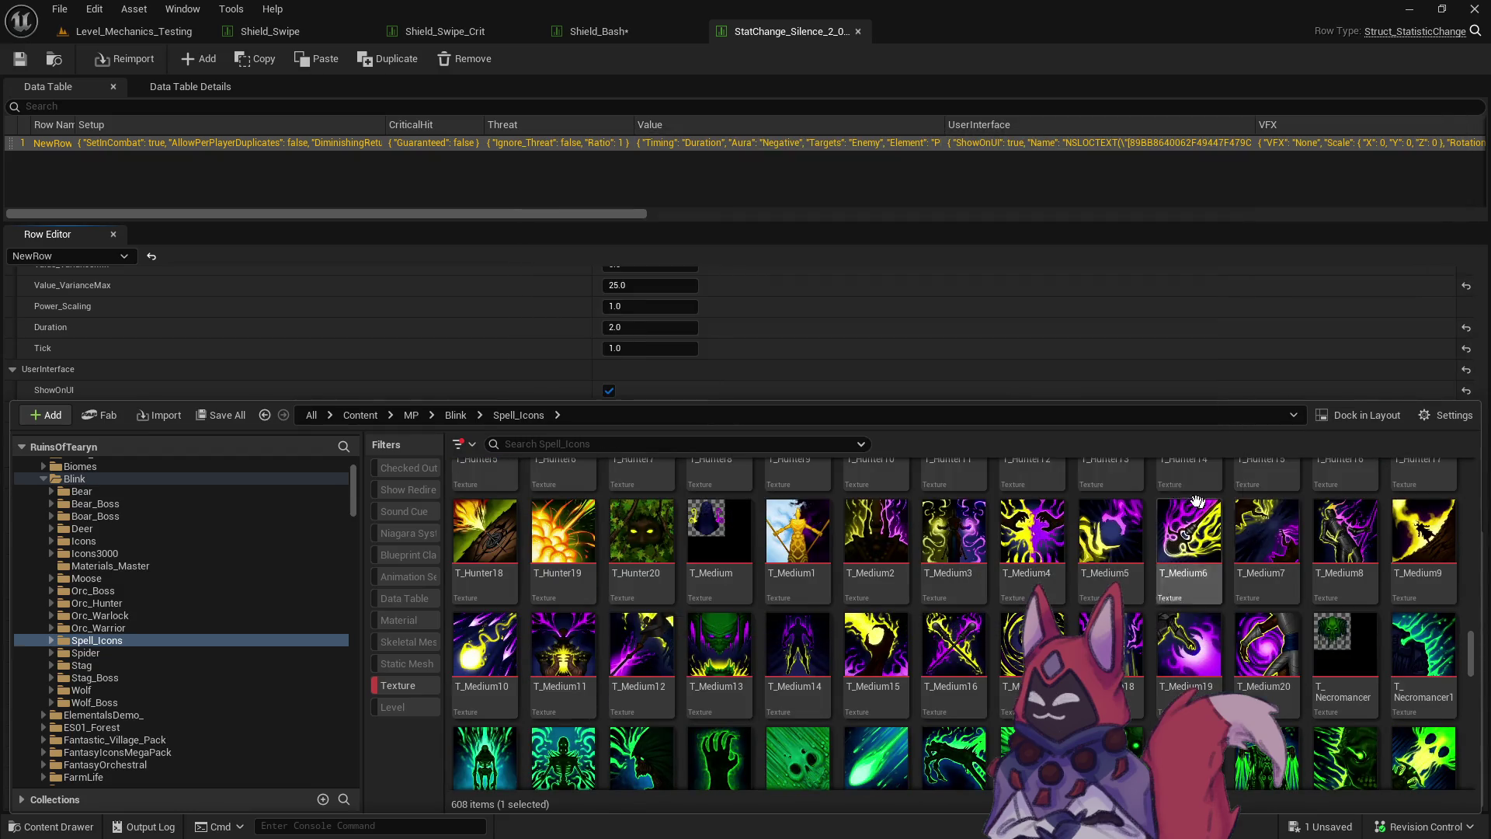
scroll(971, 475, "down", 3)
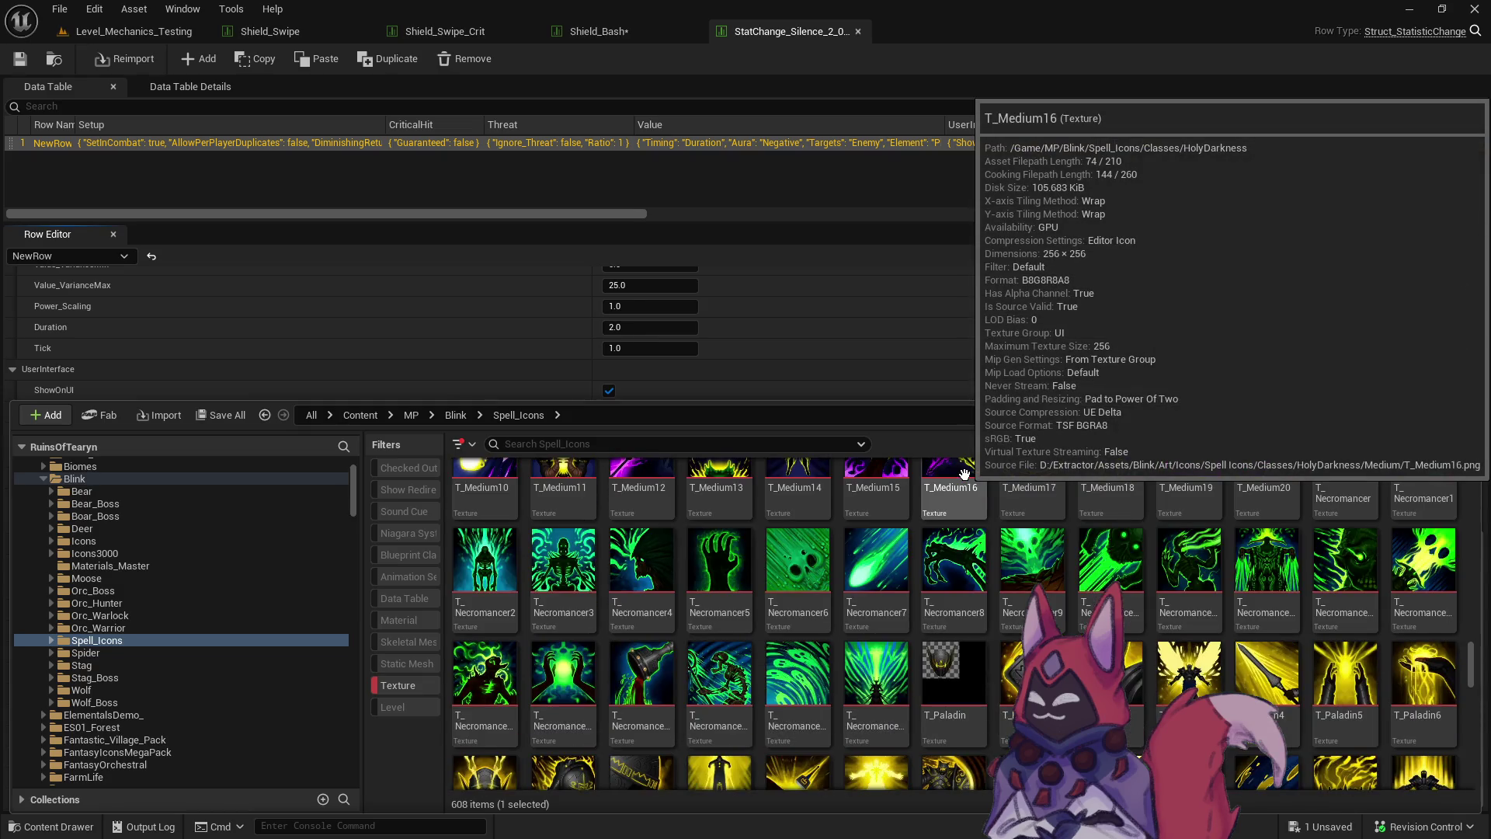
scroll(1133, 584, "down", 2)
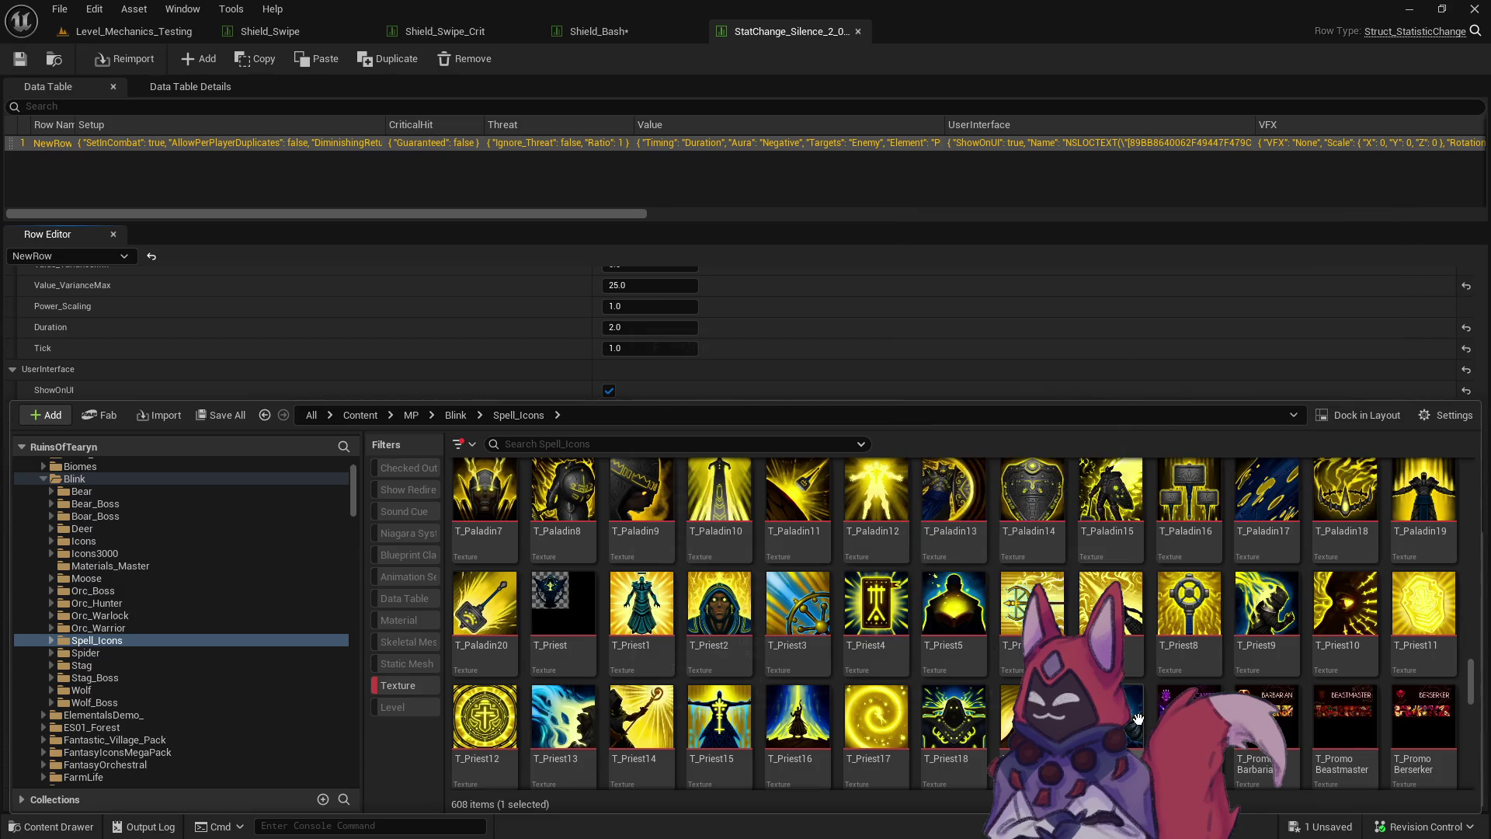
scroll(1432, 693, "down", 1)
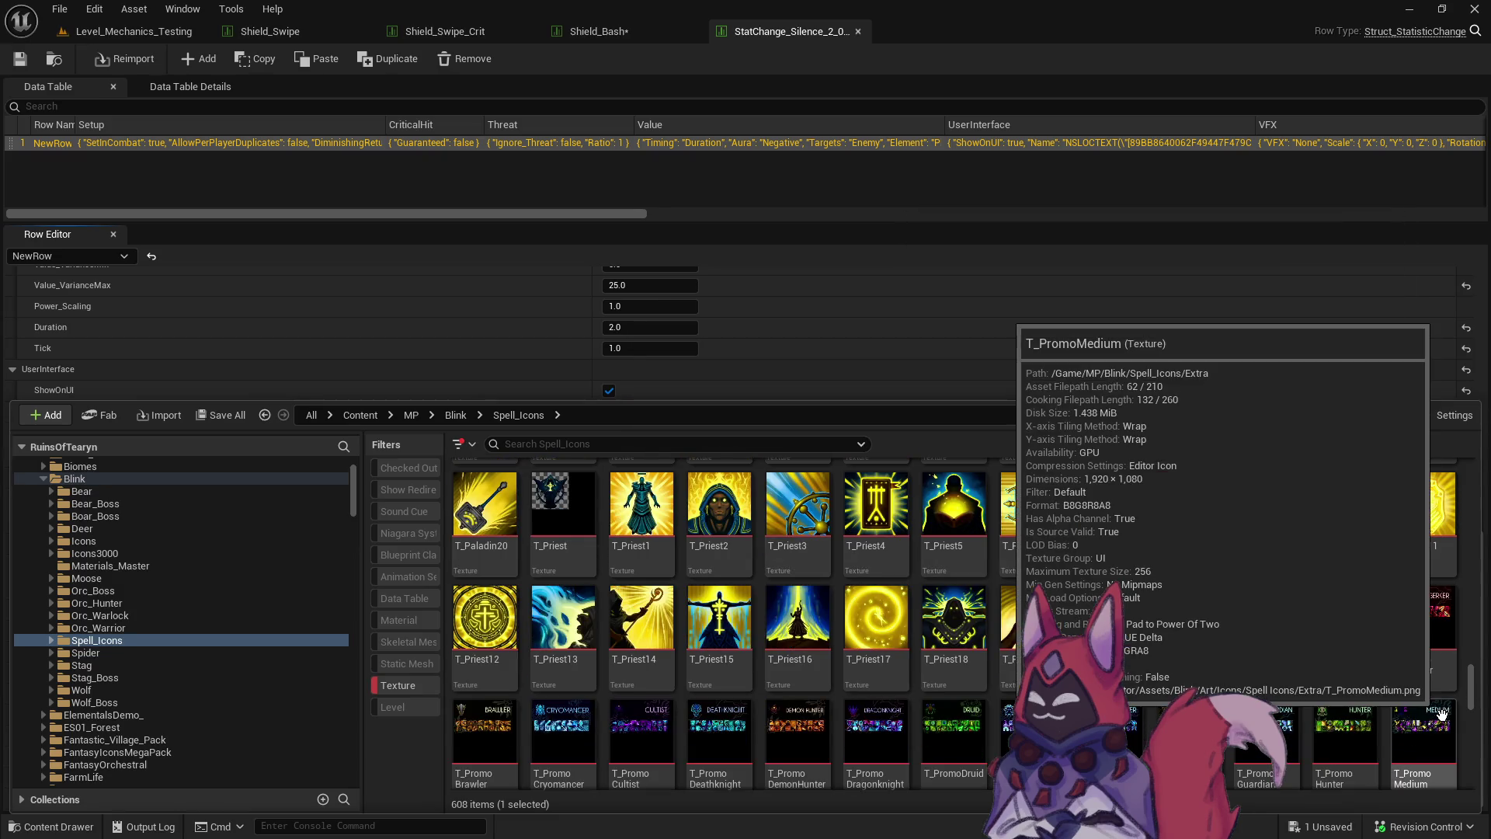
scroll(1438, 712, "up", 1)
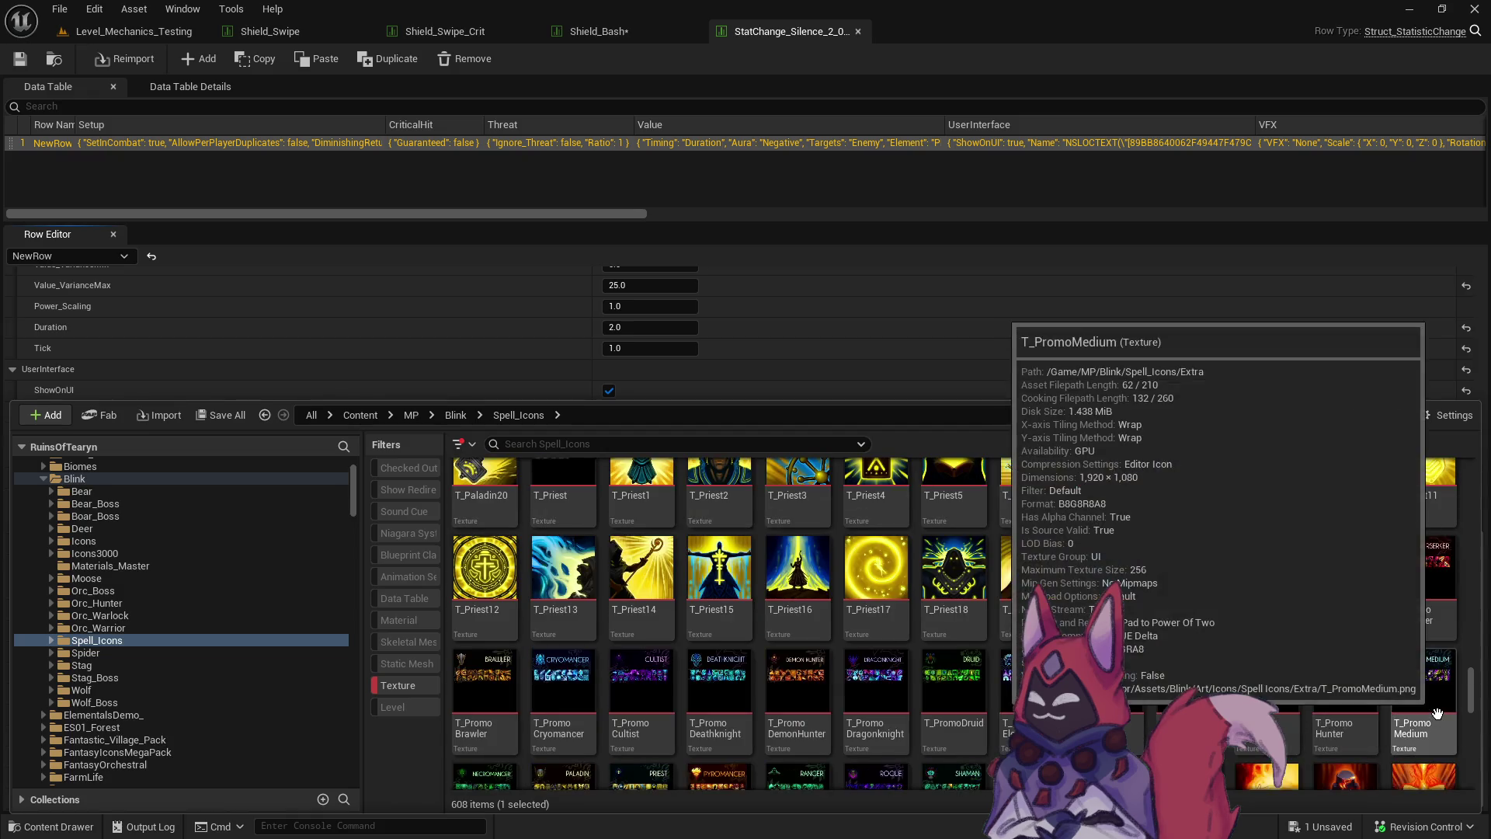
scroll(1433, 707, "down", 5)
scroll(1425, 702, "down", 3)
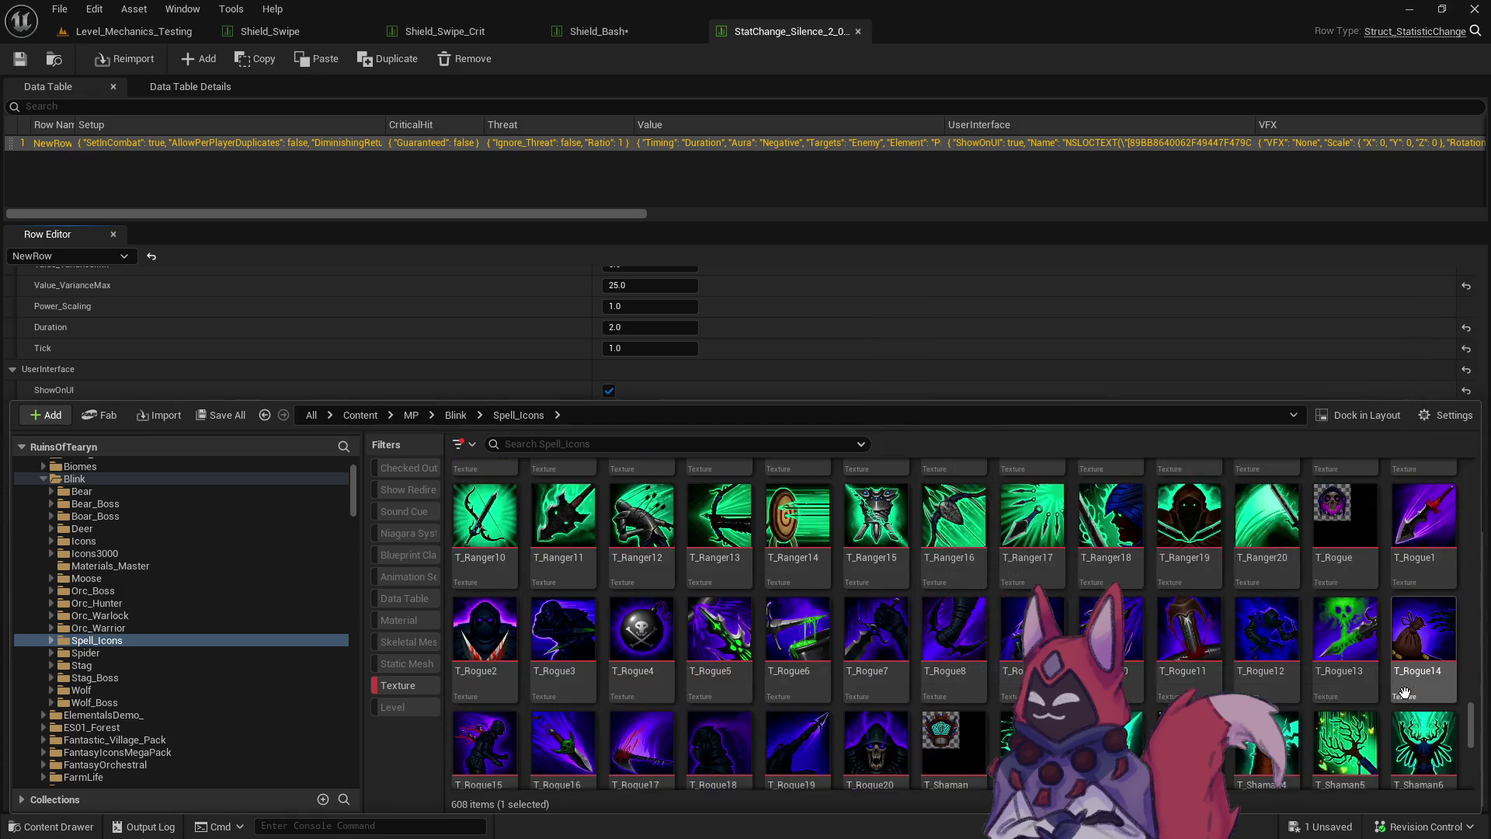
scroll(1402, 631, "up", 1)
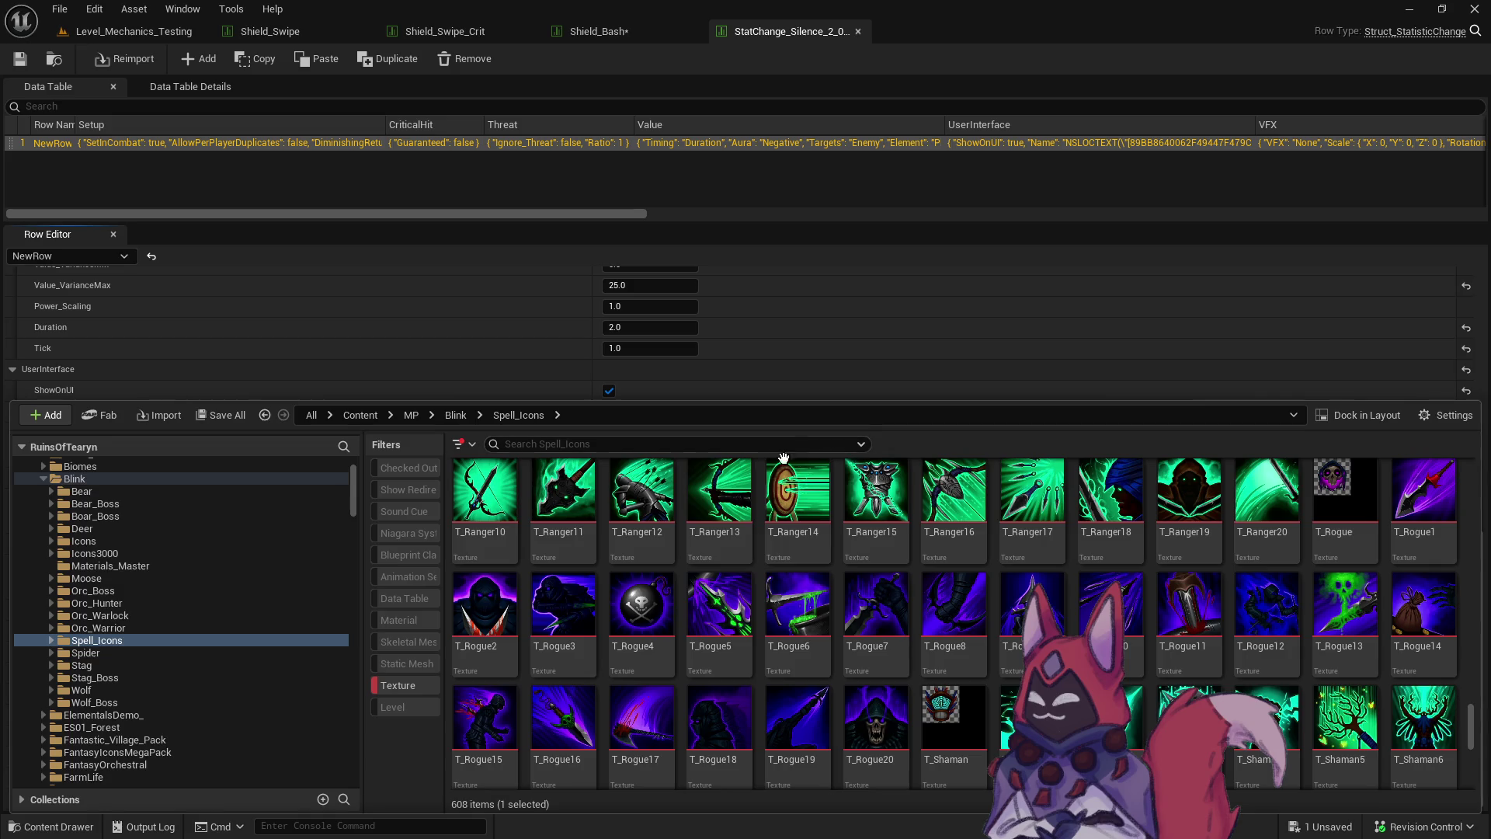
scroll(575, 489, "down", 3)
scroll(594, 471, "down", 4)
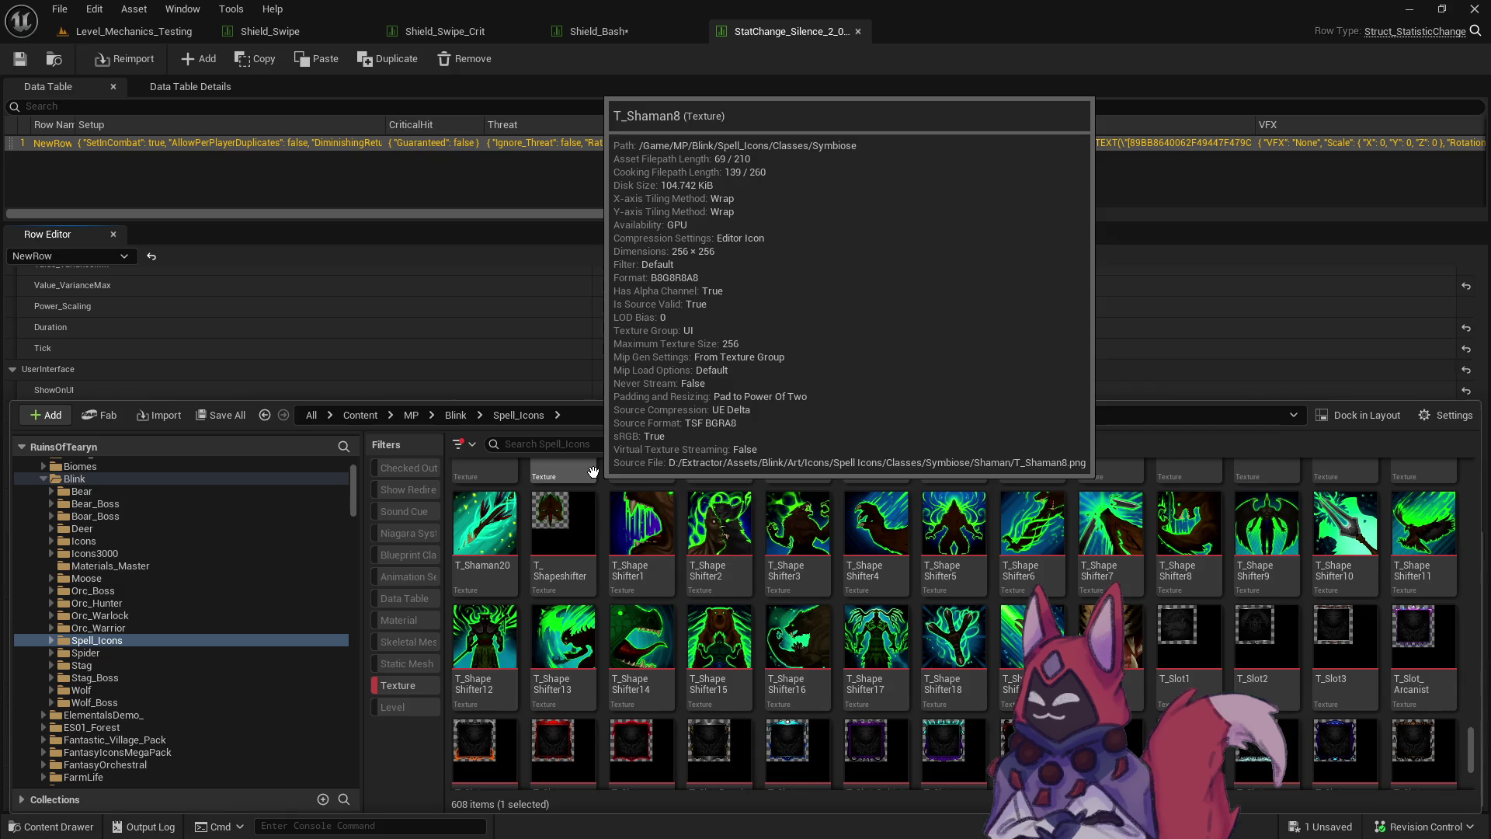
Switch the icon to the green T_ShapeShifter14 texture and close the icon browser.
left_click(642, 644)
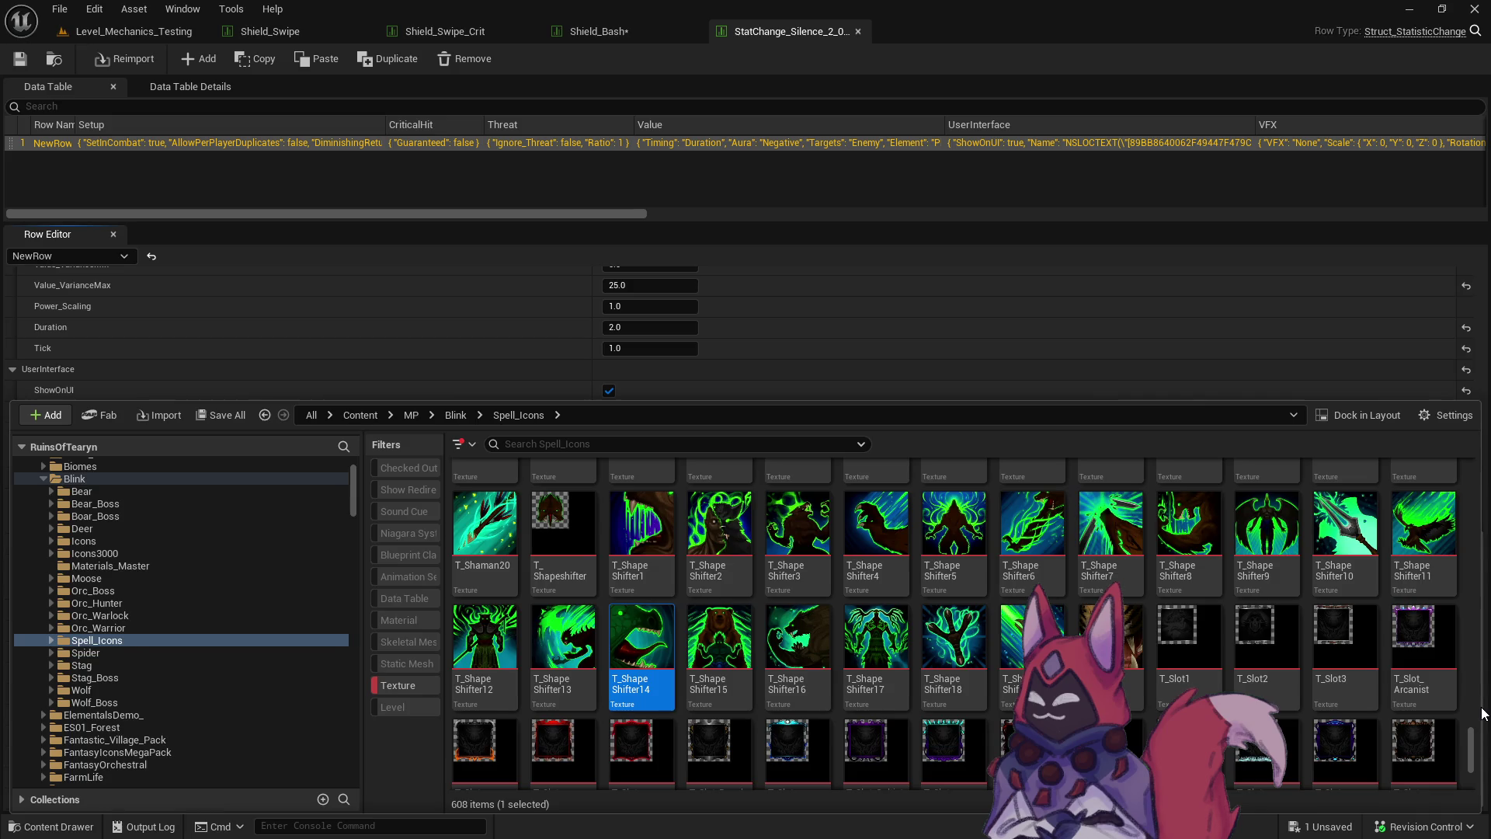
scroll(1441, 698, "down", 2)
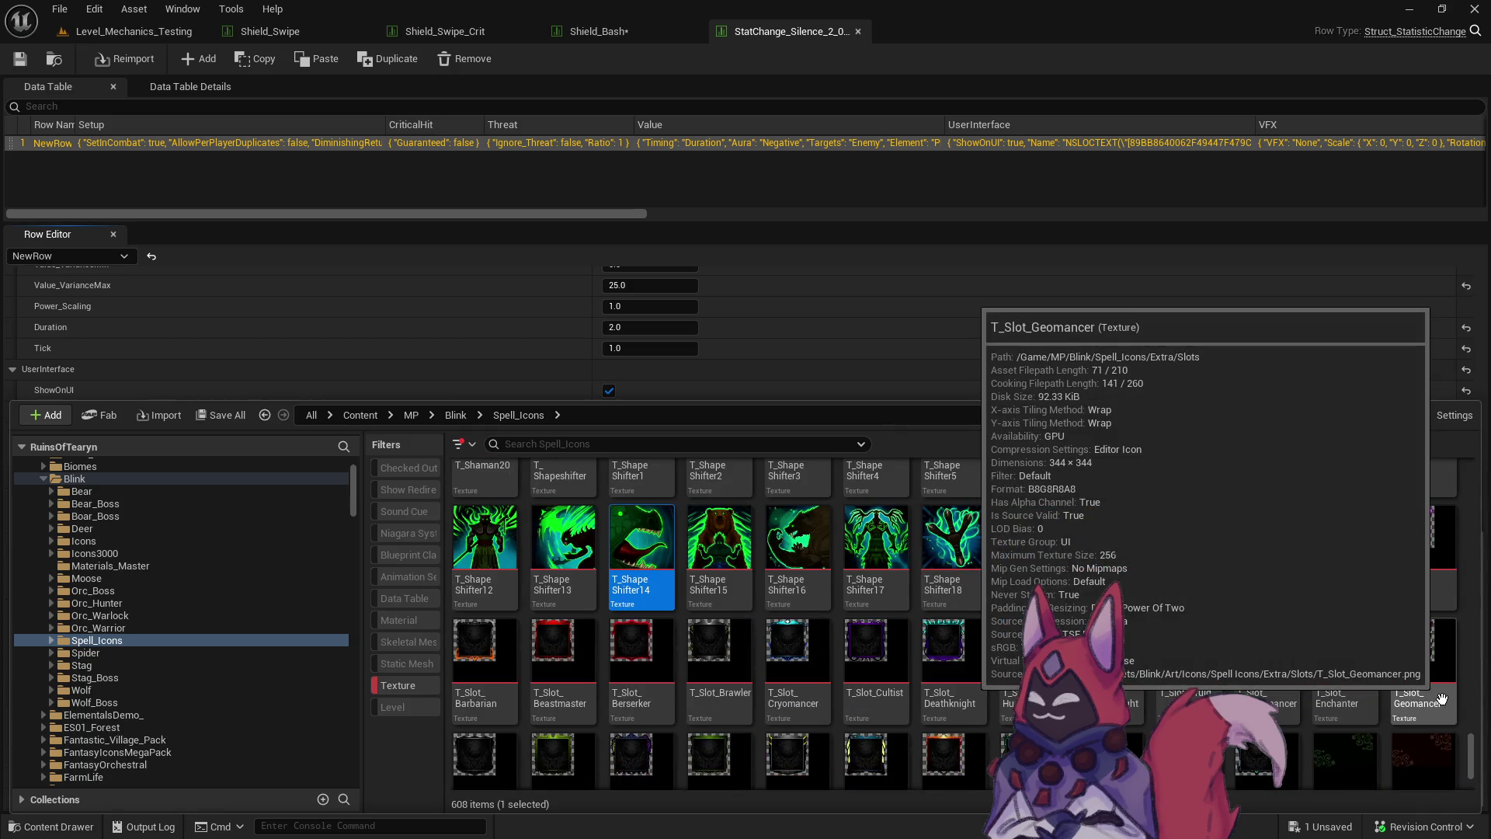
scroll(1441, 699, "down", 2)
scroll(1441, 698, "up", 3)
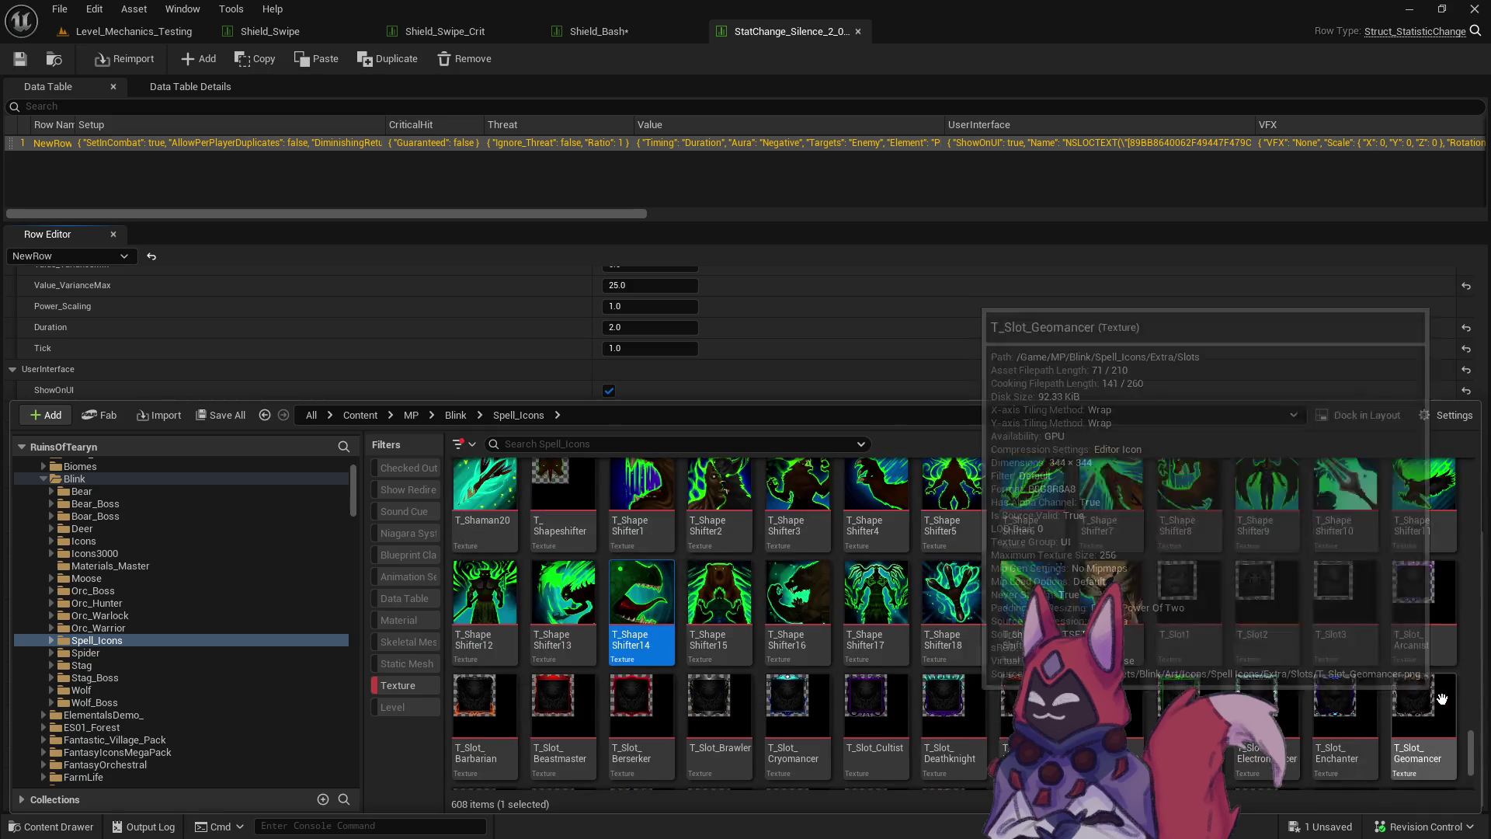
scroll(1441, 699, "up", 4)
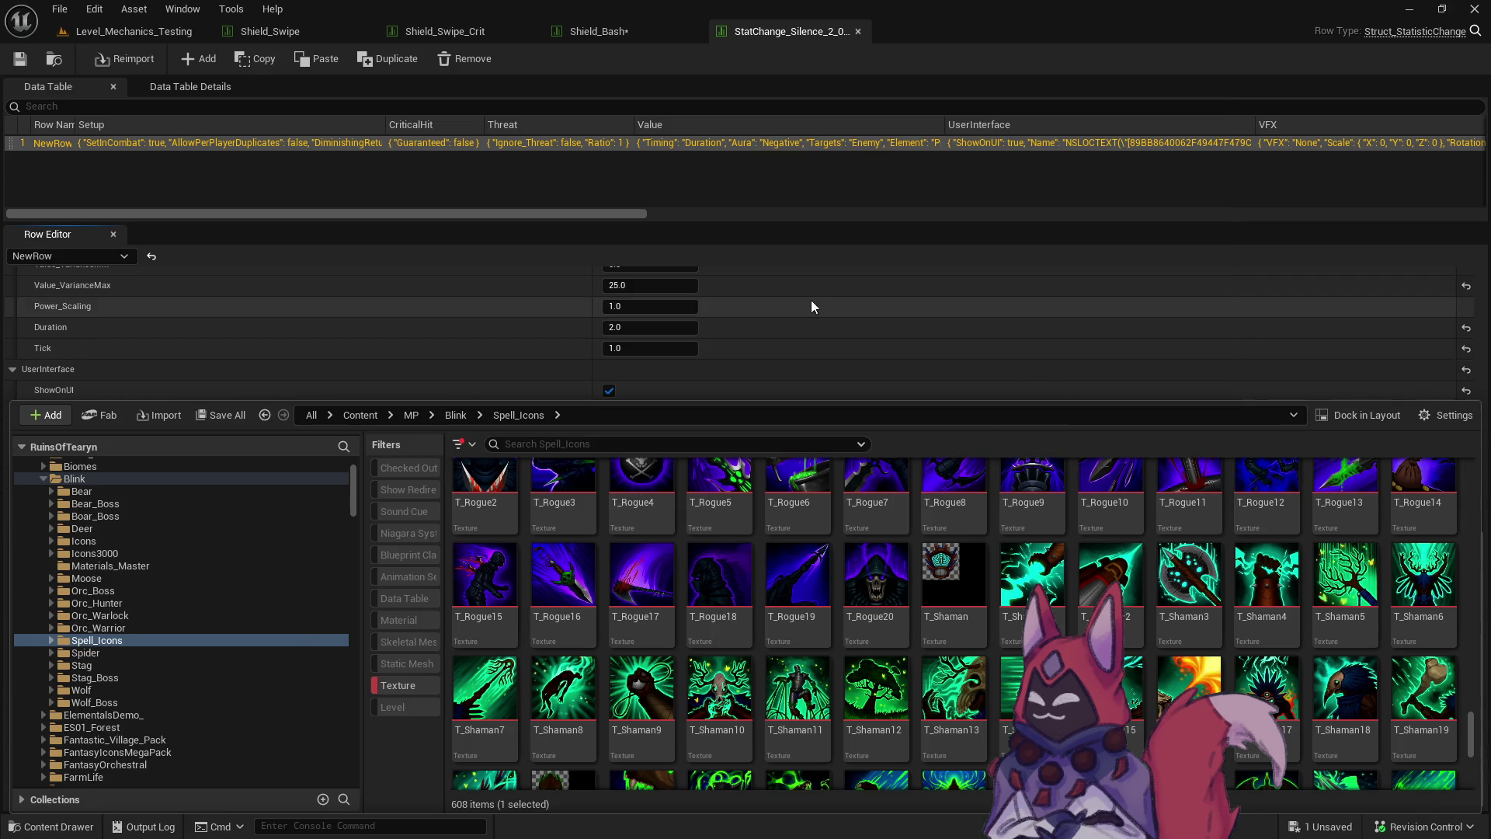
left_click(739, 444)
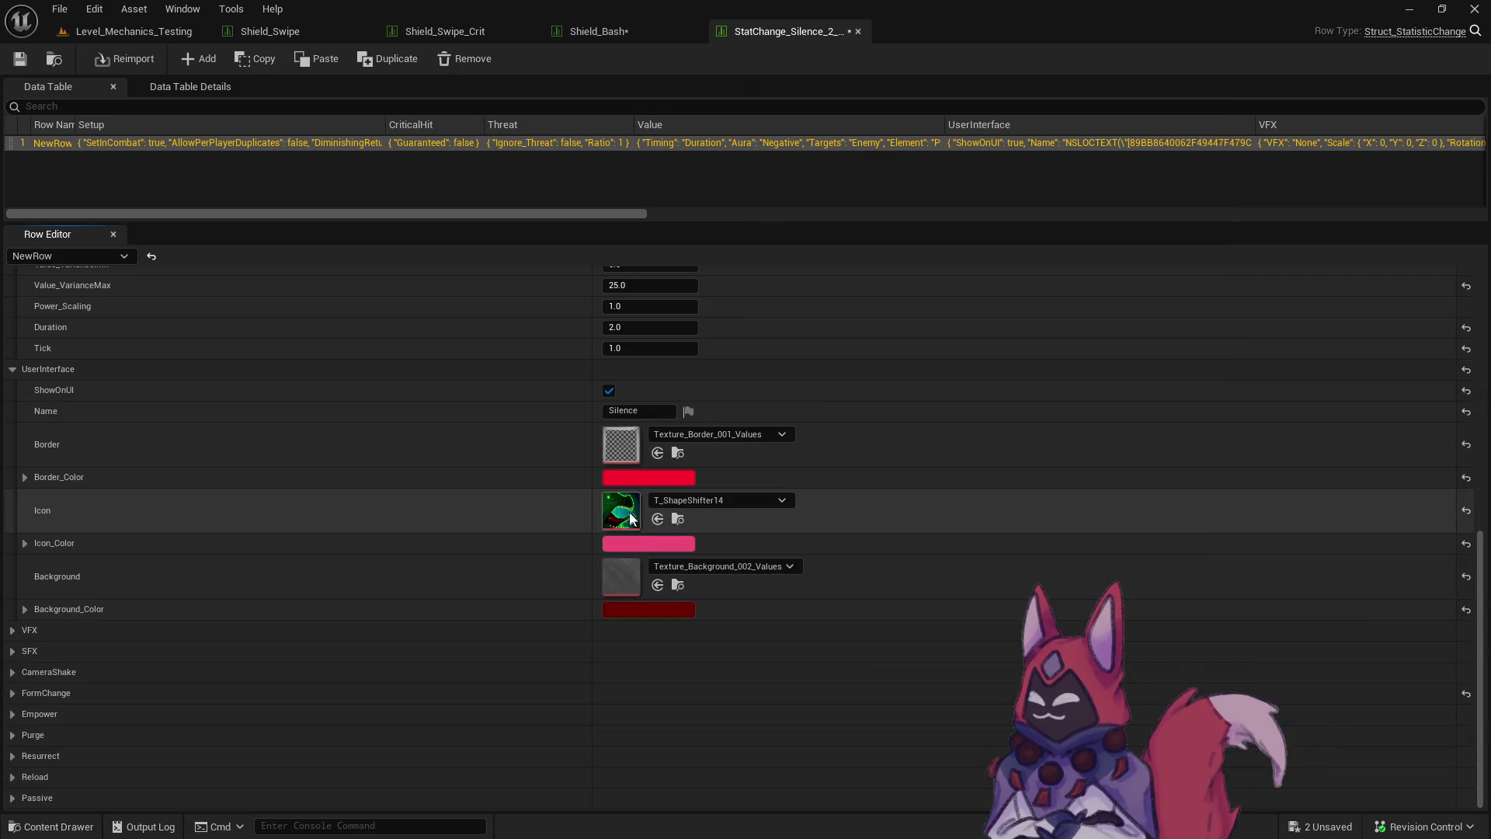
Set the Silence icon tint to pure white.
left_click(636, 543)
left_click(743, 574)
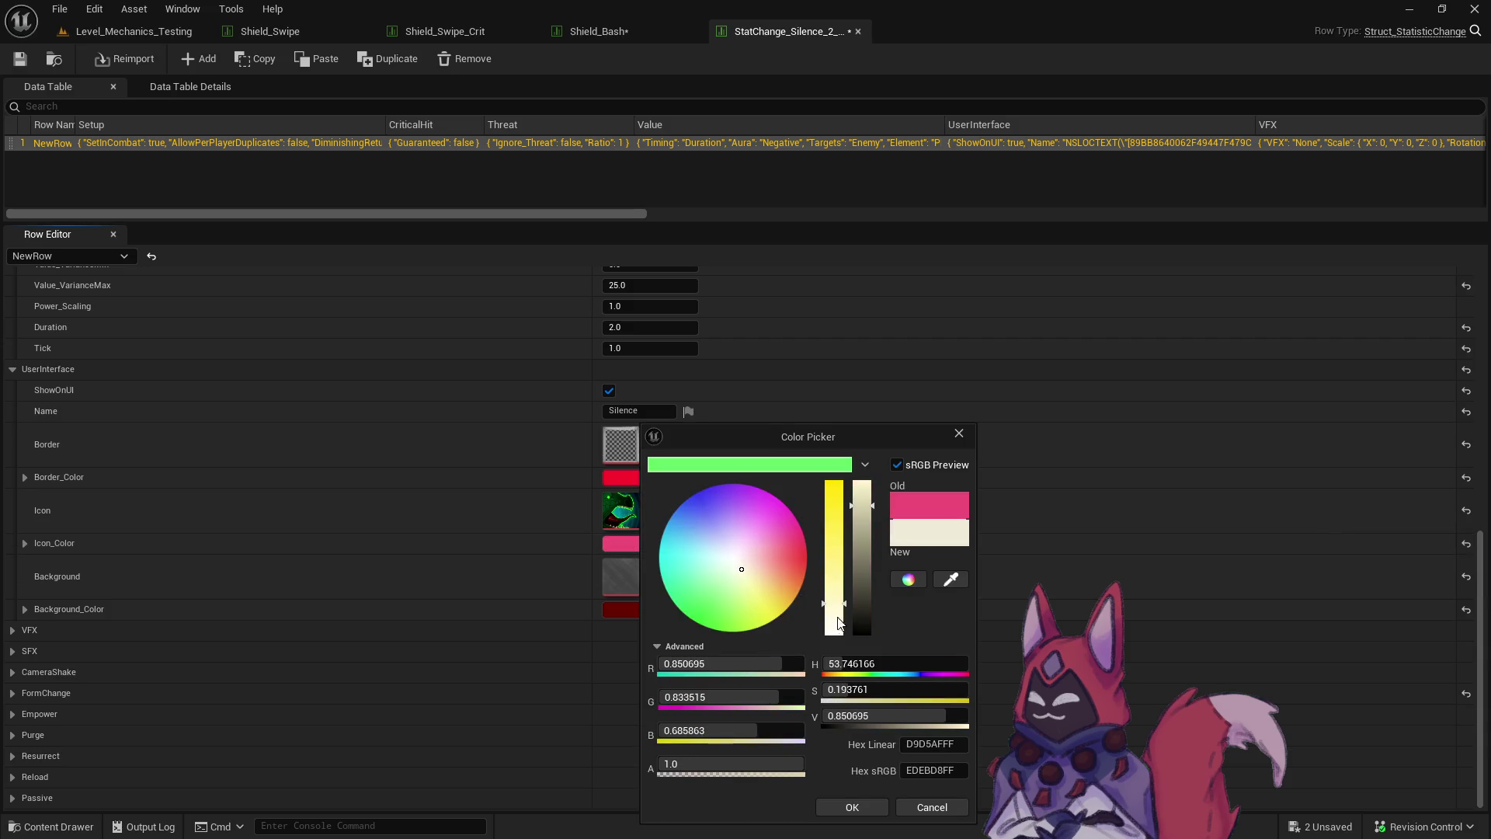
left_click_drag(838, 621, 836, 635)
left_click_drag(862, 504, 870, 441)
left_click(848, 814)
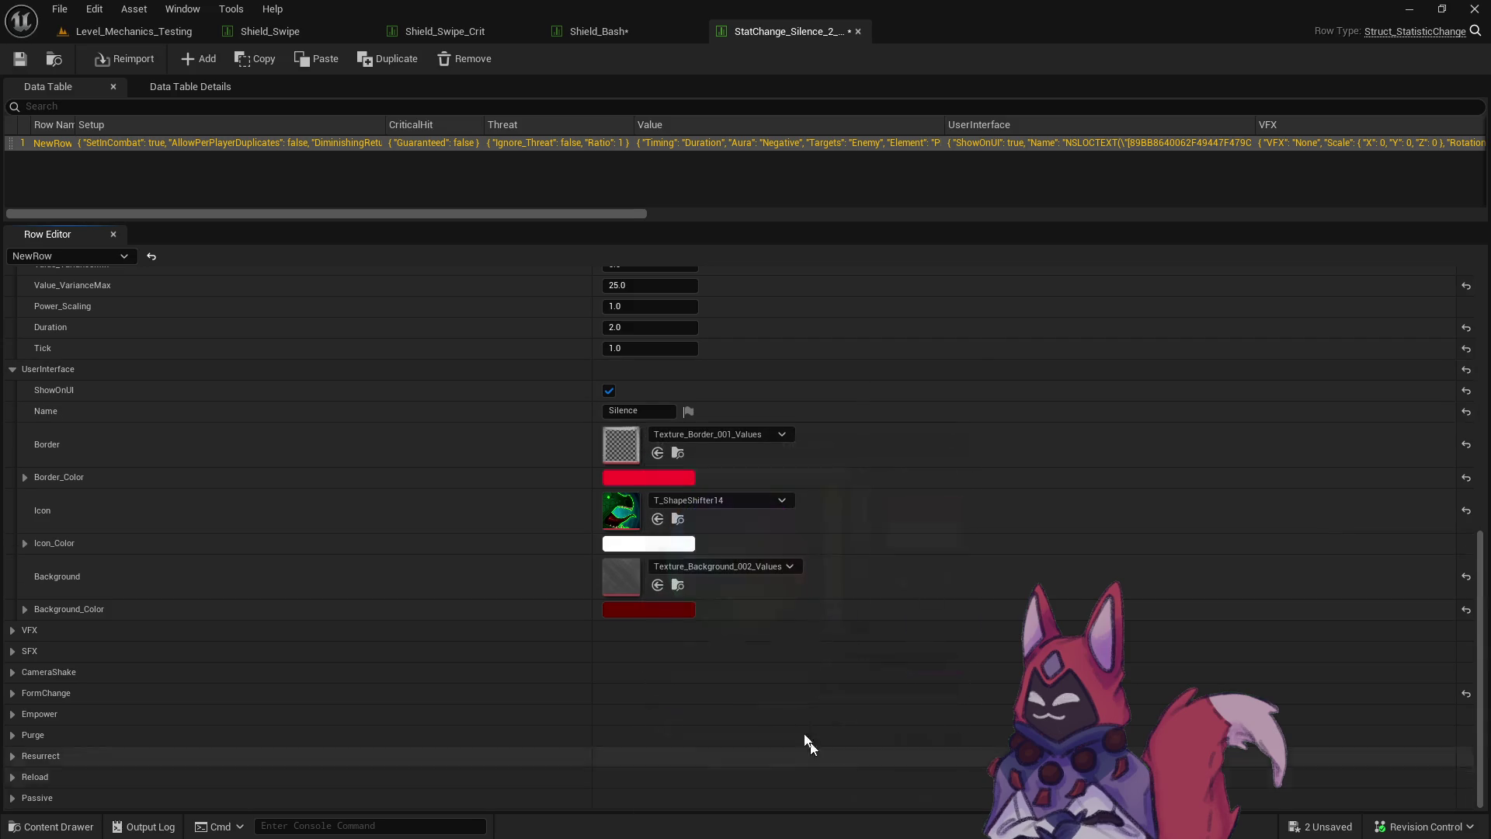
Make the icon border pink and the background dark violet.
left_click(655, 478)
left_click_drag(738, 508, 772, 514)
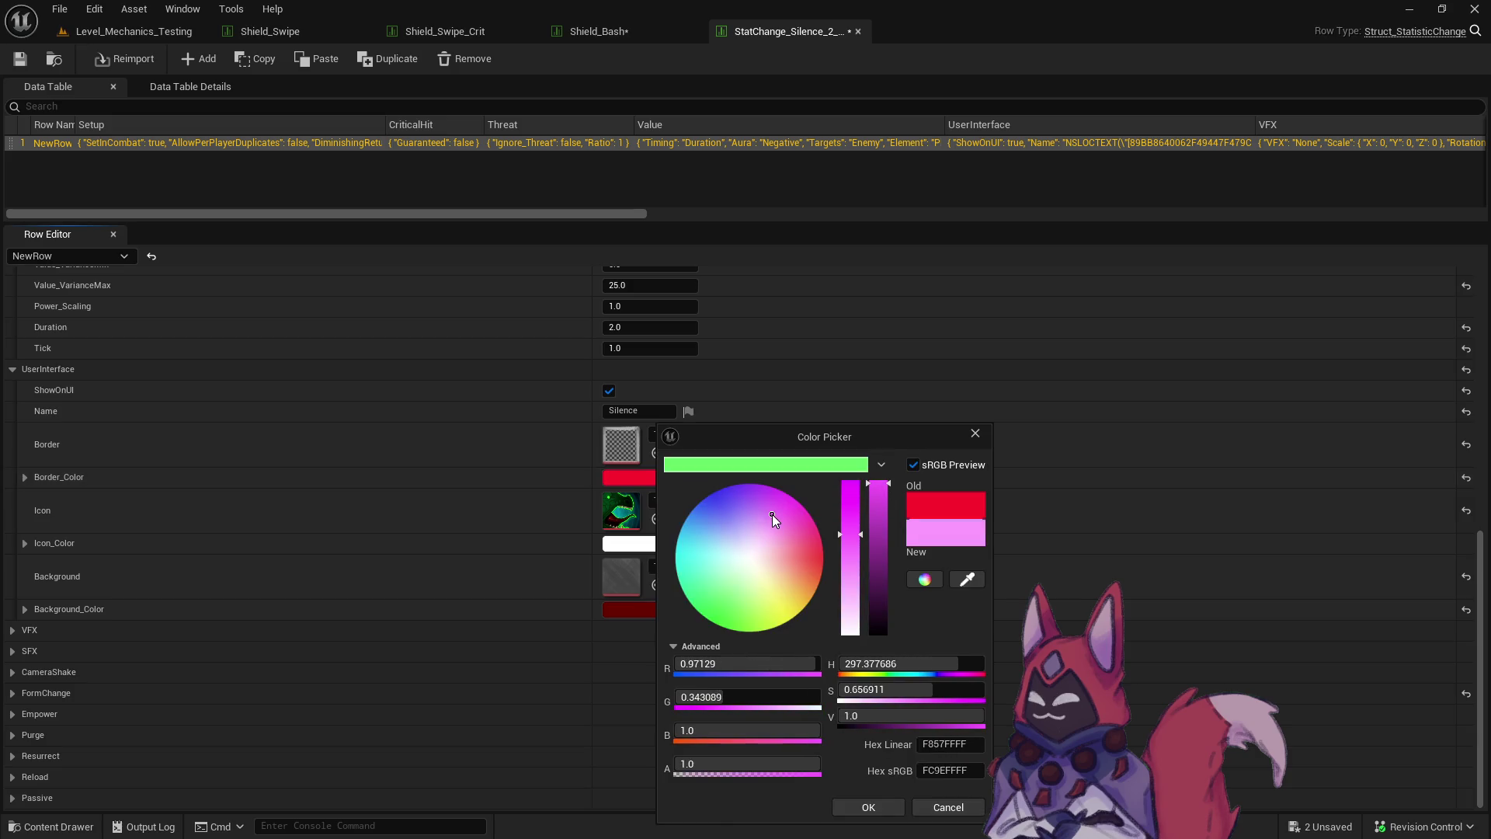
left_click(868, 807)
left_click(662, 609)
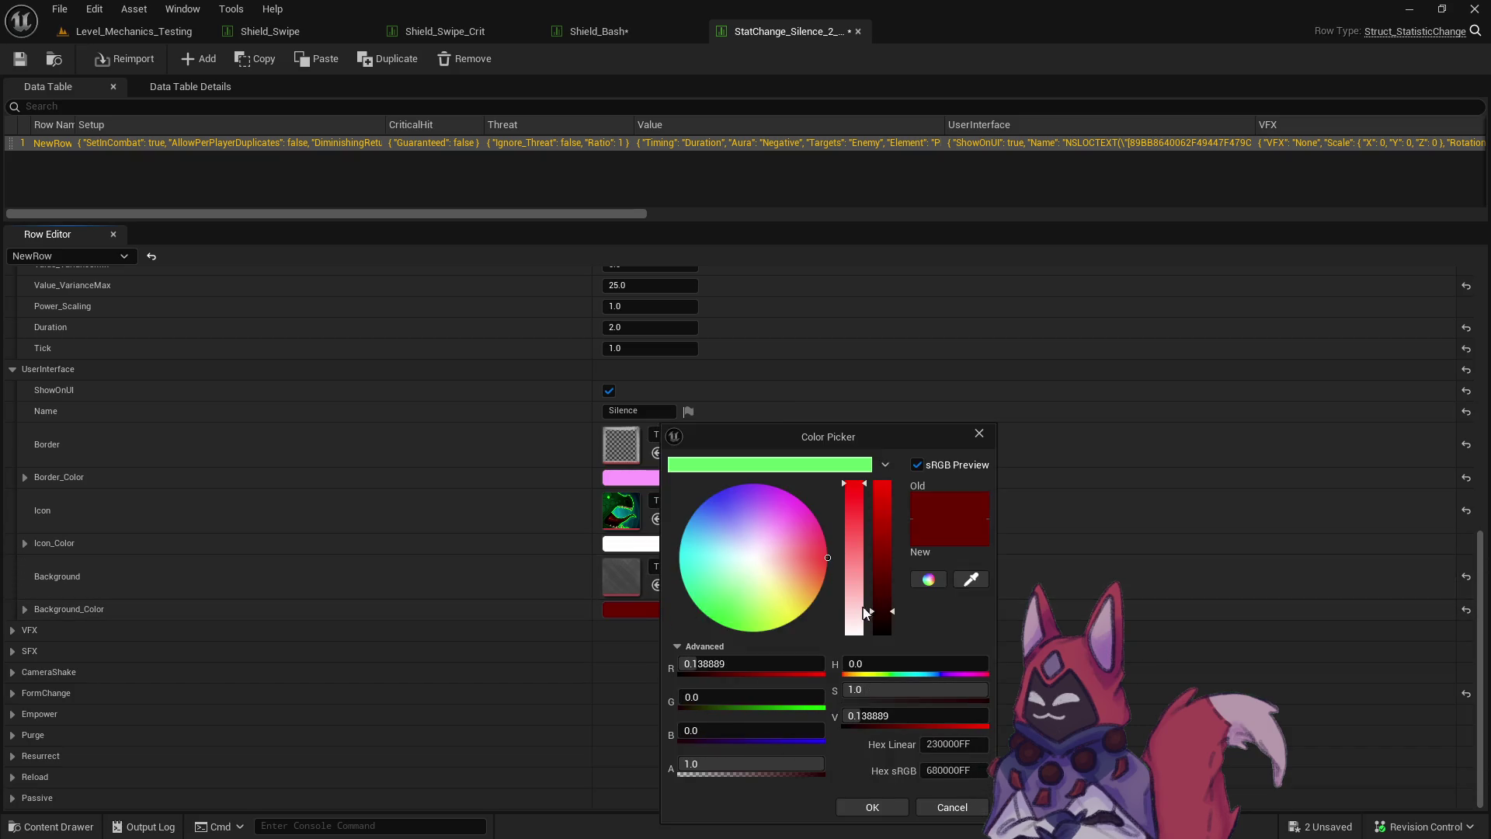
left_click(869, 609)
left_click(872, 806)
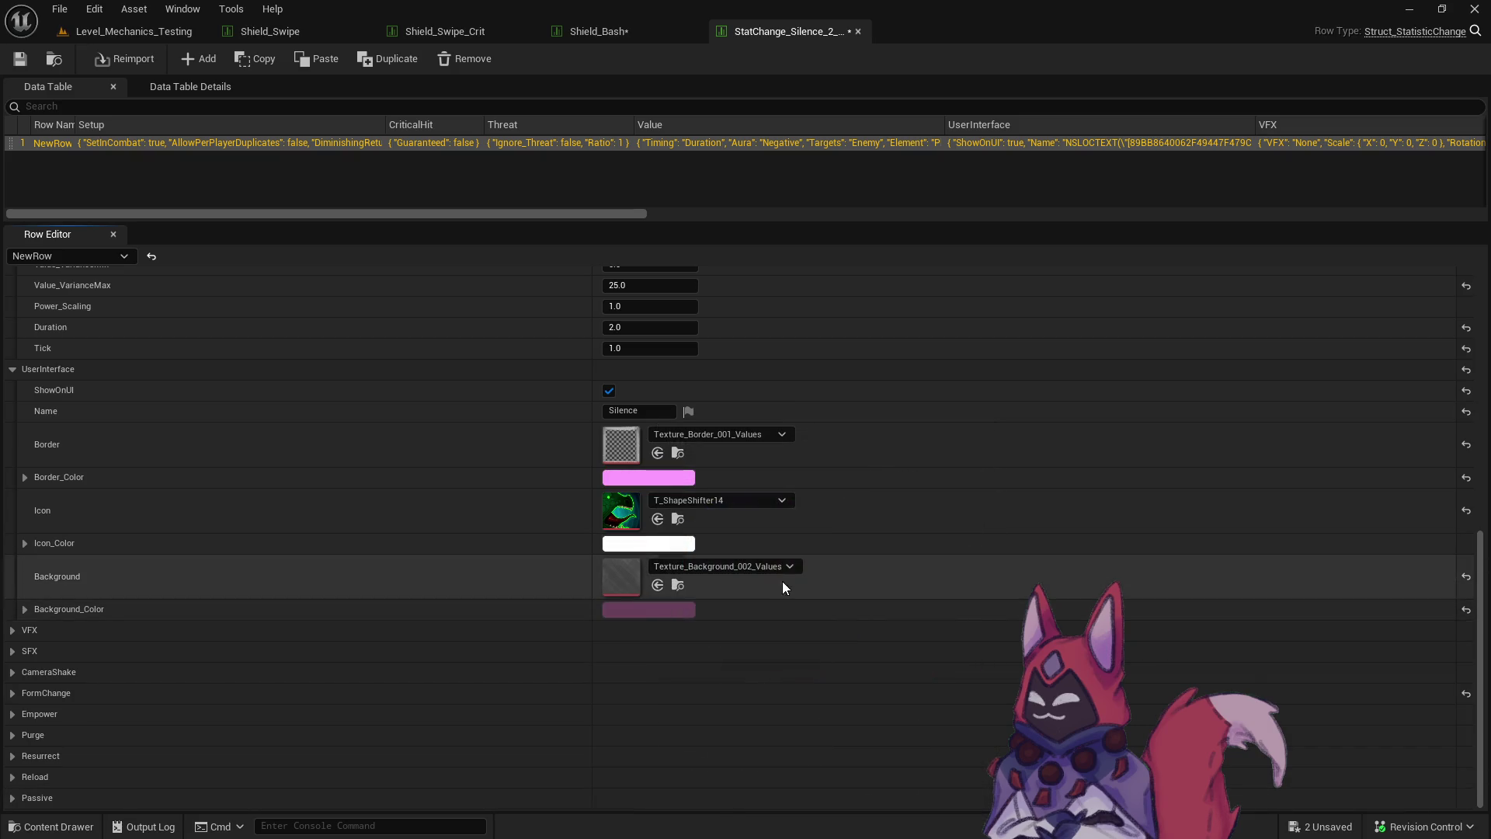
Save the StatChange_Silence_2_0_Seconds table.
scroll(743, 561, "up", 3)
left_click(20, 58)
scroll(393, 547, "up", 3)
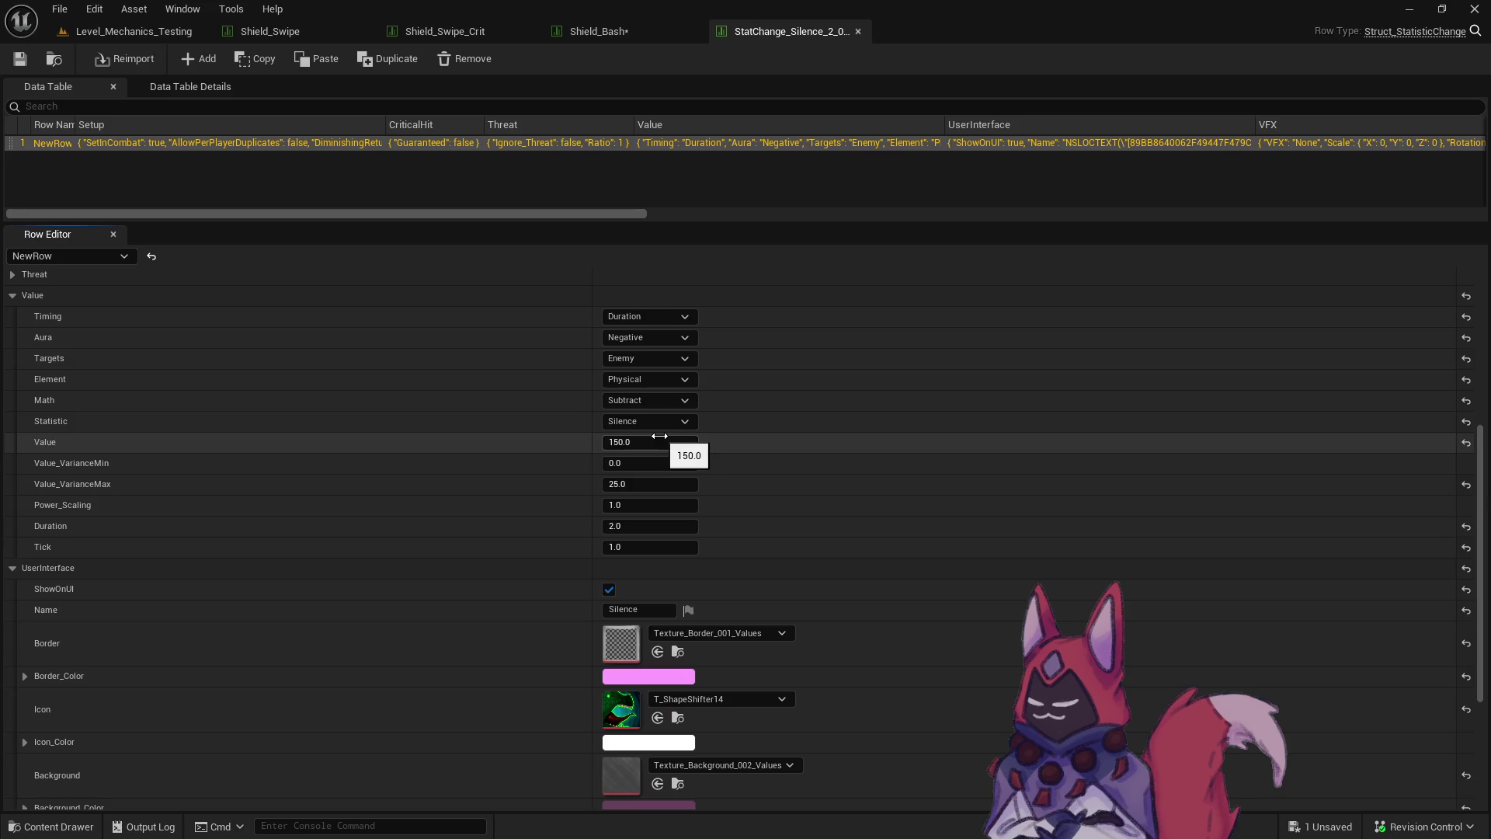
Enter 0 for the Silence stat change's Value and Value_VarianceMax, then switch to the Shield_Bash table.
type("0")
key("Tab")
key("Tab")
type("0")
key("Return")
scroll(379, 454, "up", 4)
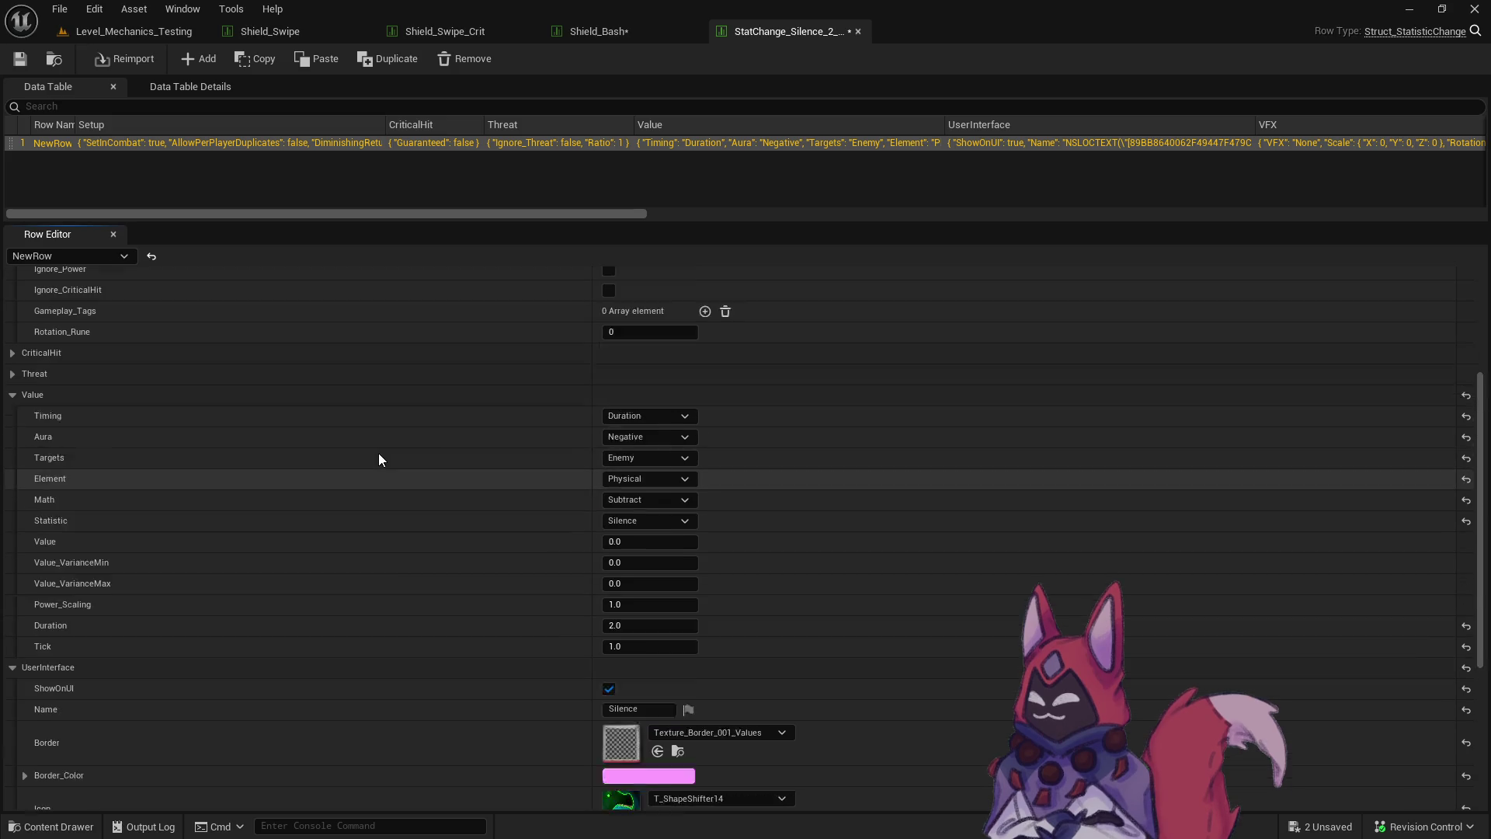
scroll(379, 454, "up", 5)
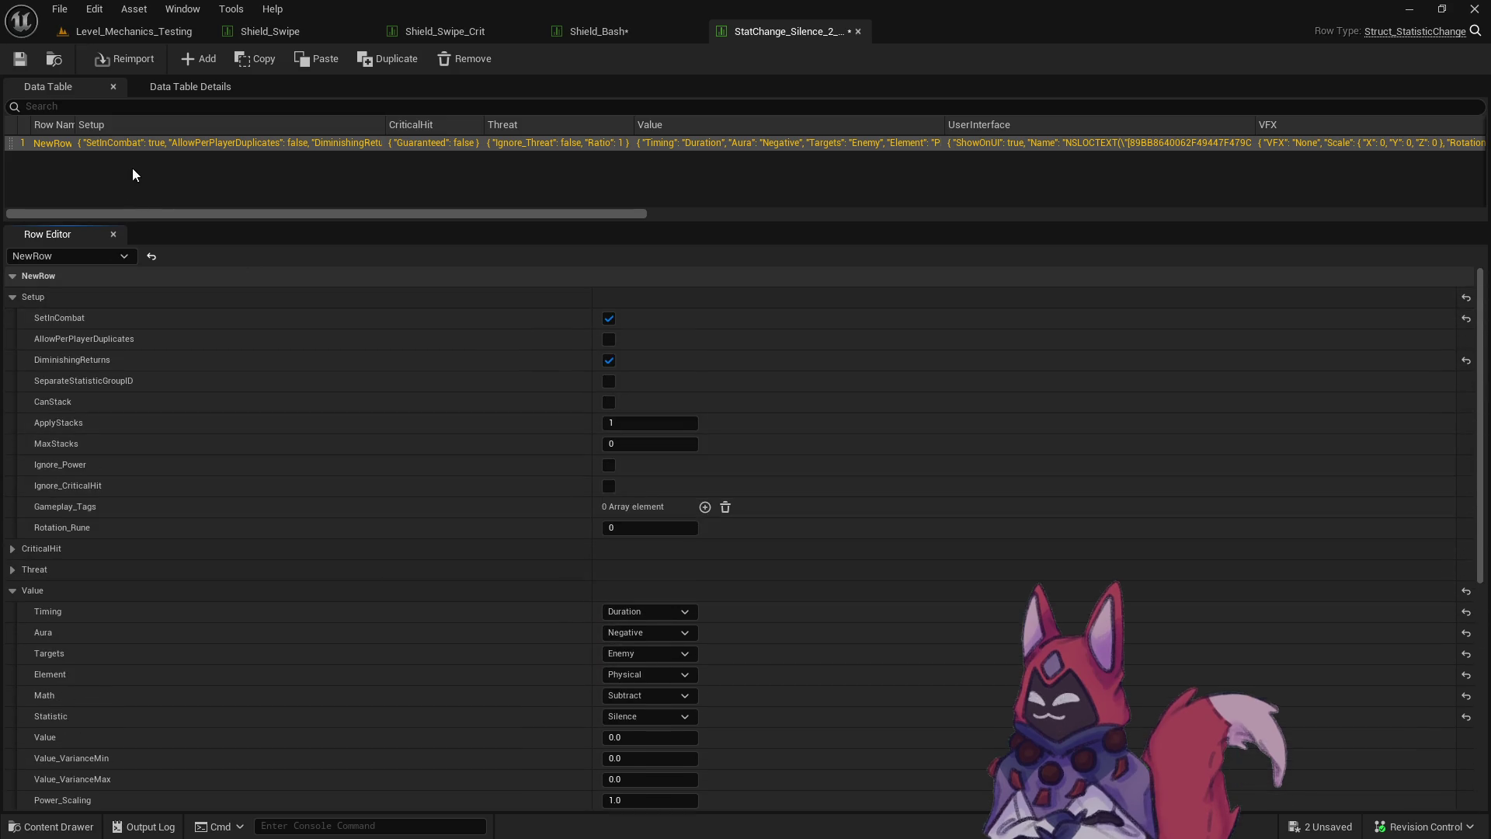
left_click(621, 32)
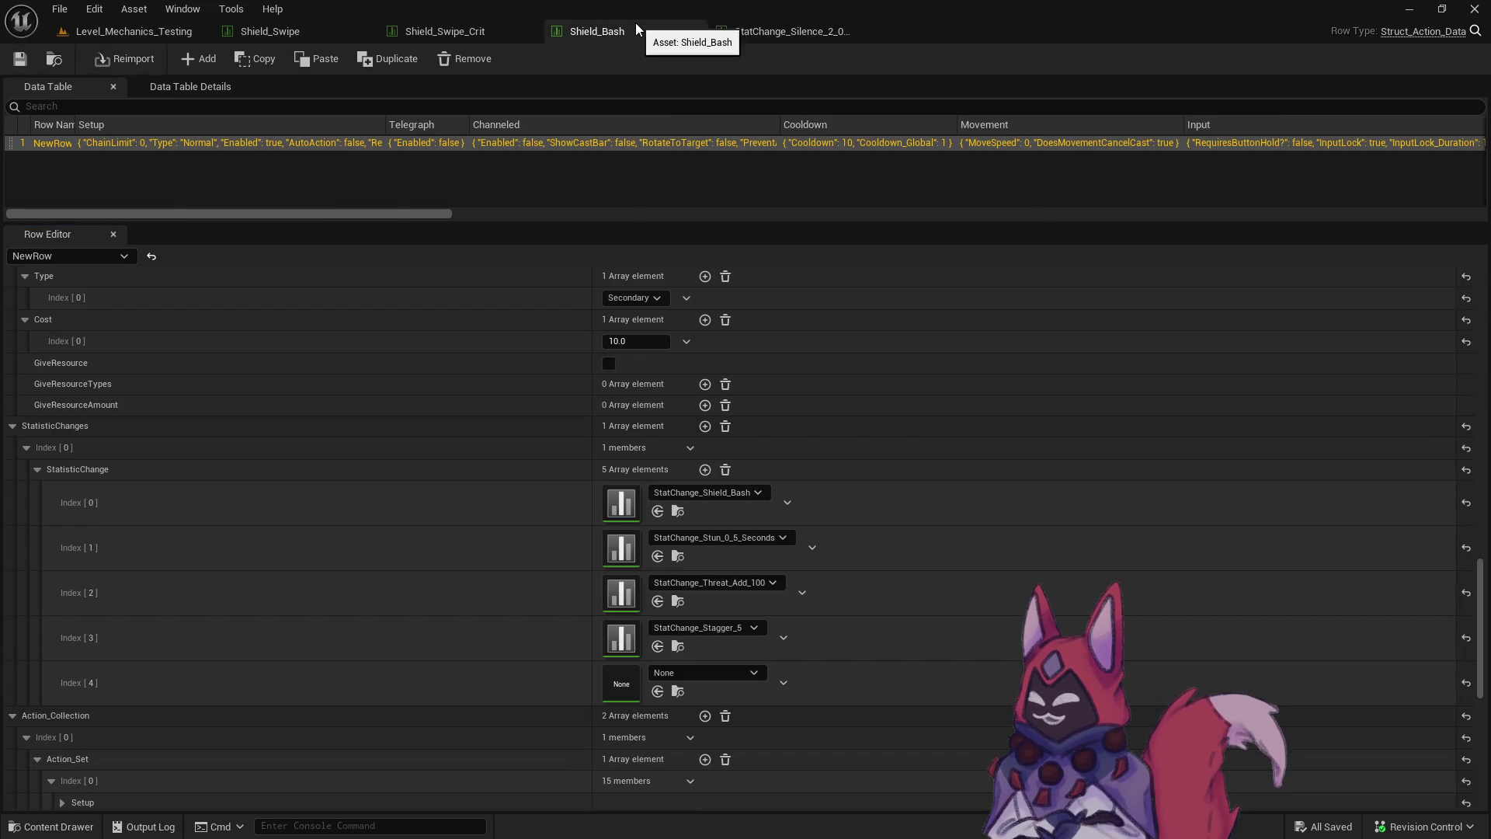
Put Silence in Shield_Bash's empty slot, delete the half-second stun, save, then undo the deletion.
left_click(826, 31)
left_click(54, 59)
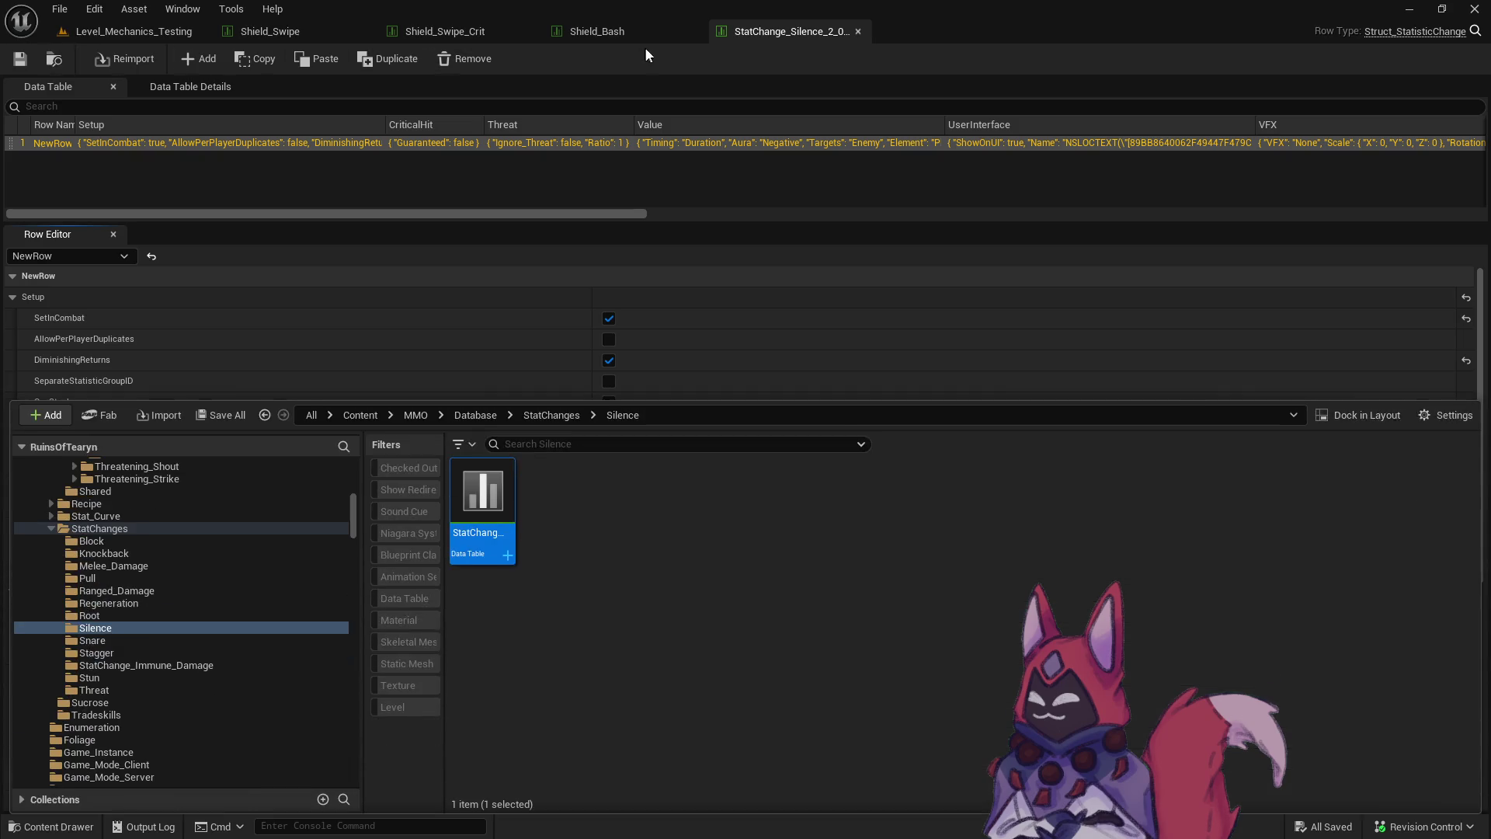
left_click(633, 33)
left_click(657, 691)
left_click(813, 547)
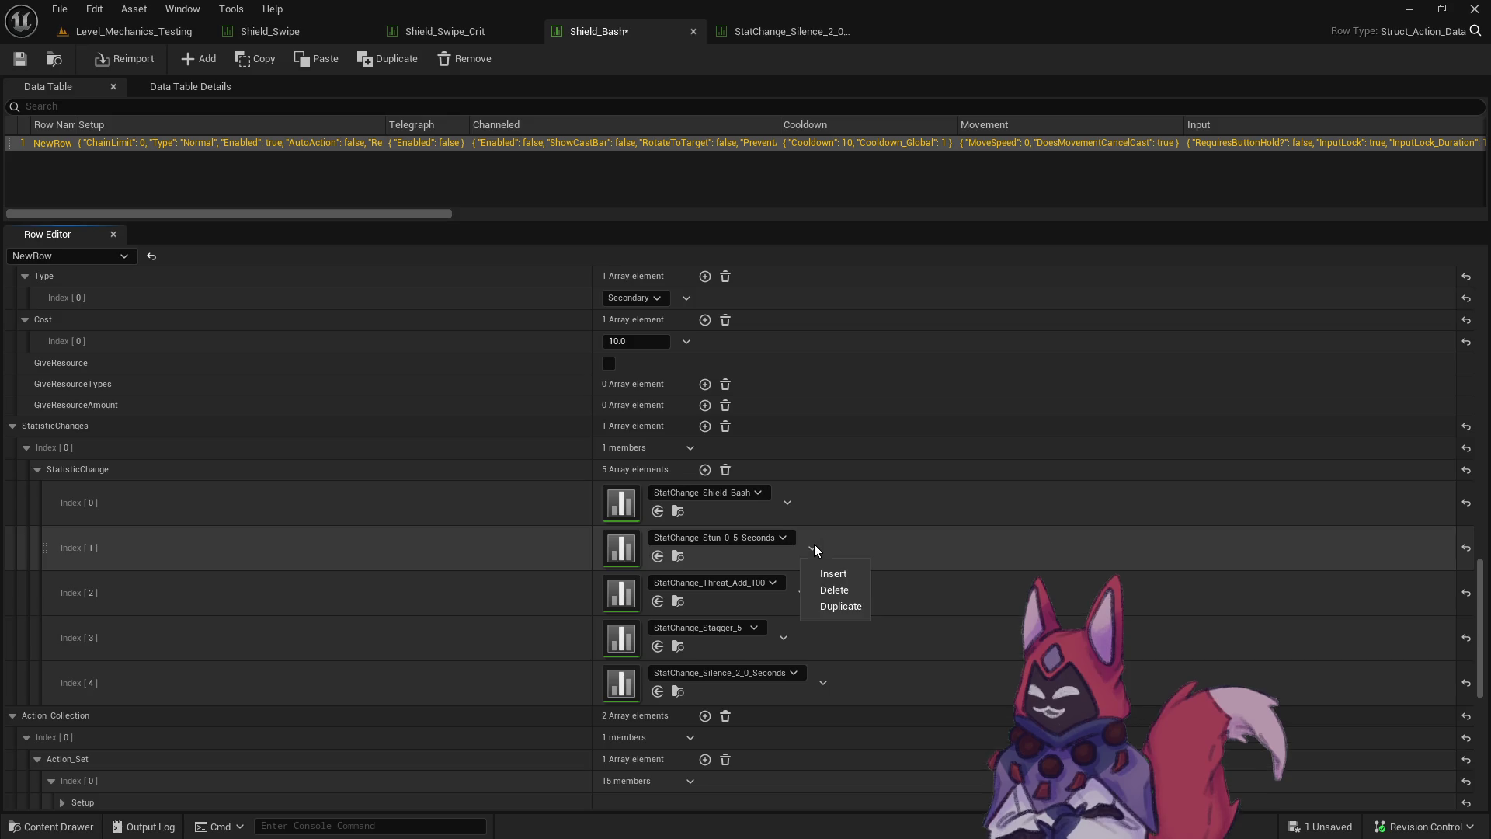
left_click(845, 592)
left_click(21, 59)
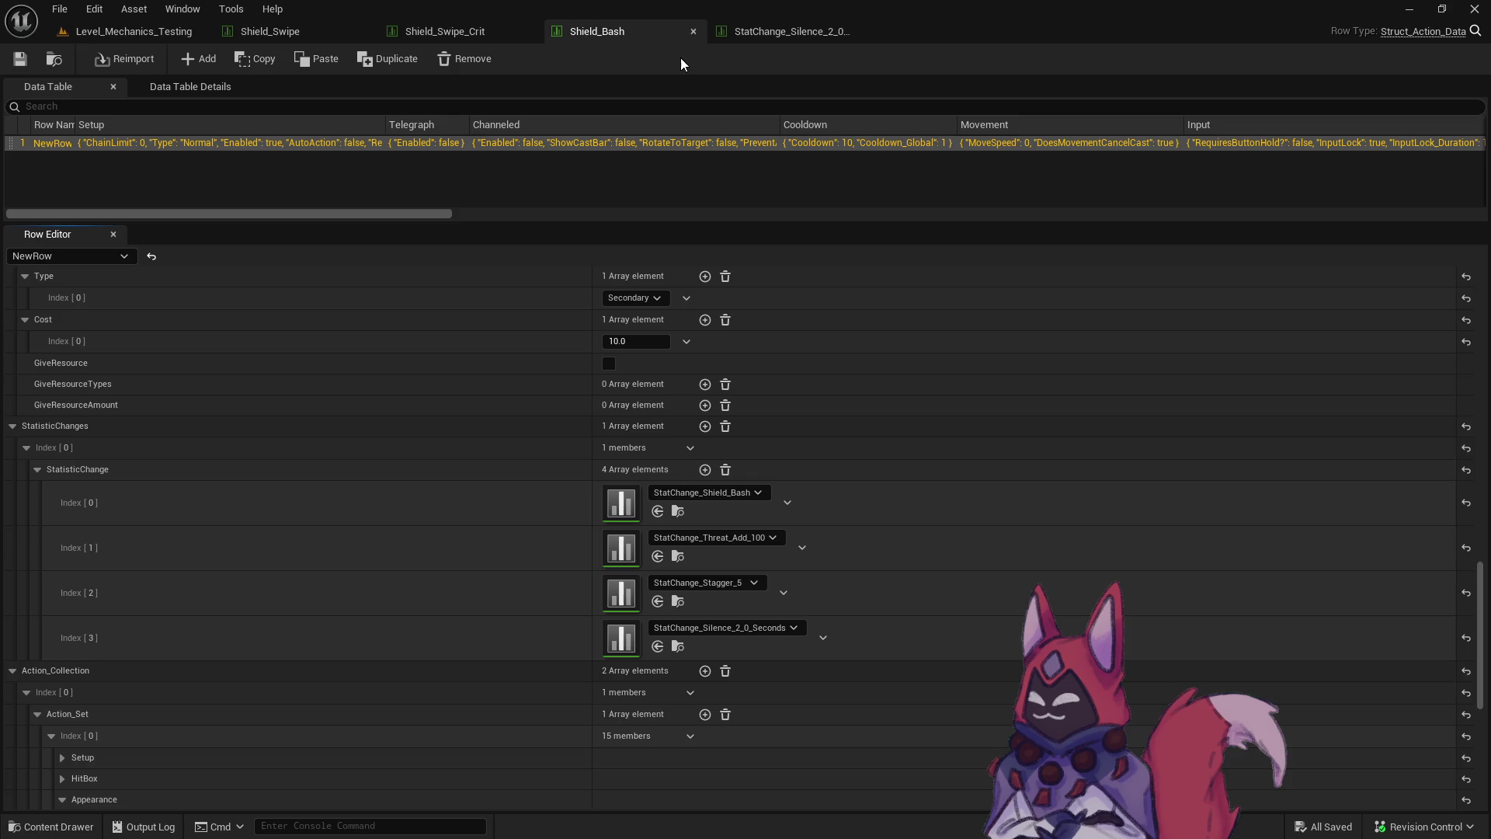
key("ctrl+z")
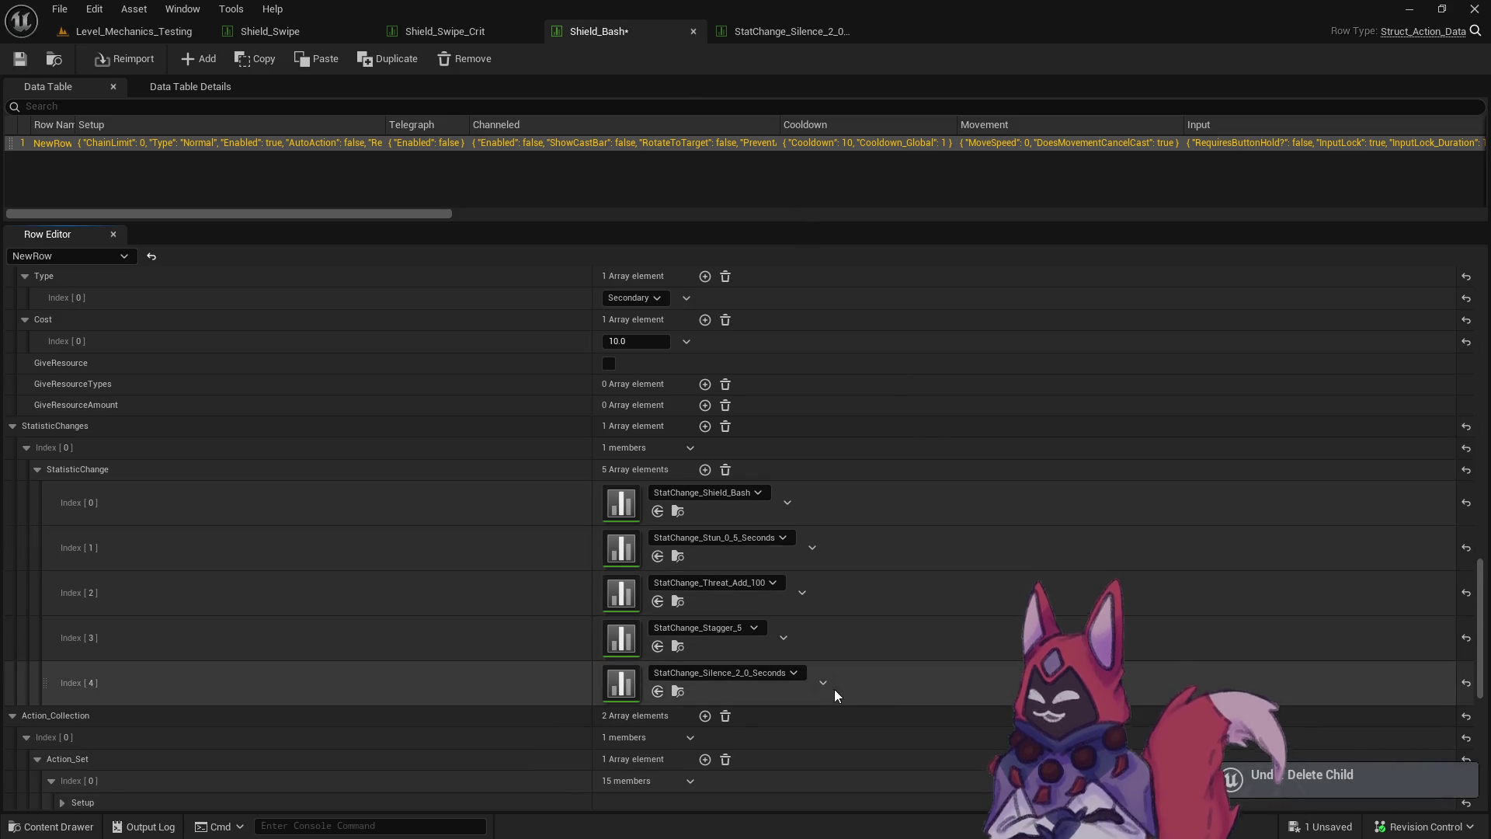
Remove the Silence entry and open StatChange_Shield_Bash from the Shield Bash Crit folder.
left_click(822, 682)
left_click(834, 727)
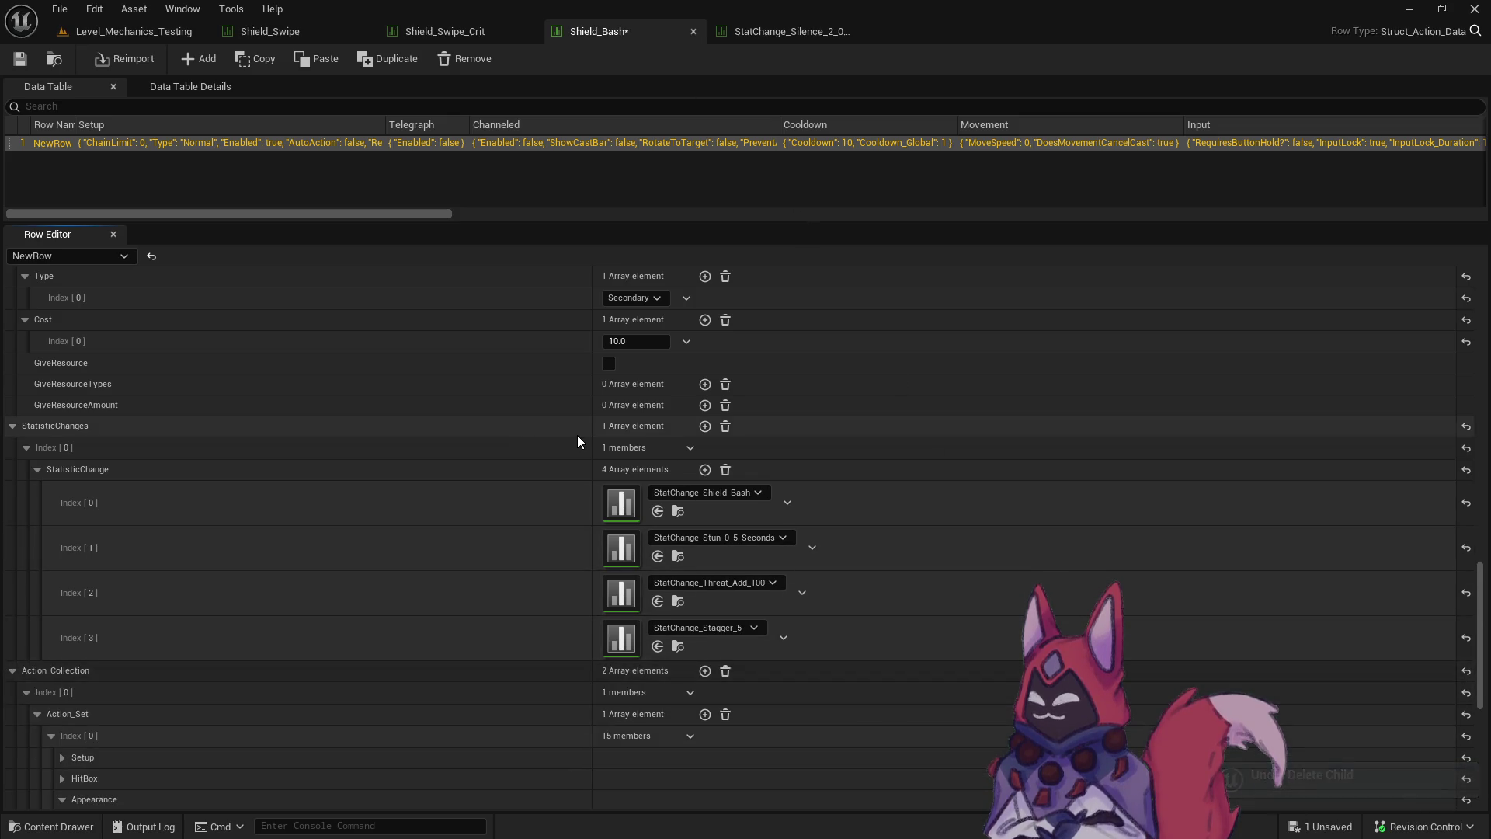
left_click(55, 60)
left_click(110, 640)
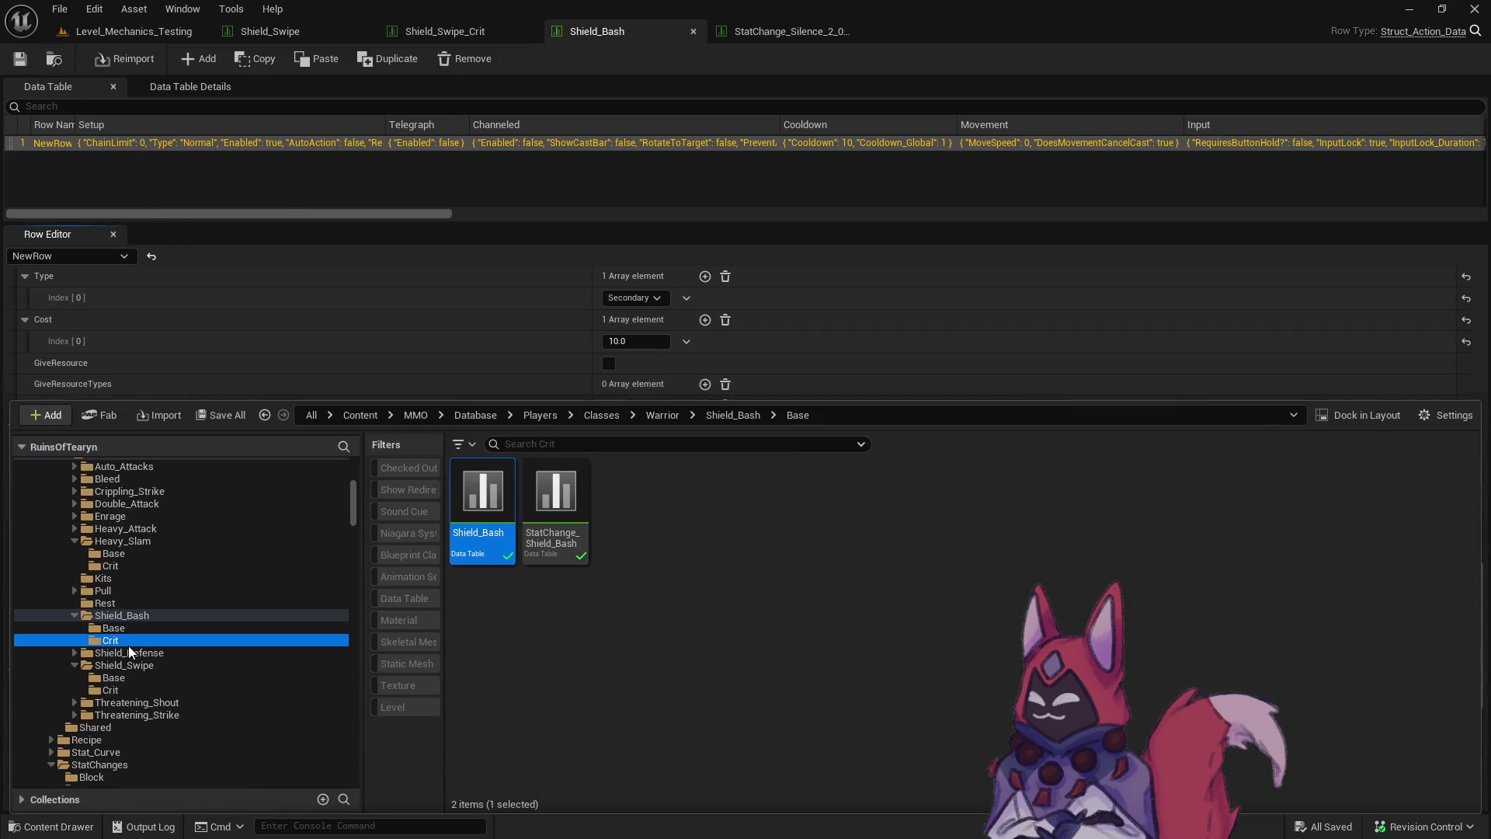
double_click(548, 529)
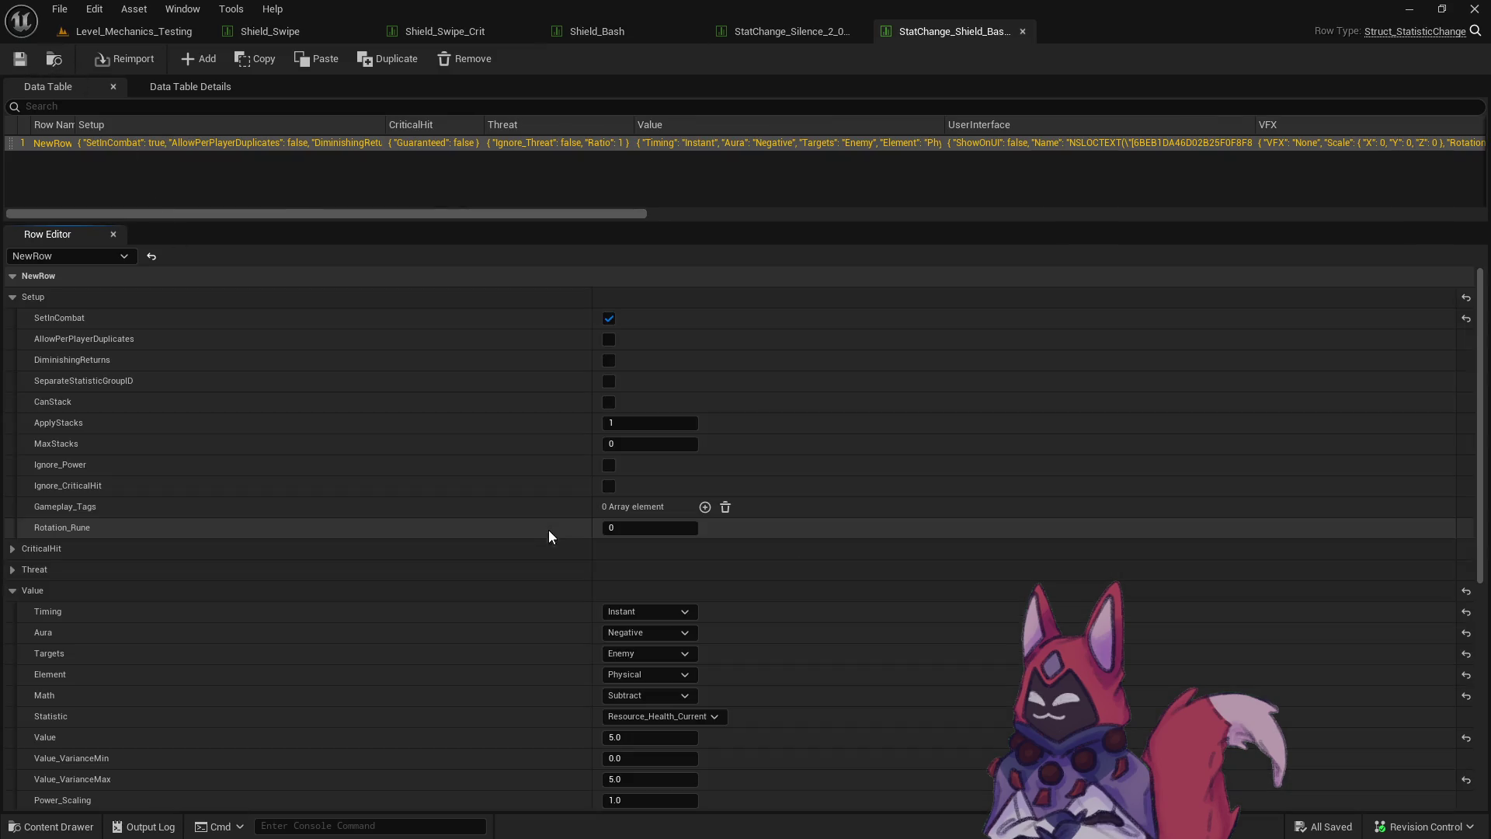
Open the Shield_Bash_Crit data table from the content browser.
key("ctrl+space")
double_click(482, 504)
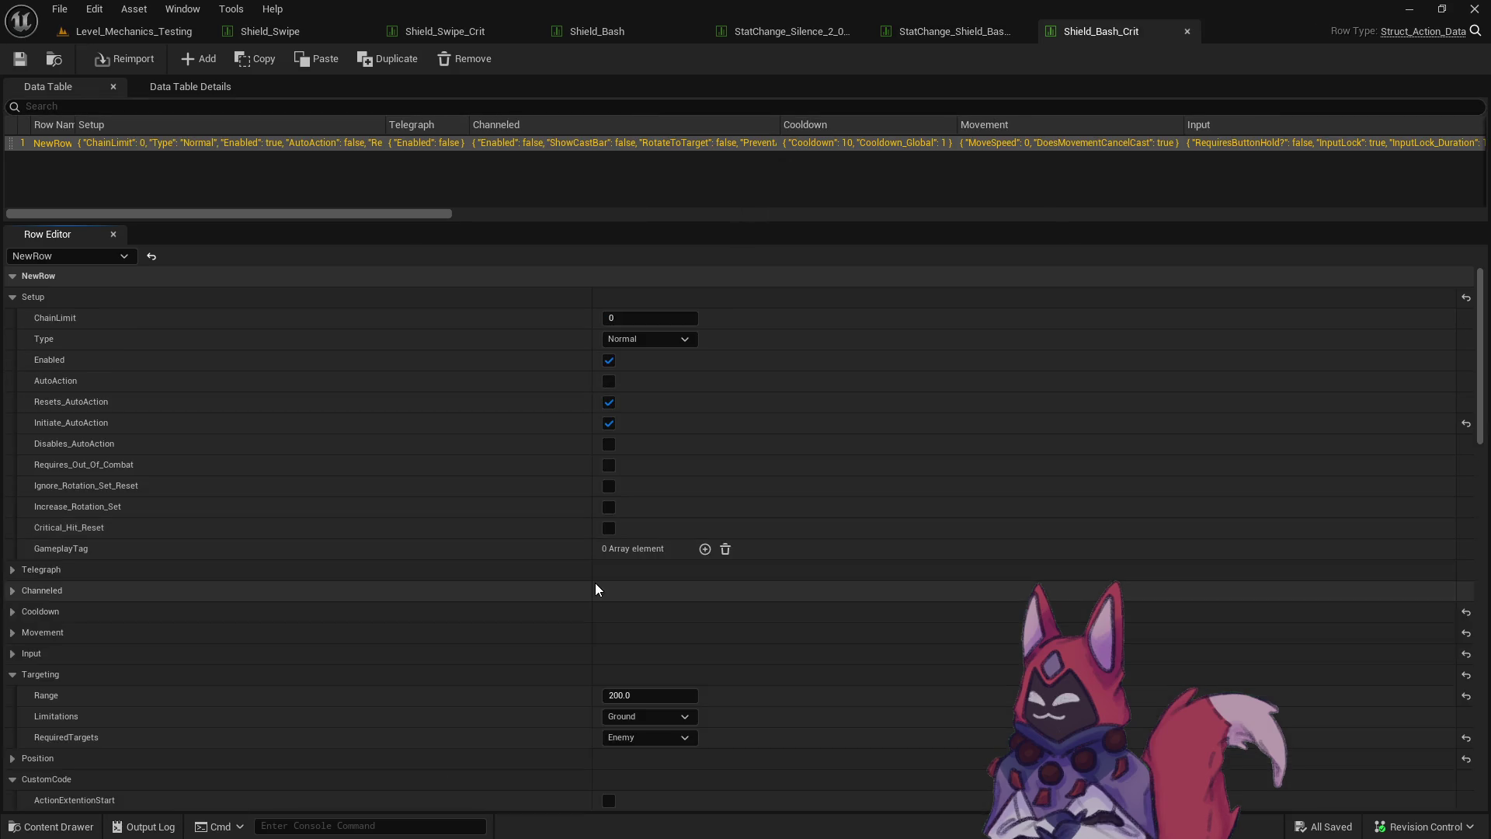
scroll(594, 579, "down", 10)
scroll(597, 564, "down", 10)
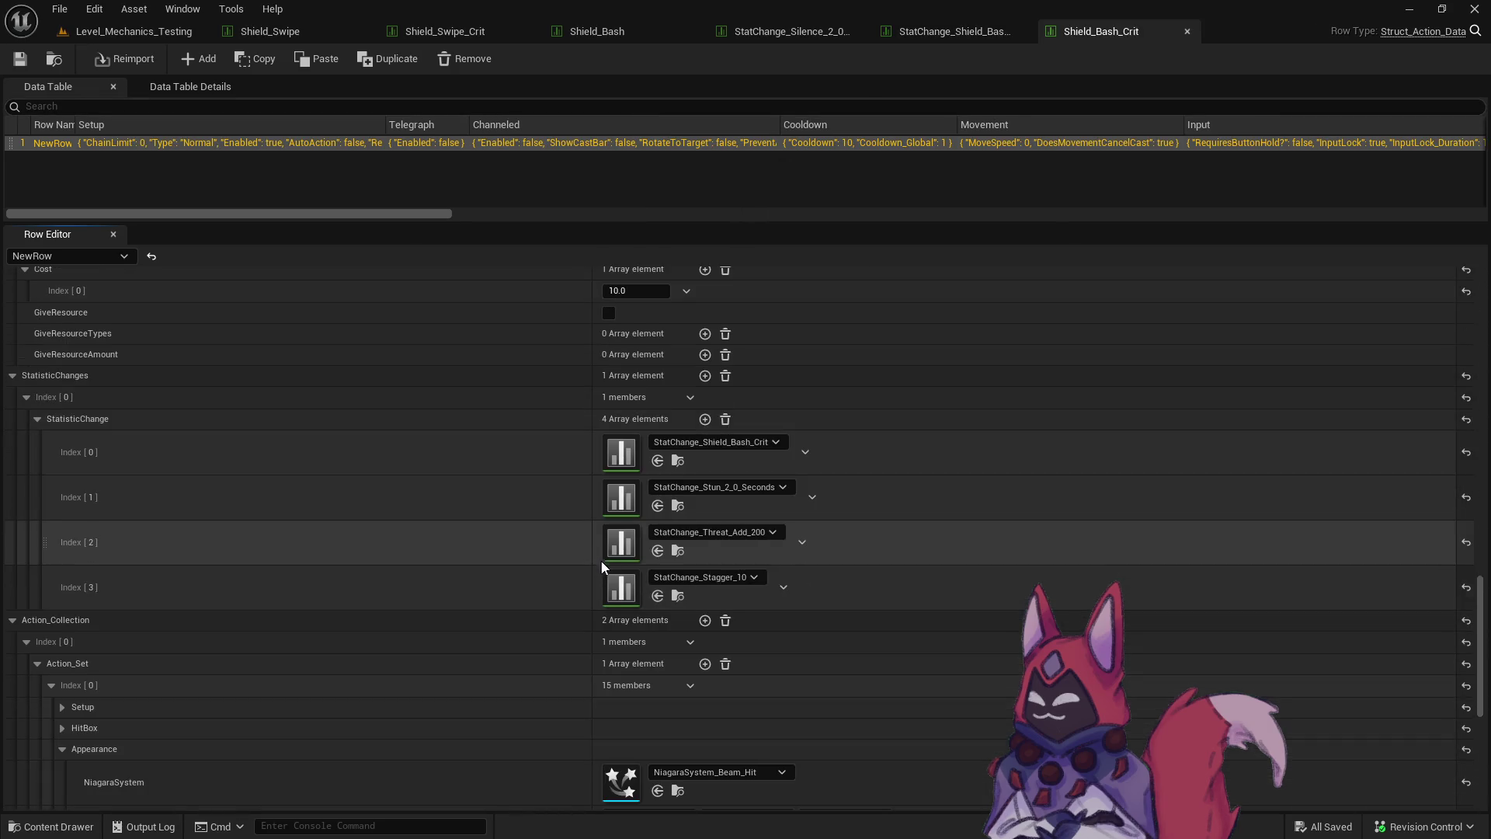
Replace the two-second stun entry with the 2-second Silence stat change found by searching 'silence'.
left_click(812, 496)
left_click(830, 536)
left_click(705, 420)
left_click(738, 580)
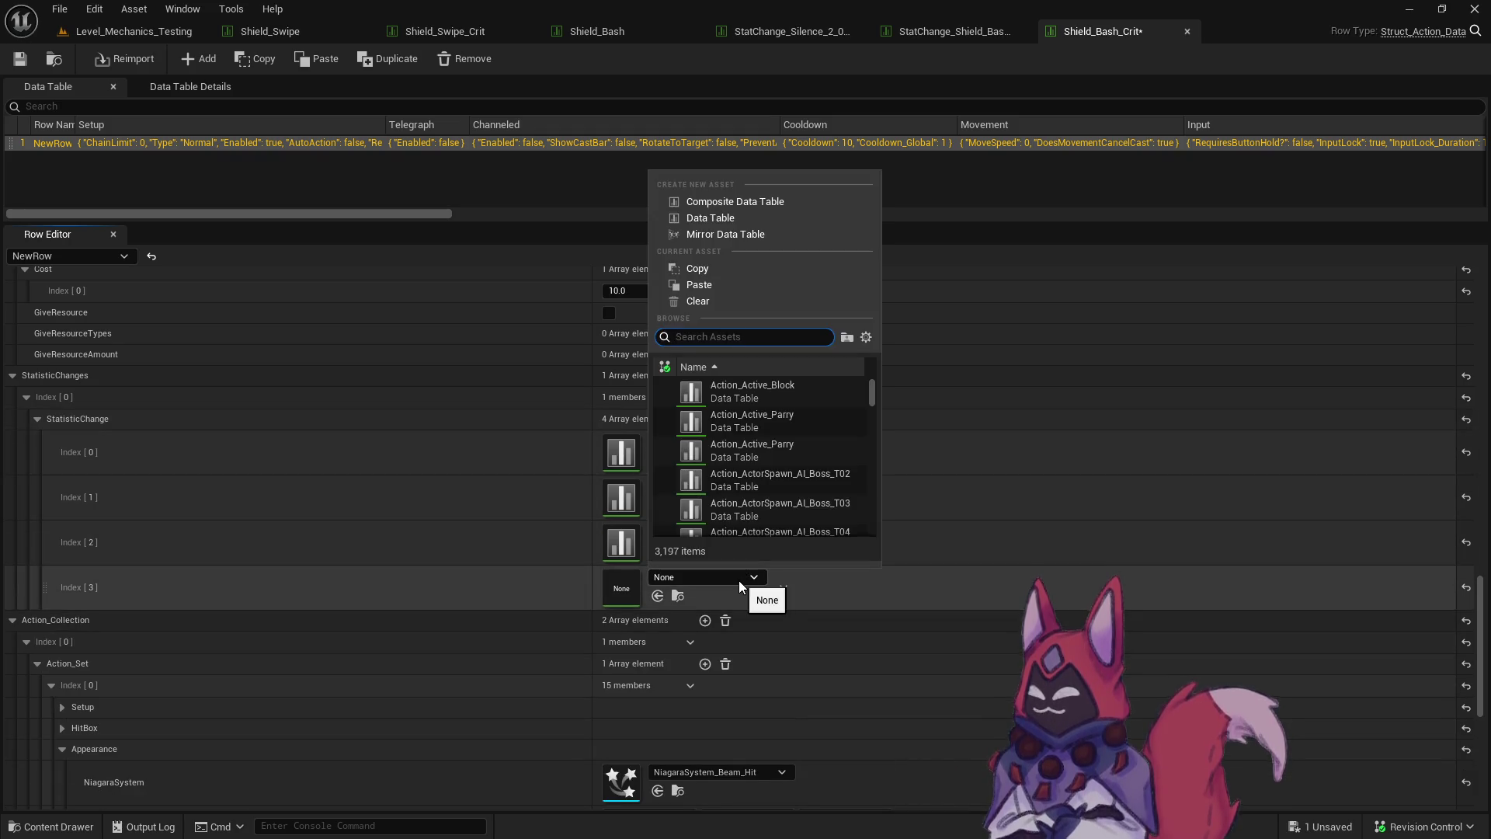
type("silence")
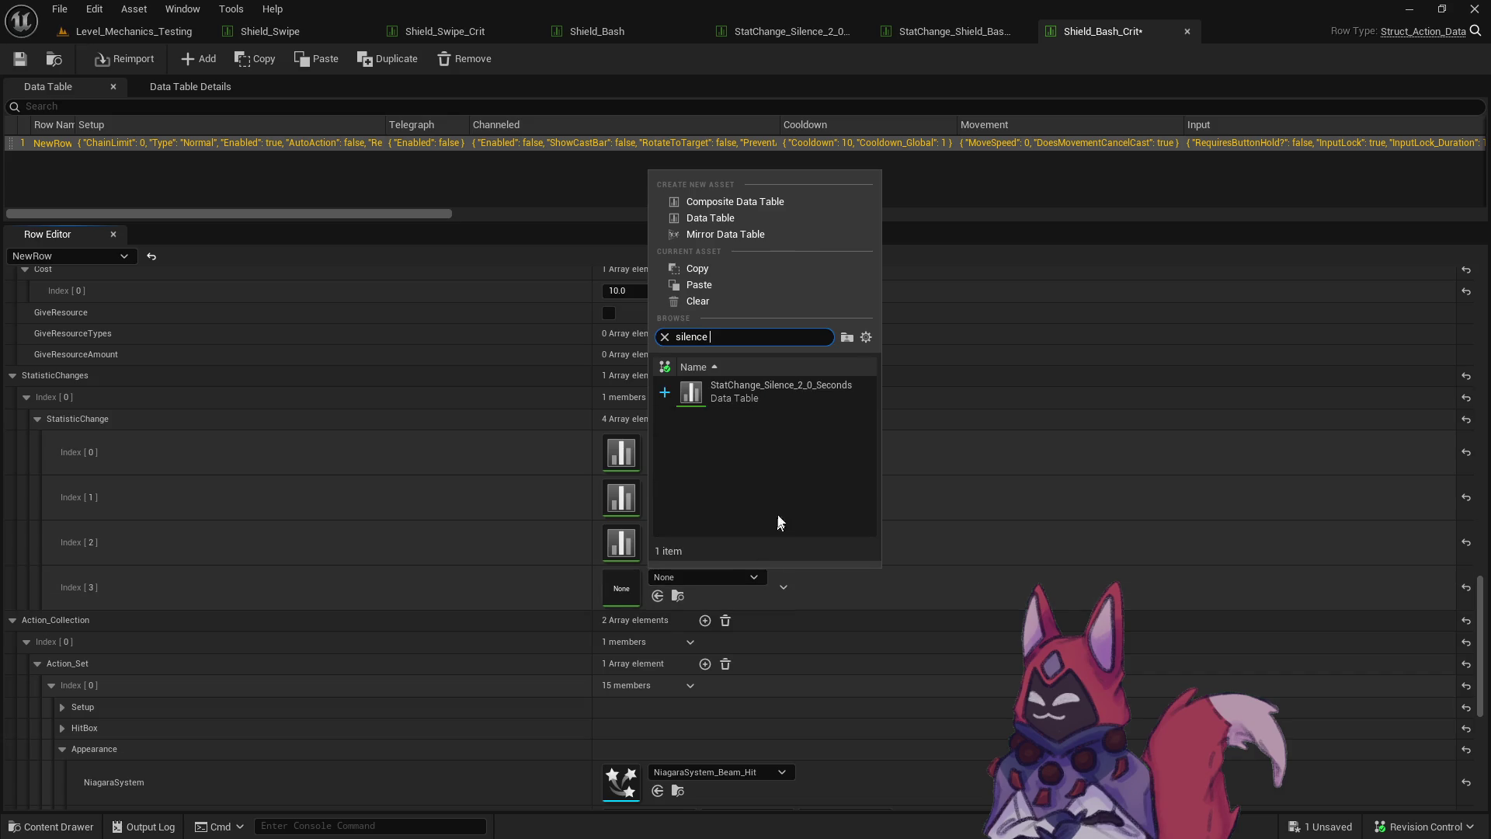
left_click(776, 389)
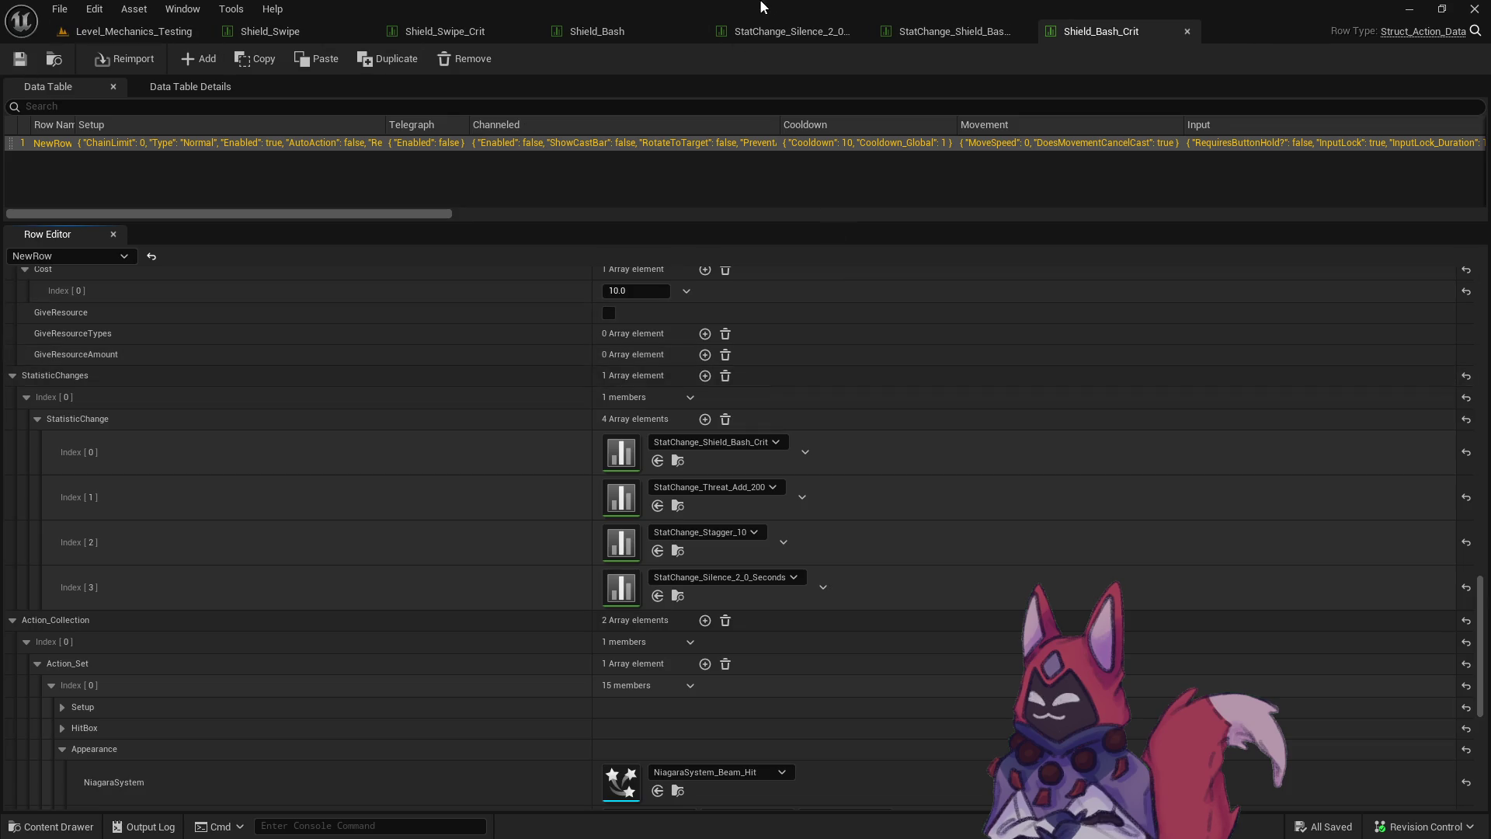
Close all the open data table tabs, including Shield_Swipe.
right_click(295, 37)
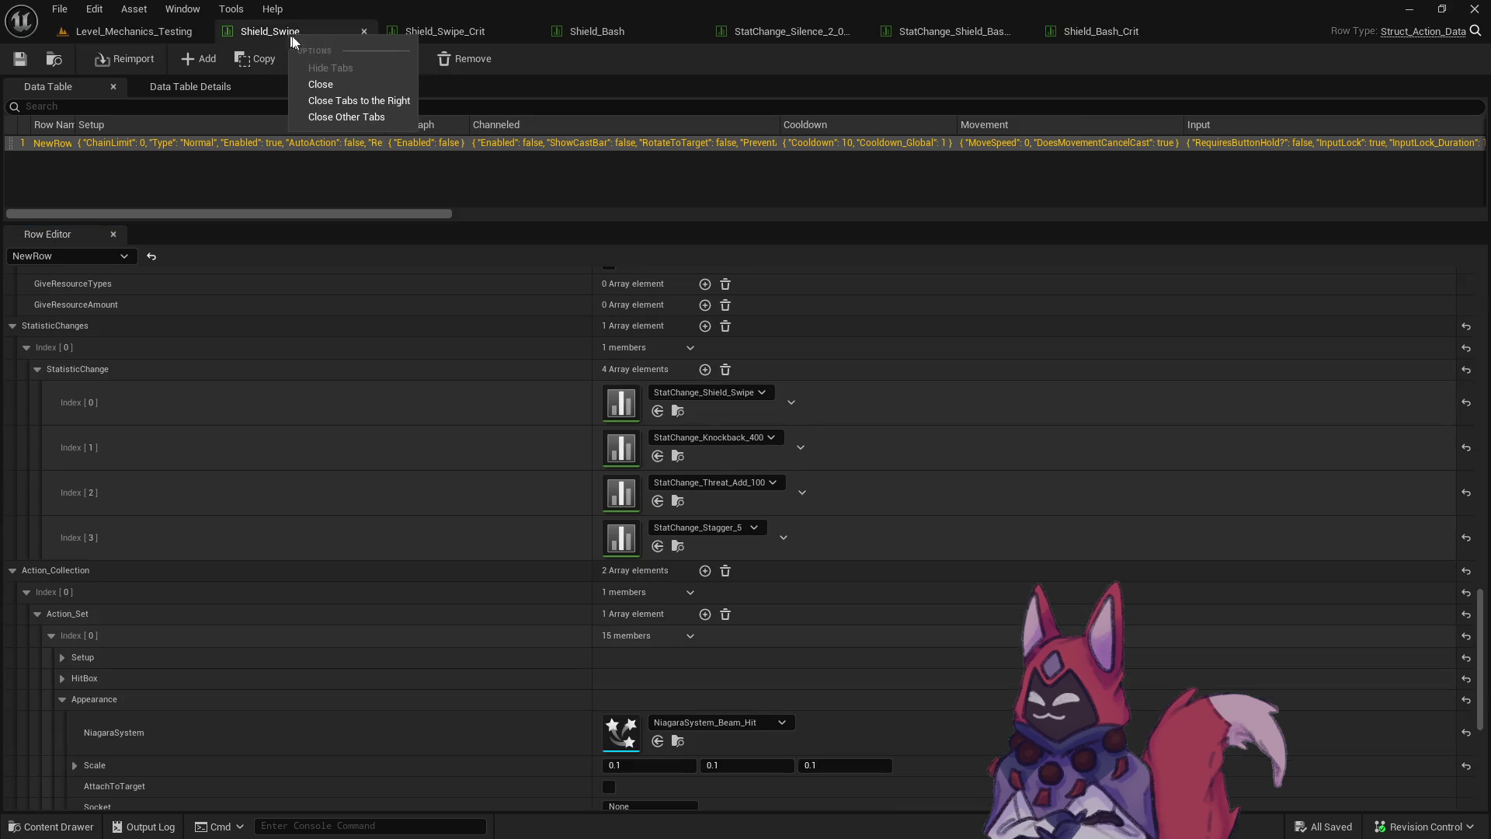
left_click(365, 100)
left_click(364, 31)
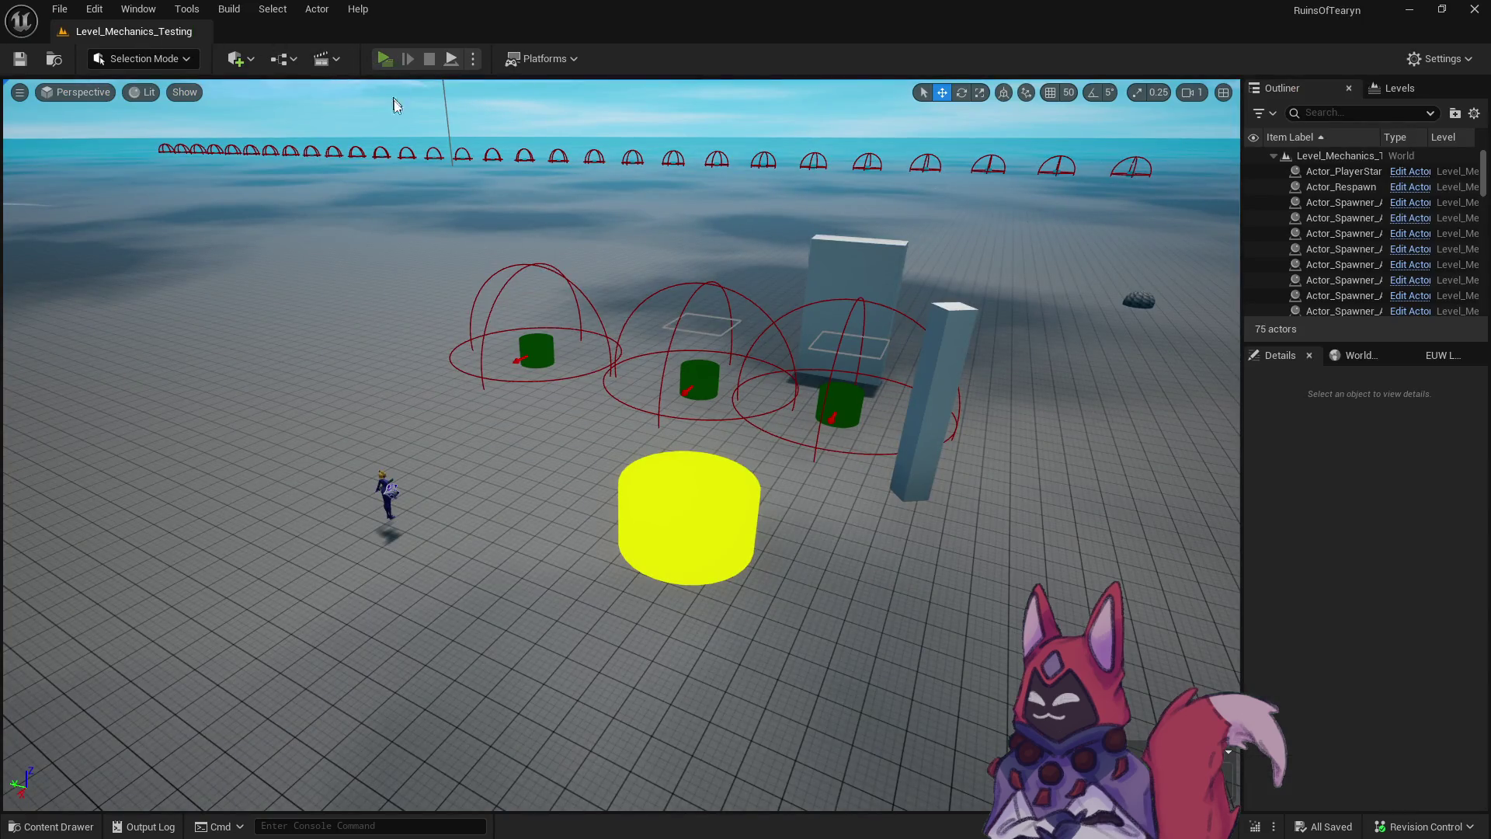
Play-test the level, casting 1, E and 2, then approach the target dummy, cast E, and exit.
key("alt+p")
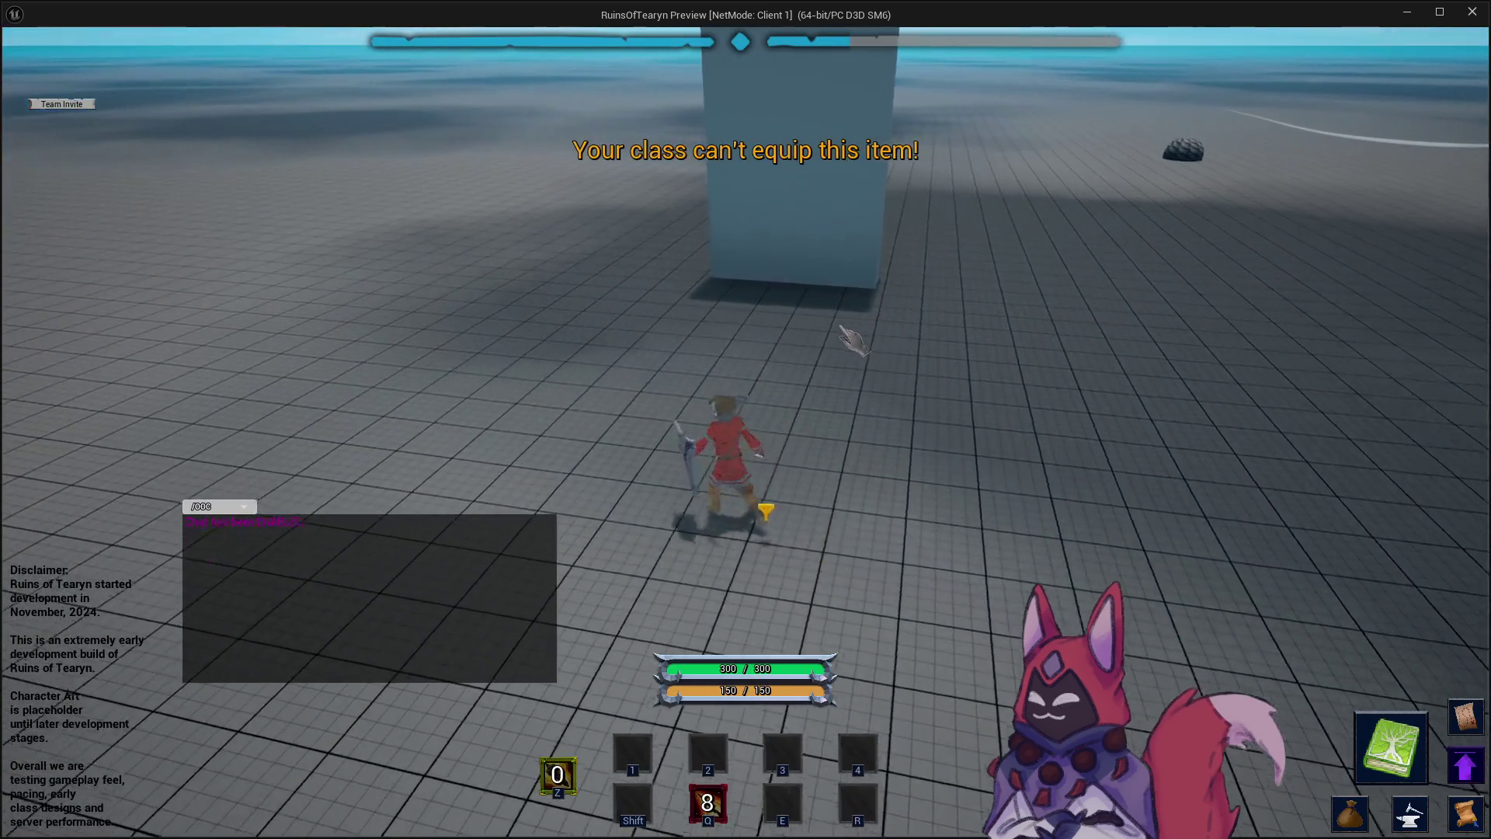
key("1")
key("e")
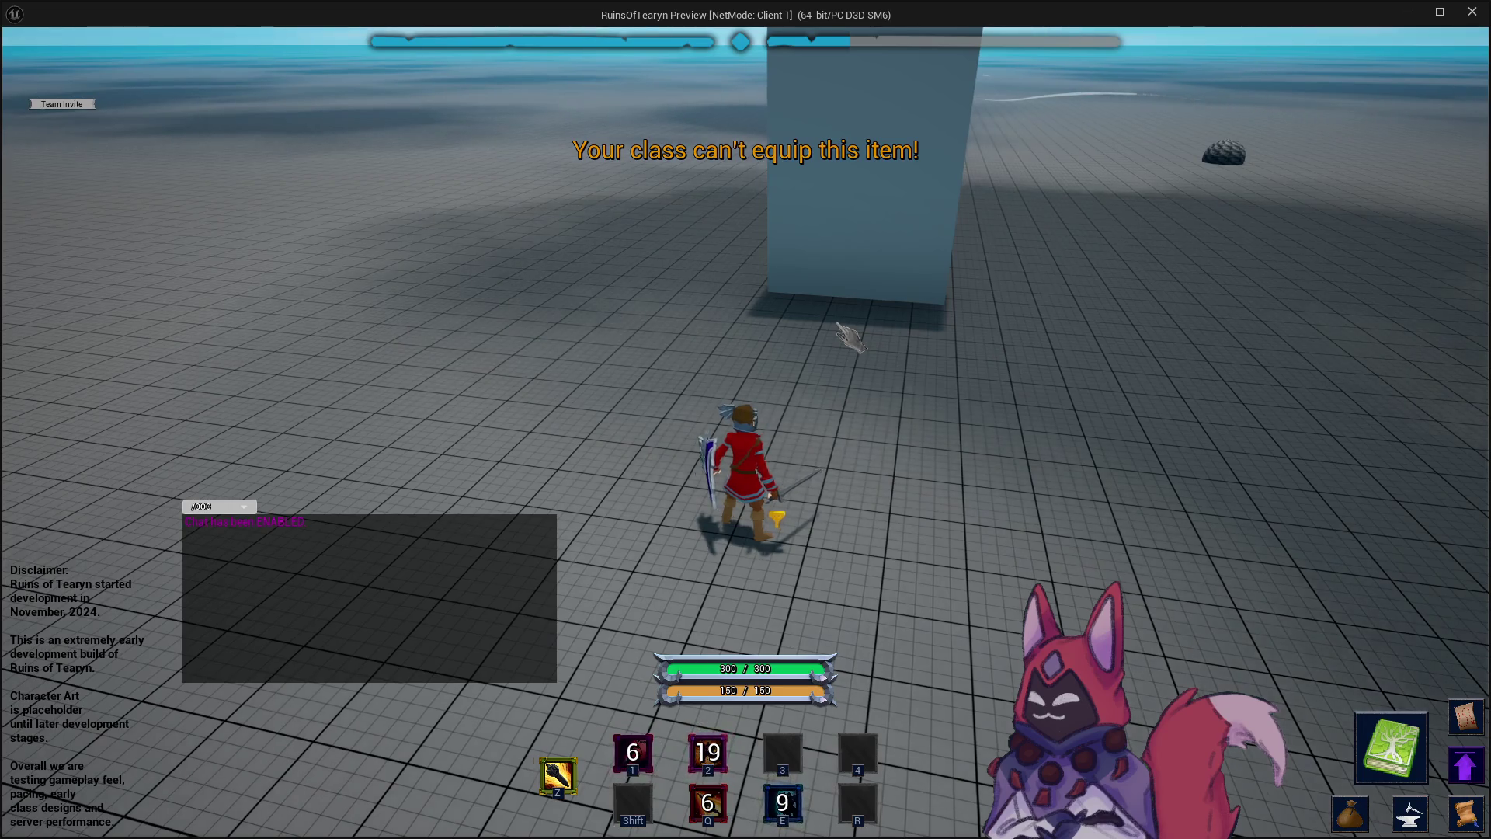
key("2")
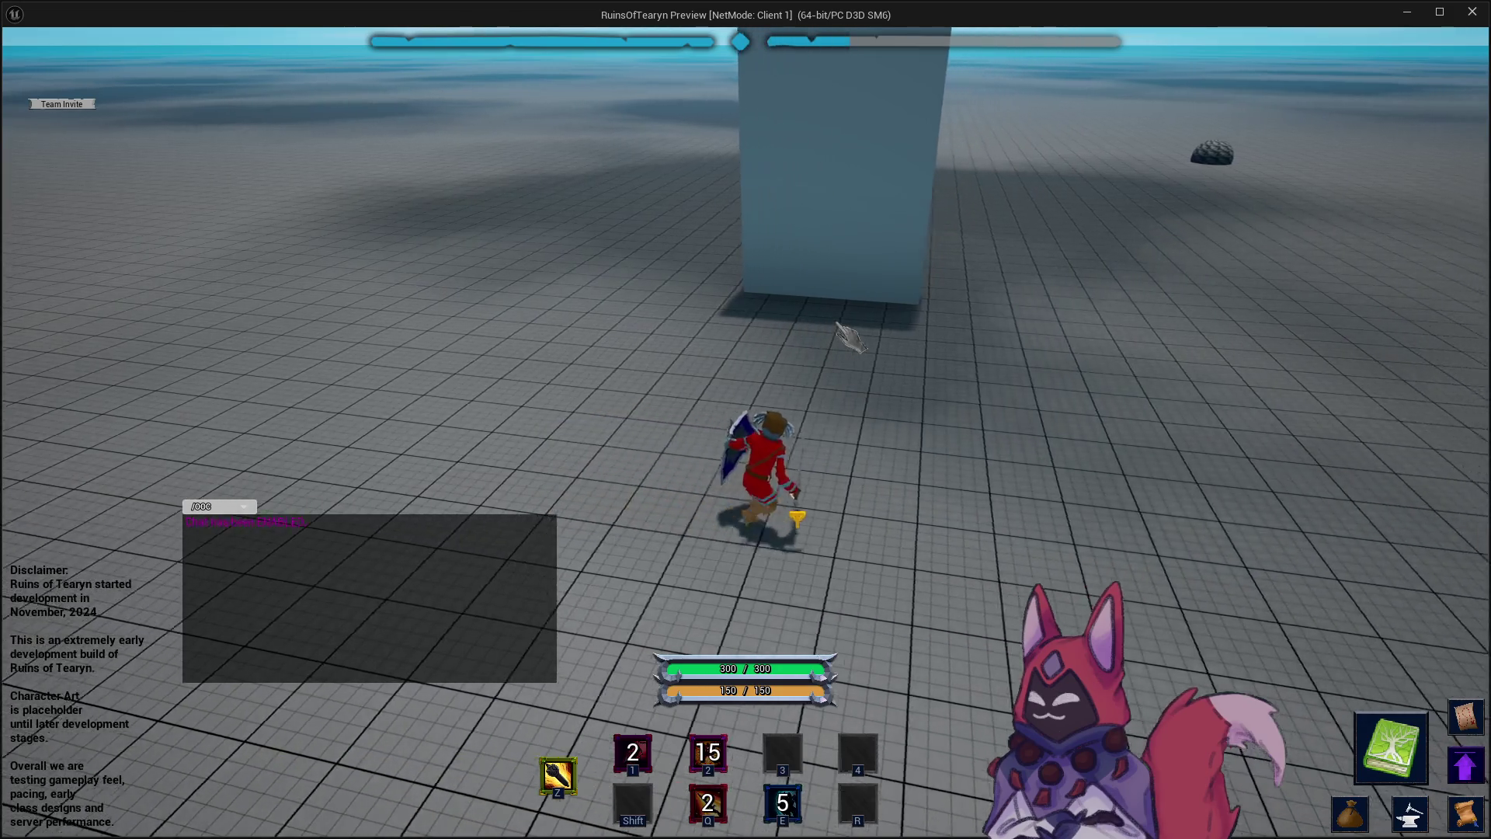
mouse_move(799, 332)
left_mouse_down()
mouse_move(646, 329)
mouse_move(722, 330)
mouse_move(688, 311)
left_mouse_up()
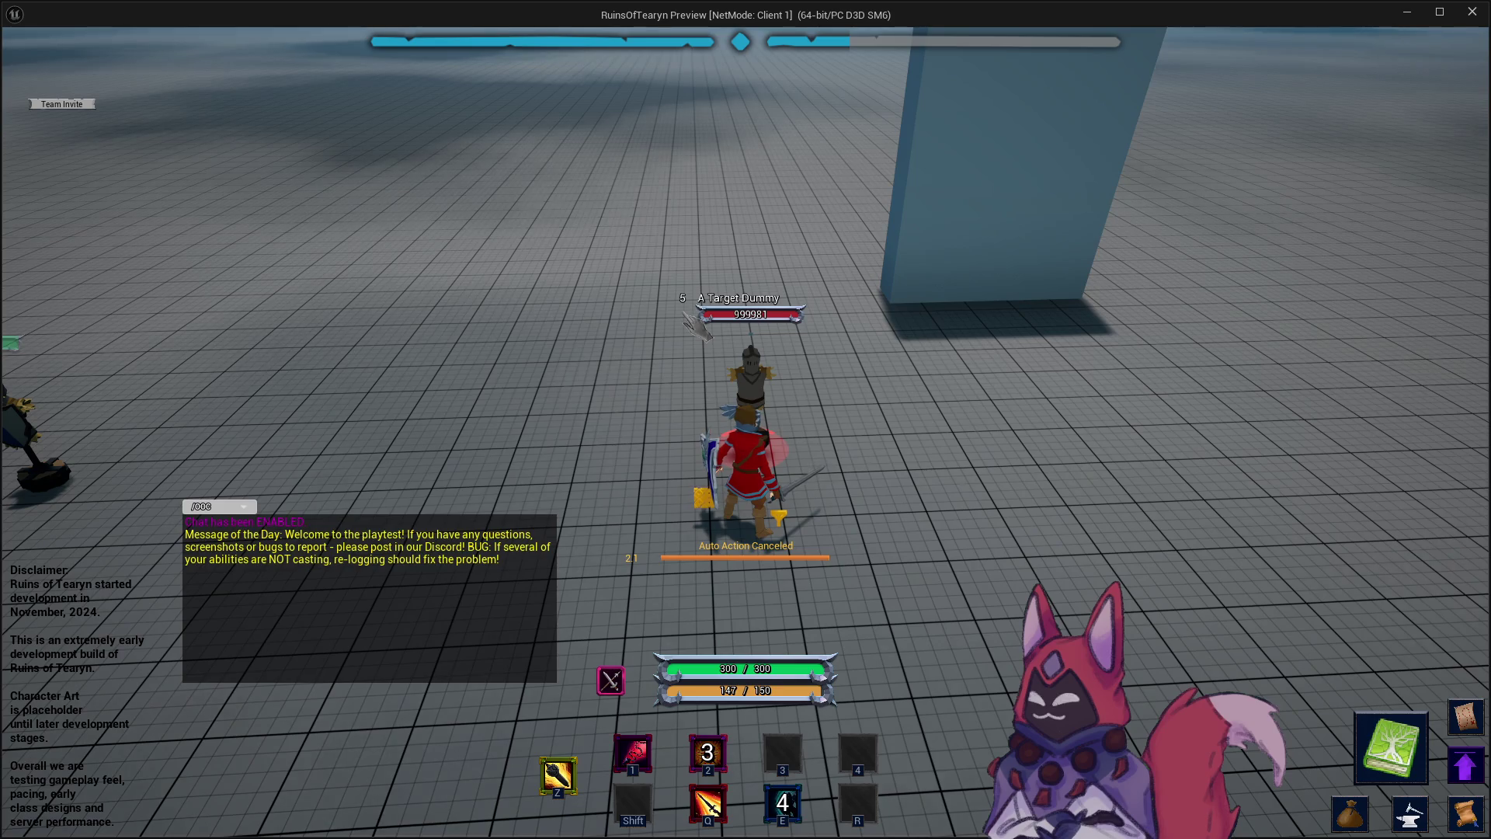
key("a")
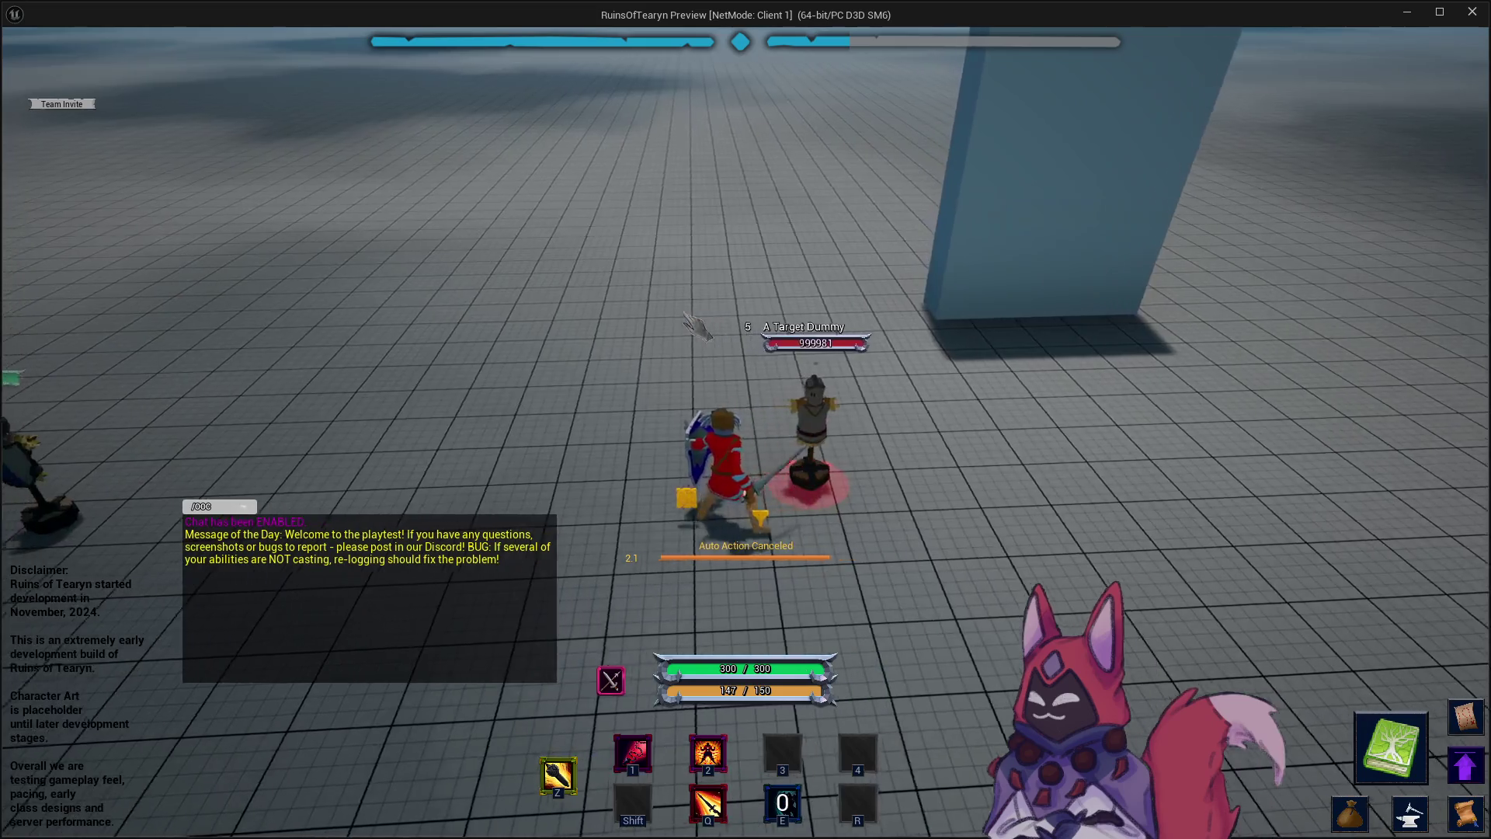
key("e")
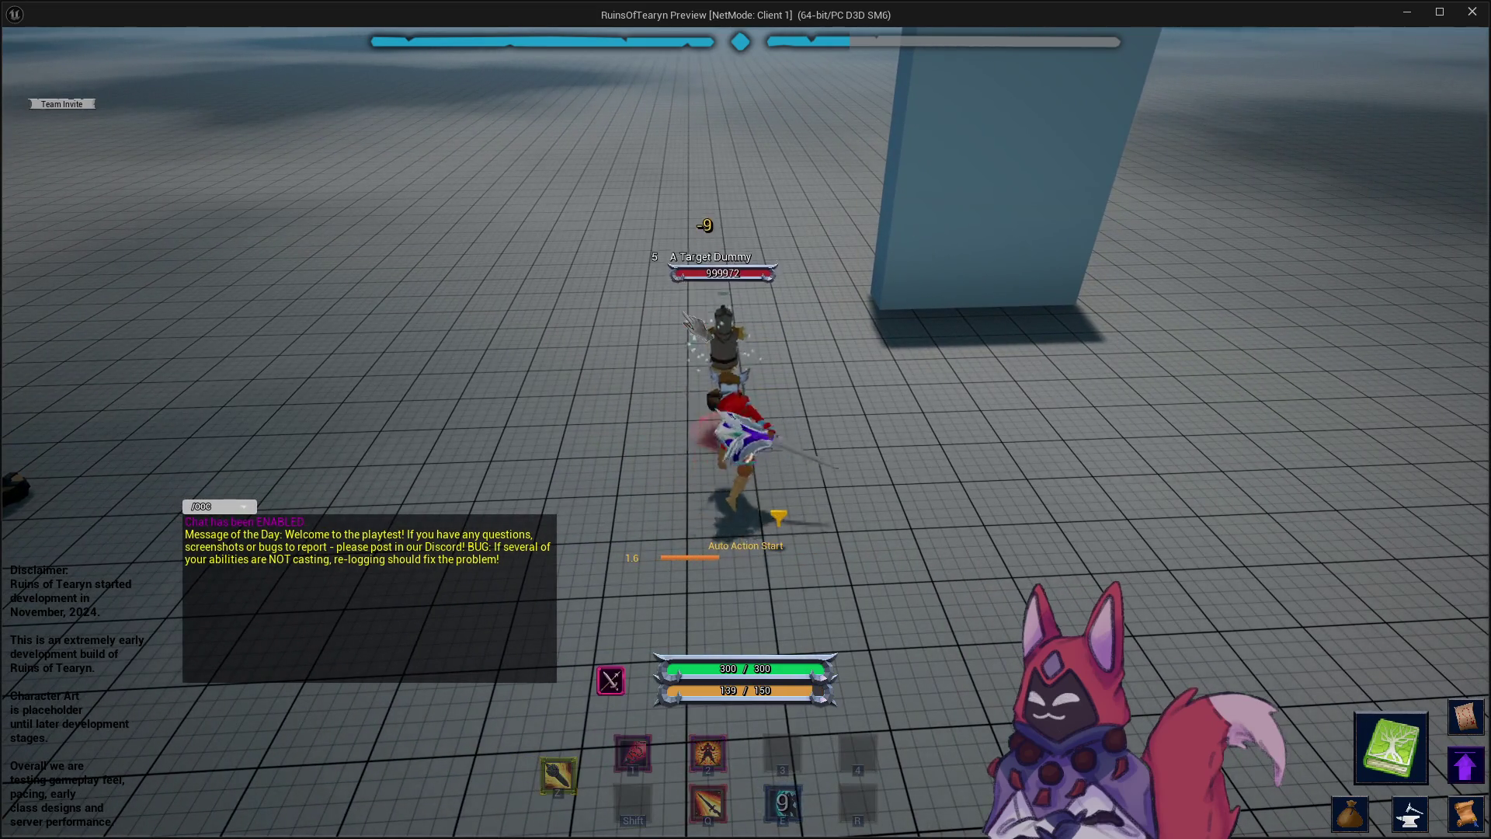
key("w")
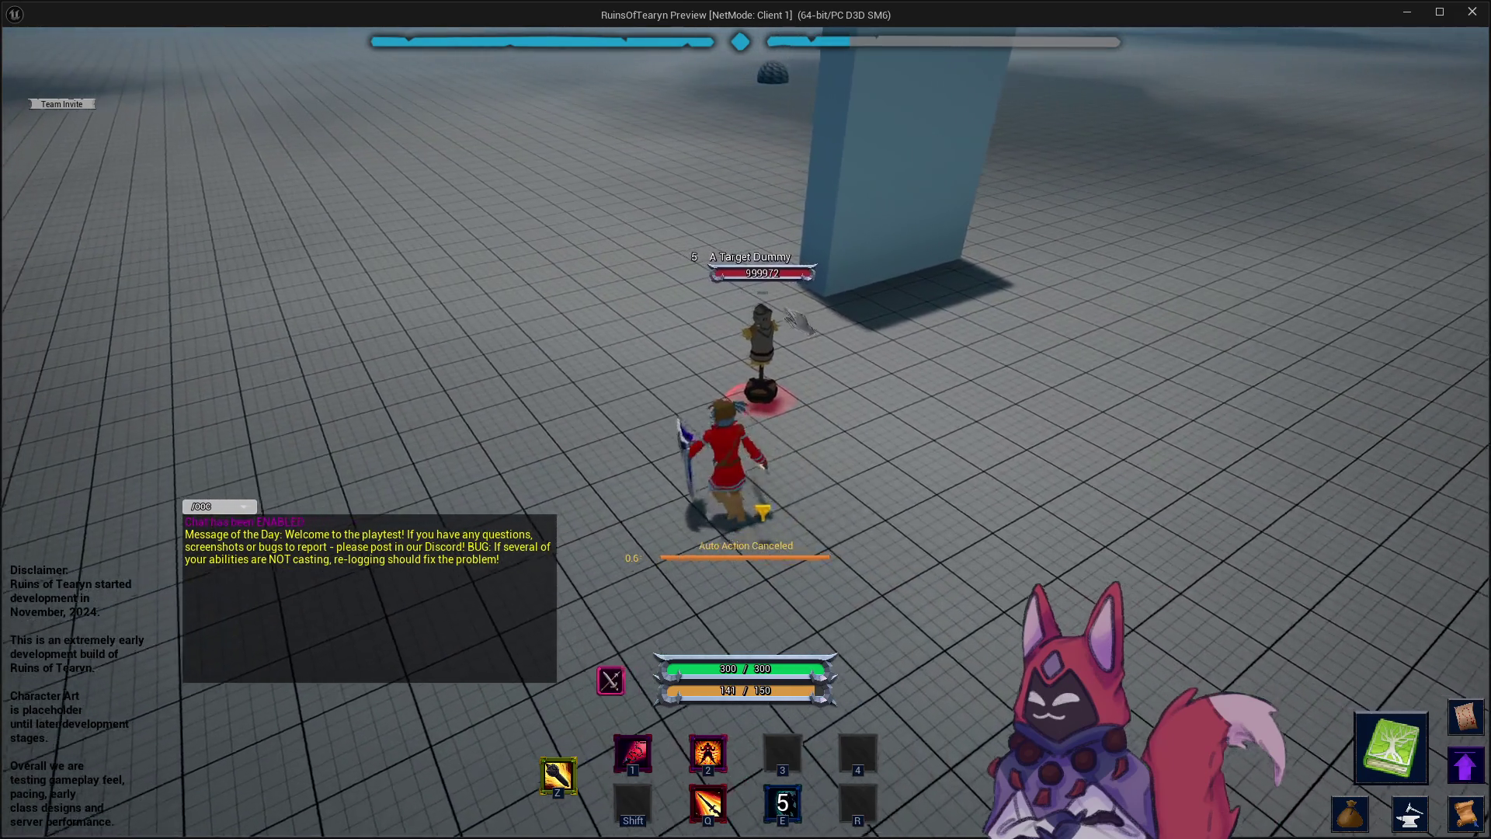
key("Escape")
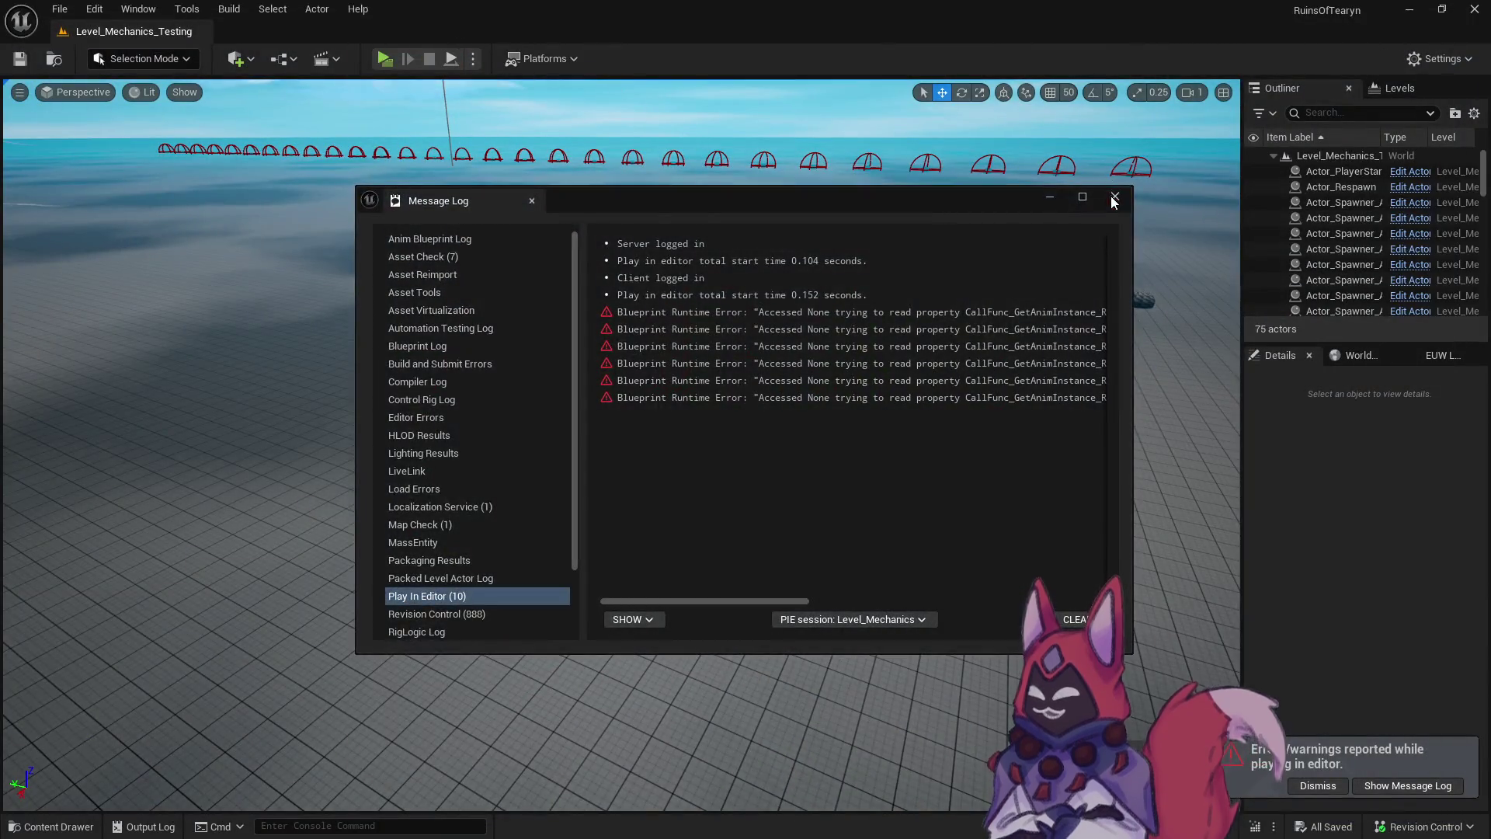
Set Shield_Swipe's knockback entry to StatChange_Knockback_800.
left_click(1113, 201)
key("ctrl+space")
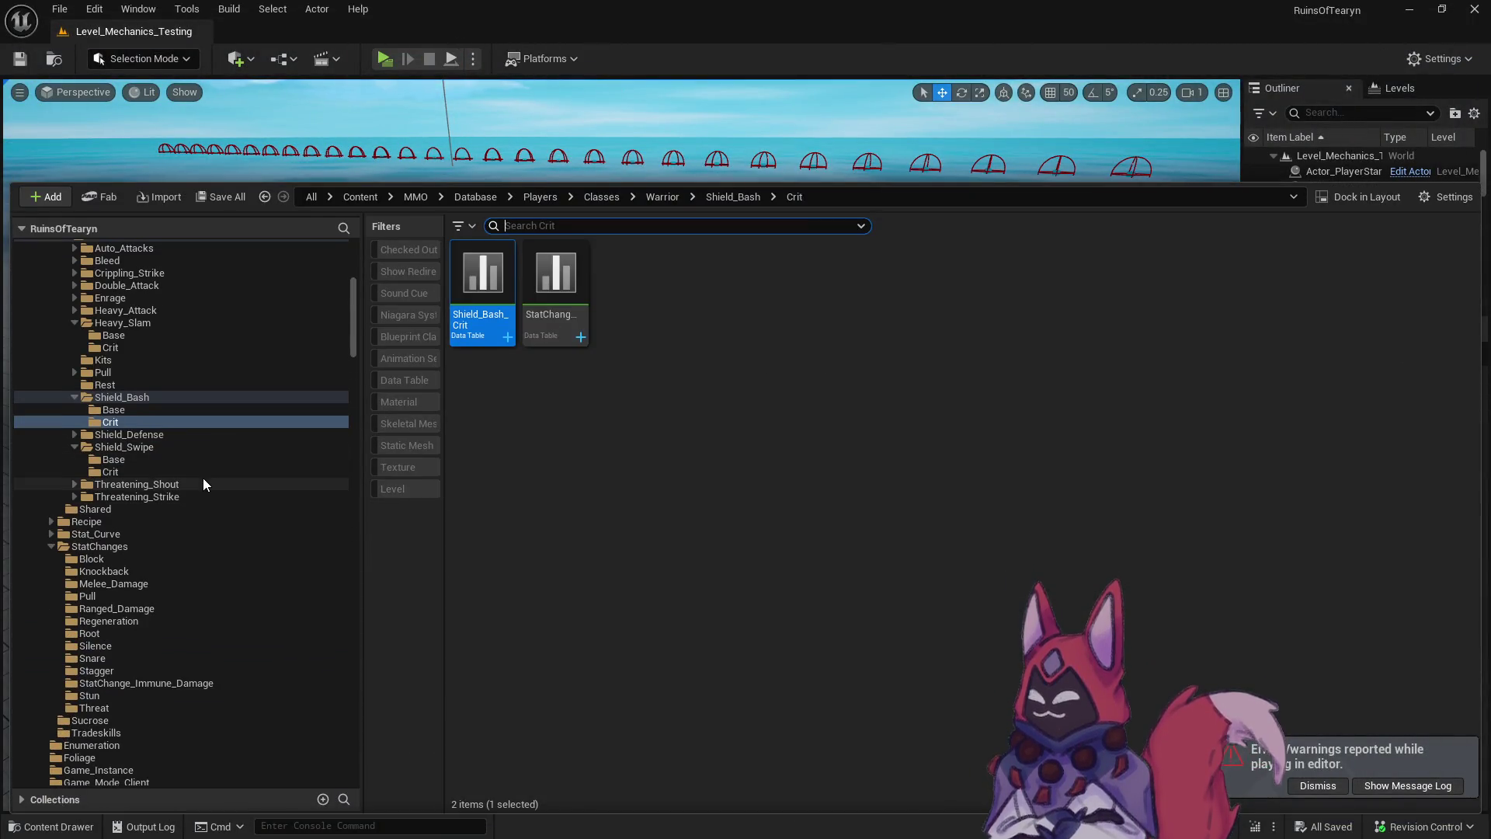
scroll(205, 454, "up", 2)
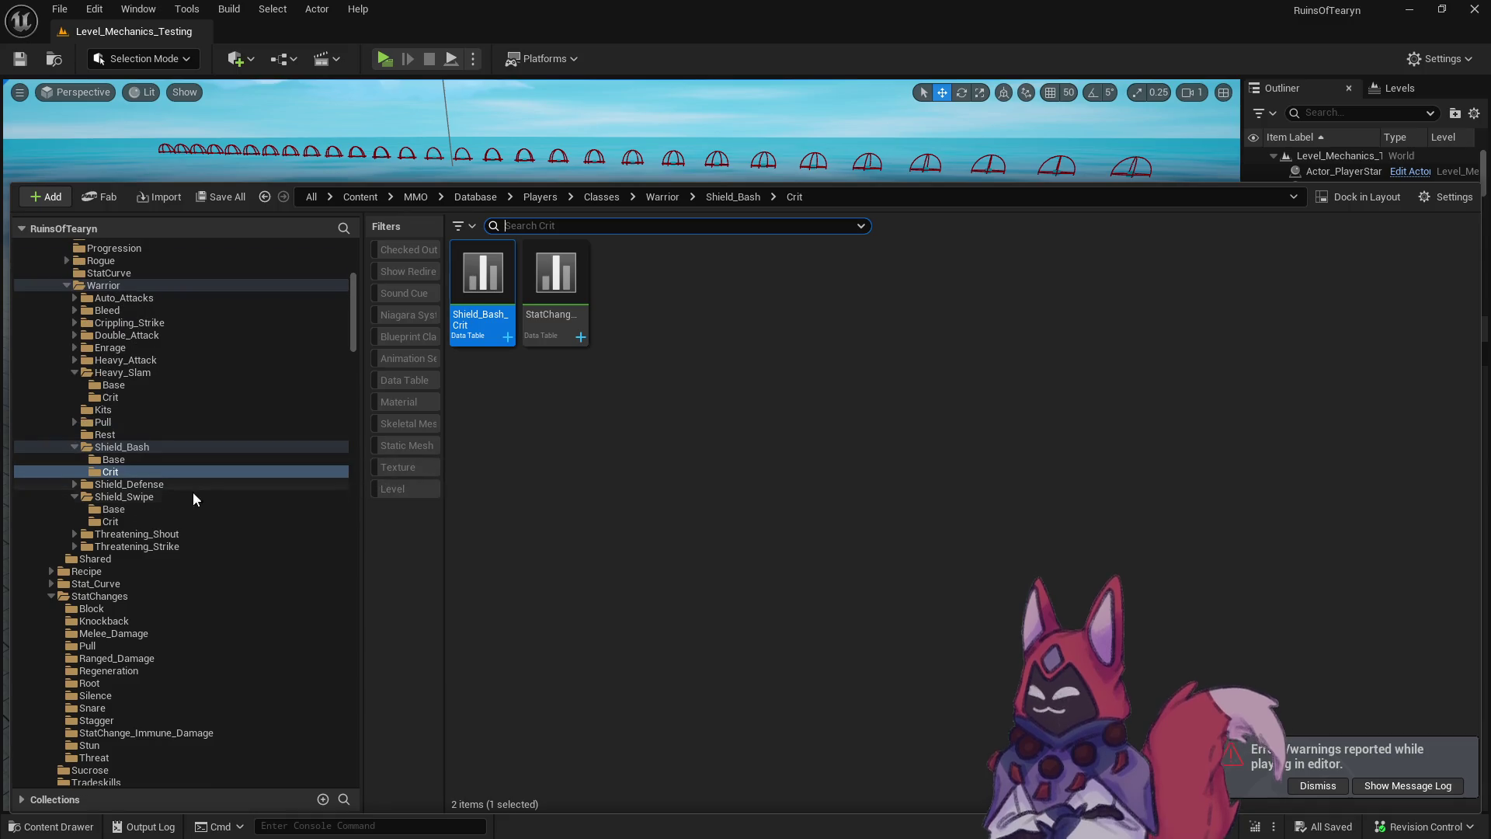
left_click(203, 509)
double_click(501, 317)
scroll(637, 590, "down", 10)
scroll(656, 569, "down", 10)
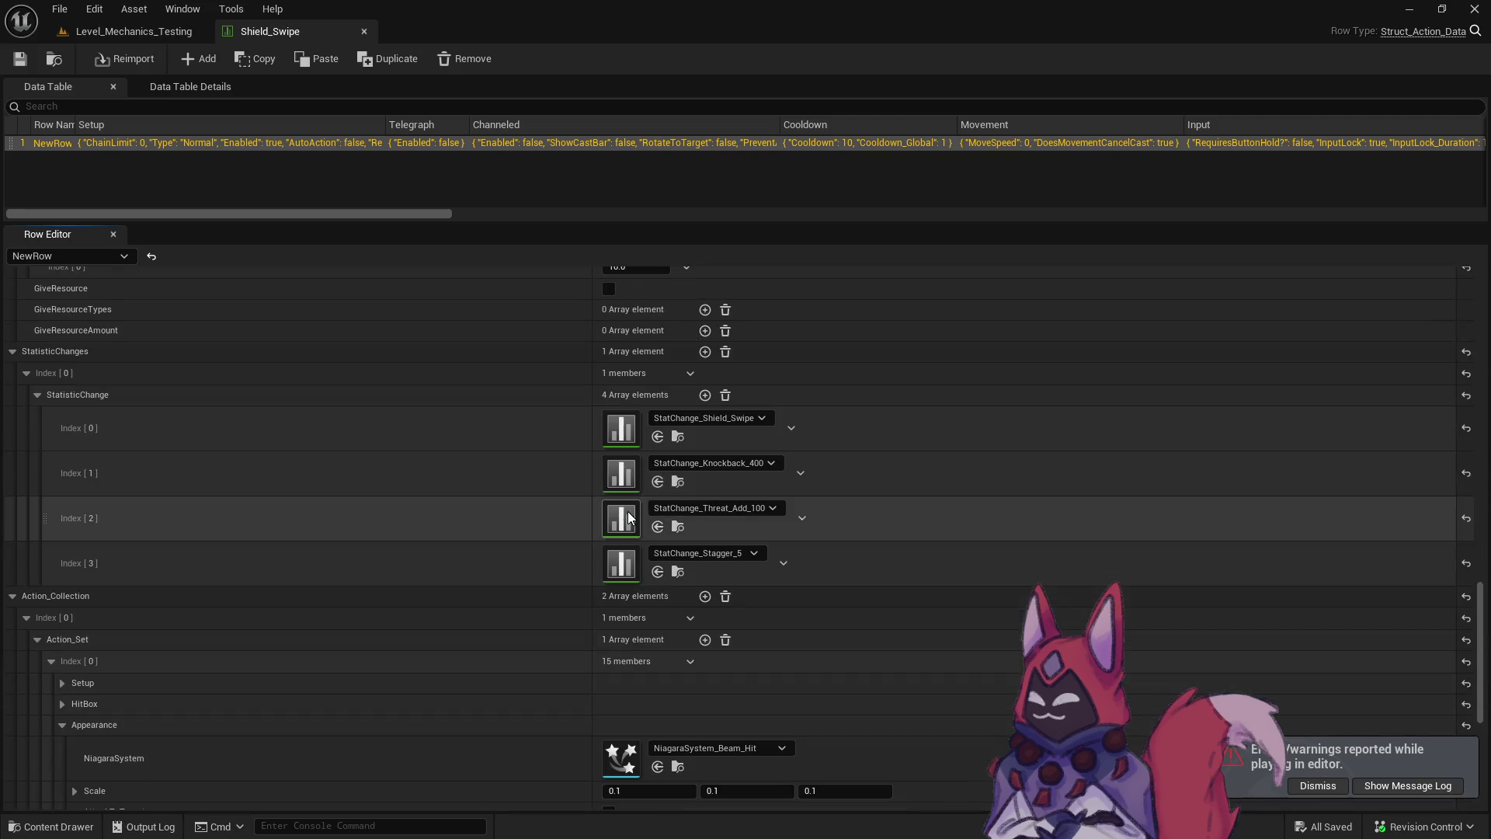
left_click(757, 461)
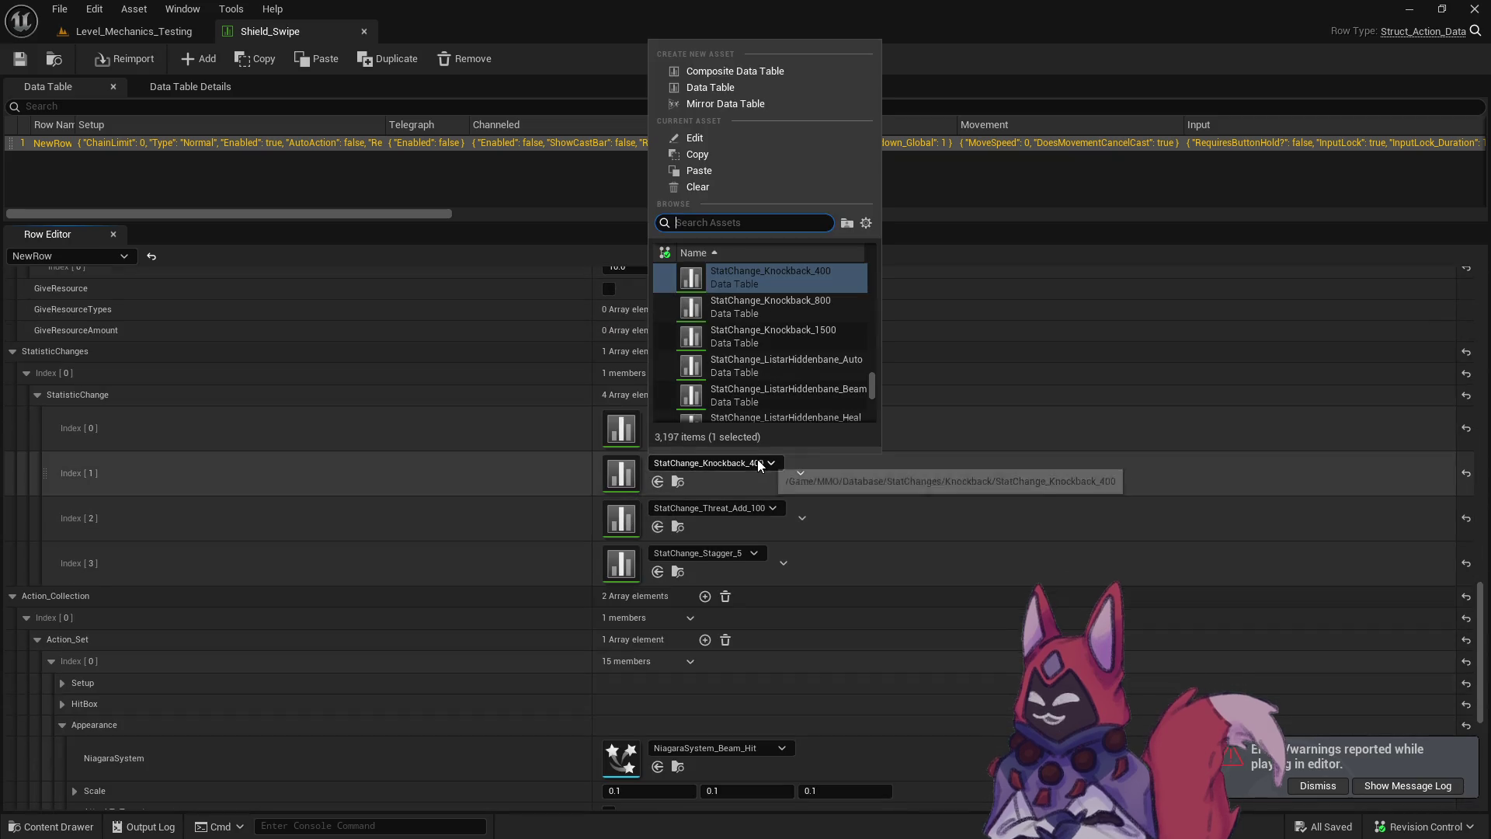
left_click(811, 311)
Set Shield_Swipe_Crit's knockback entry to StatChange_Knockback_1500, save, and start a play session.
left_click(54, 60)
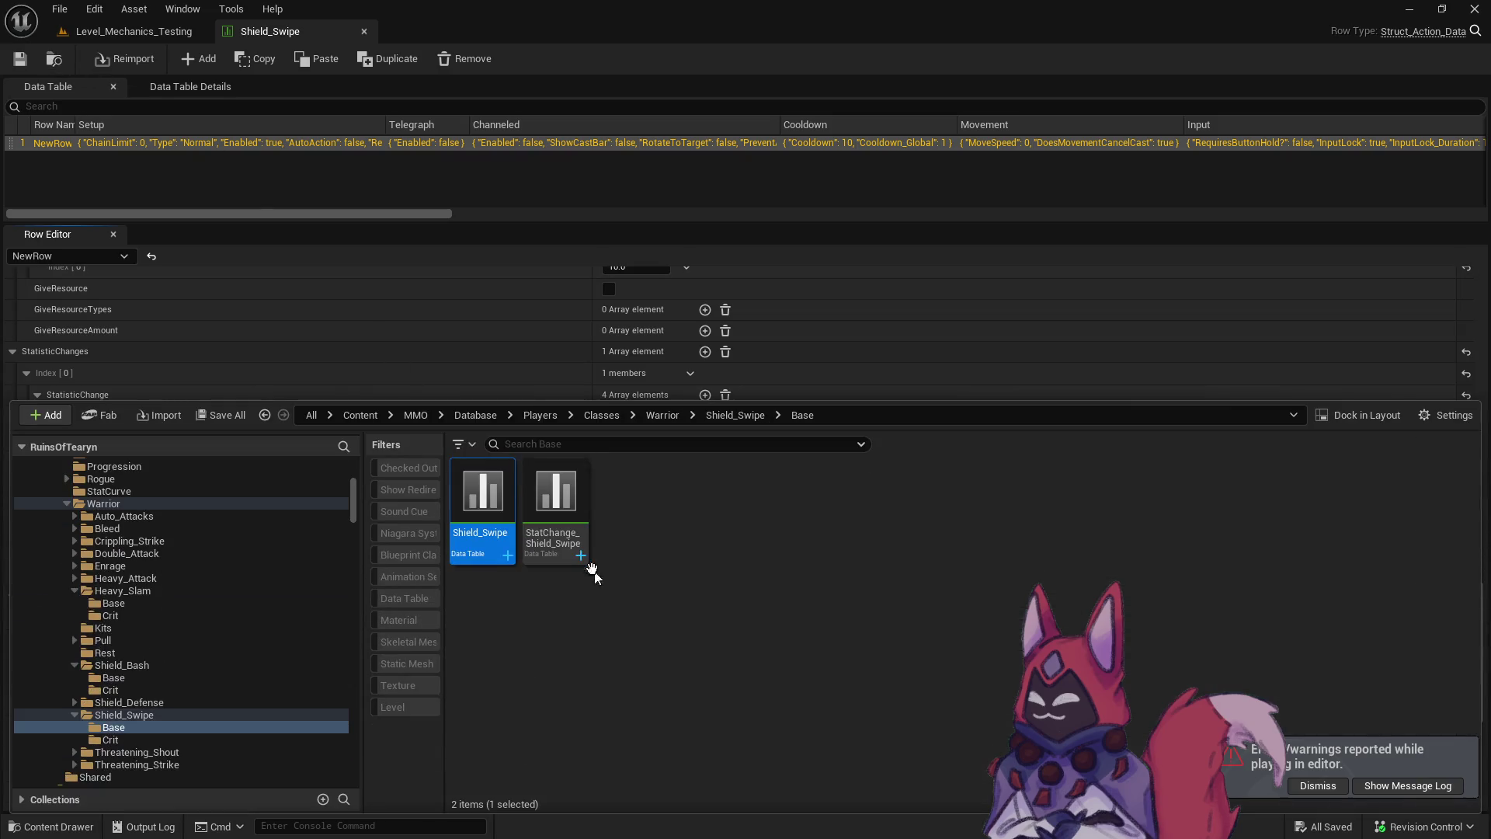
left_click(160, 738)
double_click(475, 559)
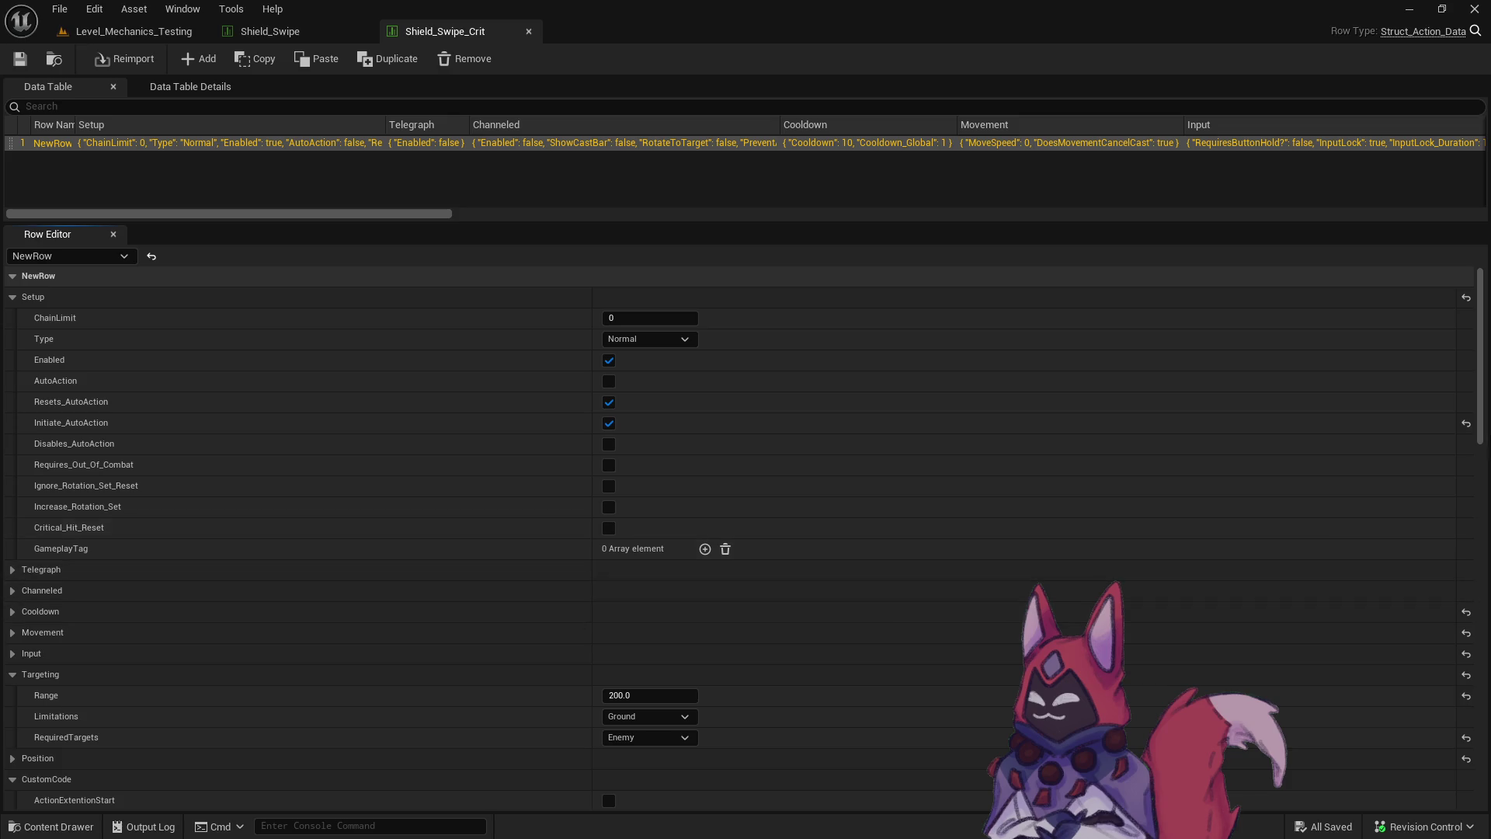
scroll(1486, 381, "down", 15)
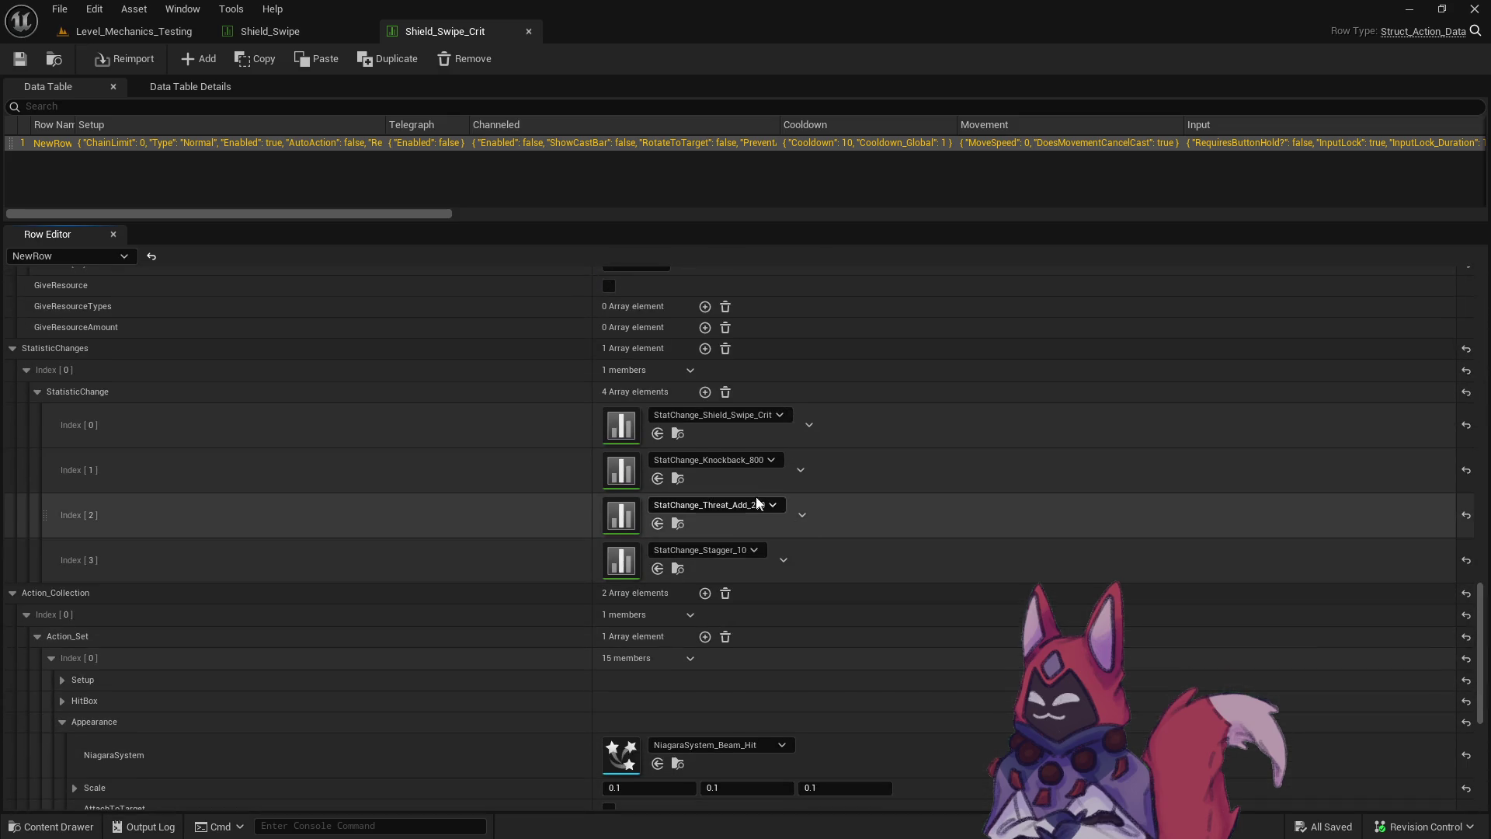
left_click(746, 460)
left_click(773, 304)
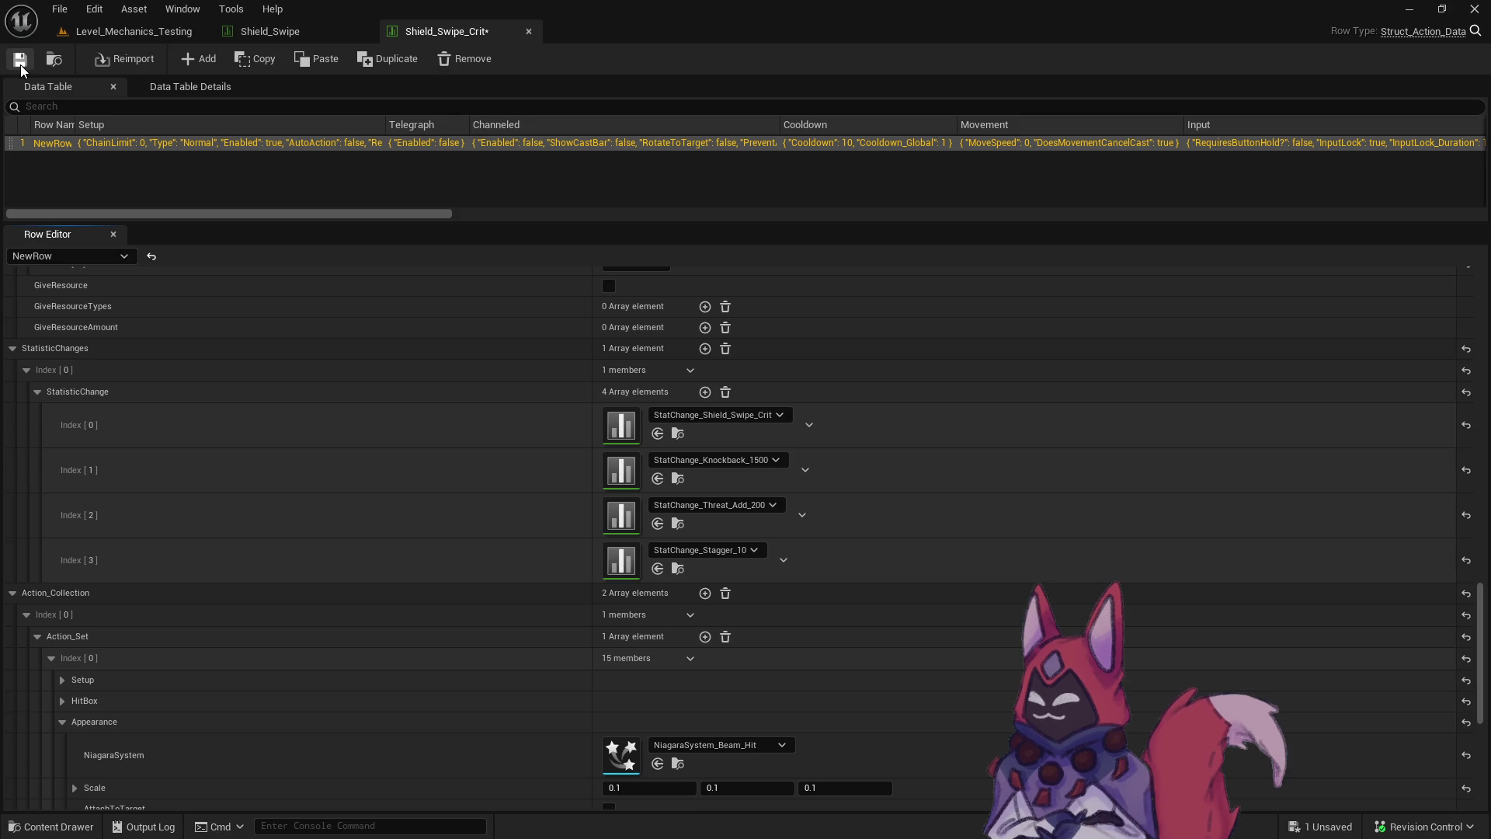
left_click(158, 38)
left_click(407, 49)
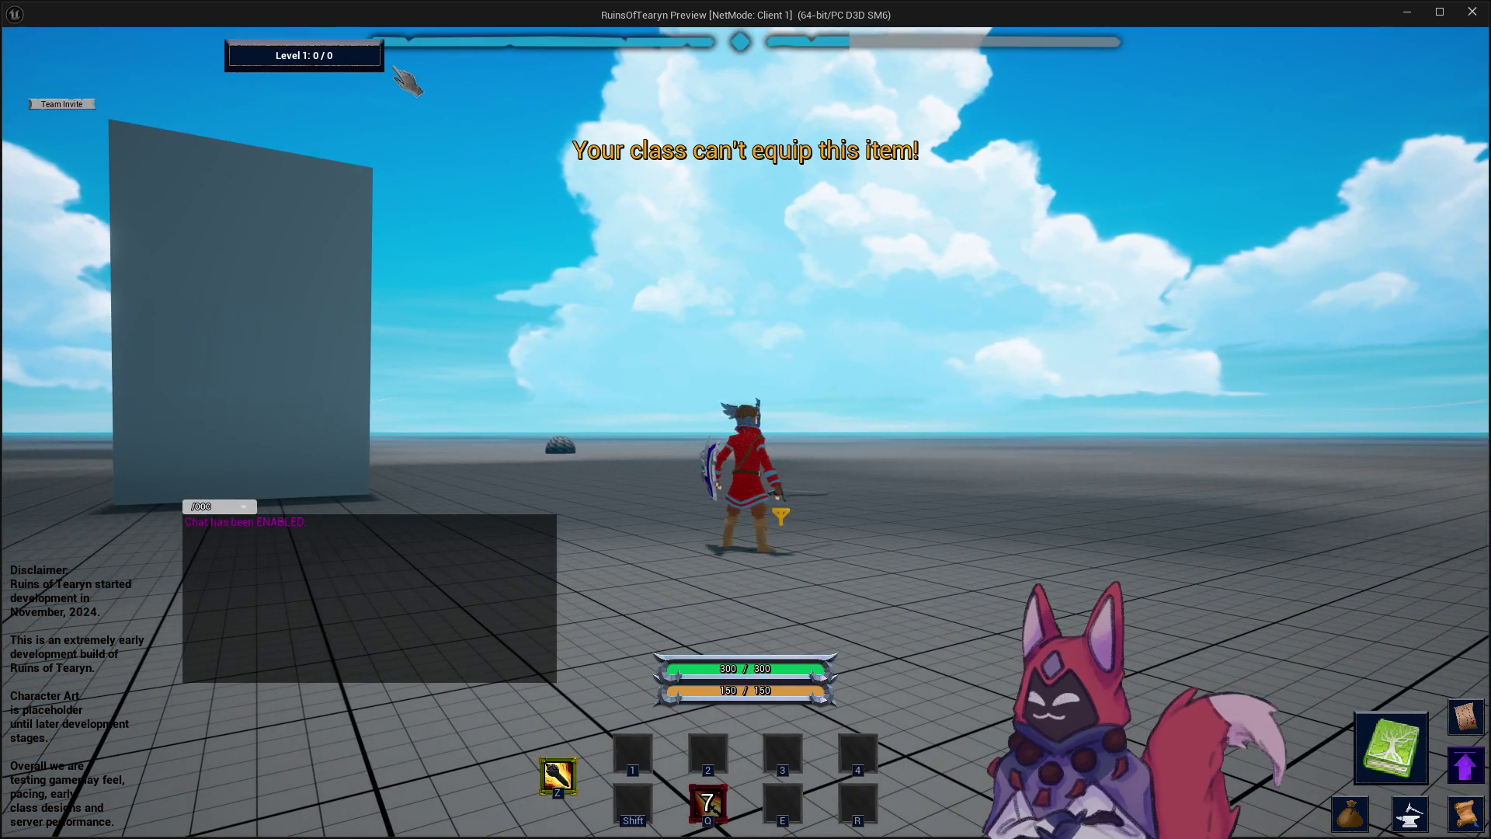
Run the warrior to the target dummy, hit it with E, then stop the session and dismiss the message log.
key("a")
key("w")
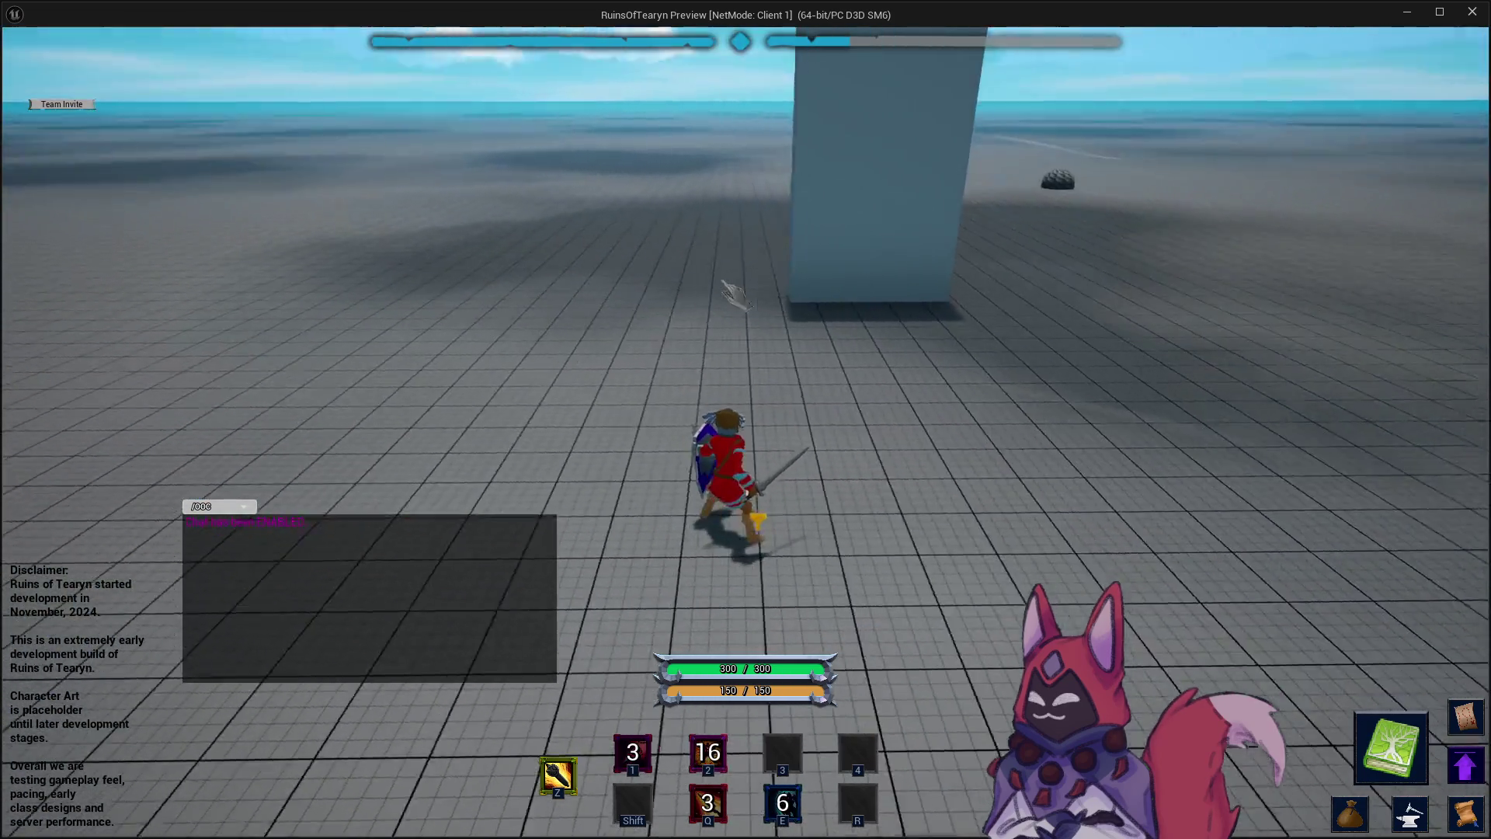
key("w")
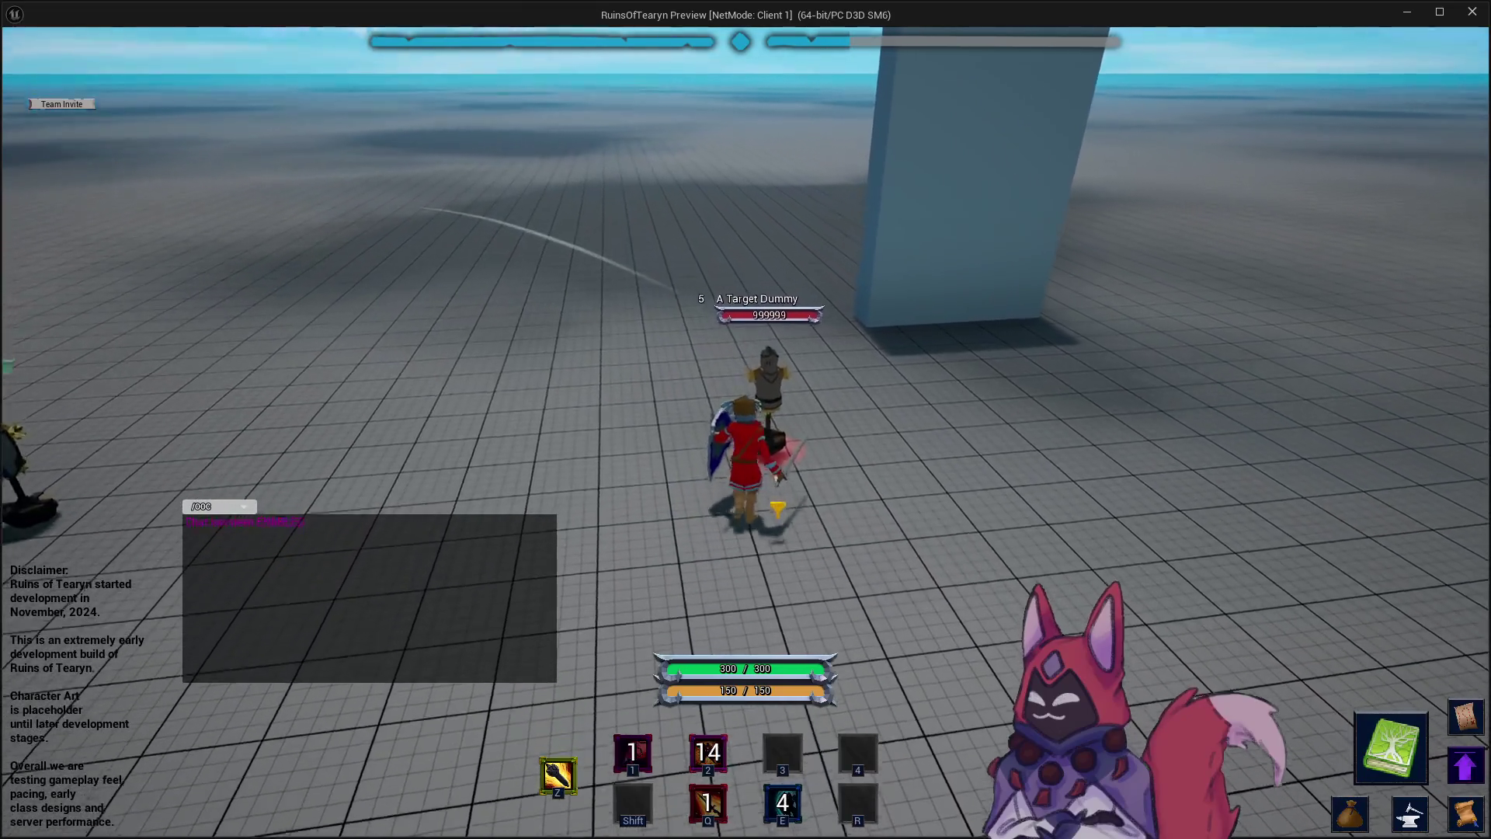
key("a")
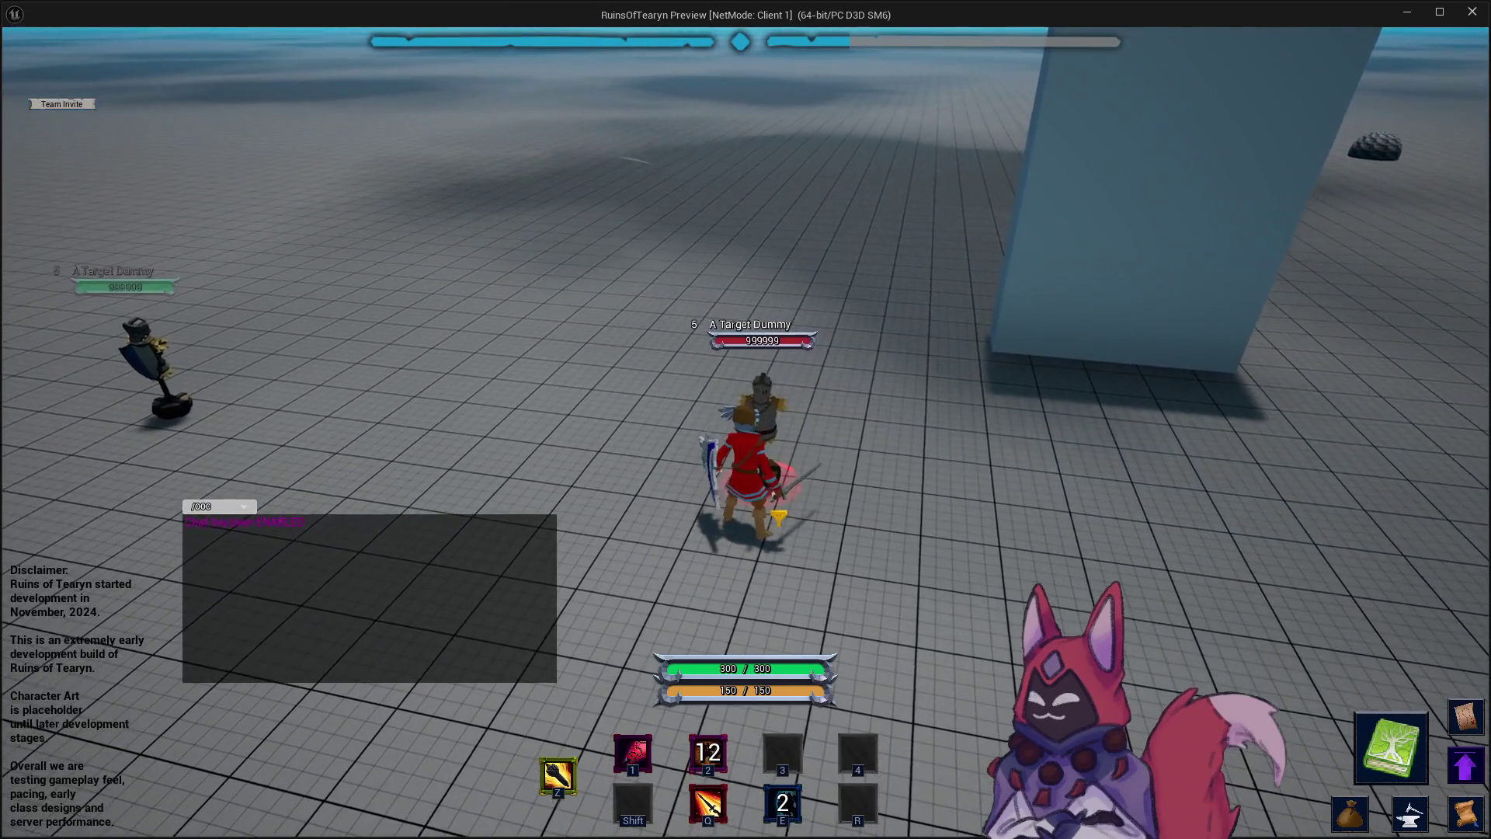
key("d")
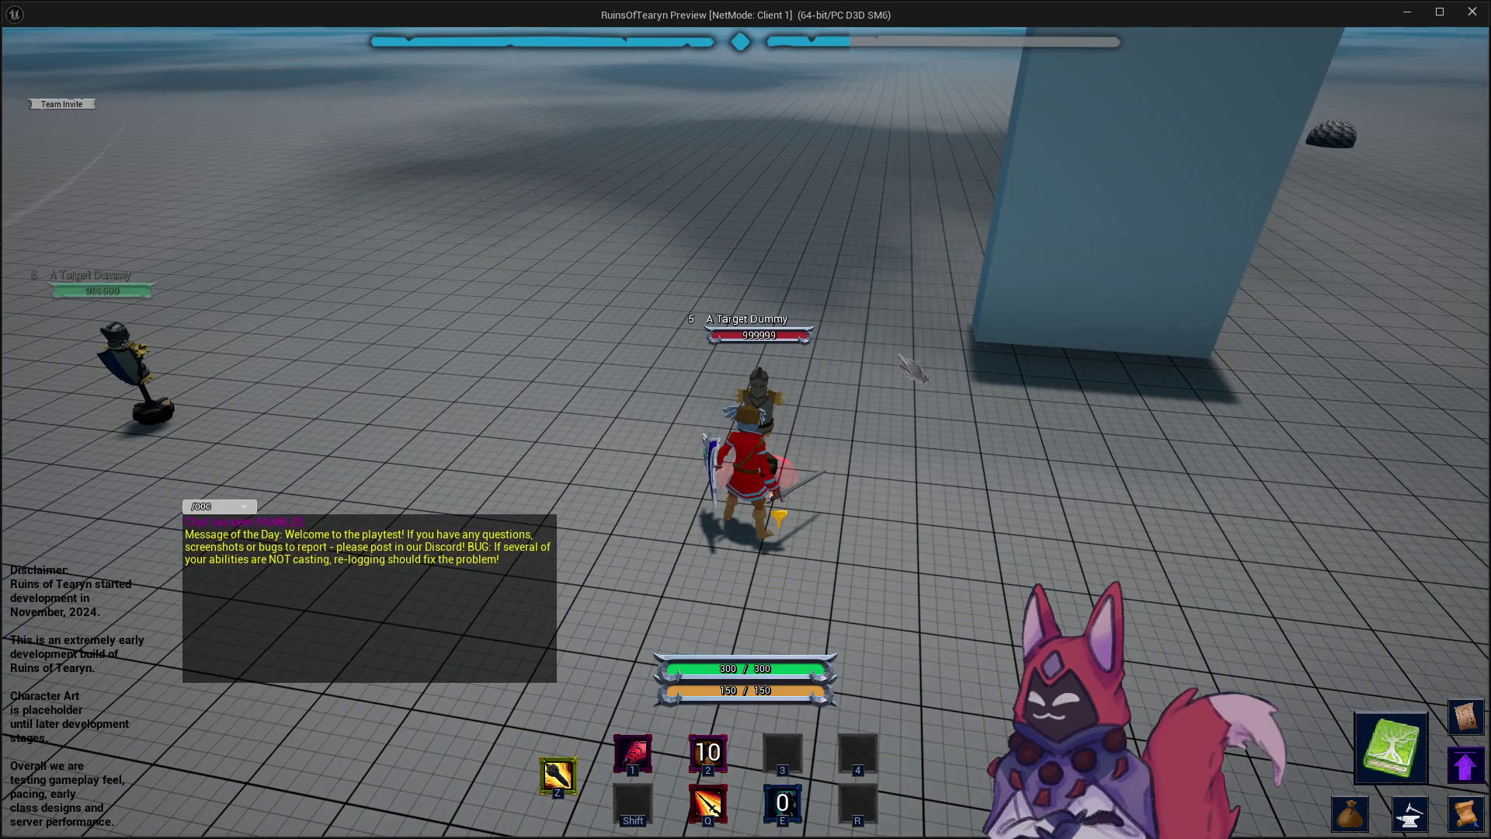
key("e")
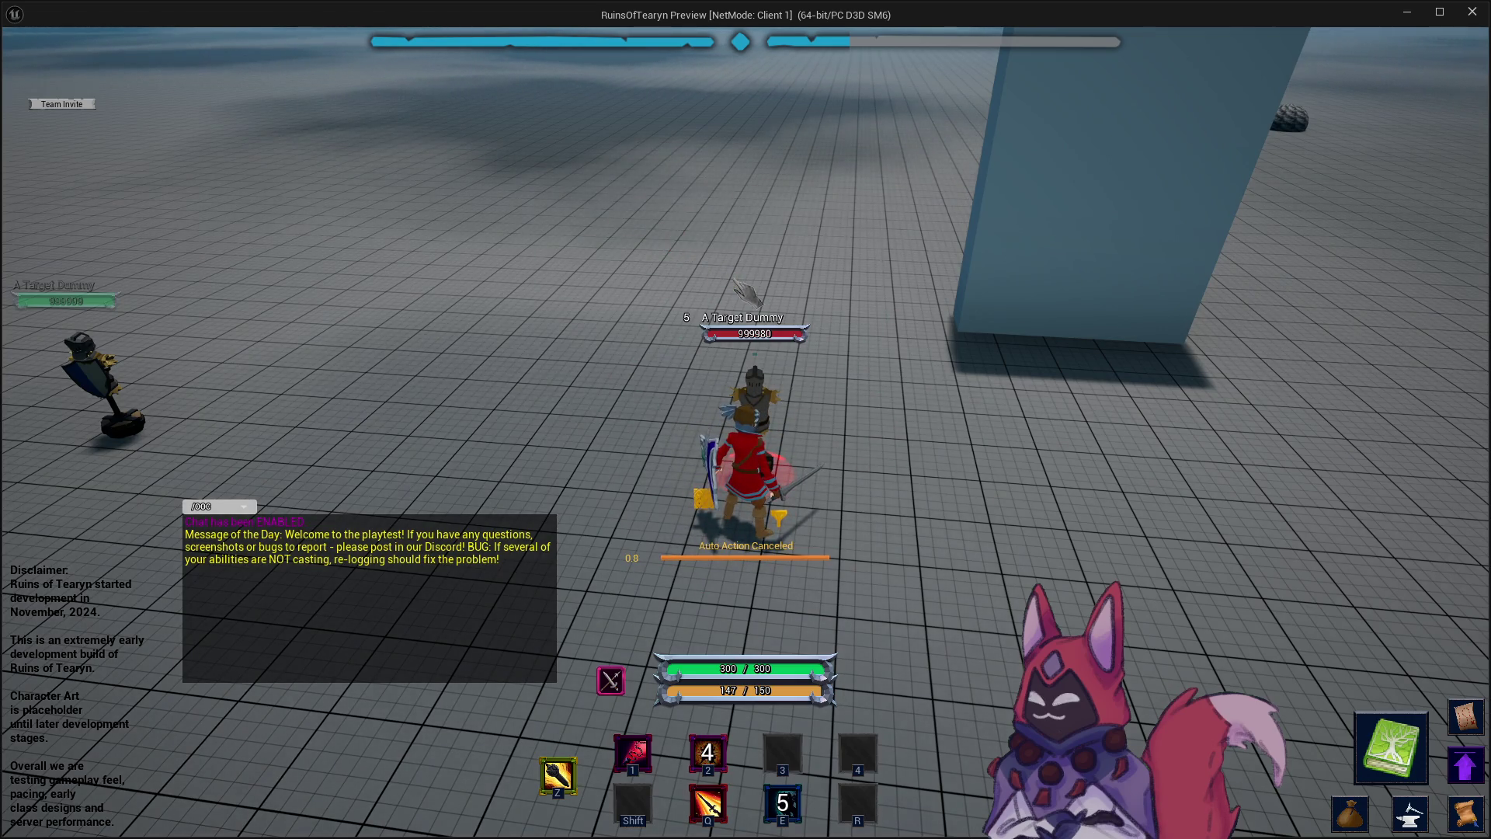
left_click(1472, 12)
left_click(1123, 202)
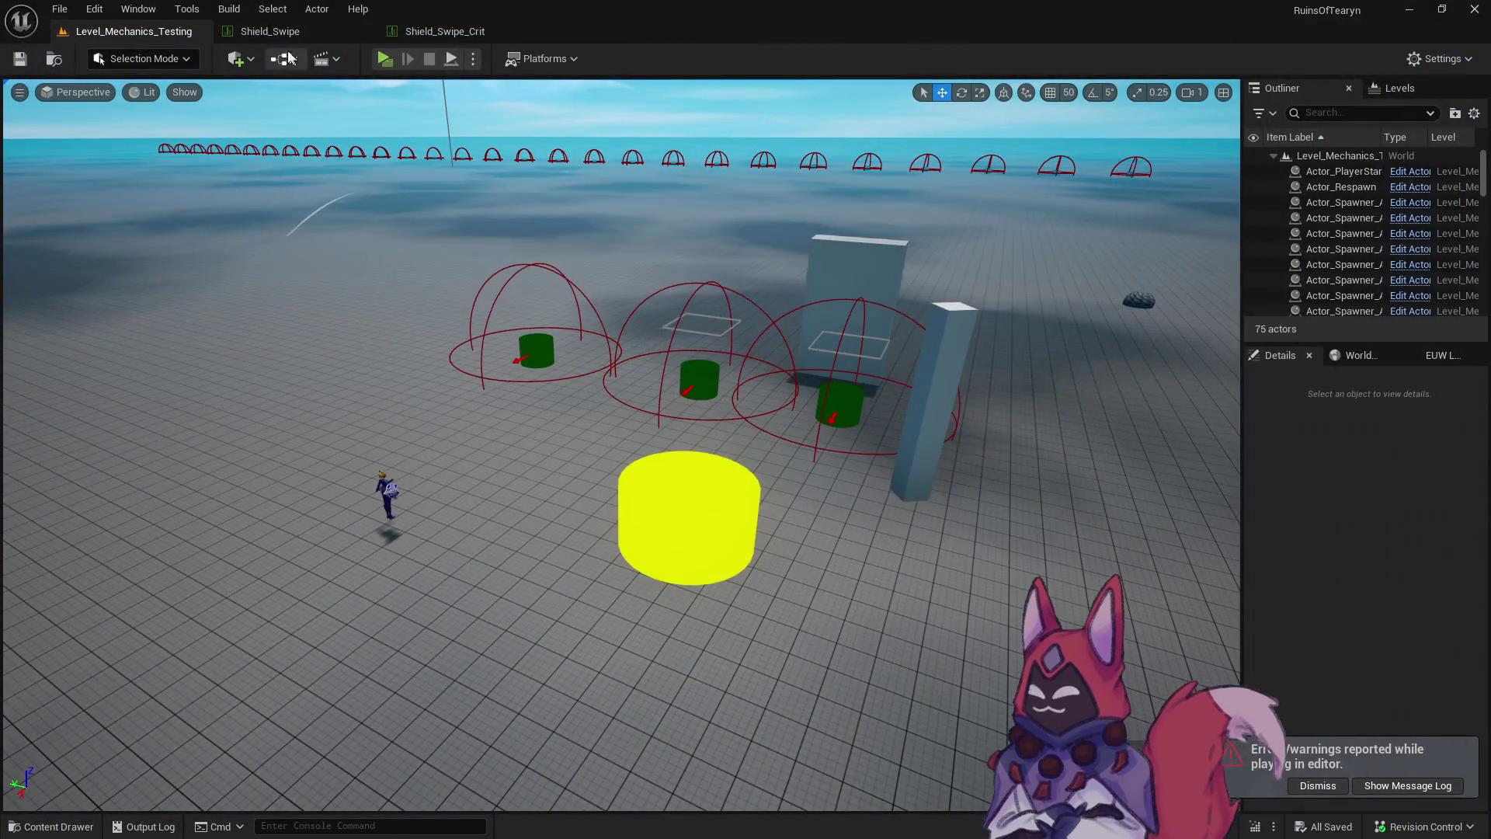
Open the Shield_Bash data table from the Shield_Bash Base folder.
key("ctrl+space")
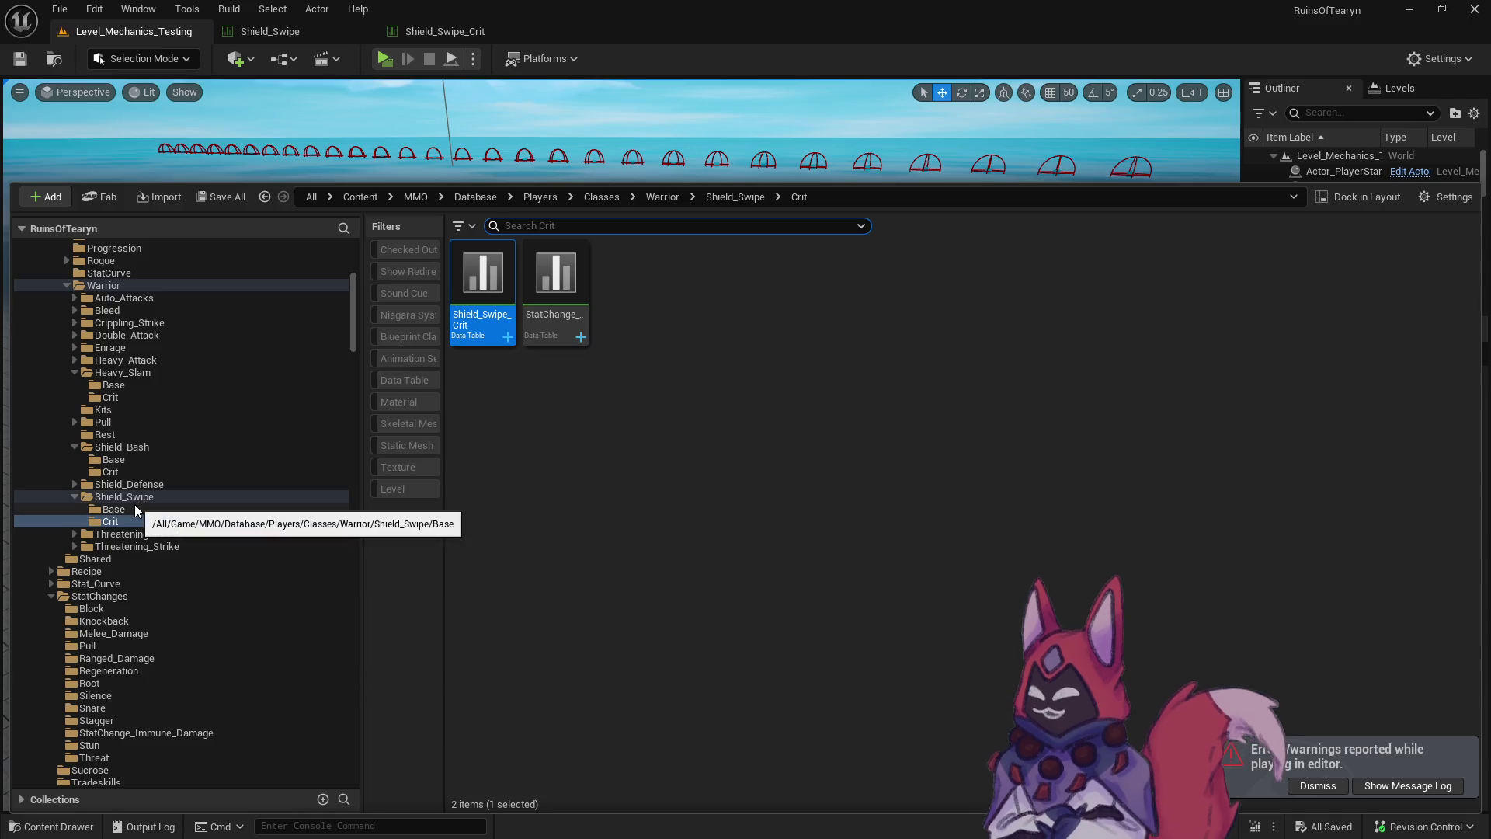
left_click(113, 459)
left_click(462, 313)
double_click(463, 313)
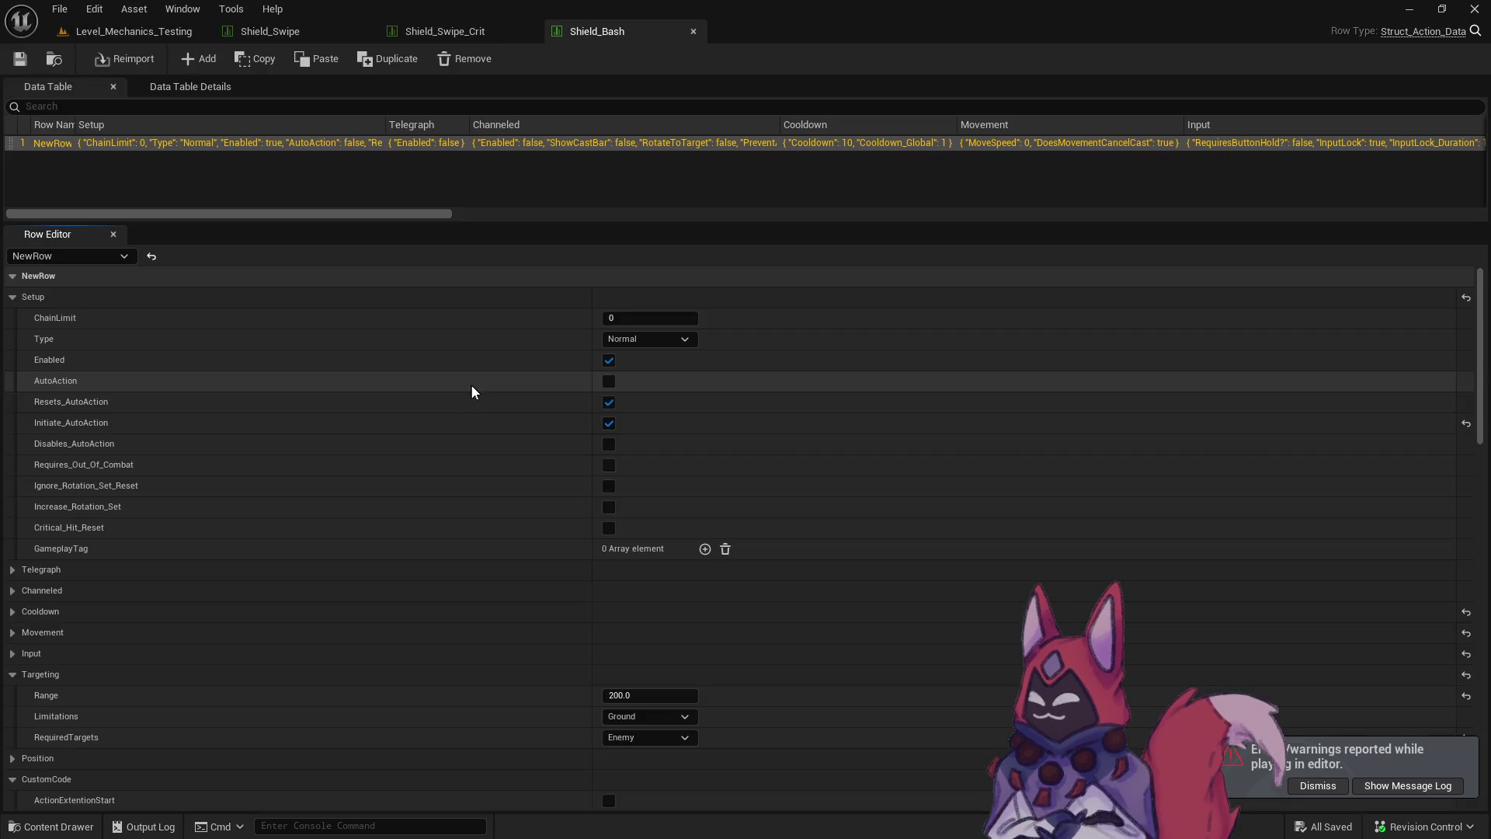
left_click_drag(1475, 295, 1449, 663)
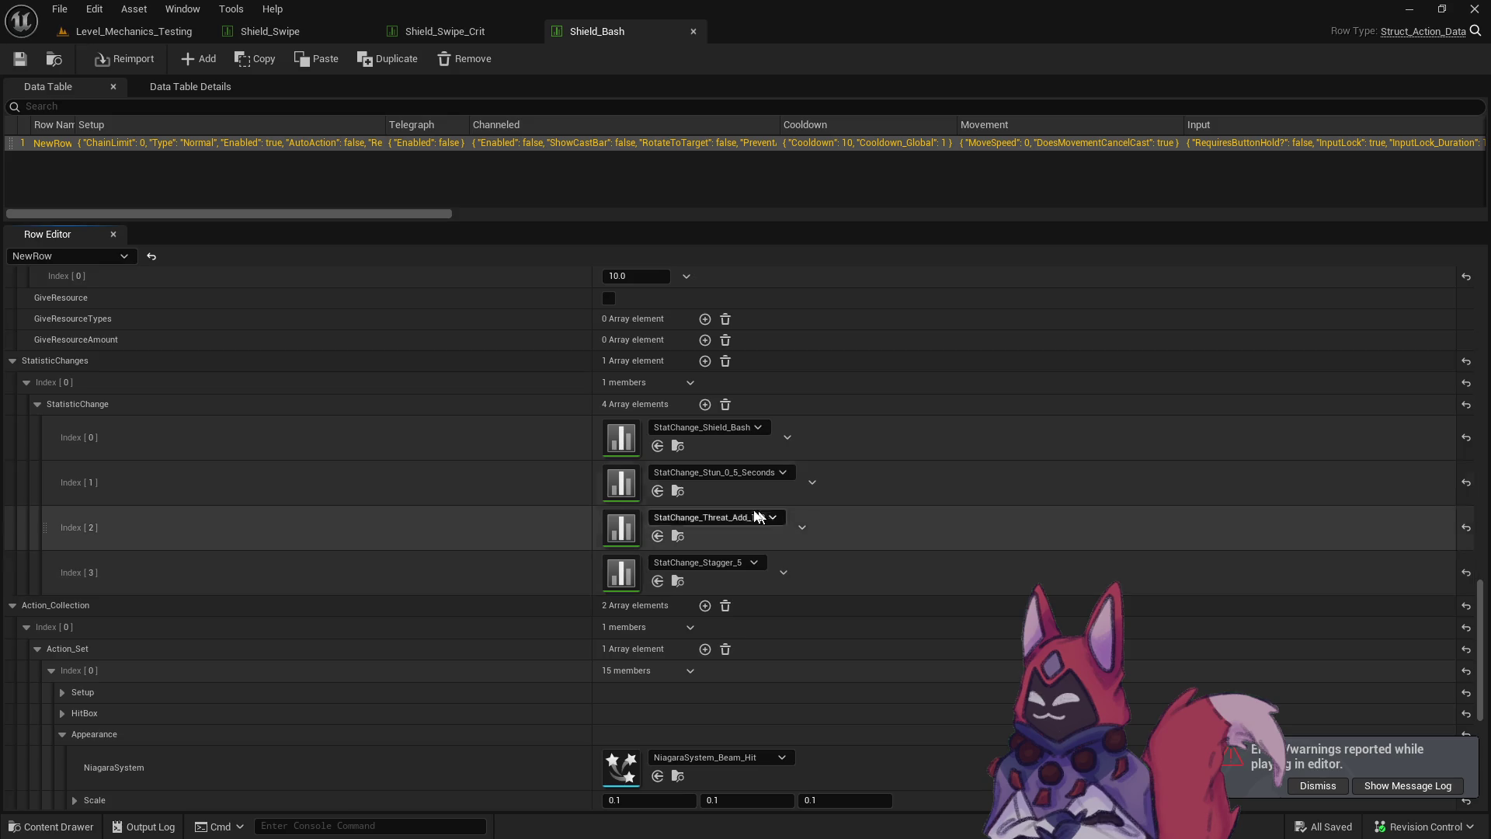
Inspect StatChange_Stun_0_5_Seconds, close it, and start a new play session from the test level.
left_click(677, 490)
double_click(471, 539)
scroll(575, 472, "down", 5)
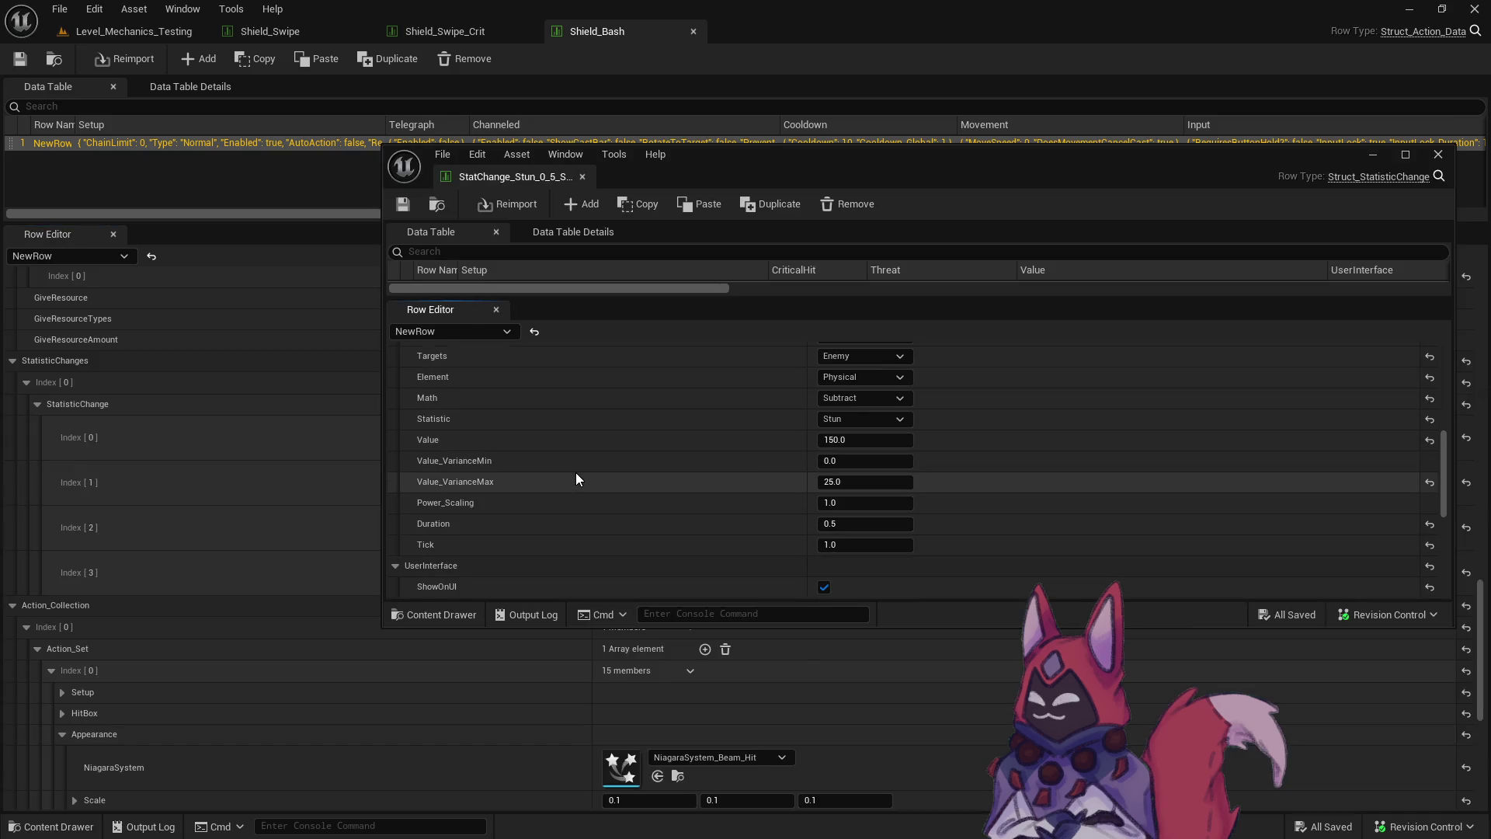
left_click(1444, 158)
left_click(171, 32)
left_click(382, 60)
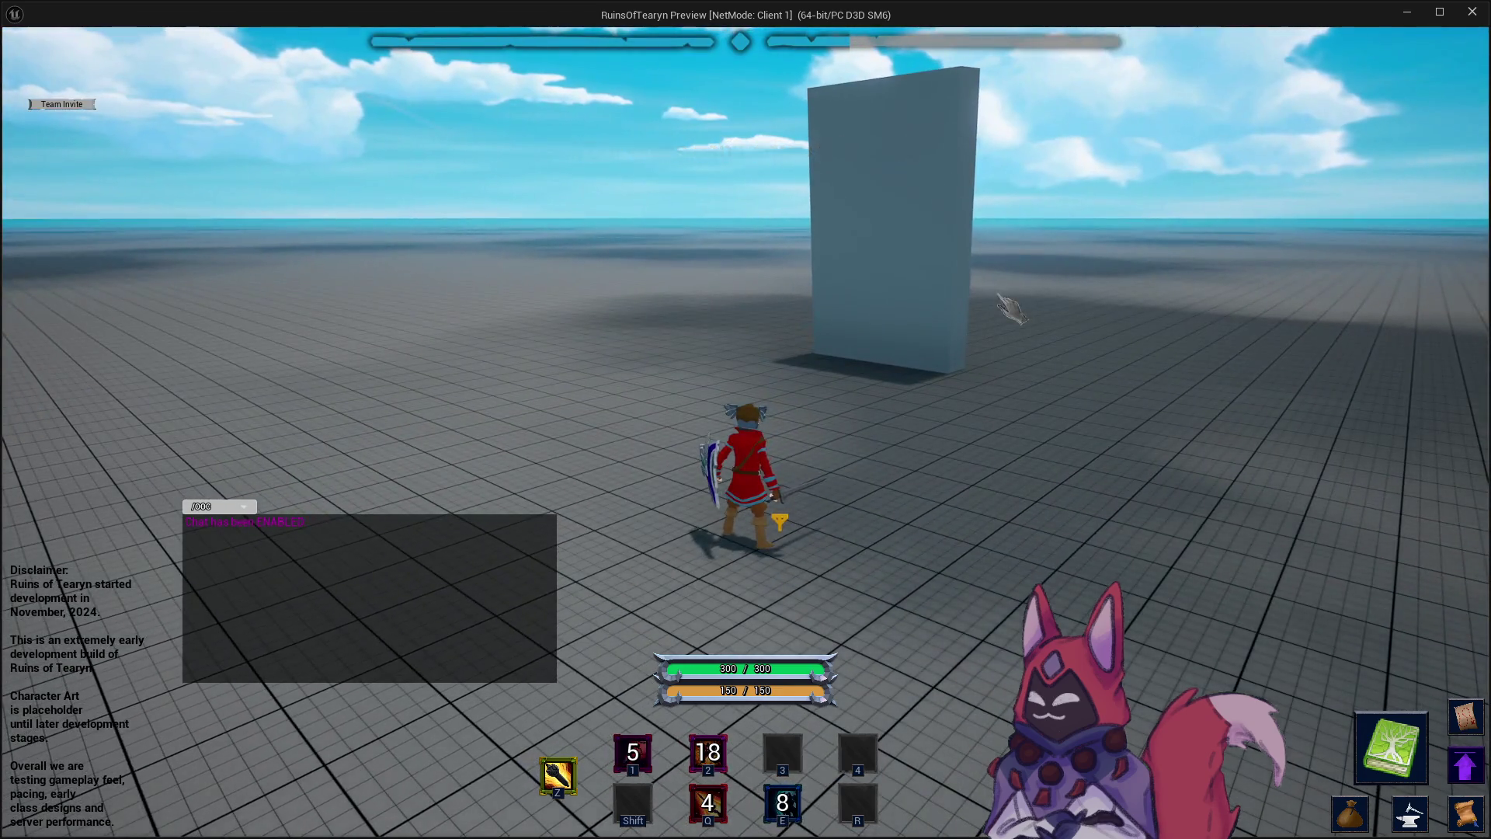
Walk to the target dummy and cast E repeatedly, backing off once and returning, landing 15-damage hits.
key("w")
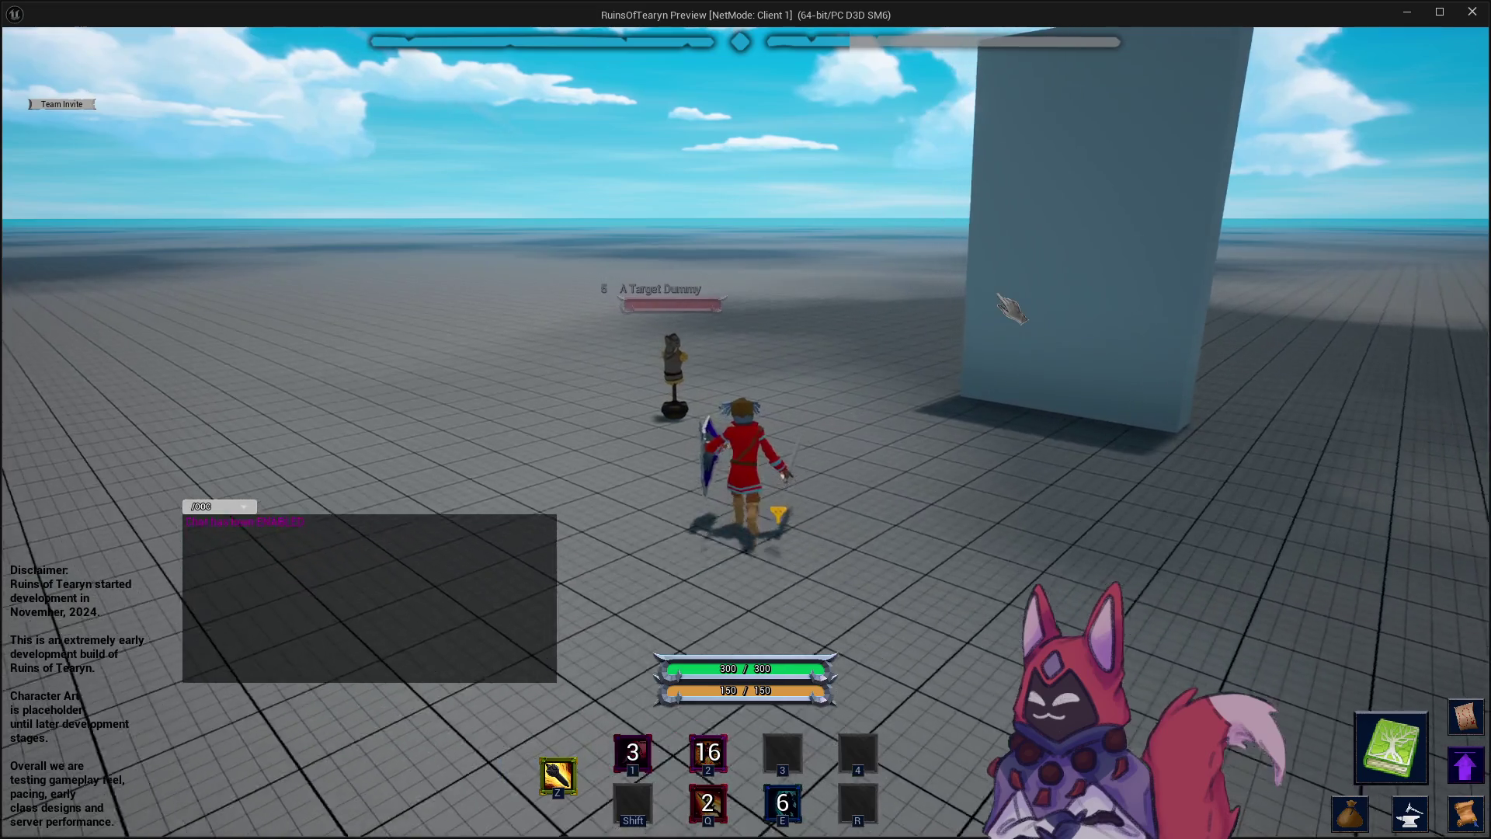
key("w")
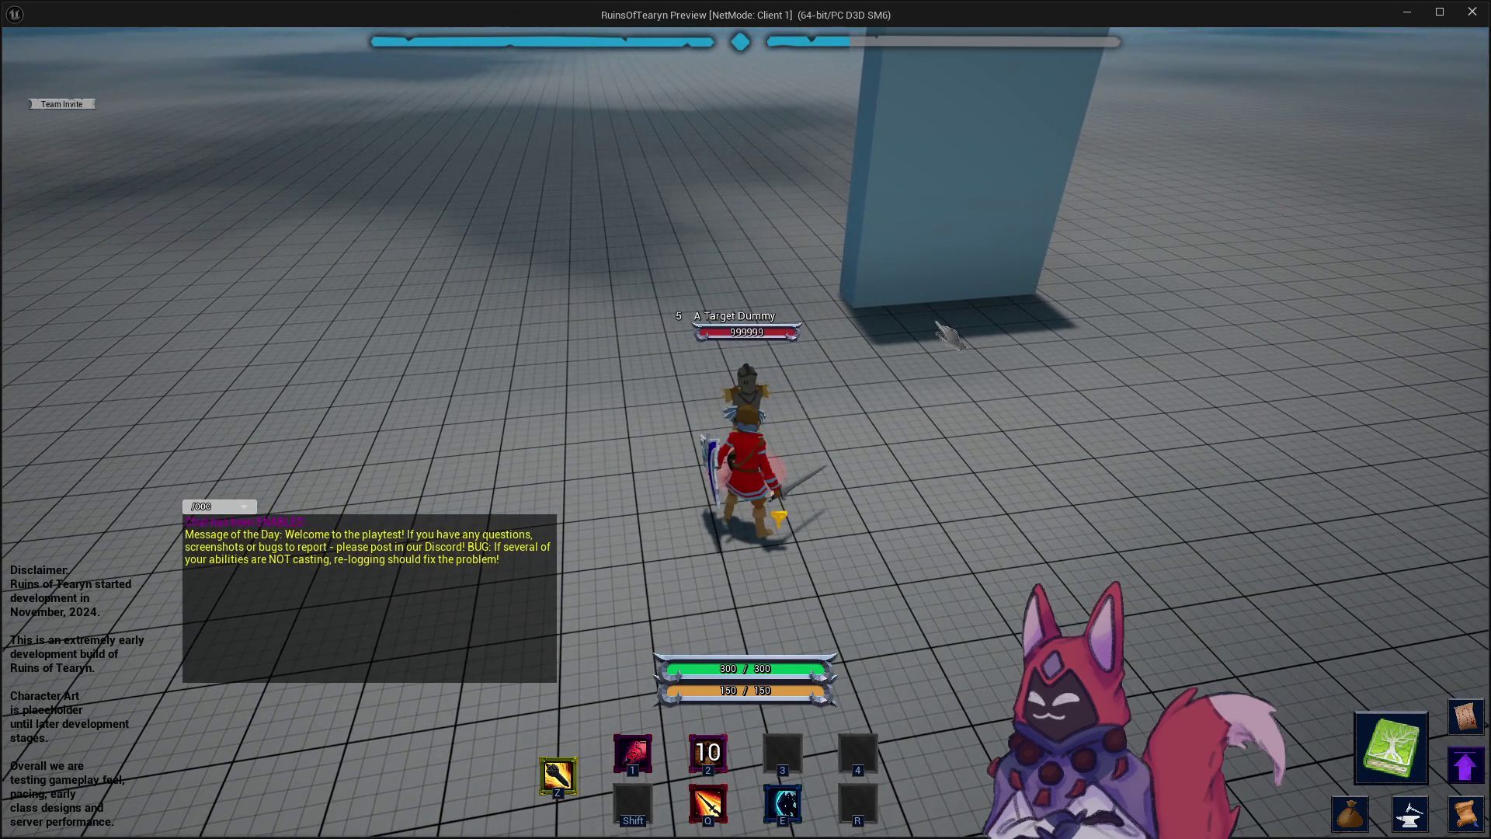
key("e")
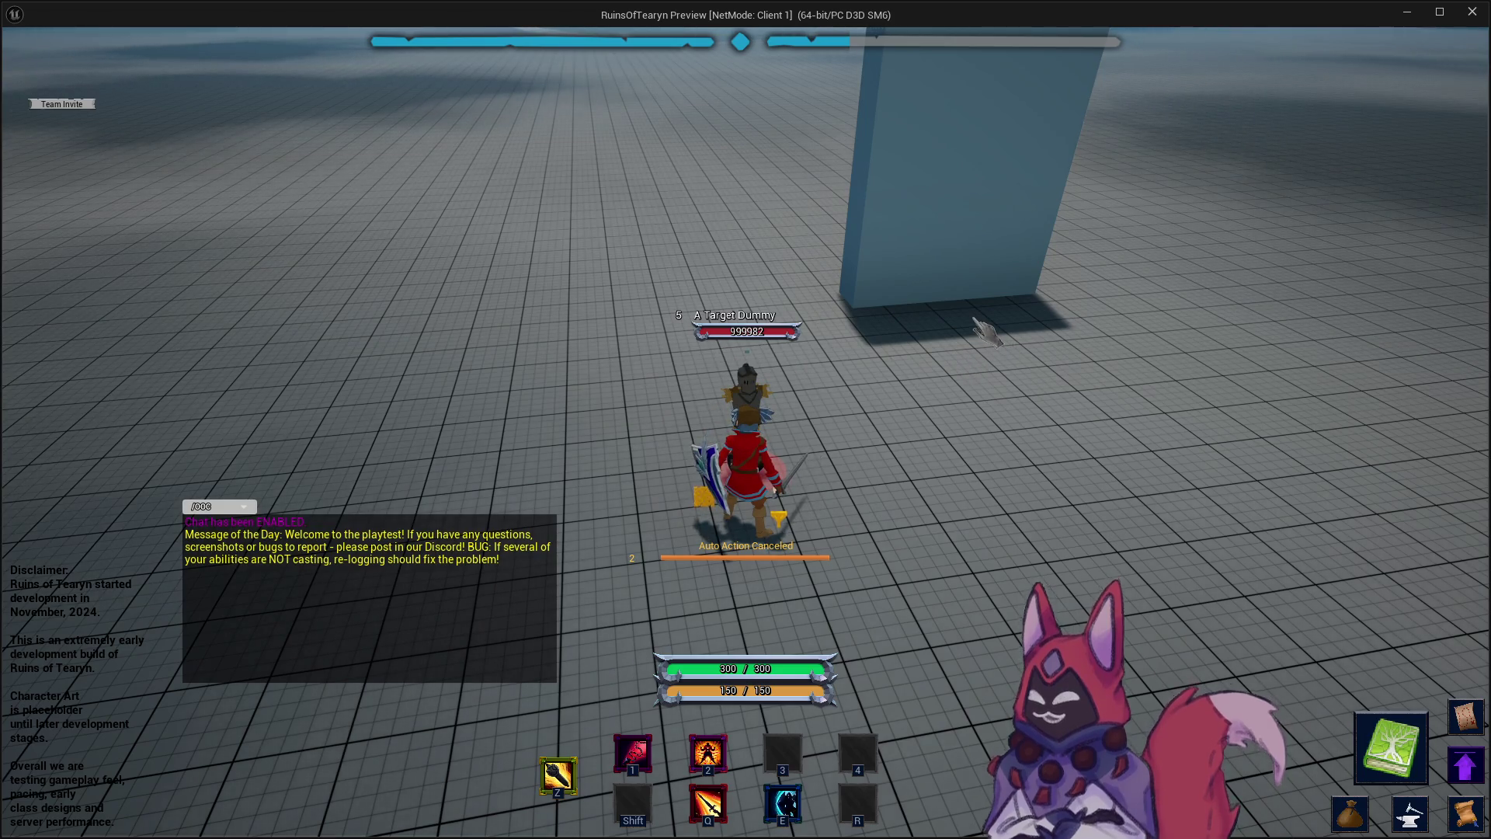
key("e")
key("s")
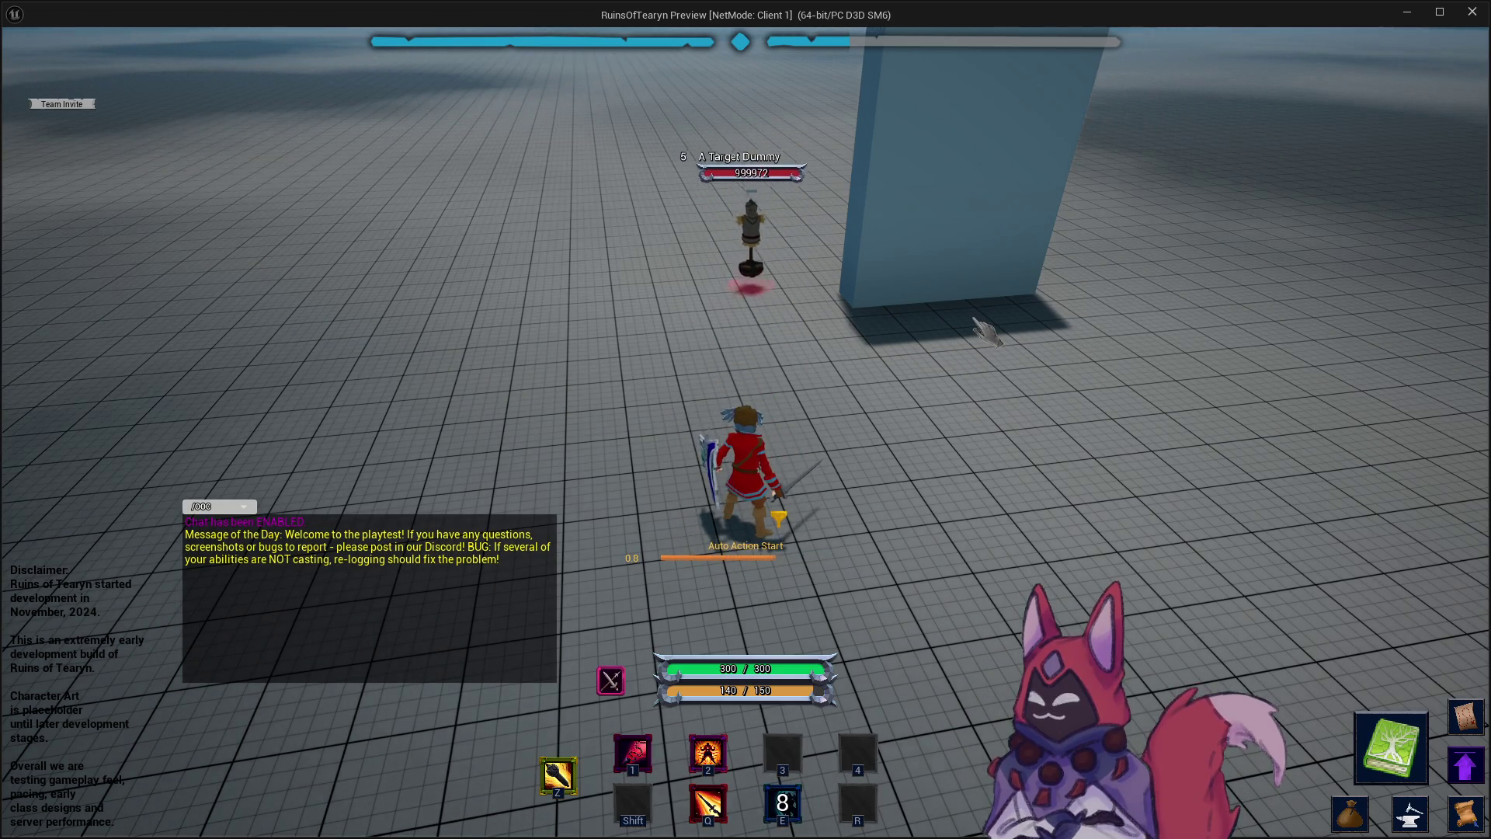
left_click_drag(889, 400, 836, 330)
key("w")
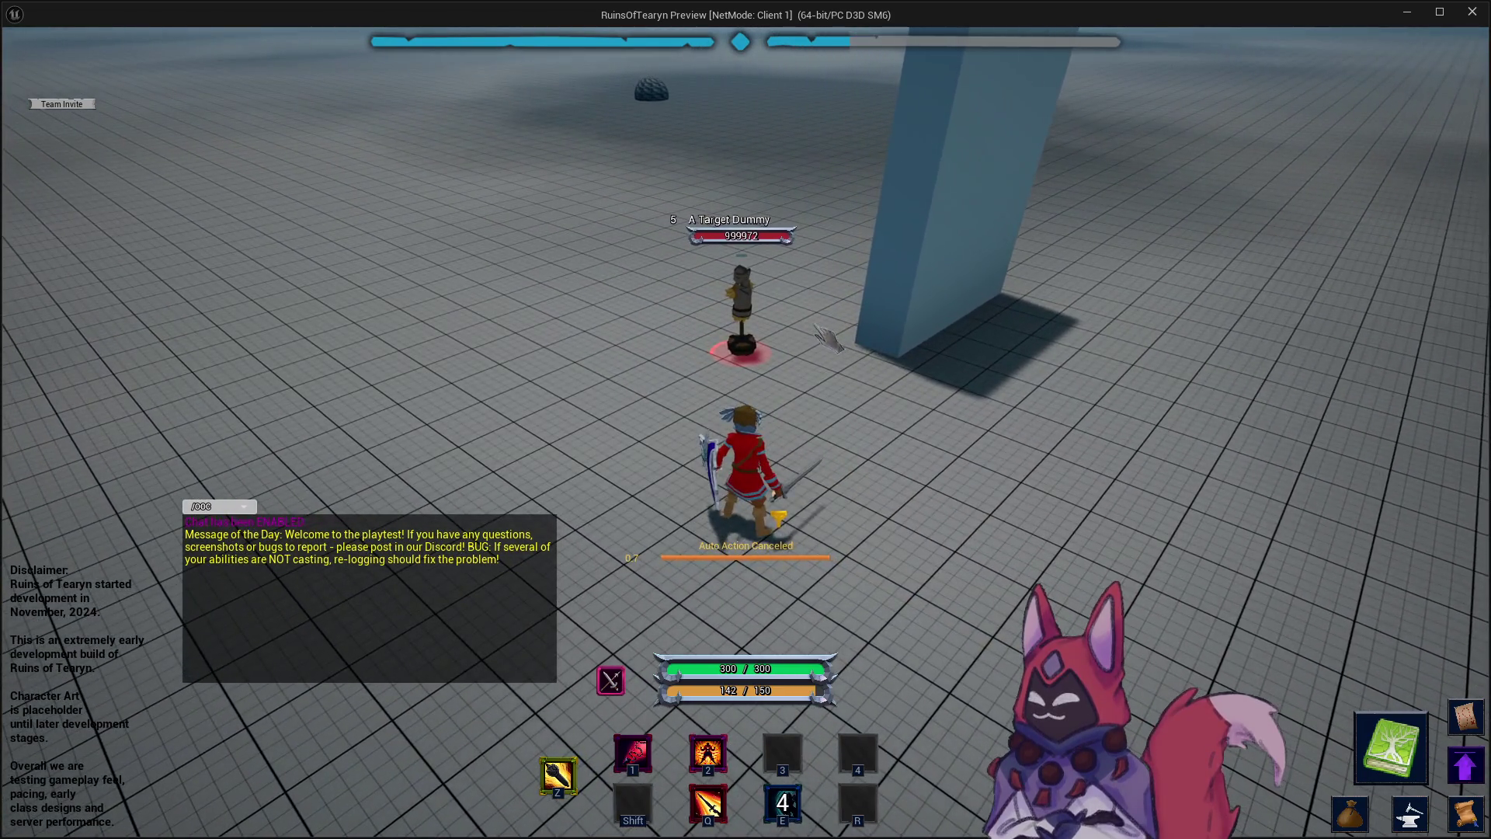
key("w")
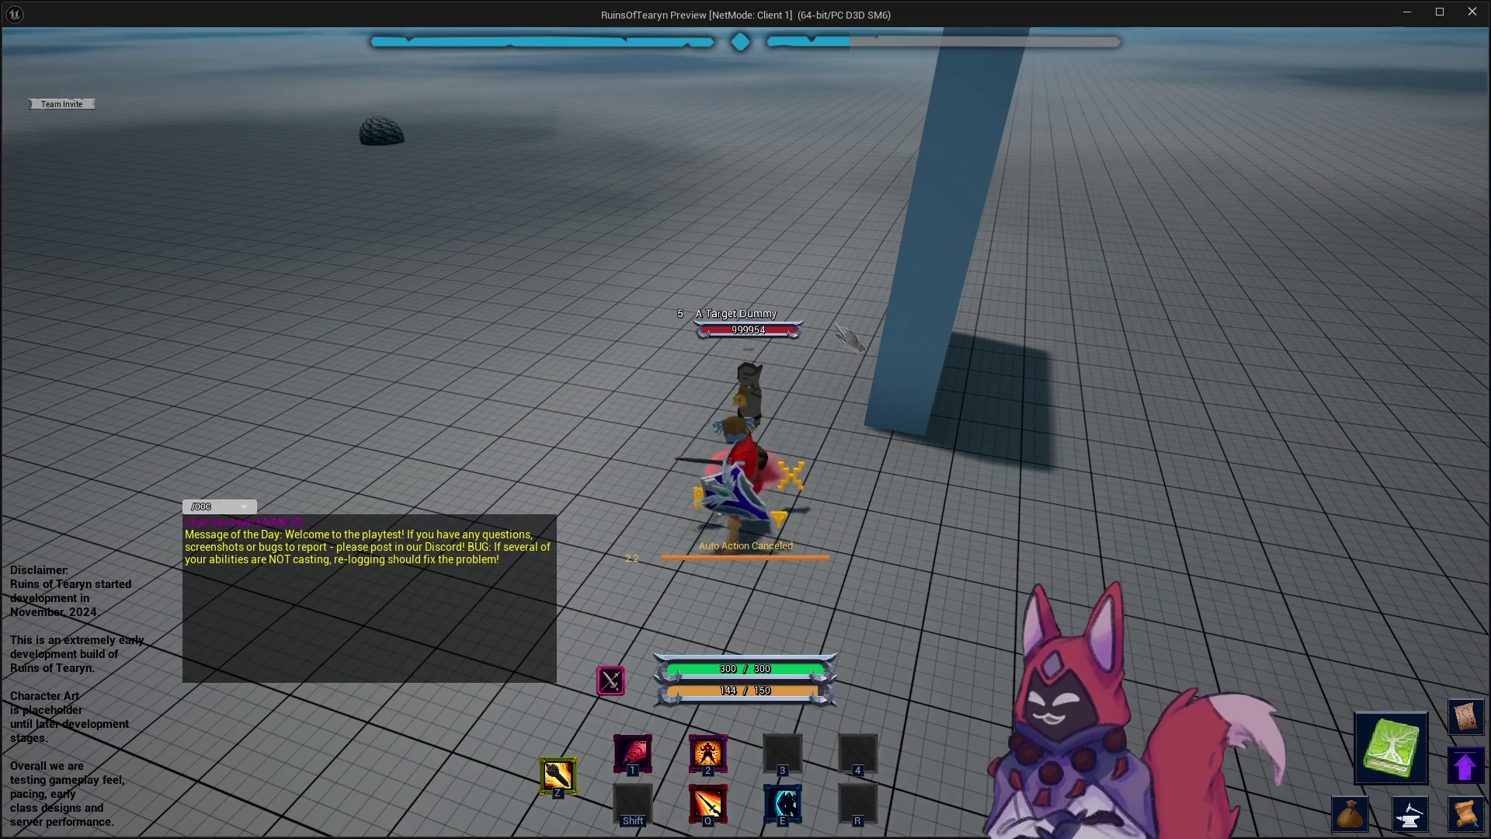
key("e")
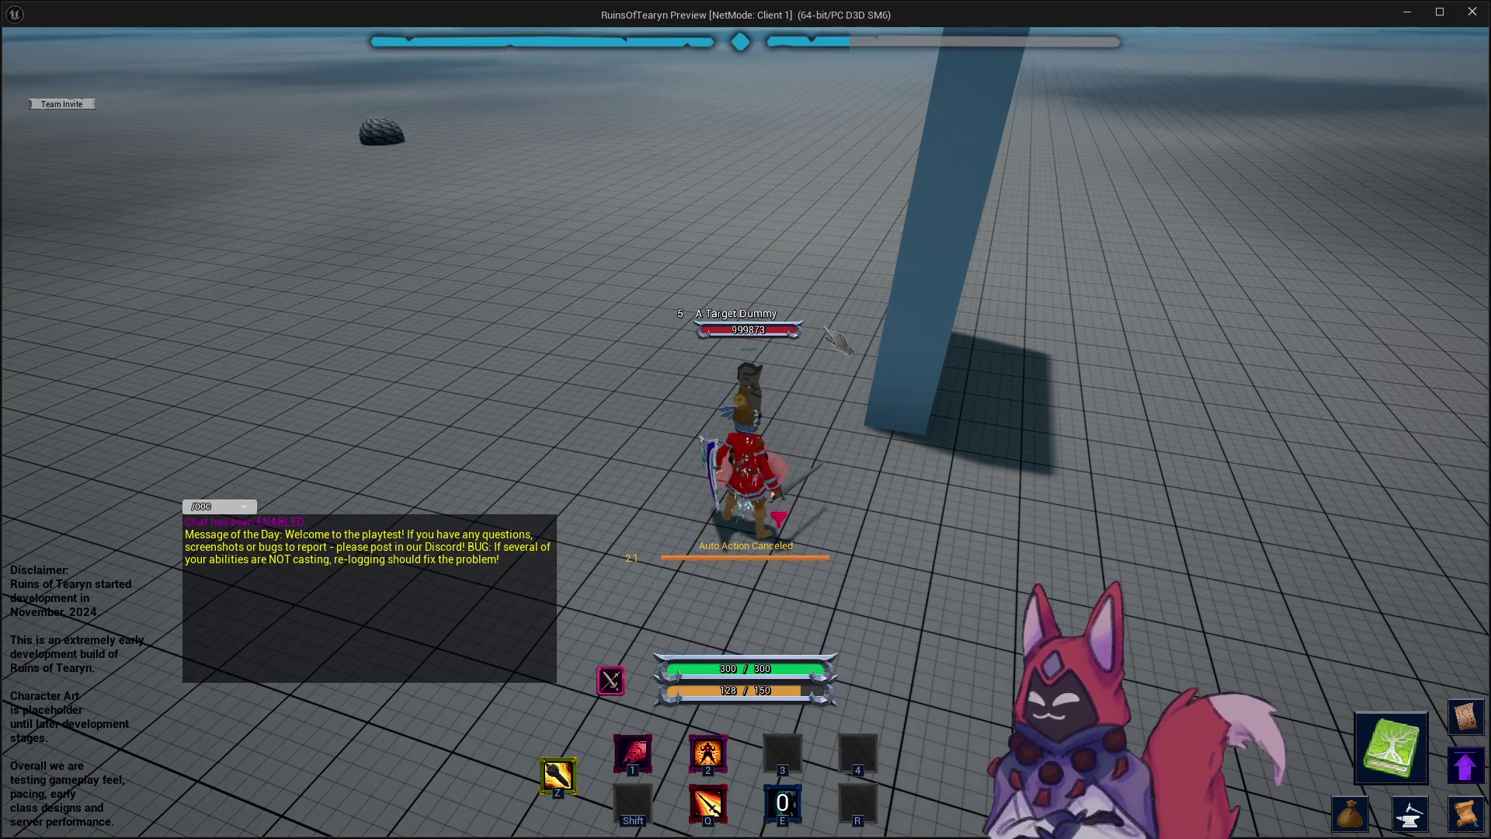
key("e")
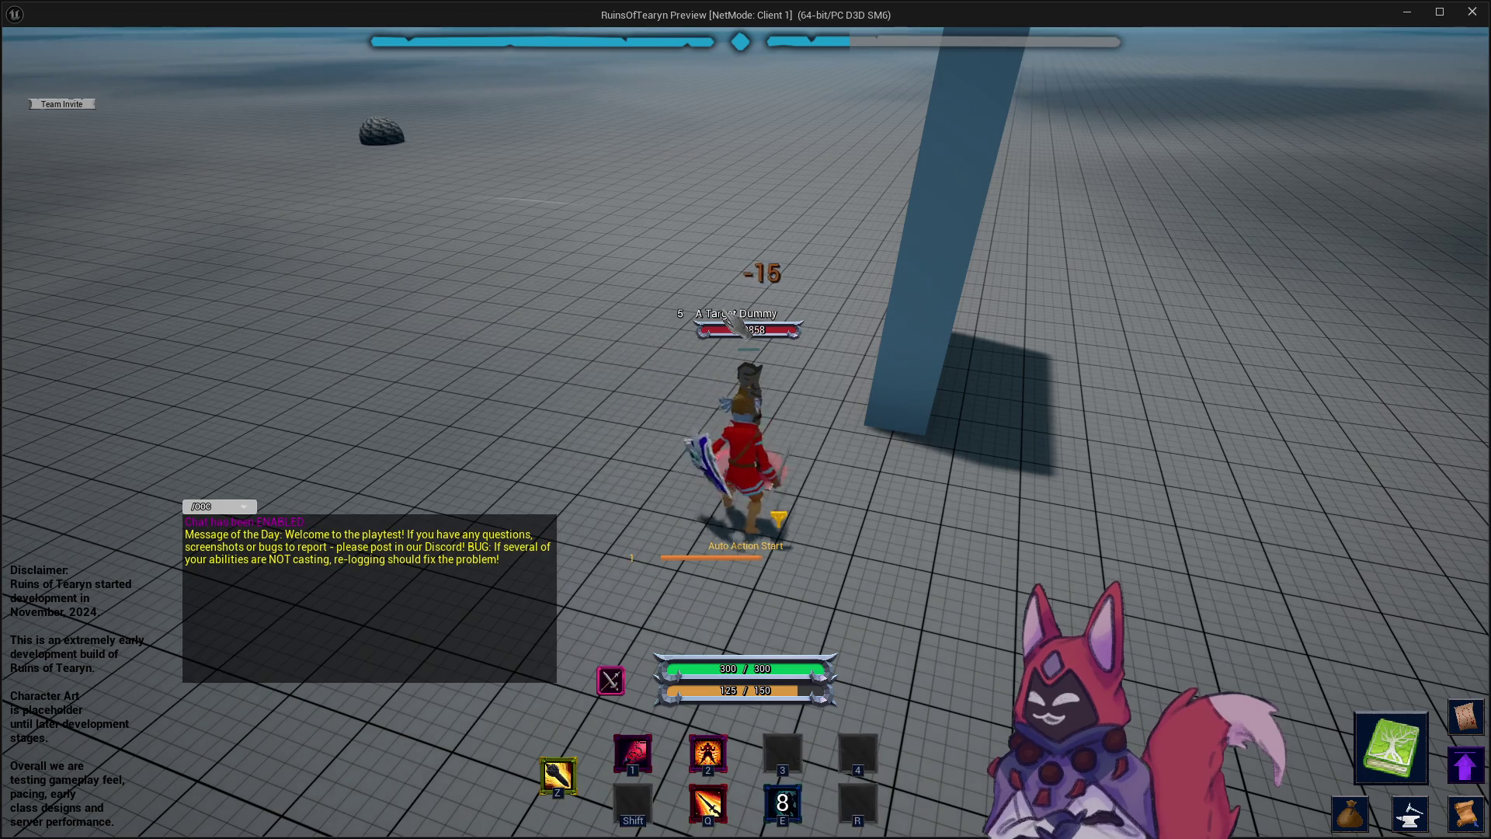
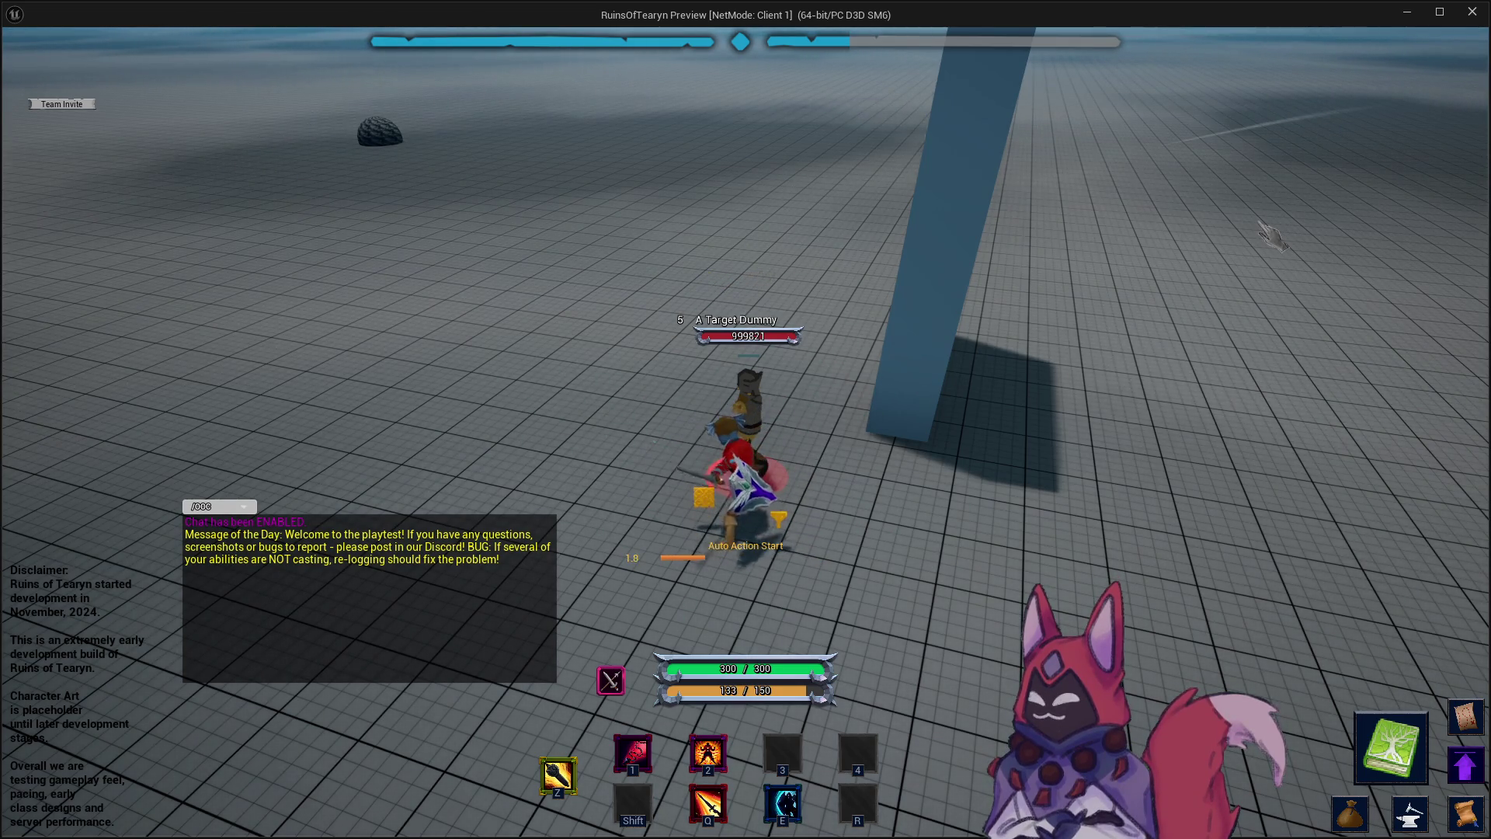
Attack the Target Dummy and cast the E ability on it twice, then stop the play session.
left_click_drag(1271, 237, 1085, 311)
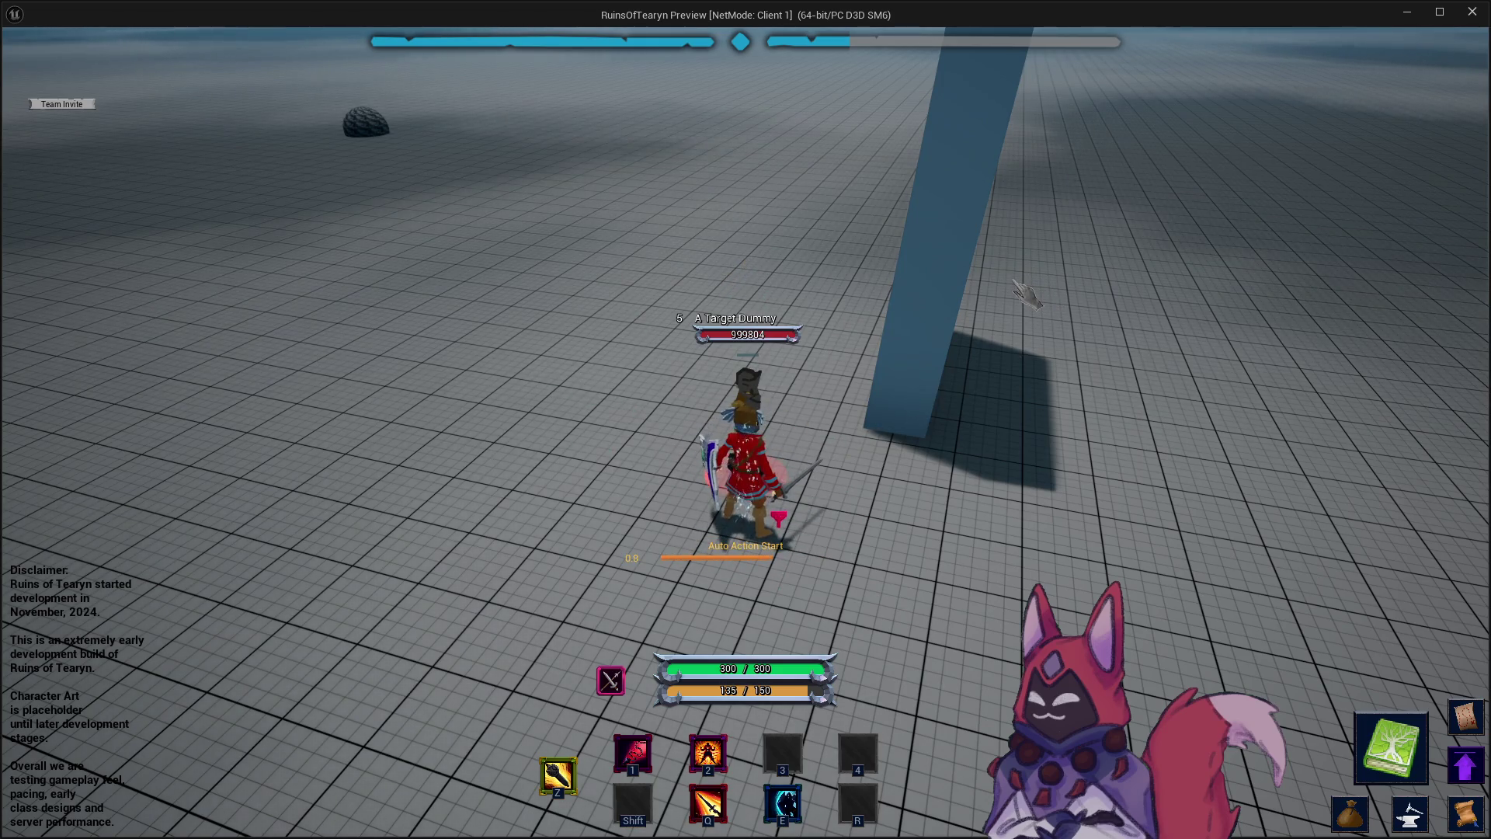
key("e")
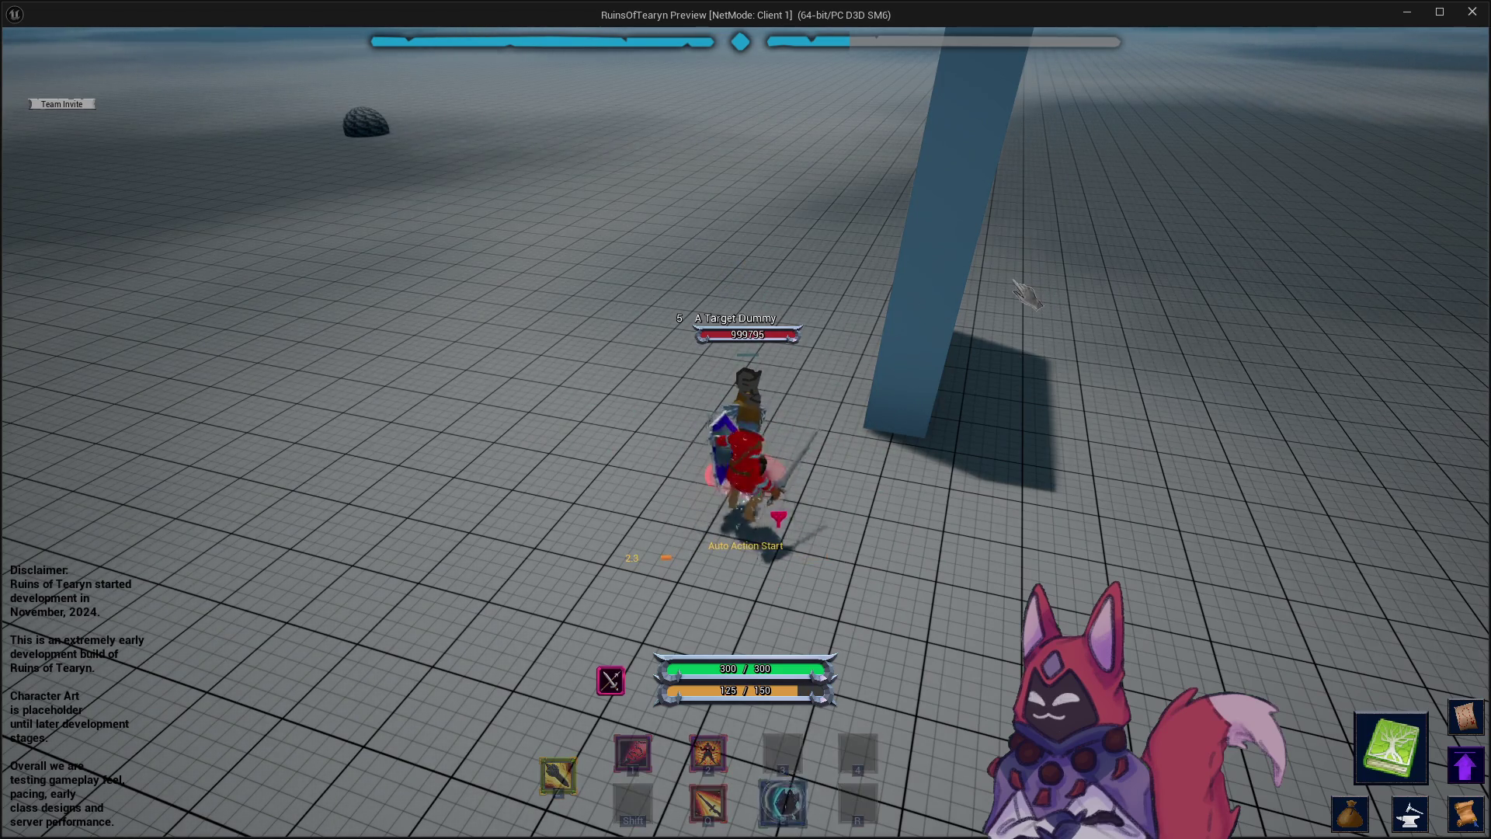
key("a")
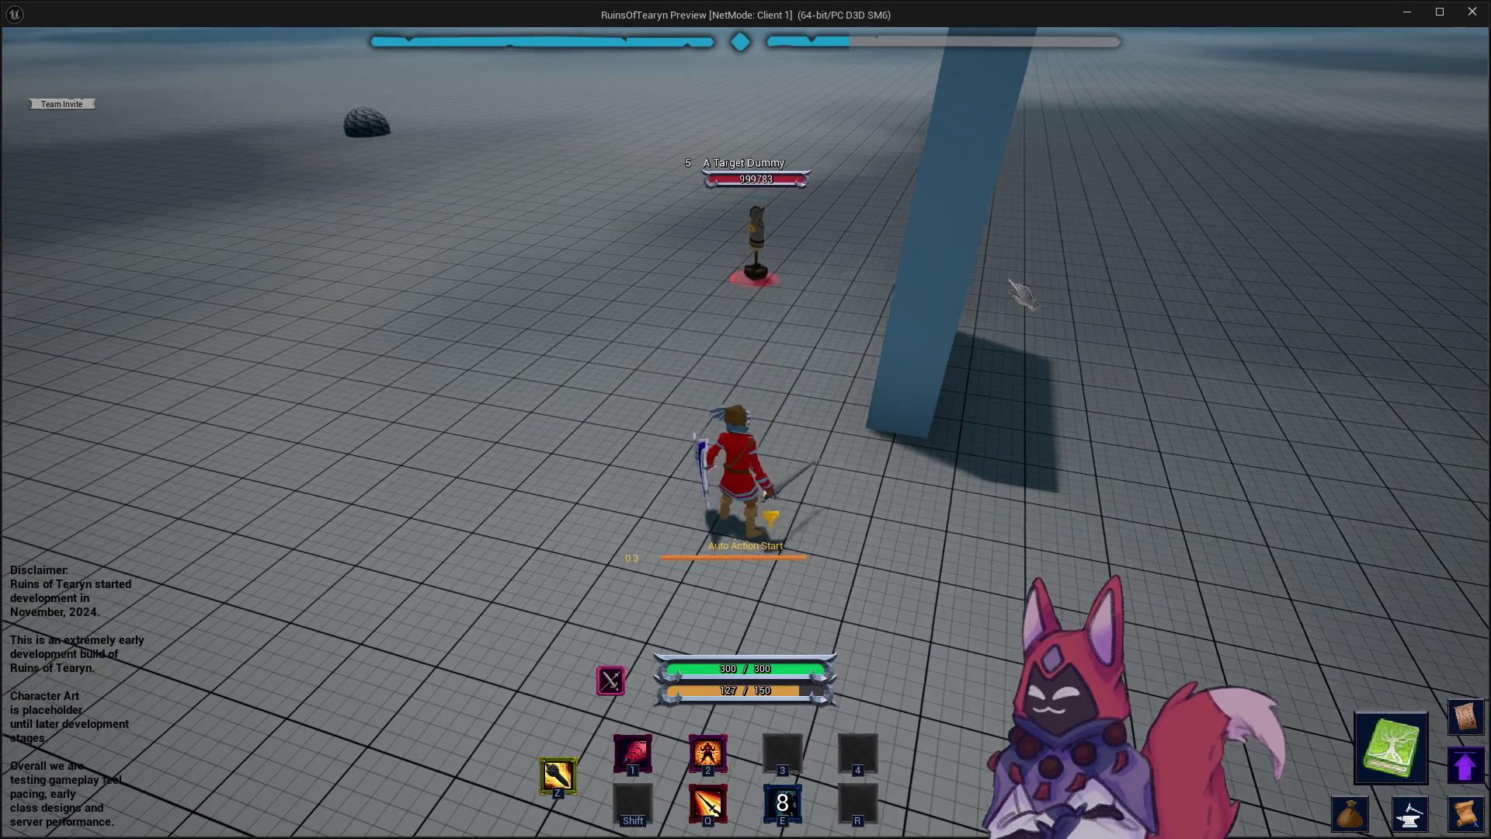
key("w")
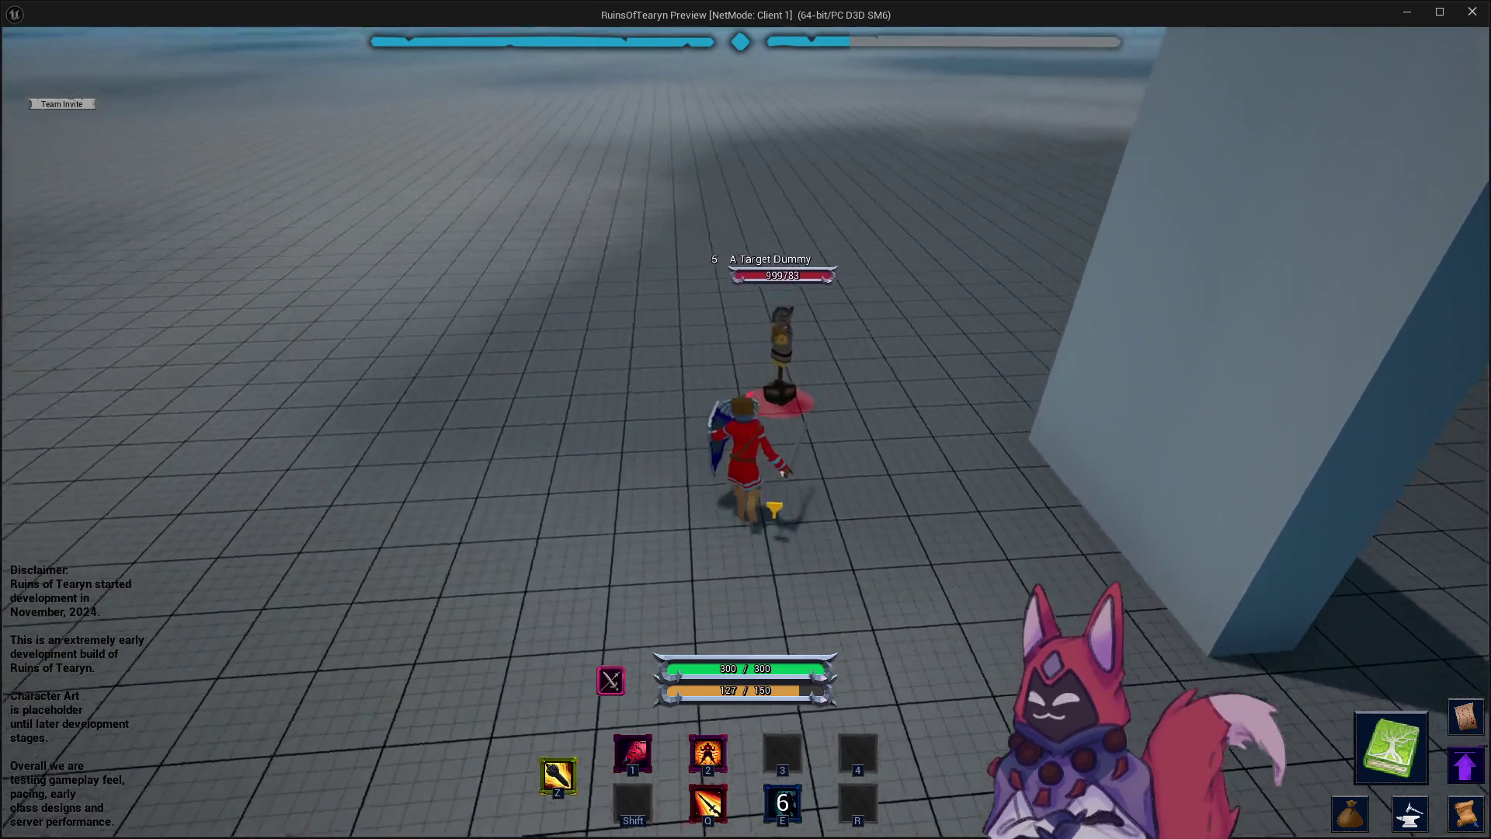
key("w")
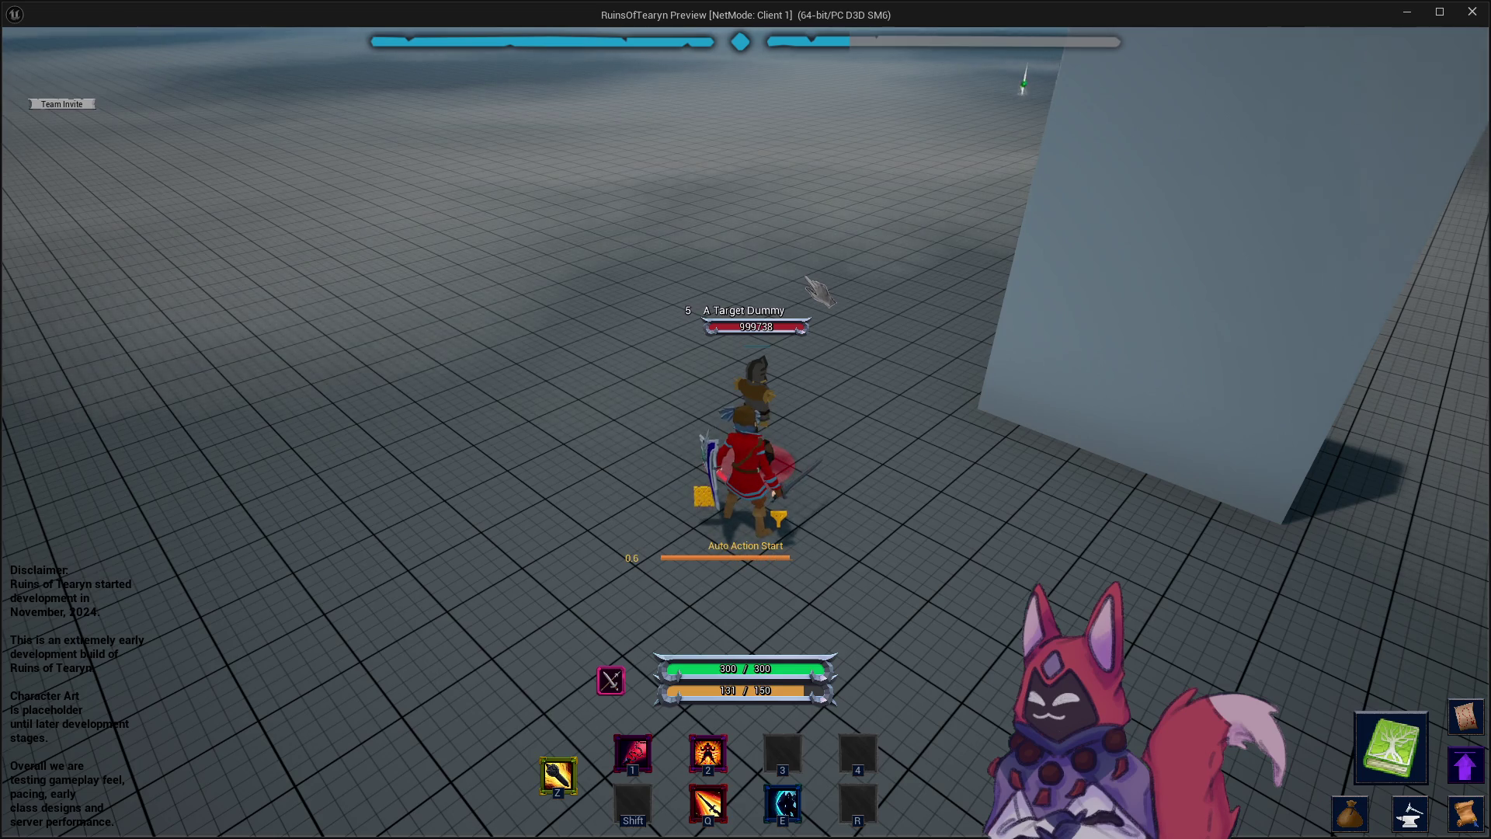
key("e")
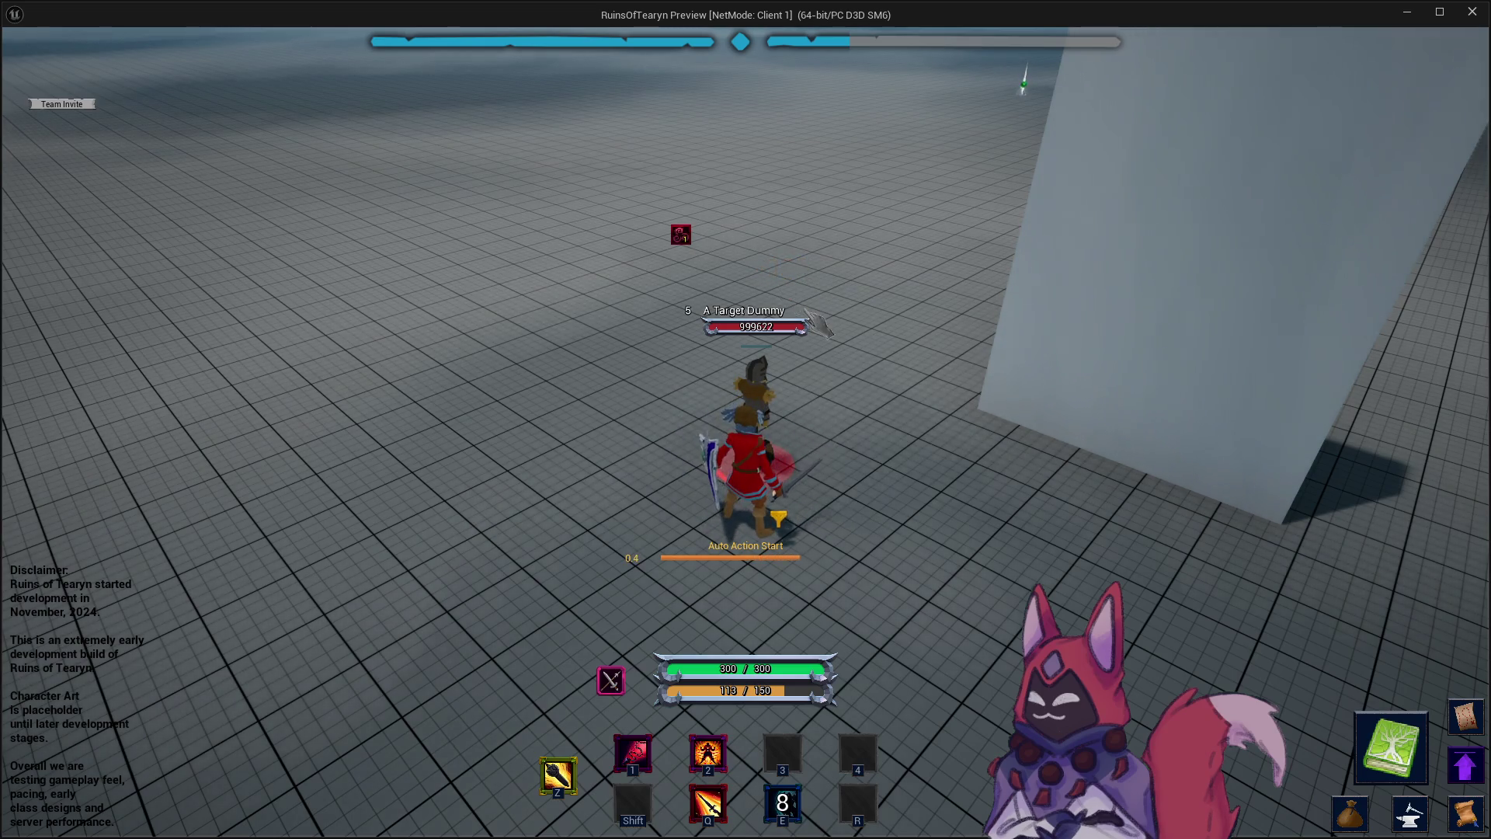
key("w")
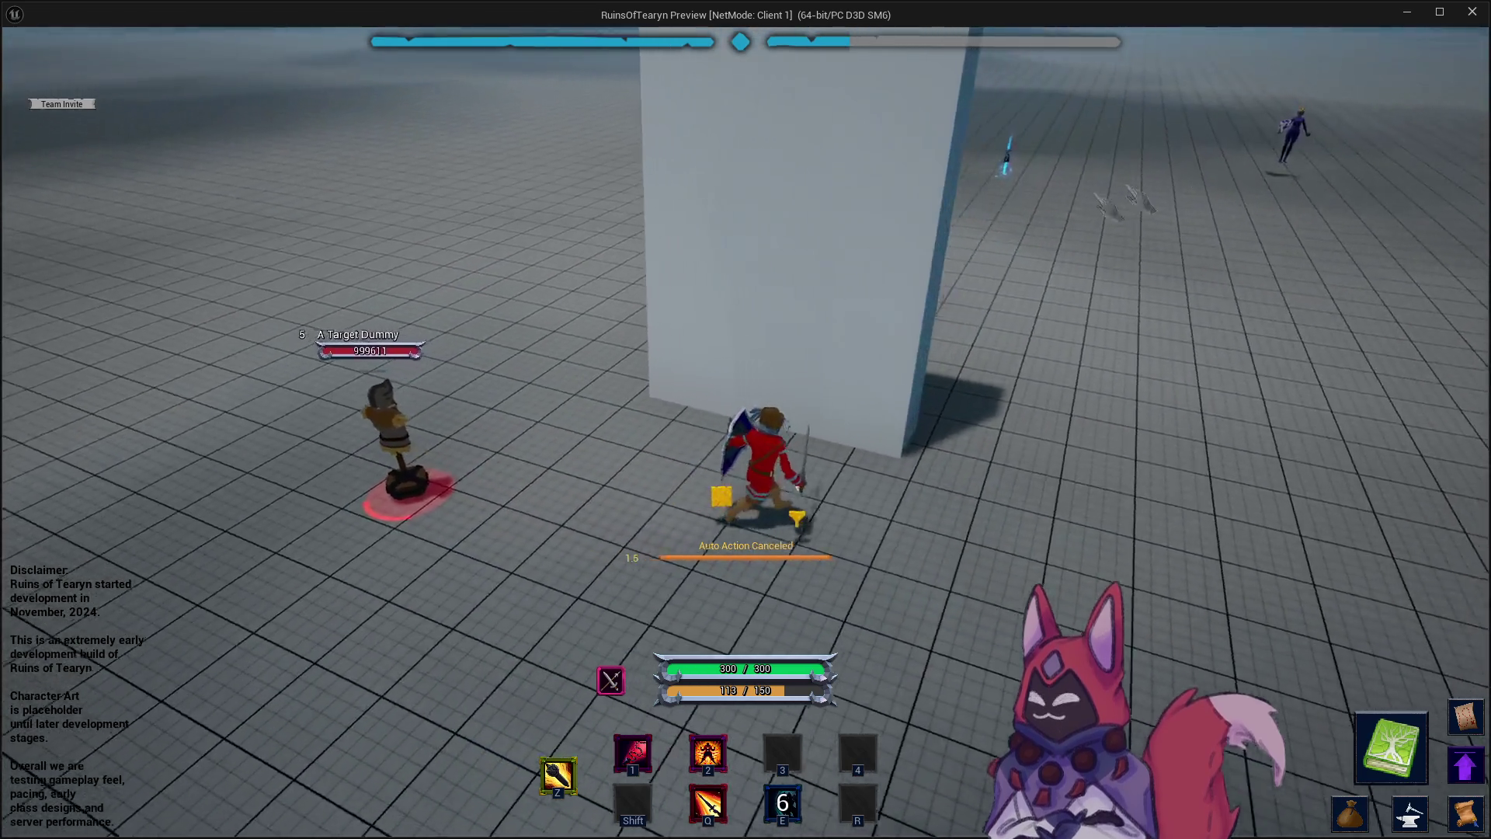
key("Escape")
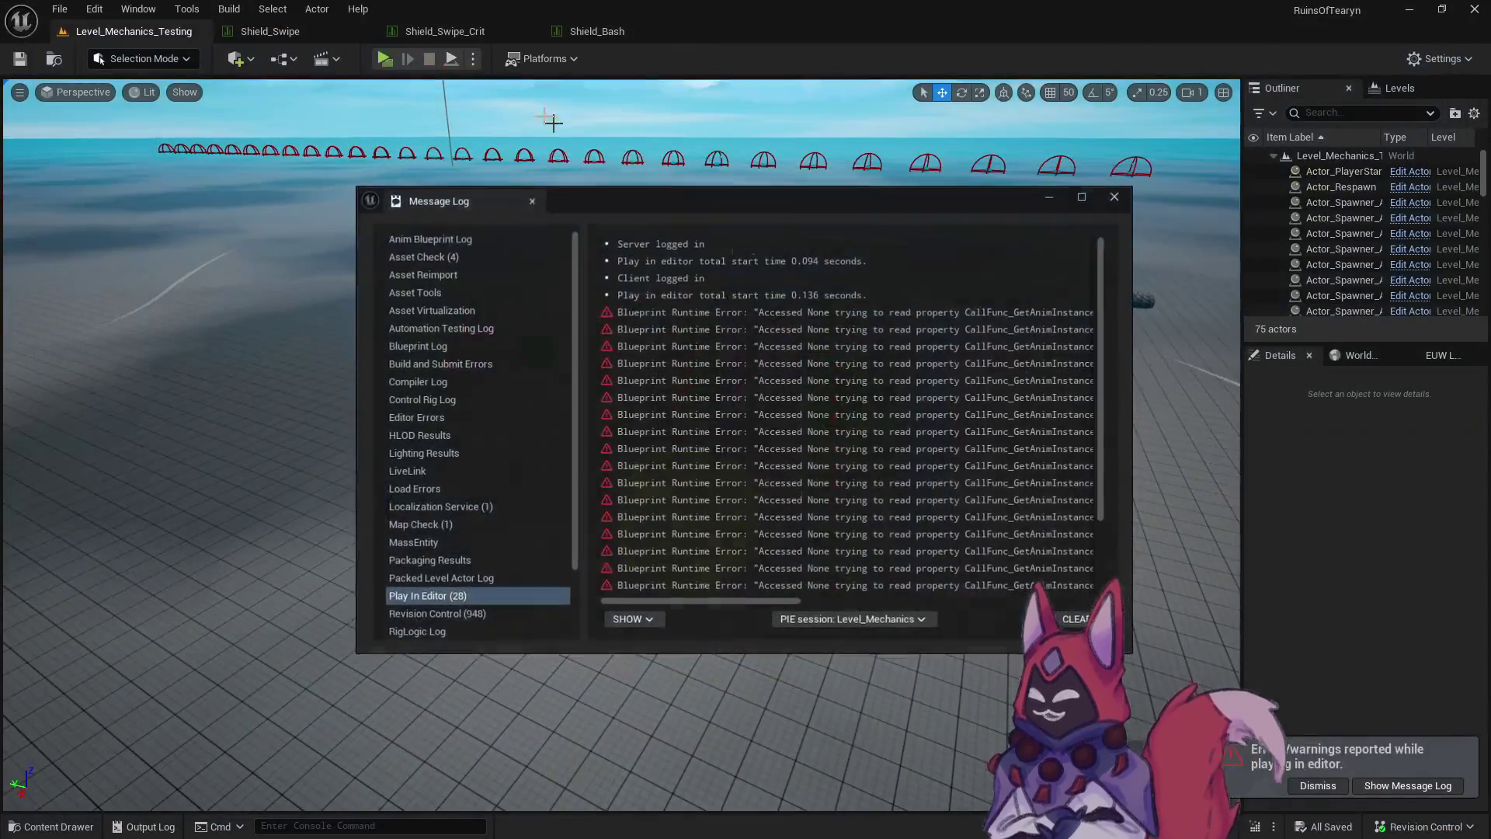
Dismiss the Message Log and close the Shield_Swipe and Shield_Bash table tabs.
left_click(1115, 195)
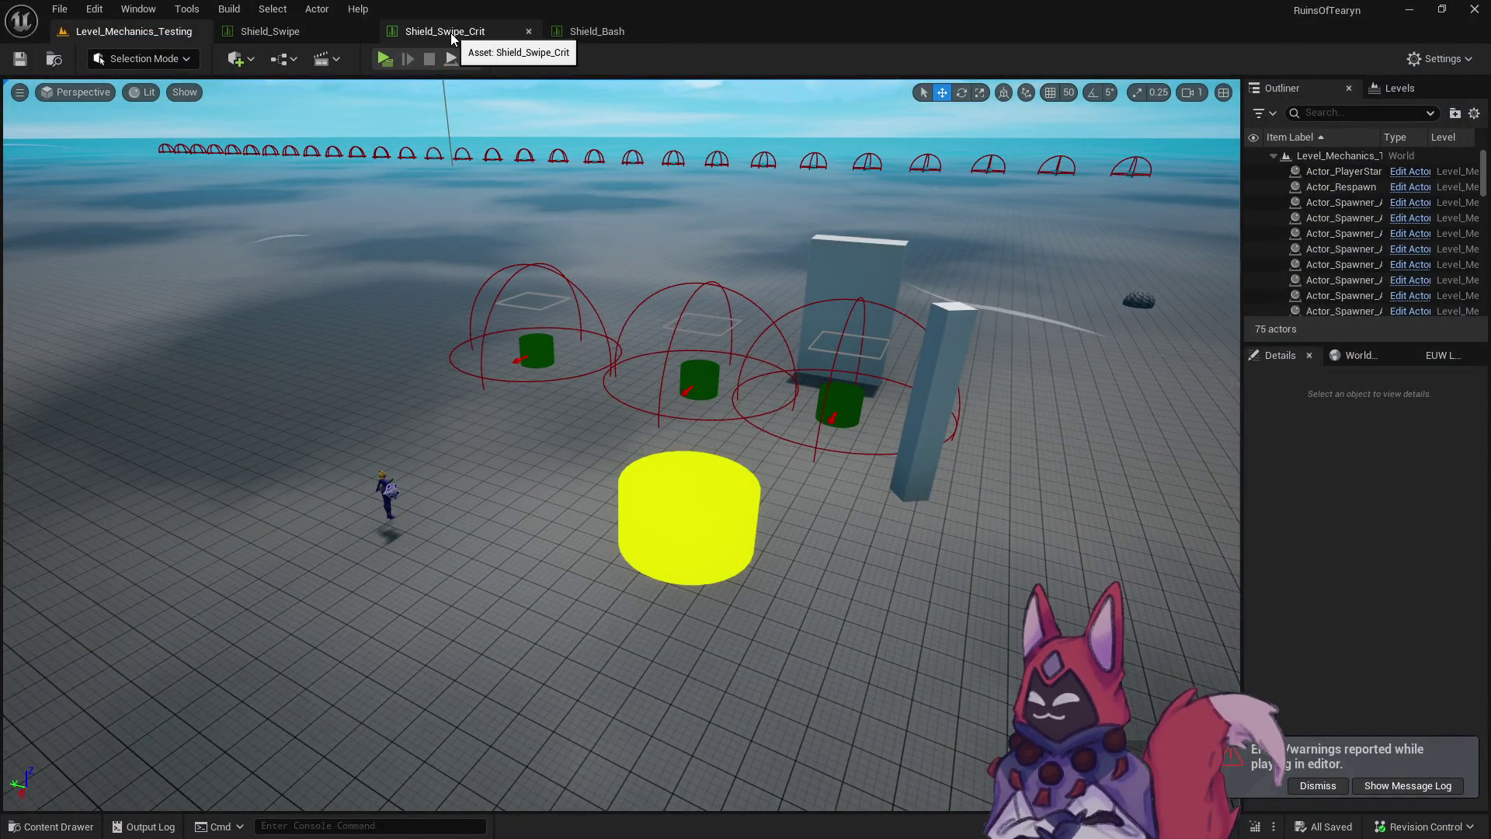
right_click(357, 35)
left_click(373, 96)
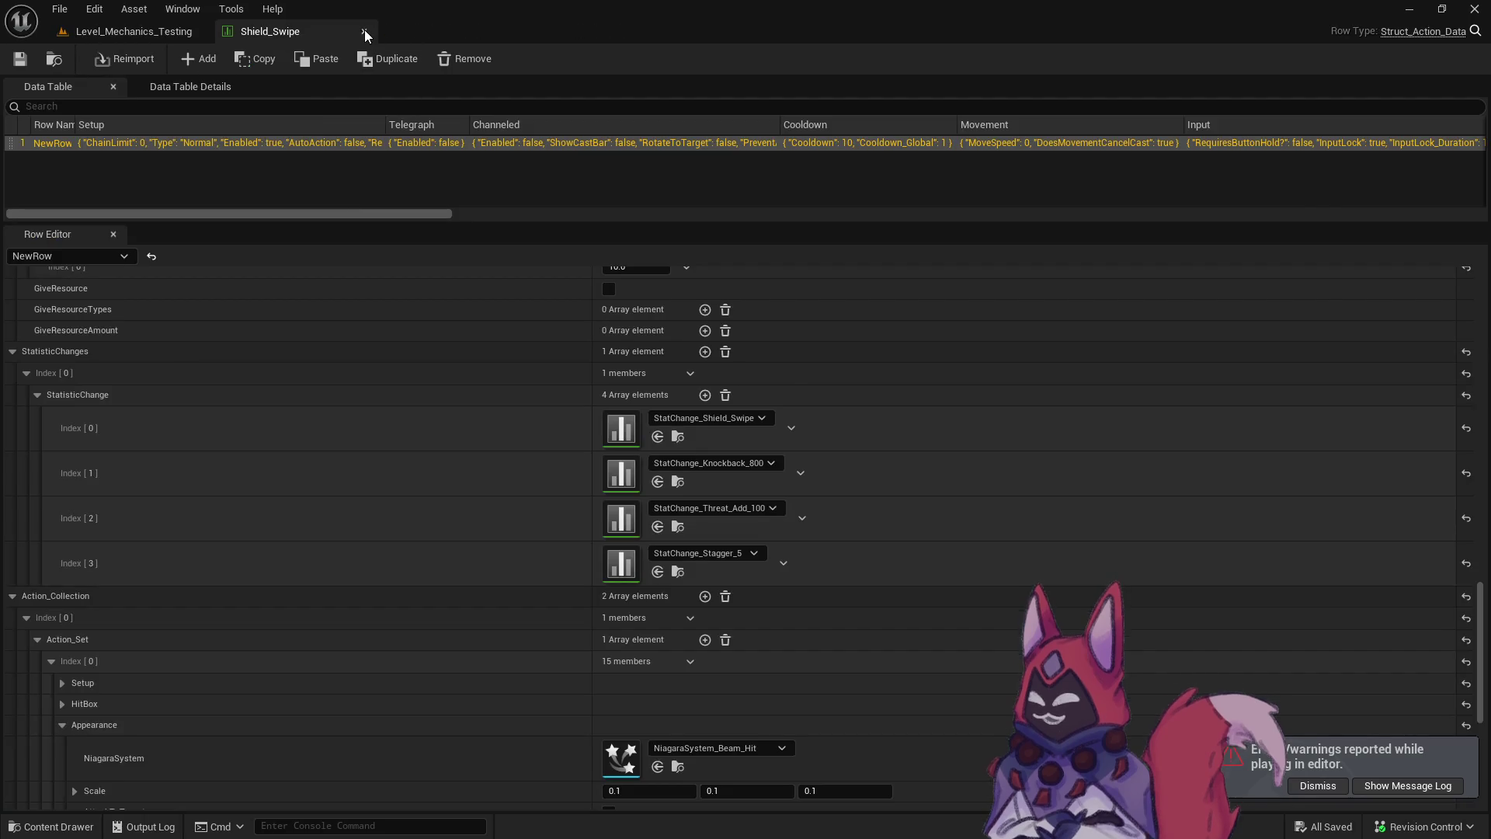
left_click(364, 31)
Open the Shield_Bash_Crit data table from Warrior/Shield_Bash/Crit.
key("ctrl+space")
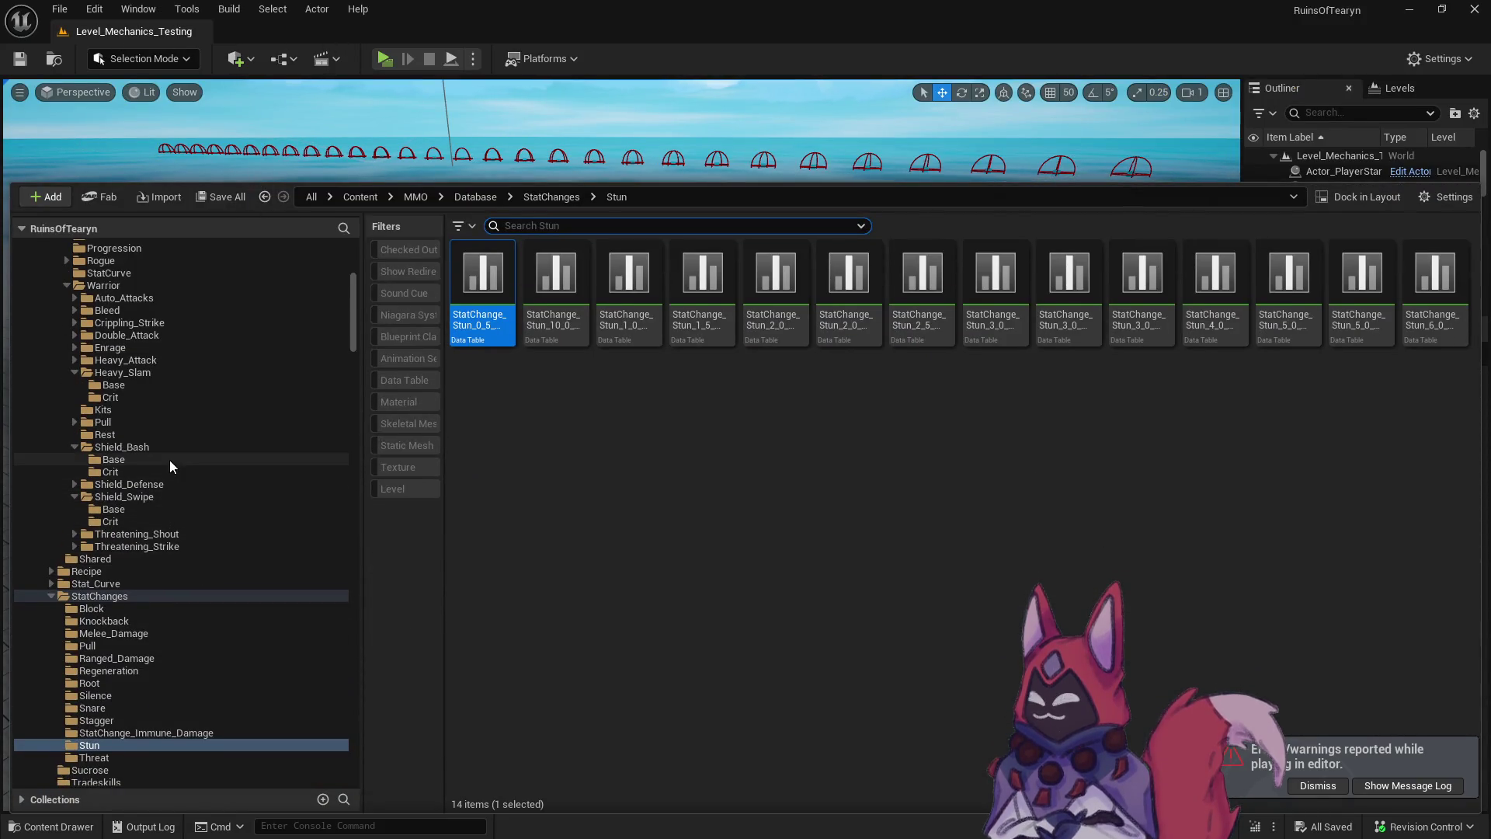
left_click(110, 471)
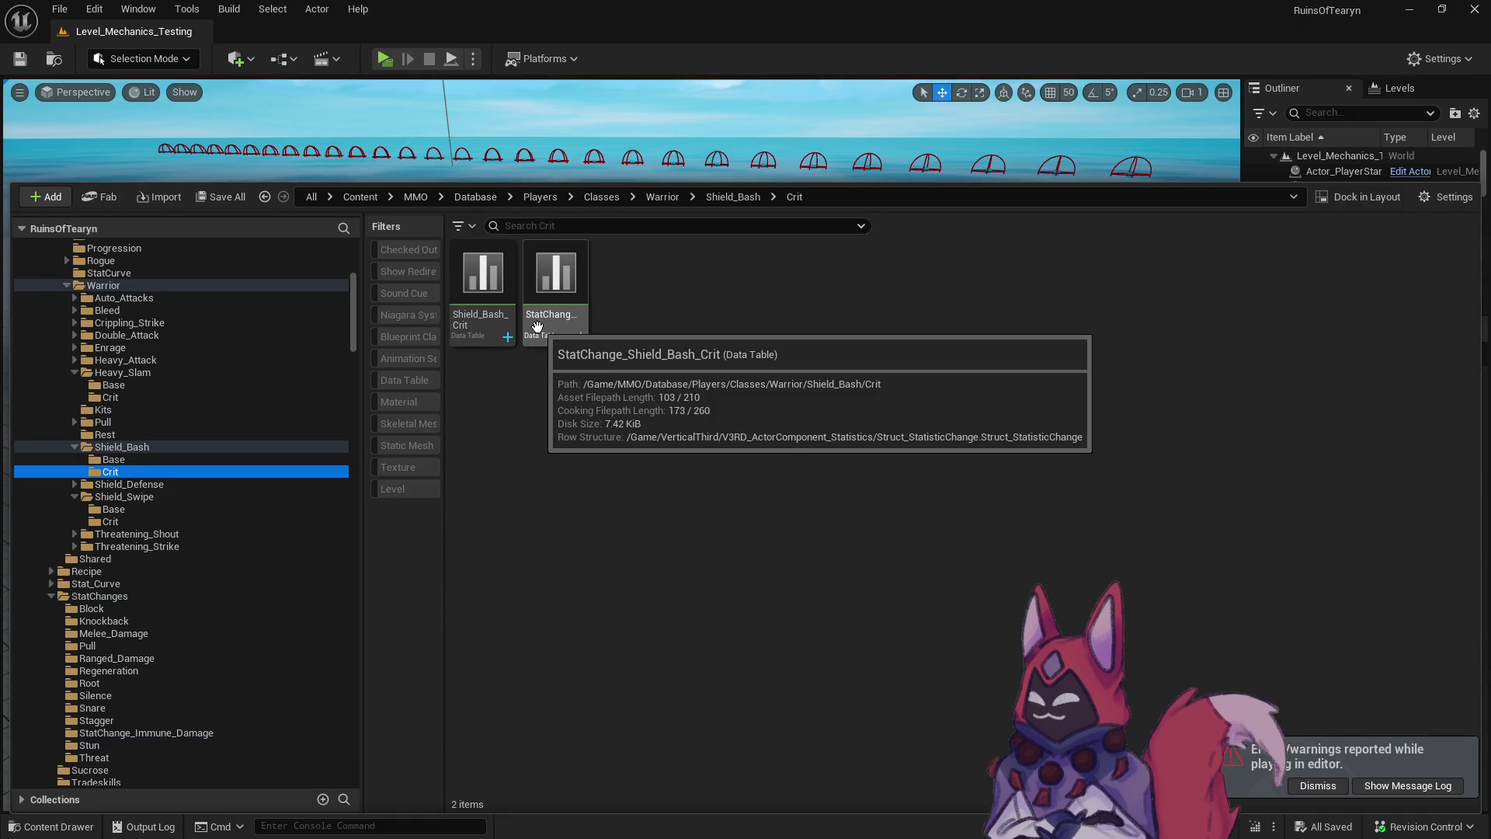
double_click(483, 314)
scroll(705, 477, "down", 15)
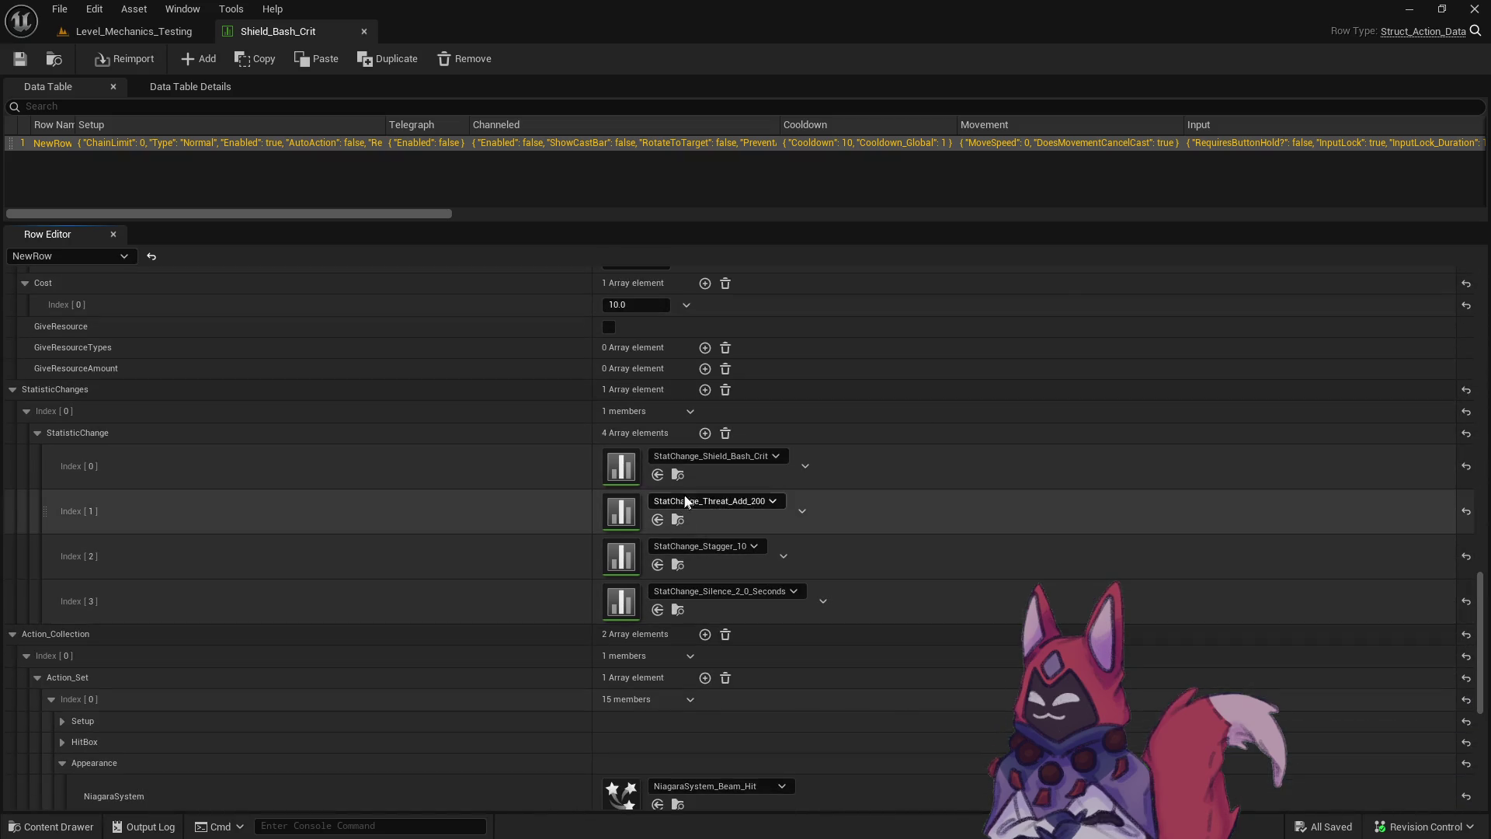
Open StatChange_Shield_Bash_Crit from Index[0] to check its damage value, then go back to Shield_Bash_Crit.
left_click(677, 474)
double_click(558, 534)
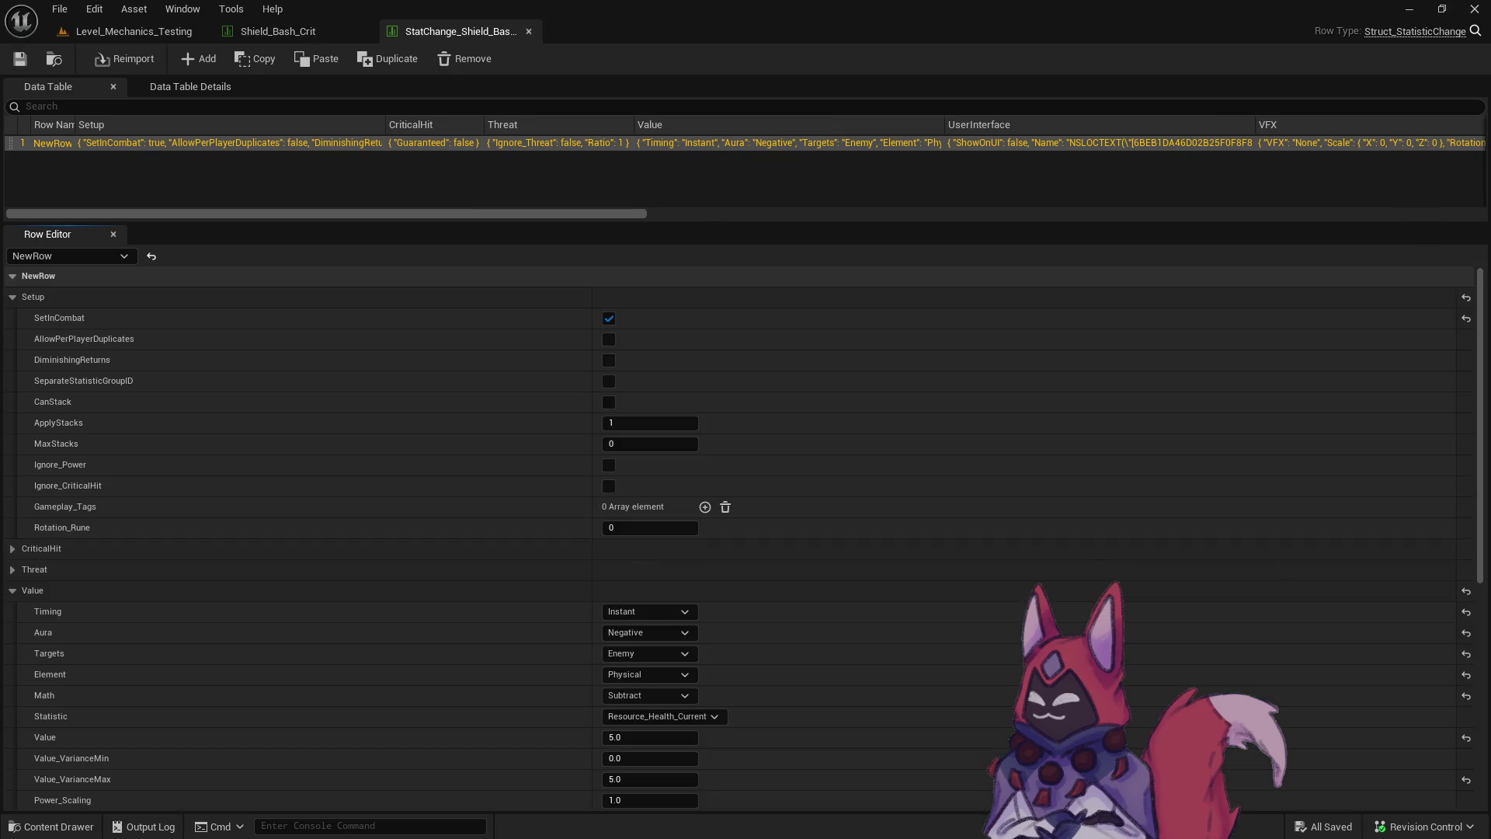
left_click_drag(1483, 419, 1483, 530)
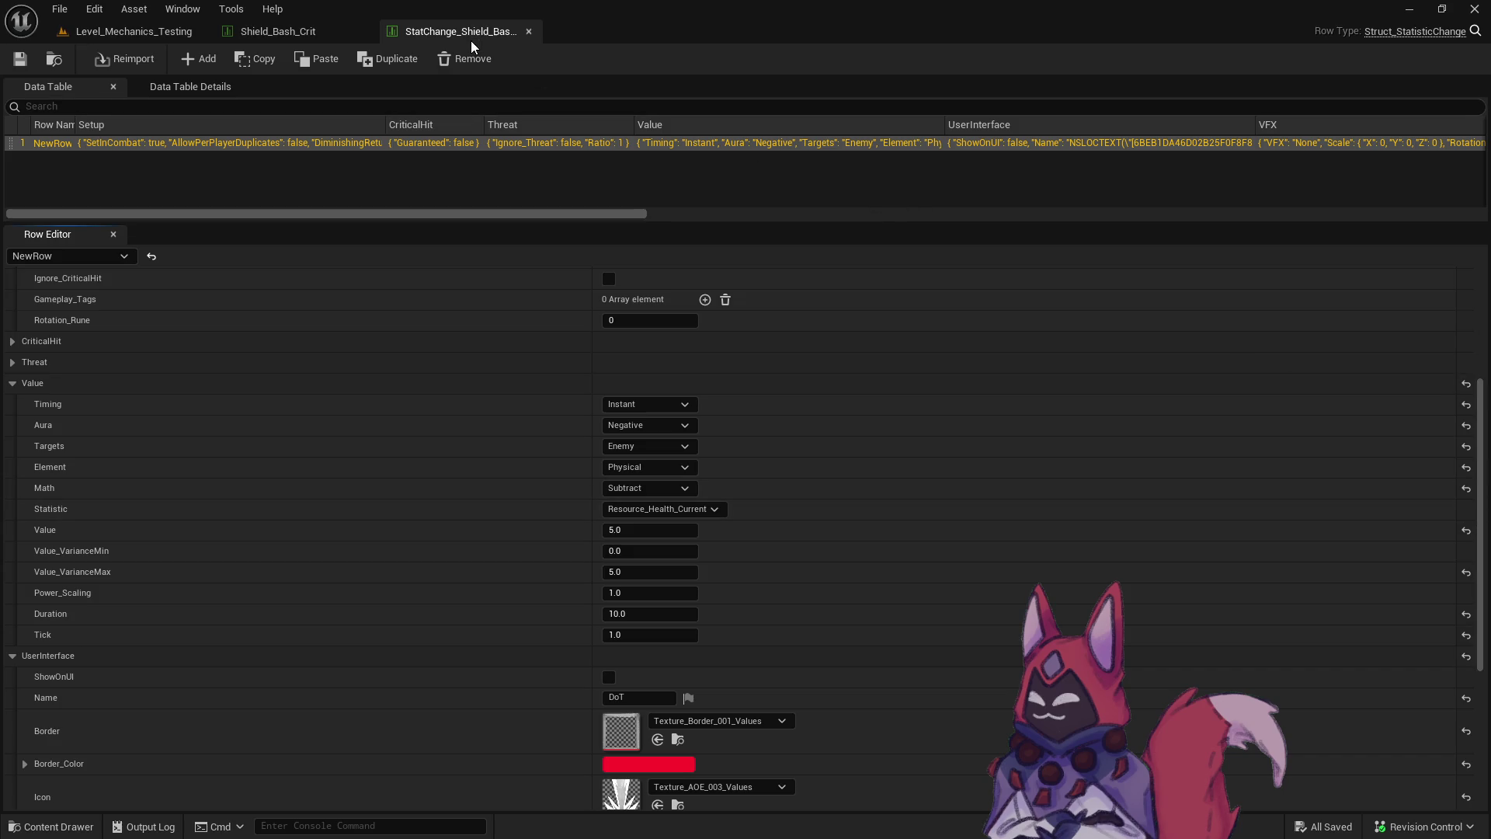
left_click(315, 28)
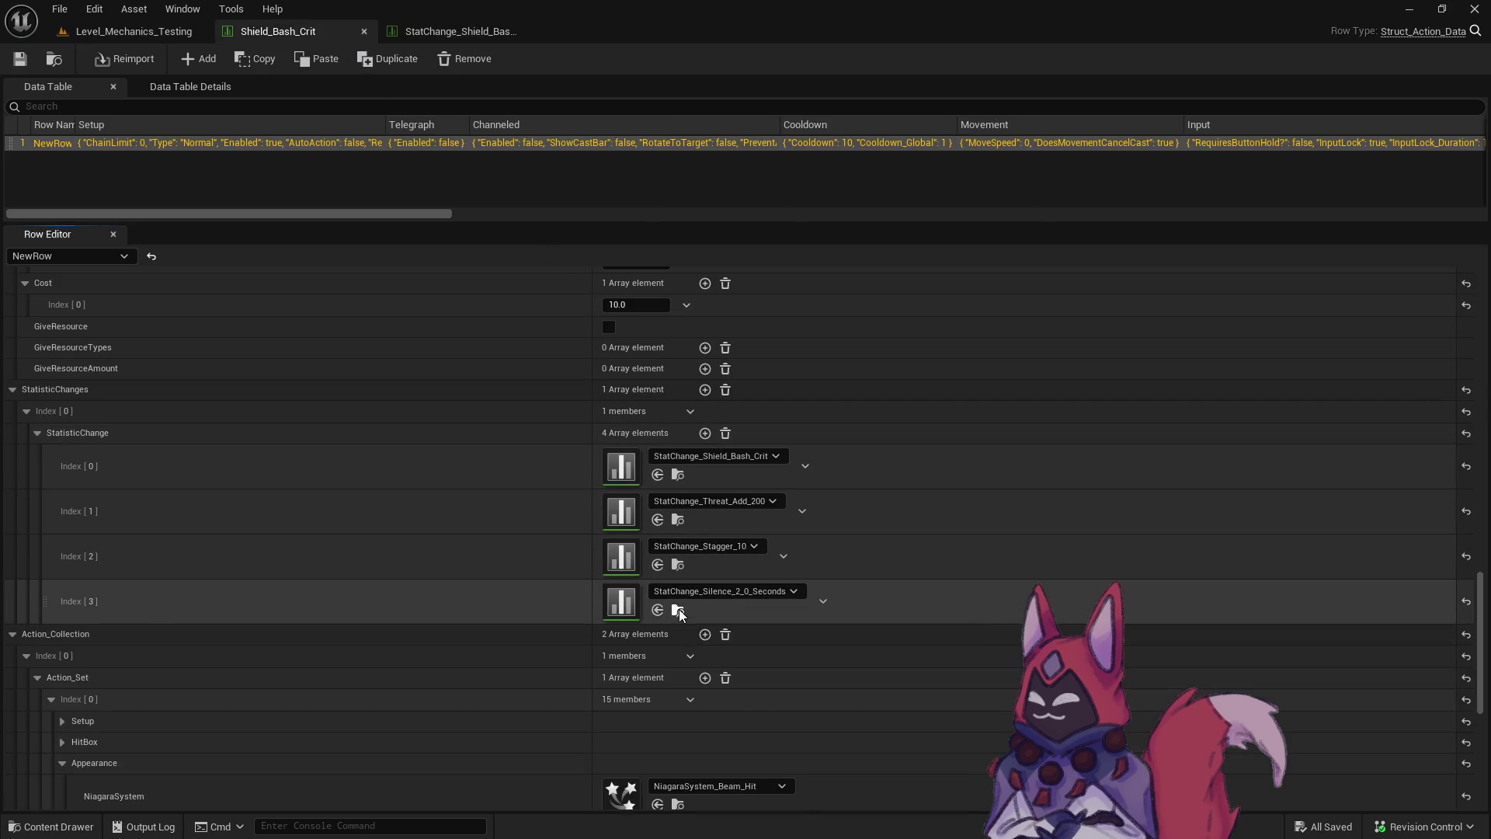
Open StatChange_Silence_2_0_Seconds from Index[3] and scroll through its values.
left_click(678, 609)
double_click(503, 513)
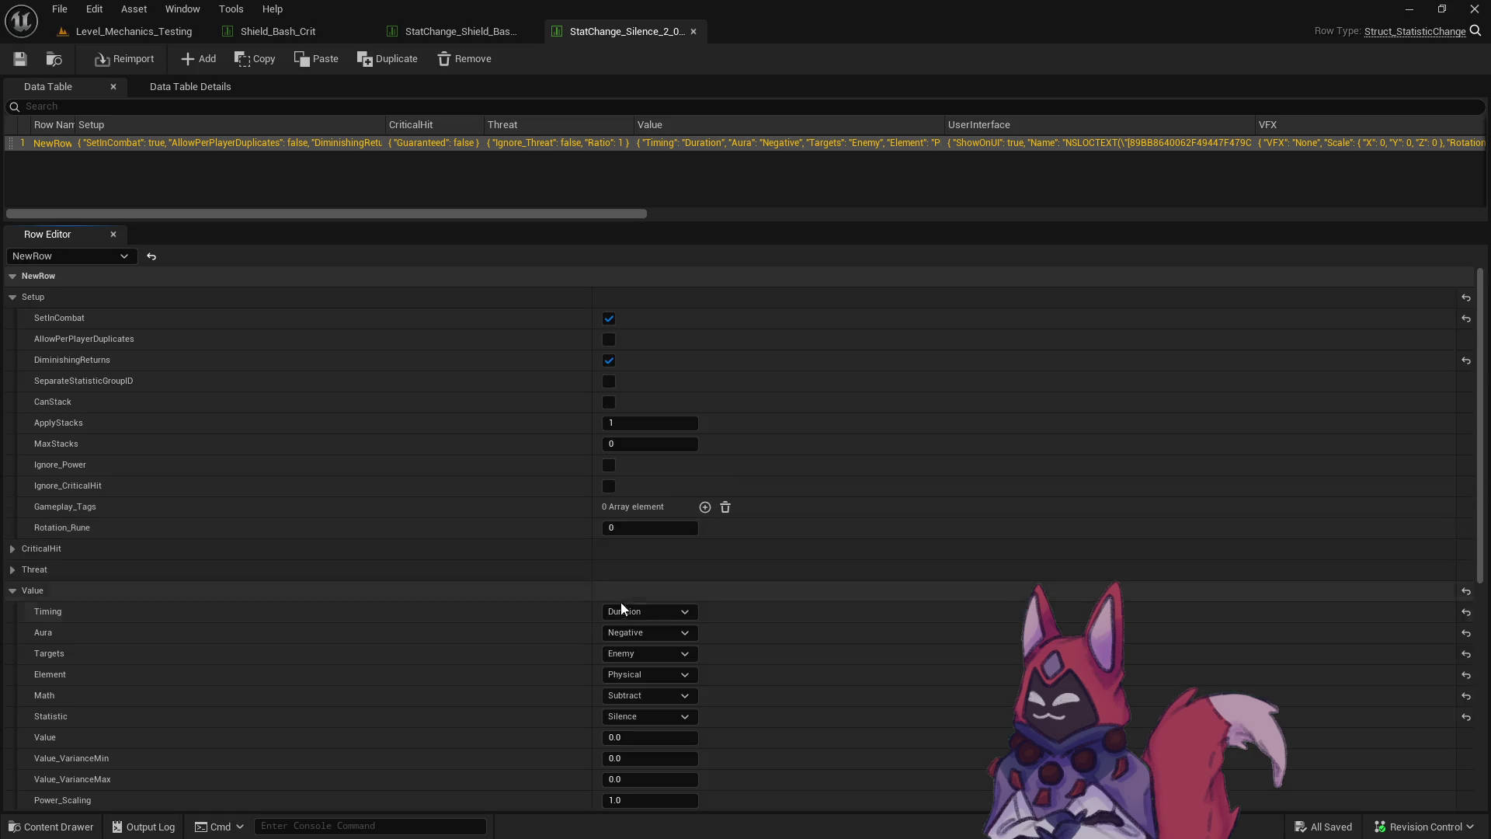
scroll(621, 602, "down", 3)
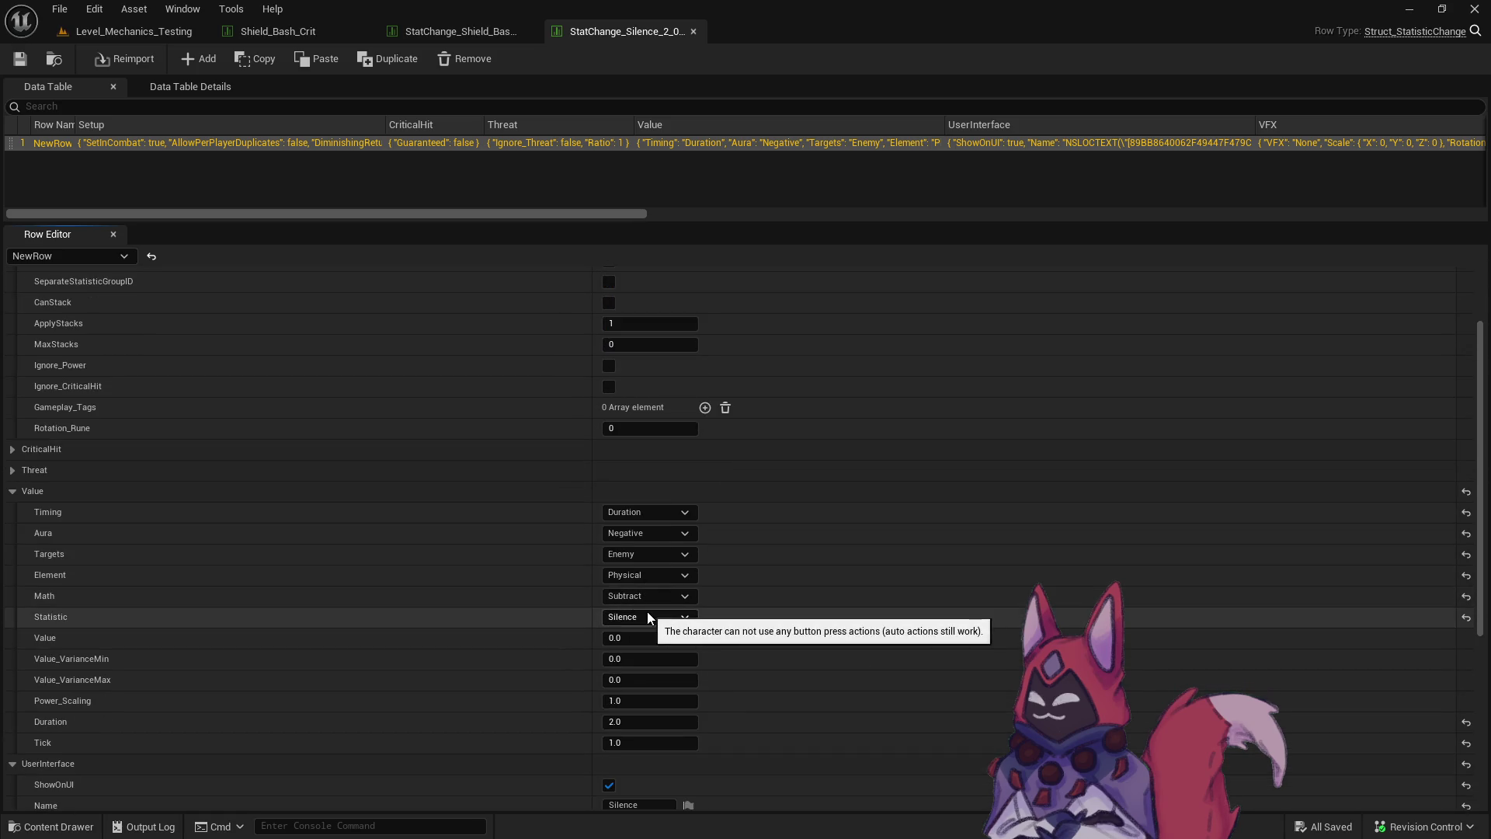
scroll(649, 616, "down", 3)
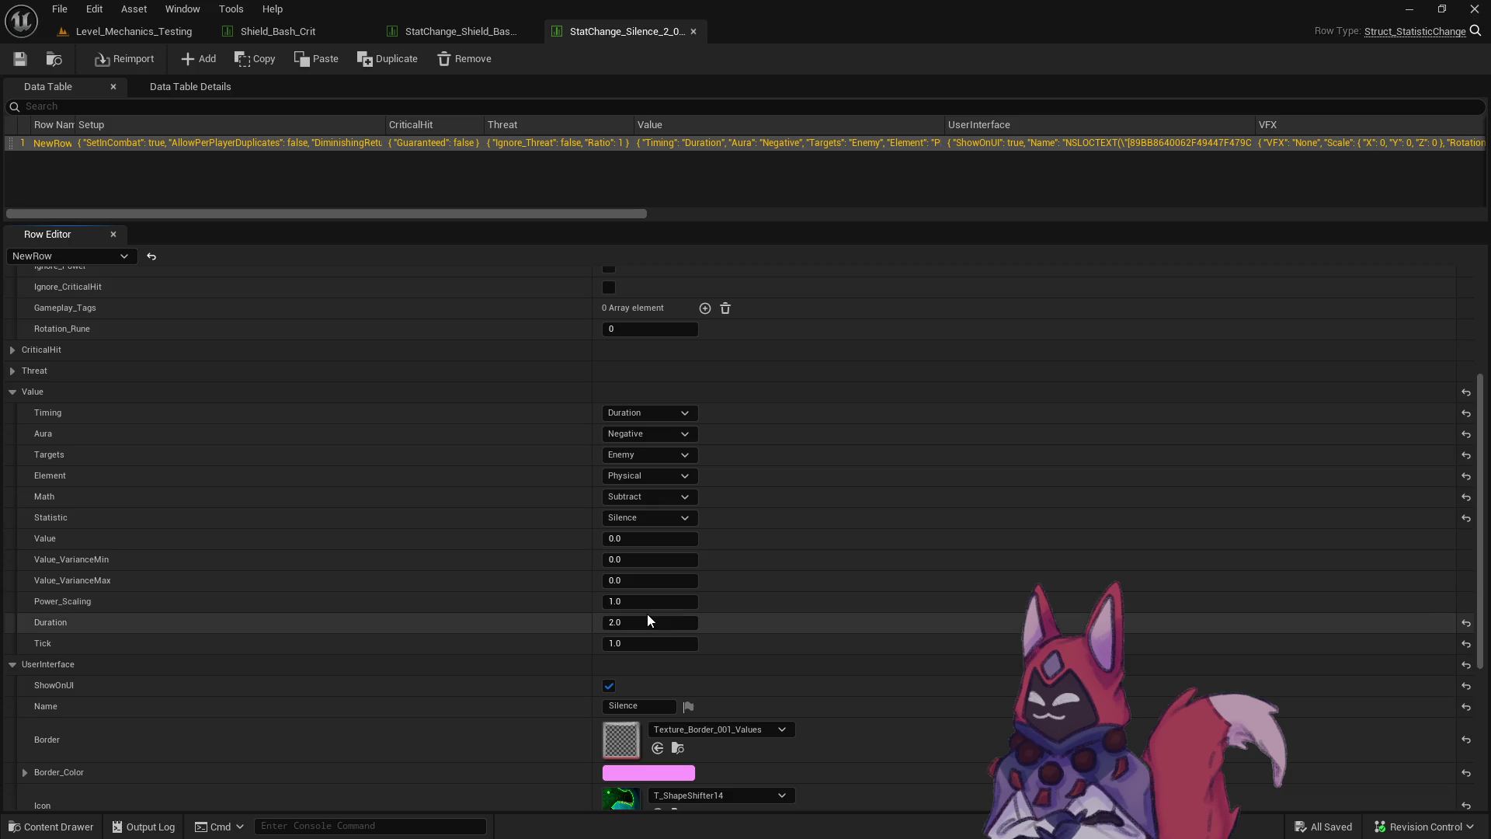
scroll(649, 617, "down", 4)
scroll(647, 616, "down", 5)
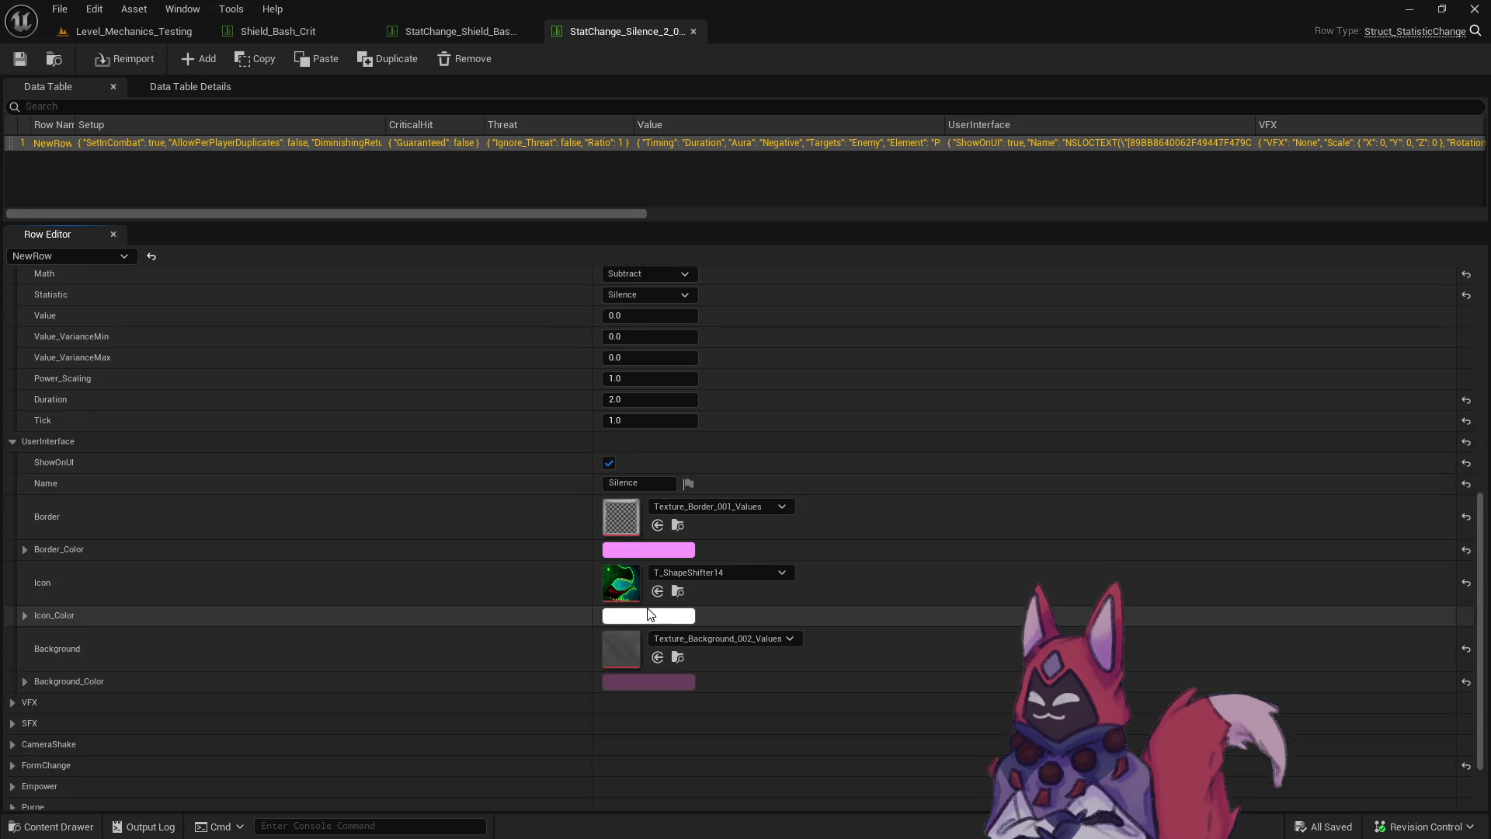
scroll(646, 607, "up", 10)
scroll(646, 607, "up", 5)
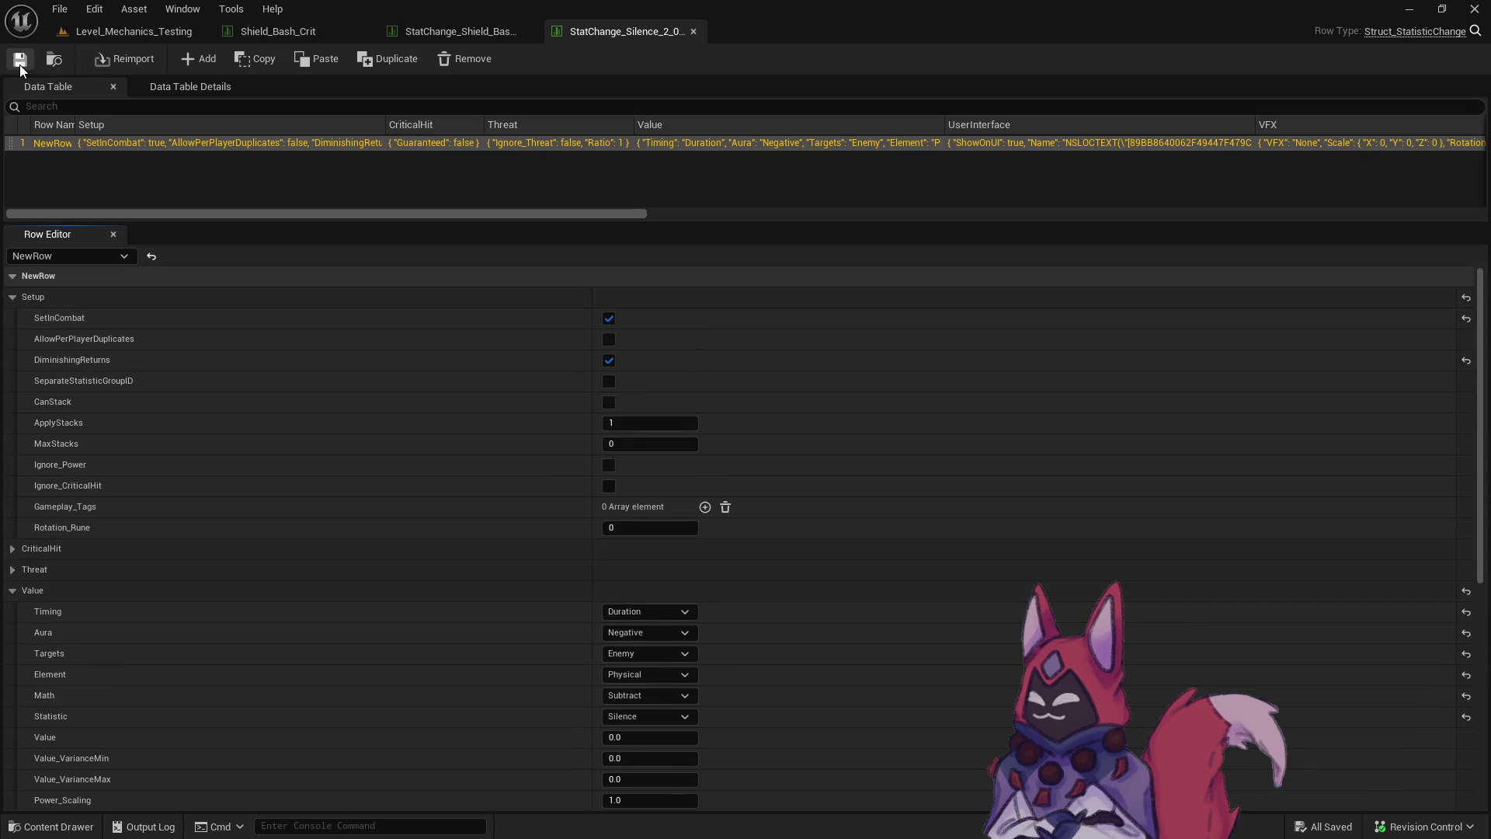
Close the Silence, Shield Bash crit damage and Shield_Bash_Crit table tabs.
left_click(693, 31)
left_click(563, 32)
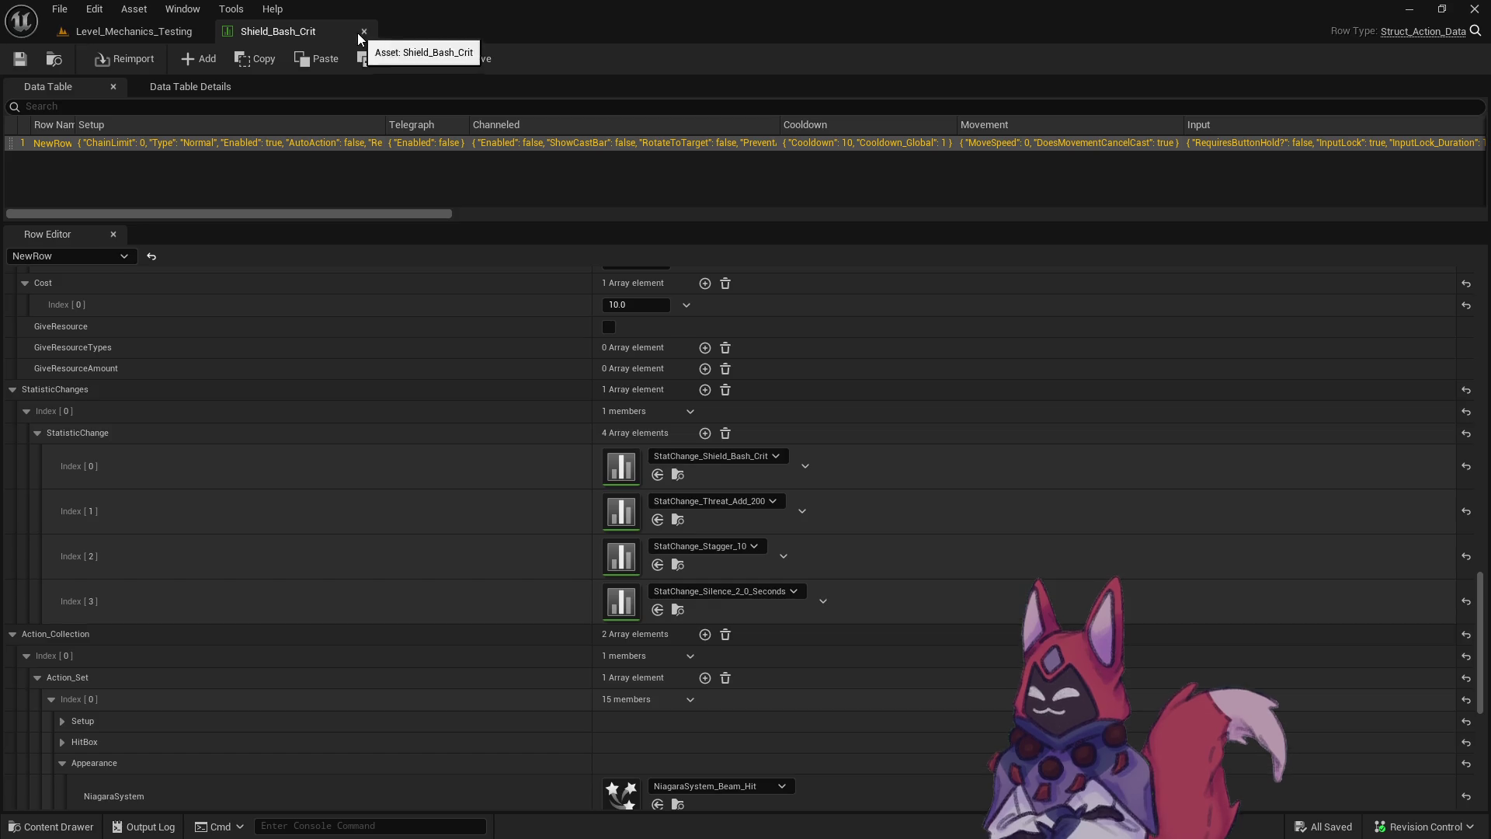
left_click(361, 31)
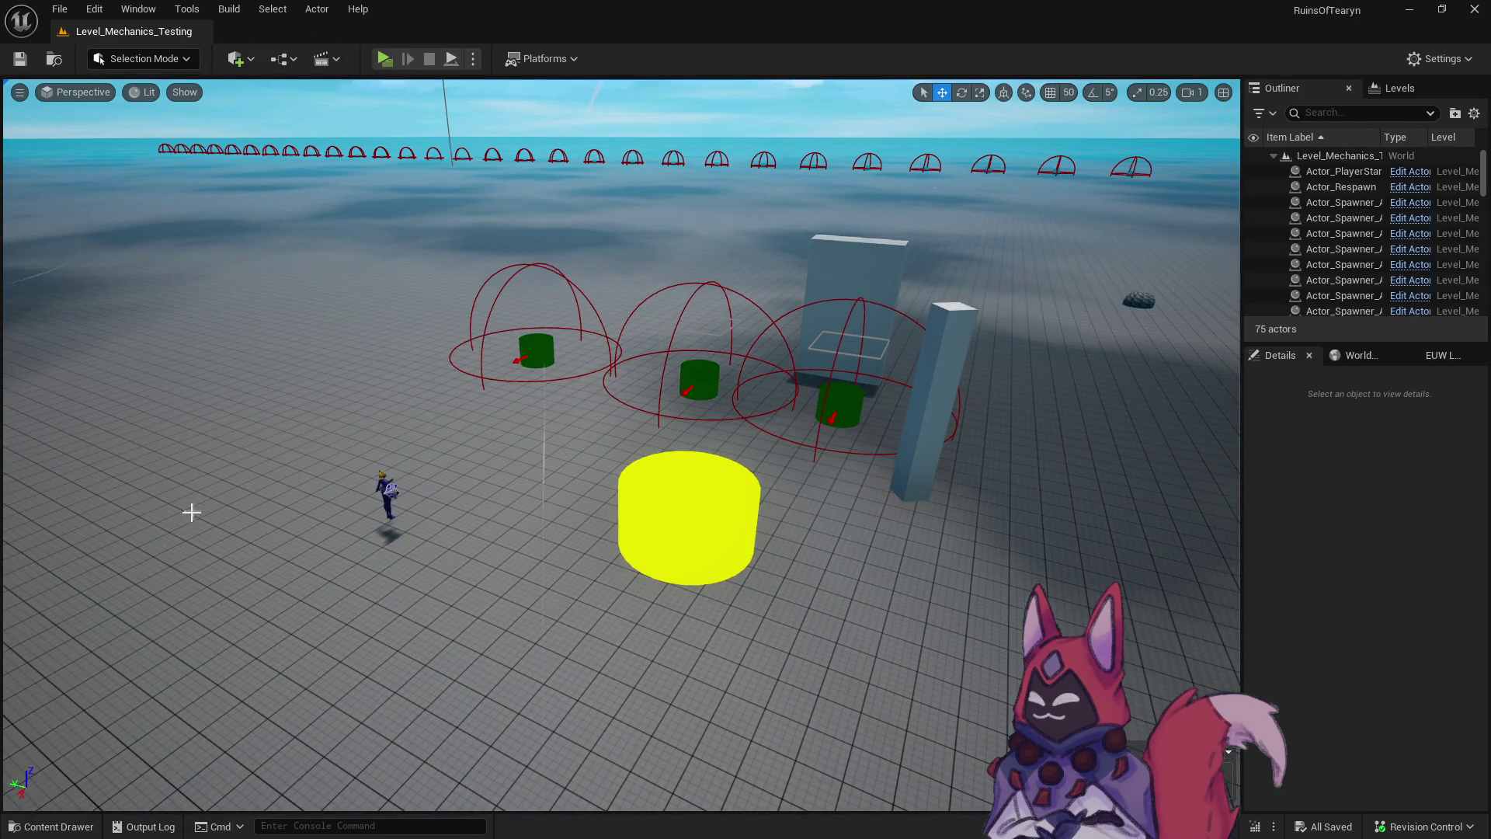
left_click(61, 827)
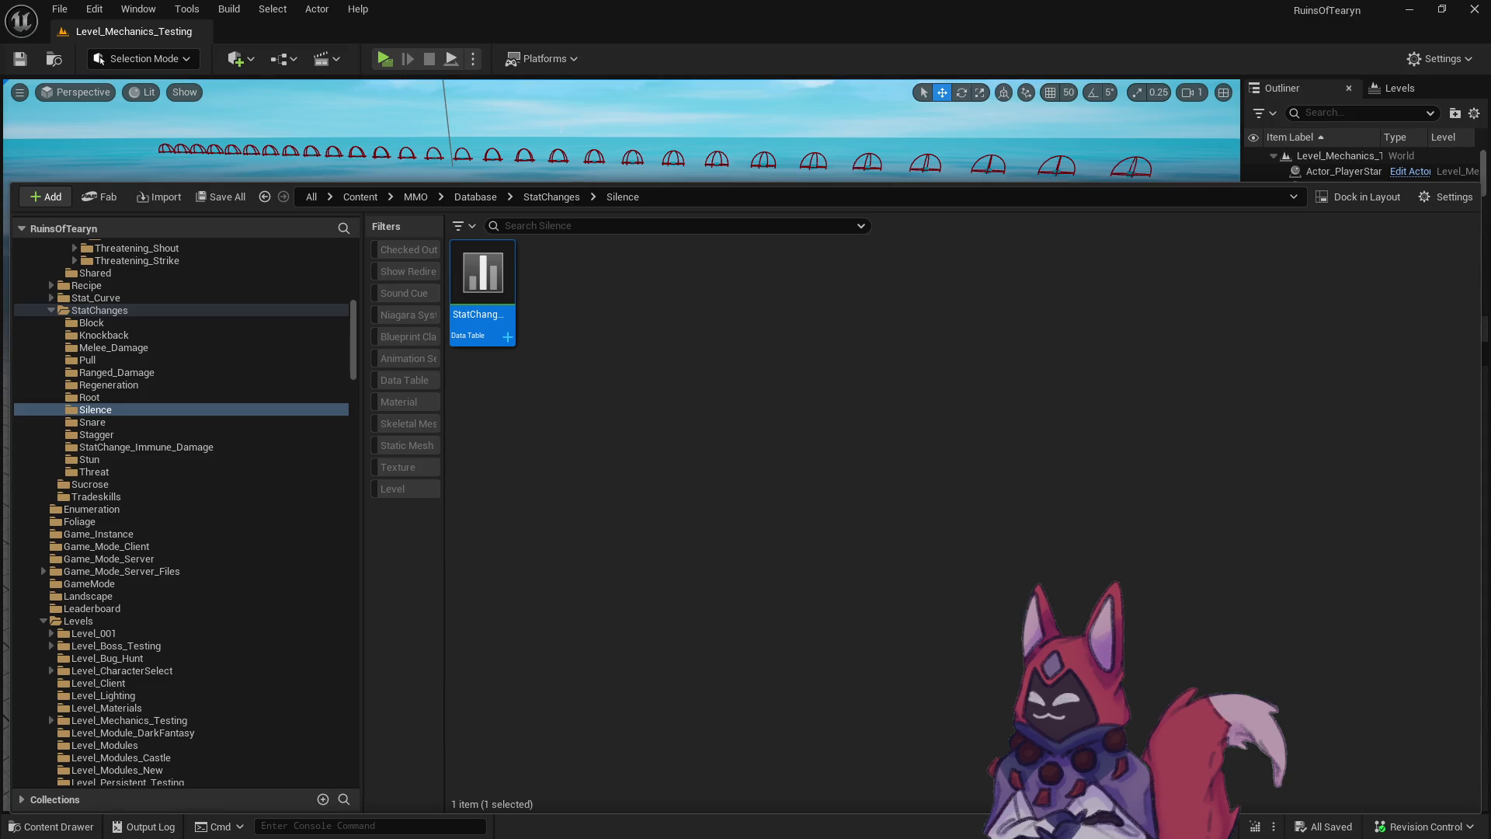
left_click(161, 30)
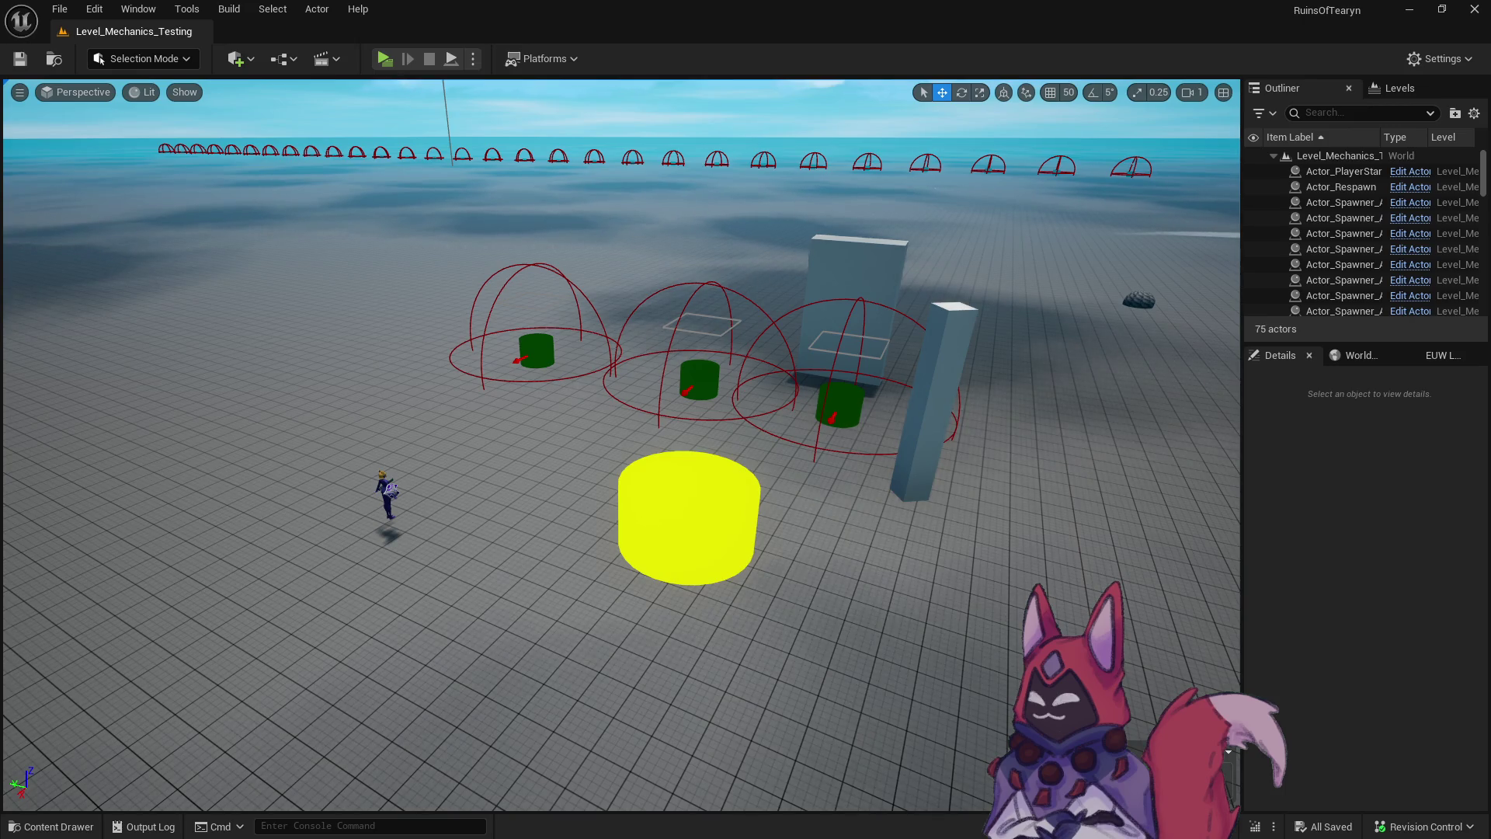
key("alt+Tab")
left_click(110, 30)
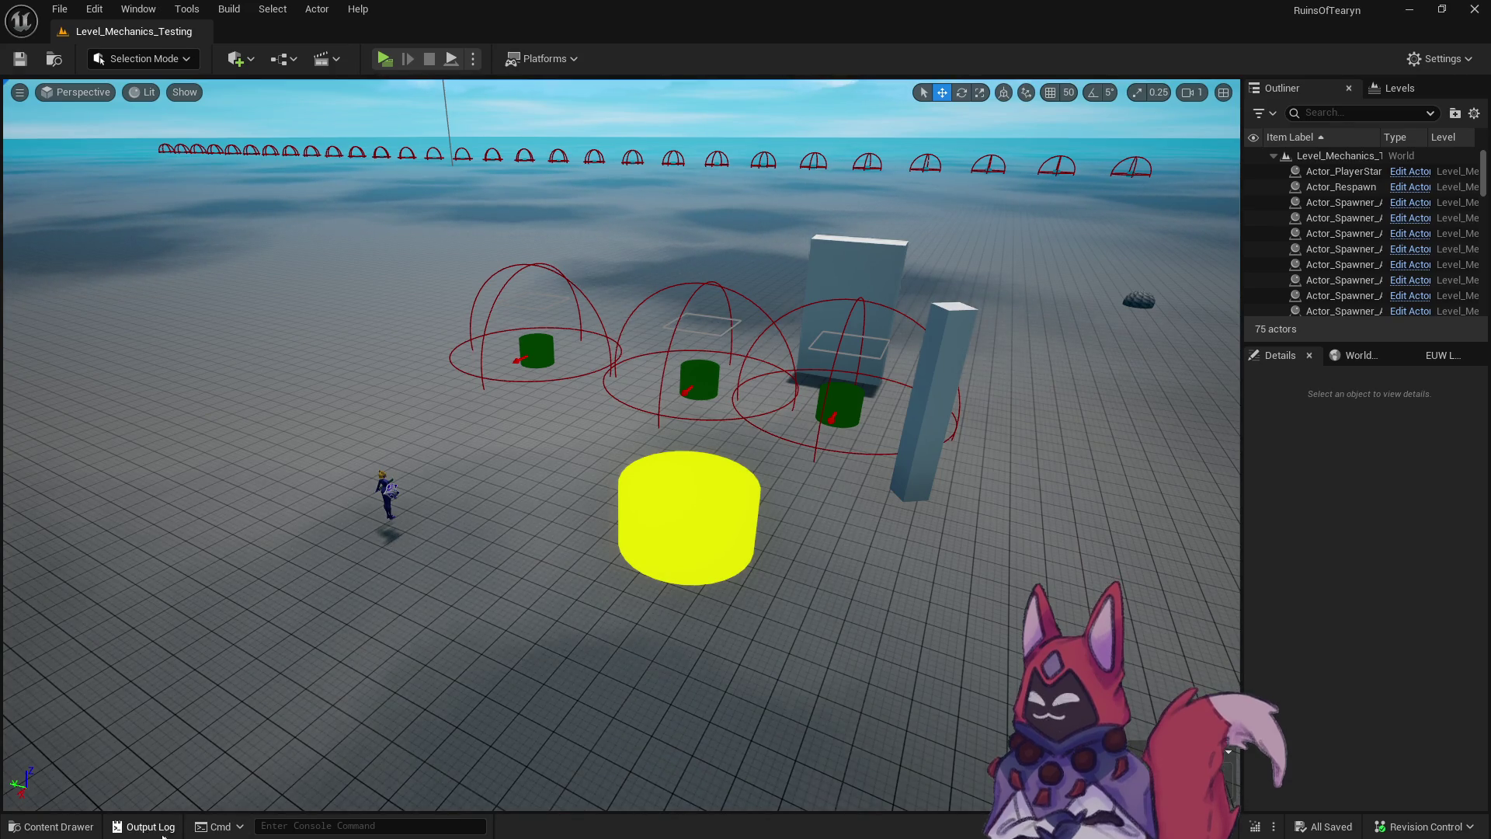
left_click(51, 826)
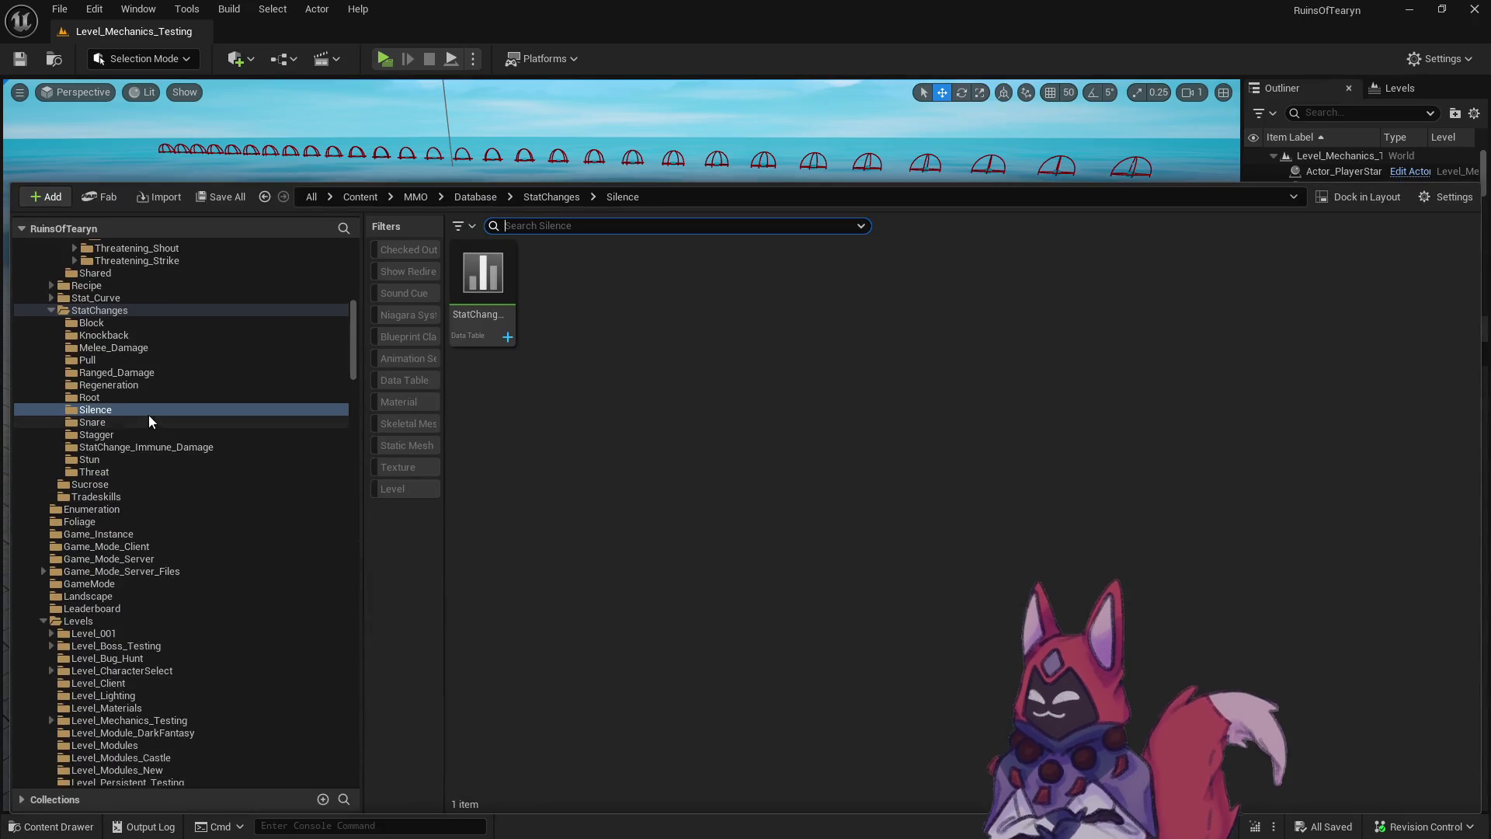
left_click(120, 312)
left_click(160, 26)
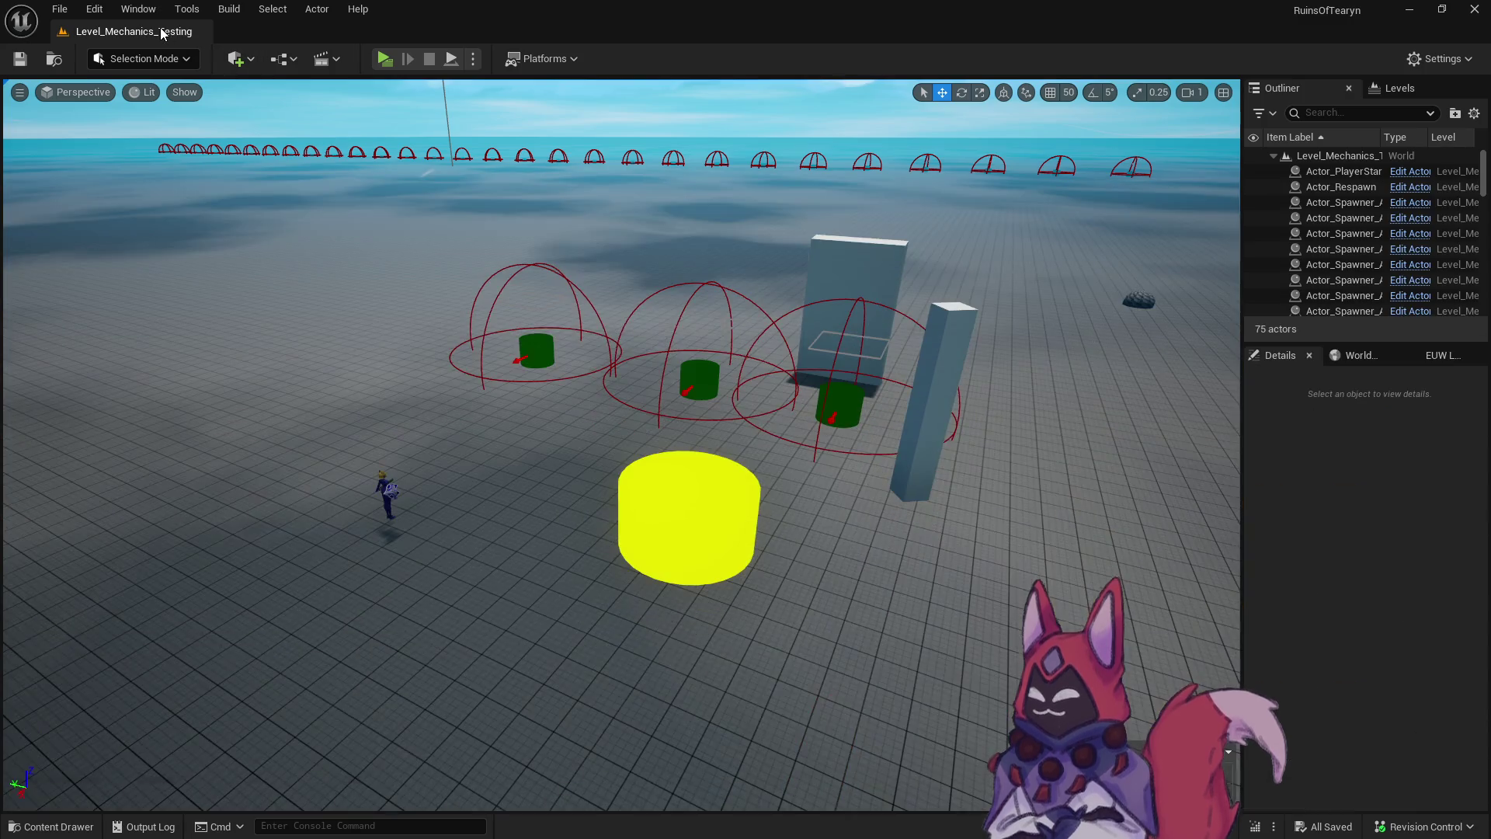
key("alt+Tab")
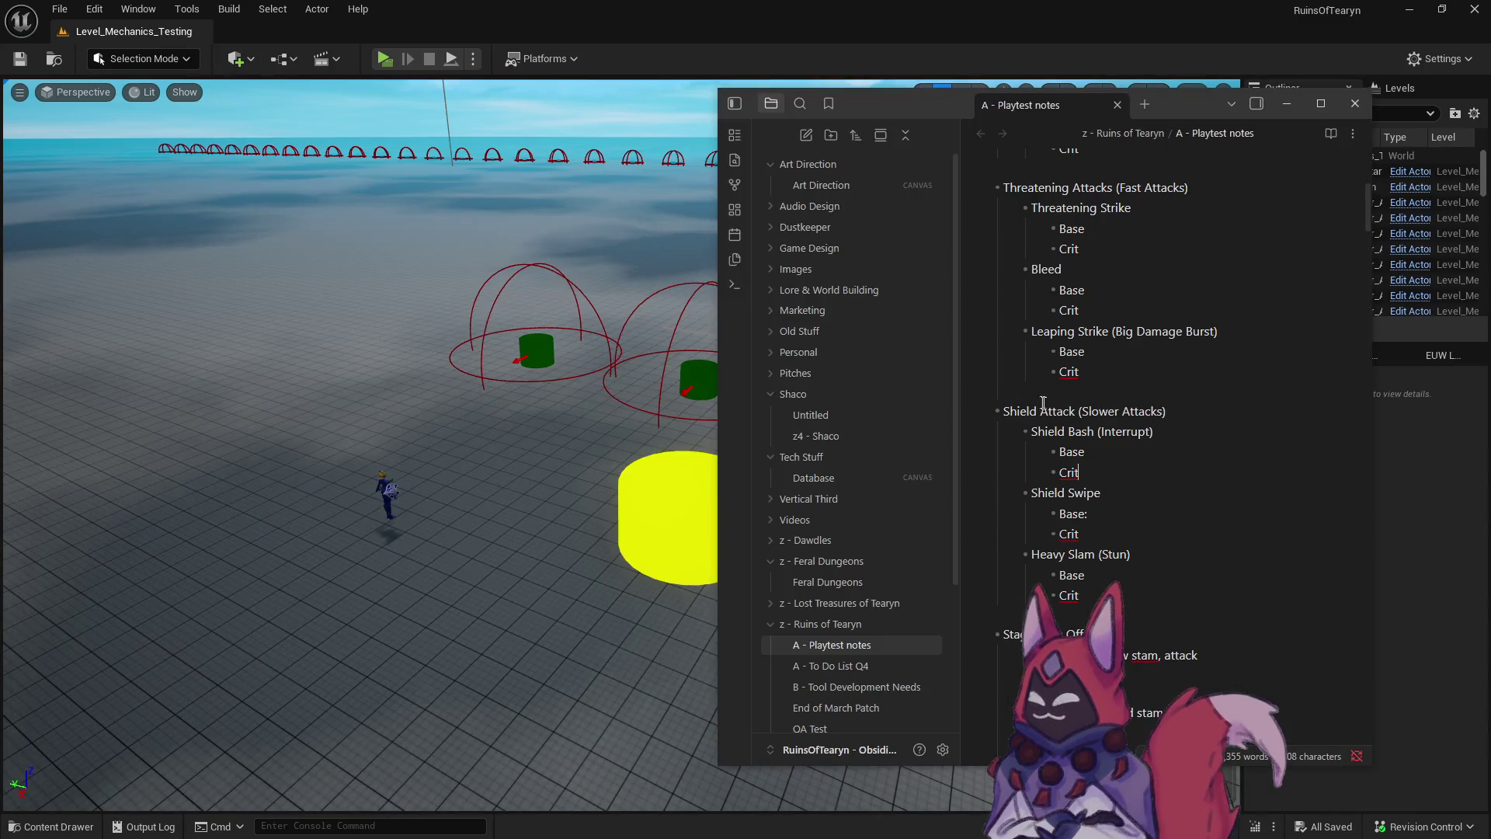
Read through the Shield Attack section of the playtest notes, selecting its lines.
scroll(1113, 497, "up", 1)
left_click(1114, 501)
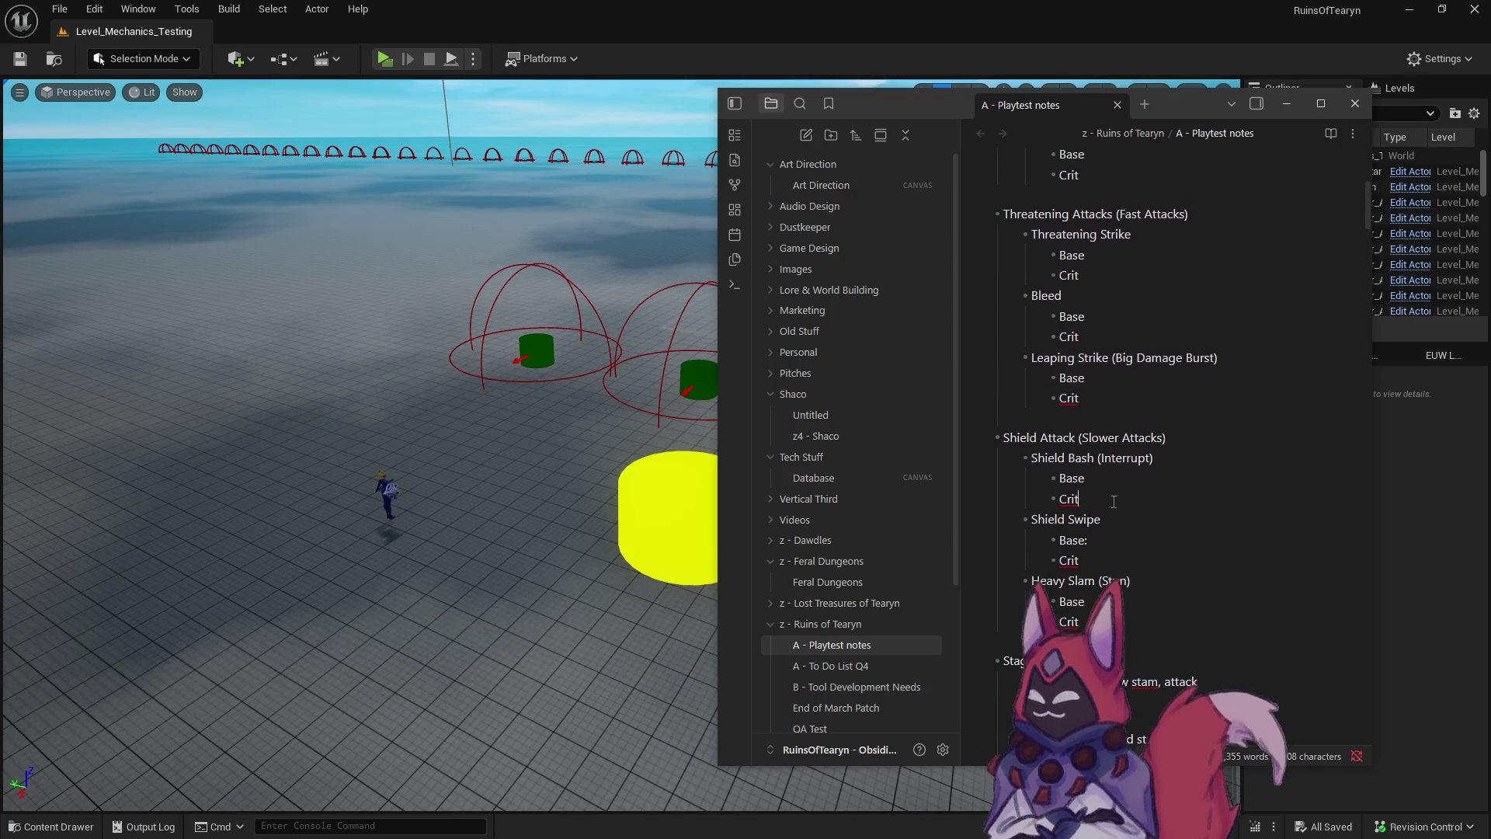
left_click_drag(1022, 479, 989, 433)
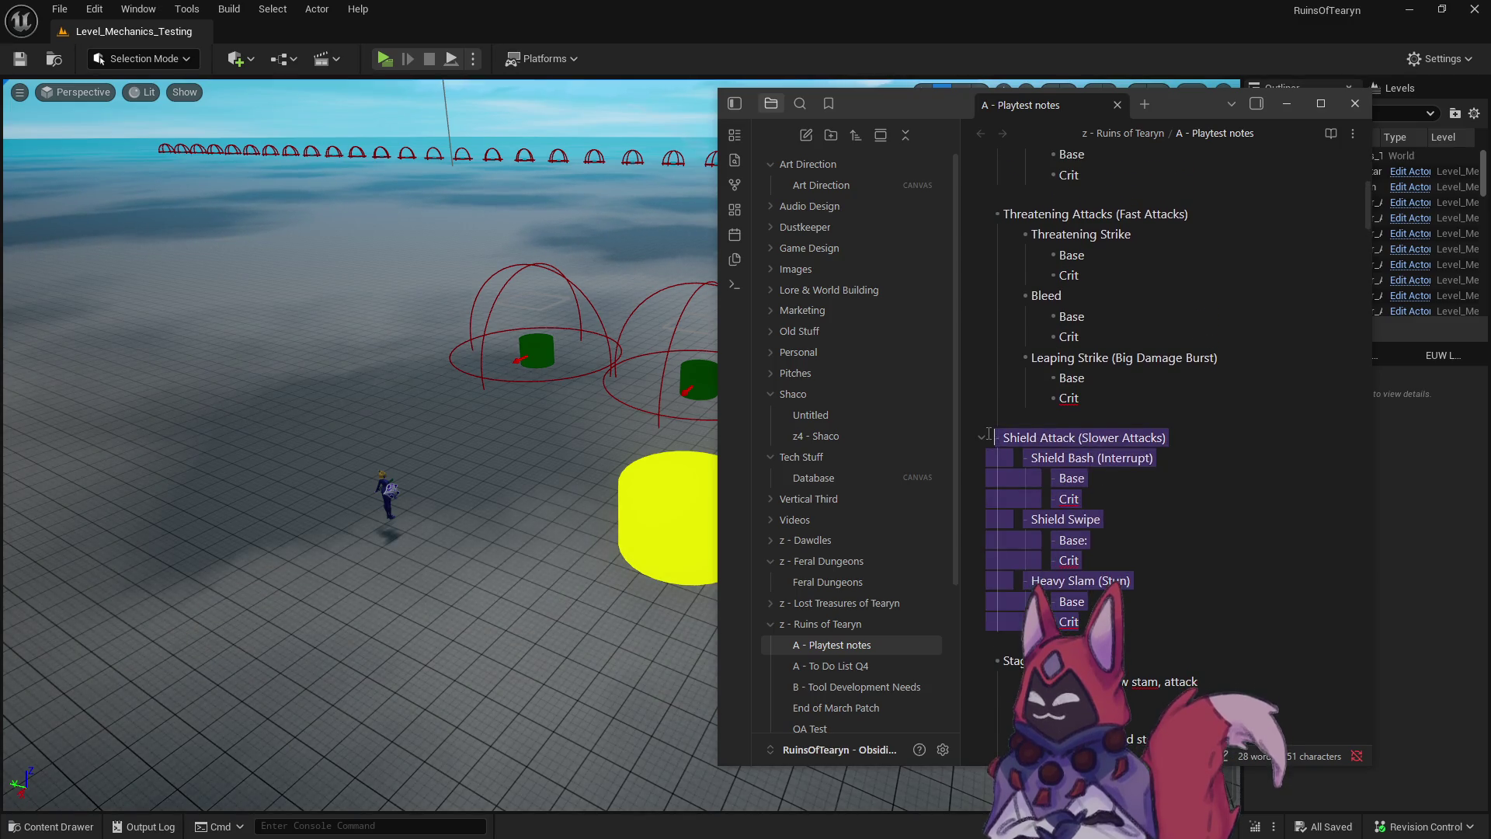
scroll(1179, 535, "down", 10)
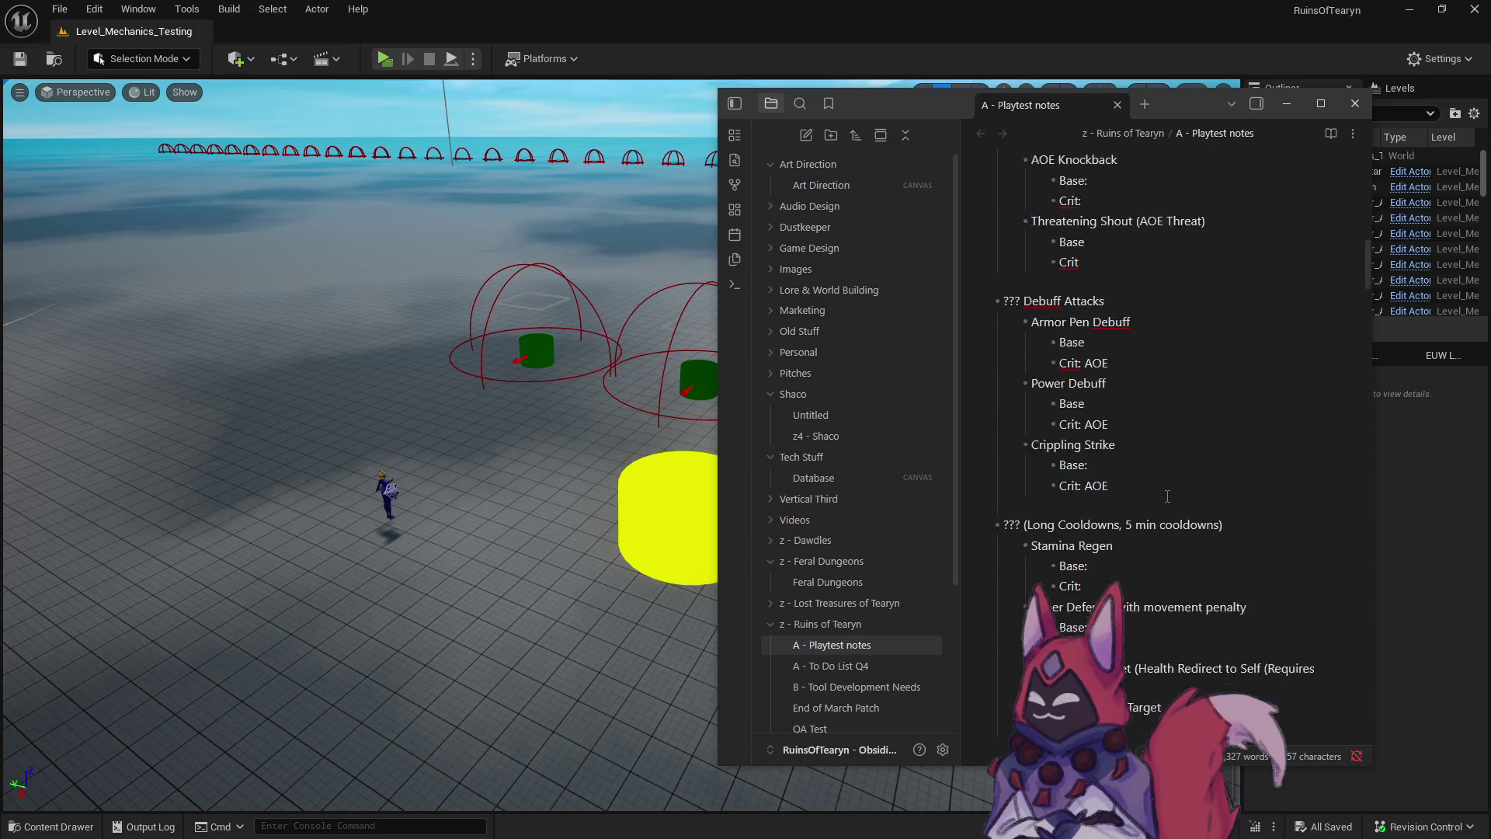
scroll(1167, 495, "down", 3)
left_click(1066, 542)
Review the Threatening Attacks list, then bring back Unreal's StatChanges content folder.
scroll(1067, 542, "up", 15)
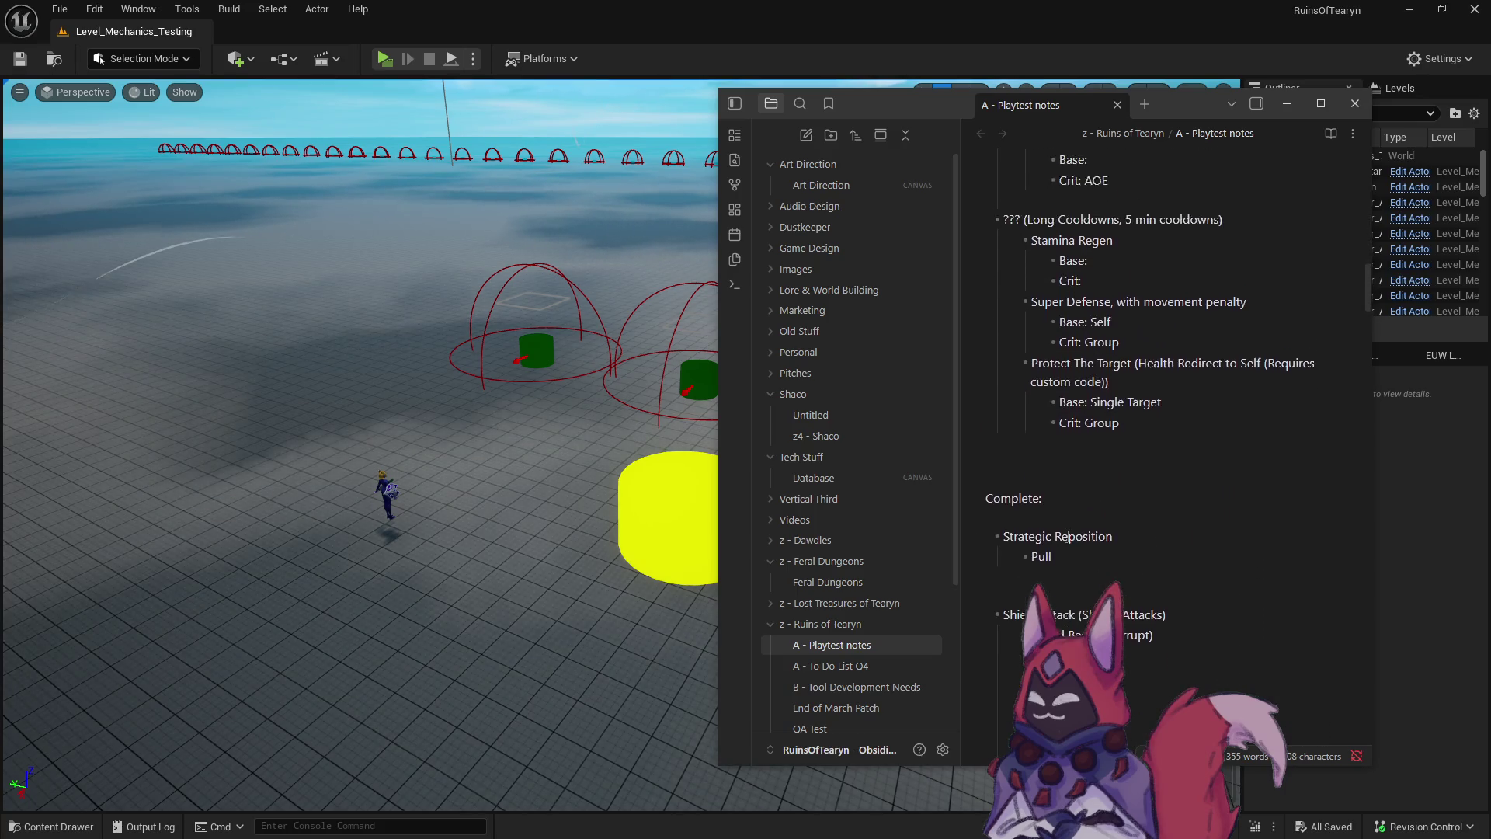
scroll(1066, 536, "up", 8)
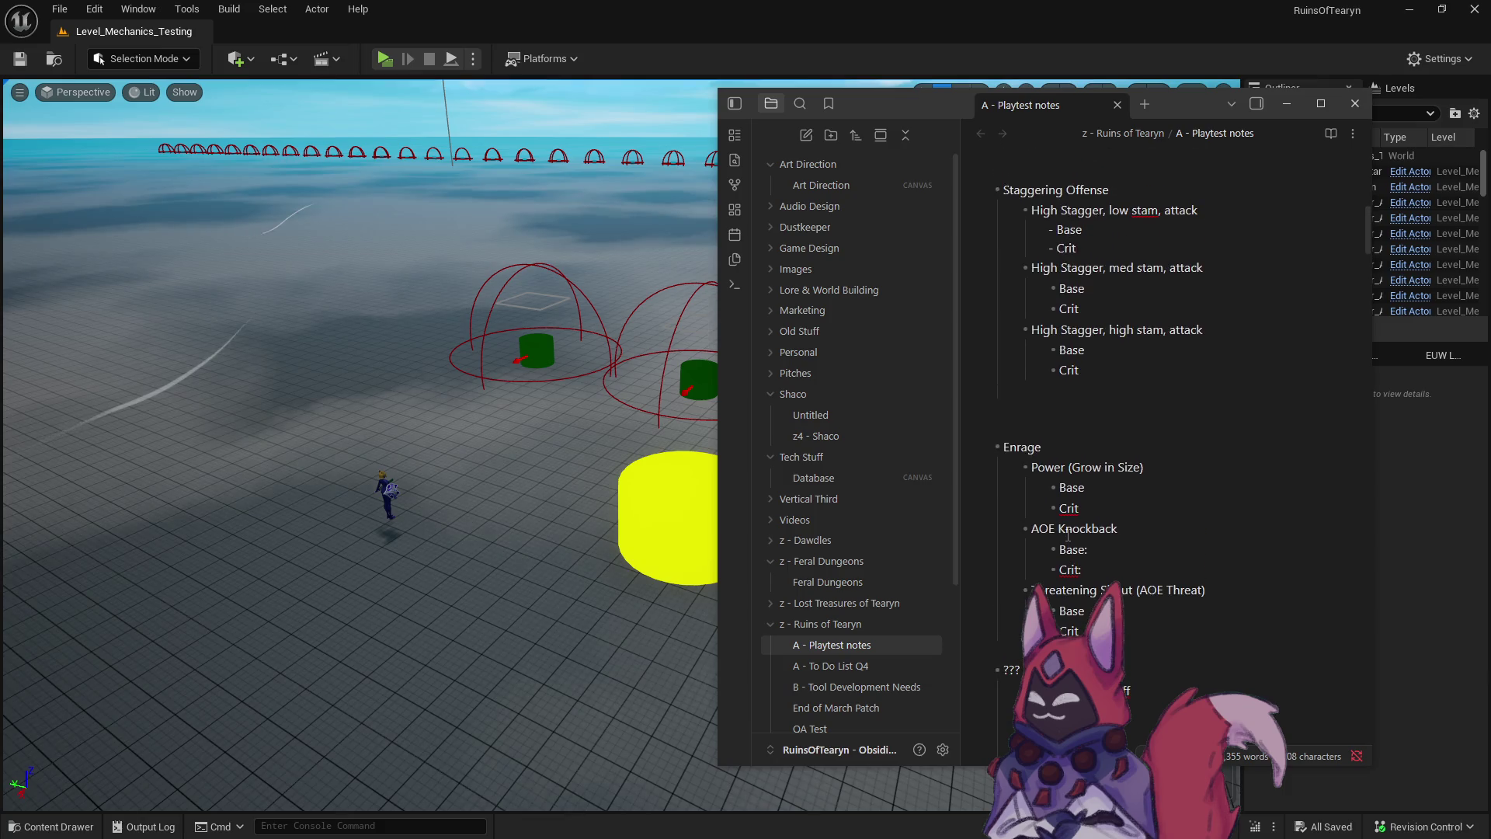
scroll(1067, 533, "up", 5)
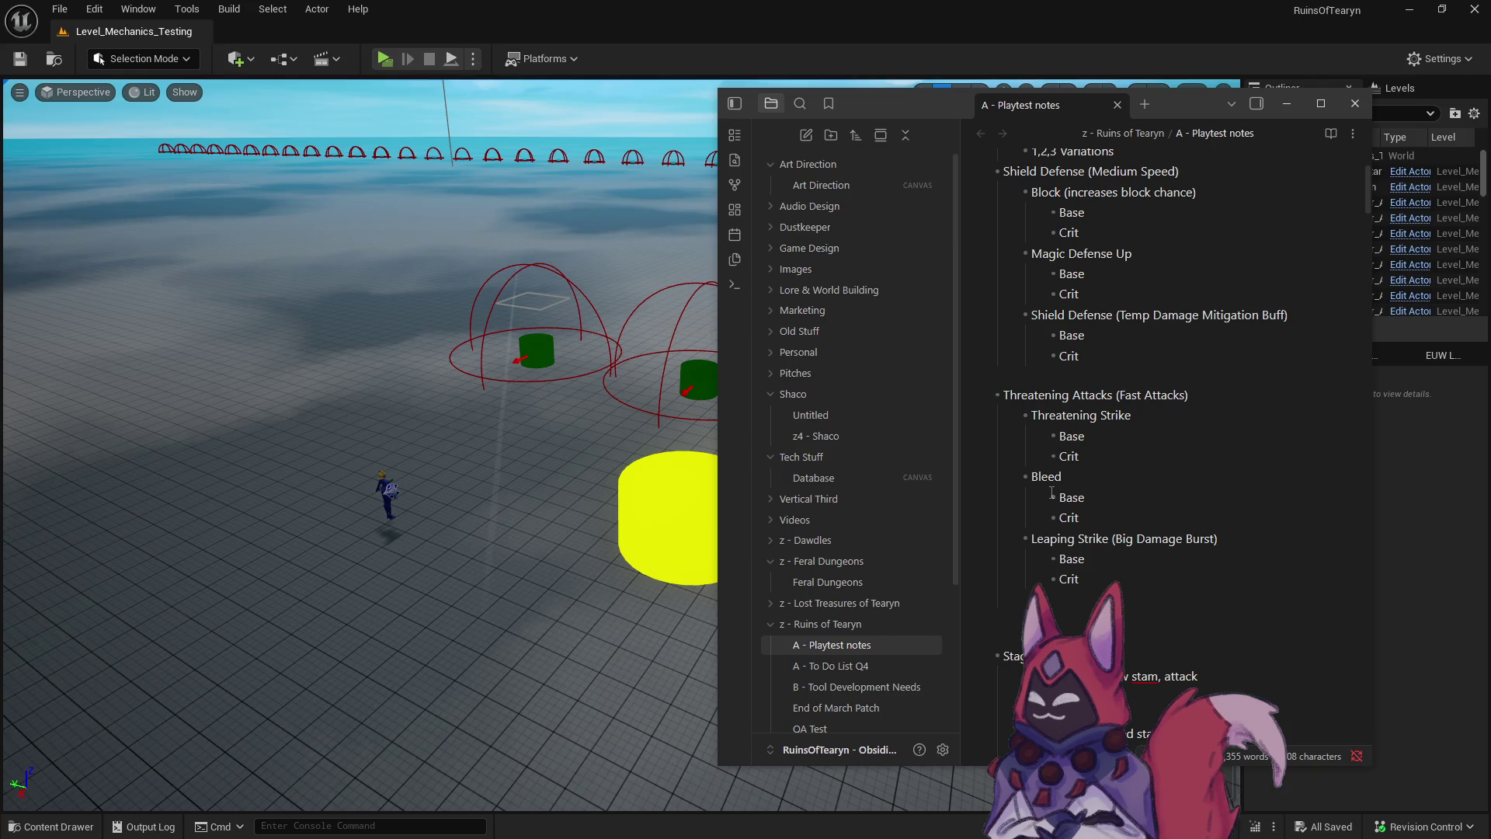
left_click_drag(1125, 548, 1002, 396)
left_click(1110, 558)
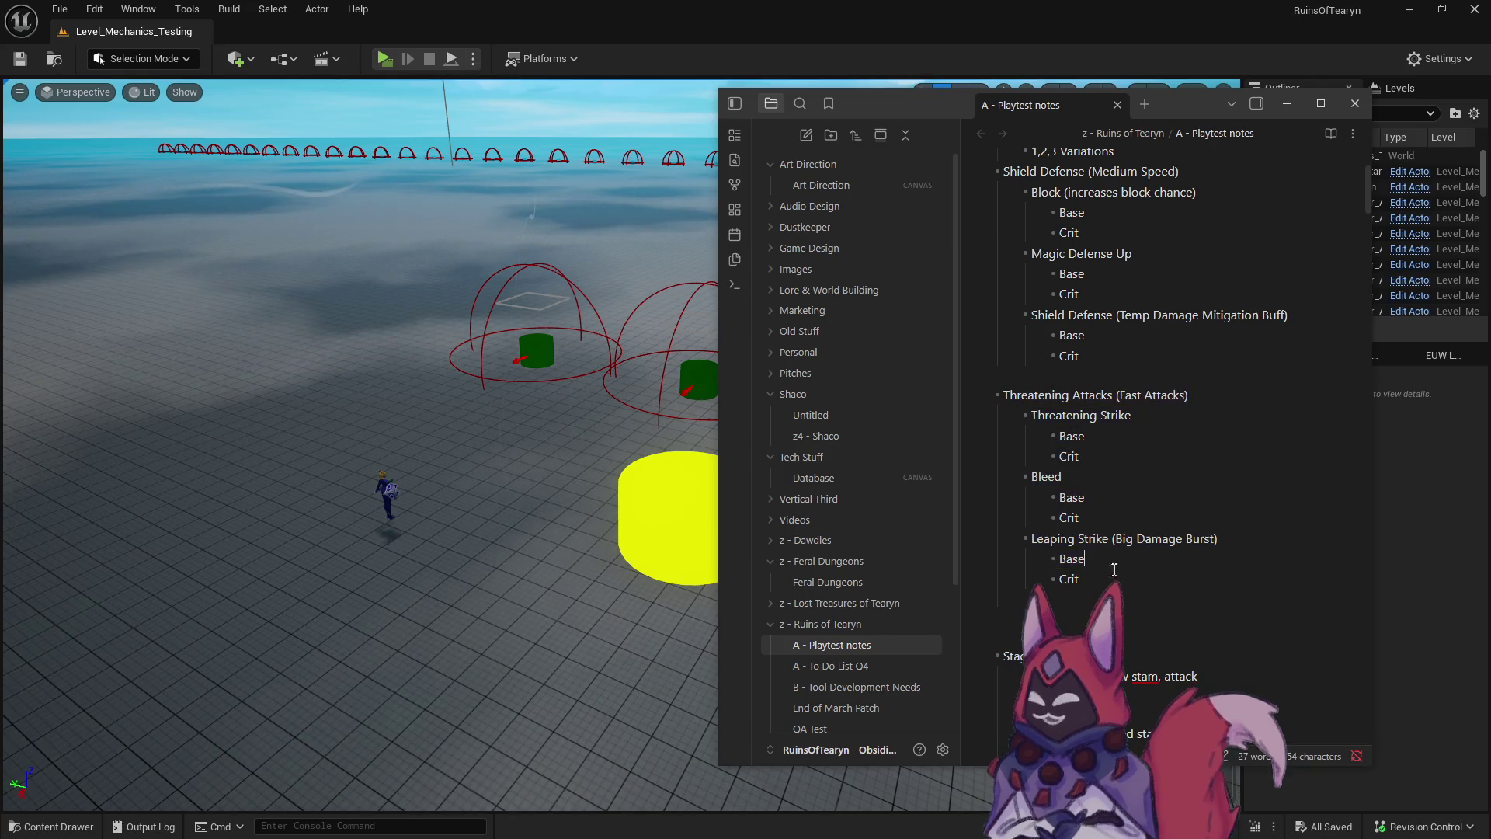
left_click(50, 826)
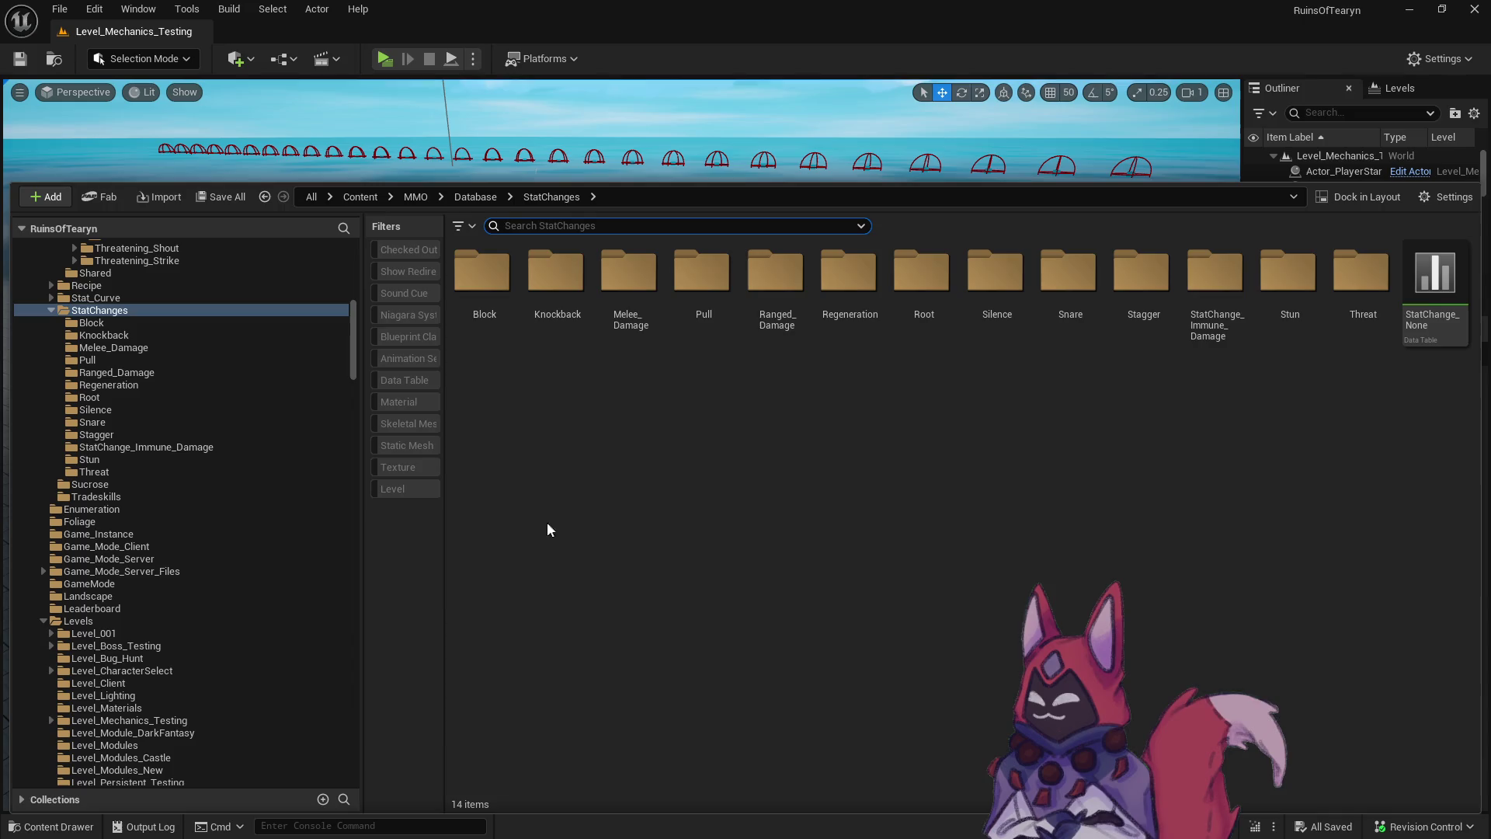
Open Kit_Class_Warrior_Set_01 from the Players/Classes/Warrior/Kits folder.
scroll(109, 335, "up", 8)
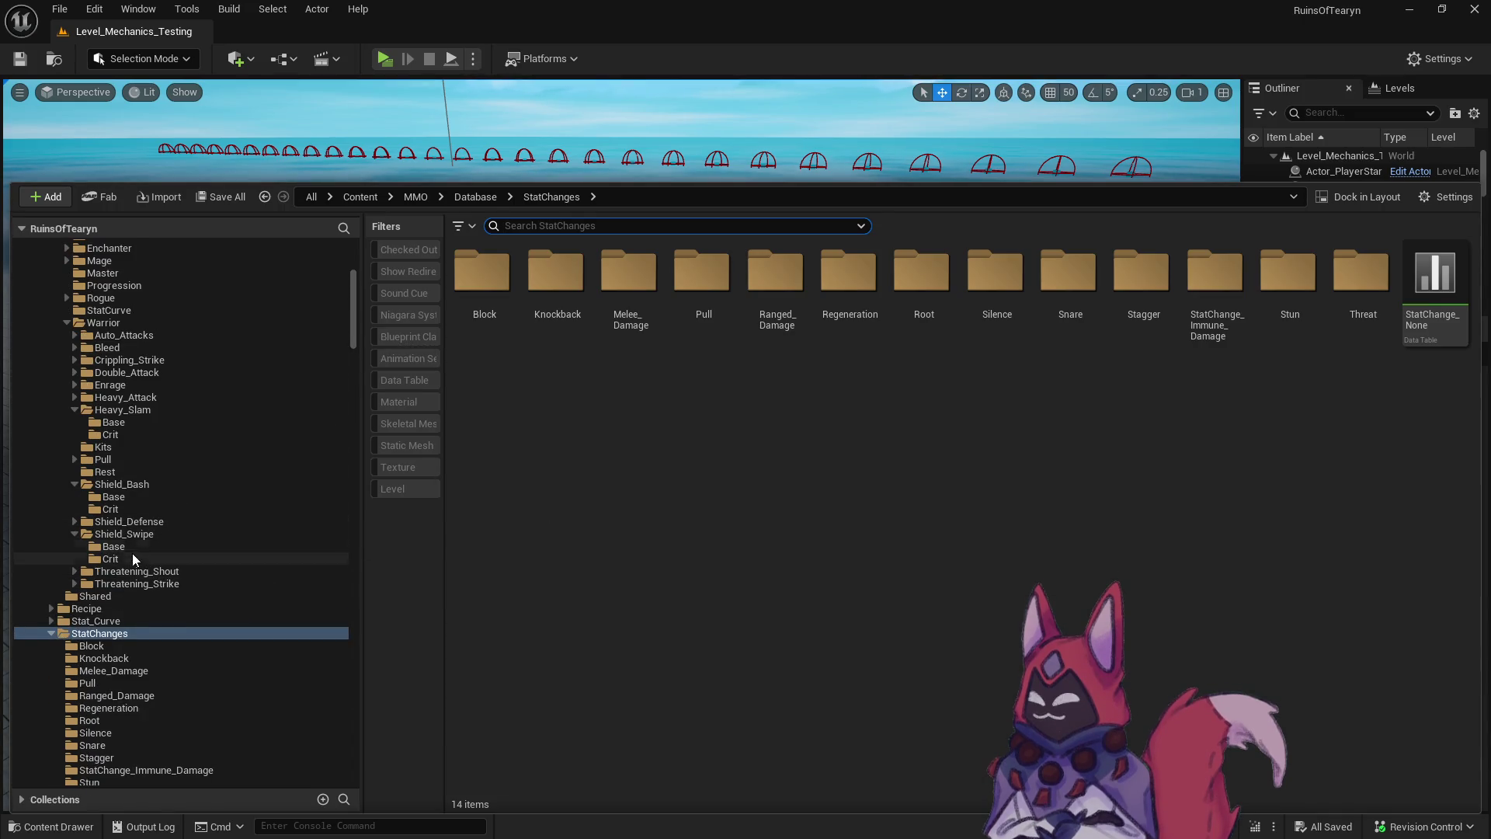
scroll(127, 575, "up", 2)
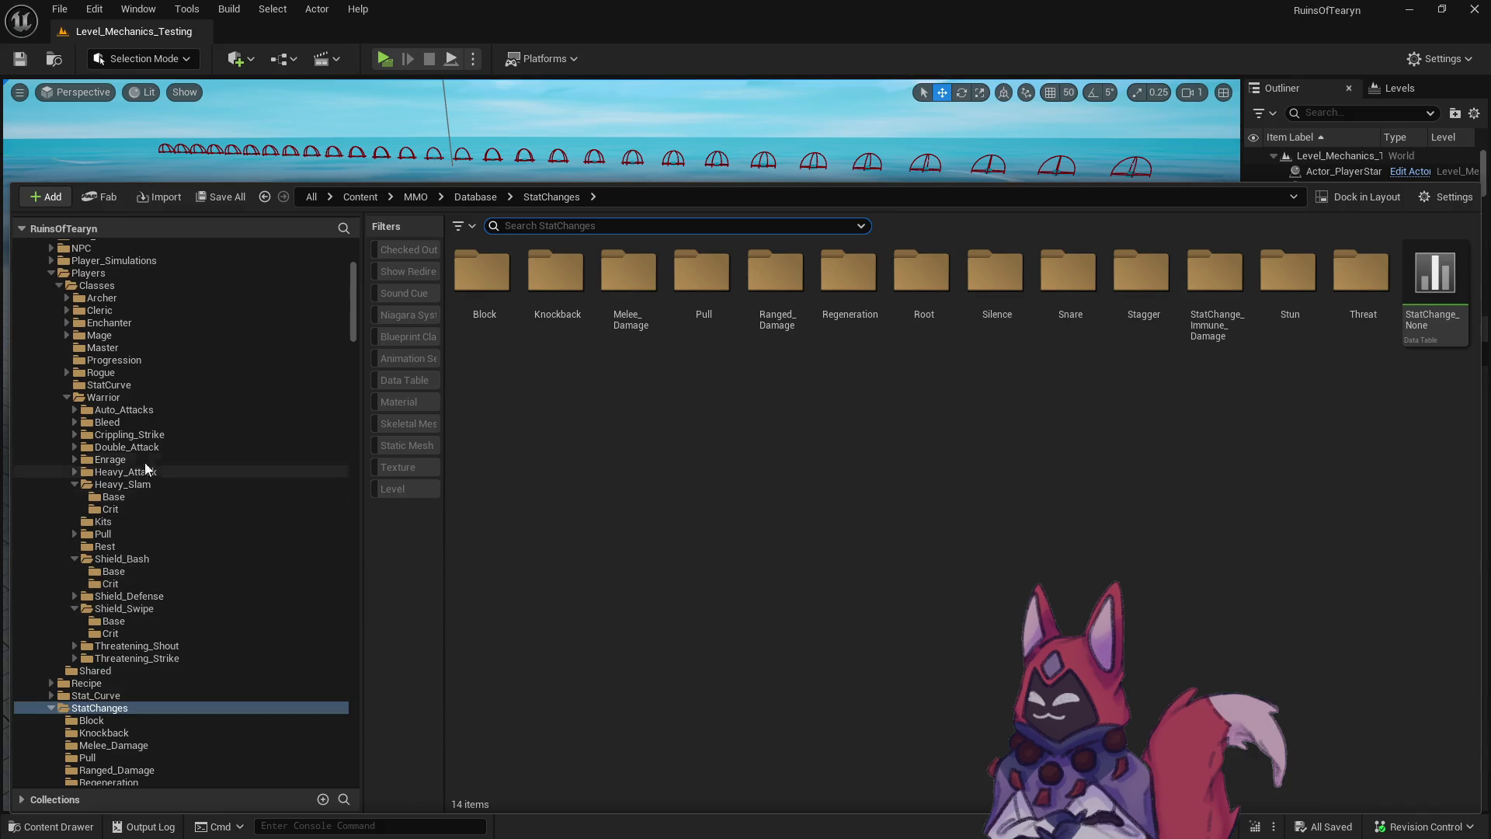
left_click(142, 399)
left_click(109, 522)
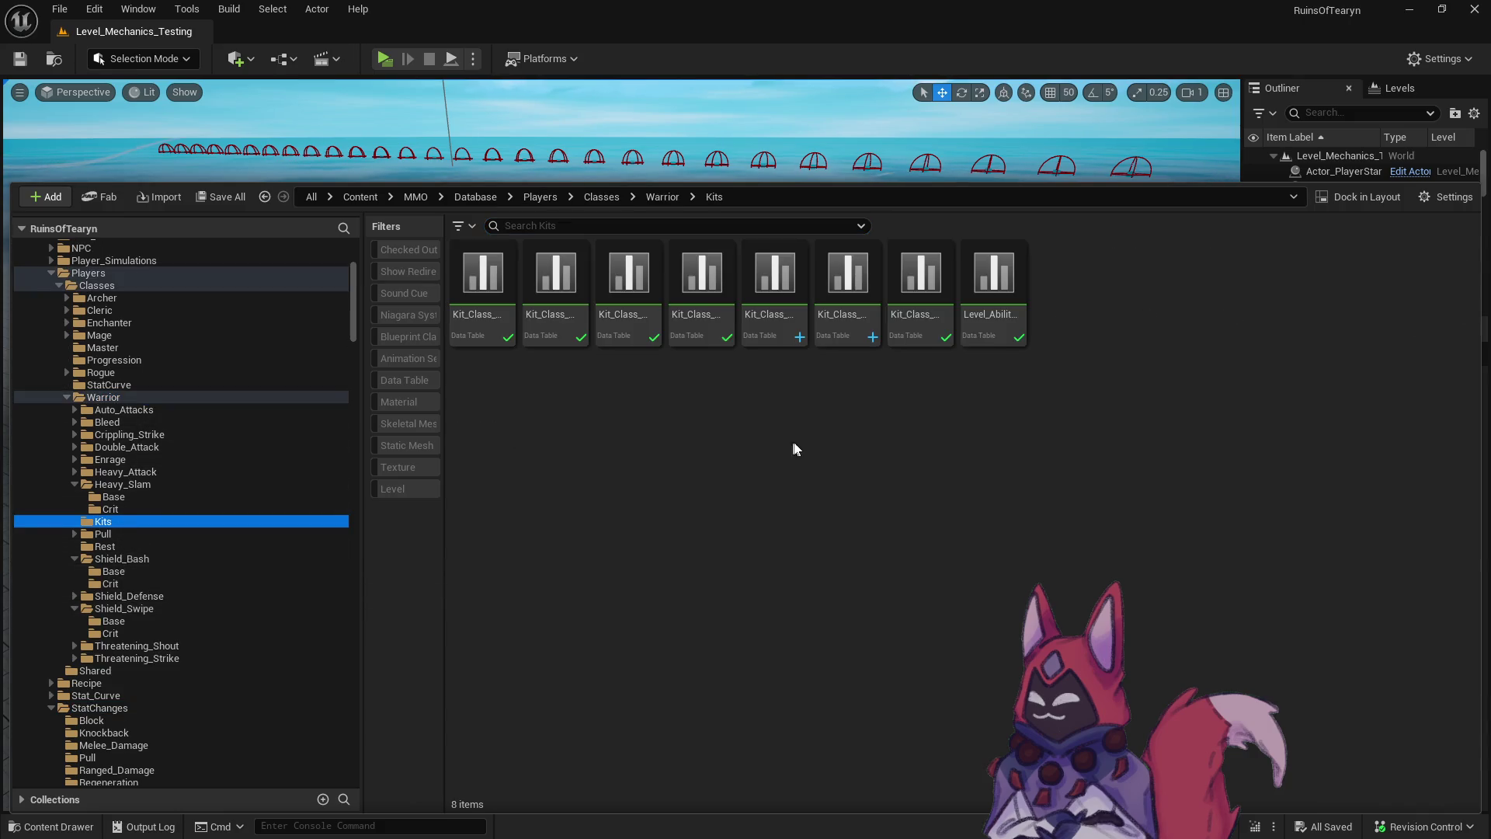
double_click(479, 315)
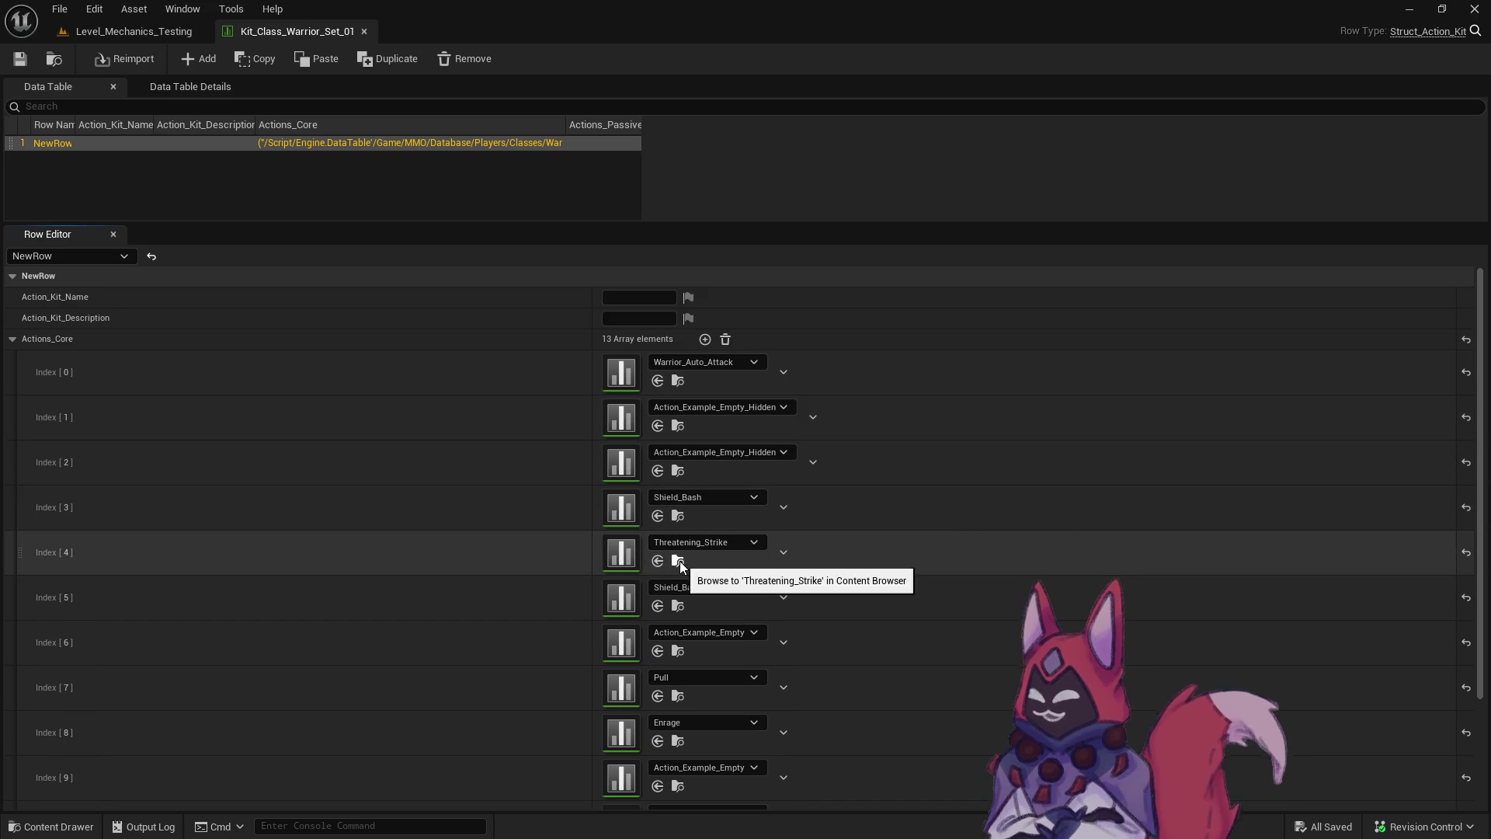
Open Level_Ability_Progression and inspect its level 3 row.
left_click(53, 60)
double_click(992, 509)
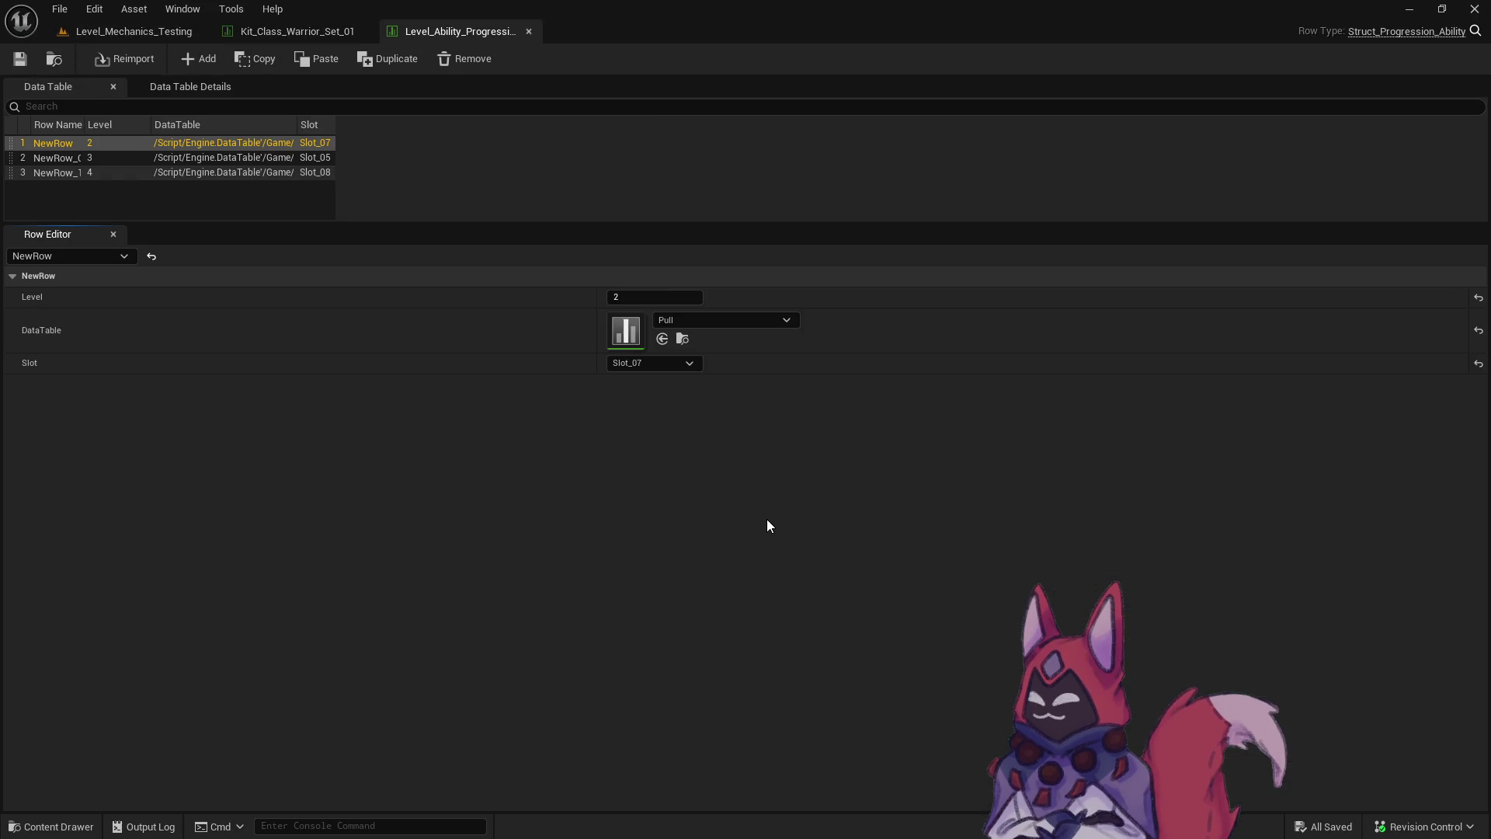
left_click(190, 160)
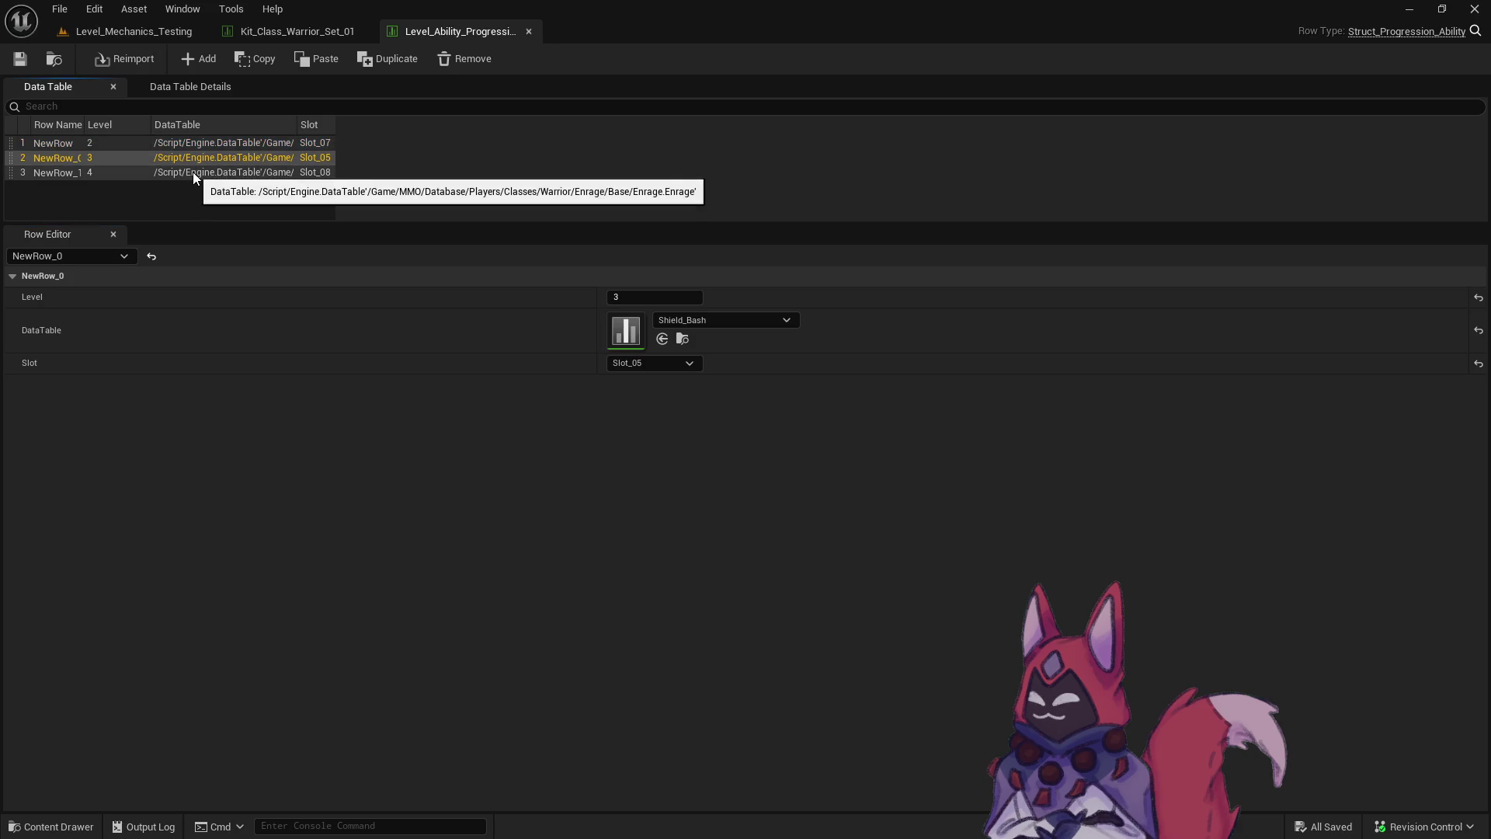
left_click(292, 31)
Open the seventh Warrior kit table in its own tab, then return to Kit_Class_Warrior_Set_01.
key("ctrl+space")
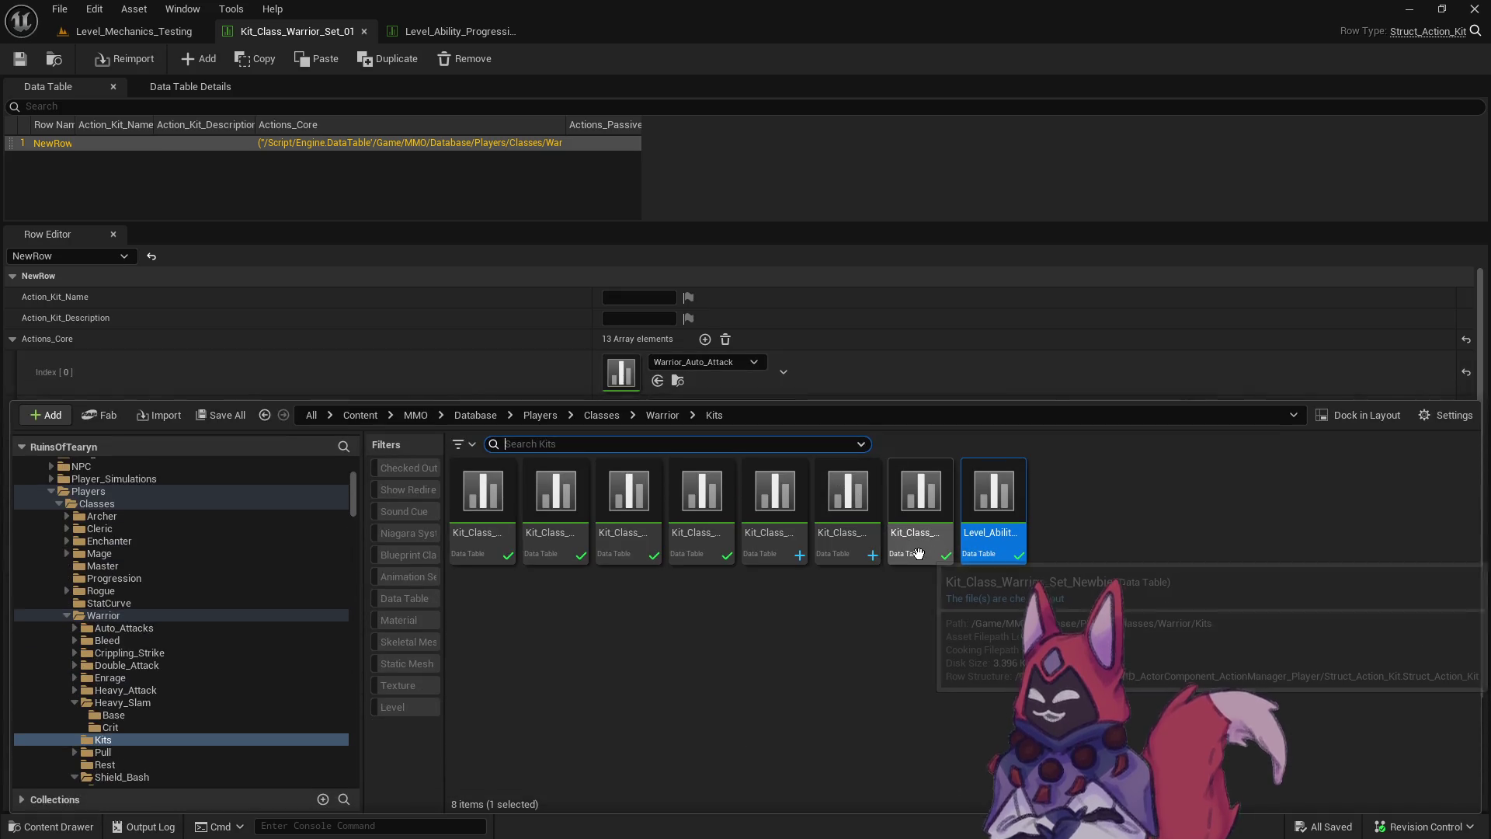
left_click(914, 556)
double_click(915, 555)
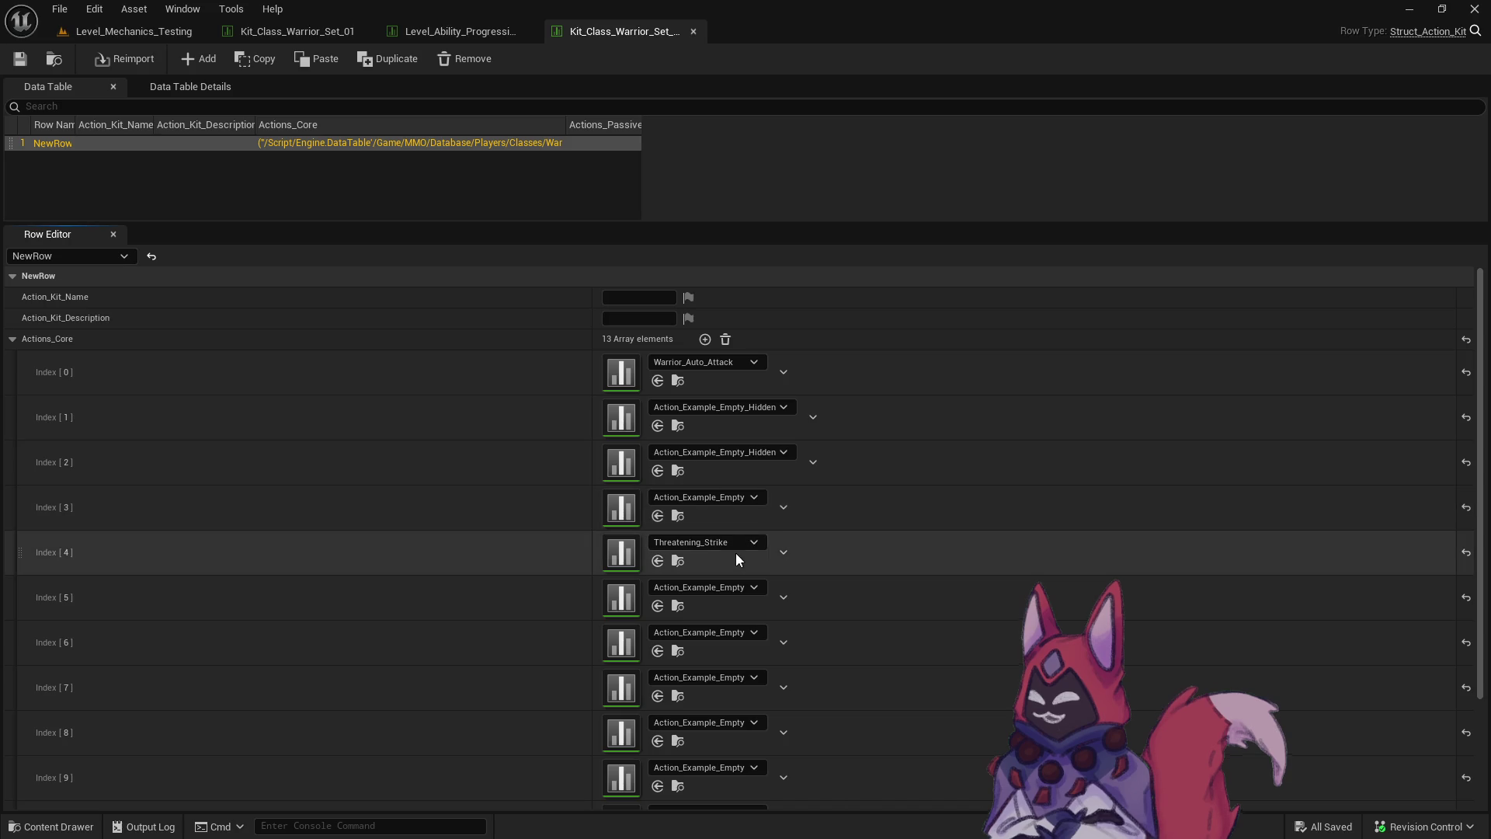
left_click(151, 25)
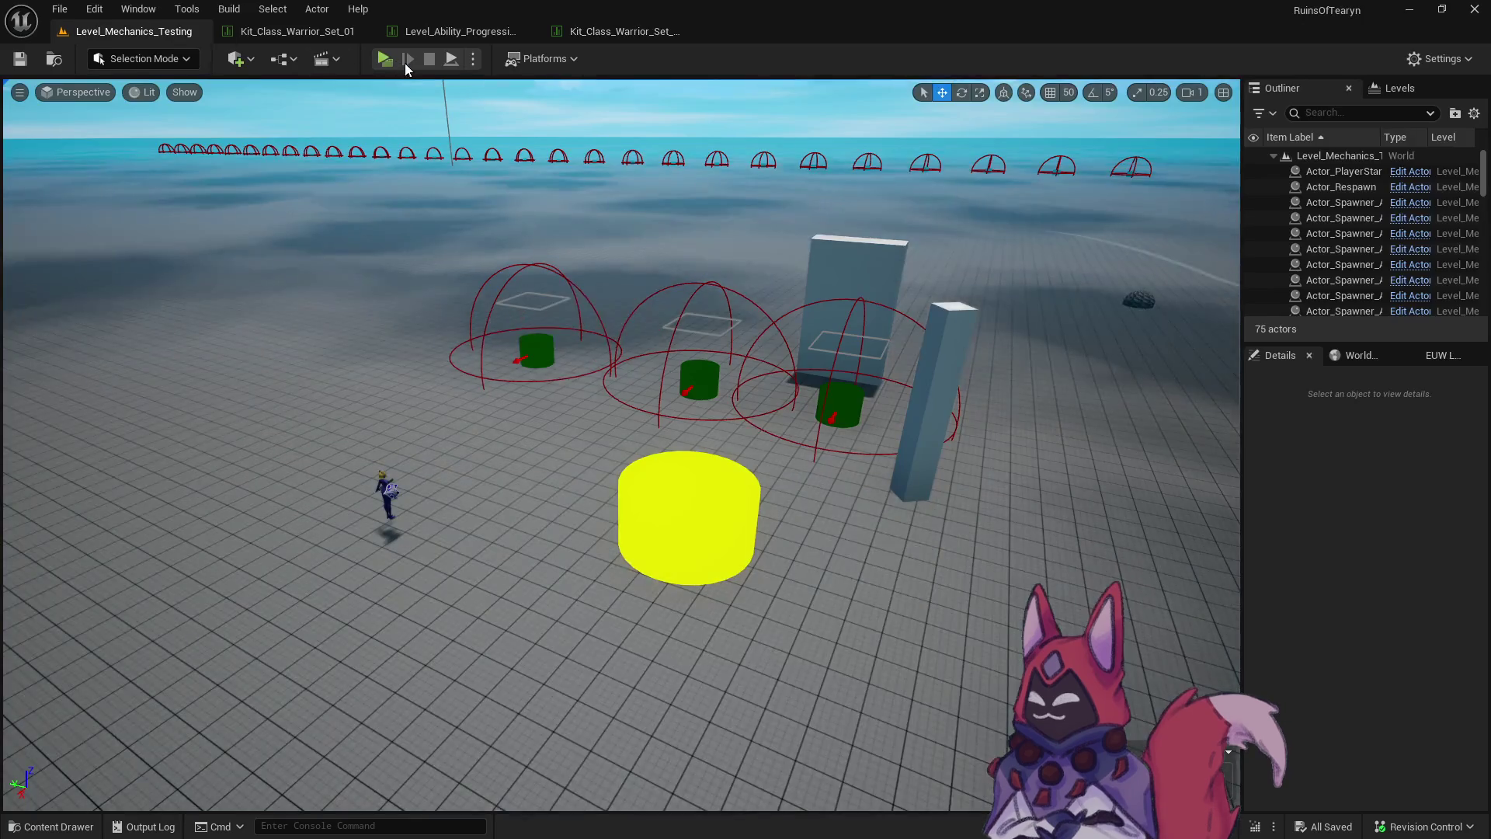
left_click(298, 31)
left_click(53, 65)
Open Kit_Class_Warrior_Set_02 and compare its core actions with the Obsidian notes.
double_click(549, 536)
key("alt+Tab")
key("alt+Tab")
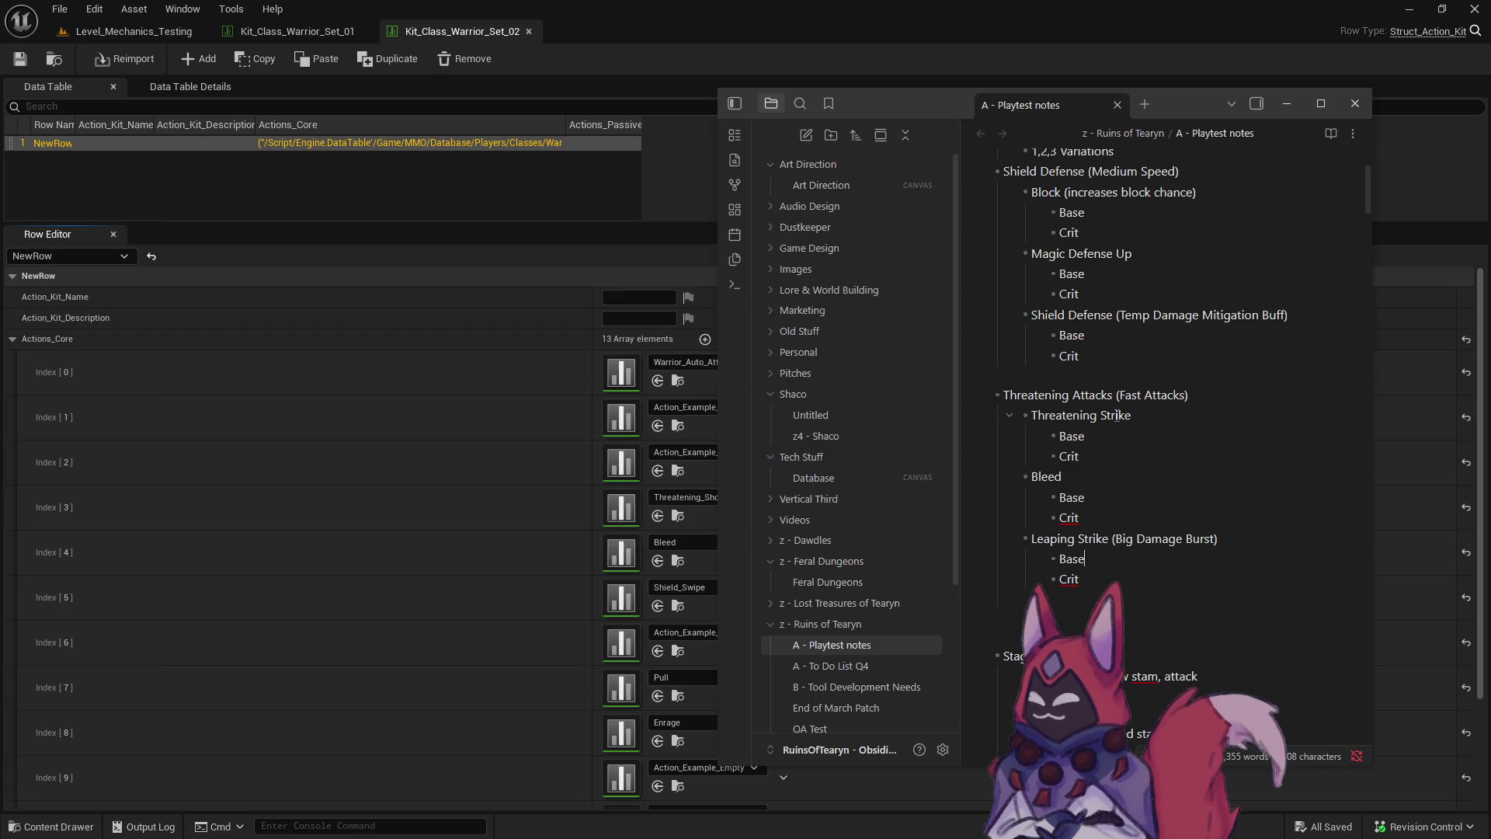
left_click(444, 31)
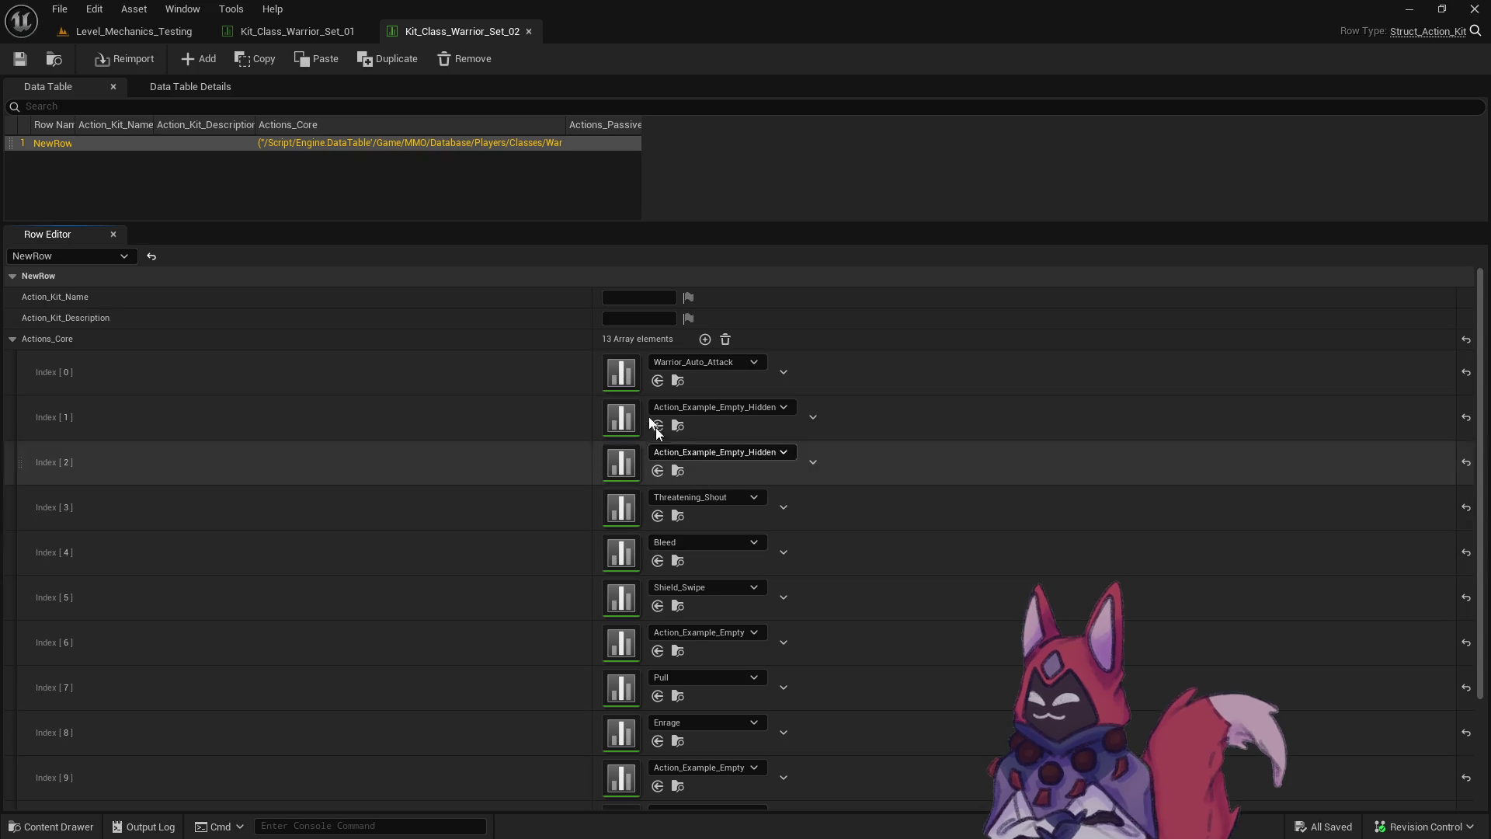
Open Kit_Class_Warrior_Set_03 and check its core actions against the notes.
left_click(56, 59)
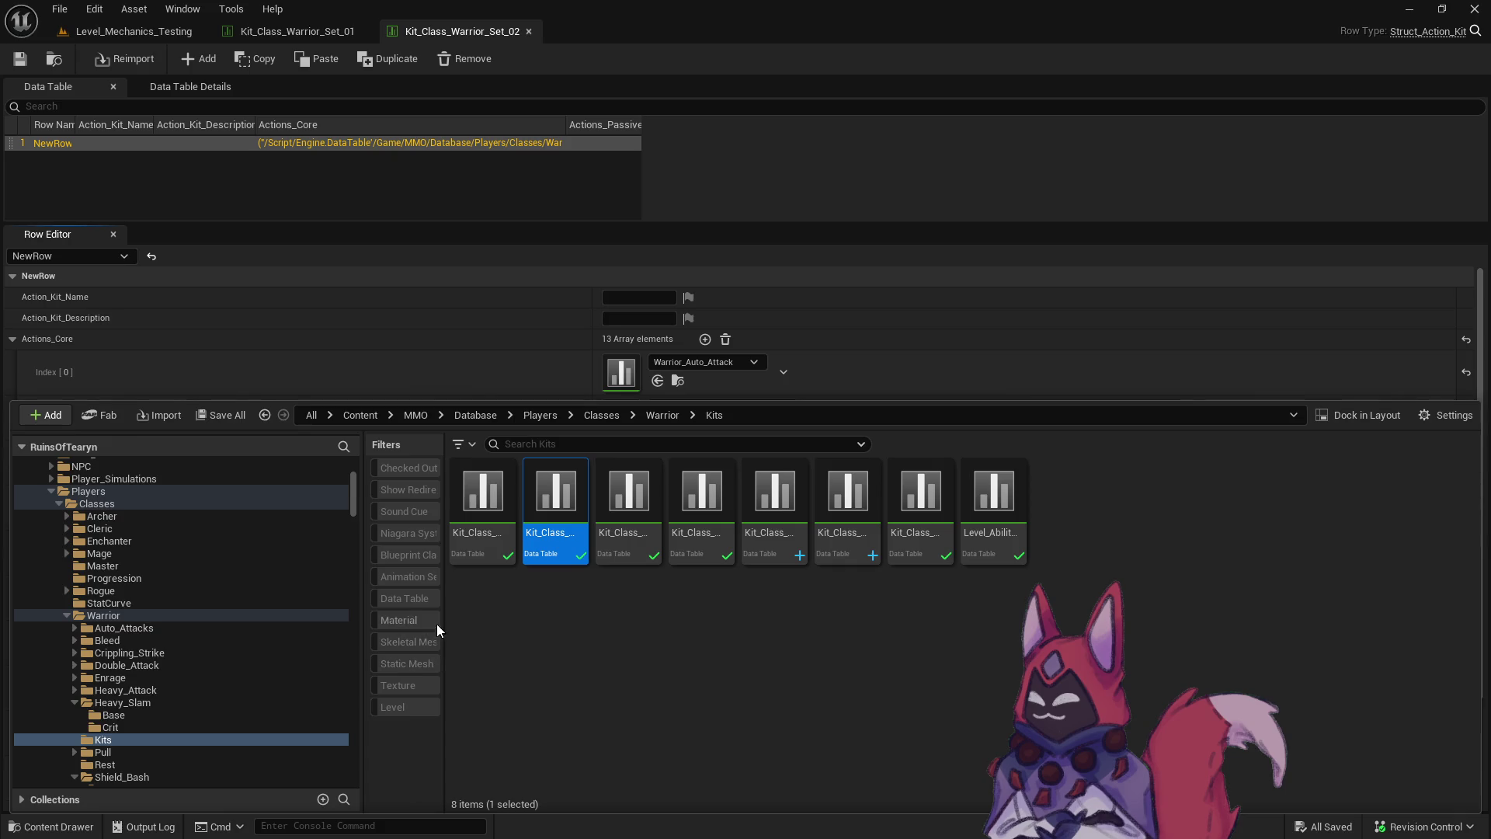
left_click(632, 549)
double_click(632, 549)
key("alt+Tab")
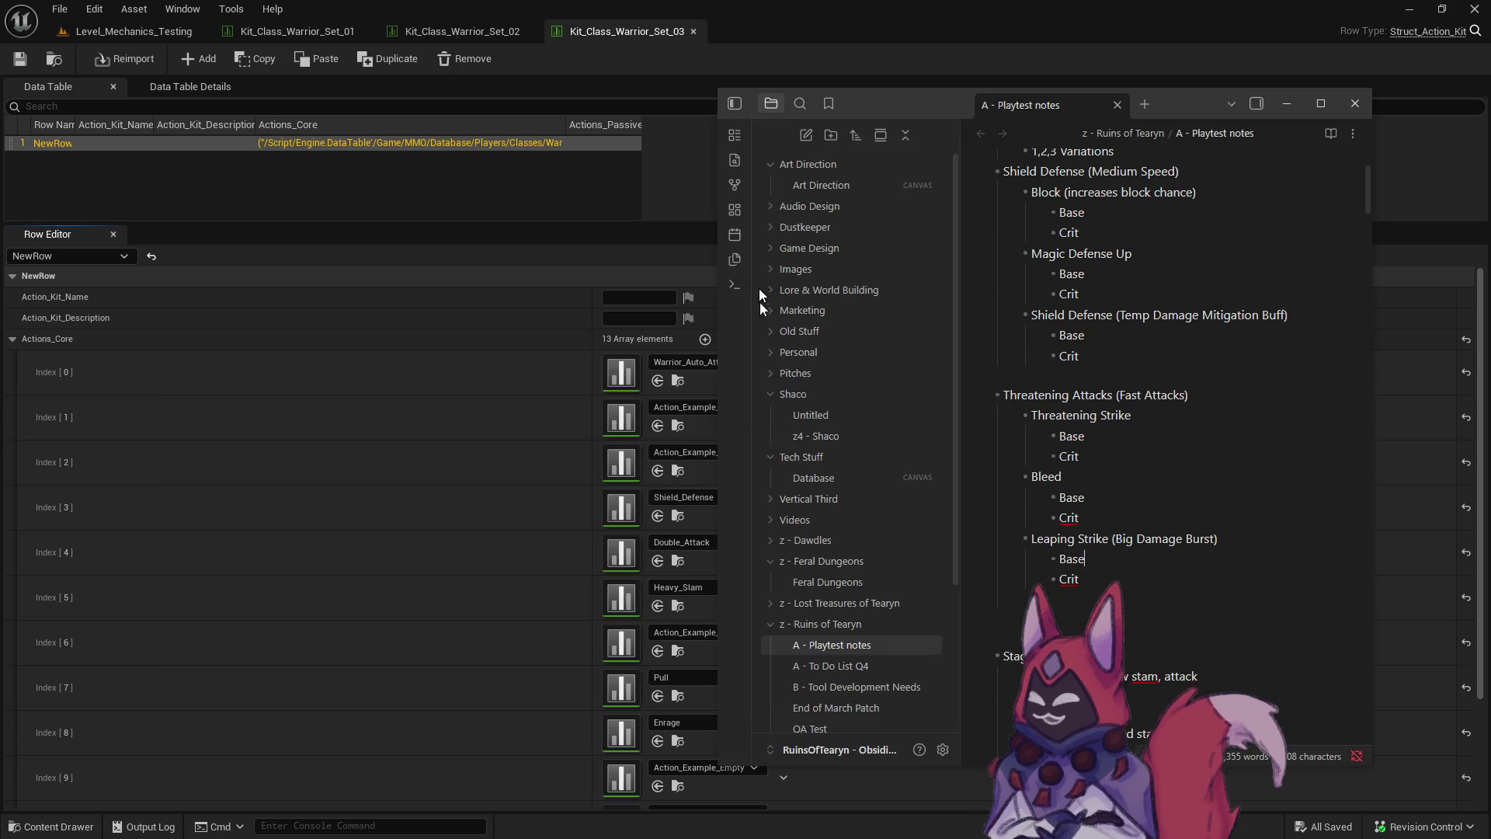
key("alt+Tab")
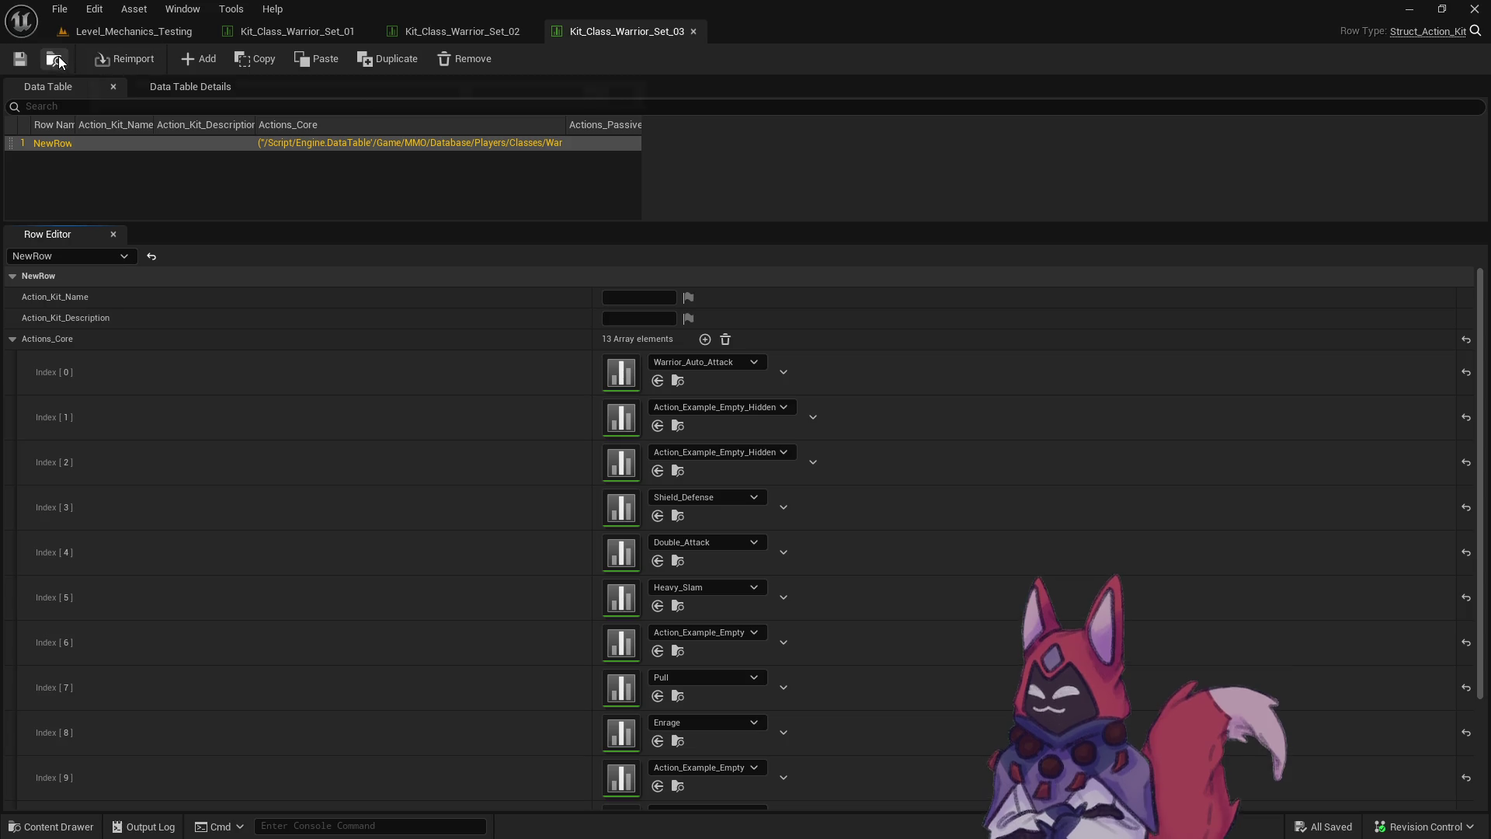
key("ctrl+space")
scroll(183, 678, "down", 1)
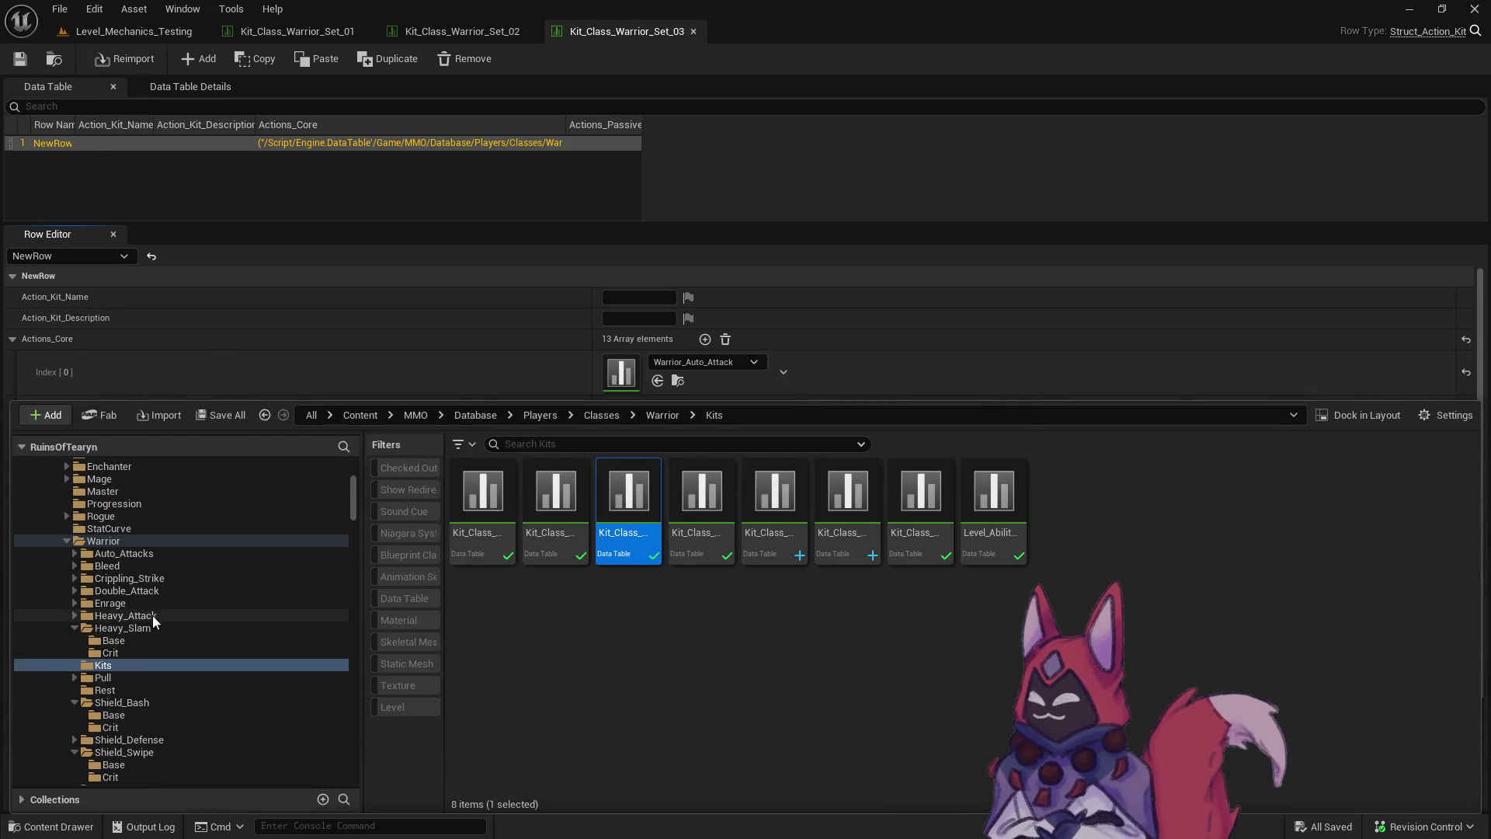
Select the Heavy_Attack folder under Warrior, backing out of a folder rename and its options menu.
left_click(146, 618)
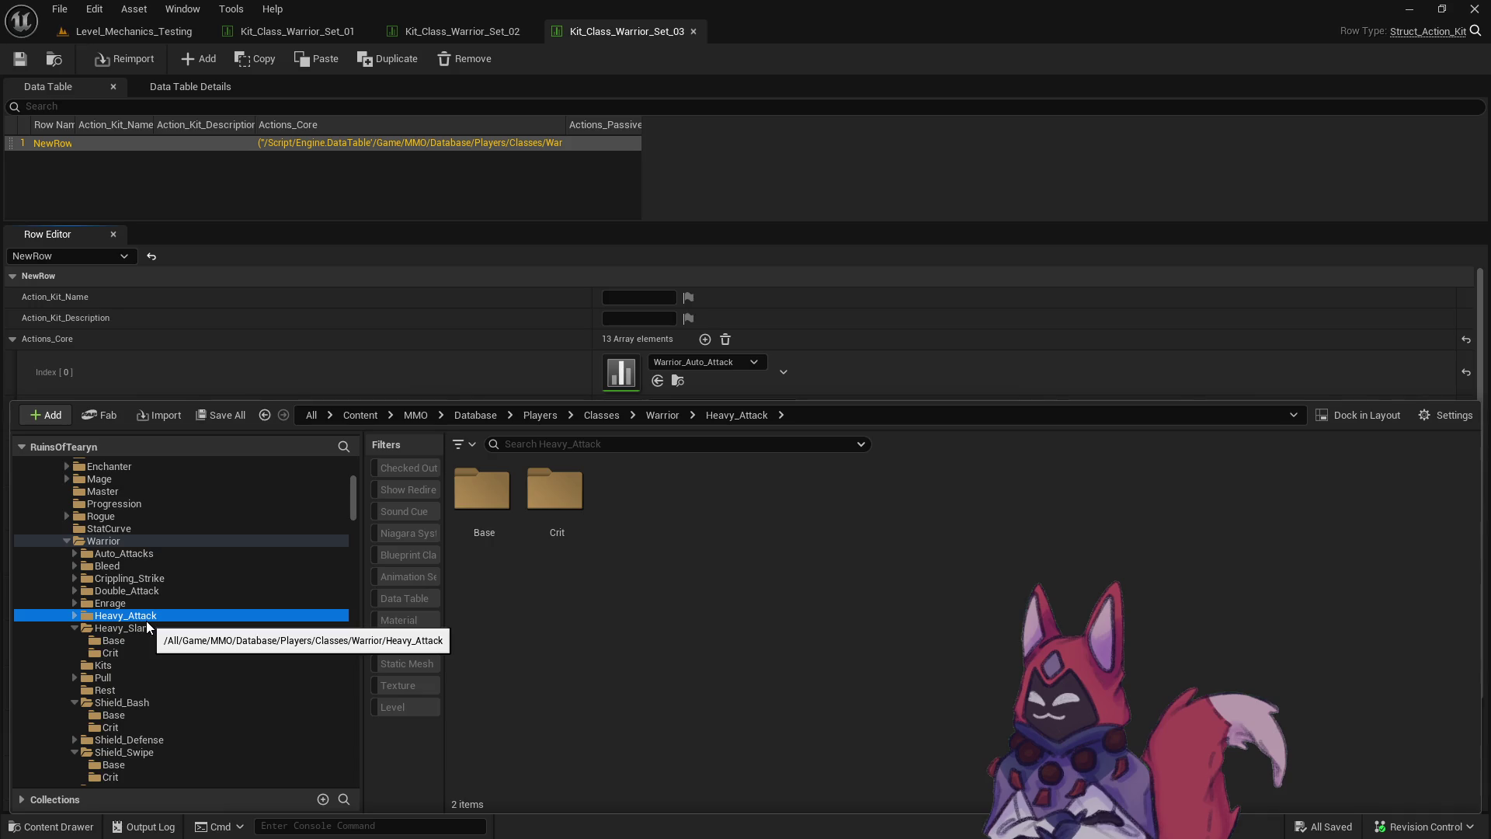
key("F2")
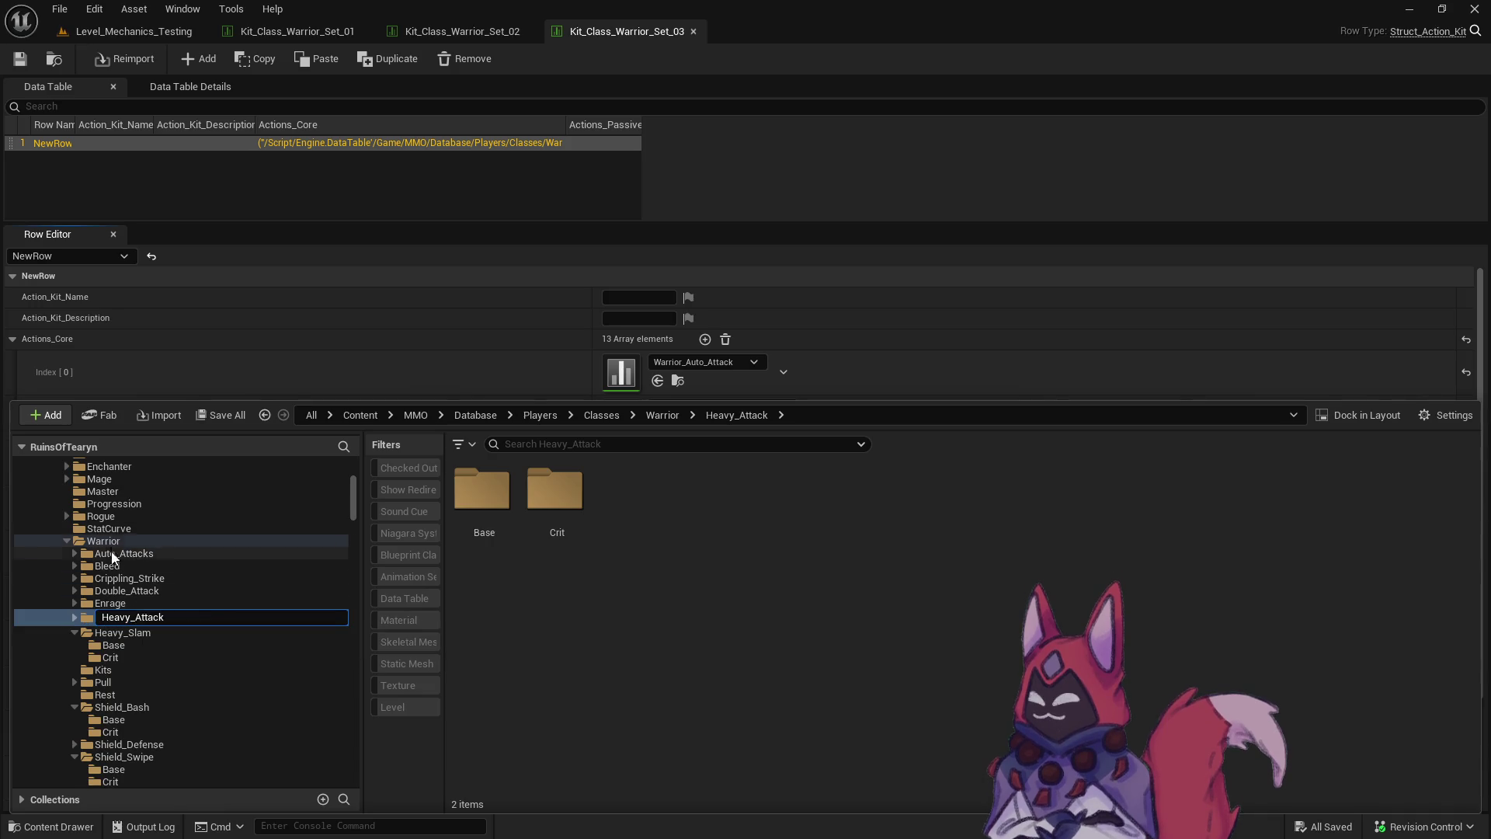
left_click(155, 592)
right_click(105, 540)
mouse_move(185, 497)
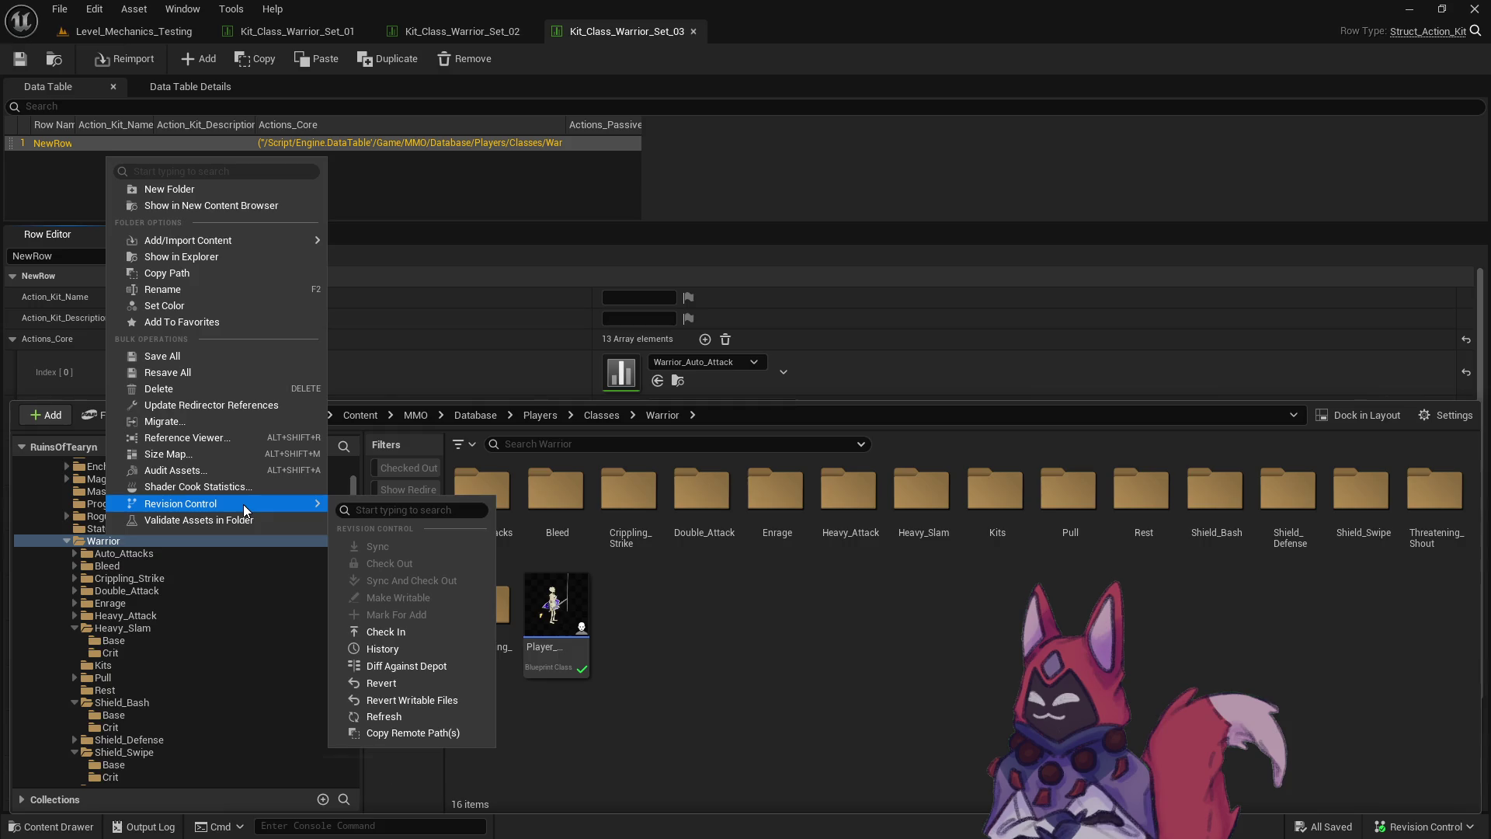
left_click(144, 614)
right_click(144, 615)
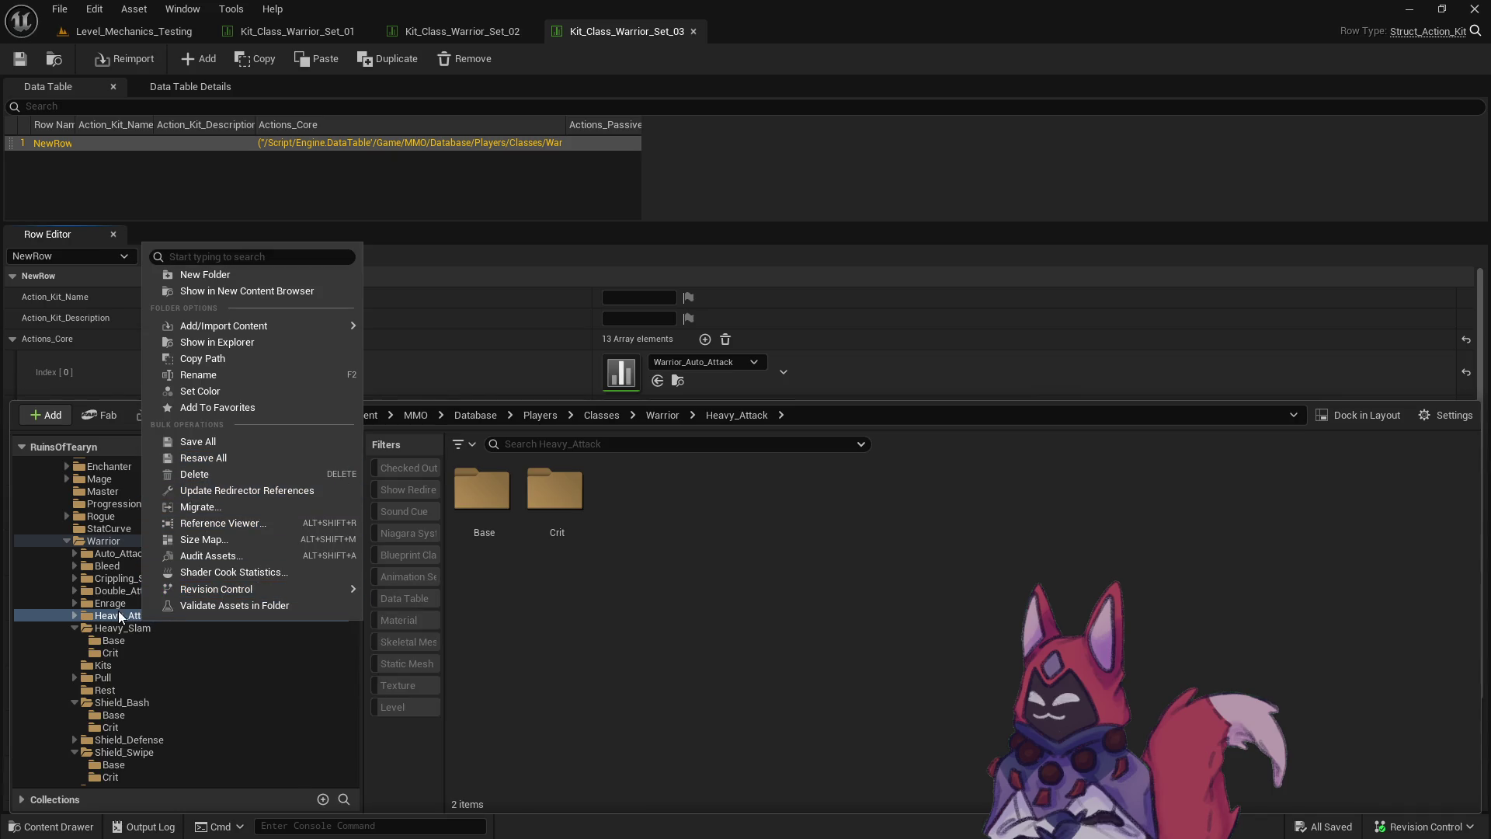
left_click(62, 617)
Expand Heavy_Attack and open its Crit subfolder.
left_click(75, 616)
left_click(115, 628)
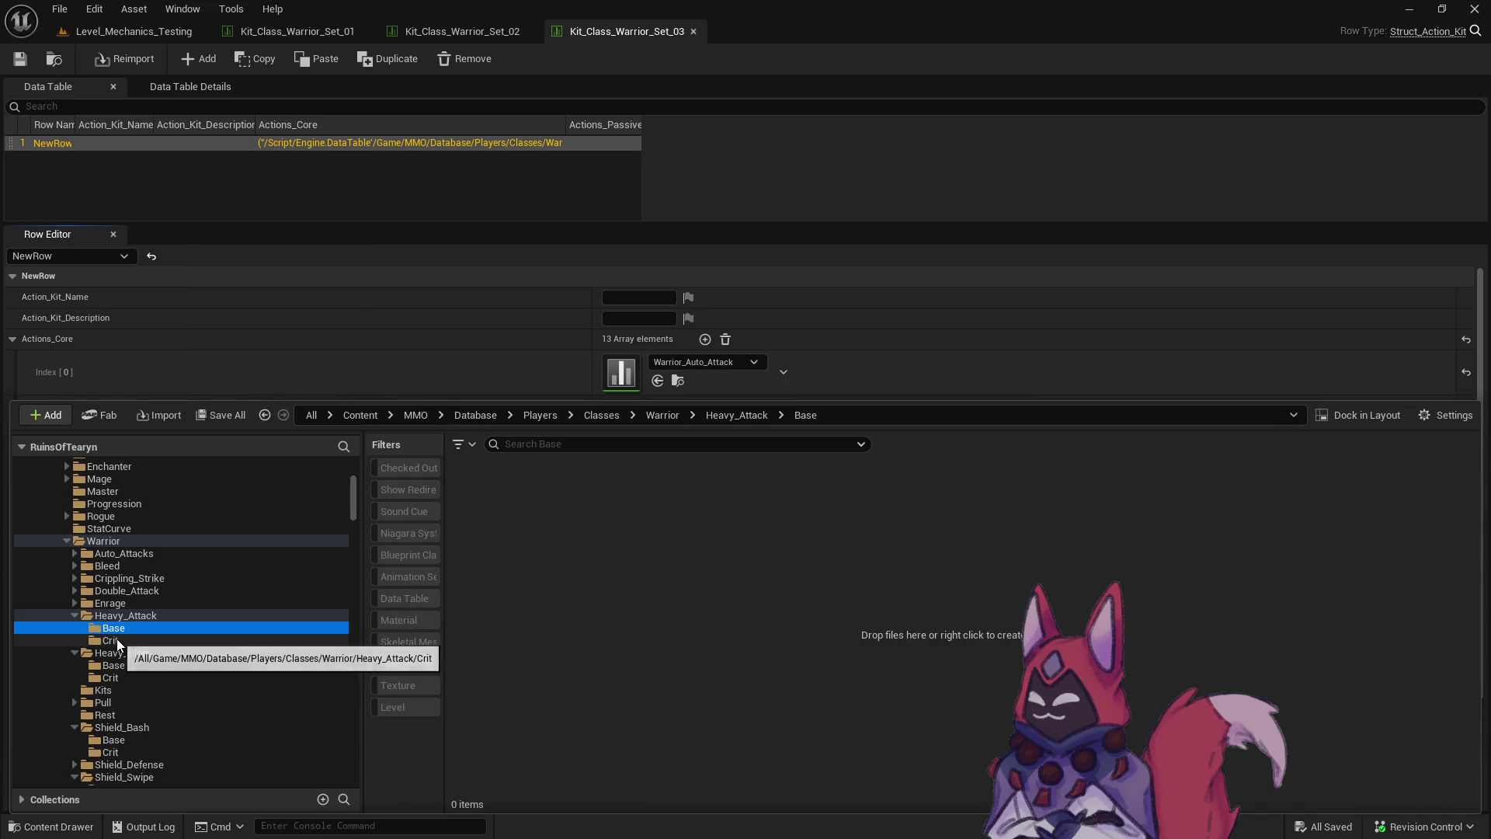
left_click(152, 638)
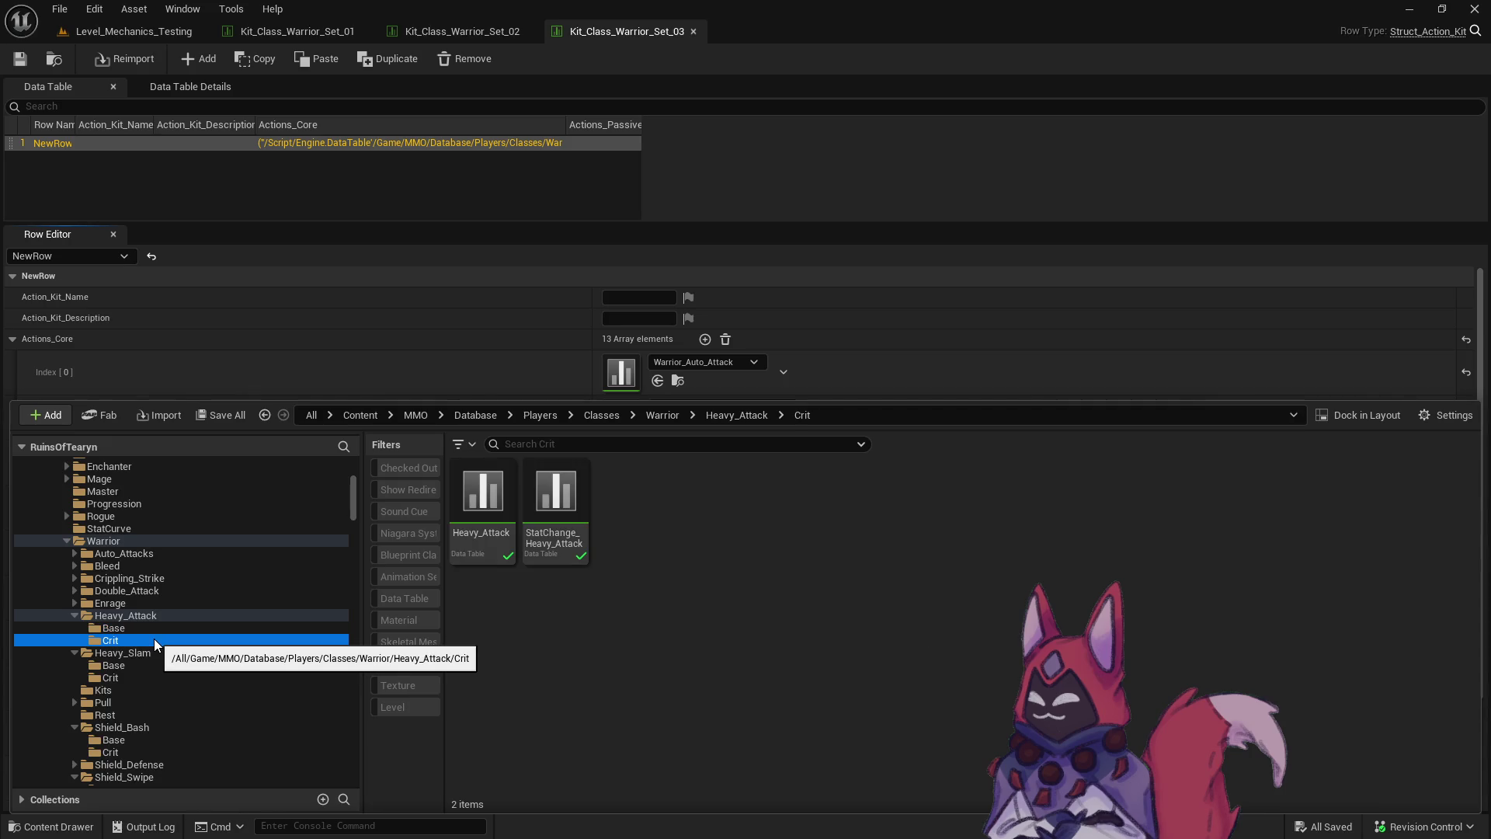
scroll(154, 638, "down", 1)
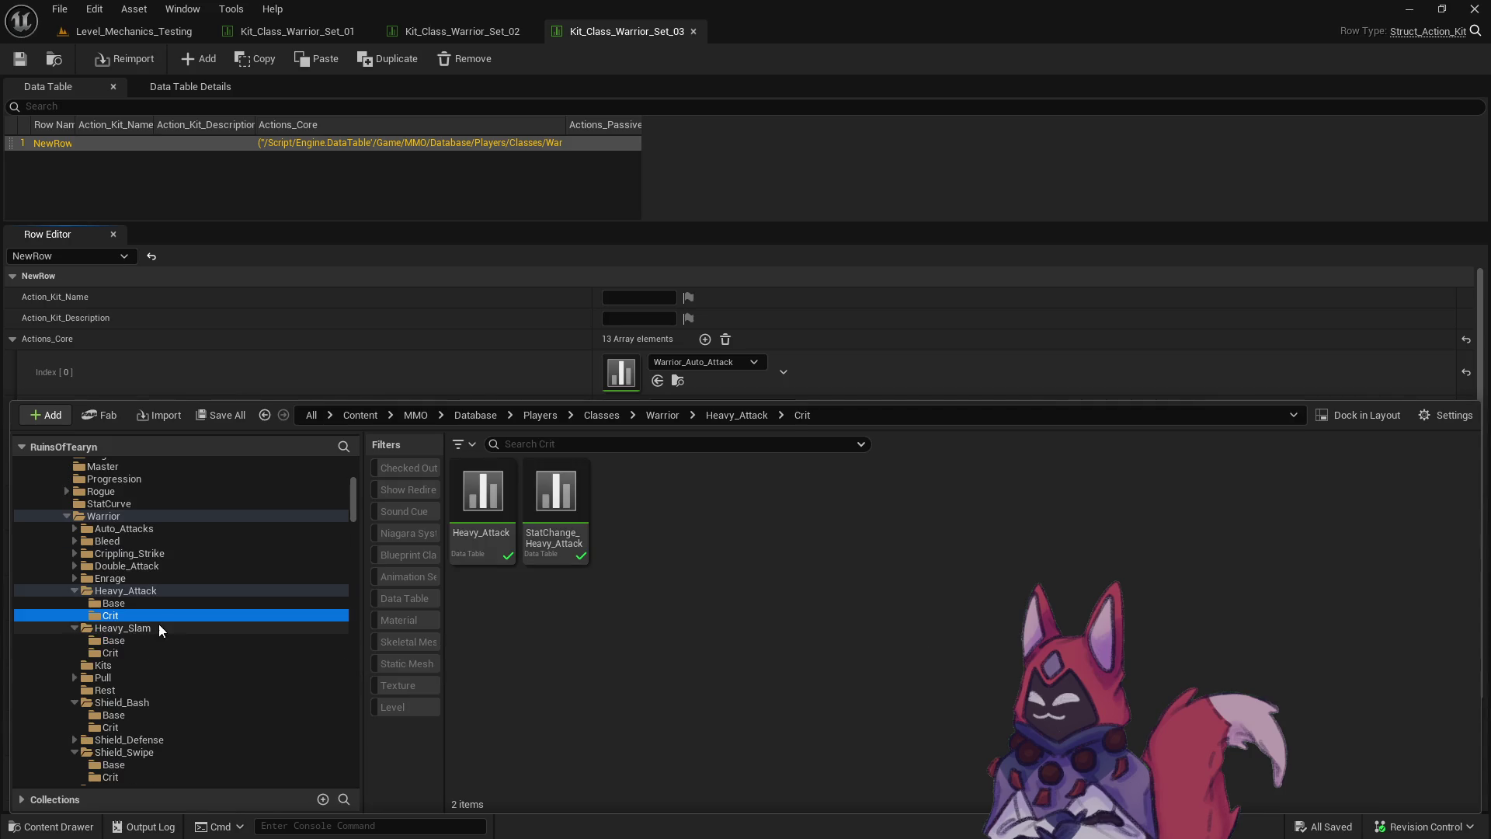
left_click(153, 606)
left_click(157, 617)
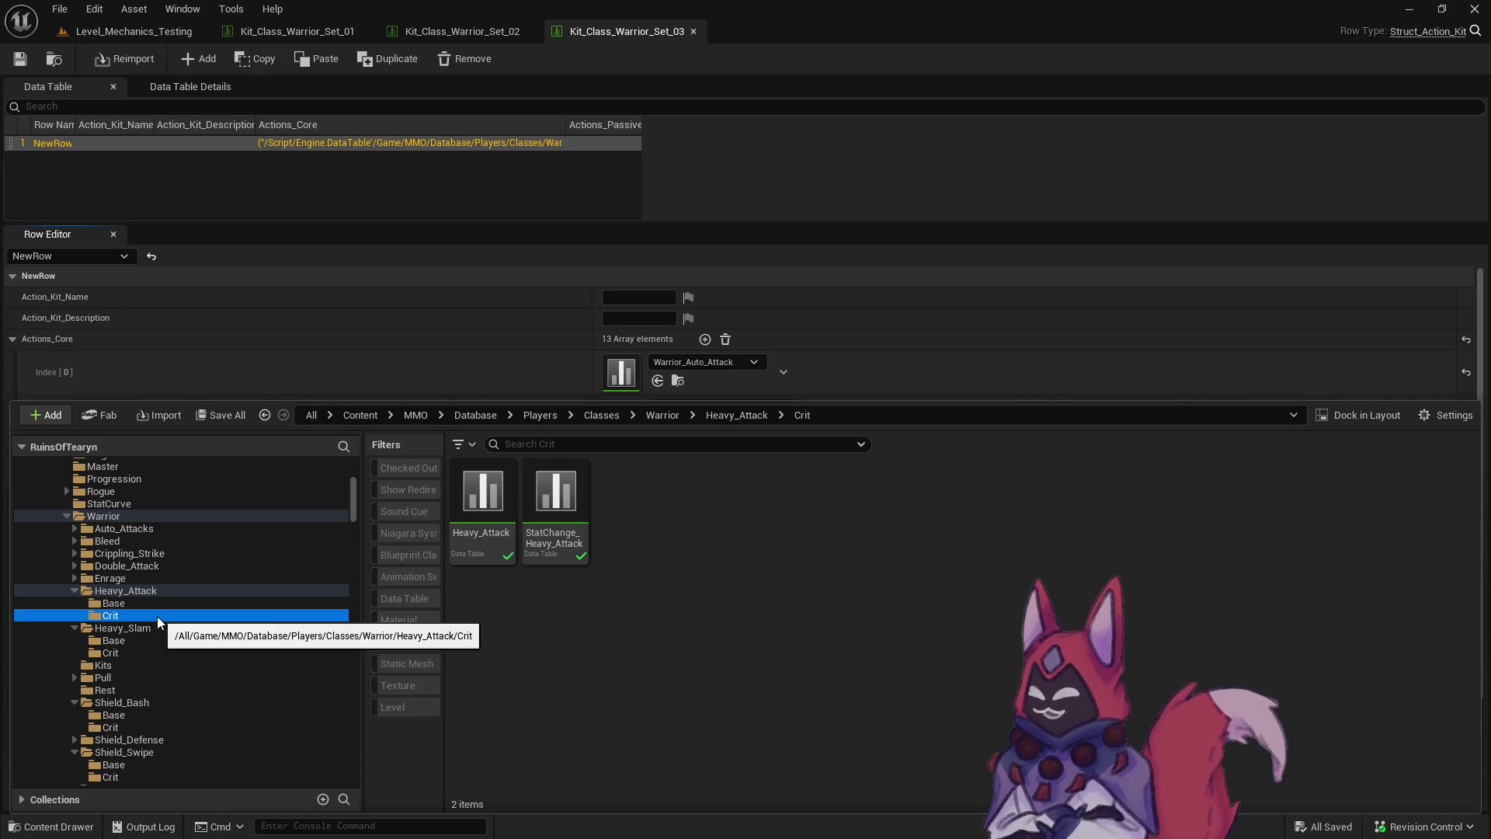
Rename the Heavy_Attack crit data table to Leaping_Strike.
left_click(477, 562)
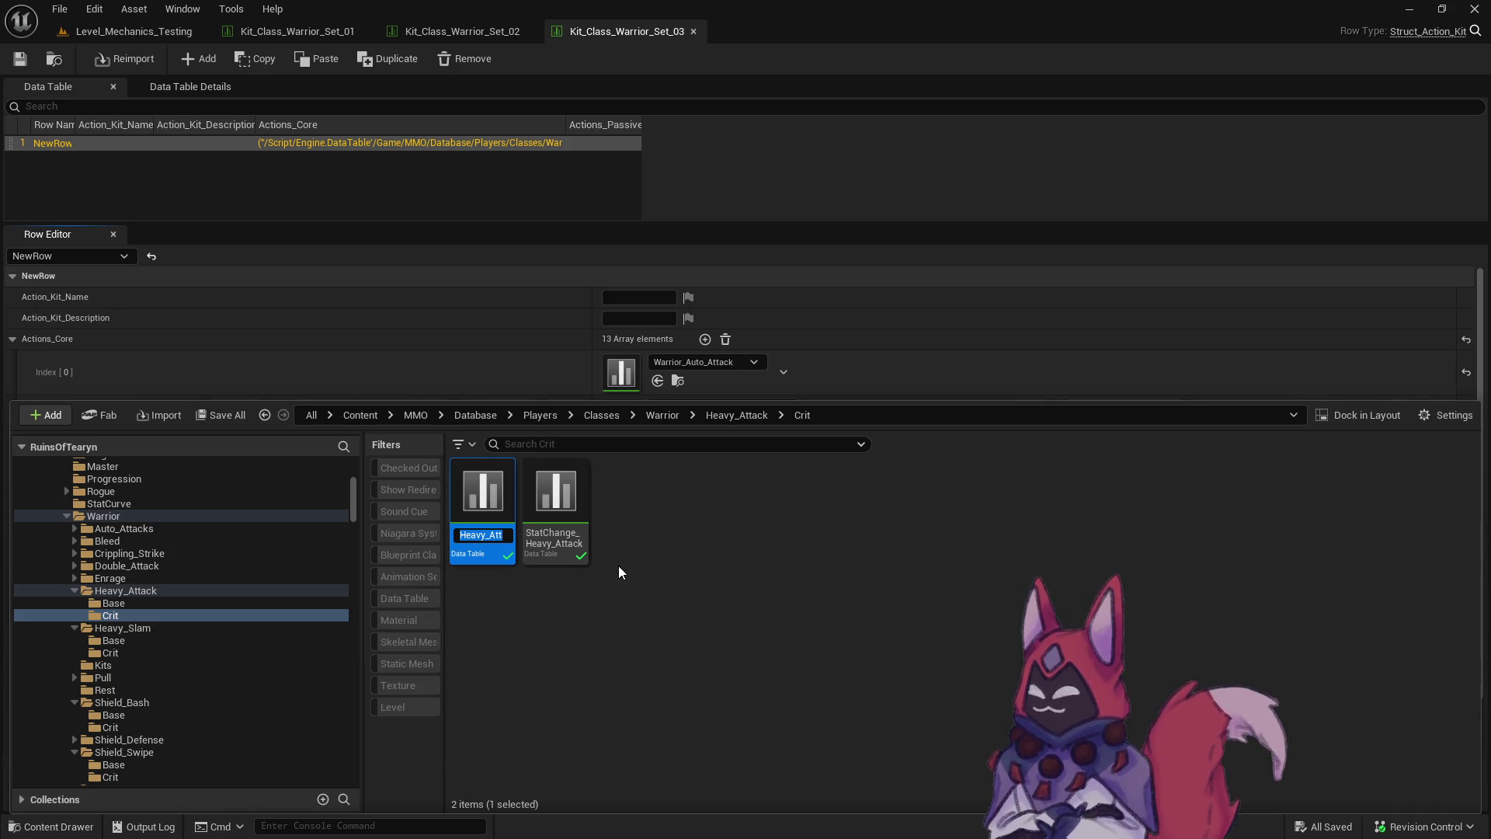
key("F2")
key("Delete")
type("Leaping_A")
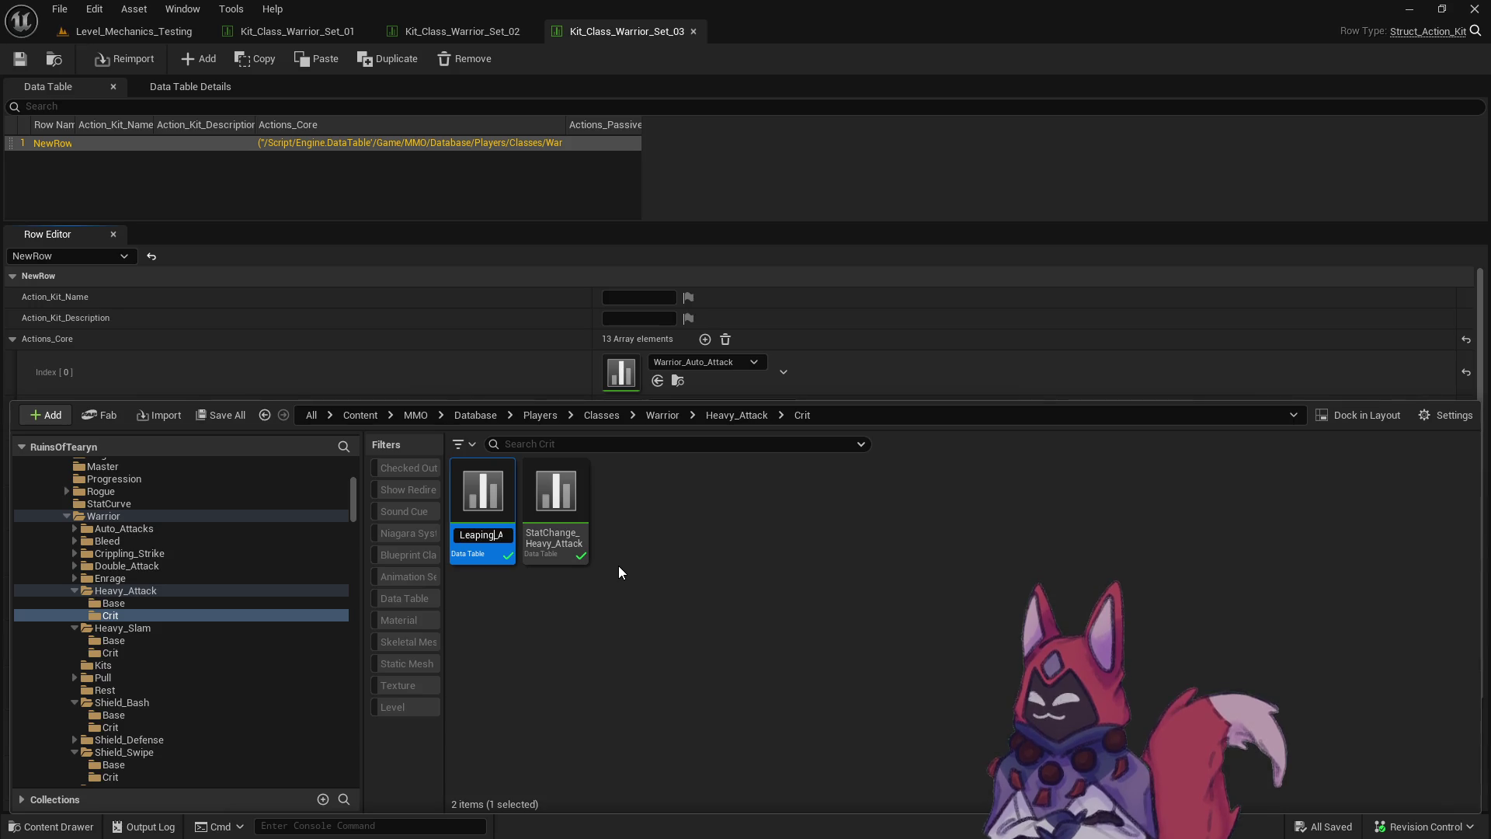
key("Delete")
key("Delete")
key("Delete")
type("Strike")
key("Return")
Rename the StatChange data table to StatChange_Leaping_Strike.
key("Right")
key("F2")
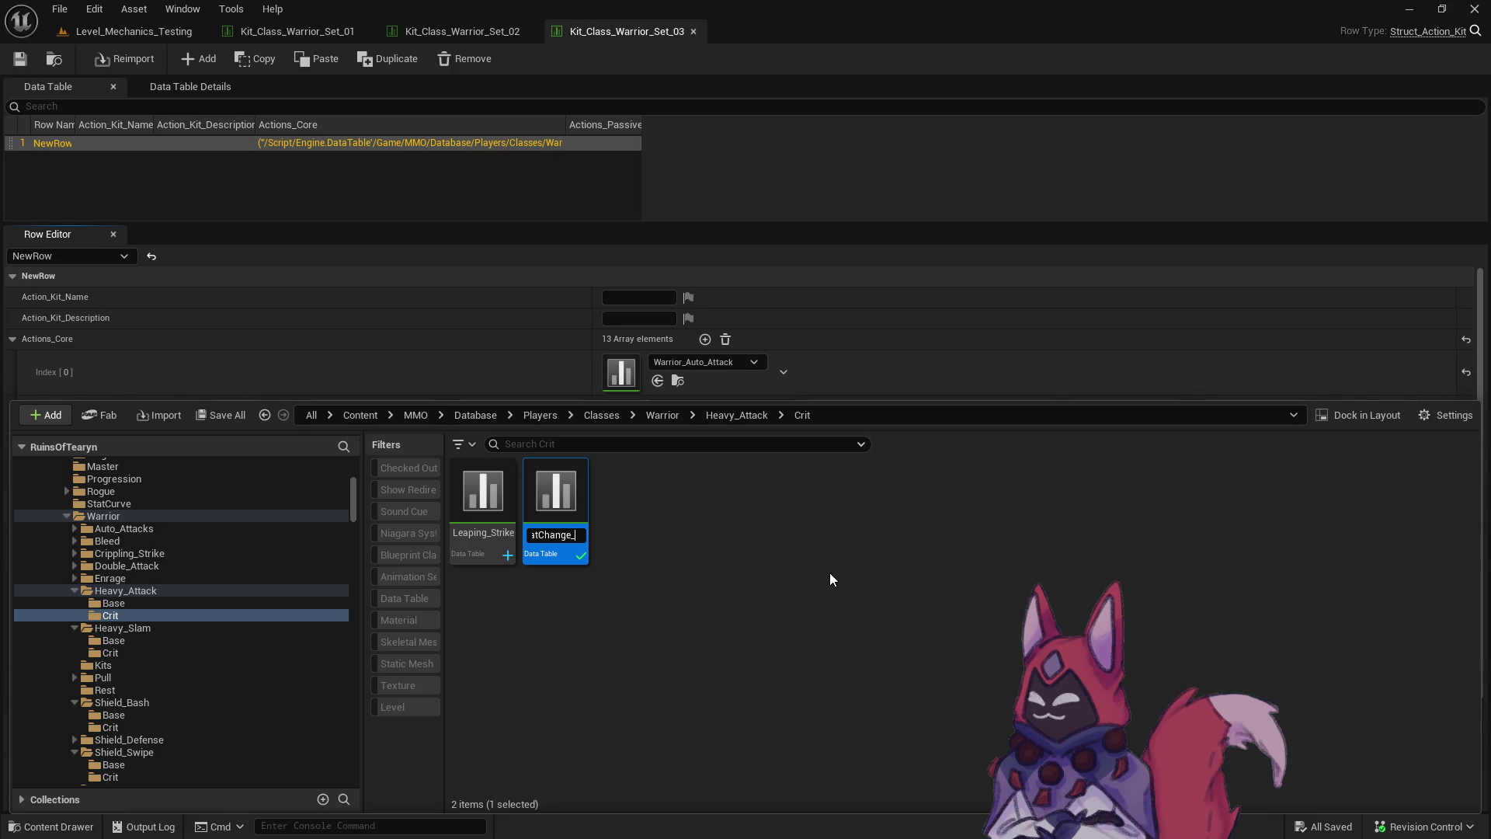
type("rike")
key("Return")
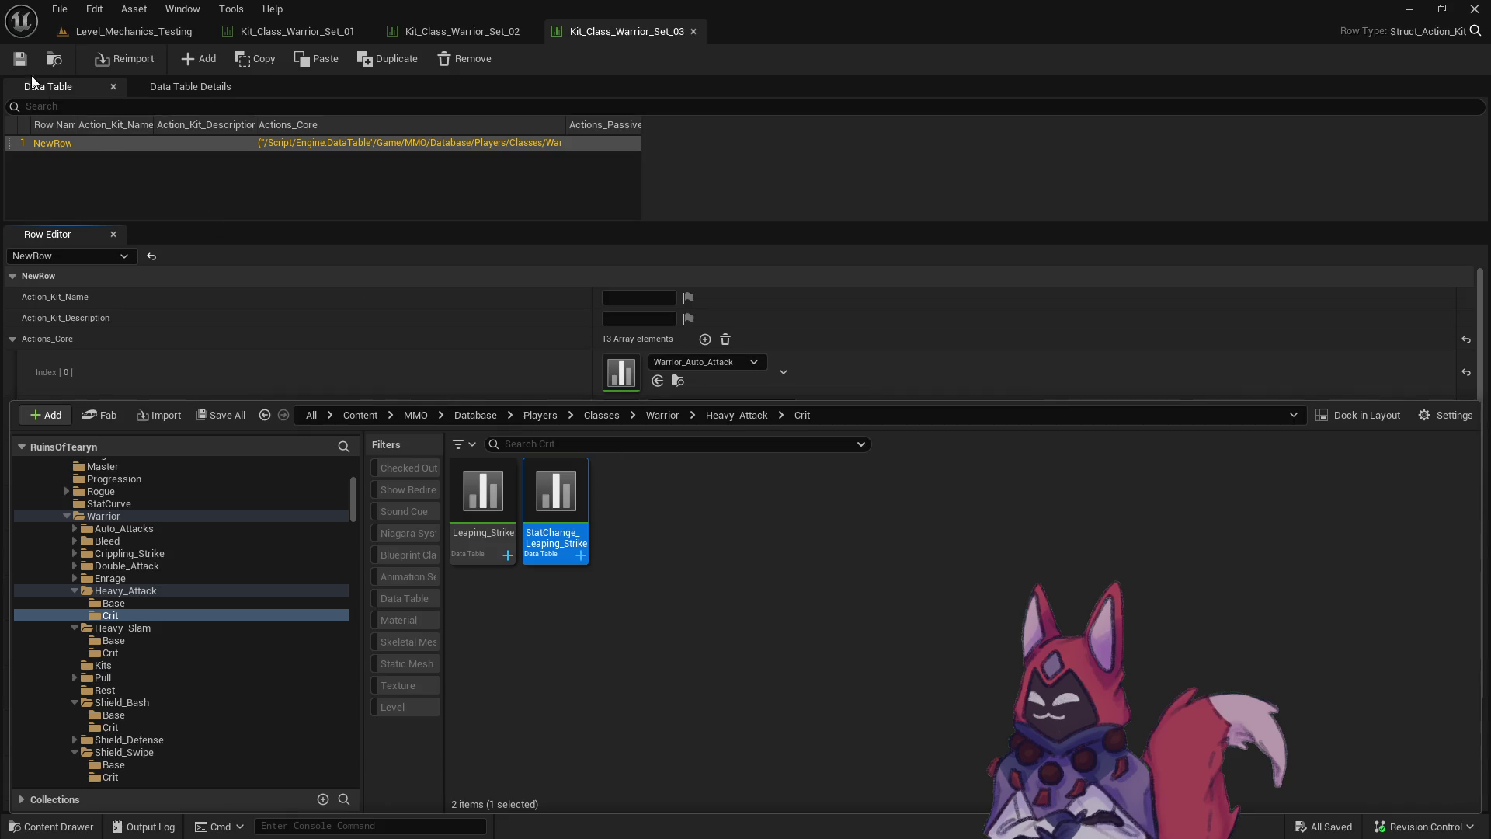
left_click(31, 75)
key("ctrl+space")
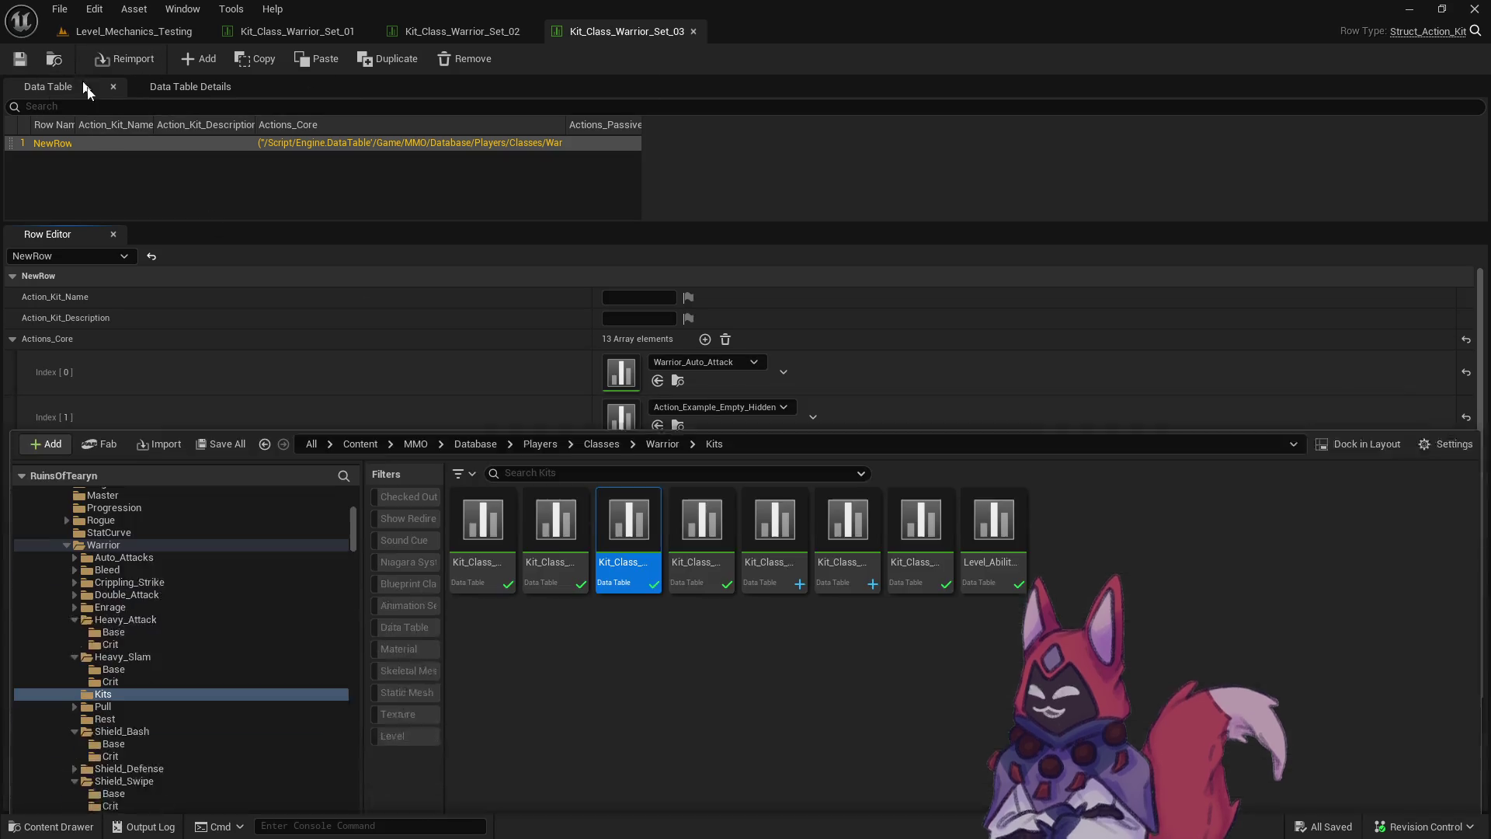
Open Kit_Class_Warrior_Set_03_Crit and compare it with Kit_Class_Warrior_Set_03.
left_click(868, 545)
double_click(868, 545)
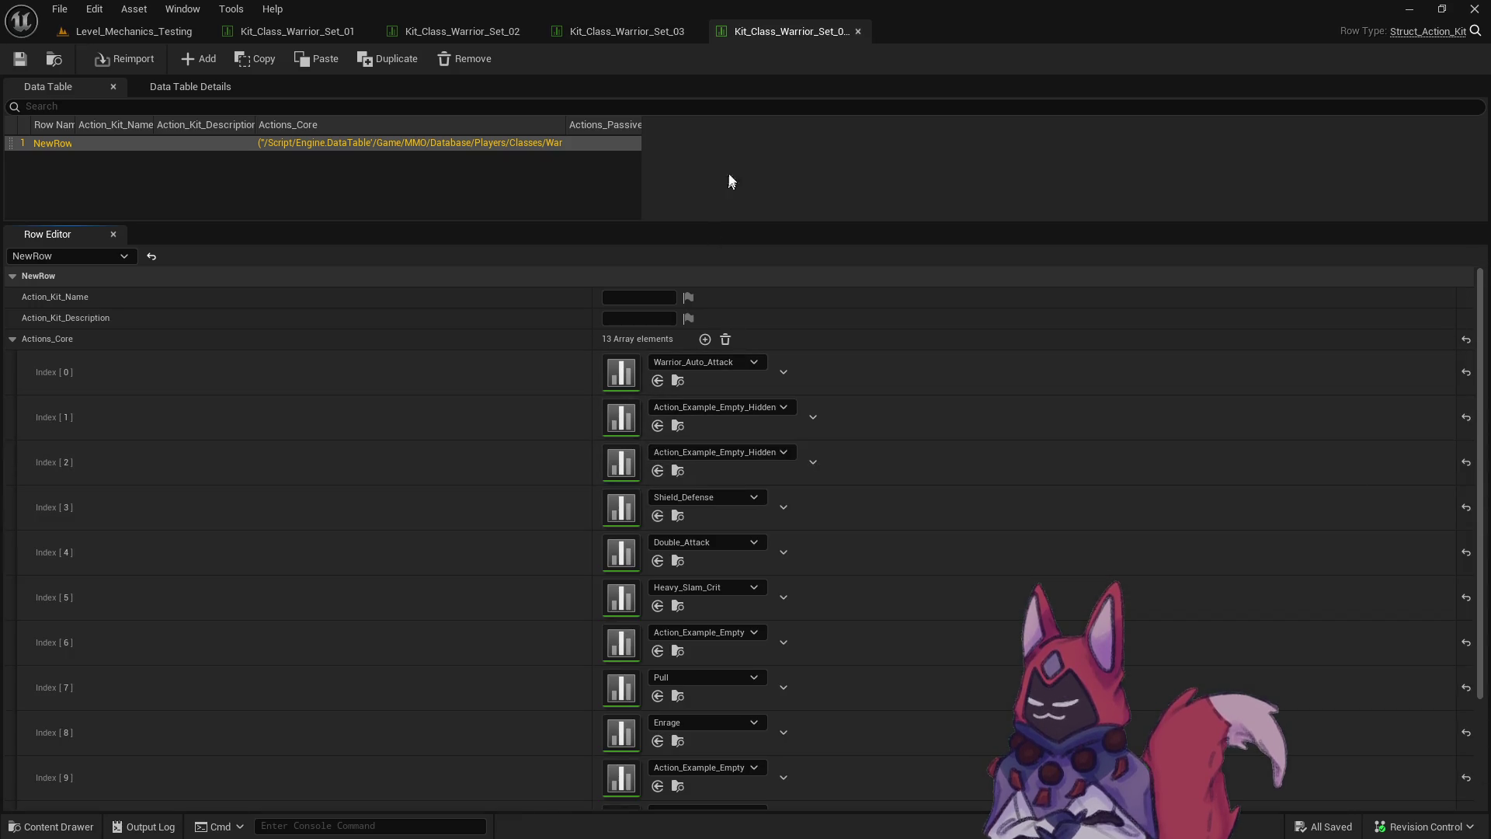
left_click(613, 31)
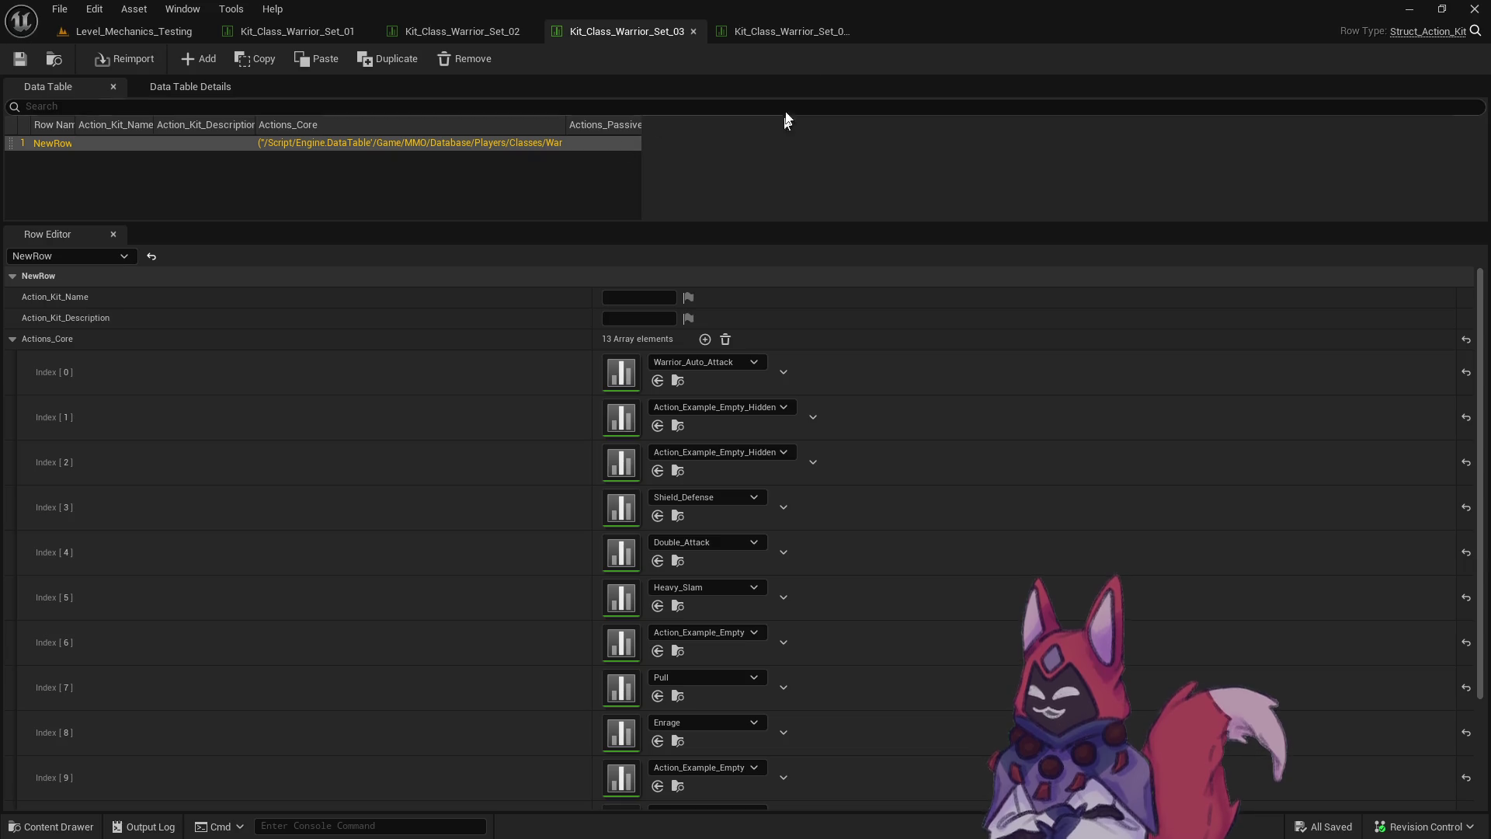
left_click(792, 31)
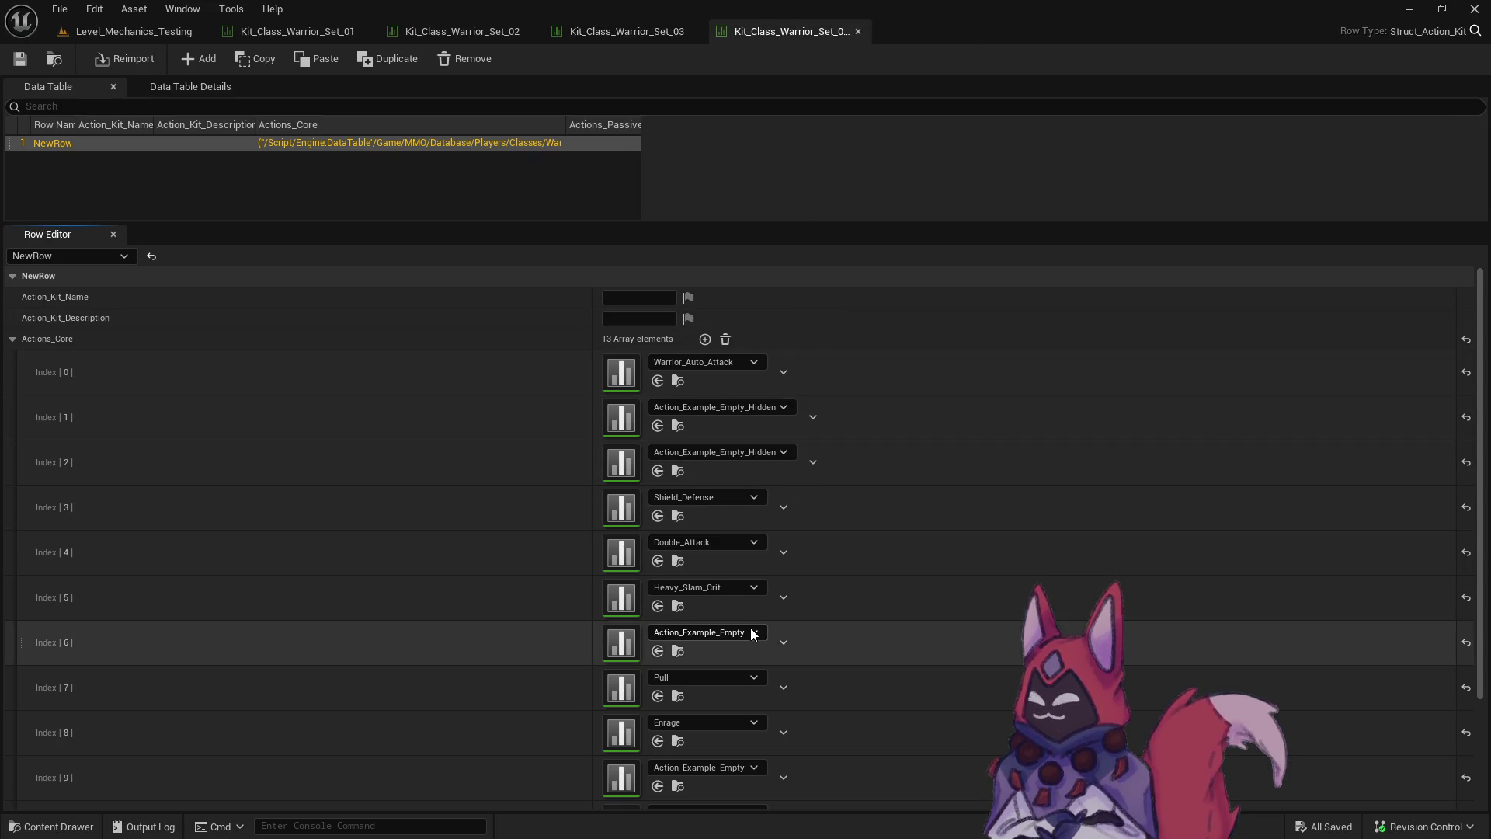
Replace Actions_Core Index 5 Heavy_Slam_Crit with Leaping_Strike and save the table.
left_click(737, 586)
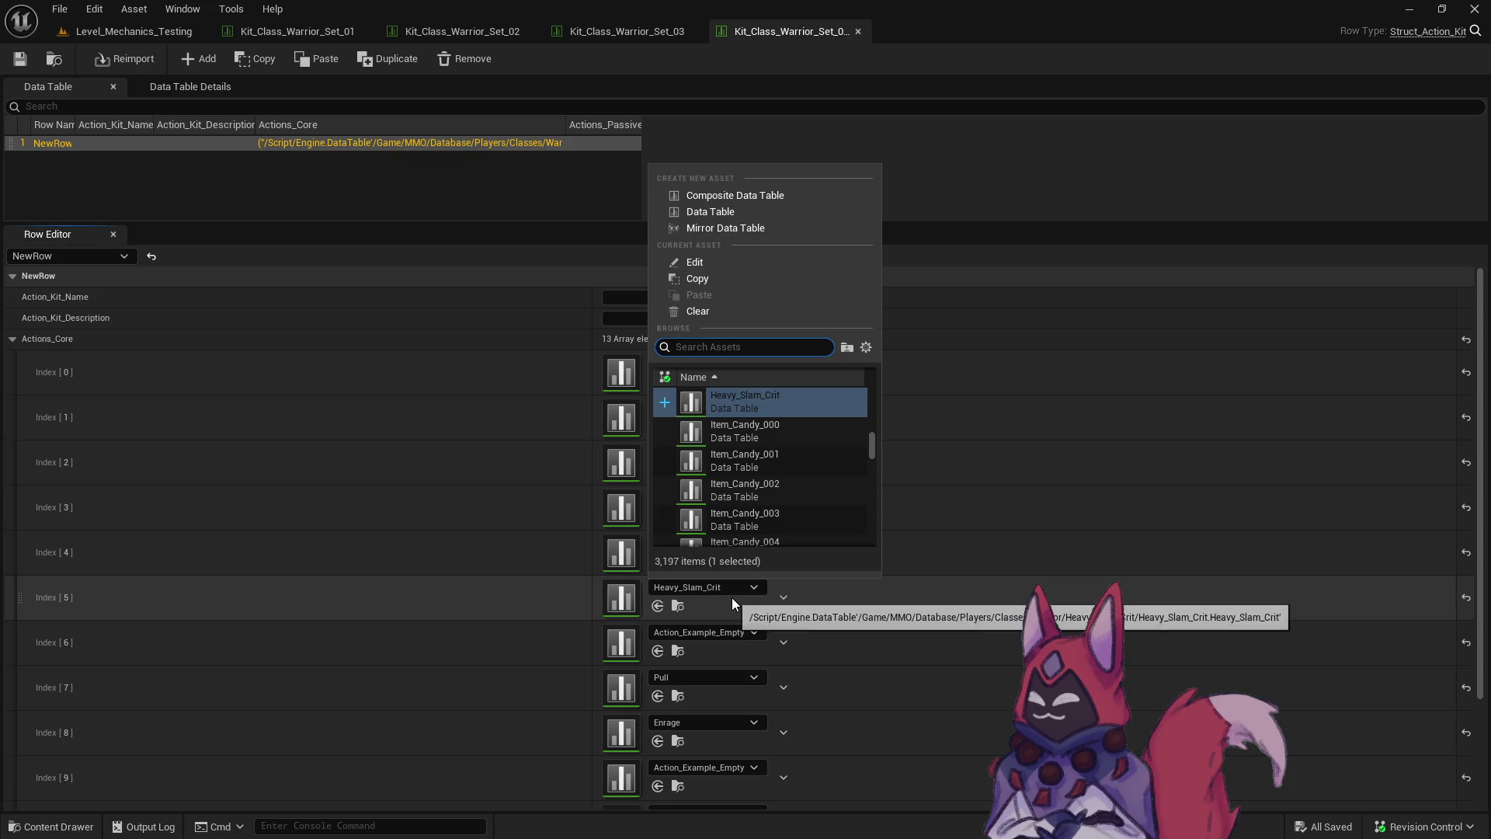
type("leaping strike")
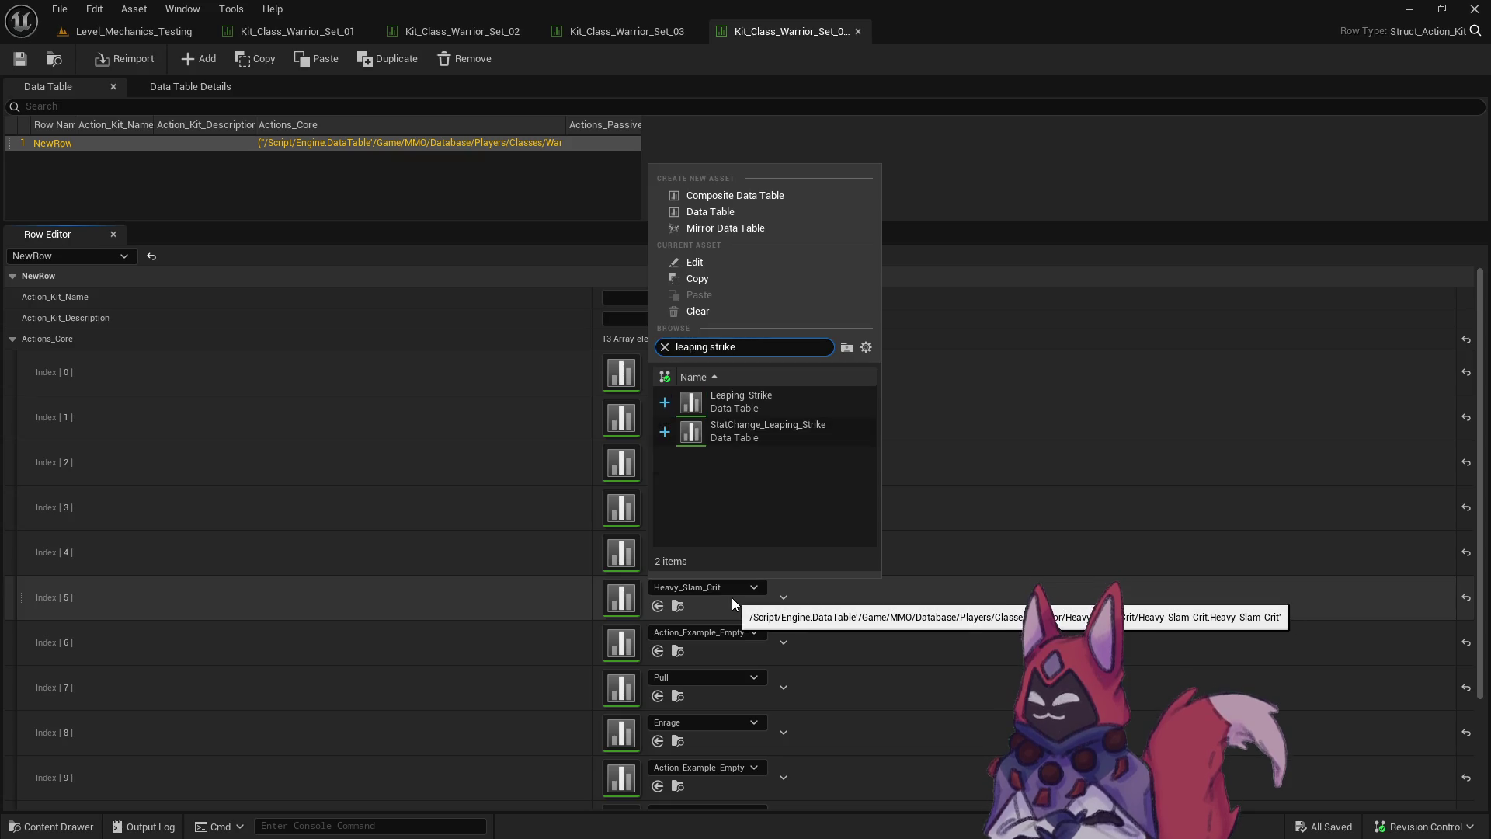
left_click(763, 397)
left_click(20, 58)
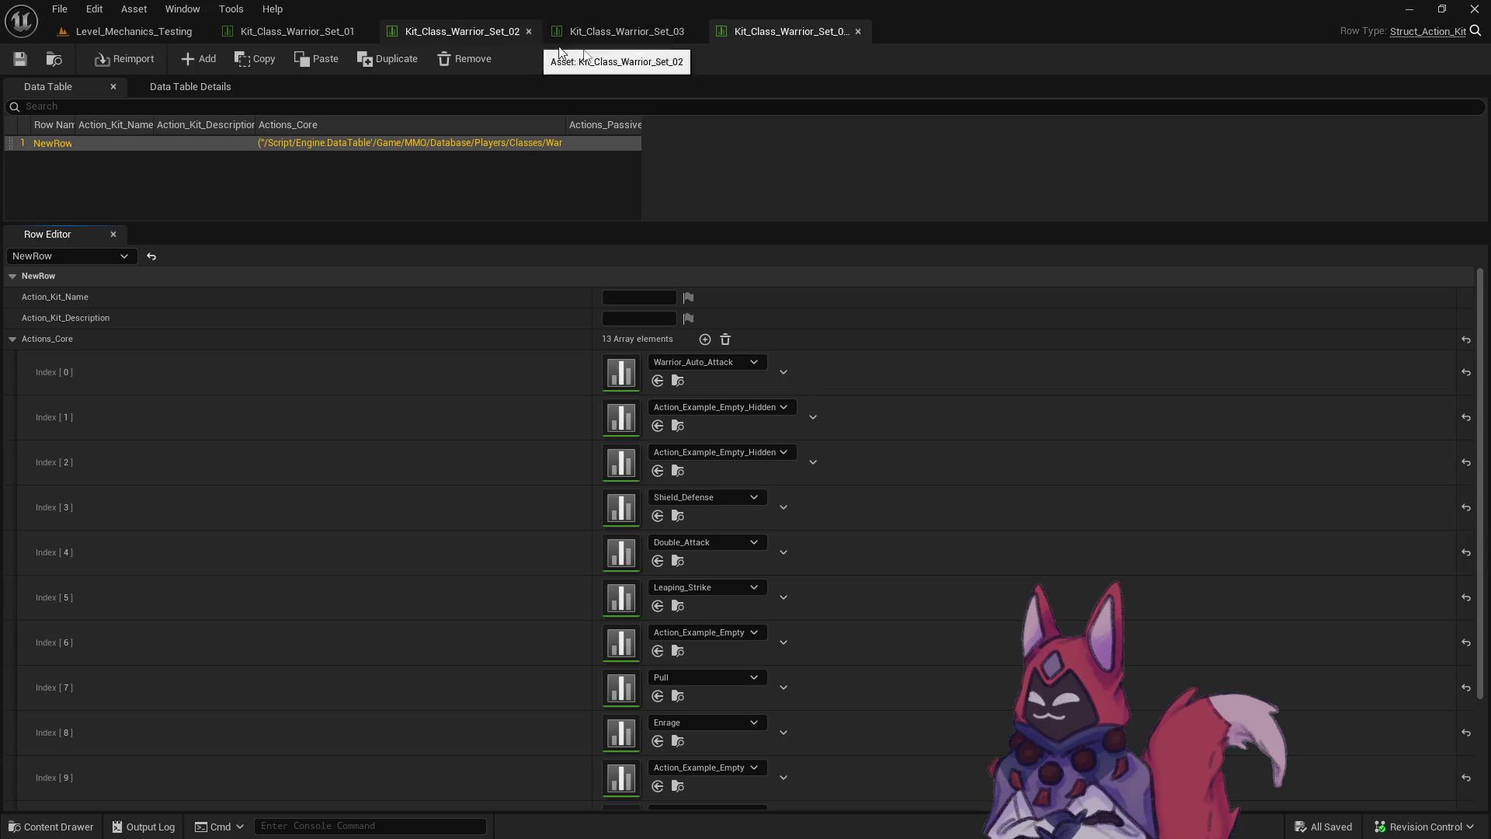
key("ctrl+b")
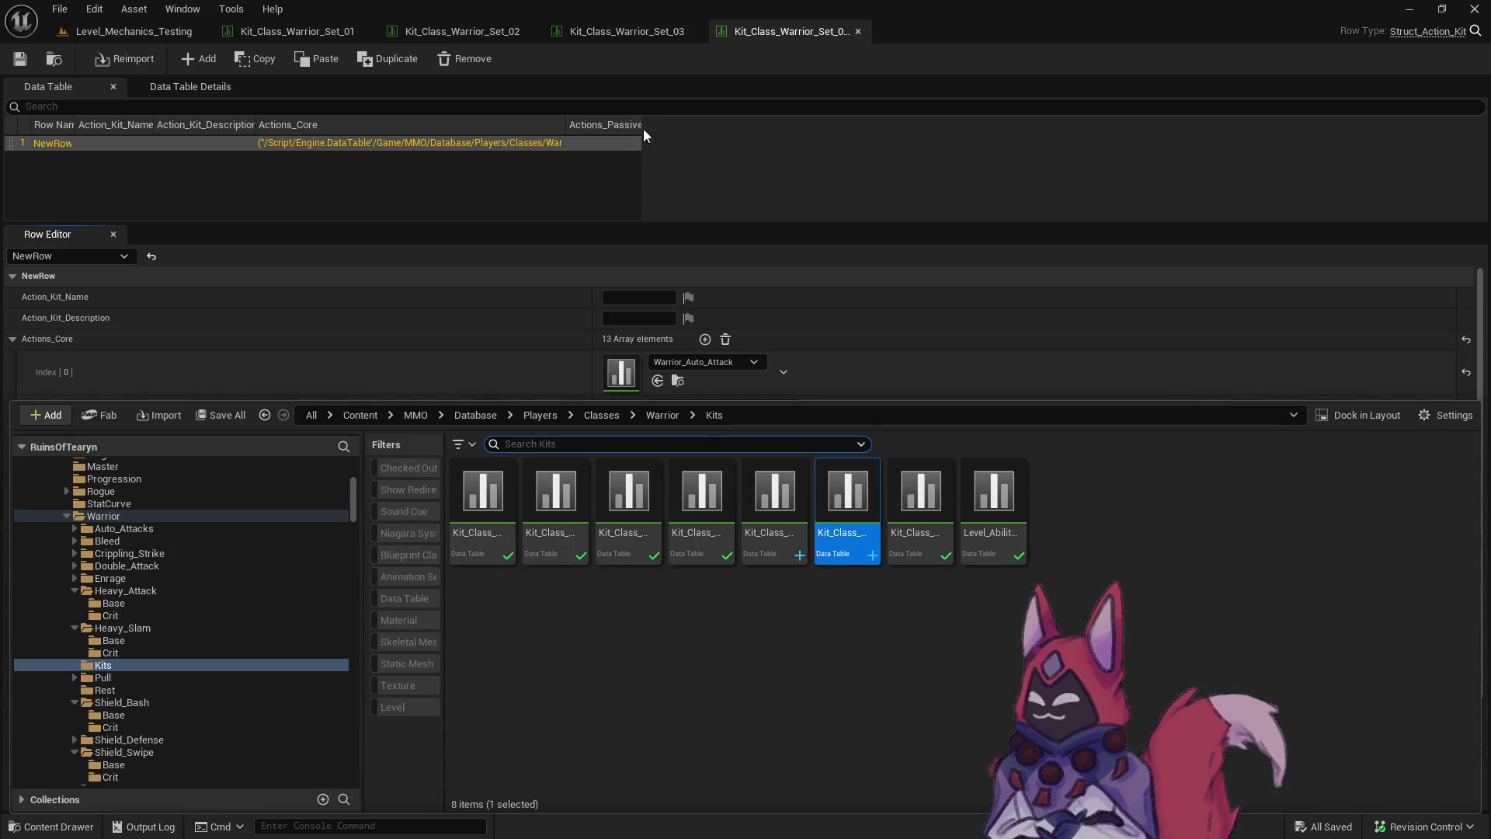
Copy the two Heavy_Slam crit tables into the Heavy_Slam Base folder.
left_click(156, 639)
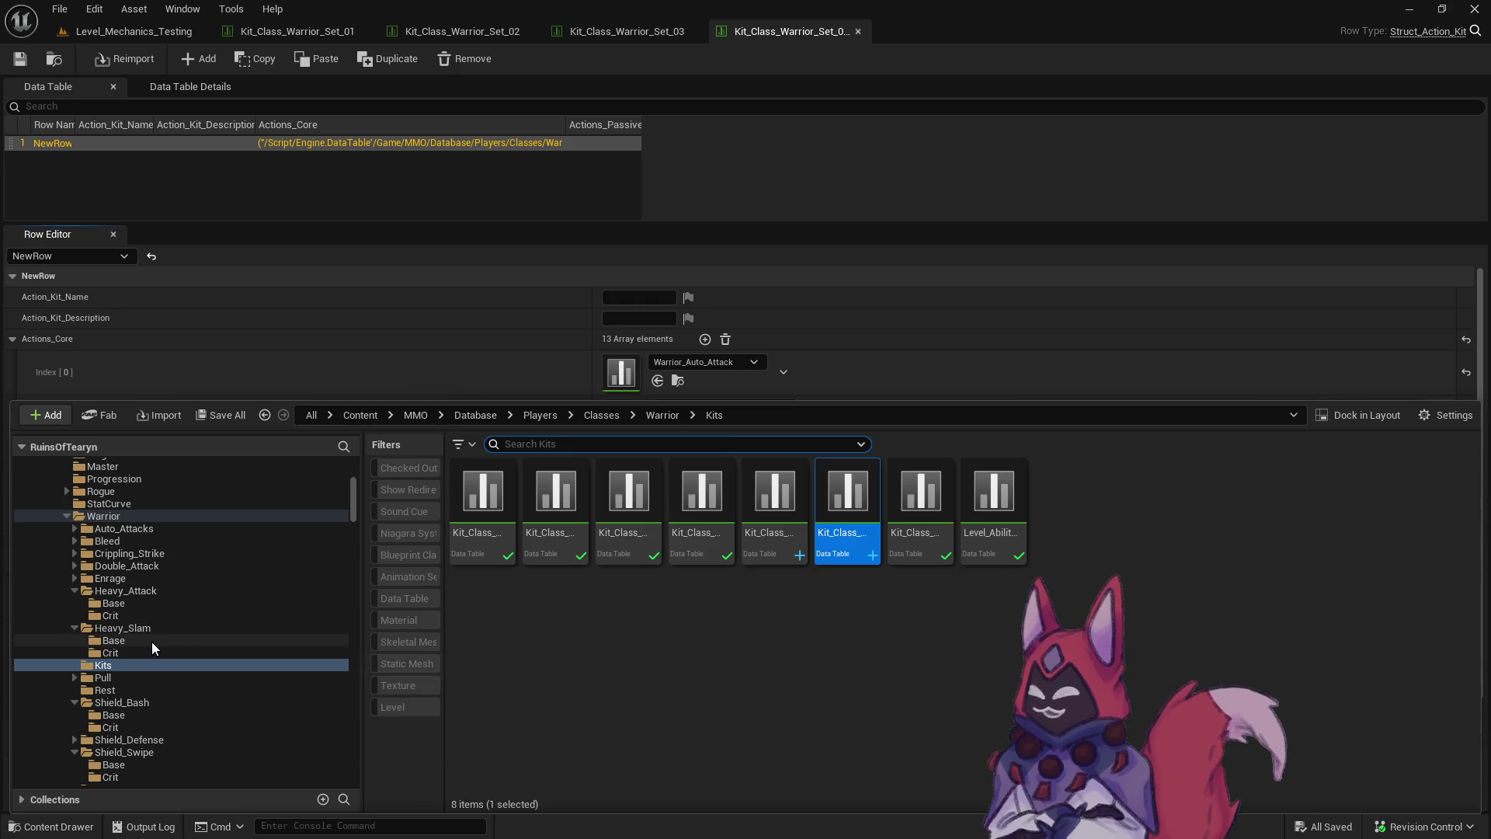
left_click(144, 654)
mouse_move(575, 573)
left_mouse_down()
mouse_move(466, 504)
mouse_move(237, 635)
mouse_move(146, 643)
left_mouse_up()
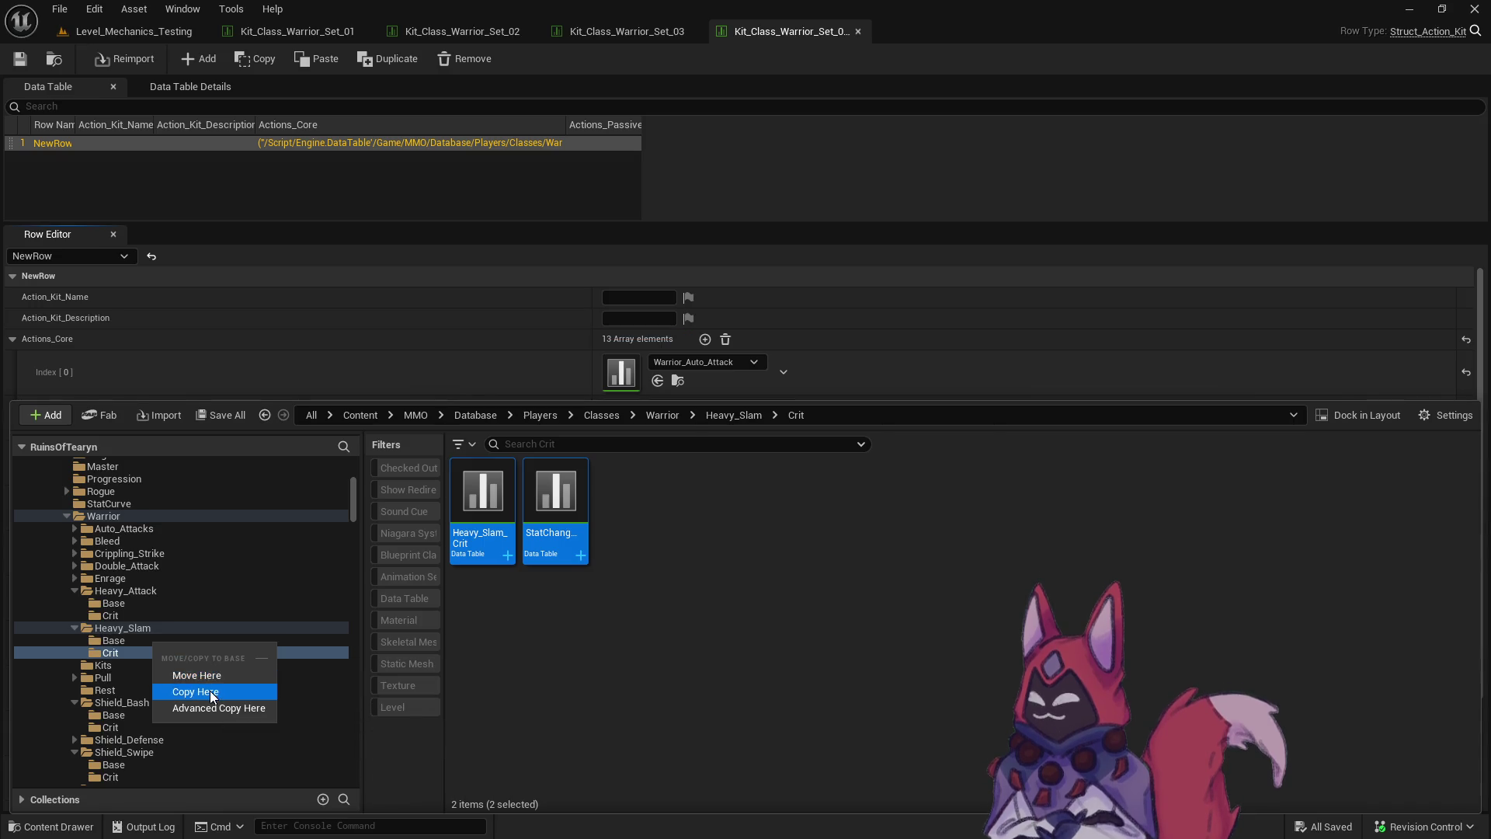
left_click(210, 691)
Delete the two copied crit tables from Heavy_Slam Base.
left_click(133, 640)
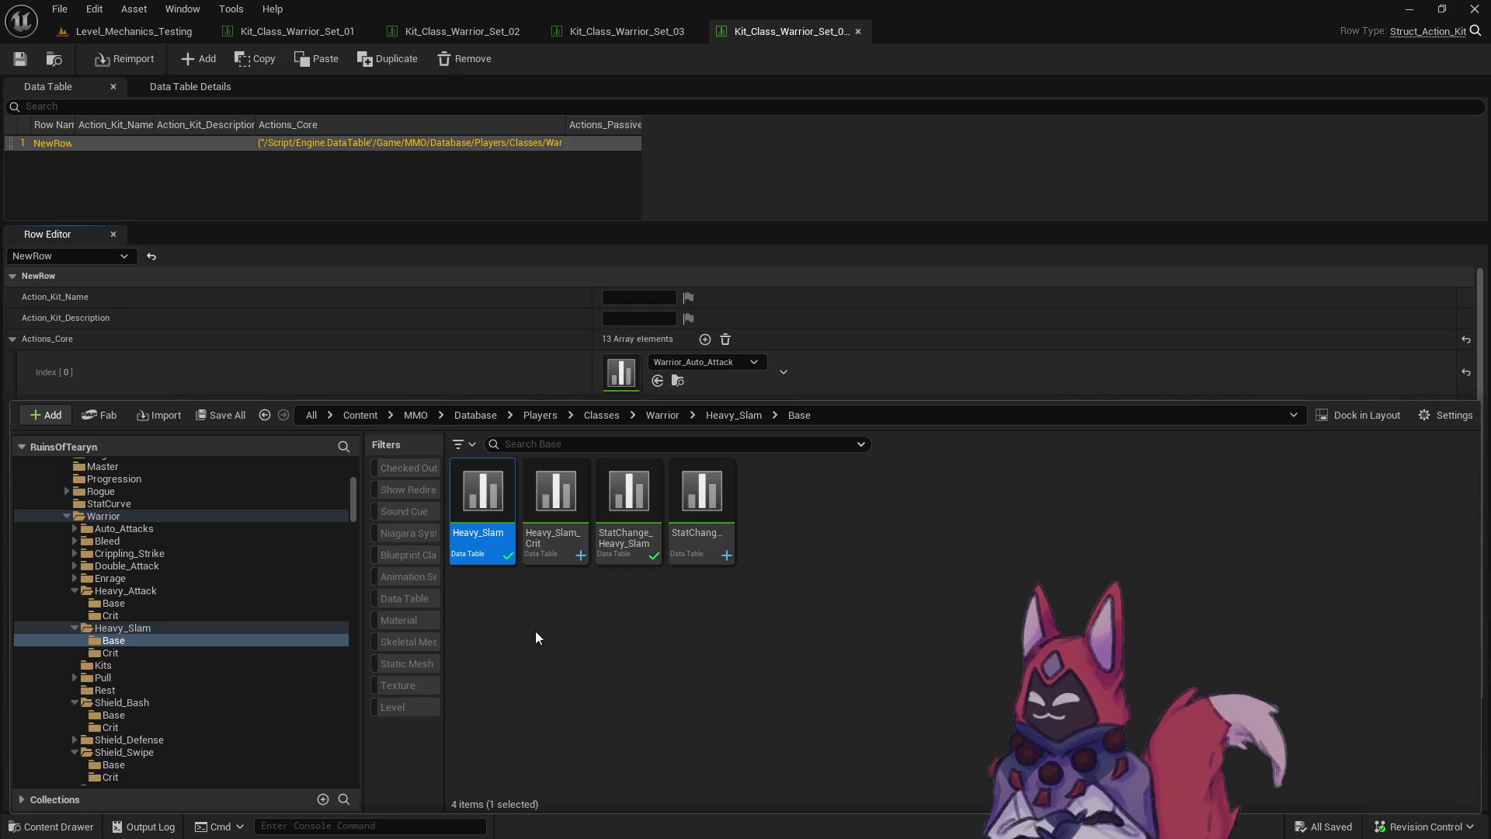
left_click(559, 643)
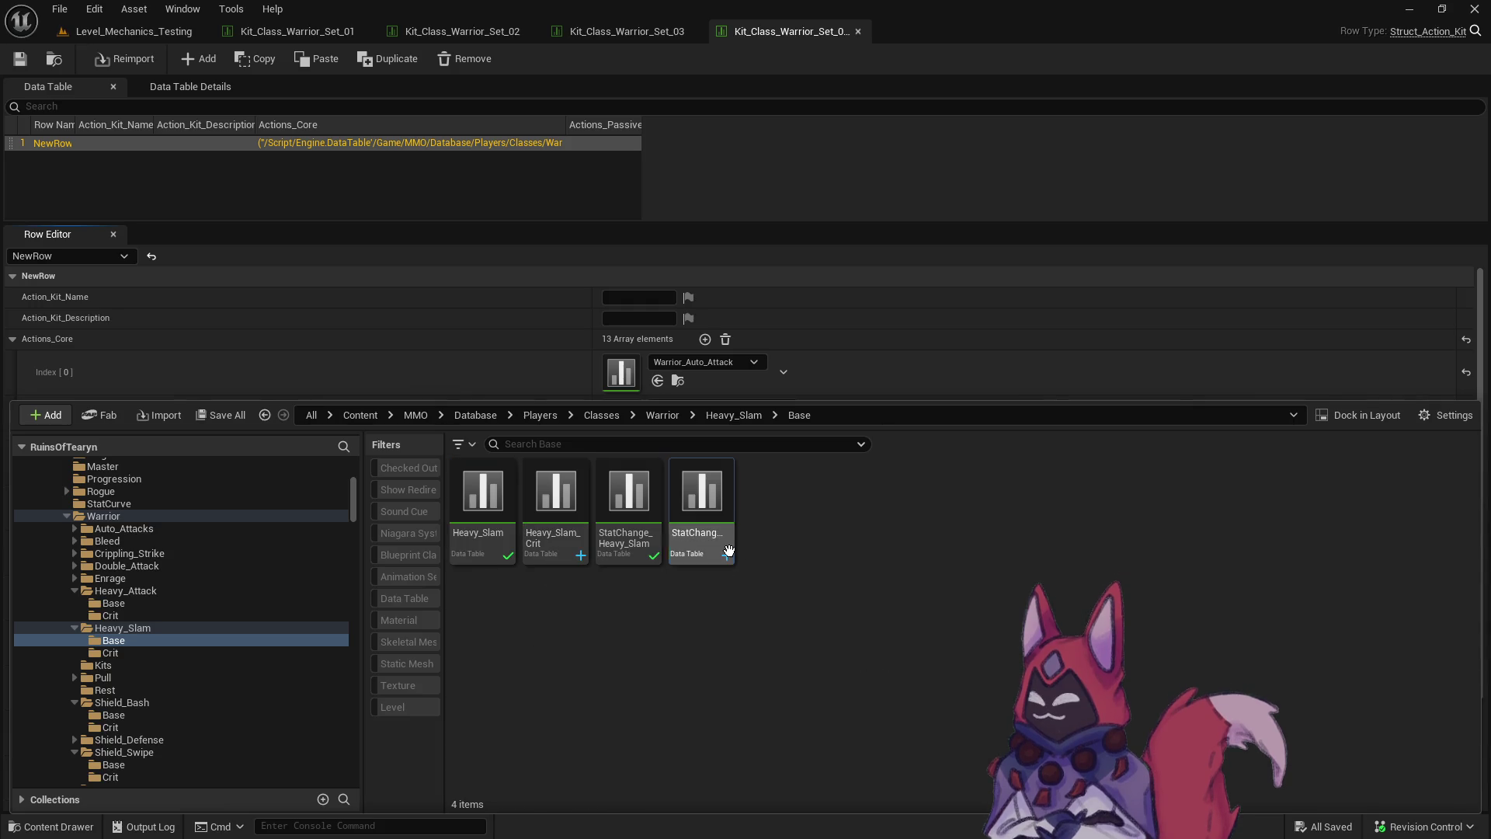
left_click(726, 548)
left_click(556, 535, "ctrl")
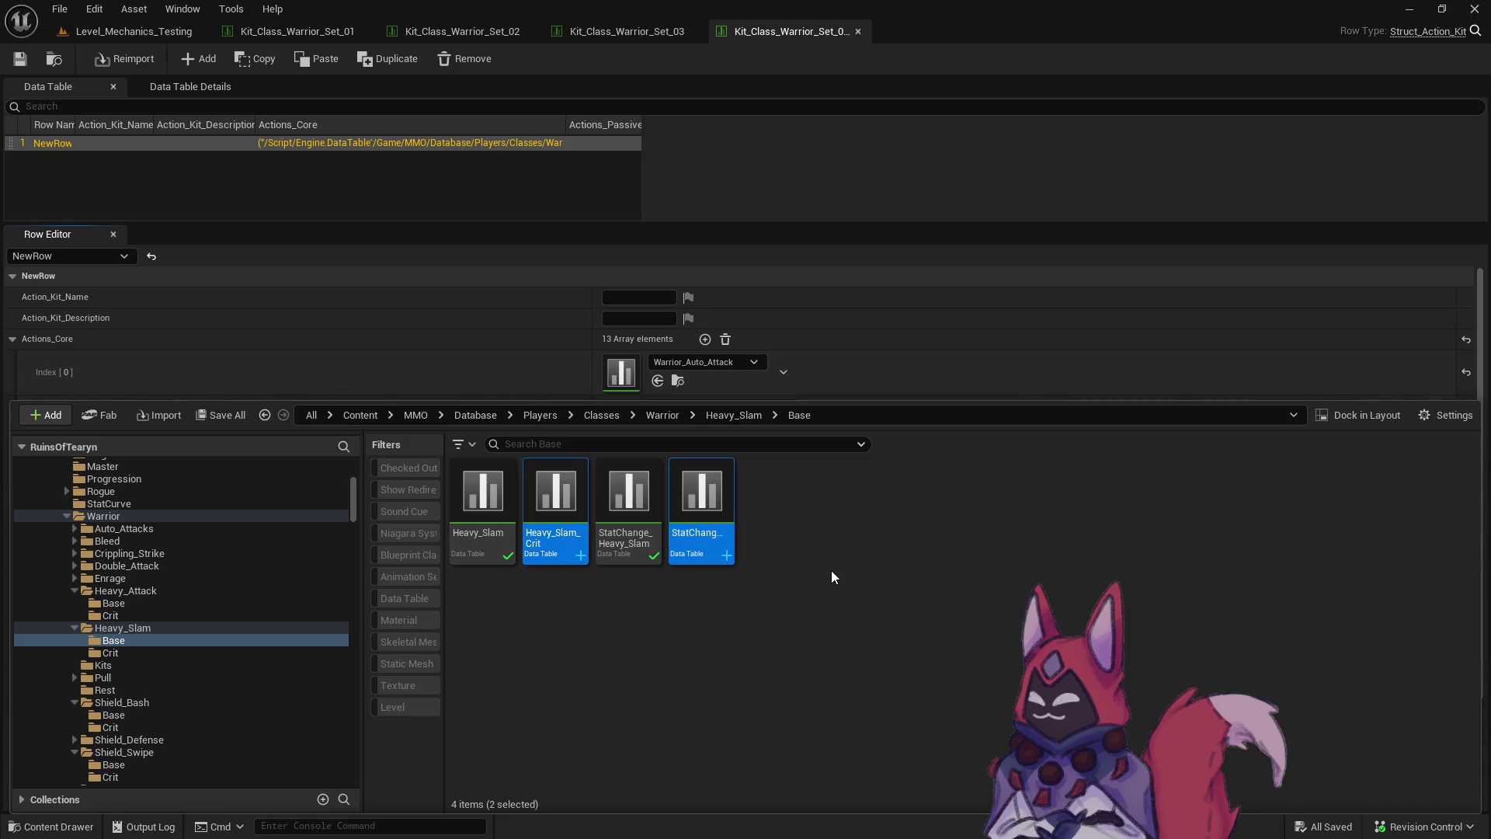
key("Delete")
left_click(693, 679)
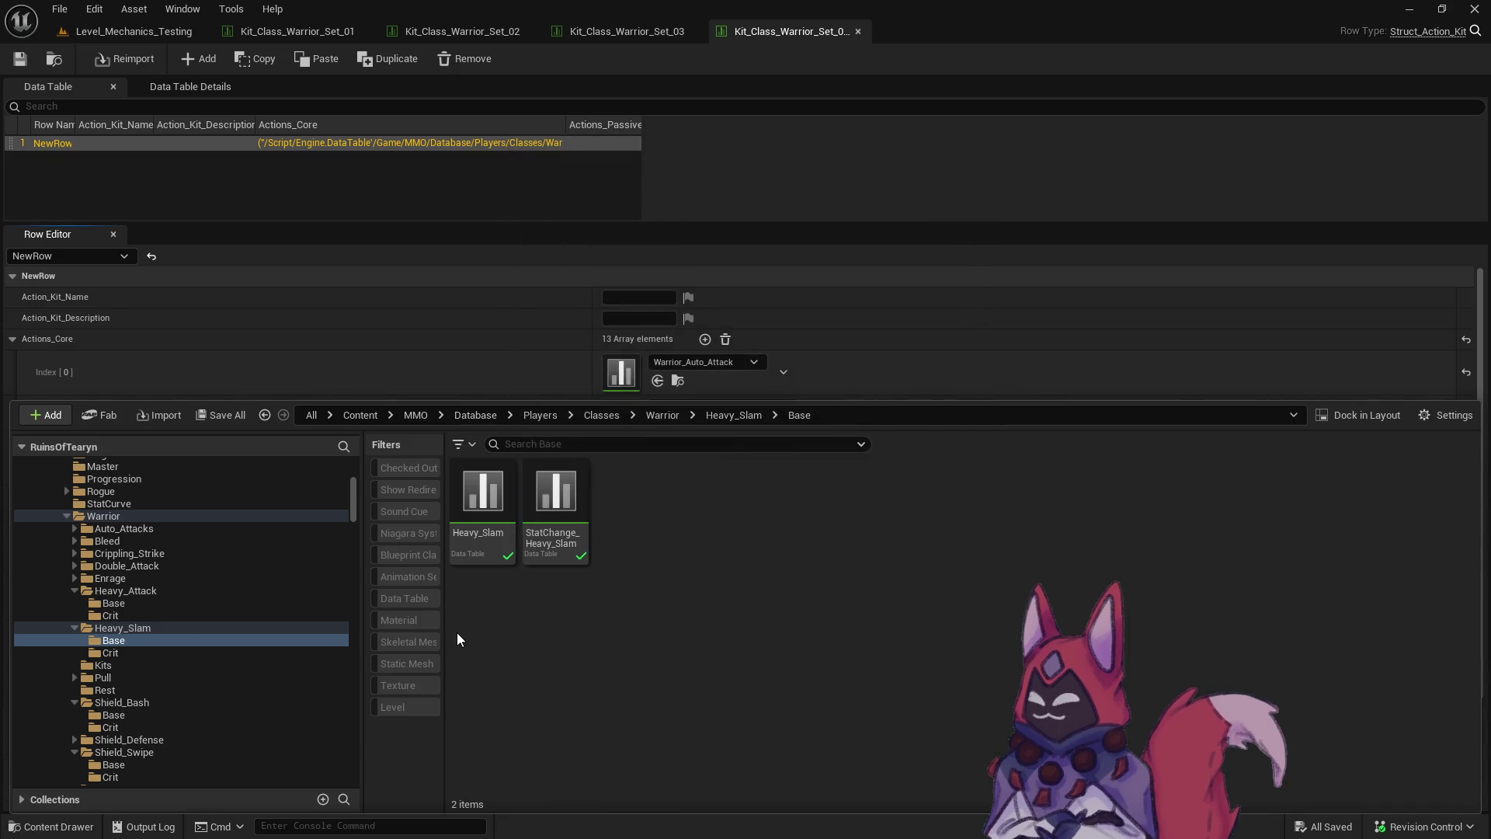
Copy the Leaping_Strike tables into Heavy_Attack Base as Heavy_Attack and StatChange_Heavy_Attack.
left_click(110, 614)
left_click(482, 497)
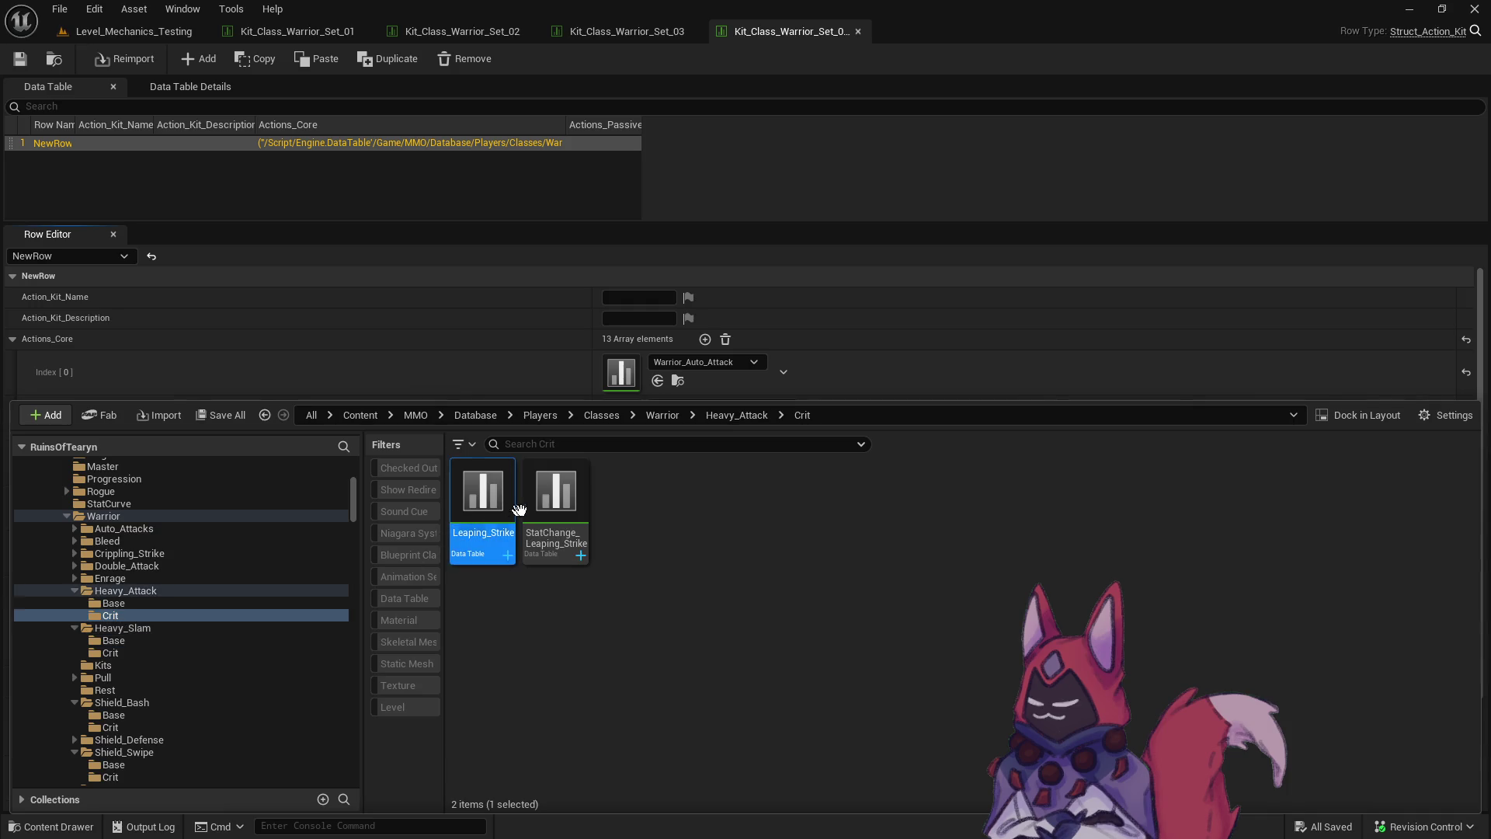
left_click(556, 497, "ctrl")
left_click_drag(487, 506, 165, 601)
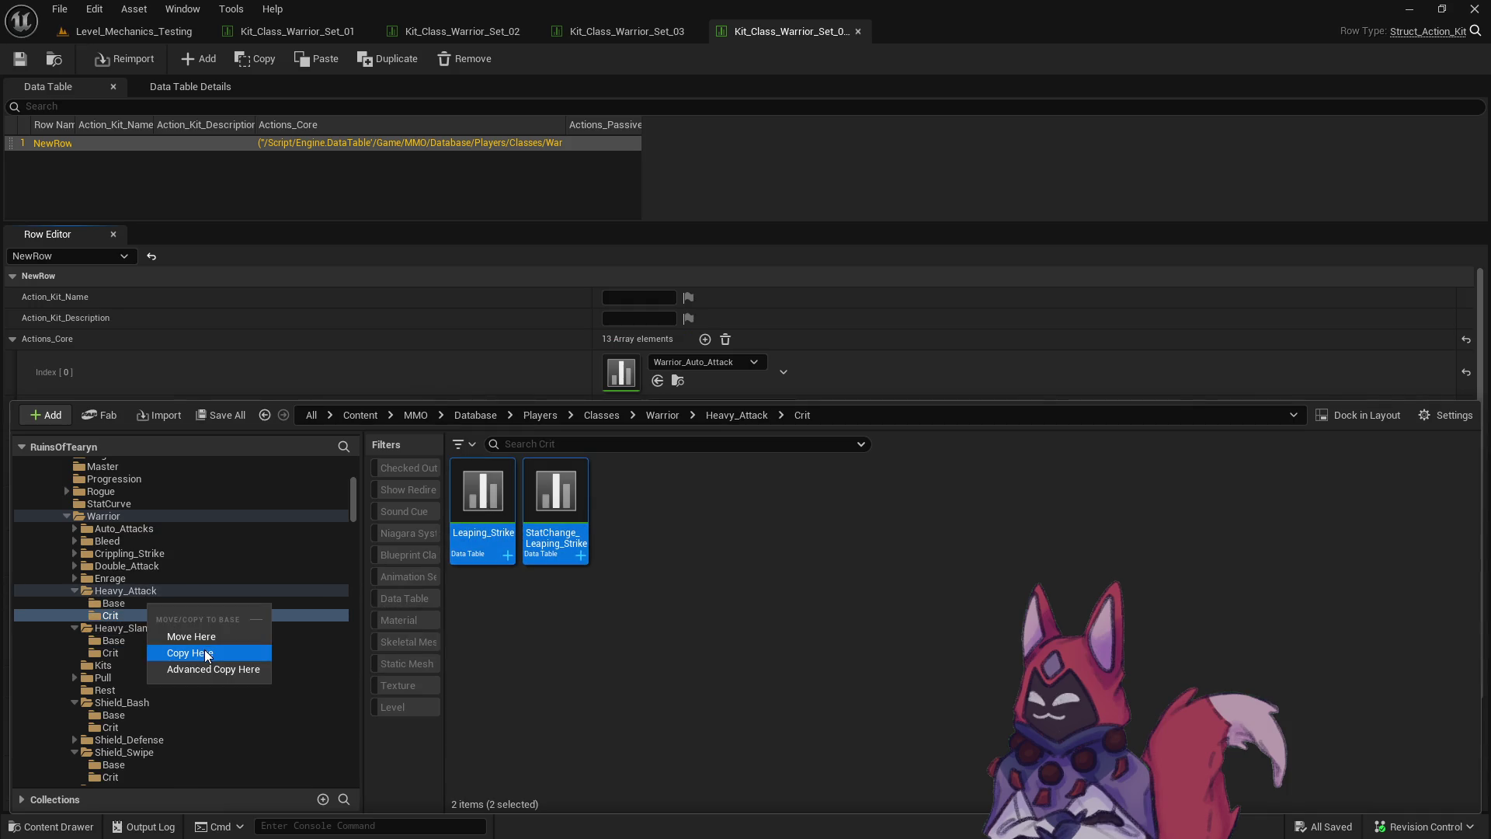
left_click(198, 651)
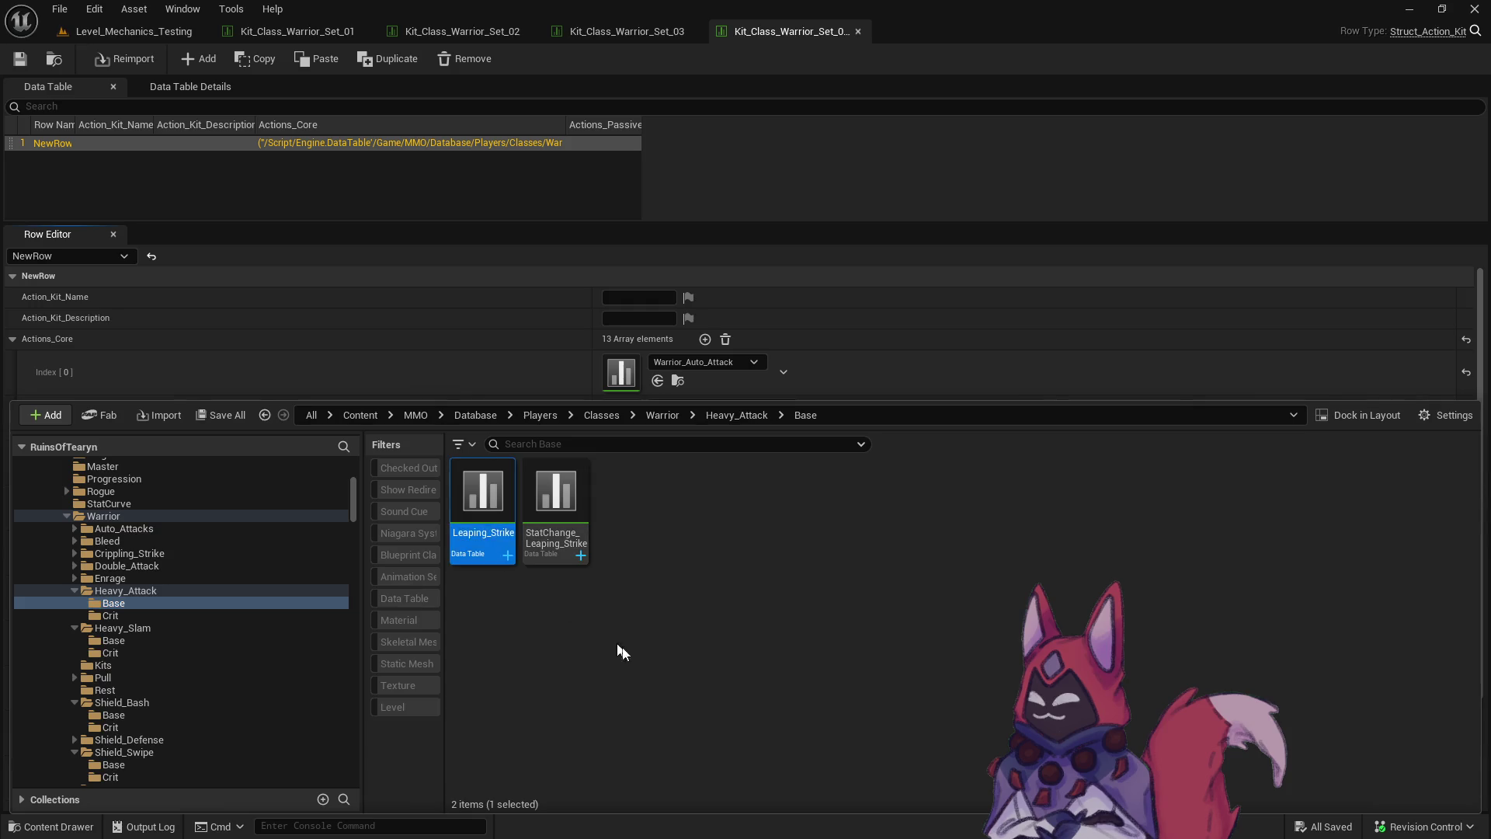
type("Heav")
key("Return")
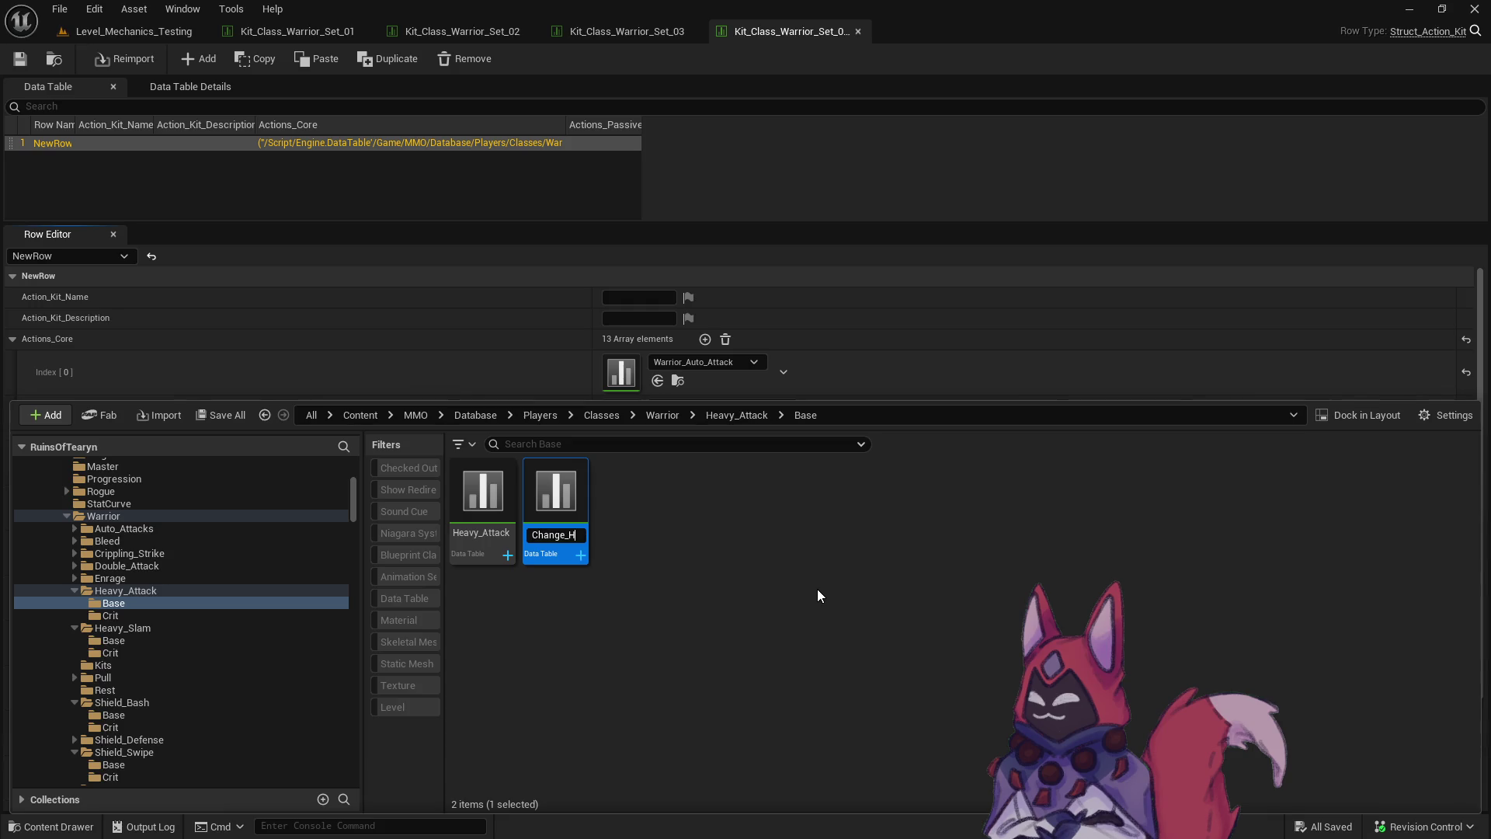
type("ack")
key("Return")
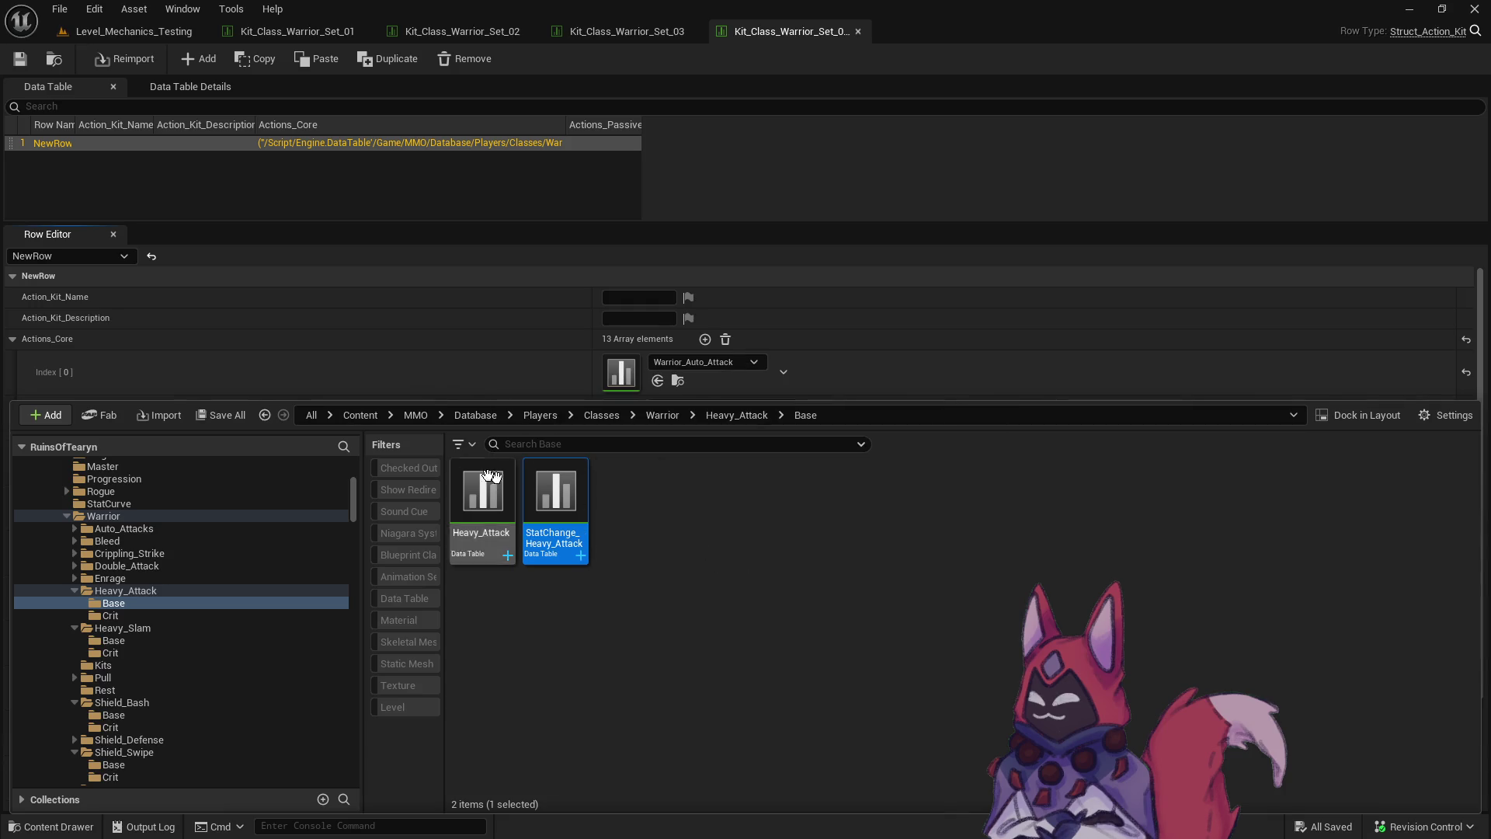
Delete the Heavy_Attack and StatChange_Heavy_Attack data tables.
left_click(641, 603)
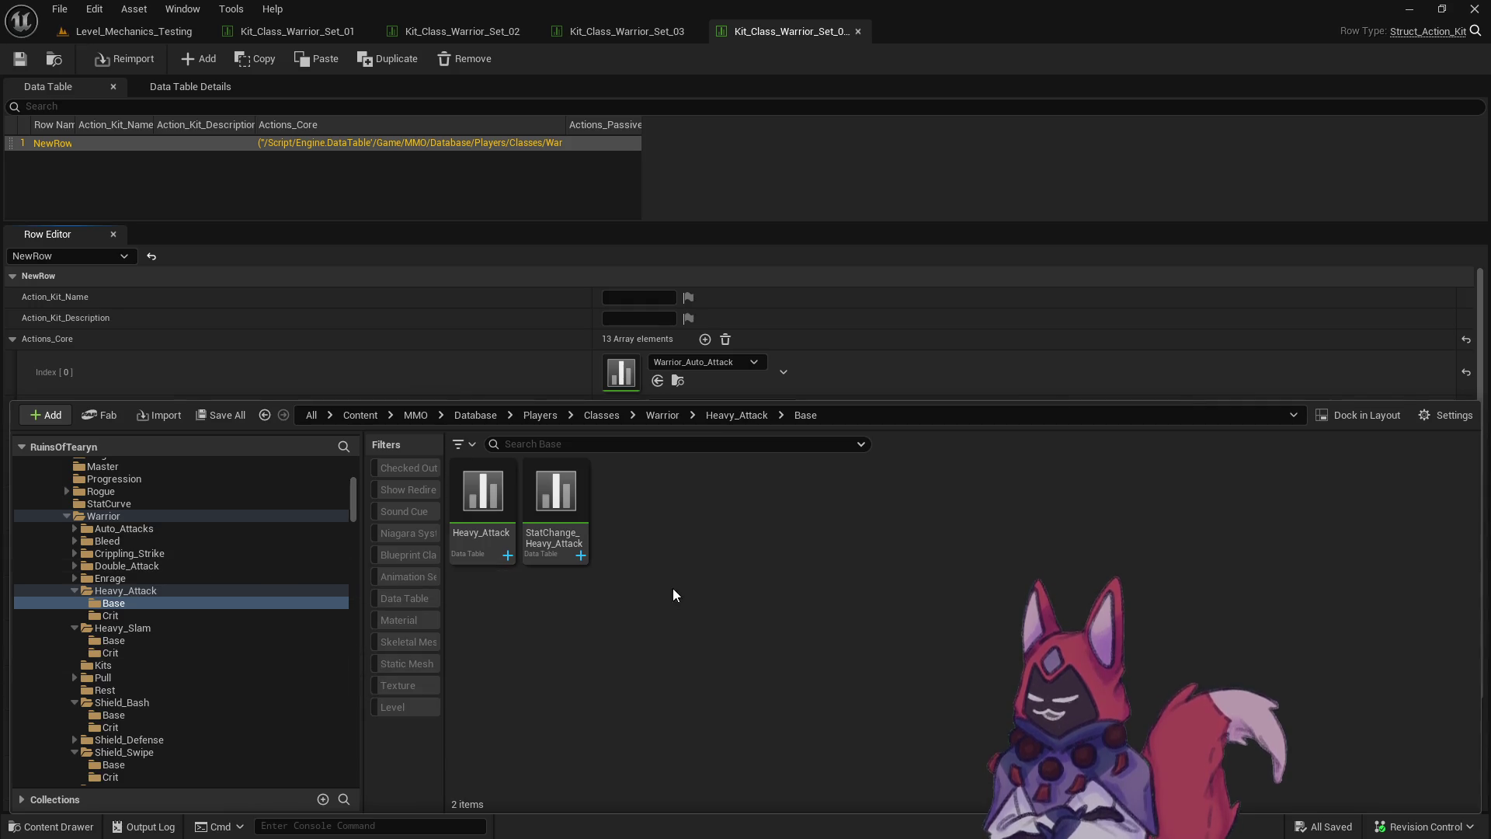
left_click(466, 536)
left_click(556, 497, "ctrl")
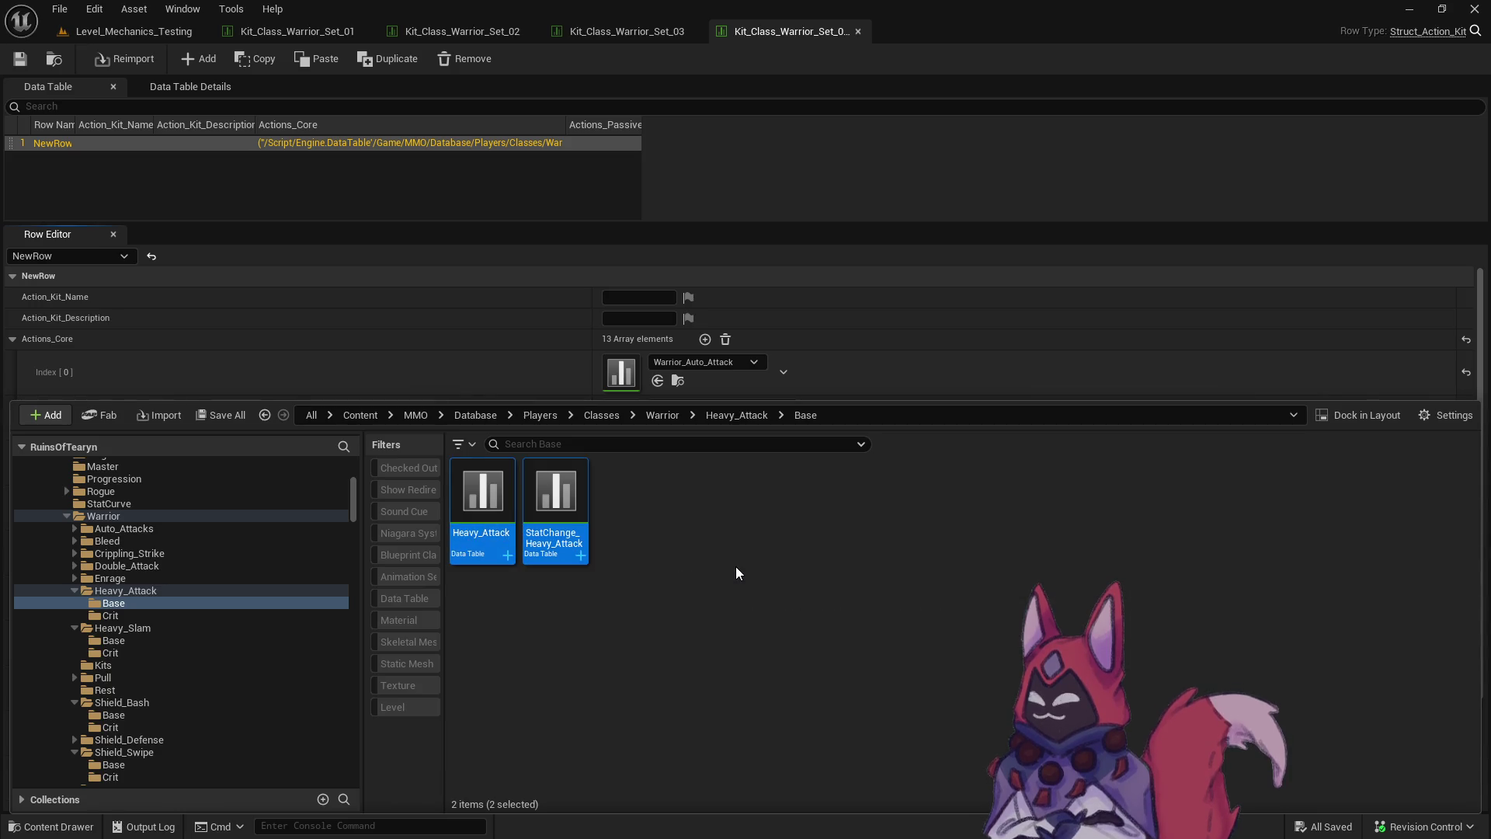
key("Delete")
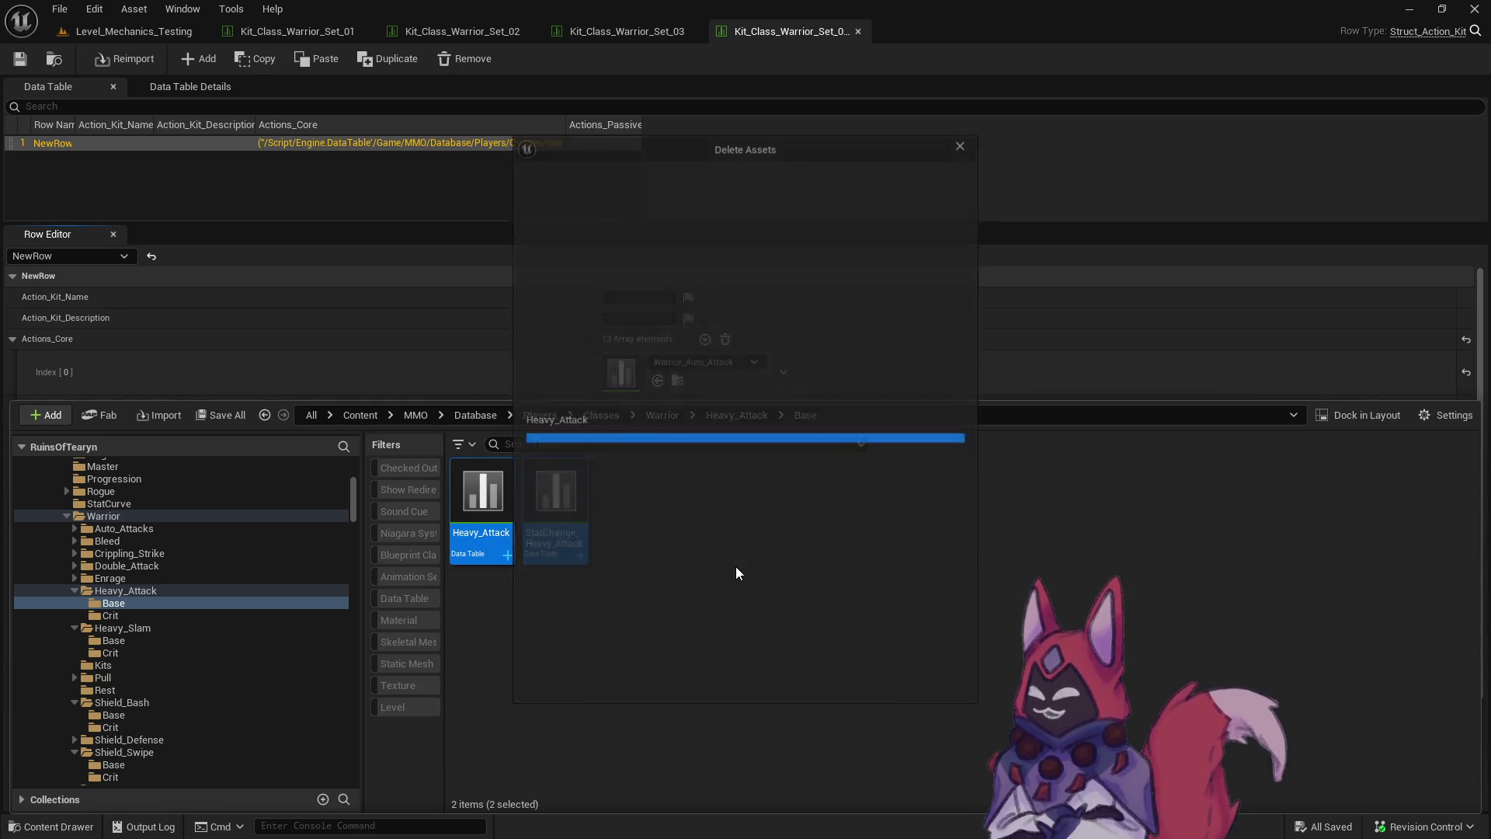
left_click(700, 672)
Move Double_Attack and StatChange_Double_Attack from Double_Attack Base into Heavy_Attack Base.
double_click(78, 565)
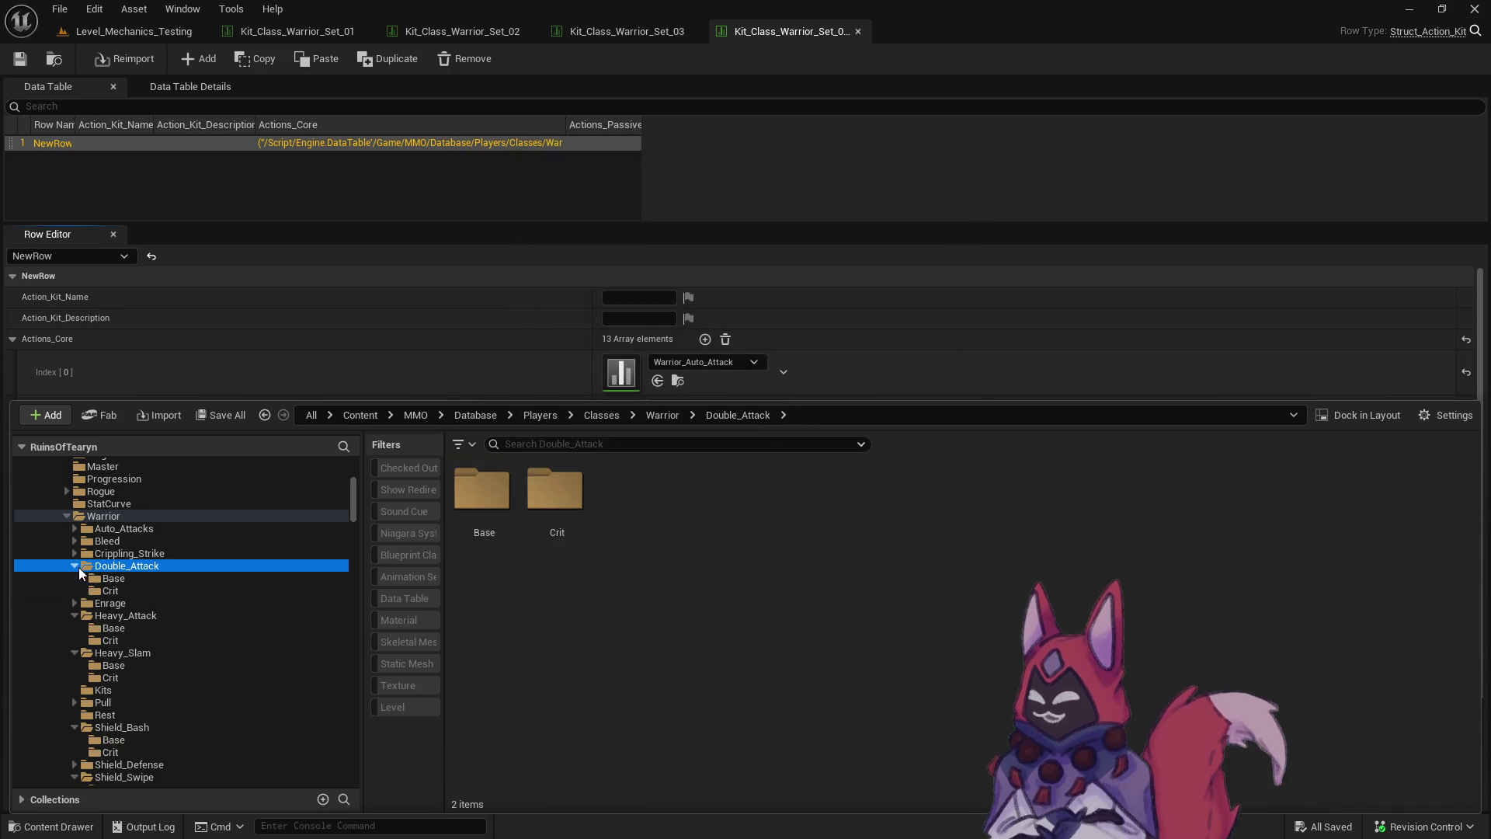
left_click(96, 580)
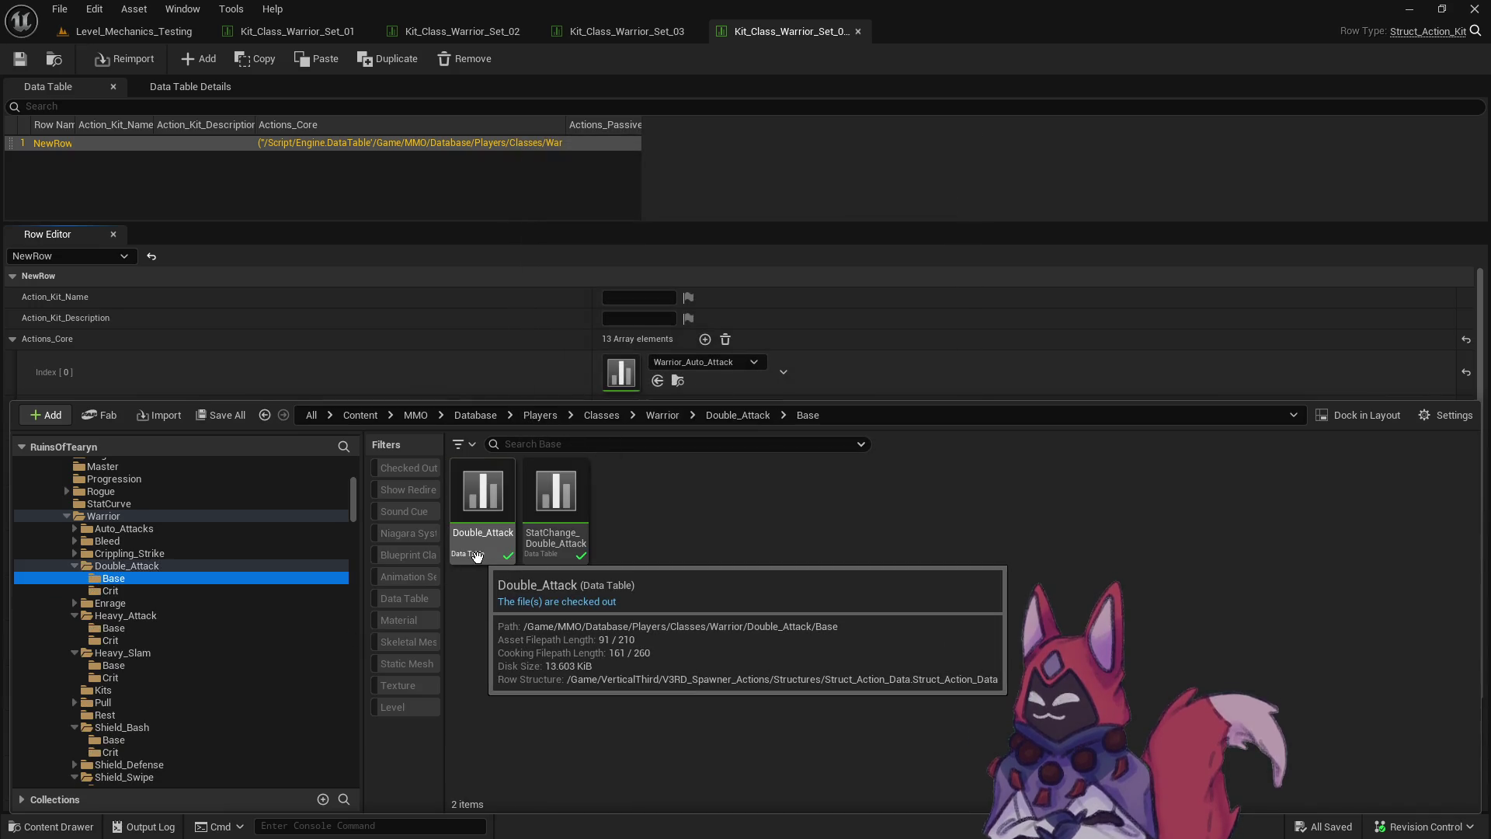
left_click(184, 590)
left_click(184, 578)
left_click(482, 504)
left_click(586, 536, "ctrl")
left_click_drag(492, 539, 196, 626)
left_click(229, 664)
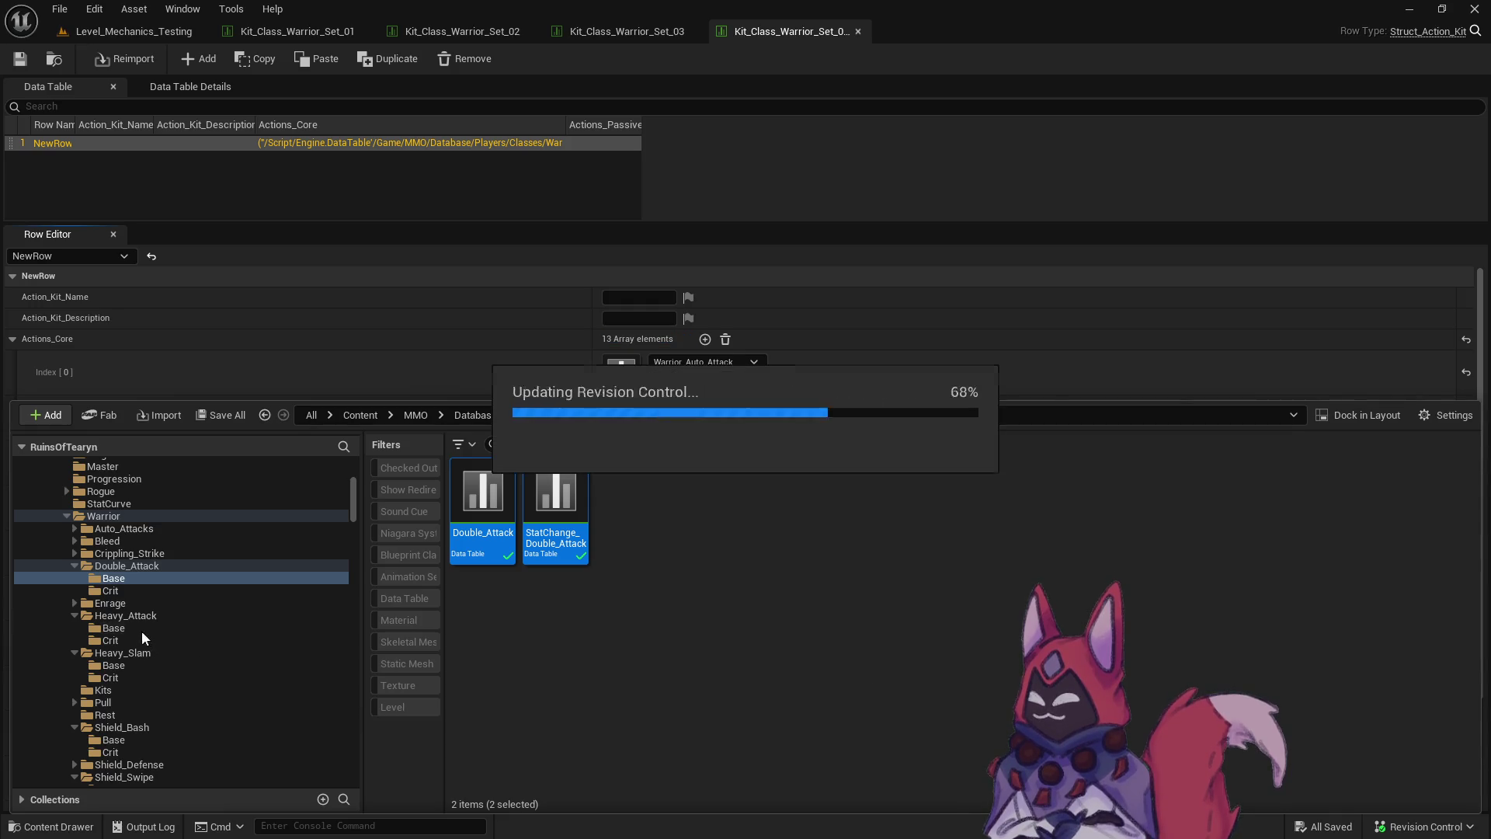
left_click(218, 626)
Start renaming the moved Double_Attack table but keep its name unchanged.
left_click(501, 547)
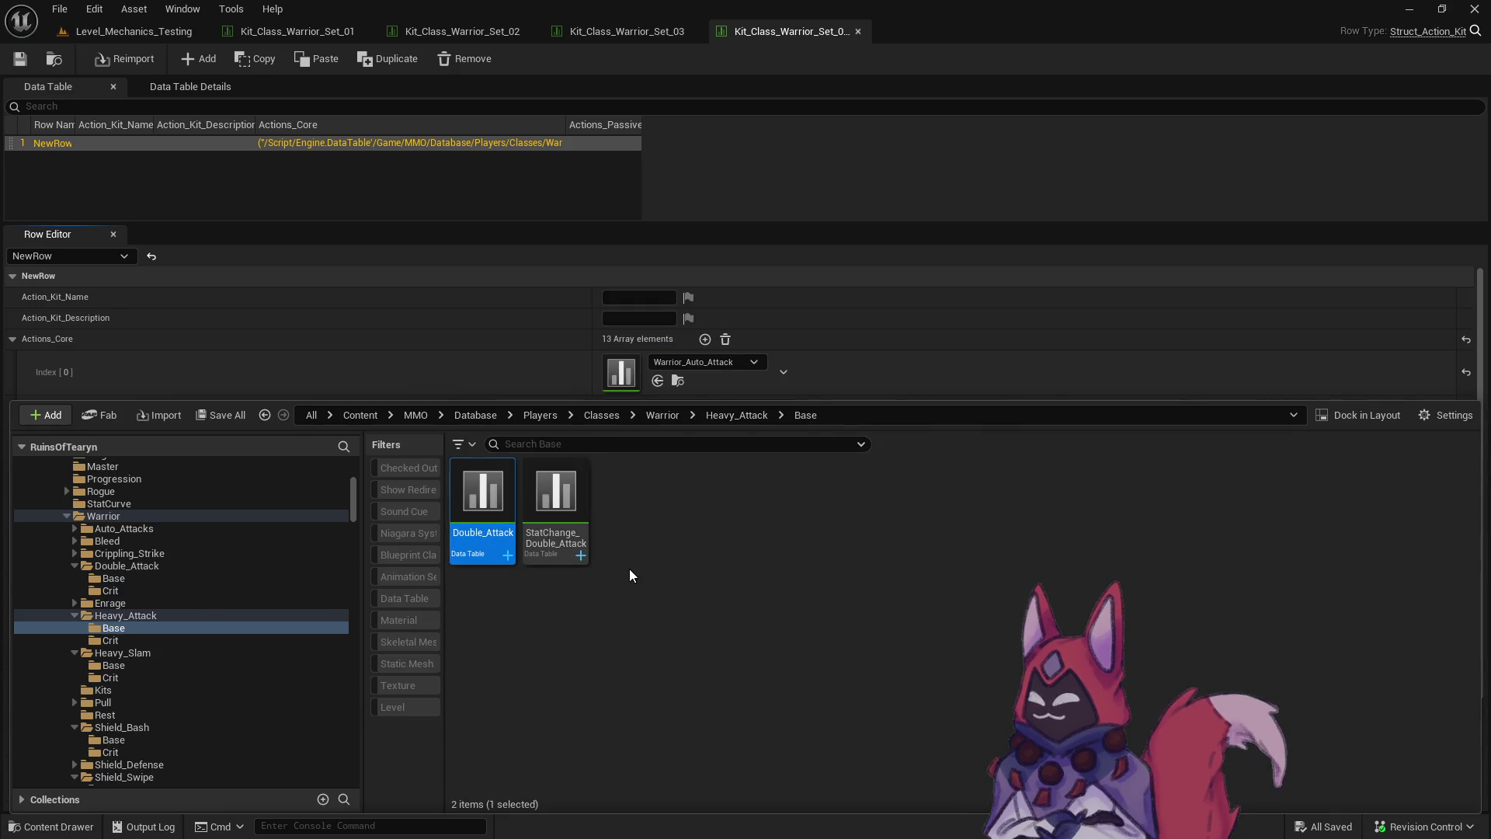
key("F2")
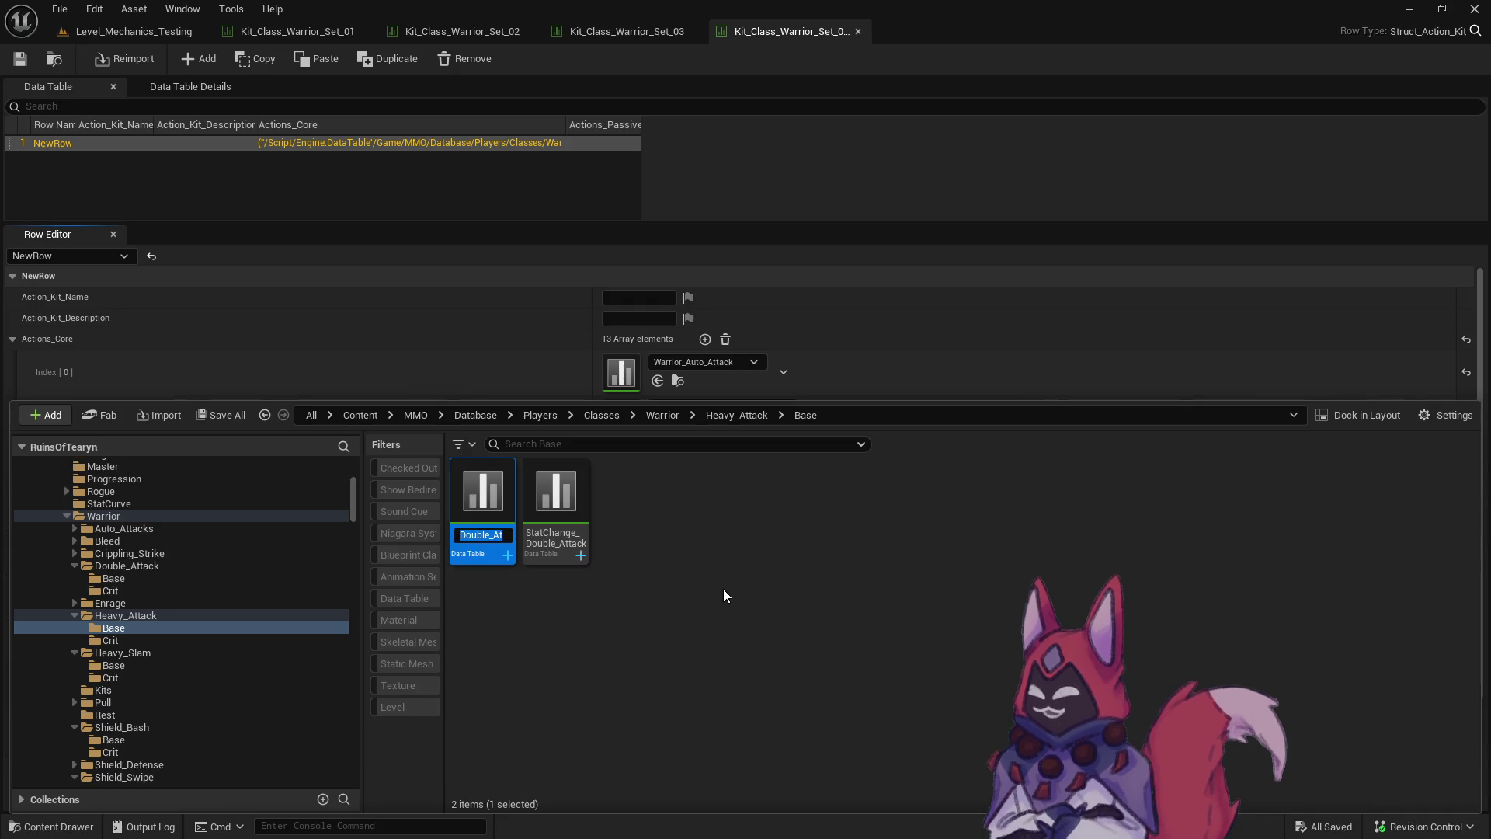
left_click(723, 588)
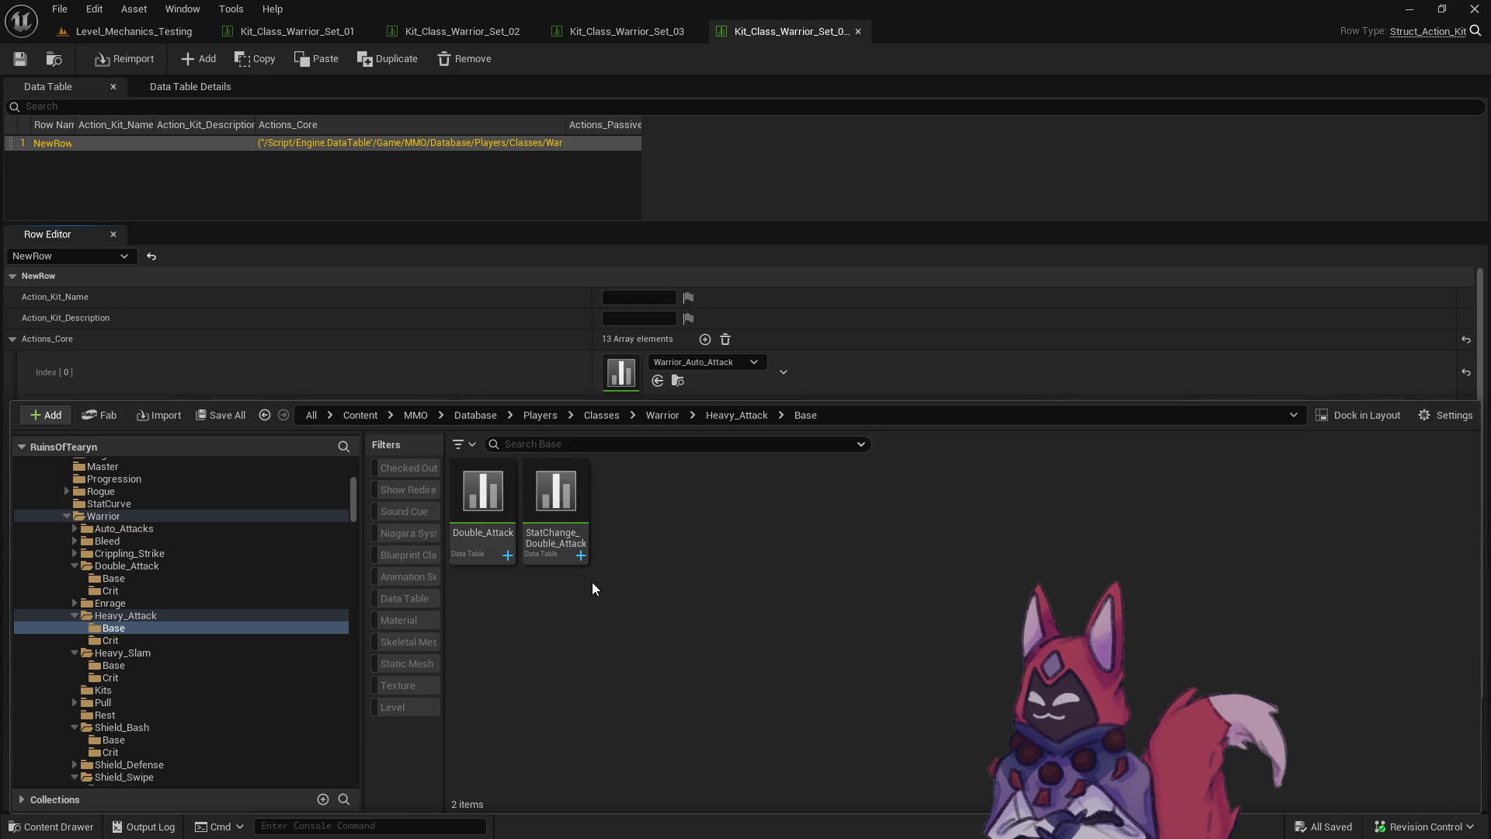
left_click(470, 528)
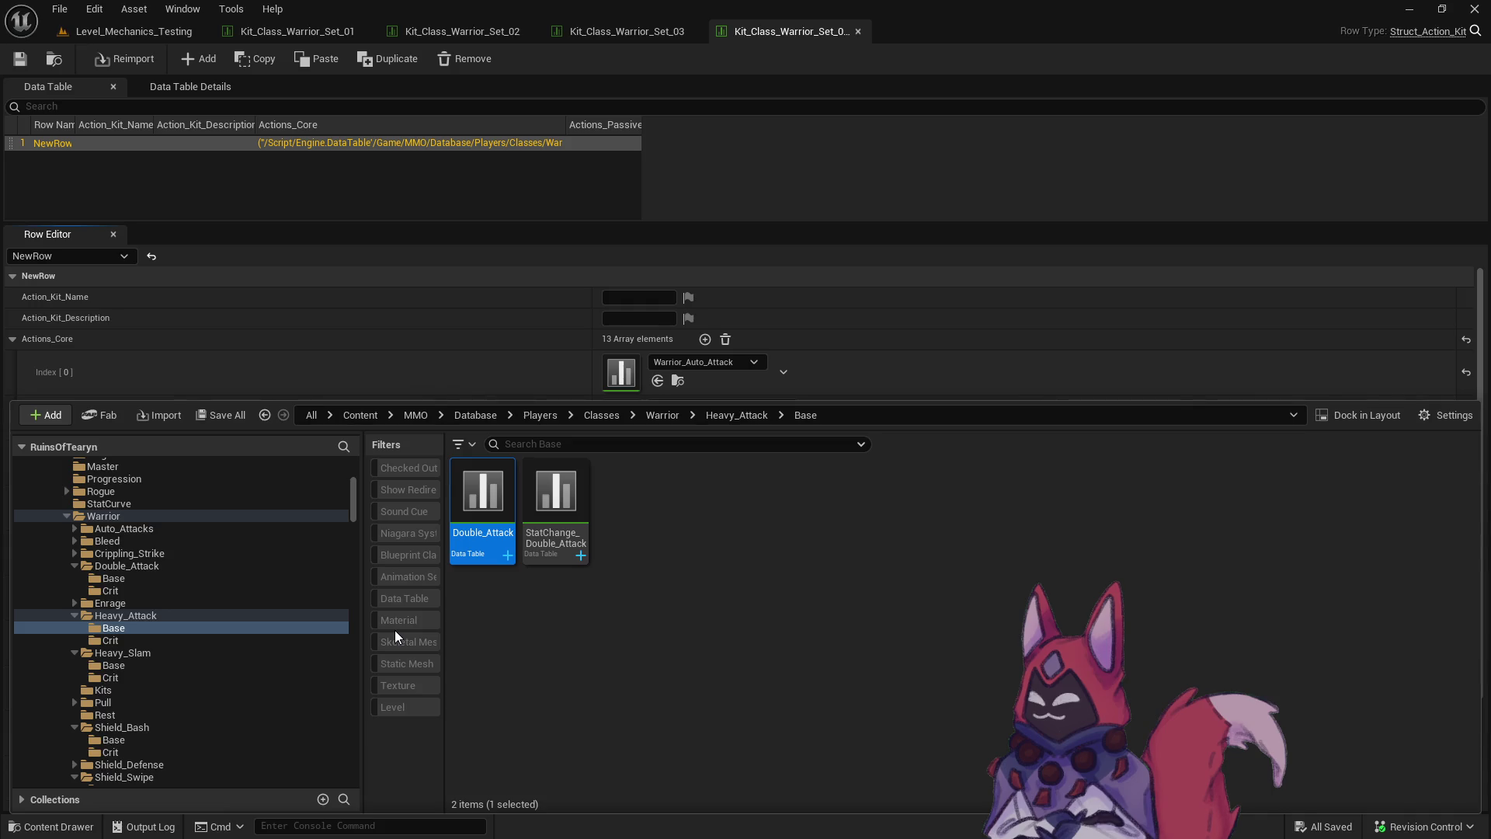
Fix up redirector references in the Warrior folder, then start a revision control submission.
right_click(104, 514)
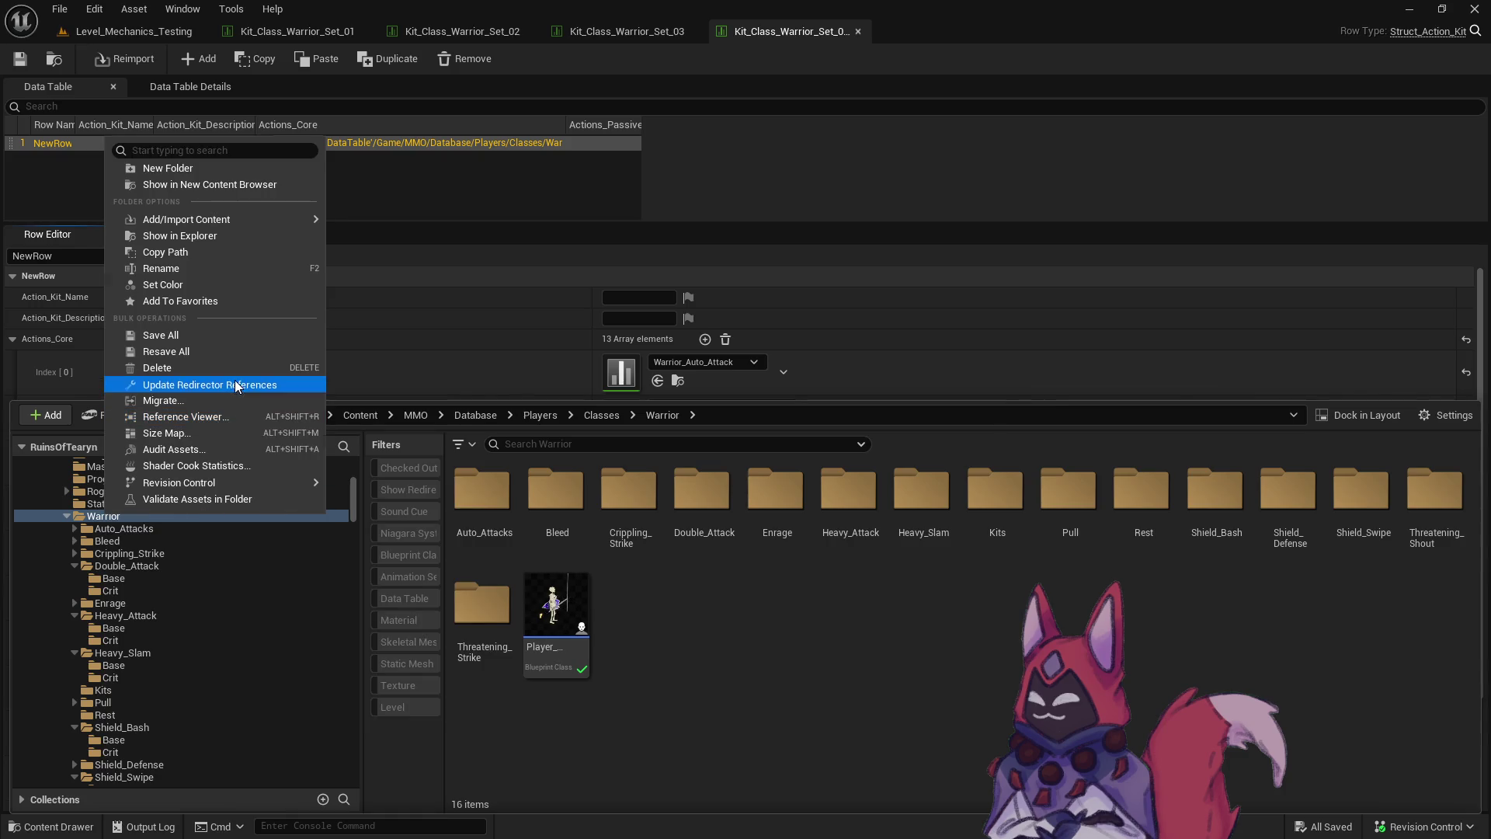
left_click(248, 383)
left_click(693, 721)
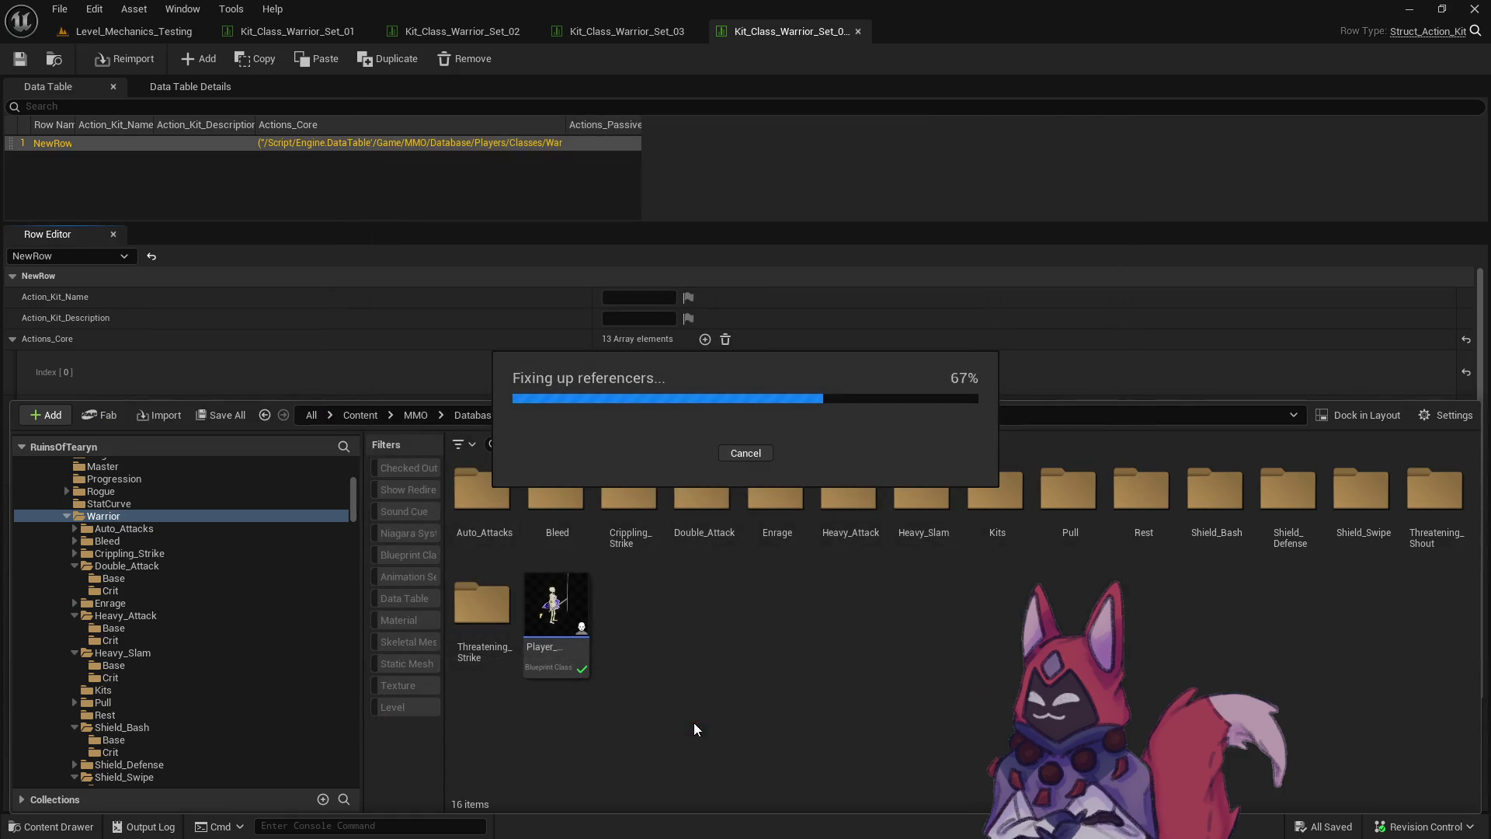
left_click(1432, 828)
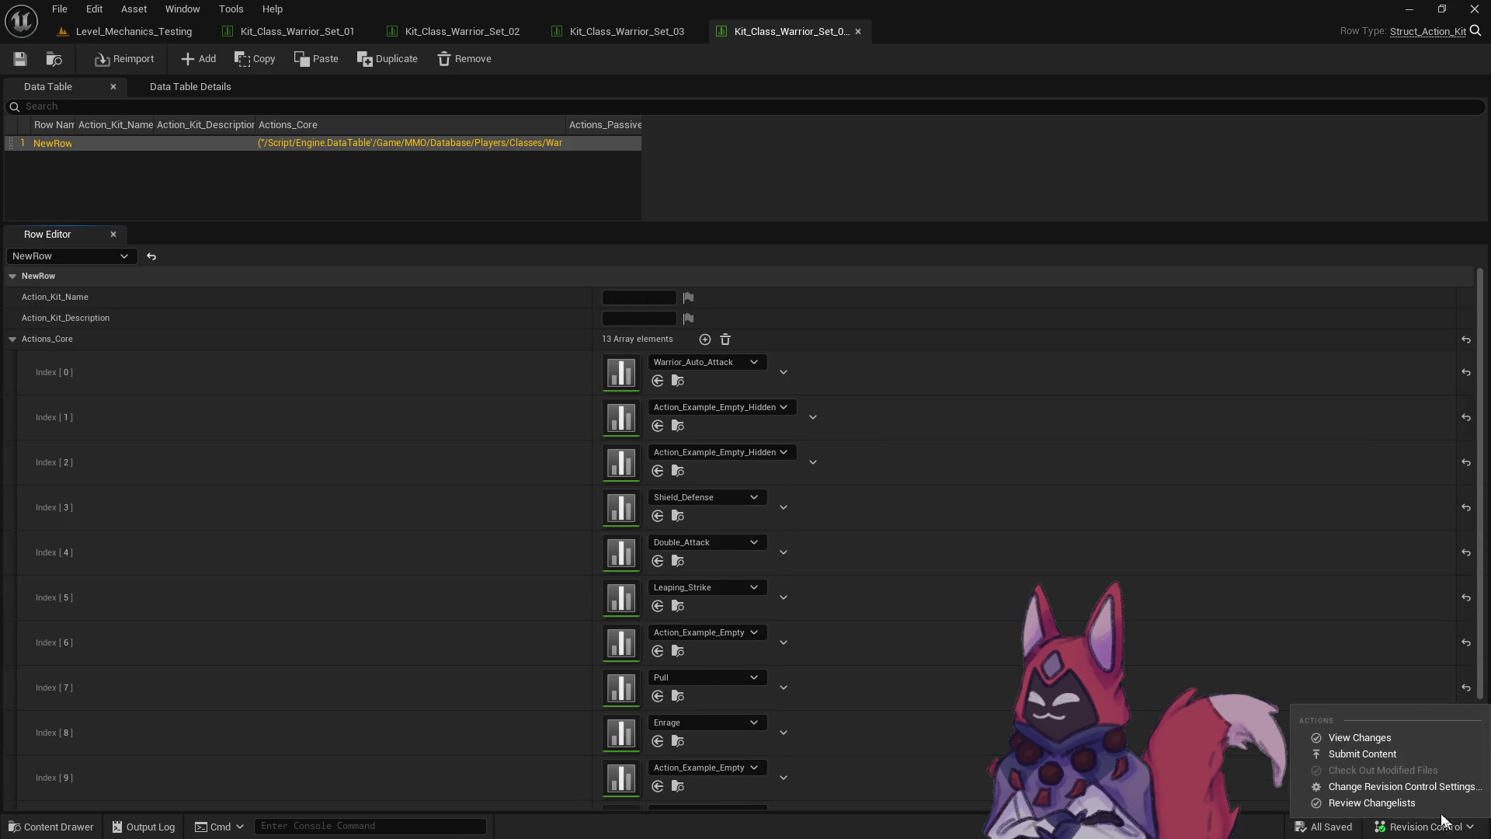
left_click(1349, 753)
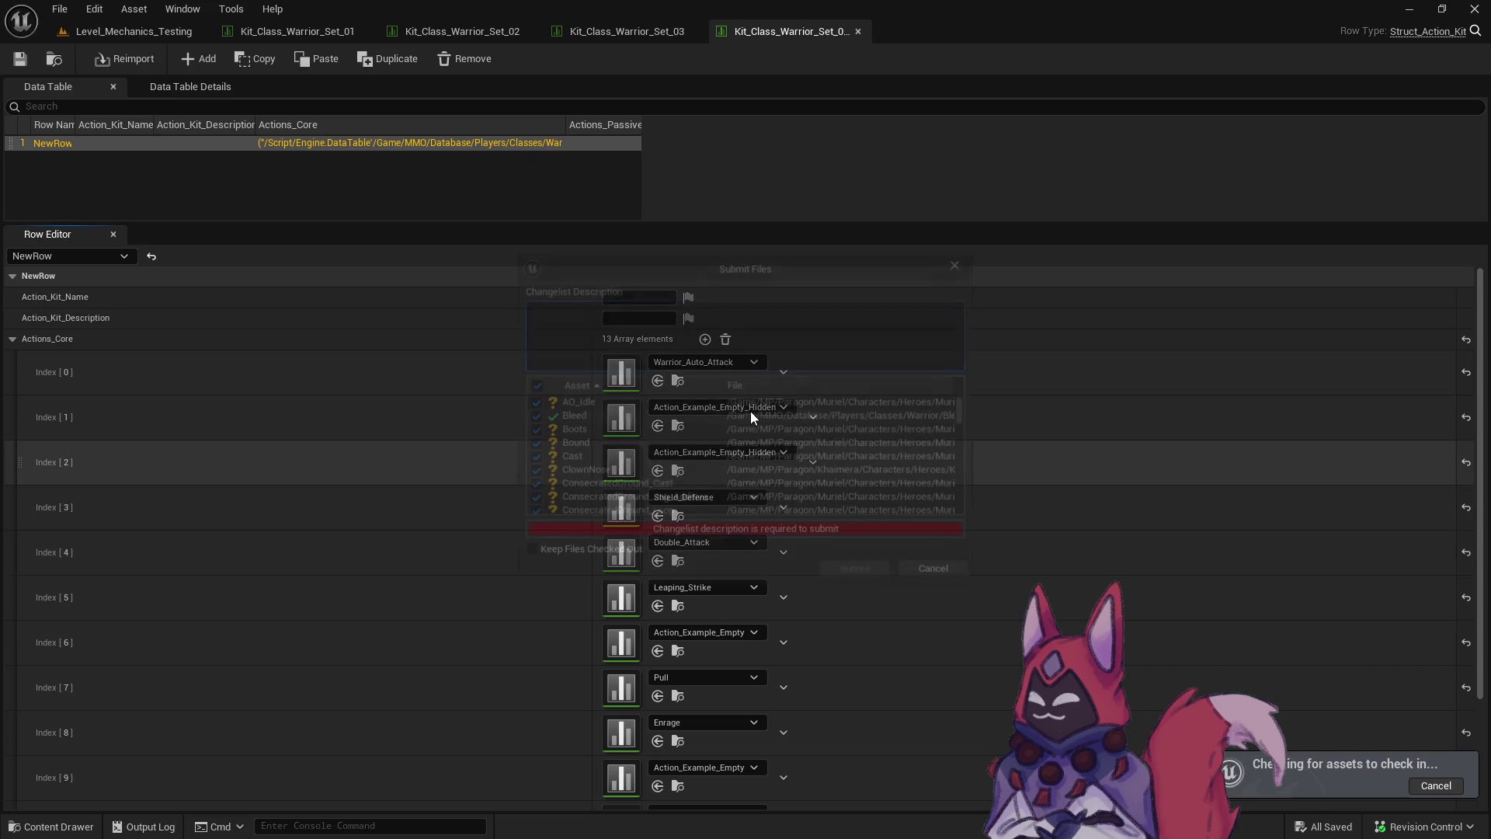
Uncheck every file and sort the submission list by file path.
left_click(530, 384)
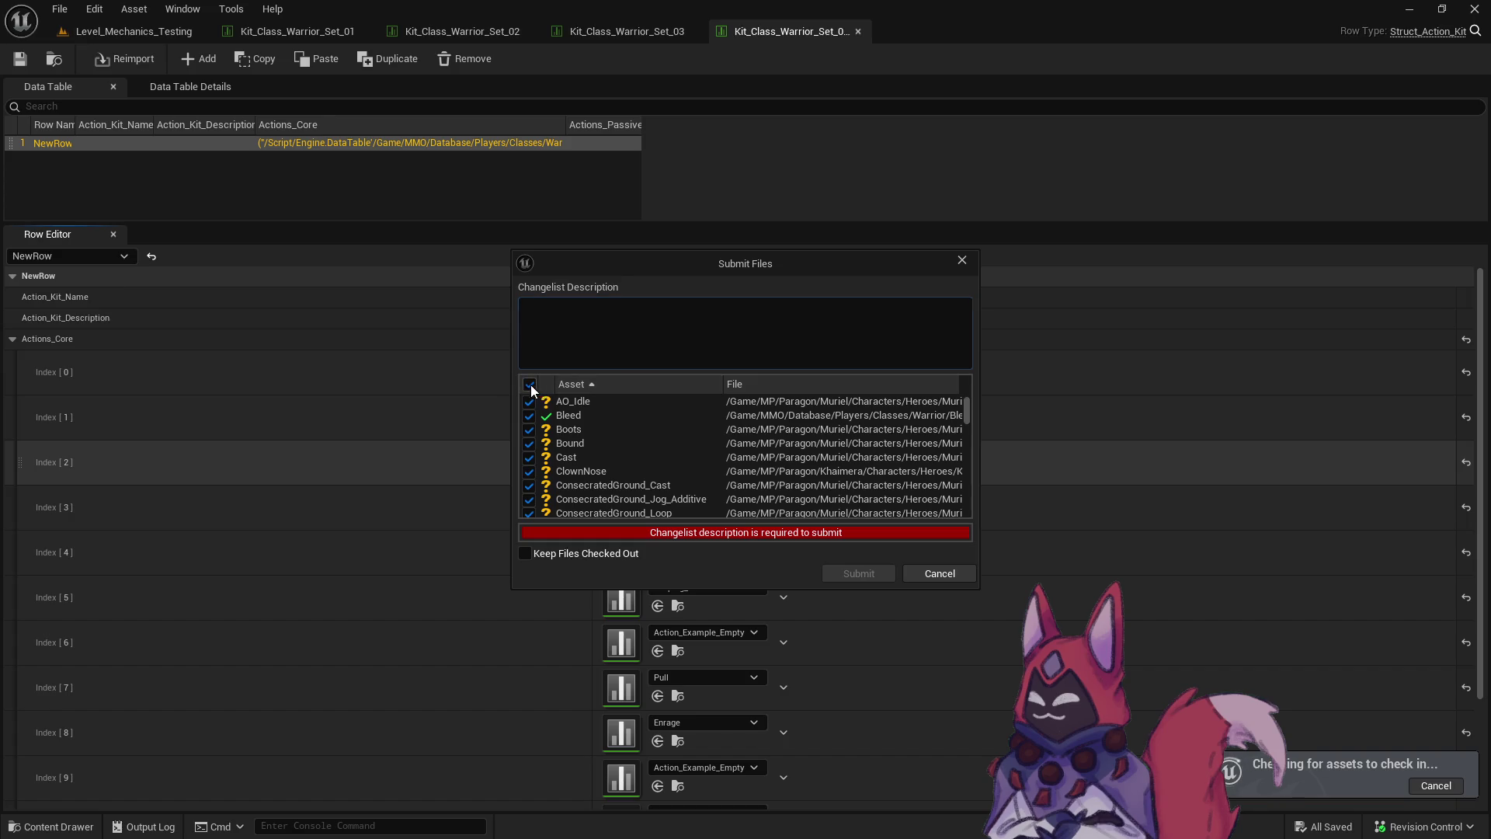
left_click(911, 385)
scroll(561, 477, "down", 3)
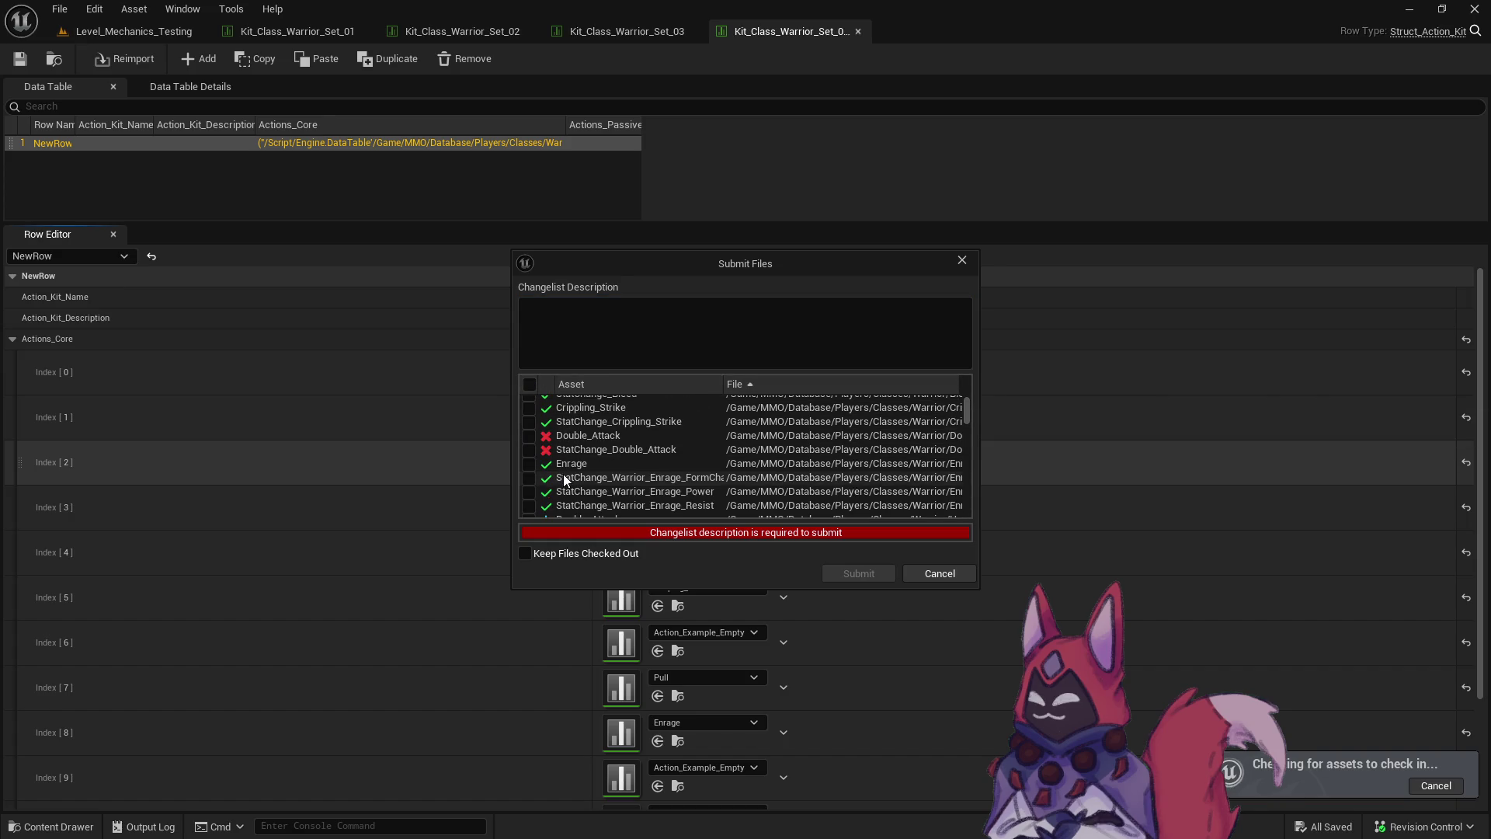
scroll(566, 472, "up", 3)
Tick the Warrior Auto_Attack tables and the Bleed through Double_Attack files.
left_click(529, 402)
left_click(529, 415)
left_click(528, 429)
left_click(528, 443)
left_click(529, 457)
left_click(529, 471)
left_click(529, 485)
left_click(529, 500)
Tick the Enrage_Power, Enrage_Resist, Double_Attack, Heavy_Attack and Leaping_Strike files.
scroll(530, 502, "down", 3)
left_click(529, 467)
left_click(529, 481)
left_click(530, 496)
left_click(529, 509)
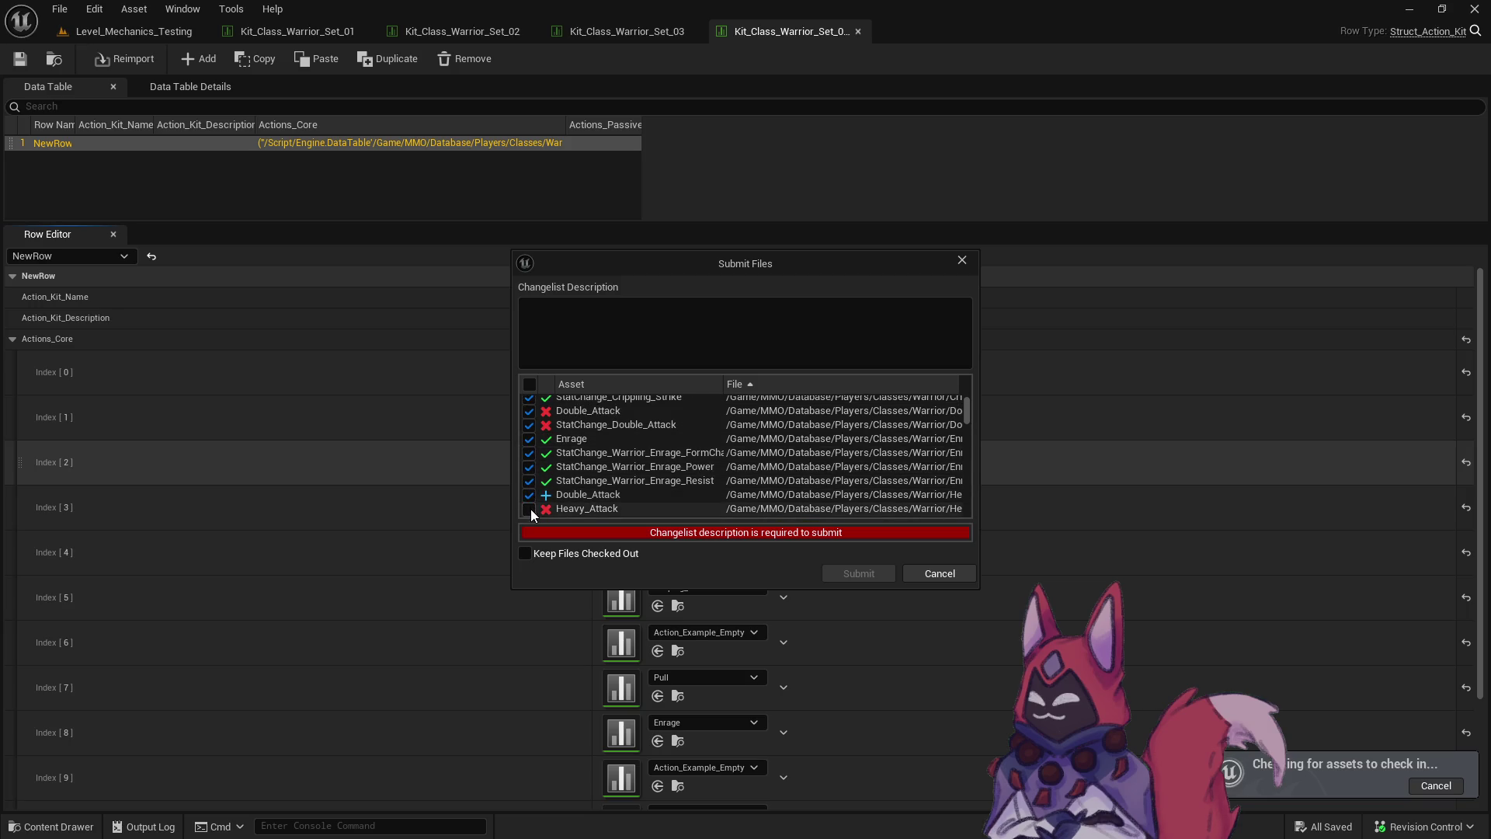
scroll(532, 501, "down", 3)
left_click(529, 449)
left_click(528, 463)
left_click(529, 477)
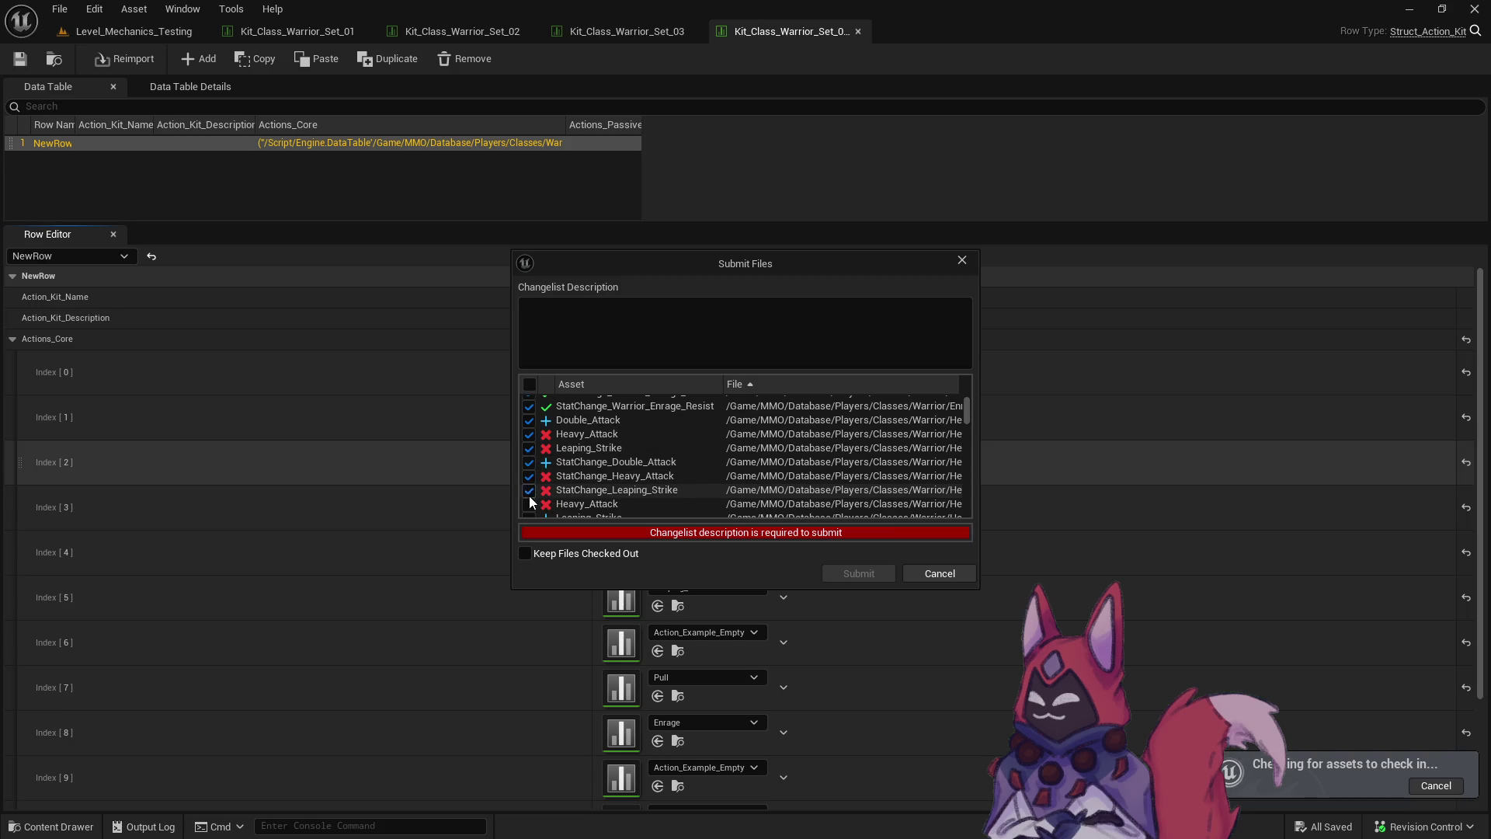
left_click(529, 491)
left_click(529, 503)
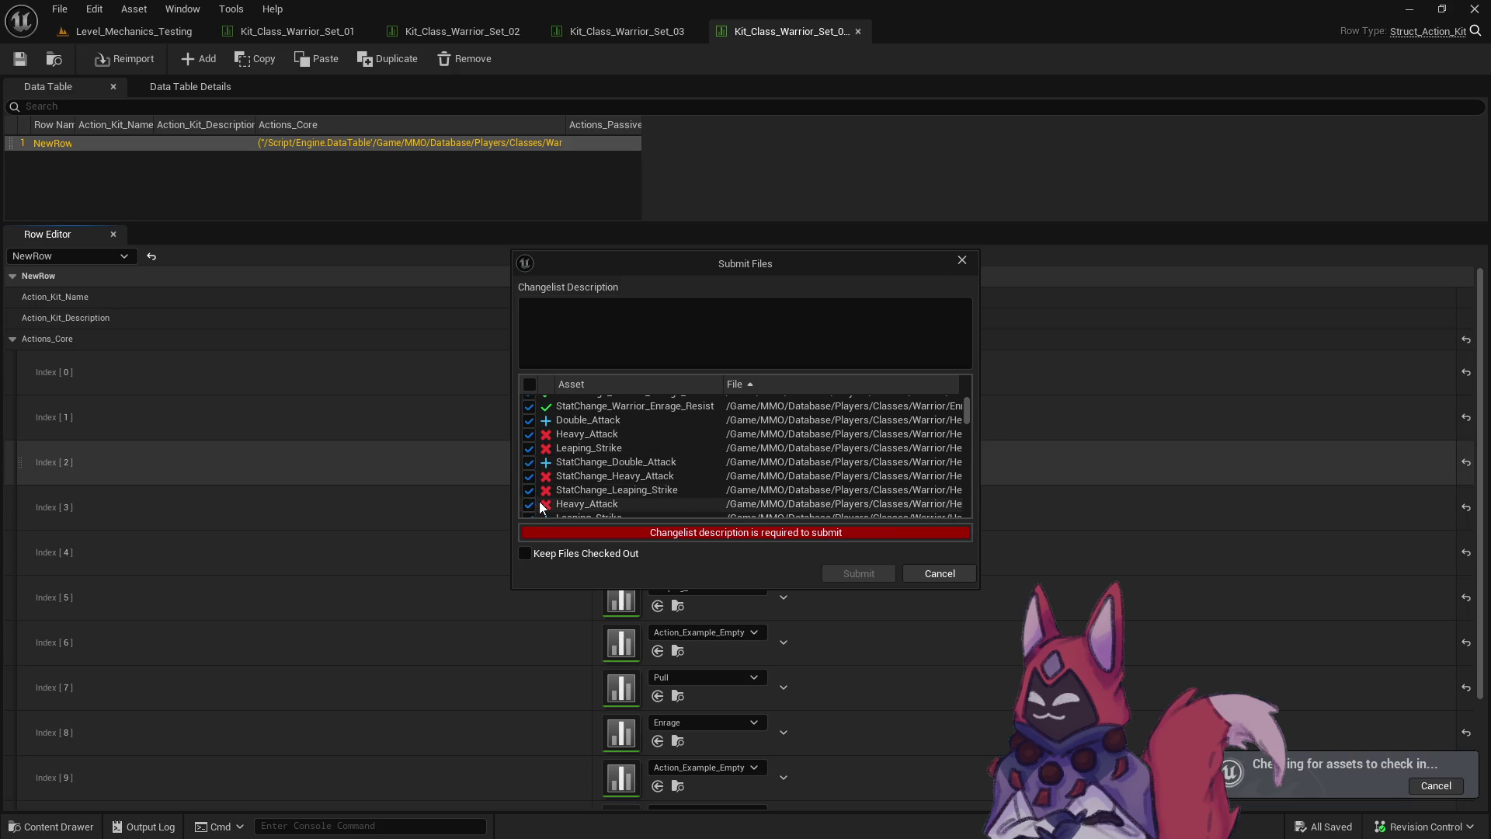
Tick the remaining Heavy_Attack files plus the Heavy_Slam and Heavy_Slam_Crit tables.
scroll(539, 500, "down", 3)
left_click(529, 443)
left_click(529, 456)
left_click(529, 470)
left_click(528, 485)
left_click(529, 497)
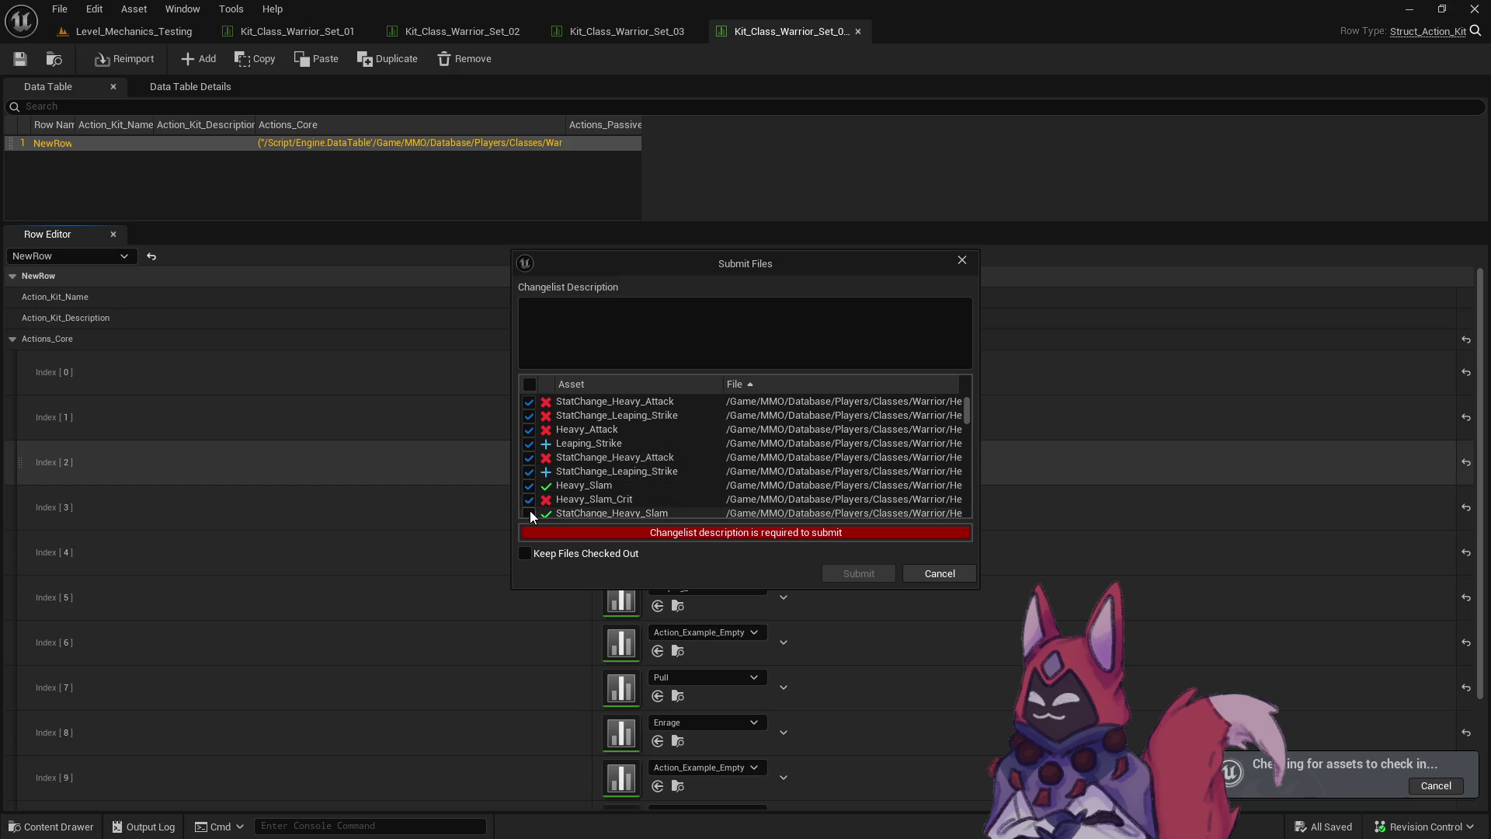
left_click(530, 510)
scroll(530, 509, "down", 3)
left_click(528, 457)
left_click(529, 469)
left_click(529, 484)
left_click(529, 497)
left_click(528, 507)
Tick the Warrior Set_01, Set_01_Crit, Set_02 and Newbie kits, plus Pull and Warrior_Rest.
scroll(531, 501, "down", 3)
left_click(529, 422)
left_click(529, 436)
left_click(529, 451)
left_click(530, 506)
scroll(528, 497, "down", 3)
left_click(529, 474)
left_click(529, 488)
left_click(528, 502)
Tick the Shield_Bash, Shield_Bash_Crit, Shield_Defense and Shield_Swipe files.
scroll(533, 496, "down", 3)
left_click(528, 441)
left_click(529, 456)
left_click(529, 470)
left_click(528, 484)
left_click(528, 498)
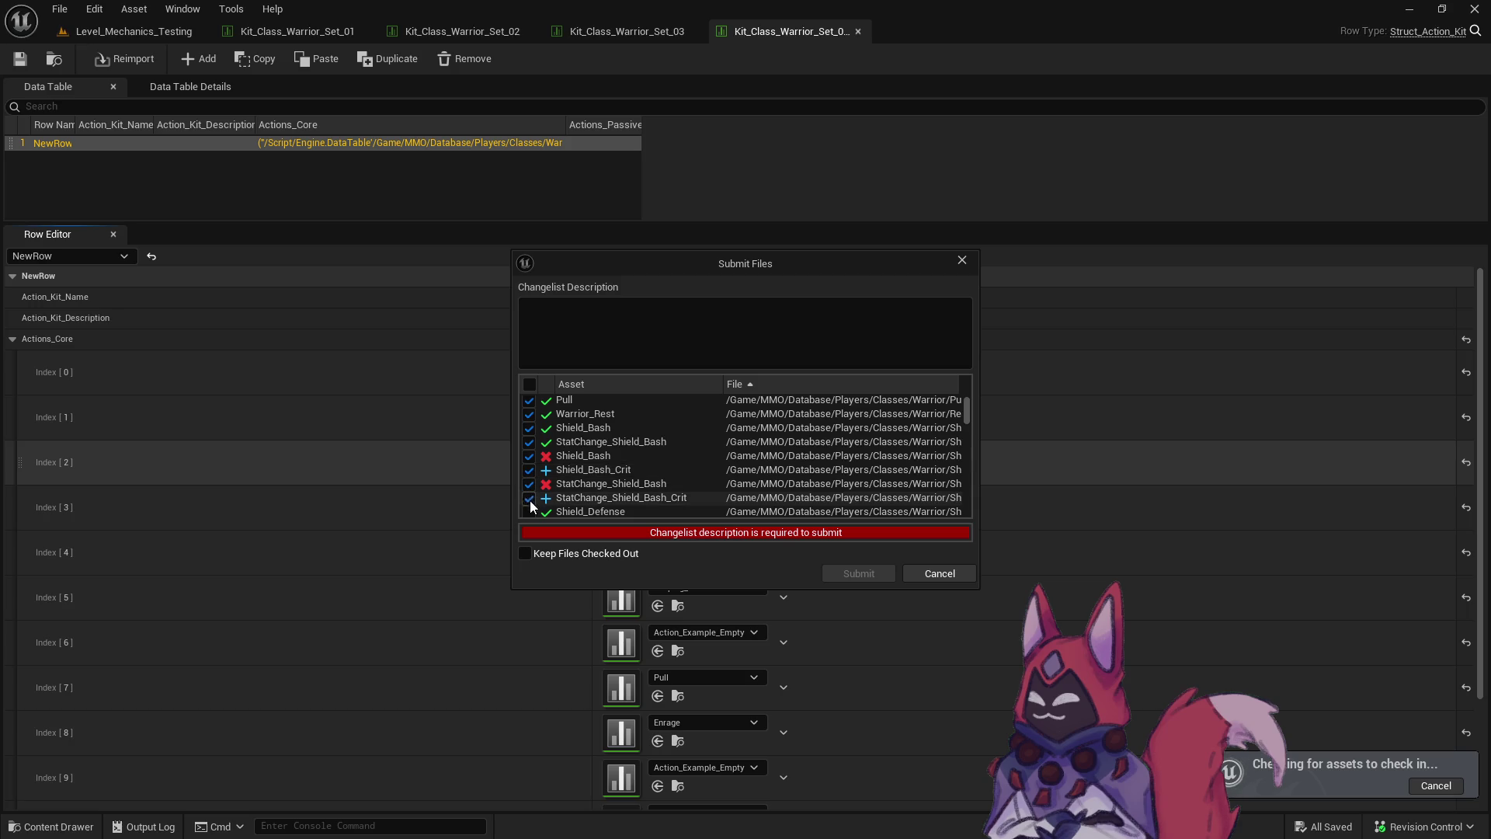
scroll(531, 496, "down", 3)
left_click(529, 450)
left_click(530, 466)
left_click(530, 479)
left_click(528, 493)
left_click(529, 506)
Tick the second Shield_Swipe file, Shield_Swipe_Crit and Threatening_Shout stat changes.
scroll(530, 497, "down", 3)
left_click(529, 445)
left_click(528, 460)
left_click(529, 474)
left_click(529, 487)
left_click(529, 502)
Tick the Threatening_Shout/Strike, Silence, Stun, Melee_Damage_Base, Stagger_10 and Stagger_5 files.
scroll(529, 505, "down", 3)
left_click(529, 441)
left_click(530, 455)
left_click(530, 469)
left_click(530, 482)
left_click(530, 497)
left_click(529, 506)
scroll(529, 499, "down", 3)
left_click(529, 469)
left_click(529, 467)
Enter the changelist description 'test' and submit the selected files.
left_click_drag(967, 417, 975, 533)
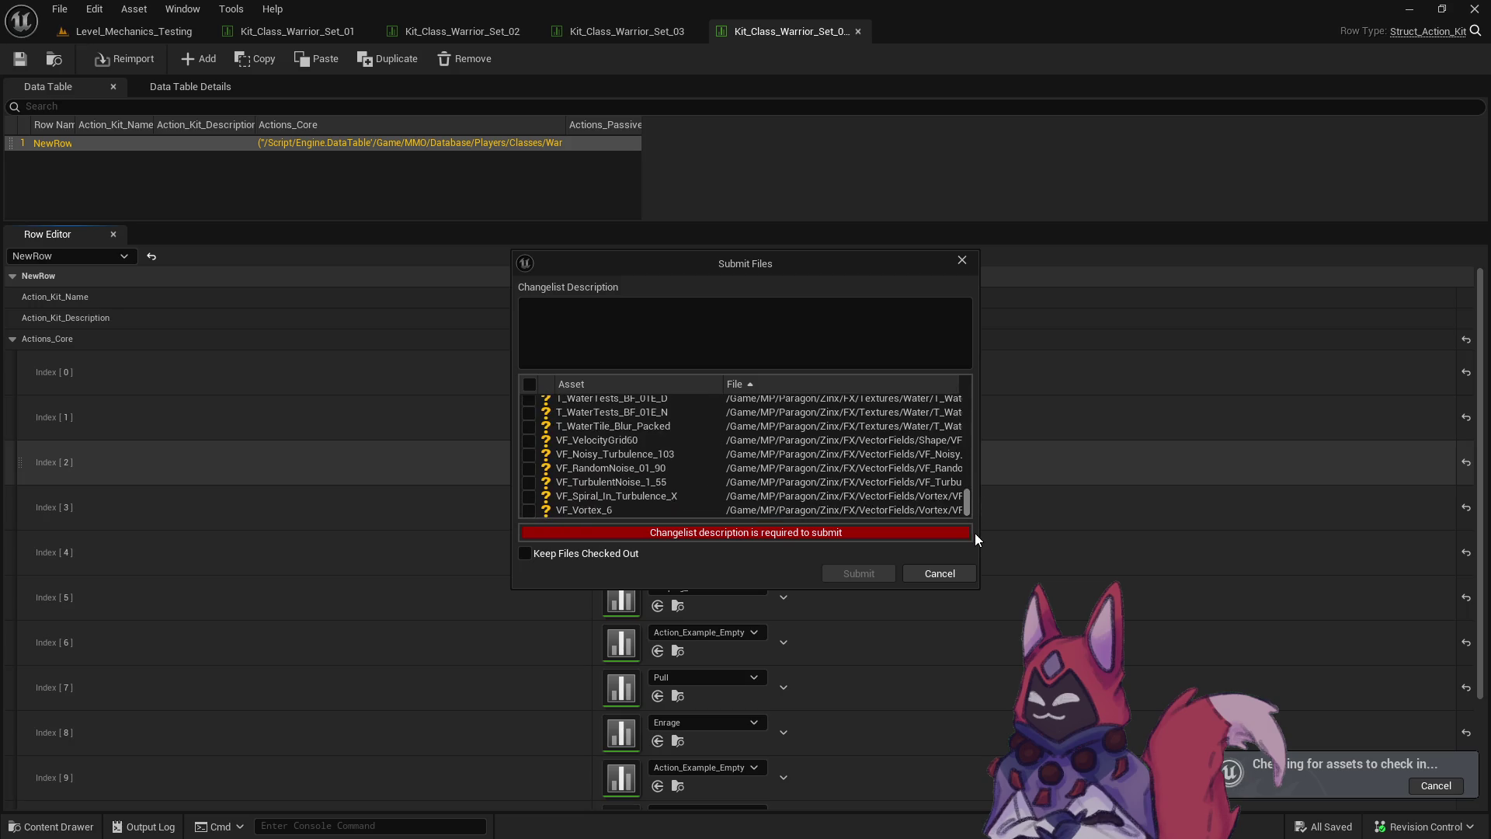
left_click(727, 338)
type("test")
left_click(874, 580)
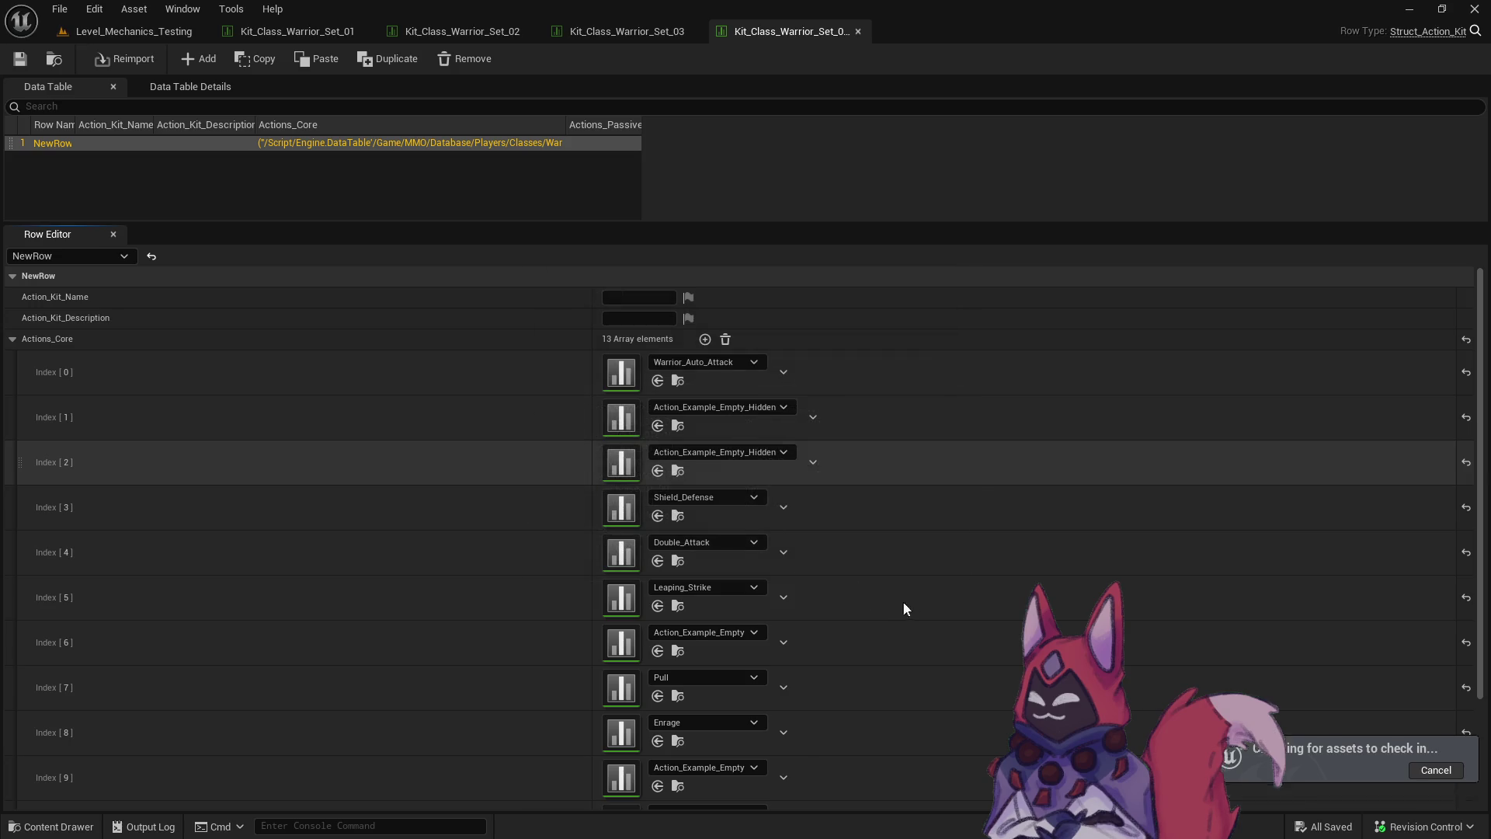
Return to Level_Mechanics_Testing, check the Warrior folder's revision control options, browse Heavy_Slam Base.
left_click(124, 33)
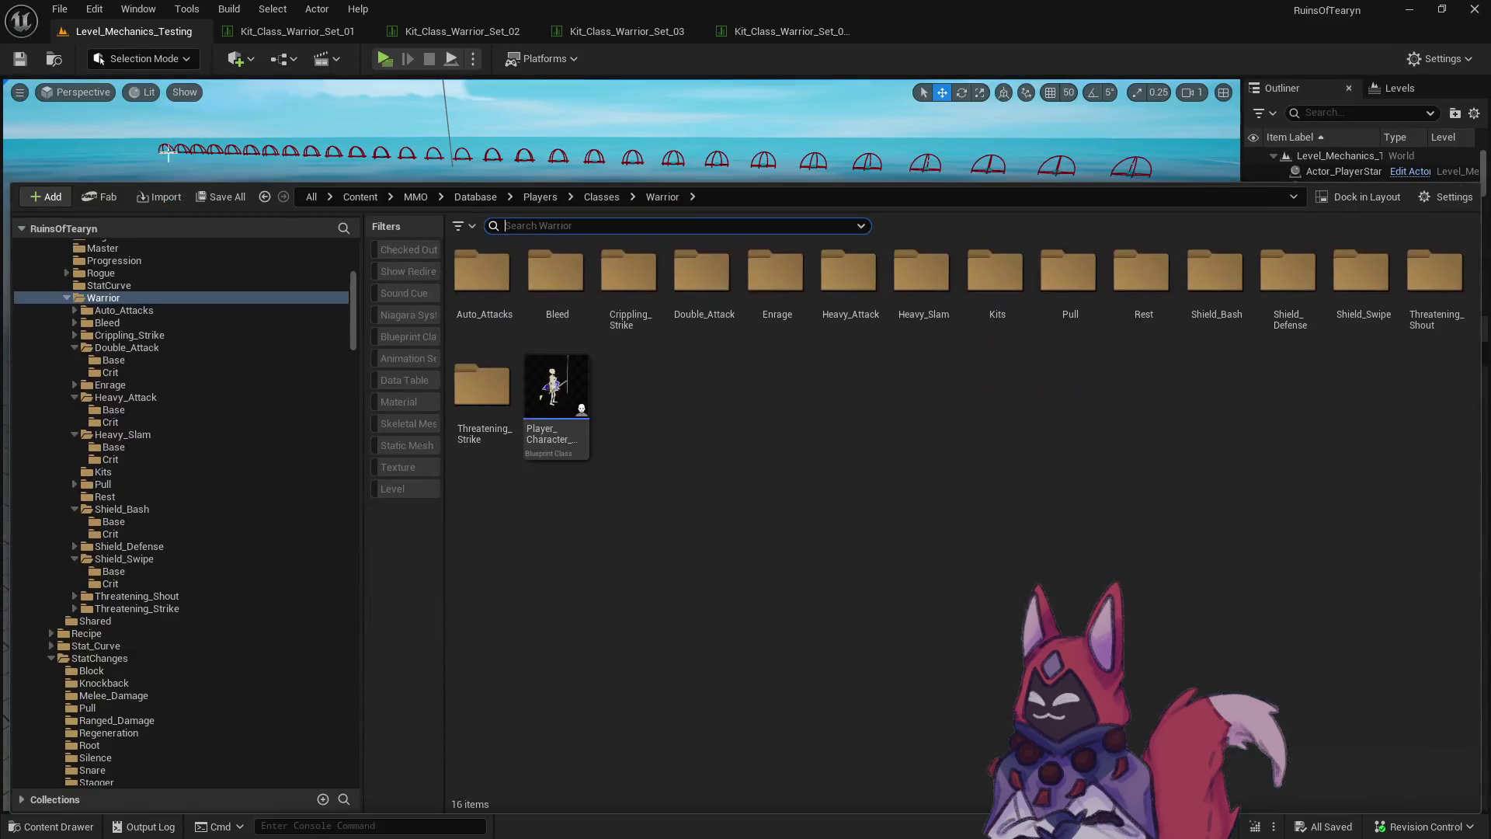
right_click(104, 288)
left_click(97, 297)
right_click(97, 298)
mouse_move(178, 637)
left_click(371, 652)
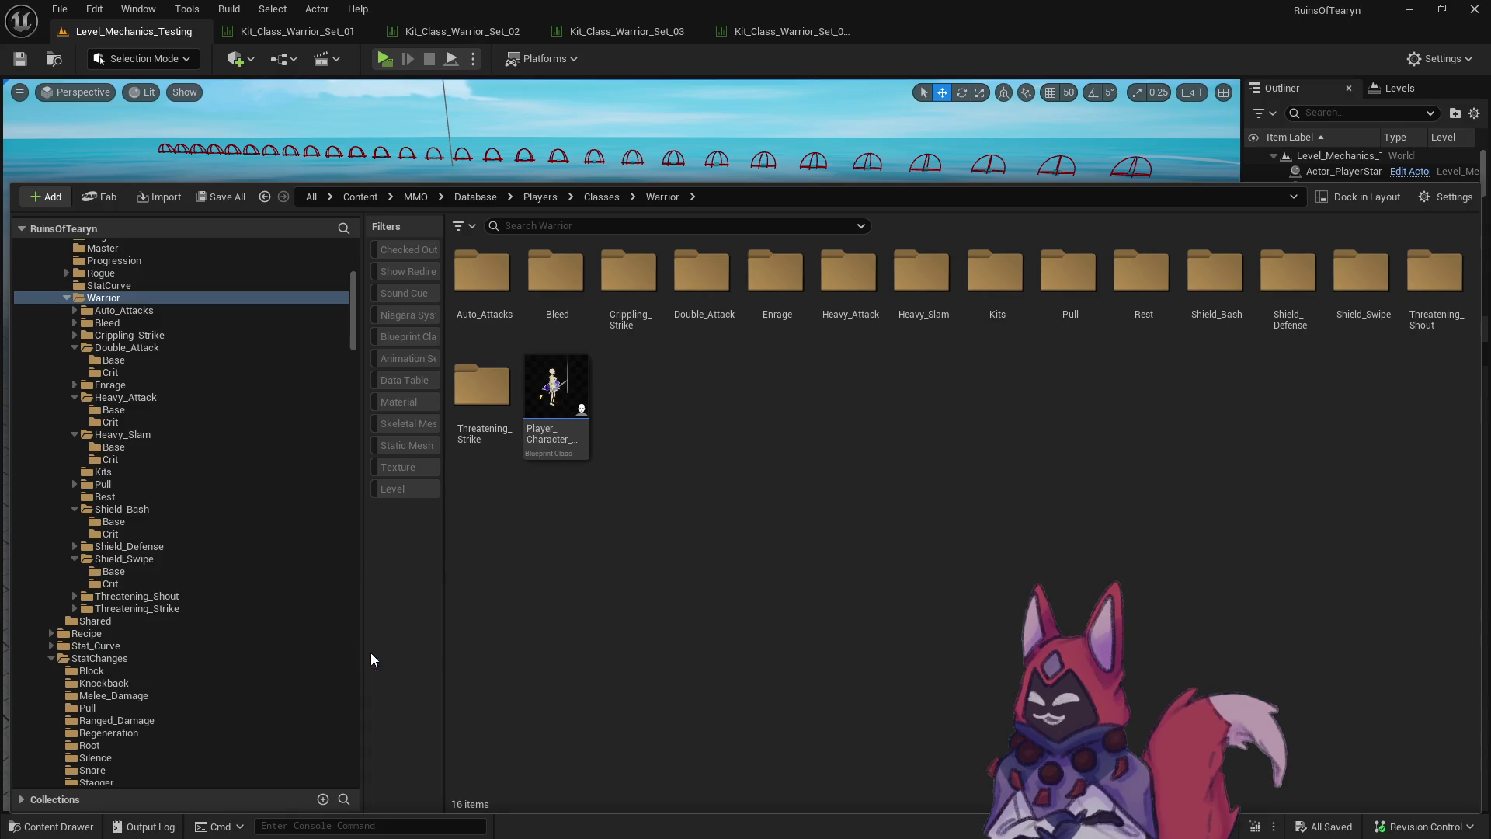
left_click(859, 466)
left_click(155, 448)
left_click_drag(576, 374, 474, 295)
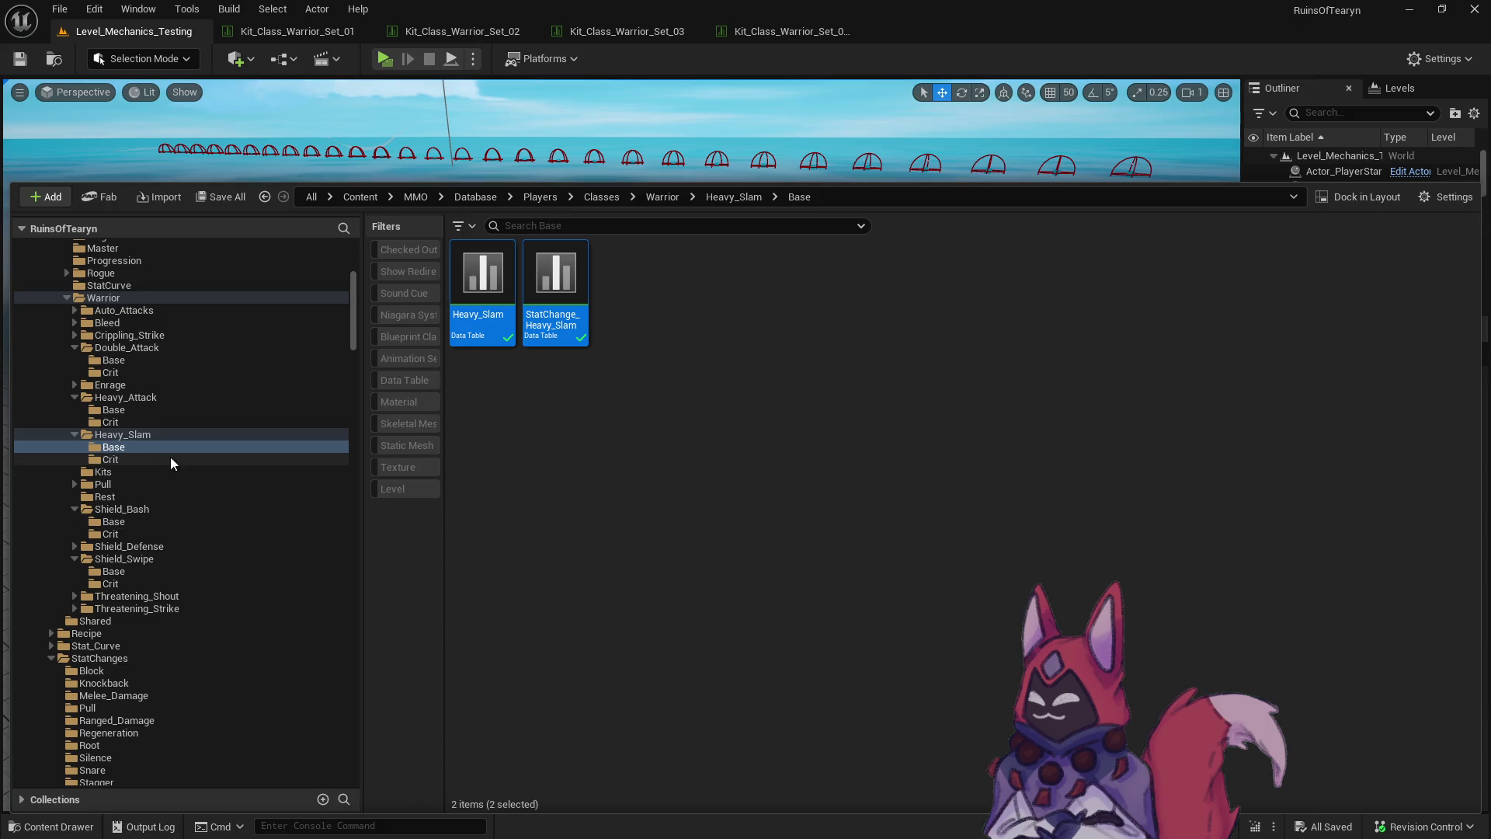
Move both Double_Attack tables from Heavy_Attack Base to Double_Attack Base, skipping the failed save.
left_click(156, 410)
left_click(482, 287)
left_click(557, 326, "shift")
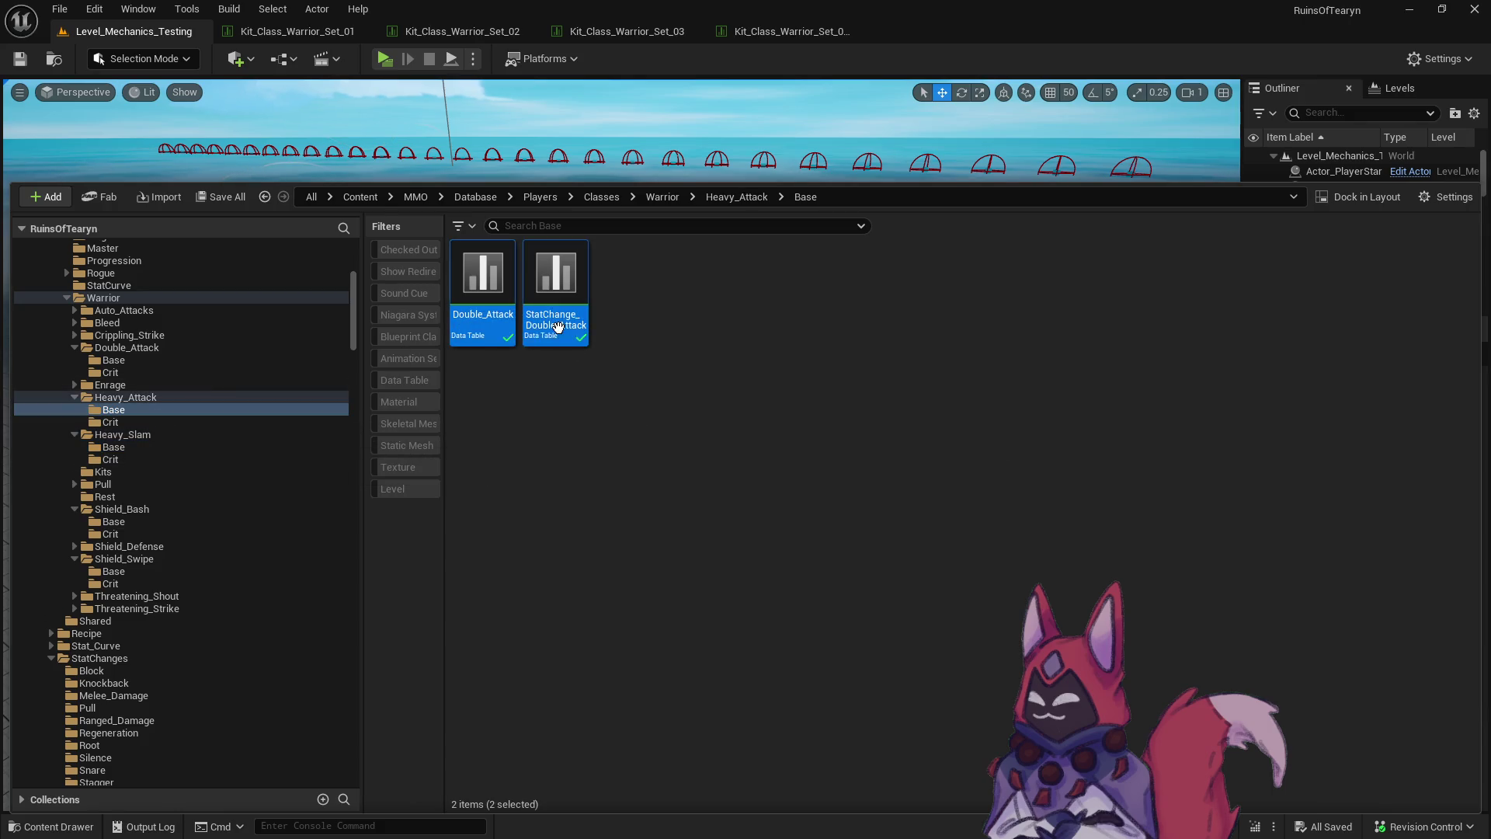
mouse_move(557, 326)
left_mouse_down()
mouse_move(184, 384)
mouse_move(146, 362)
left_mouse_up()
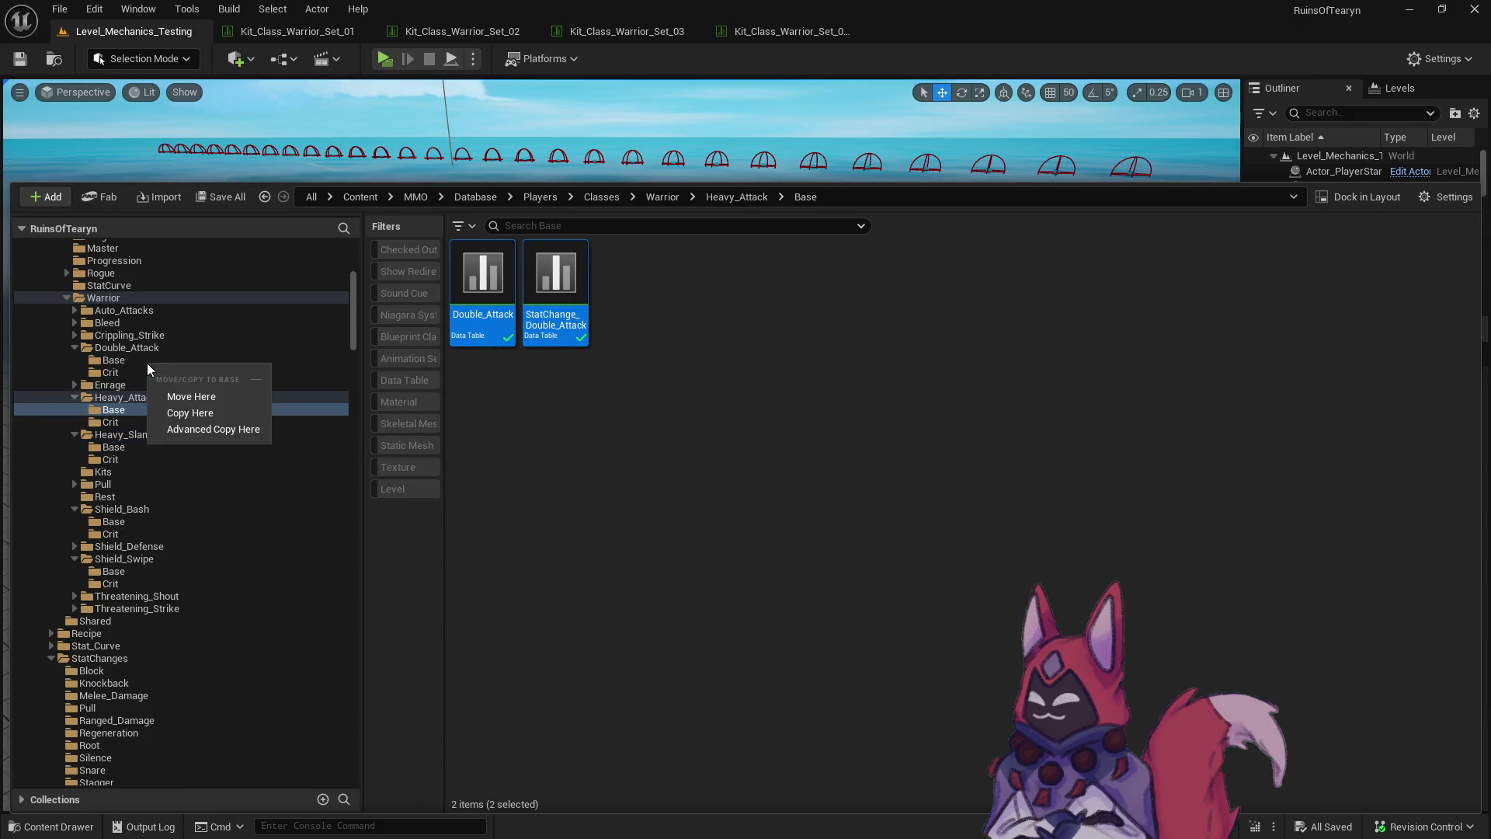
left_click(184, 391)
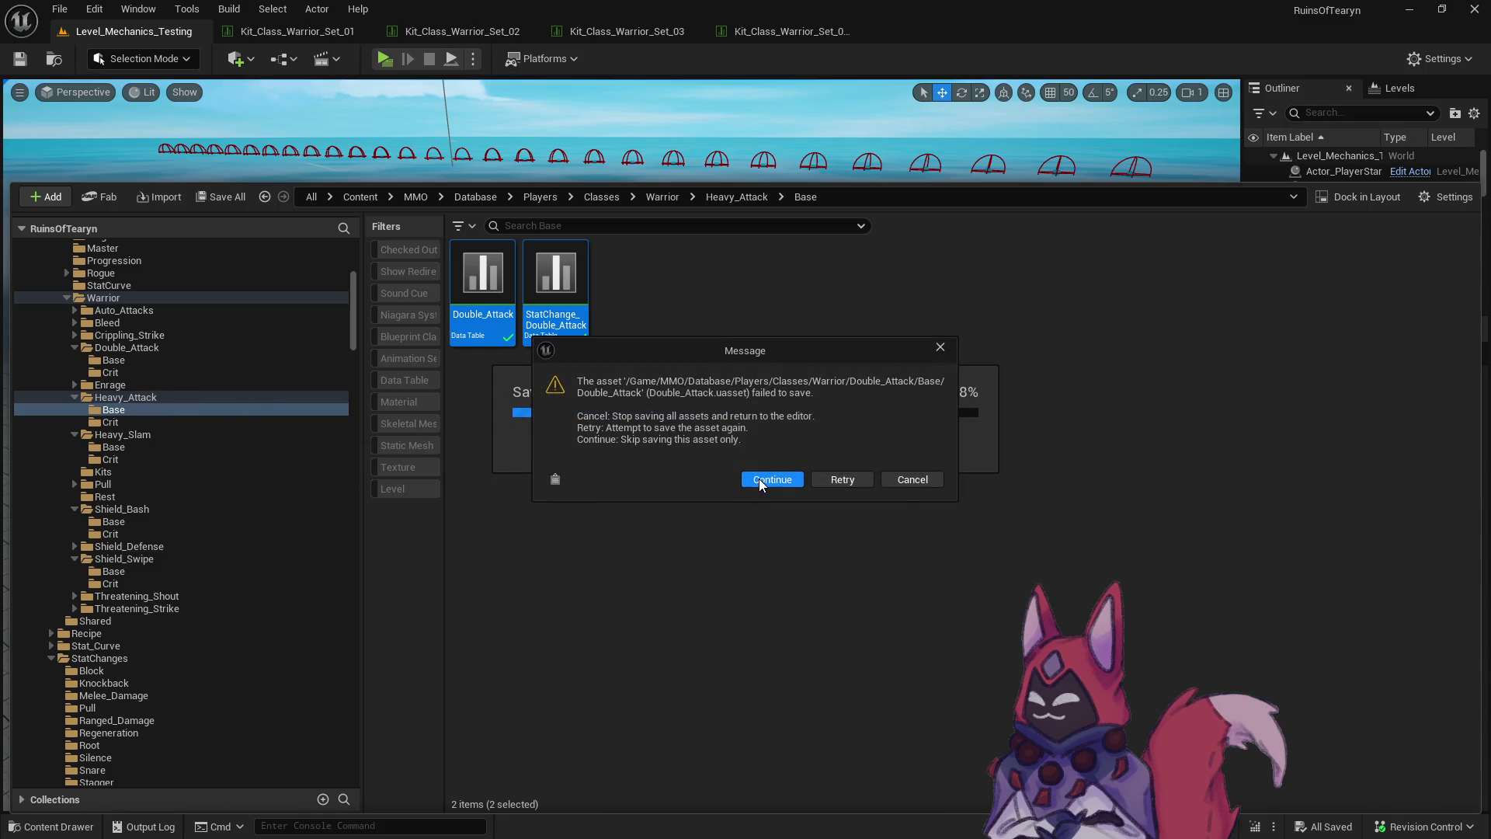
left_click(911, 479)
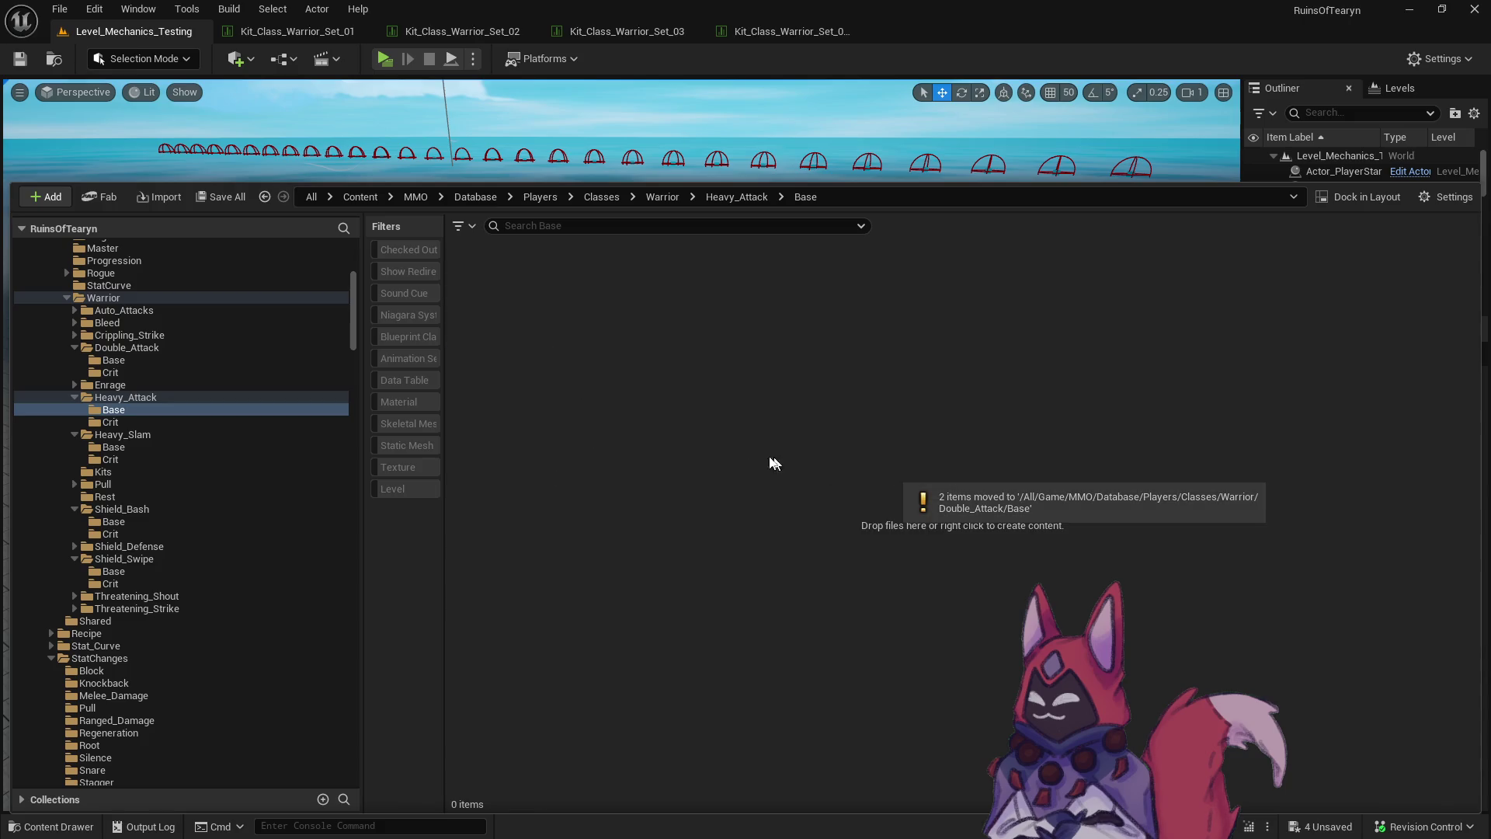
left_click(145, 361)
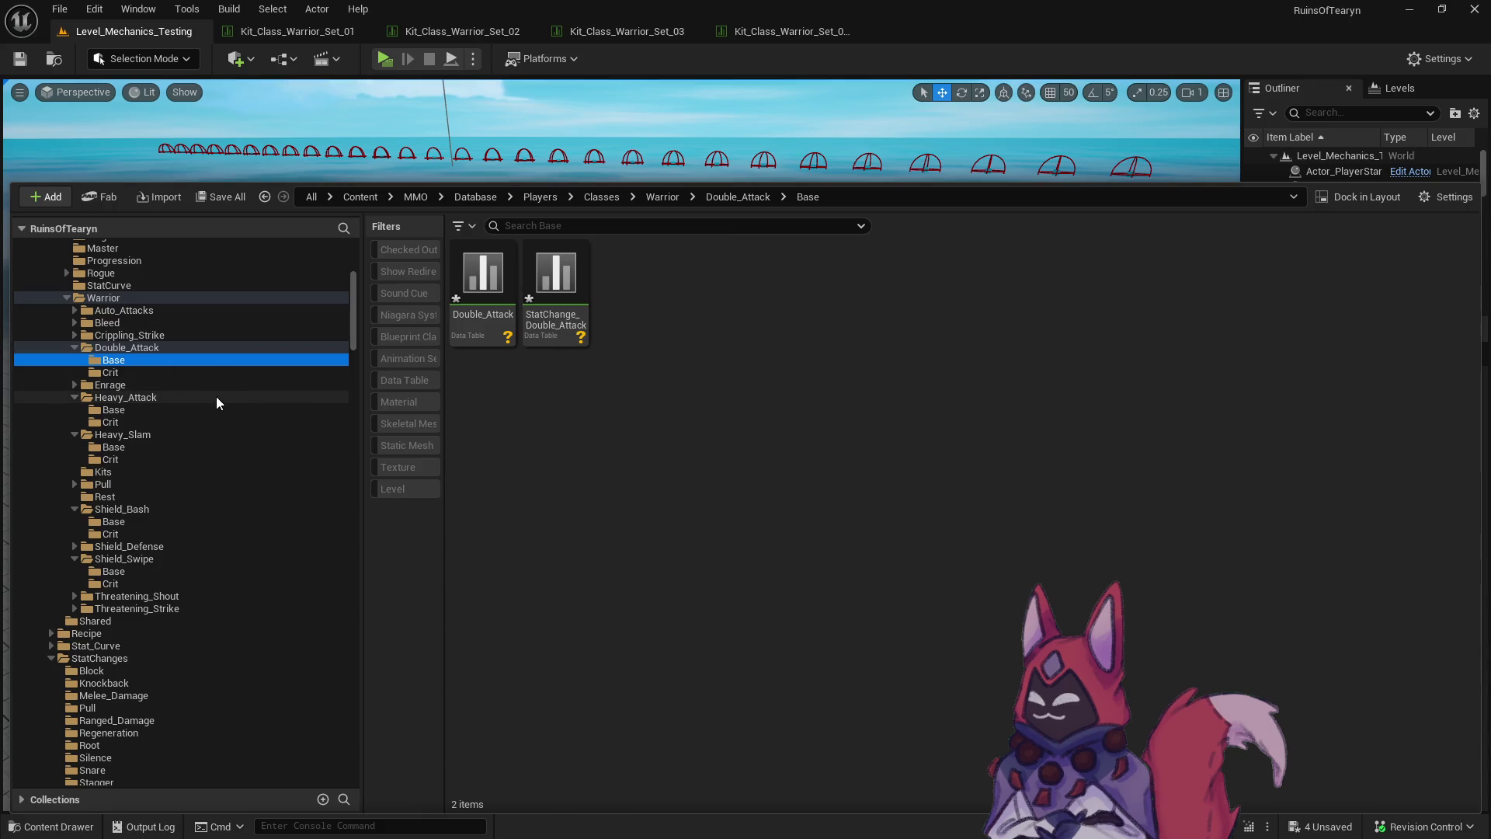
right_click(112, 300)
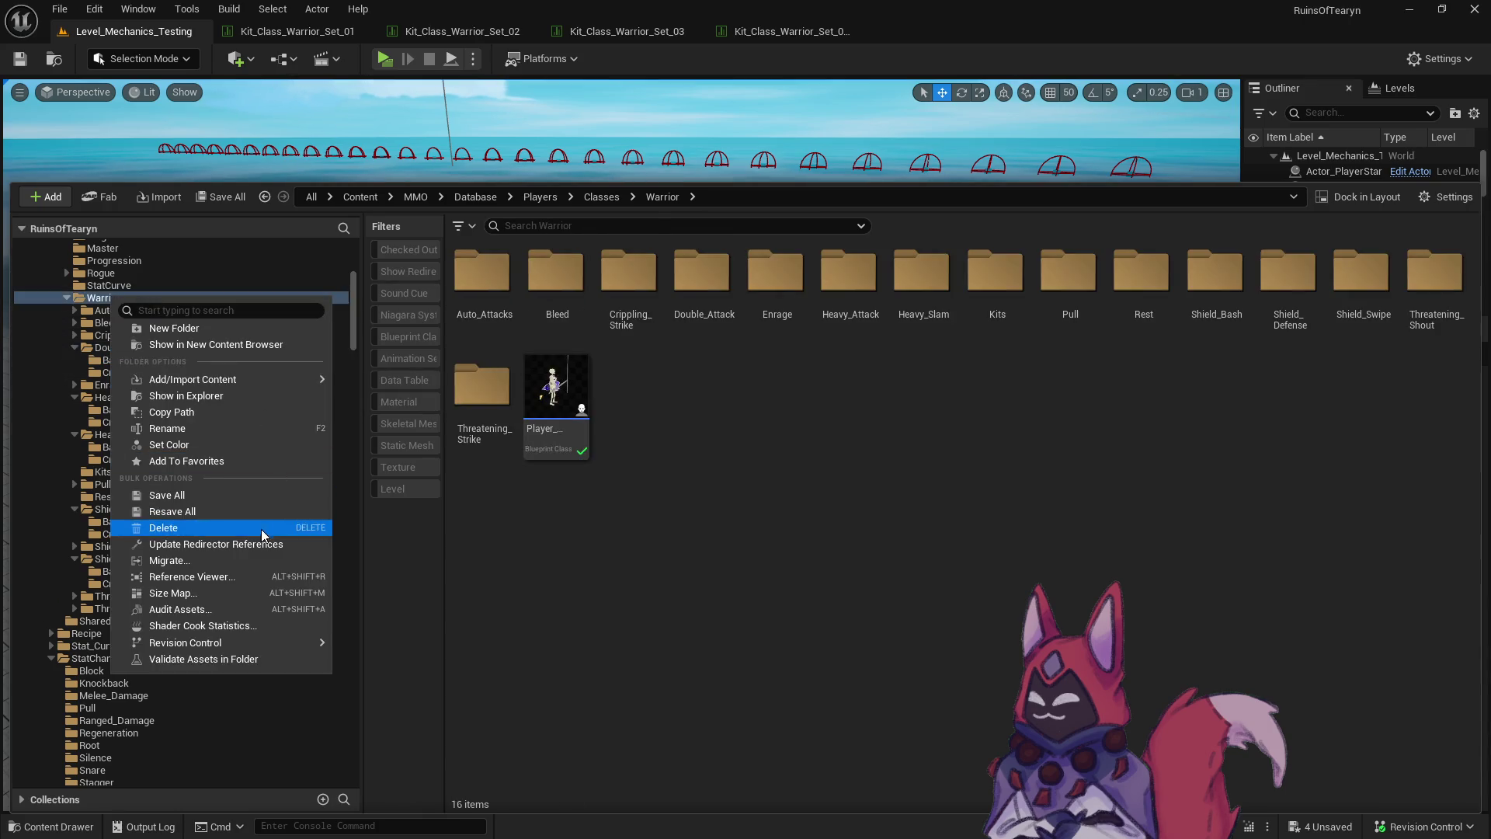
Fix up Warrior's redirectors, delete the unreferenced ones, and open Double_Attack's Base folder.
left_click(256, 544)
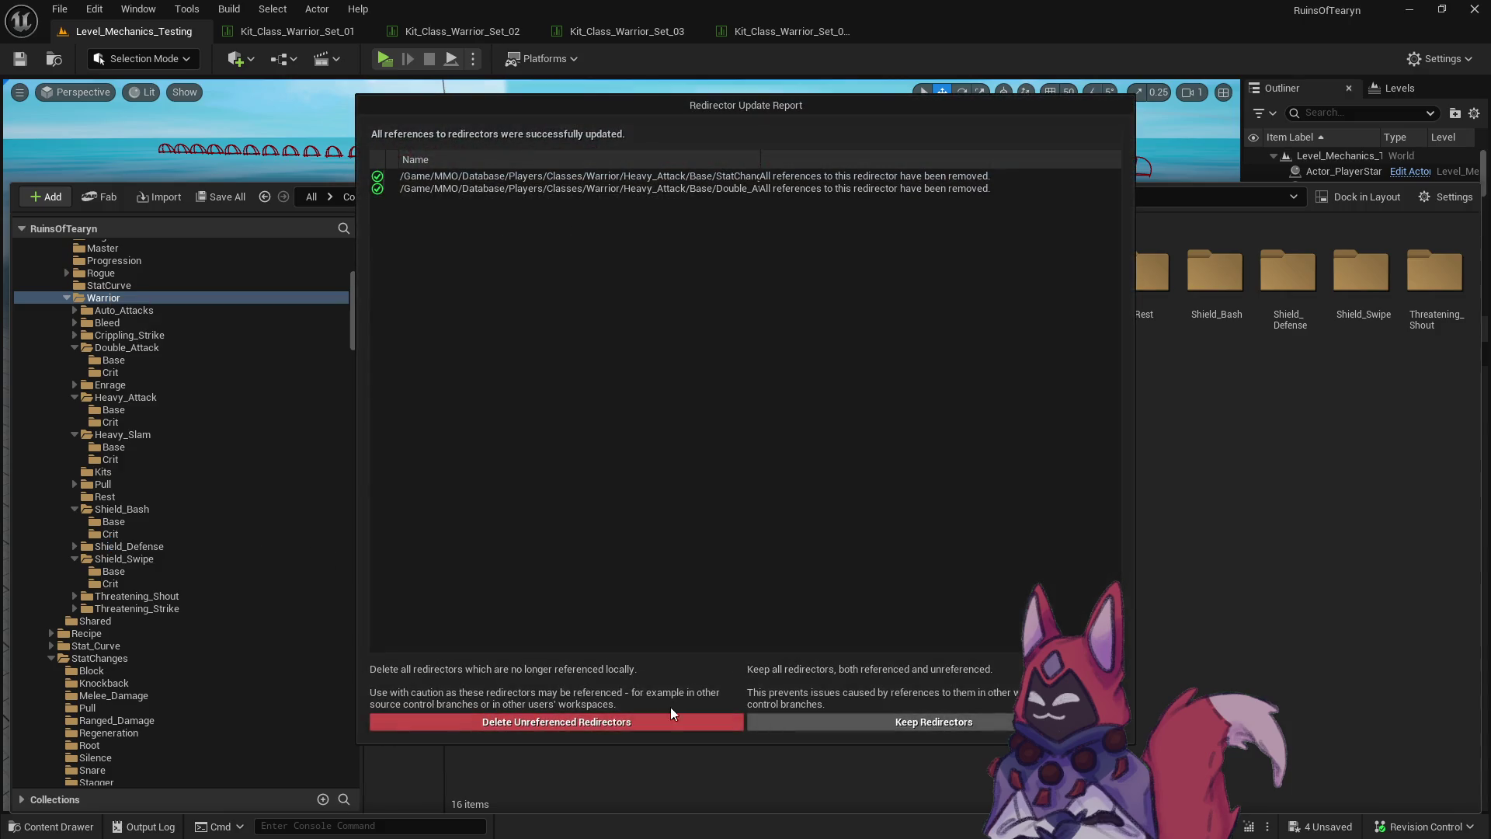
left_click(667, 714)
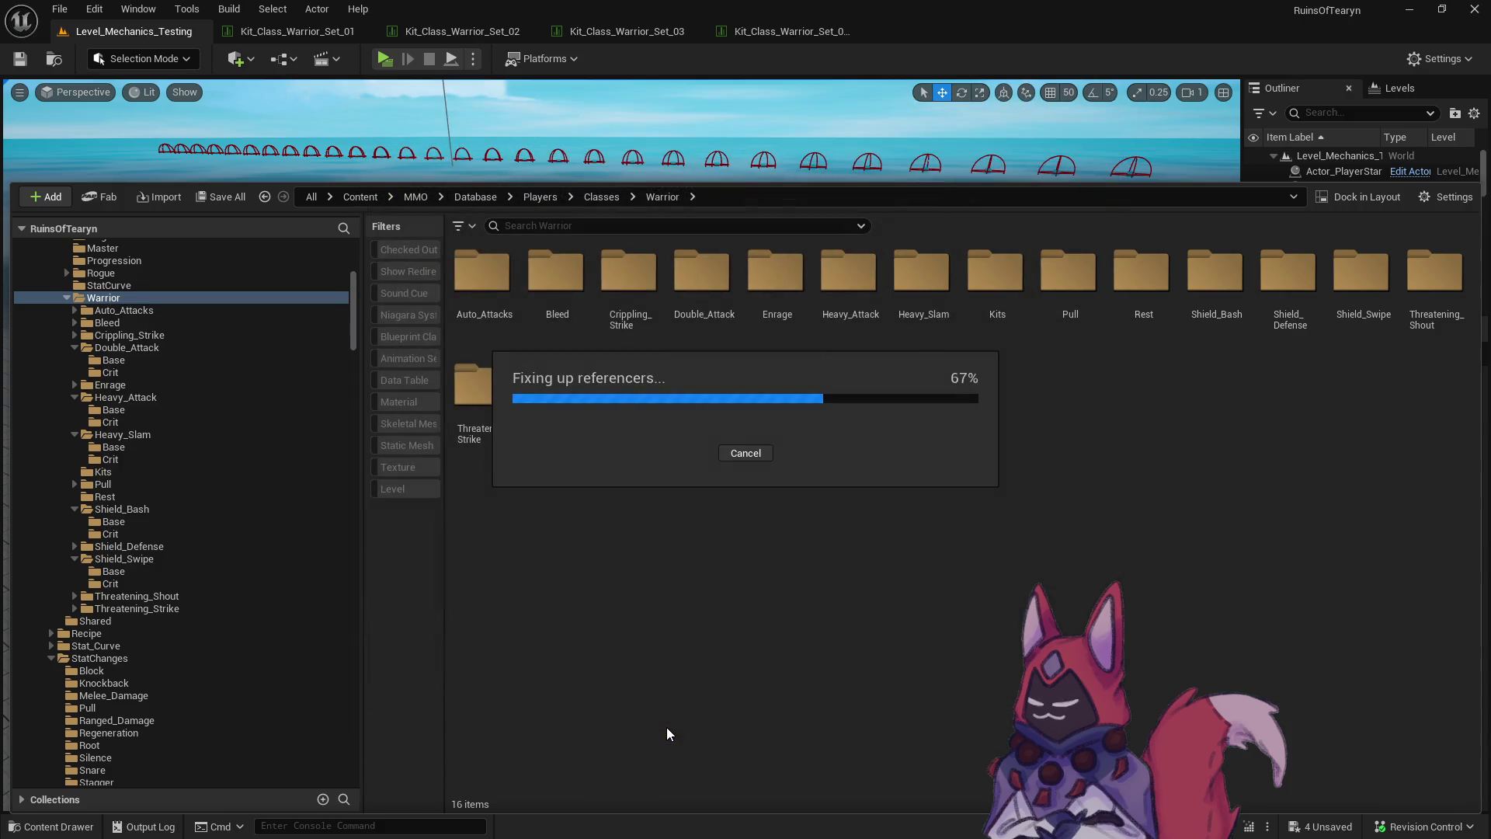
left_click(164, 348)
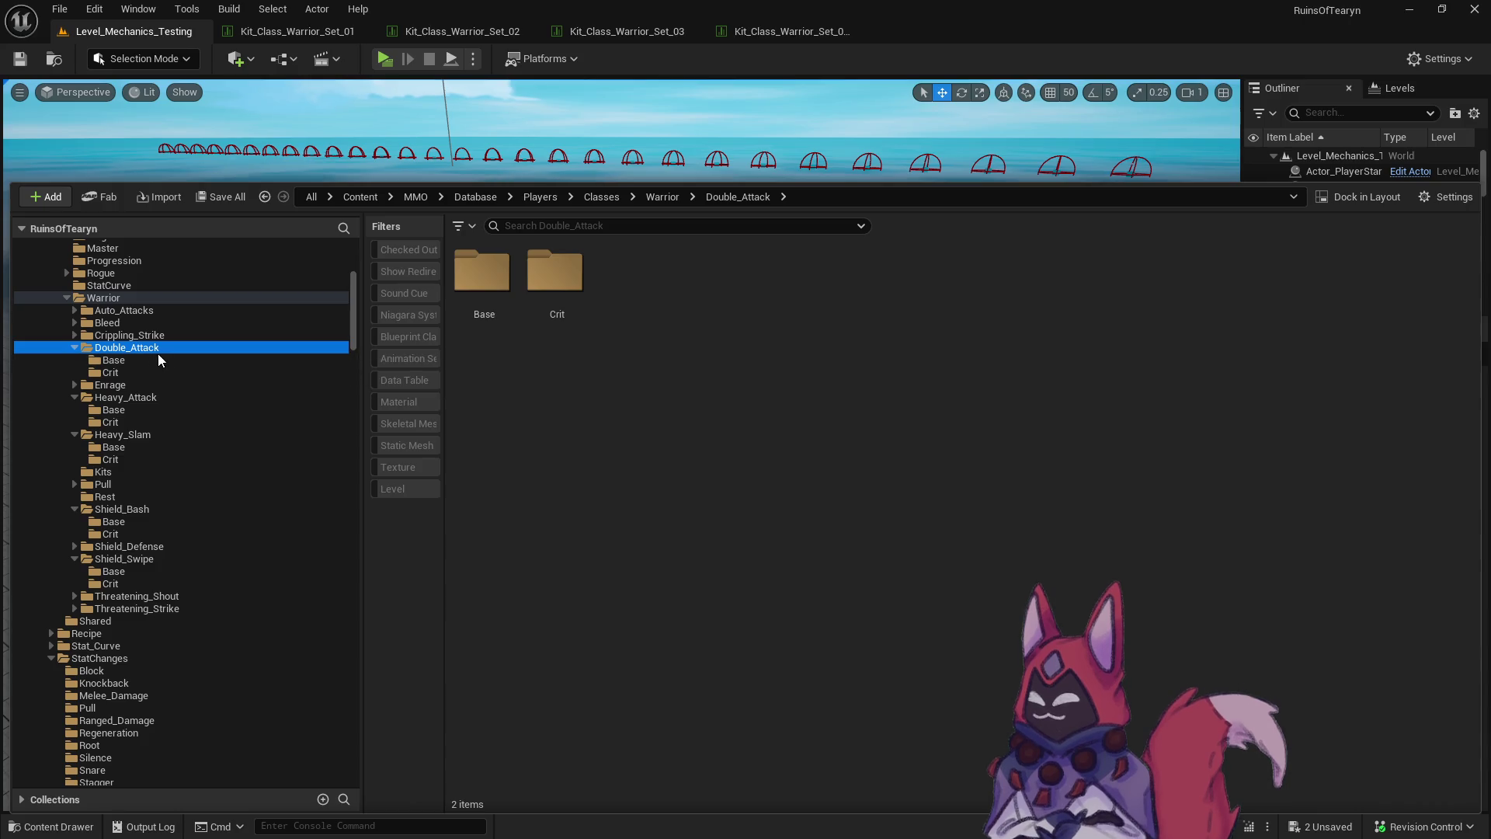
left_click(155, 360)
left_click(492, 332)
Run revision control on both Double_Attack Base data tables, skipping the failed save.
left_click(566, 323, "ctrl")
right_click(566, 323)
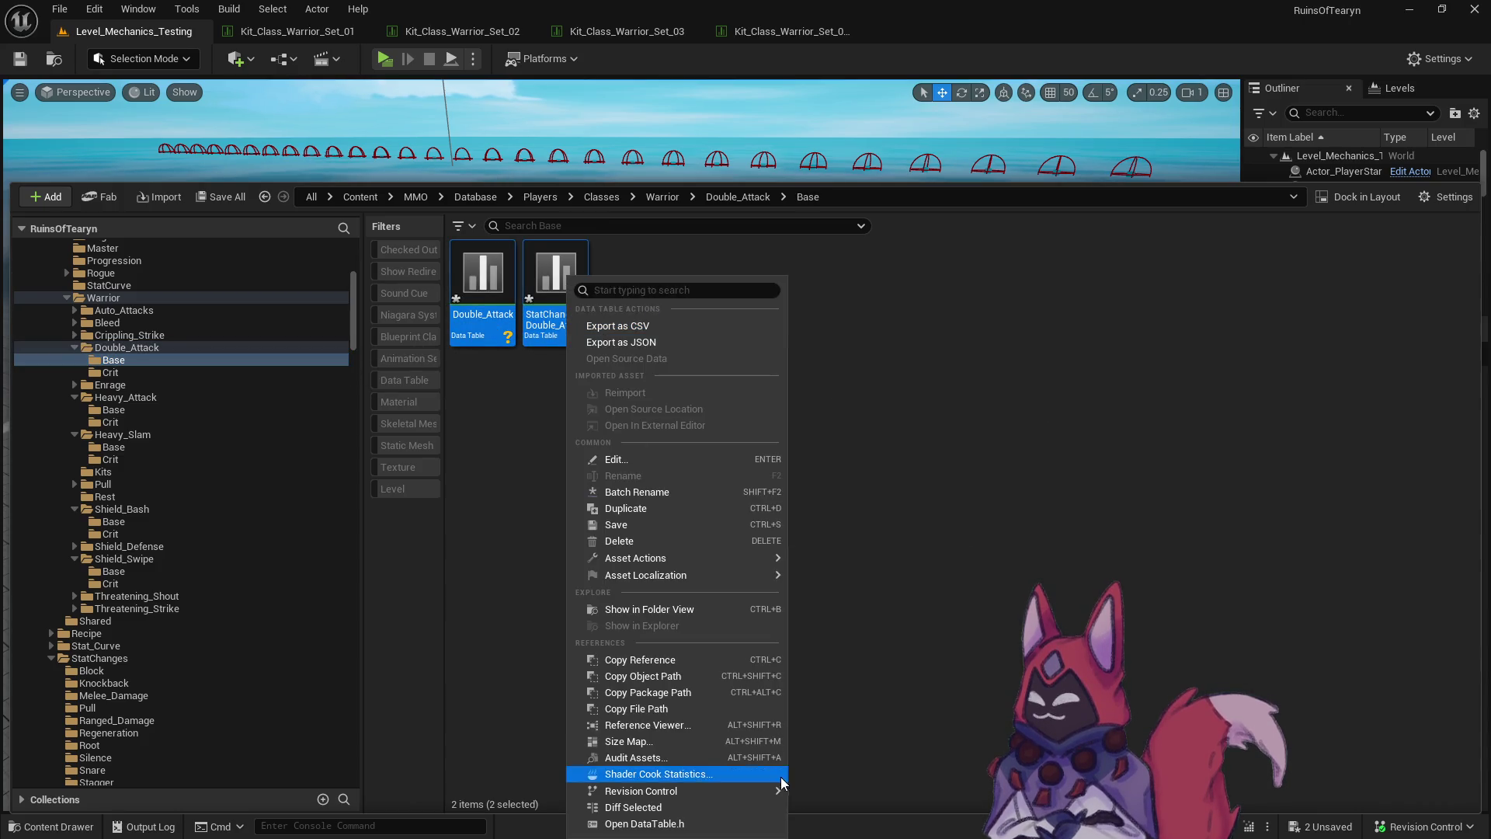
mouse_move(698, 790)
left_click(894, 692)
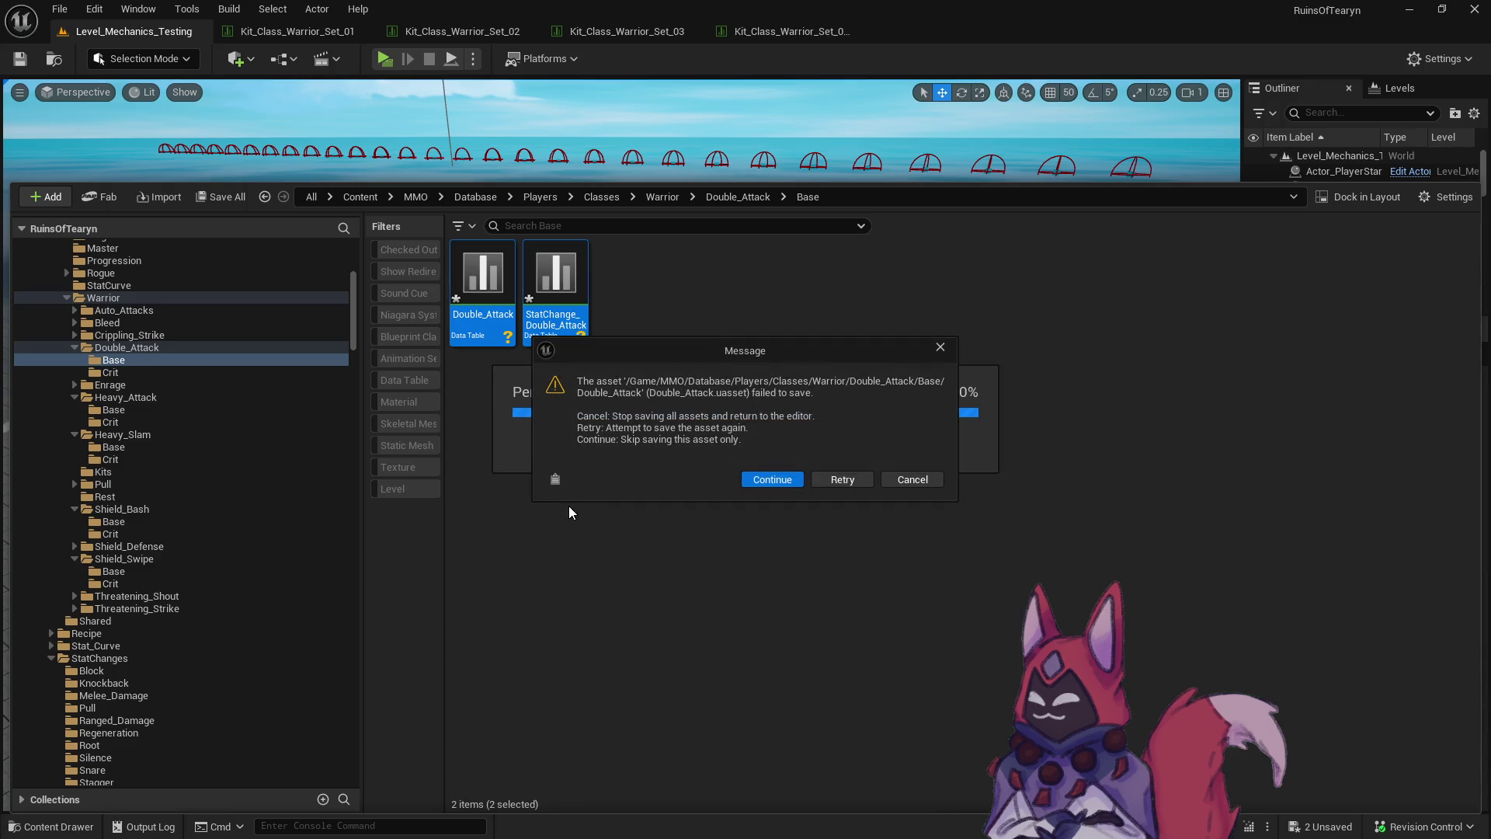
left_click(912, 479)
Review the asset actions for StatChange_Double_Attack without choosing one.
left_click(542, 332)
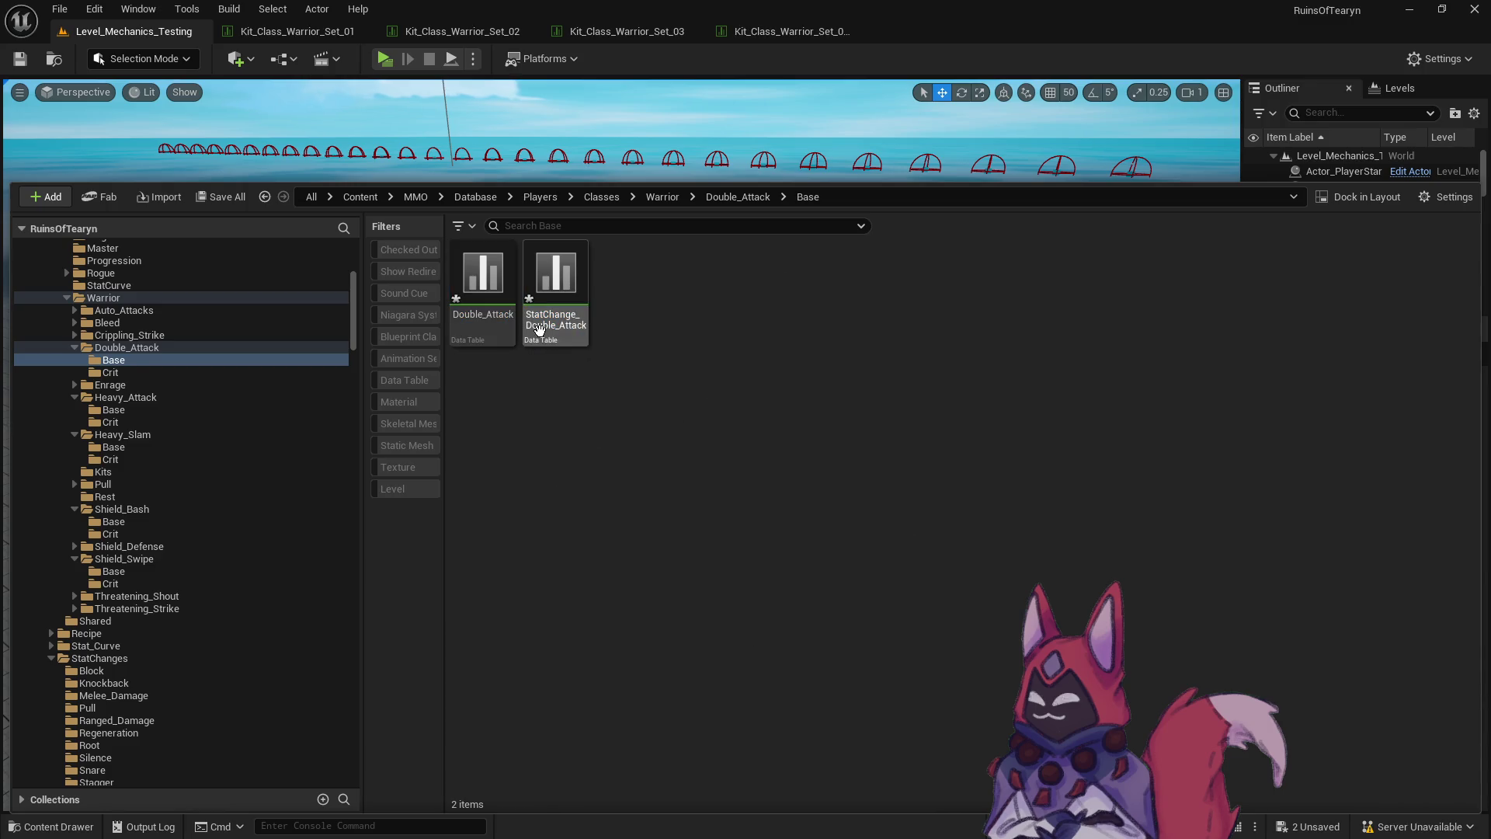
right_click(539, 332)
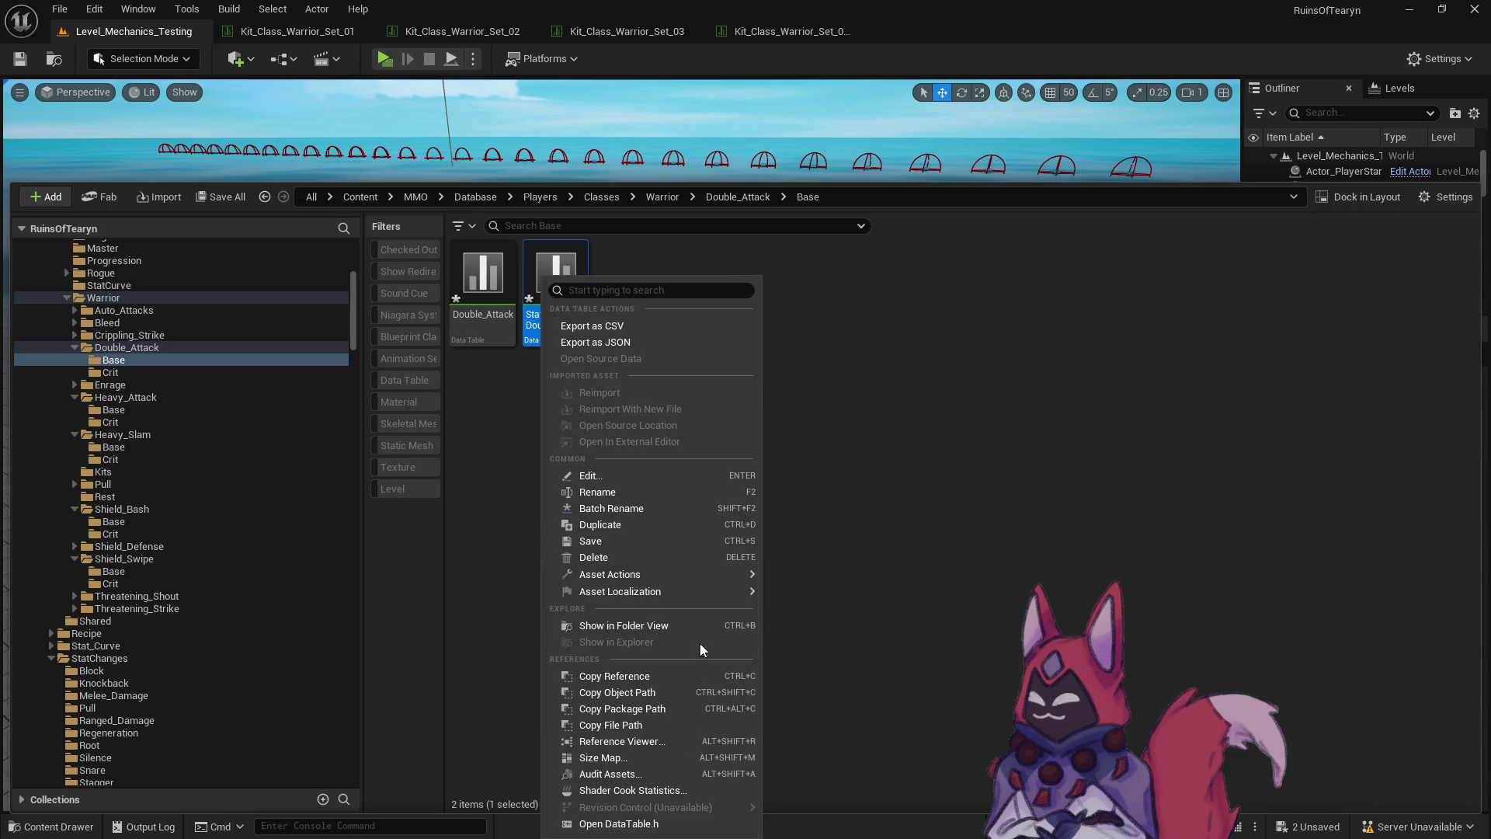
mouse_move(702, 593)
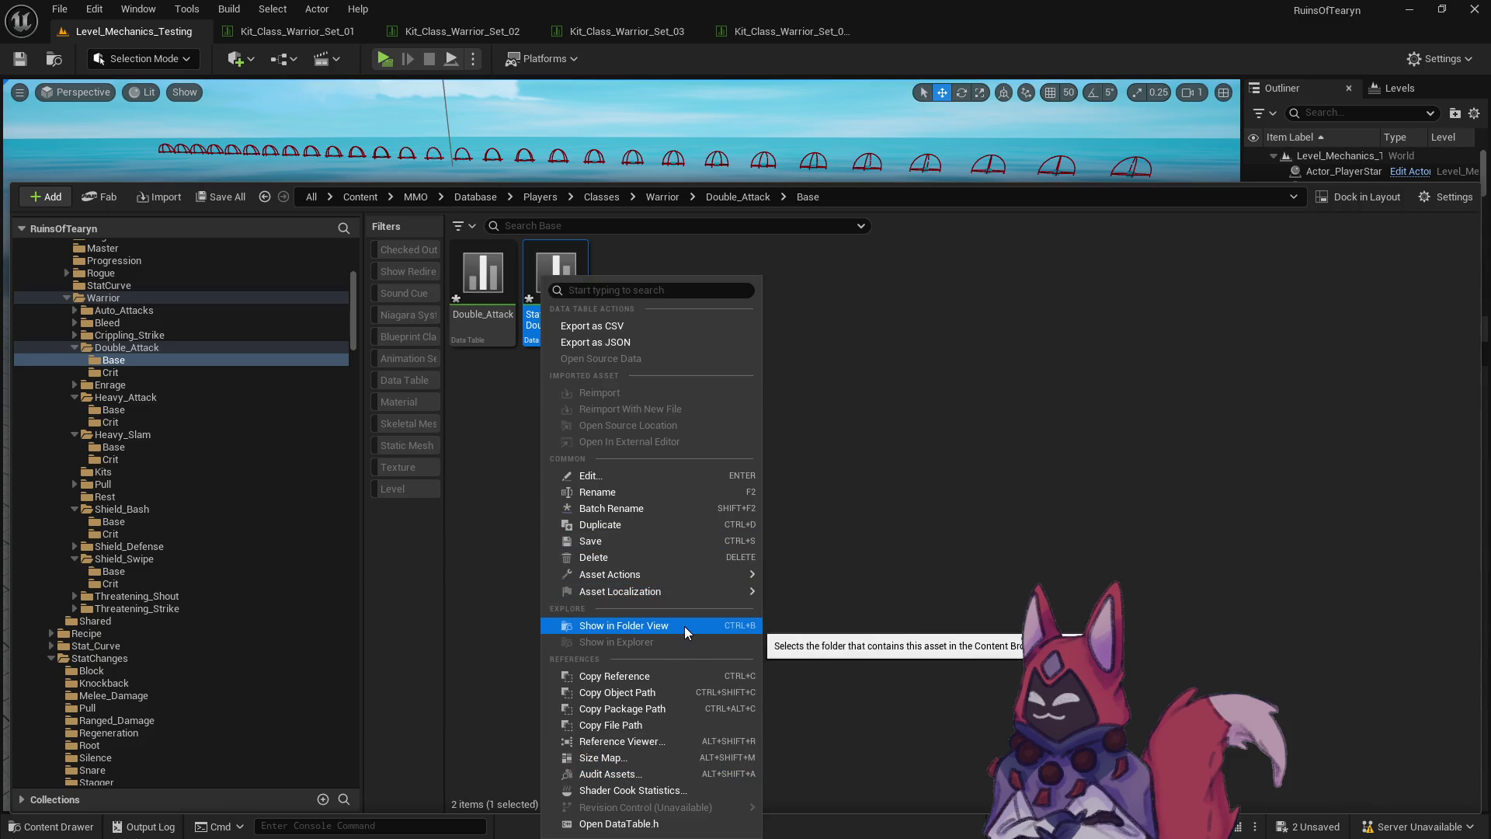
left_click(518, 497)
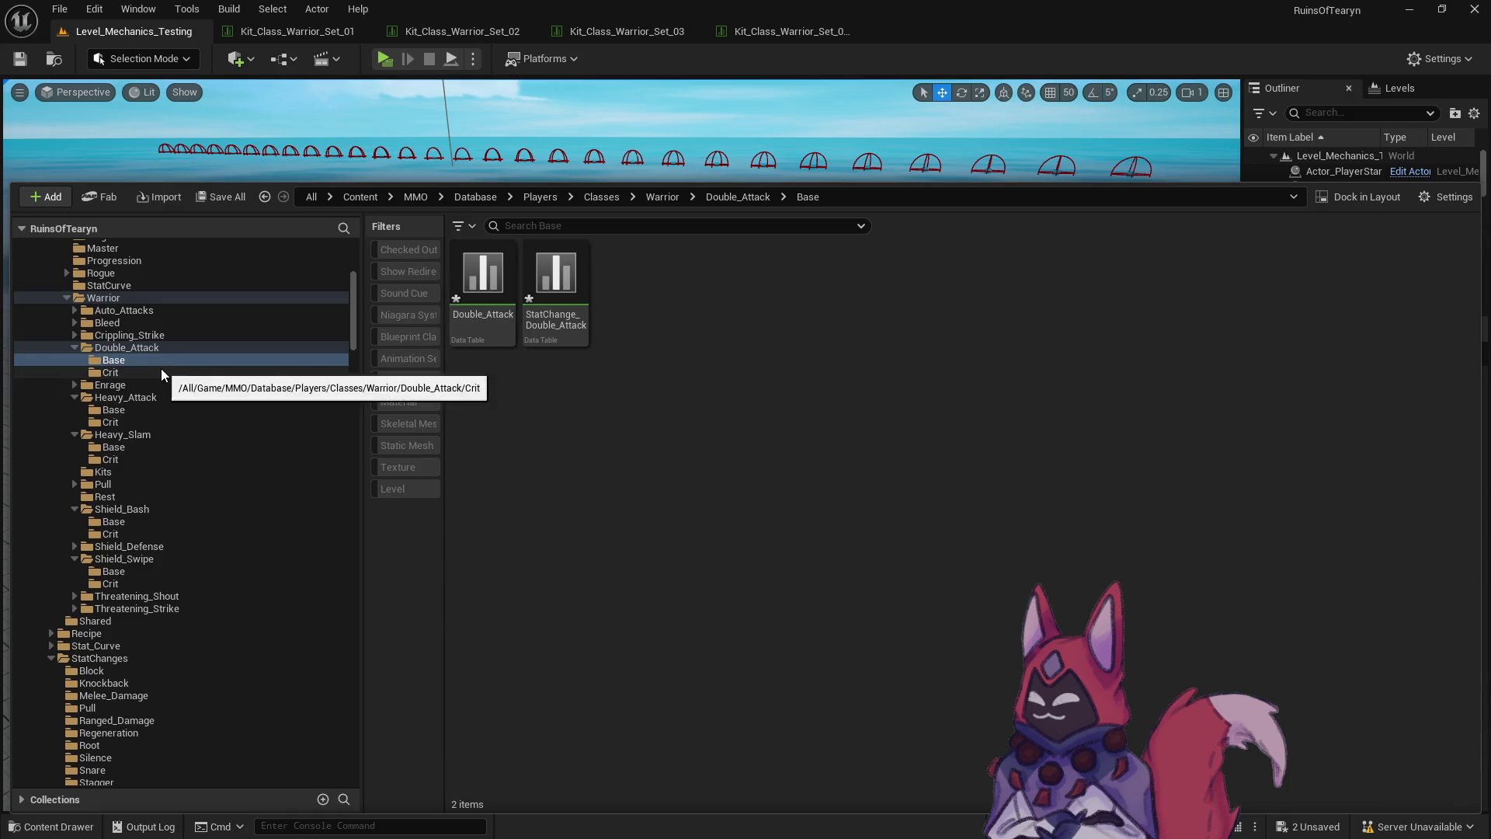
Return to Double_Attack and check folder actions for it and its Crit subfolder.
left_click(157, 348)
right_click(147, 349)
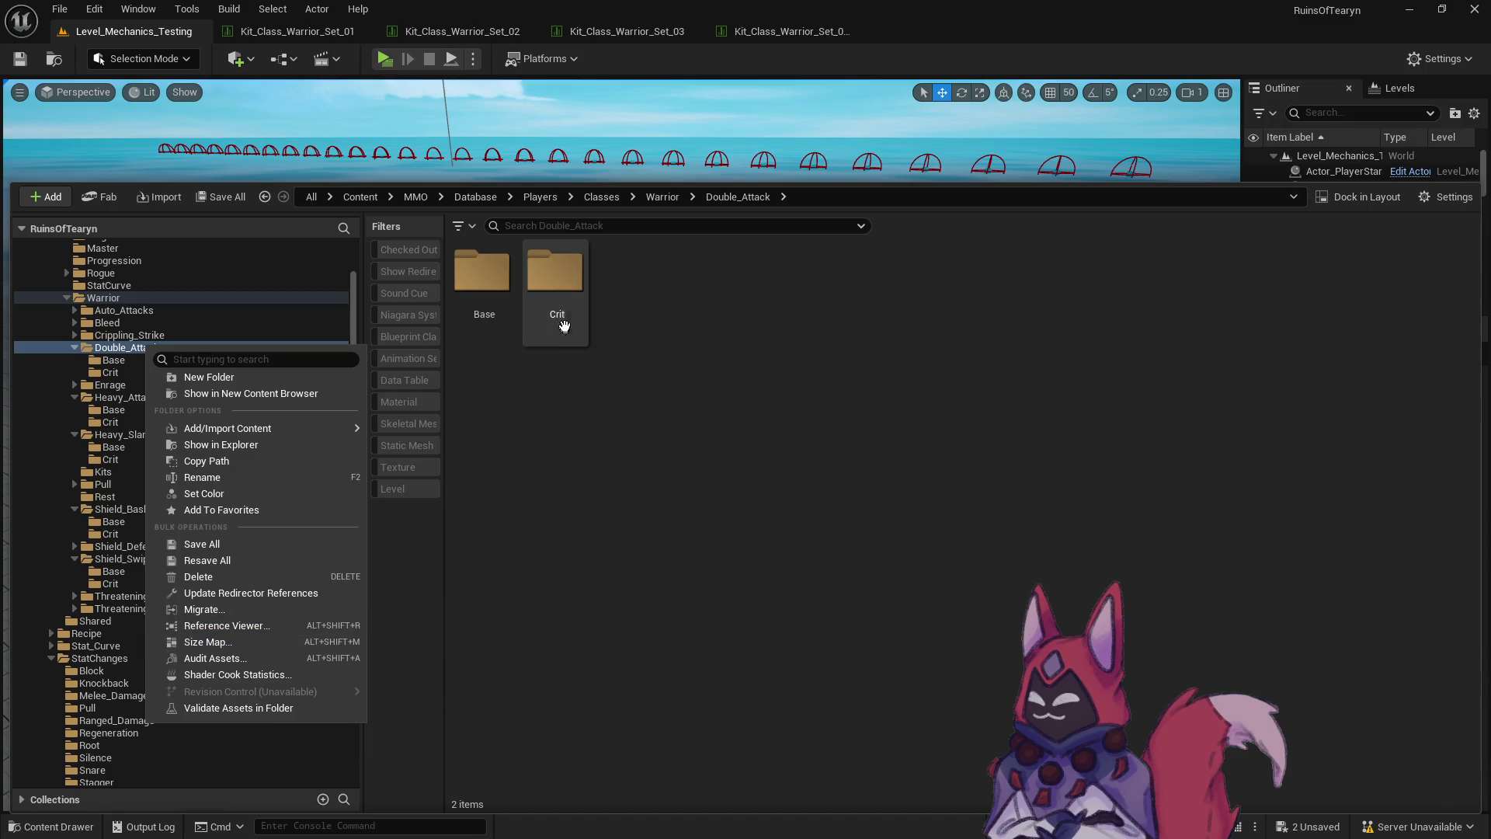
left_click(563, 288)
right_click(565, 293)
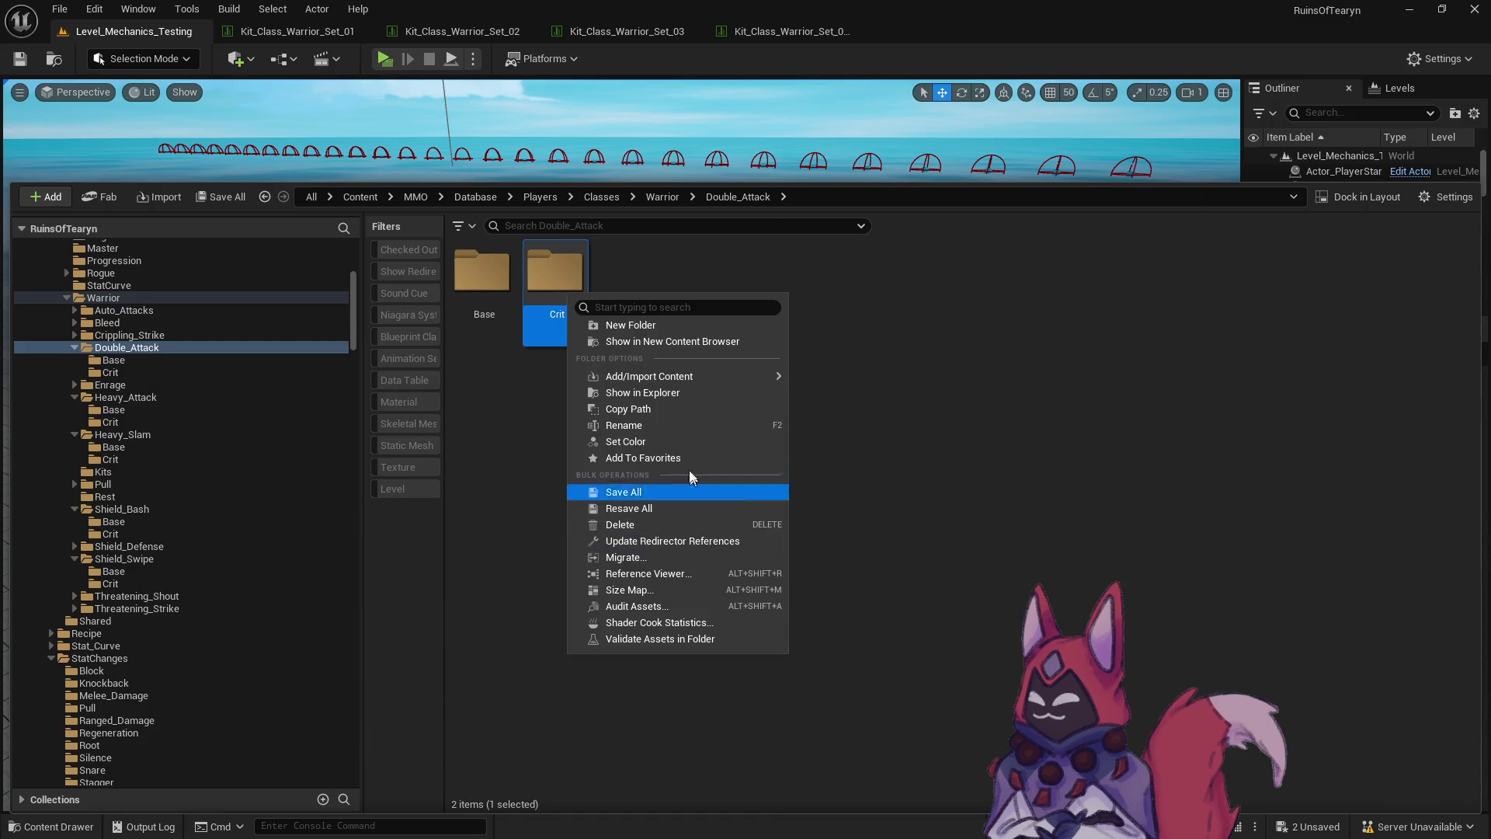
Check the tables in Double_Attack's Base, then view the empty Heavy_Attack Base folder.
left_click(678, 395)
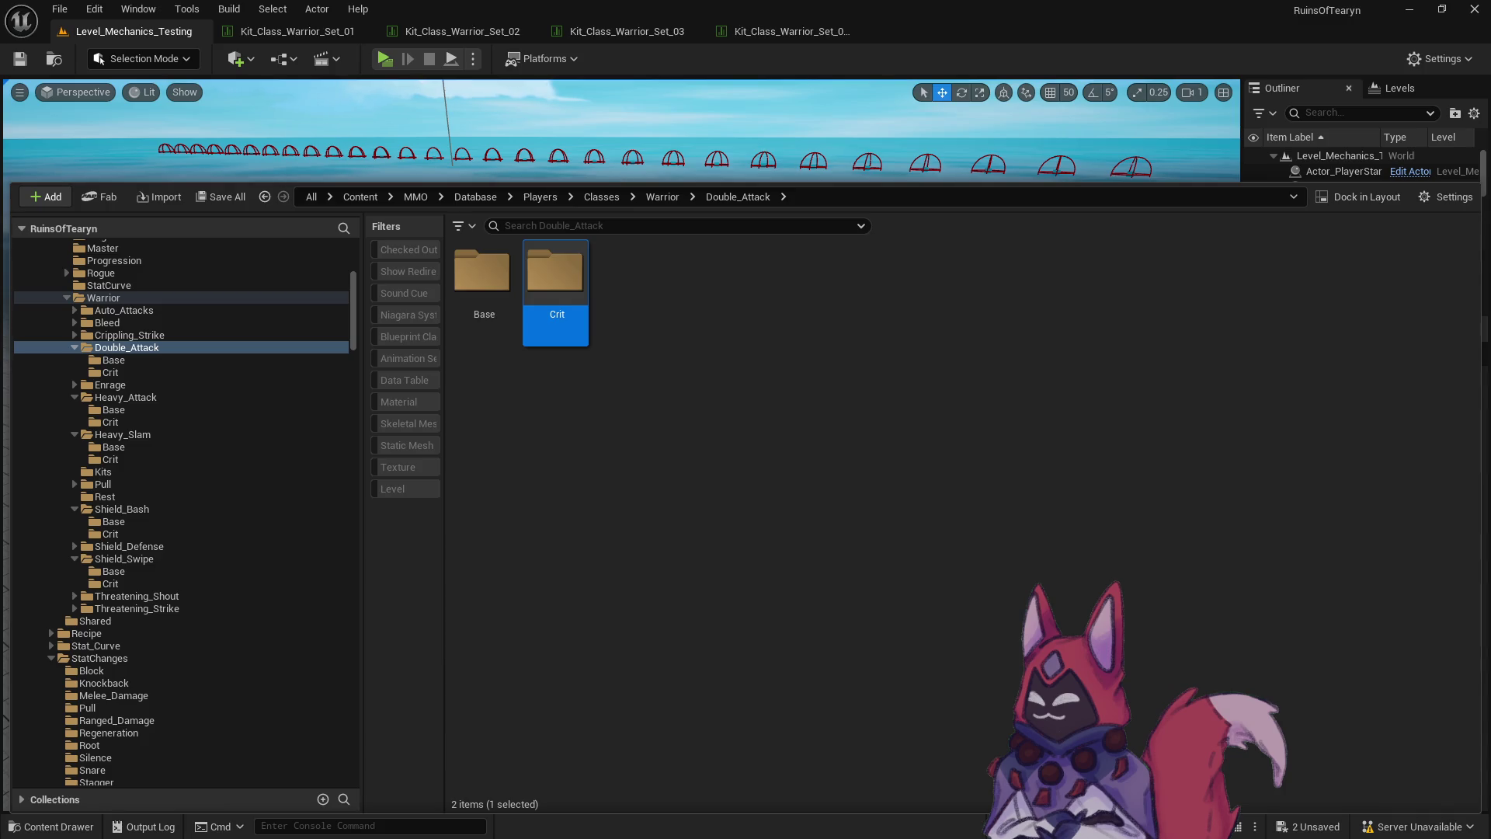
left_click(533, 425)
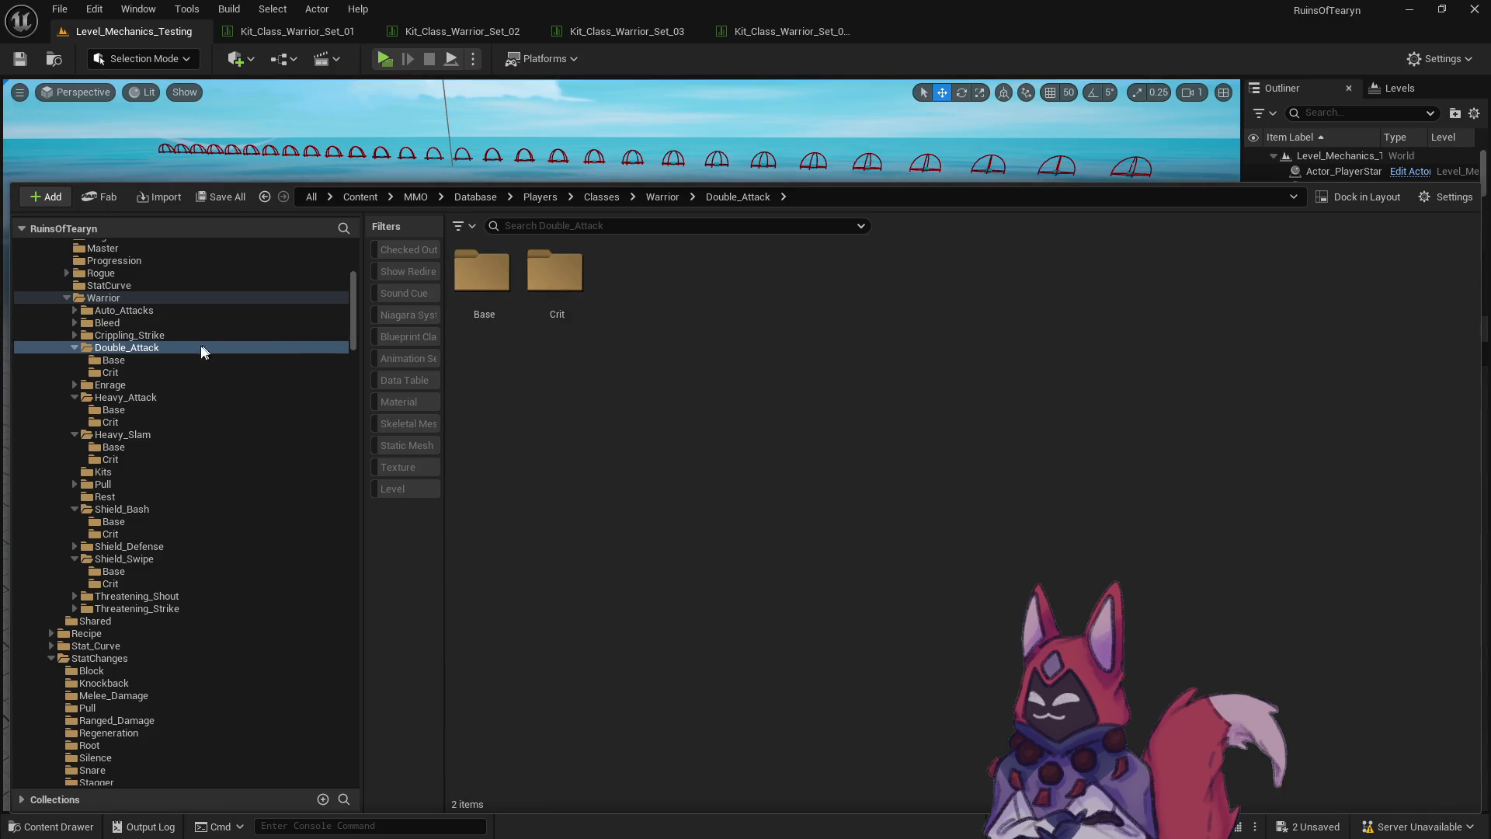
left_click(150, 359)
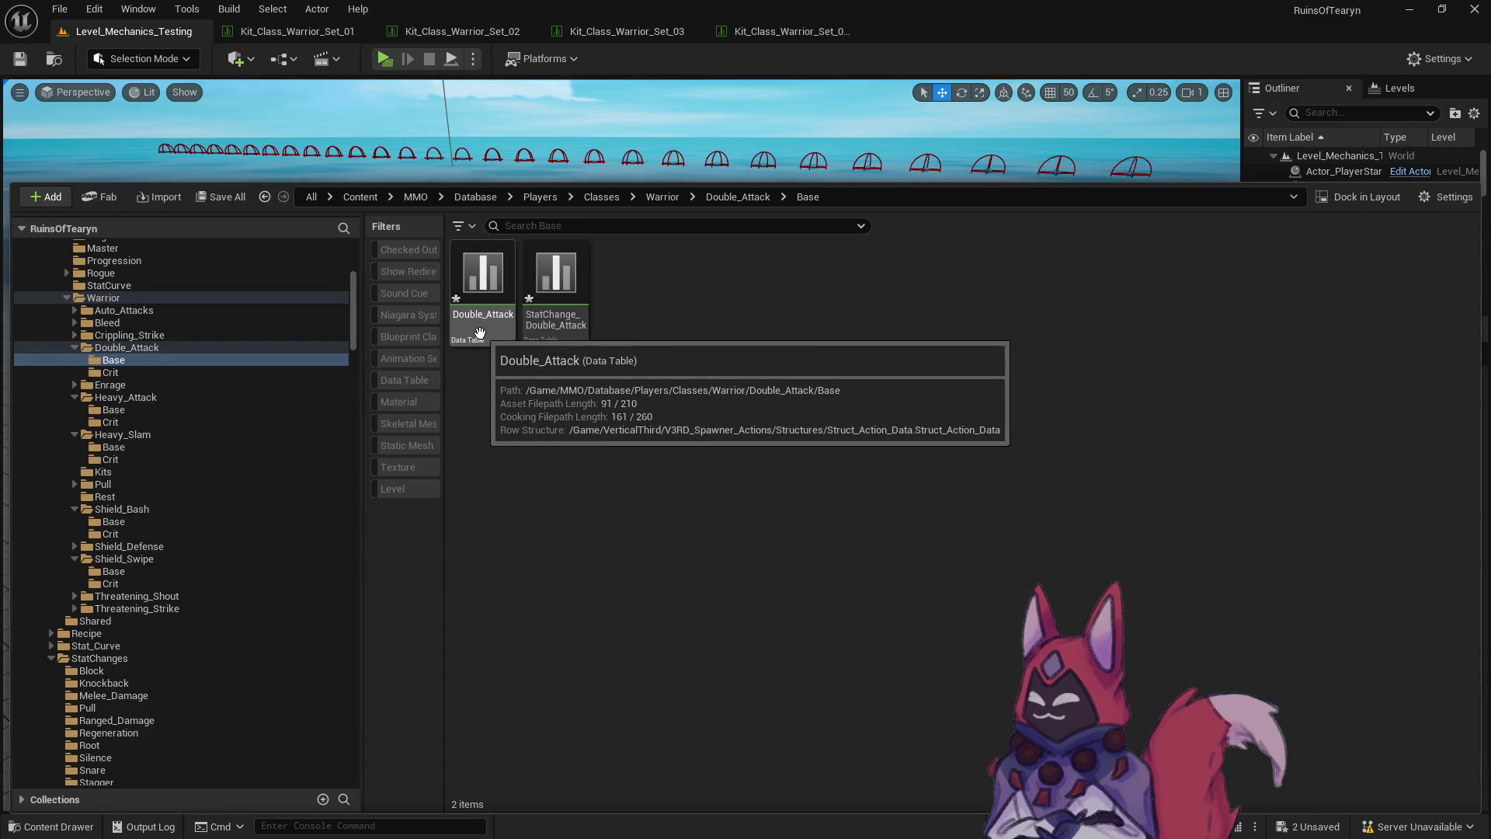
left_click(184, 410)
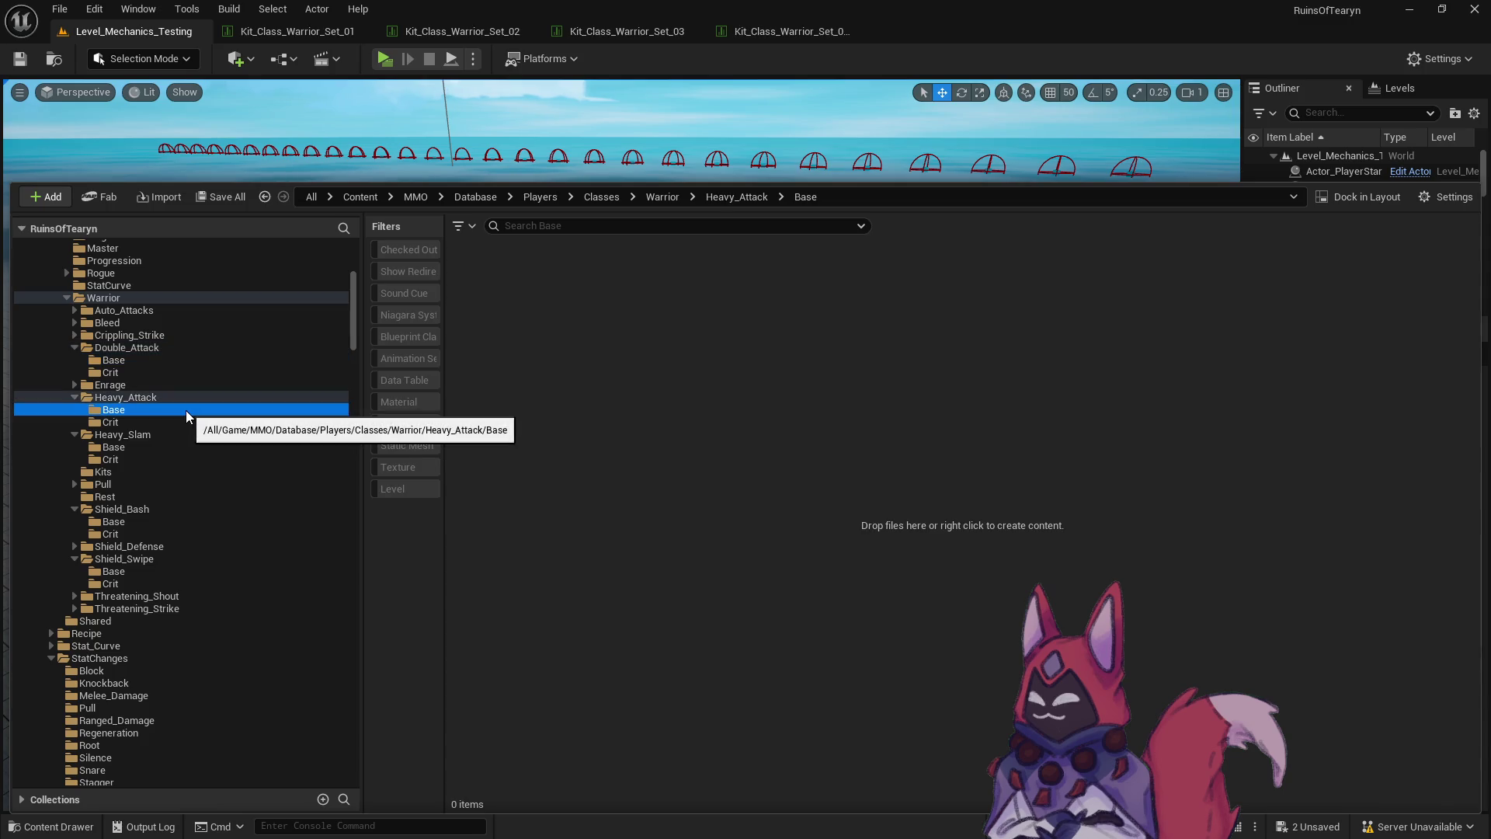
Look over folder actions for Heavy_Attack and its Base folder without choosing any.
right_click(185, 410)
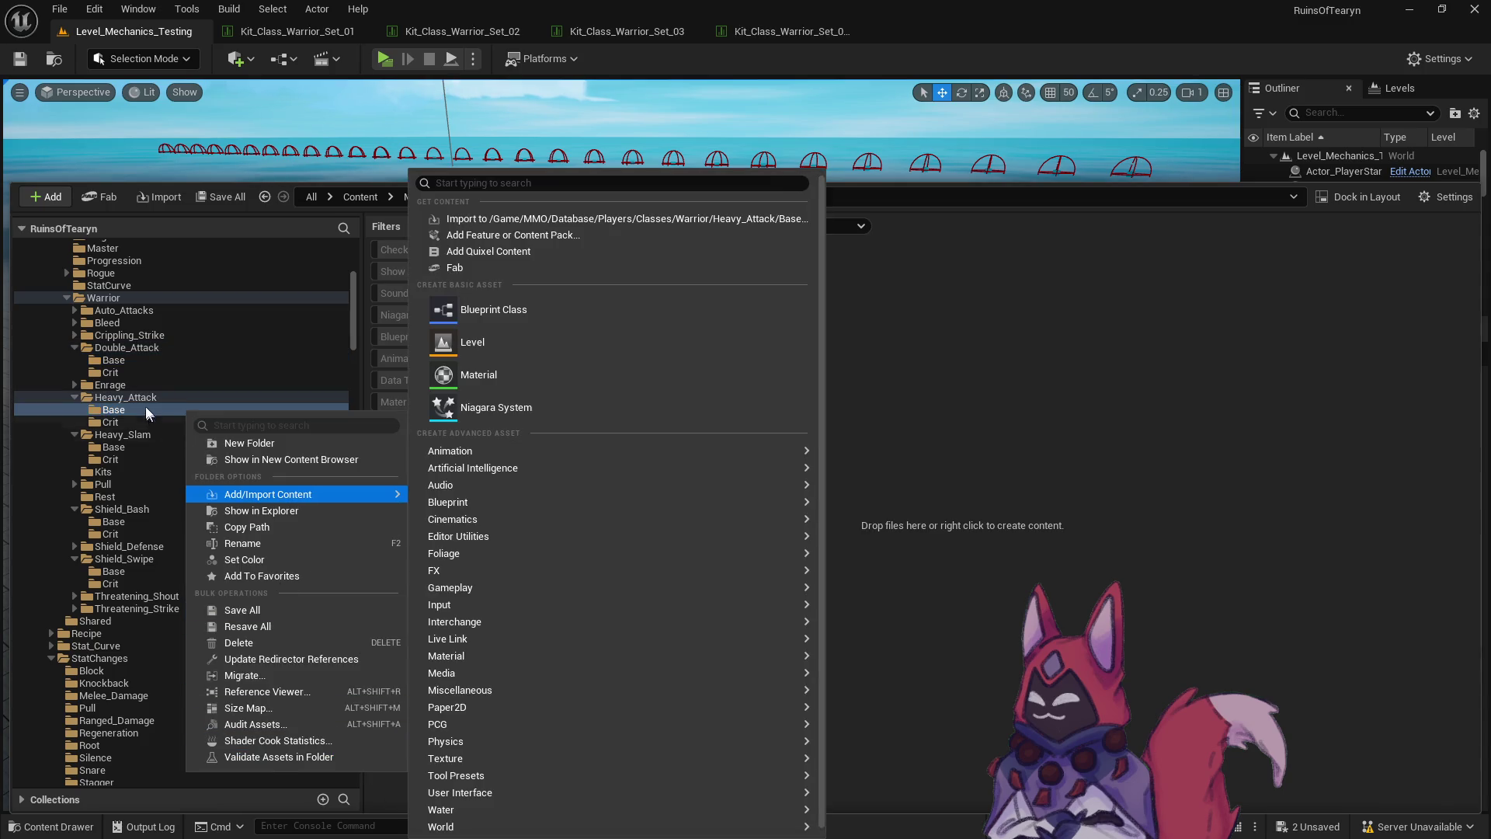
left_click(142, 399)
right_click(142, 399)
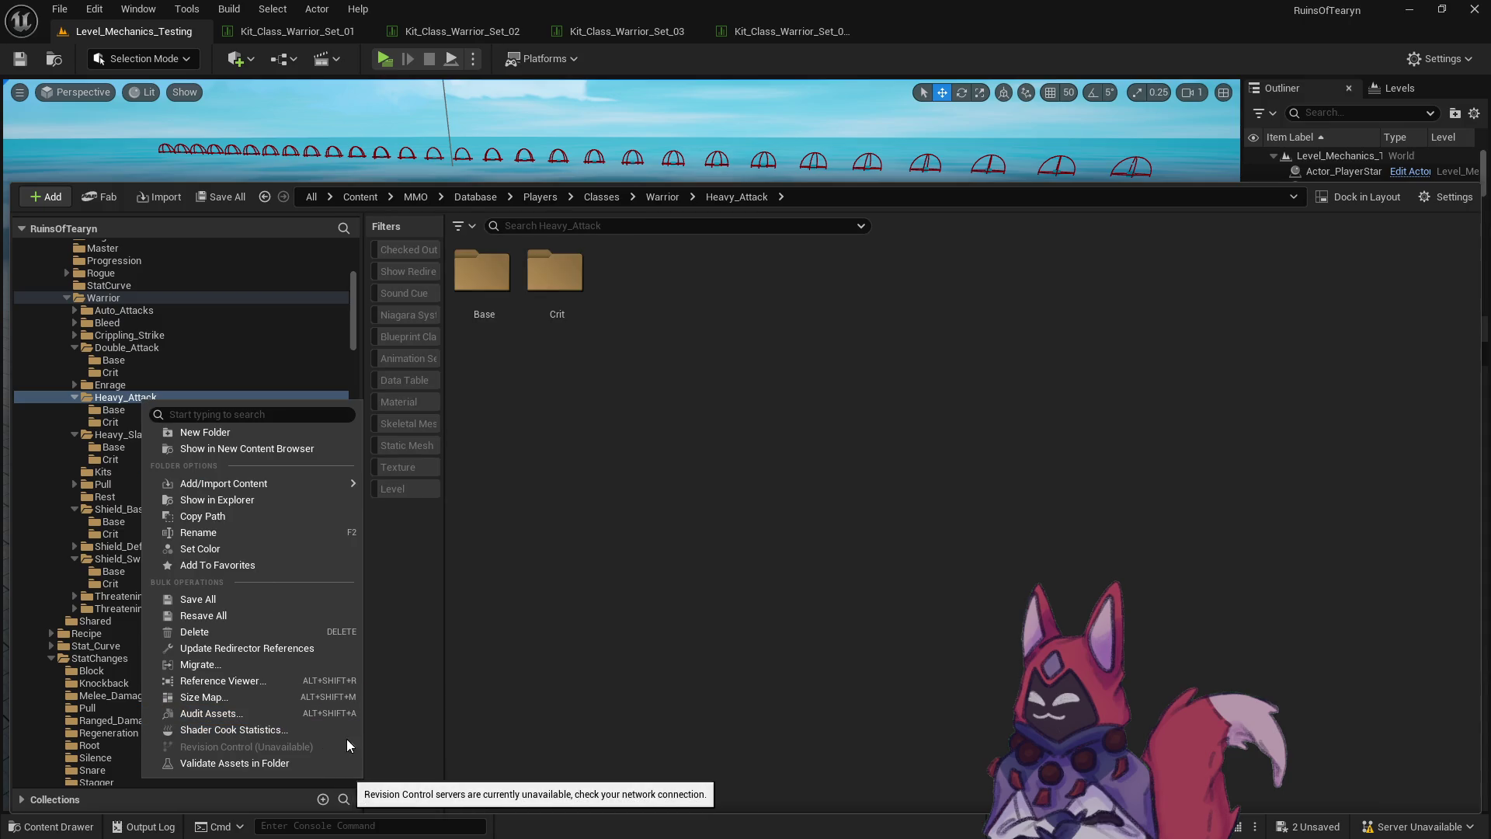
left_click(613, 615)
Move Double_Attack and StatChange_Double_Attack from Double_Attack's Base into Heavy_Attack's Base.
left_click(141, 360)
left_click(482, 272)
left_click(555, 271, "shift")
mouse_move(555, 271)
left_mouse_down()
mouse_move(417, 358)
mouse_move(193, 432)
mouse_move(194, 420)
mouse_move(178, 450)
mouse_move(183, 420)
mouse_move(196, 435)
left_mouse_up()
left_click(199, 443)
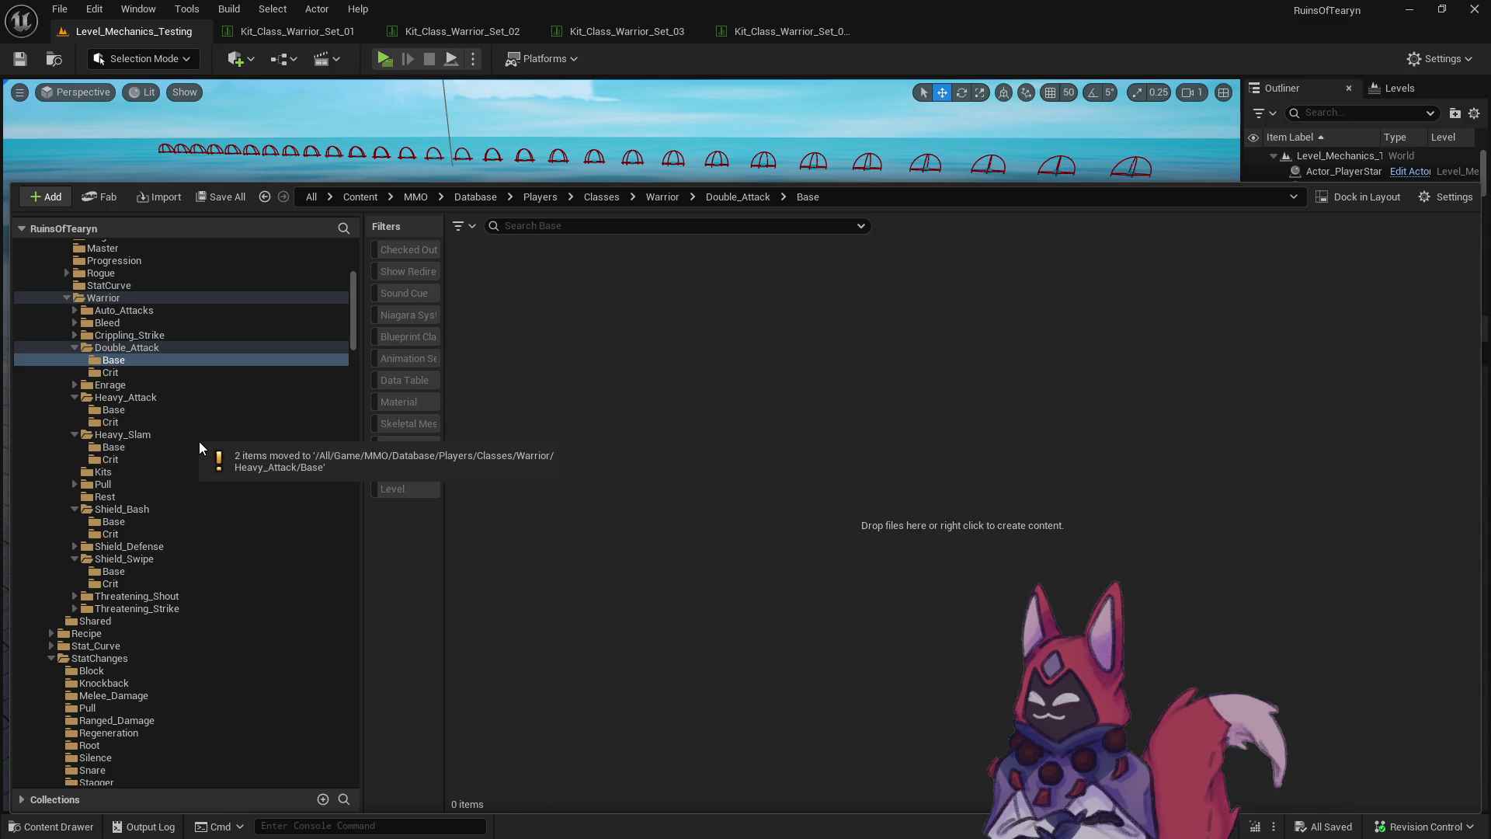
left_click(182, 410)
left_click(676, 445)
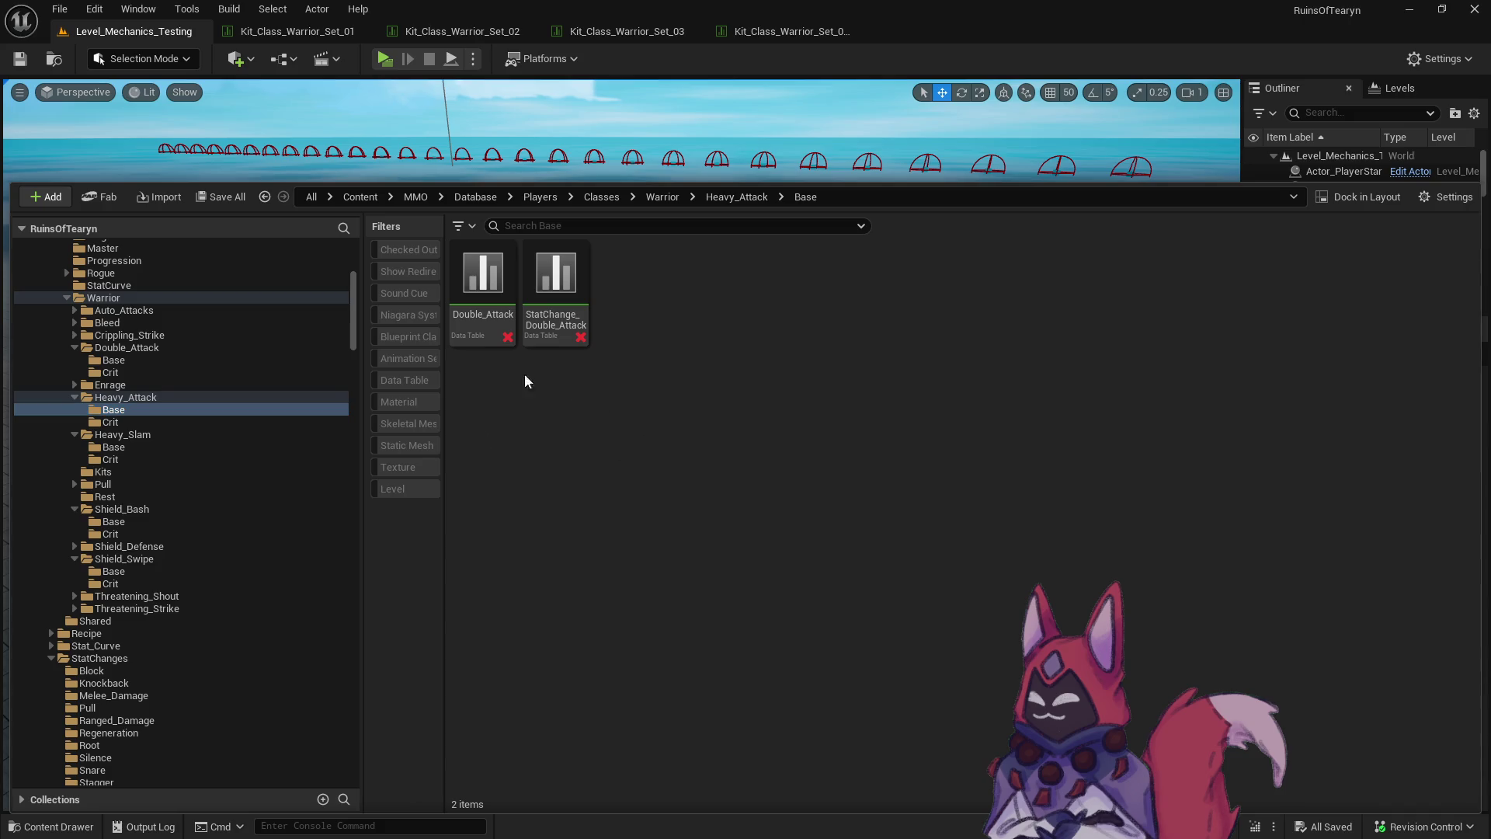
Try dragging both moved tables back, cancelling the misplaced drop.
left_click(482, 283)
left_click(555, 288, "ctrl")
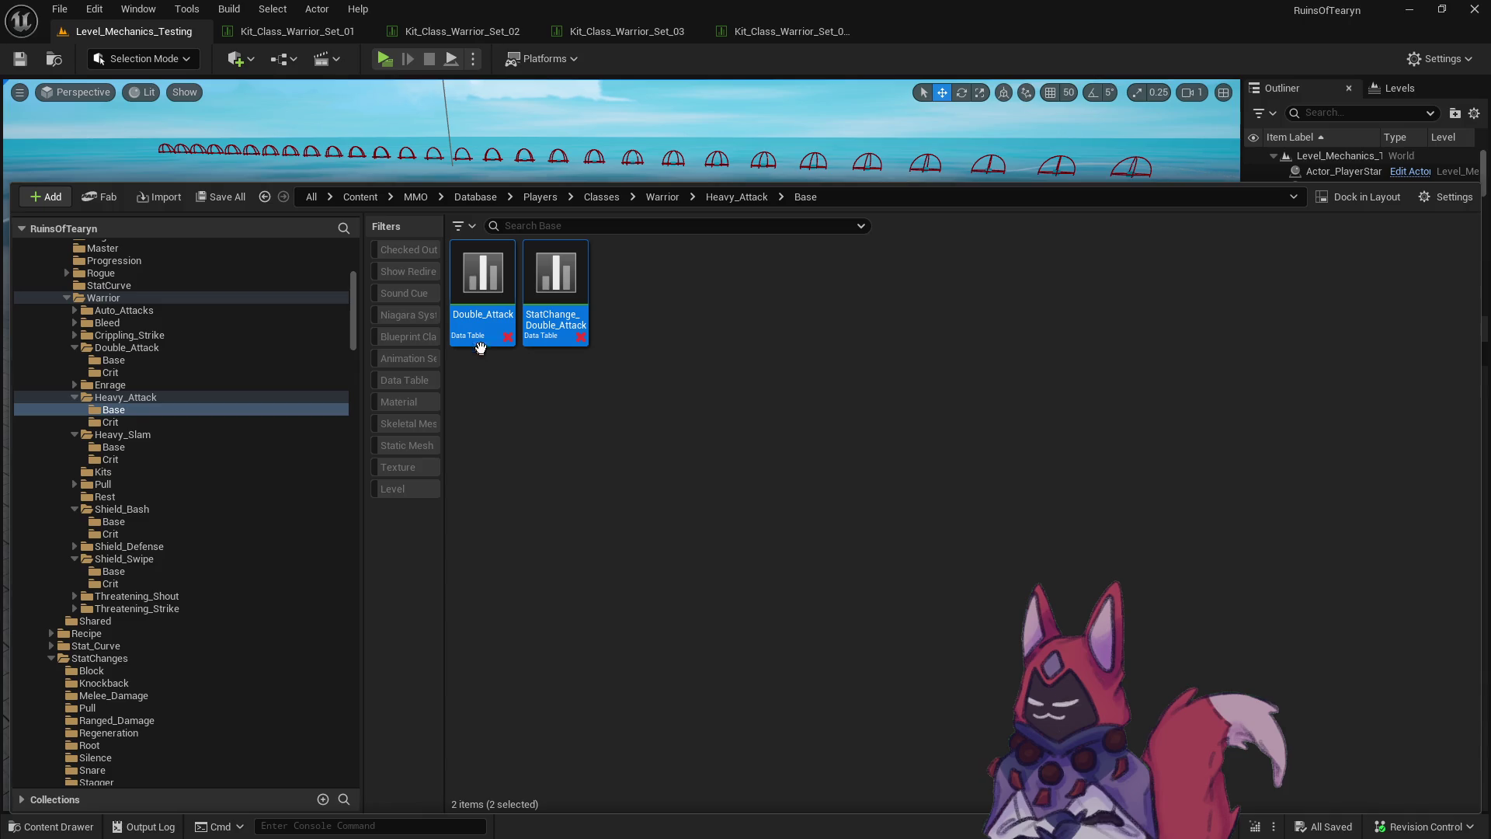
mouse_move(479, 315)
left_mouse_down()
mouse_move(254, 358)
mouse_move(489, 326)
left_mouse_up()
key("Escape")
right_click(116, 298)
left_click(477, 518)
Copy both data tables from Heavy_Attack's Base back into Double_Attack's Base.
left_click(166, 410)
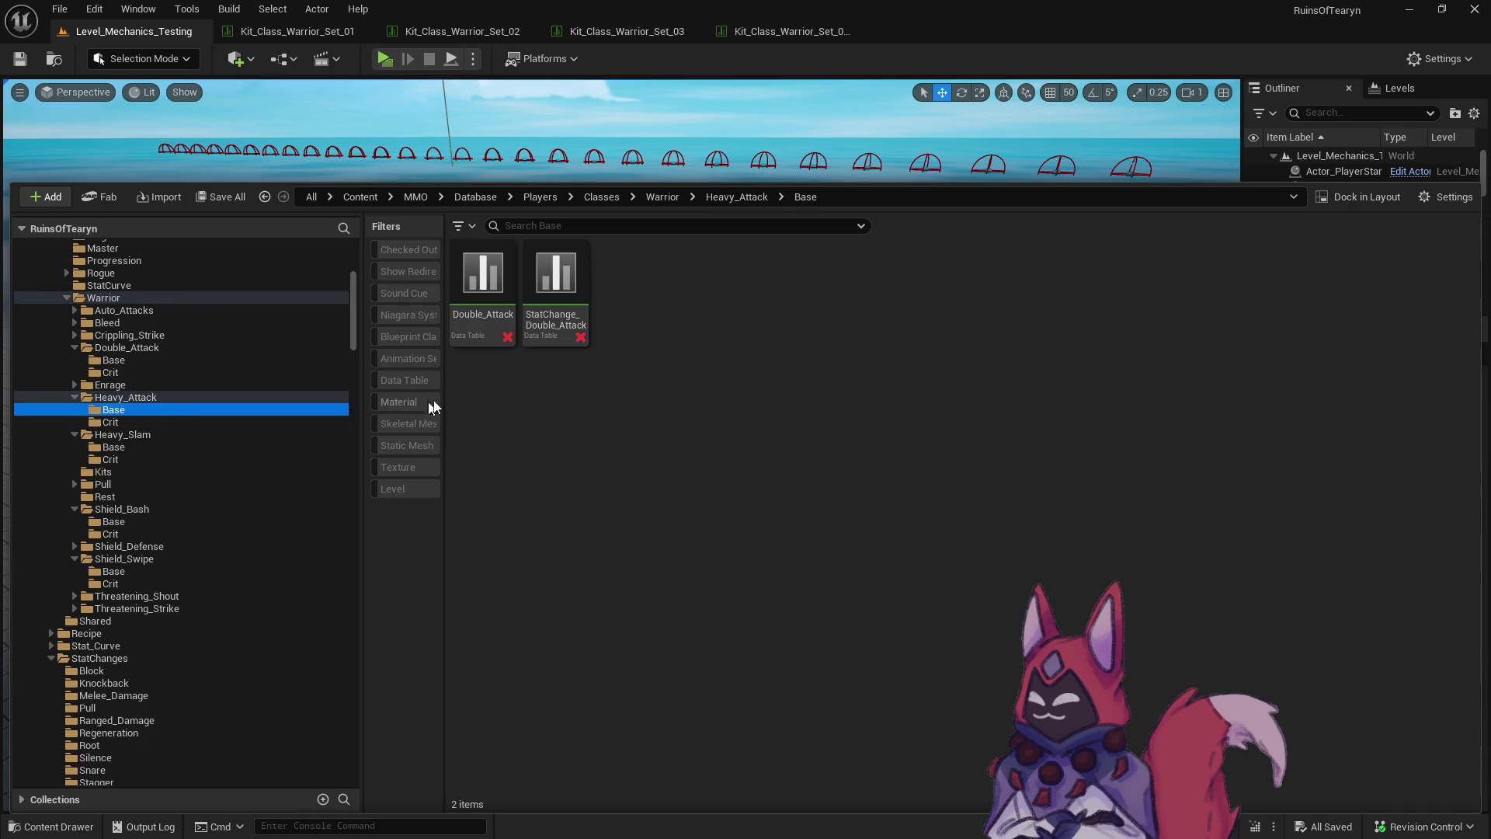
left_click(580, 322, "ctrl")
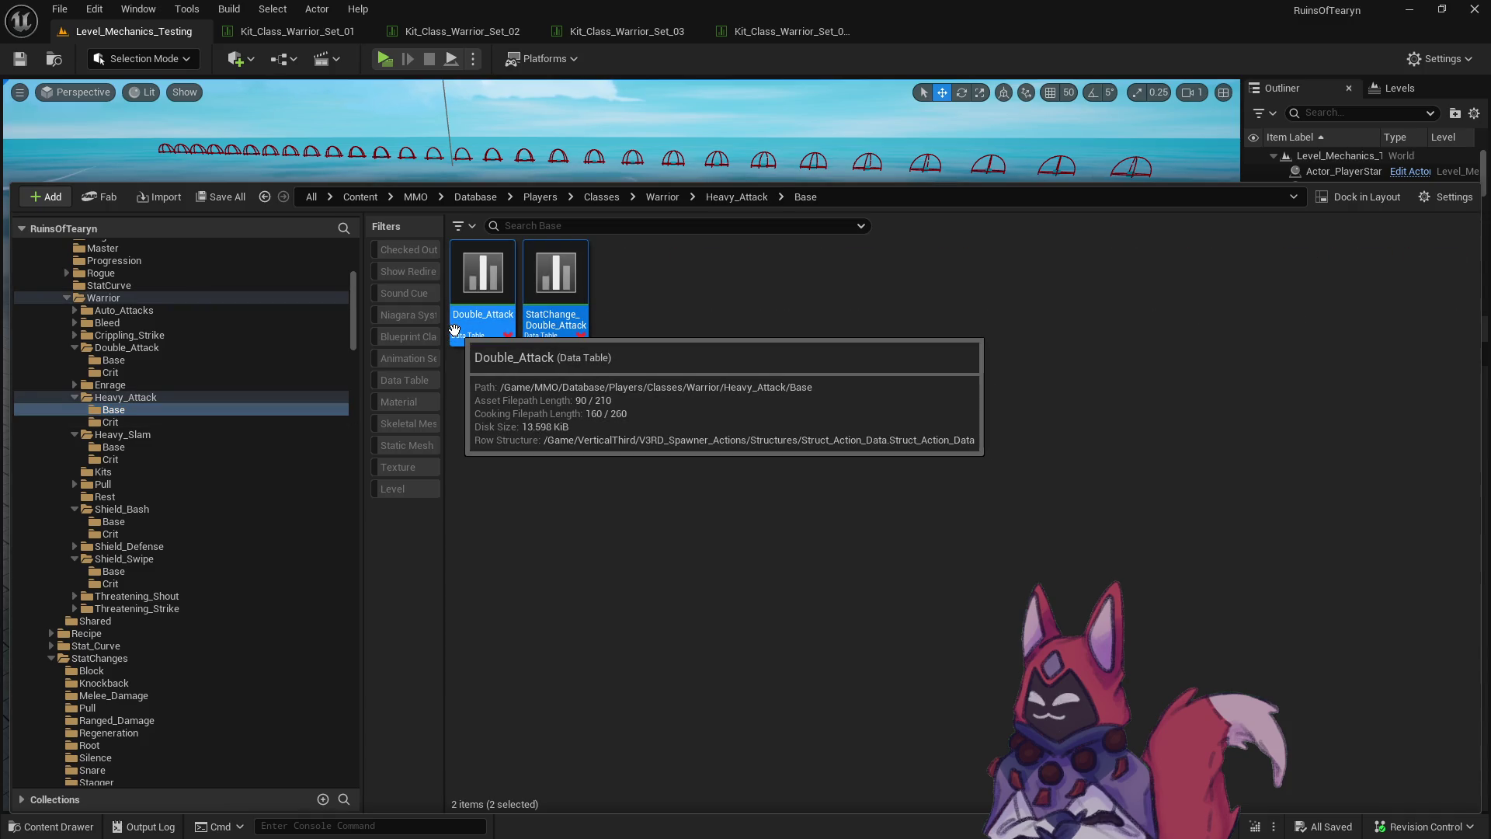
mouse_move(477, 326)
left_mouse_down()
mouse_move(465, 342)
mouse_move(192, 357)
left_mouse_up()
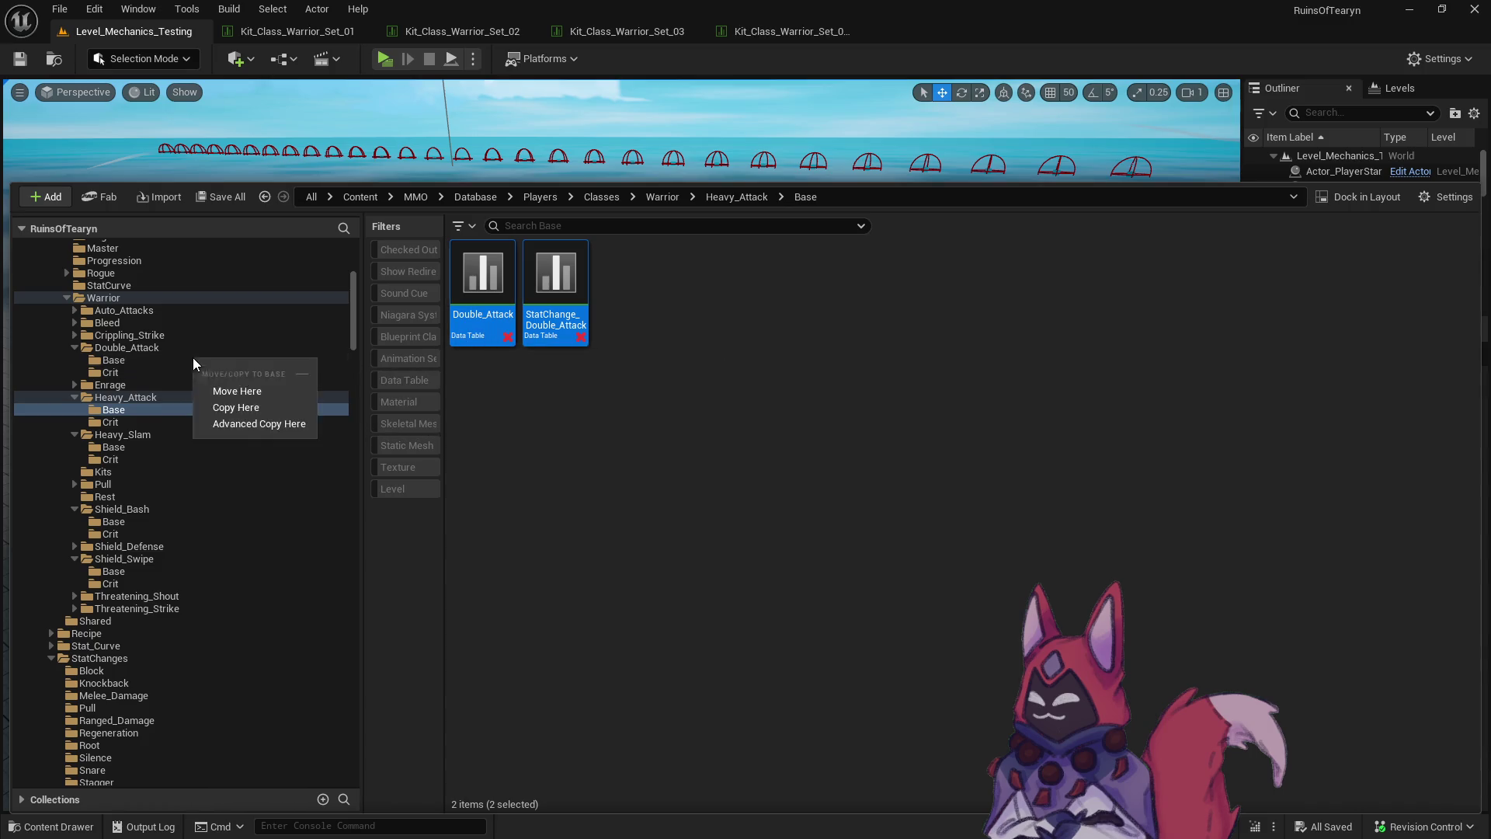
left_click(269, 409)
left_click(129, 360)
left_click(544, 409)
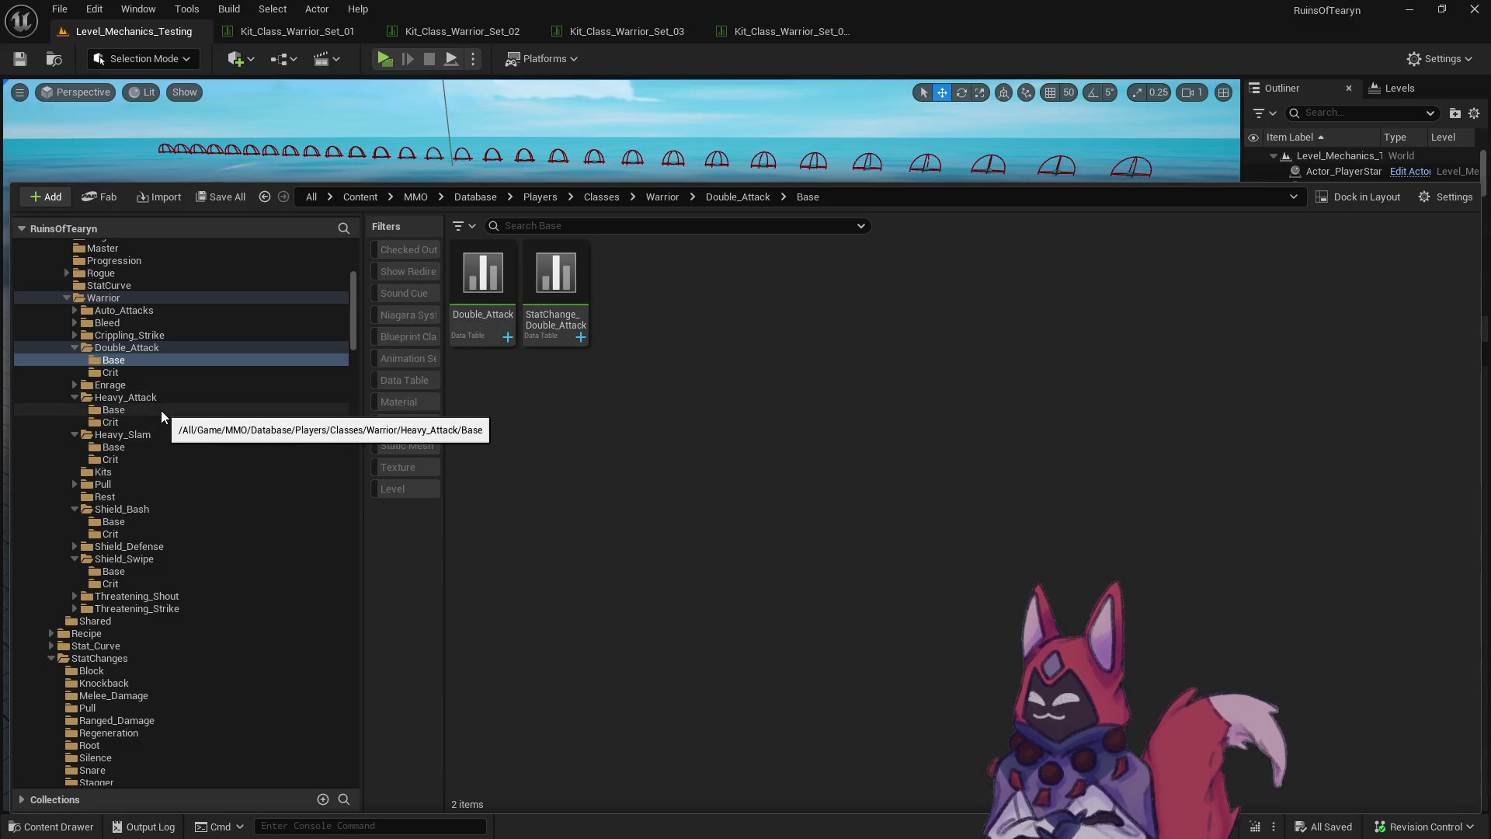
right_click(110, 307)
key("Escape")
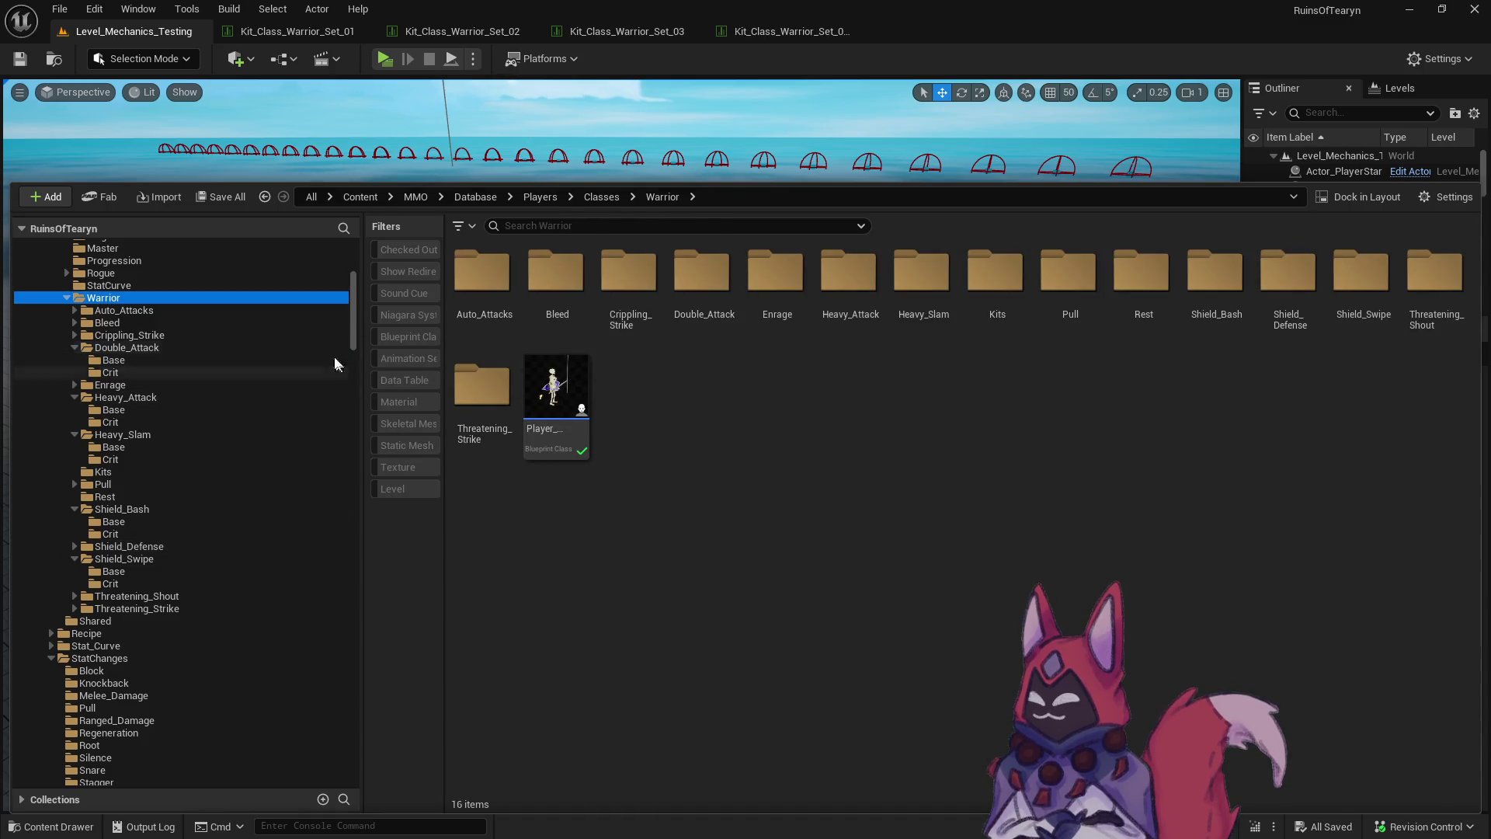
Start a source control submission, sort files by path, and untick every asset.
left_click(1420, 826)
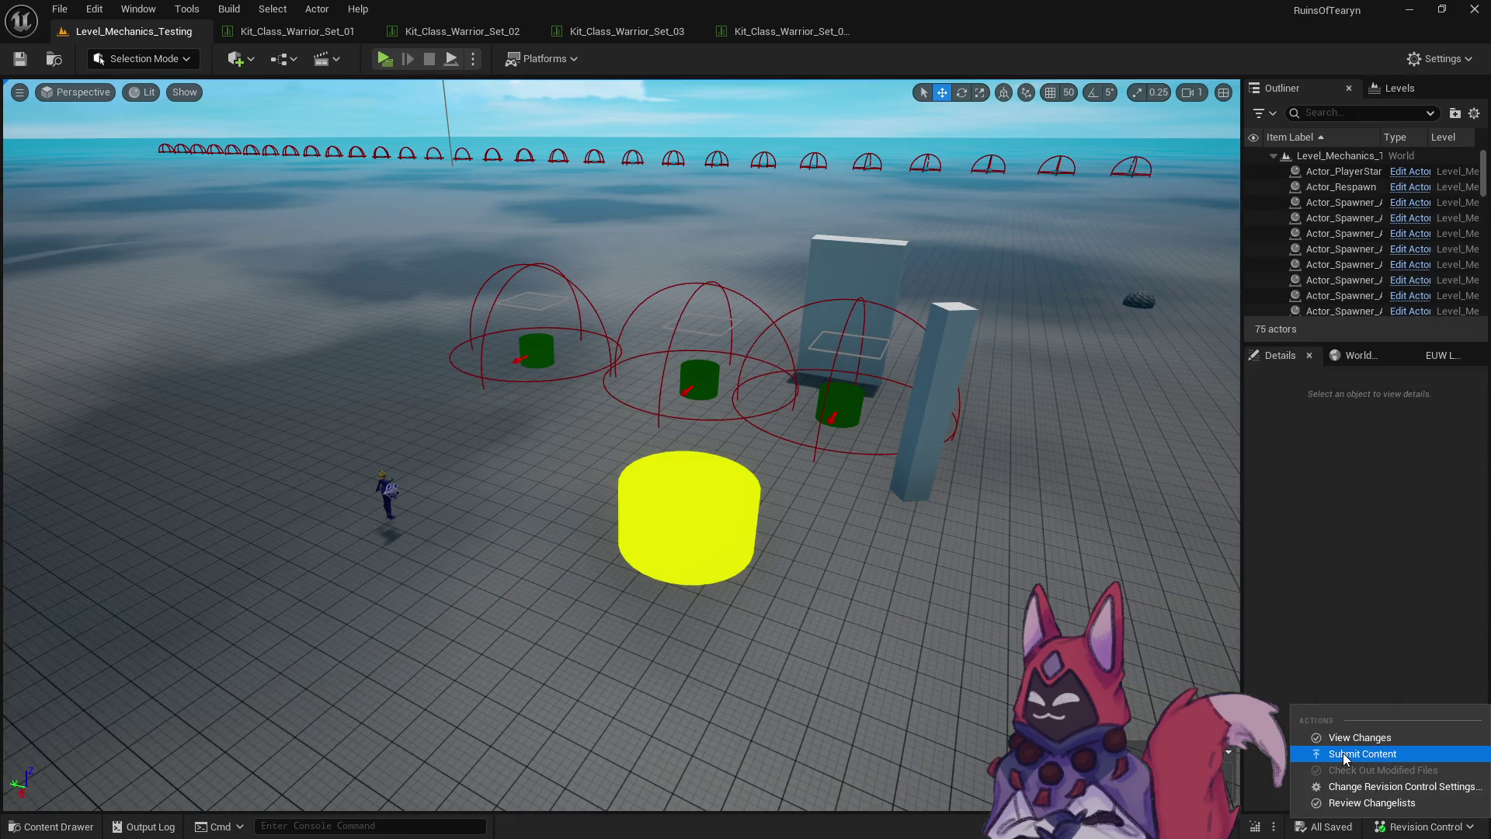
left_click(1335, 755)
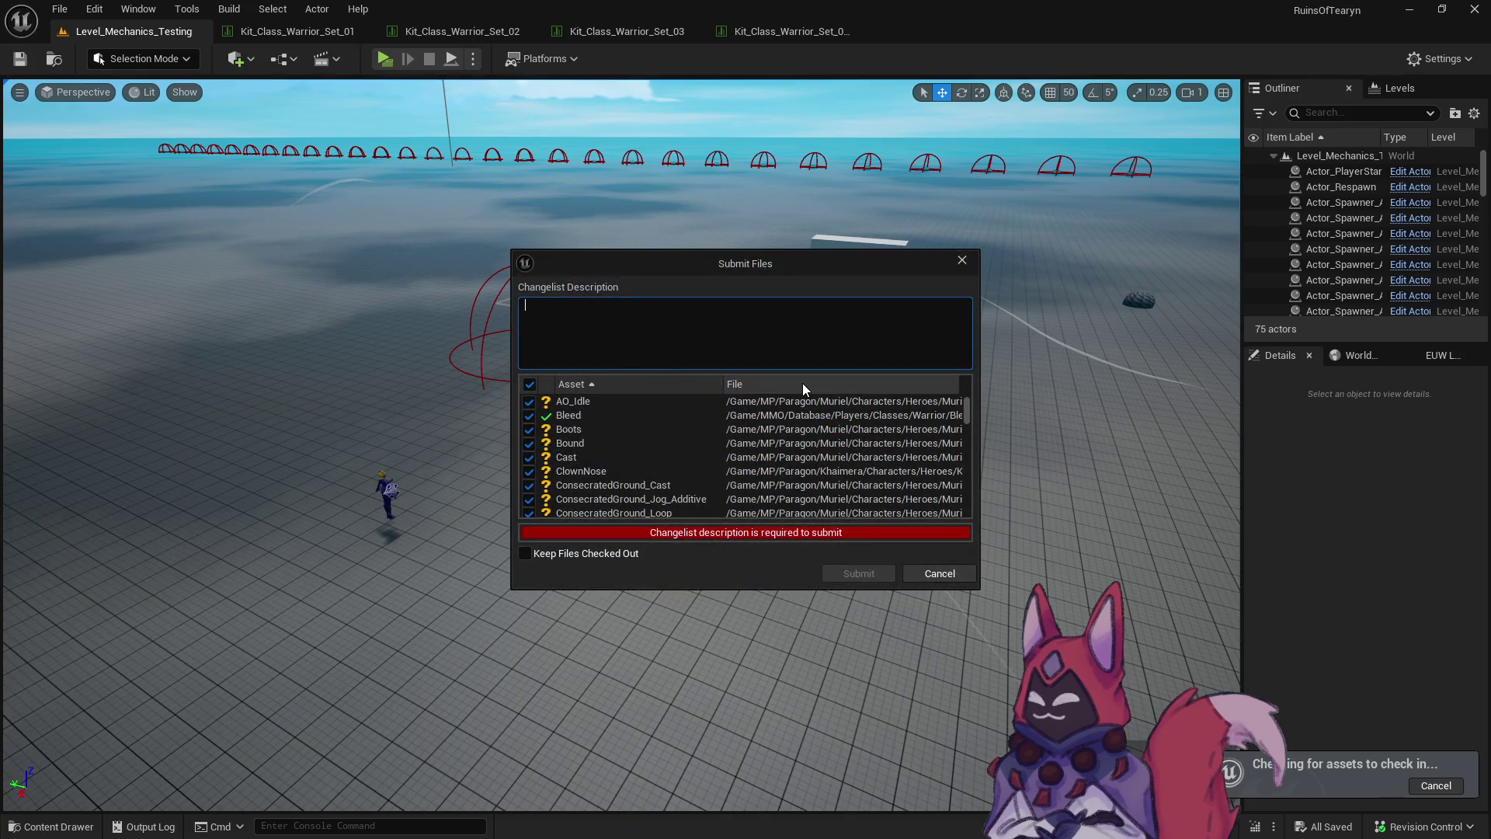
left_click(803, 383)
left_click(530, 386)
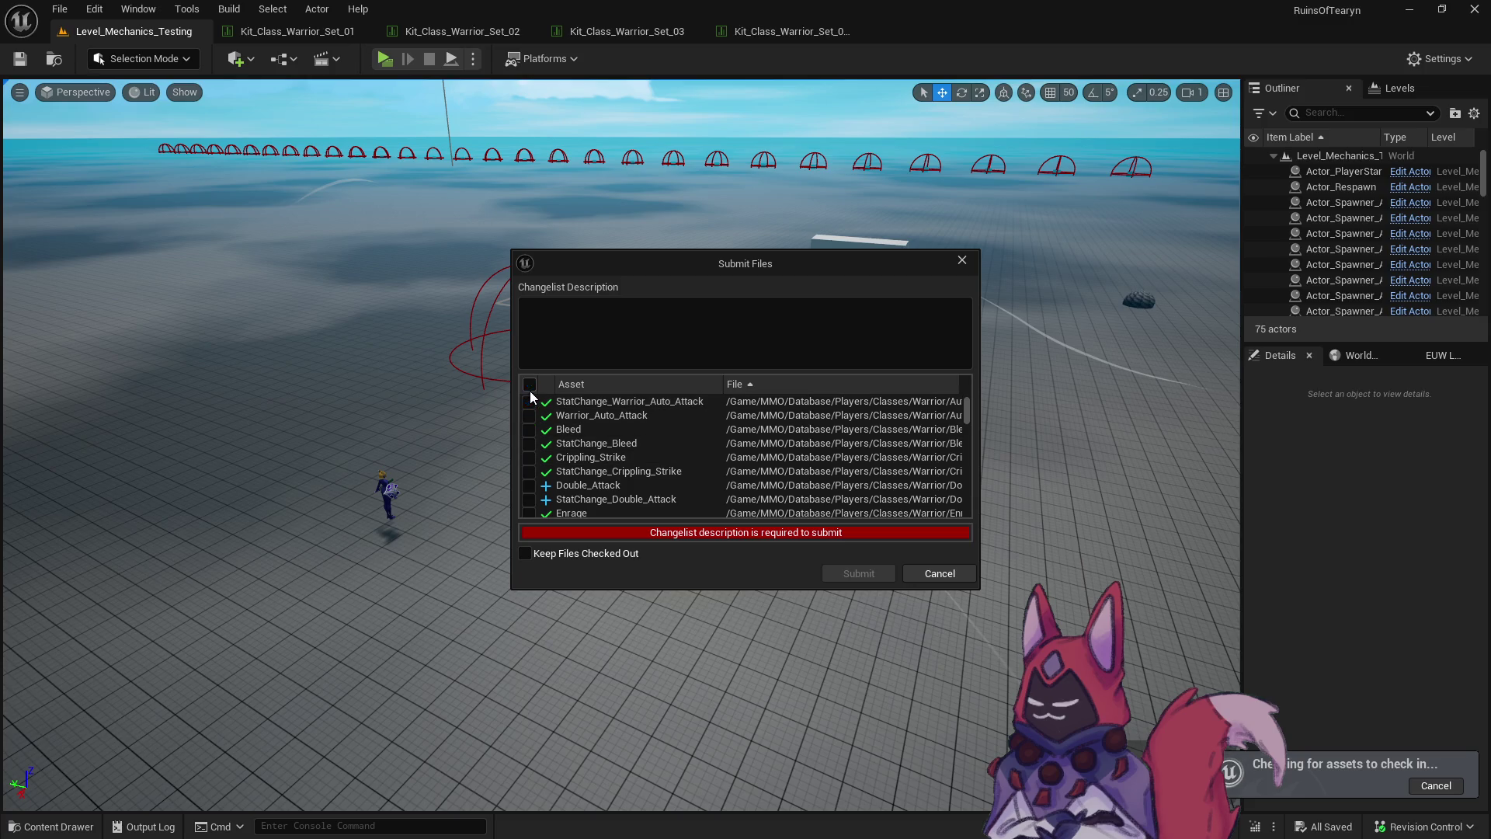
Tick the Warrior auto-attack, Bleed, Crippling_Strike and Double_Attack tables.
left_click(529, 416)
left_click(528, 430)
left_click(528, 443)
left_click(528, 458)
left_click(528, 471)
left_click(529, 486)
left_click(529, 500)
Tick the Enrage tables, removed Heavy_Attack Double_Attack tables, Leaping_Strike tables and Heavy_Slam.
scroll(532, 514, "down", 2)
left_click(528, 438)
left_click(529, 452)
left_click(531, 468)
left_click(529, 483)
left_click(531, 497)
left_click(533, 507)
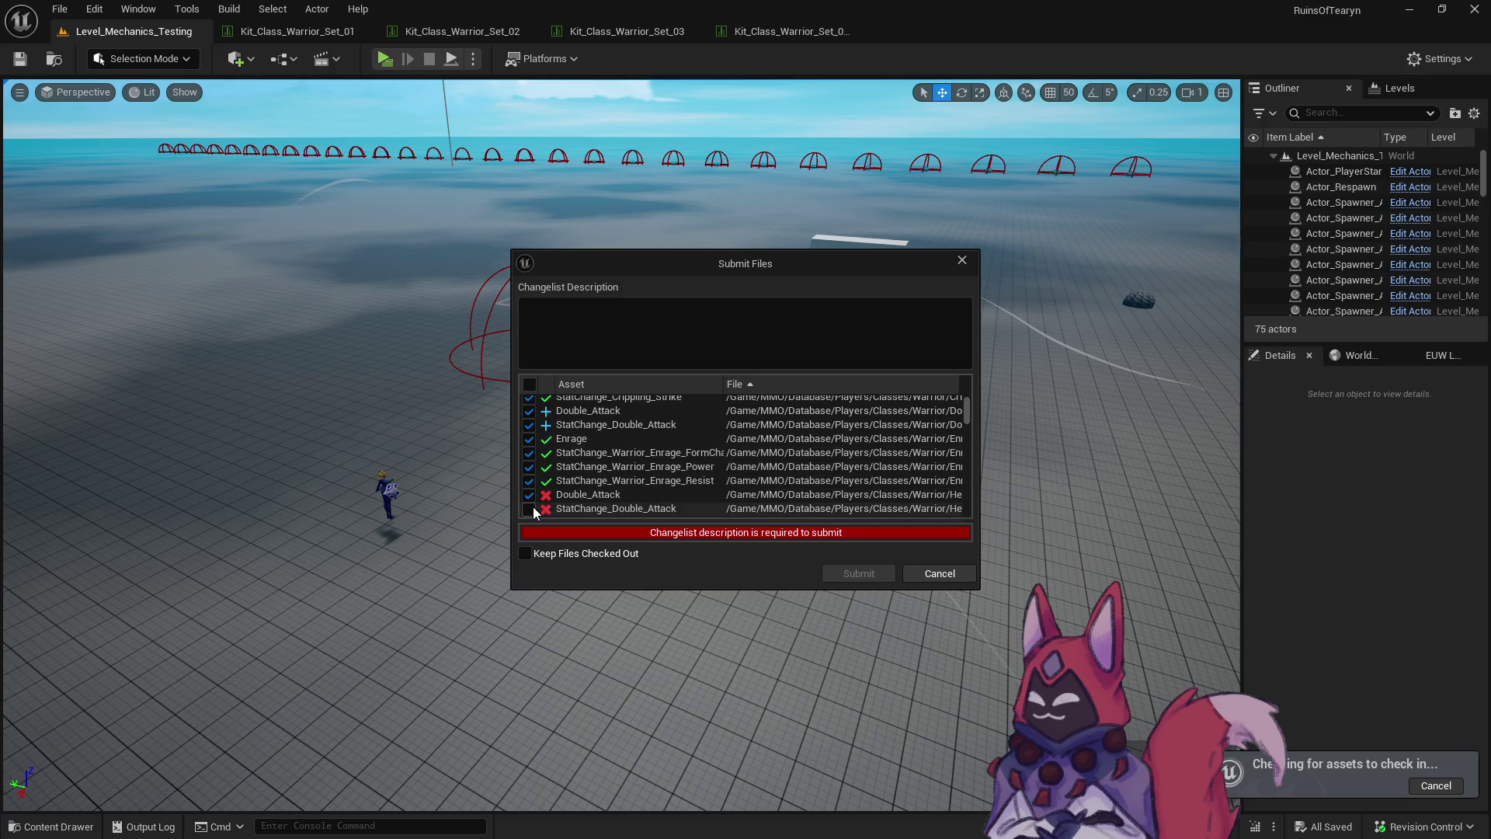
scroll(534, 497, "down", 2)
left_click(529, 448)
left_click(529, 462)
left_click(529, 476)
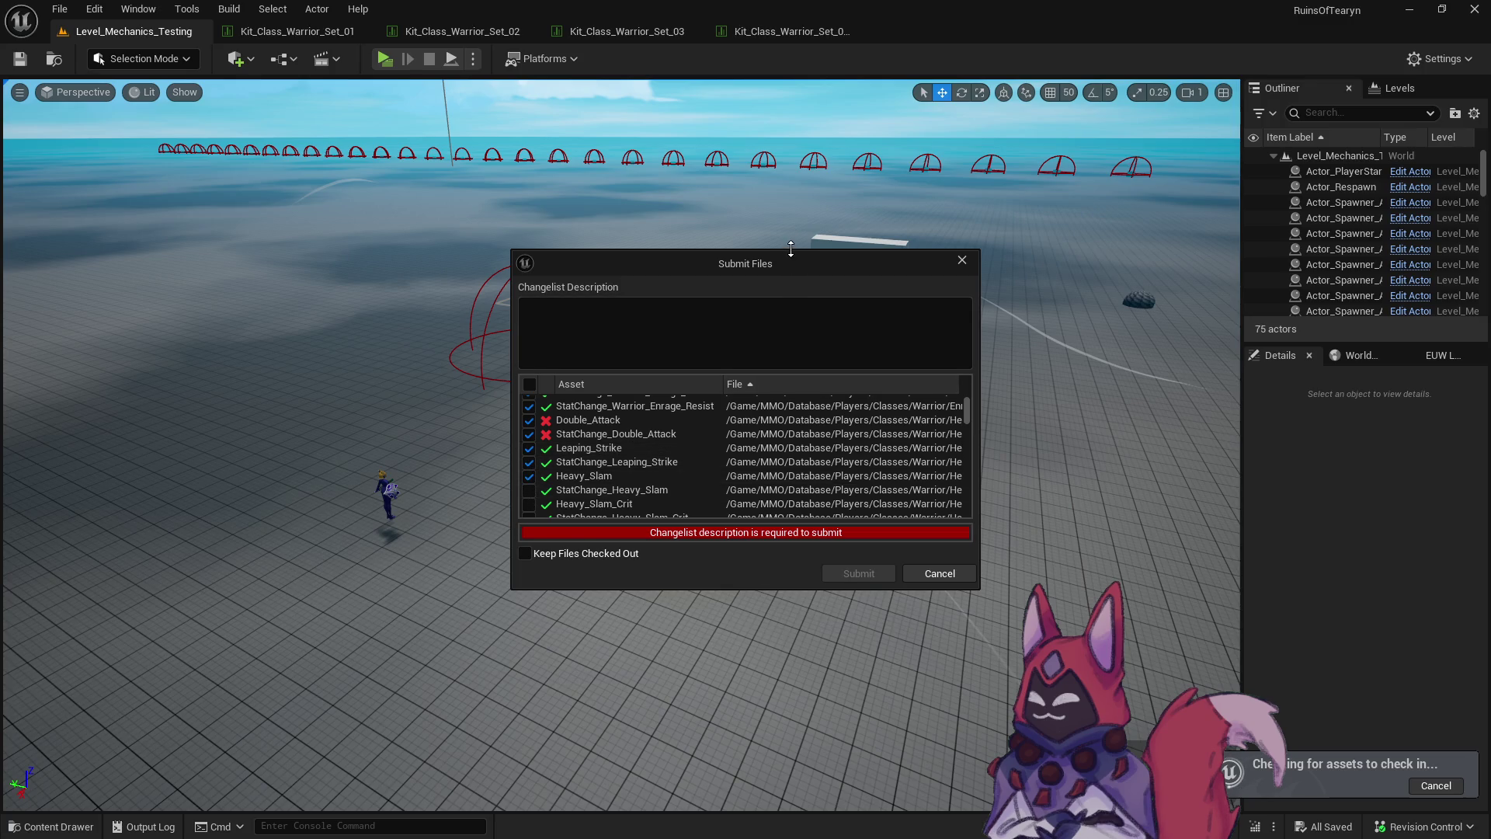
Enlarge the Submit Files window and tick the Threatening_Strike, Threatening_Shout, Shield_Swipe and Shield_Defense tables.
left_click_drag(791, 248, 793, 18)
scroll(966, 268, "down", 15)
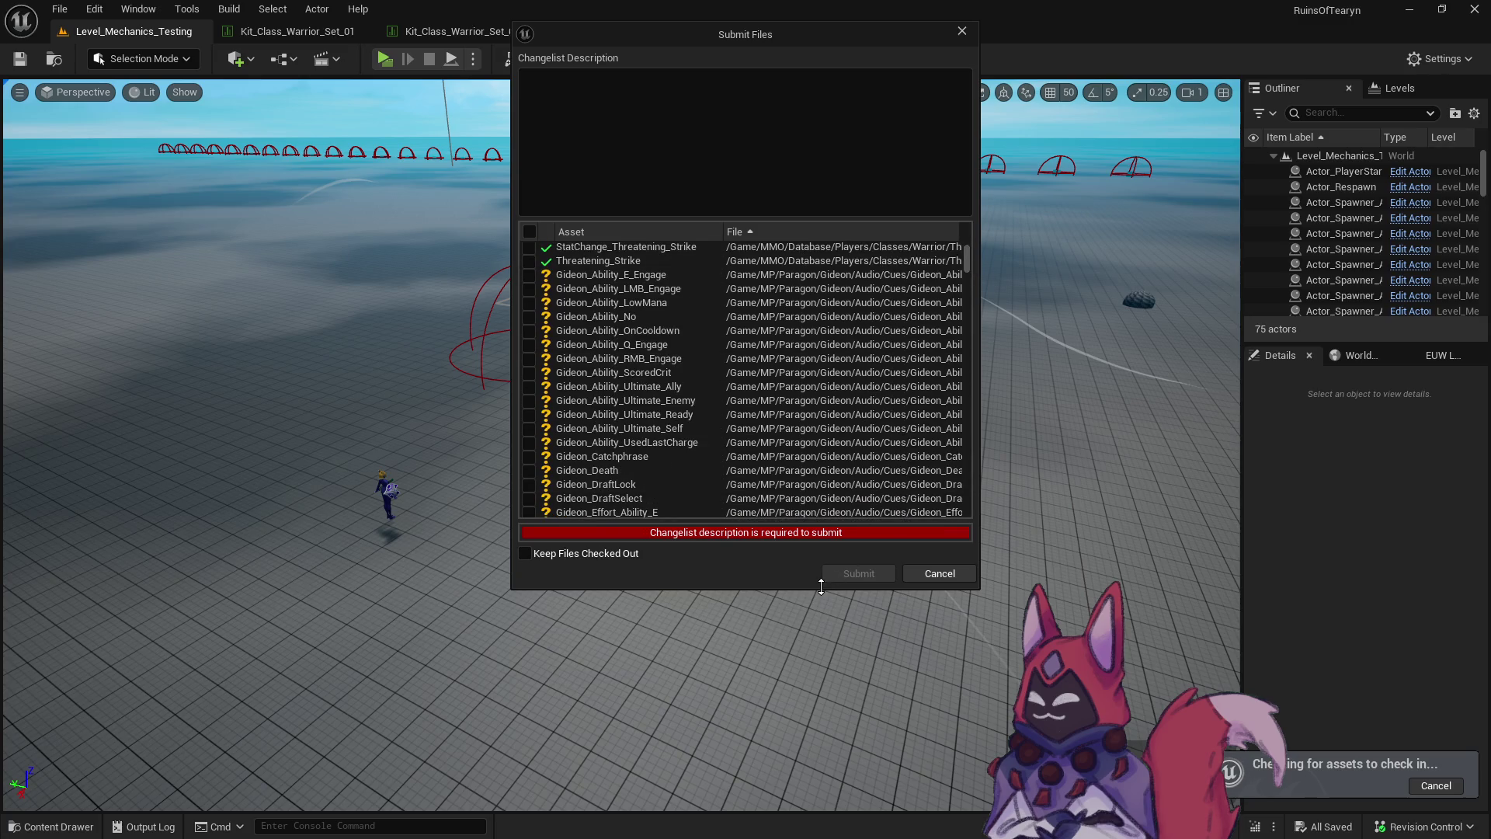
left_click_drag(819, 589, 820, 778)
scroll(714, 599, "up", 6)
scroll(703, 590, "up", 5)
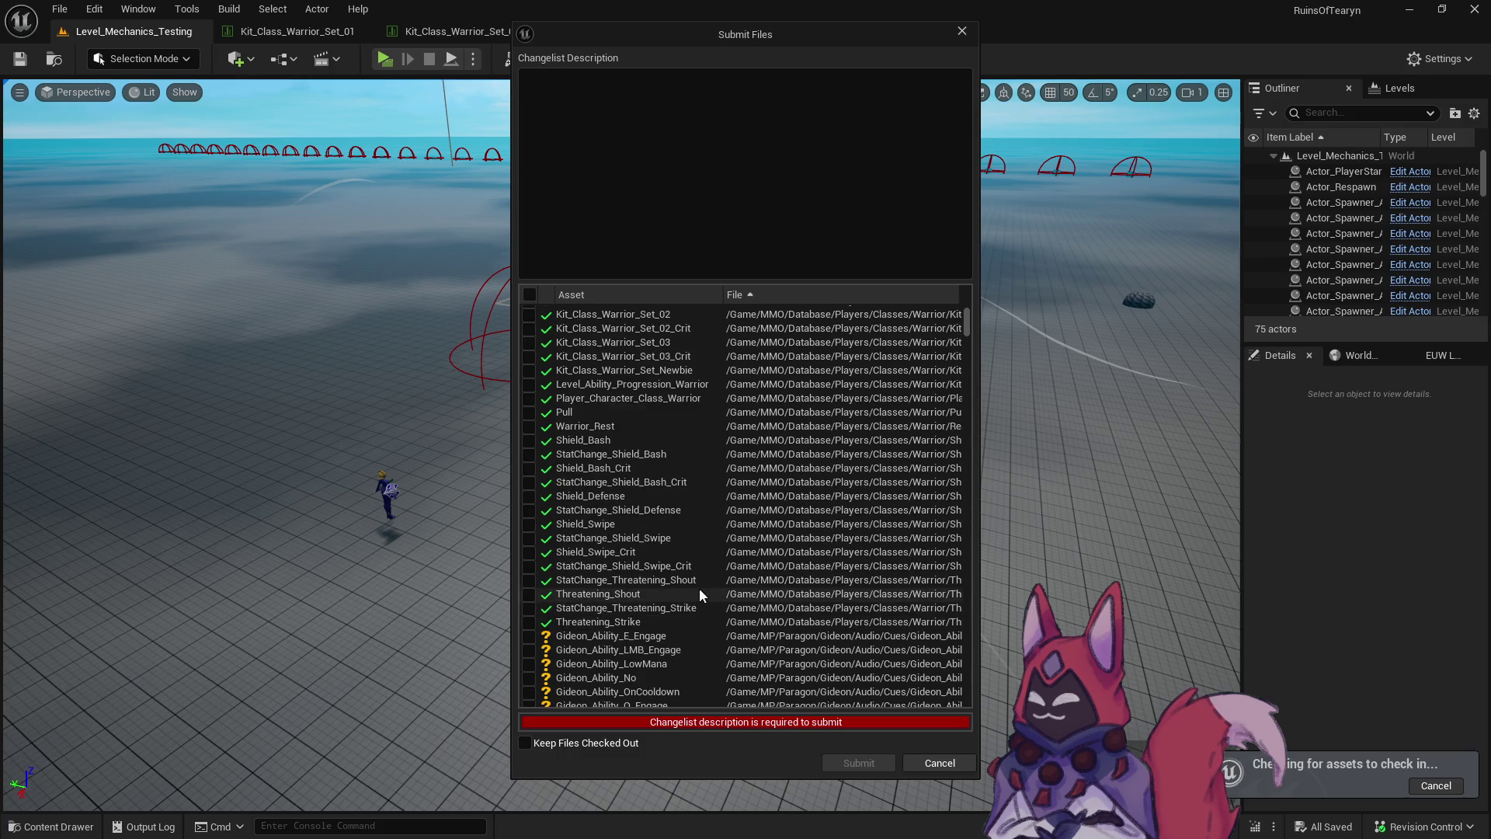
left_click(528, 672)
left_click(529, 657)
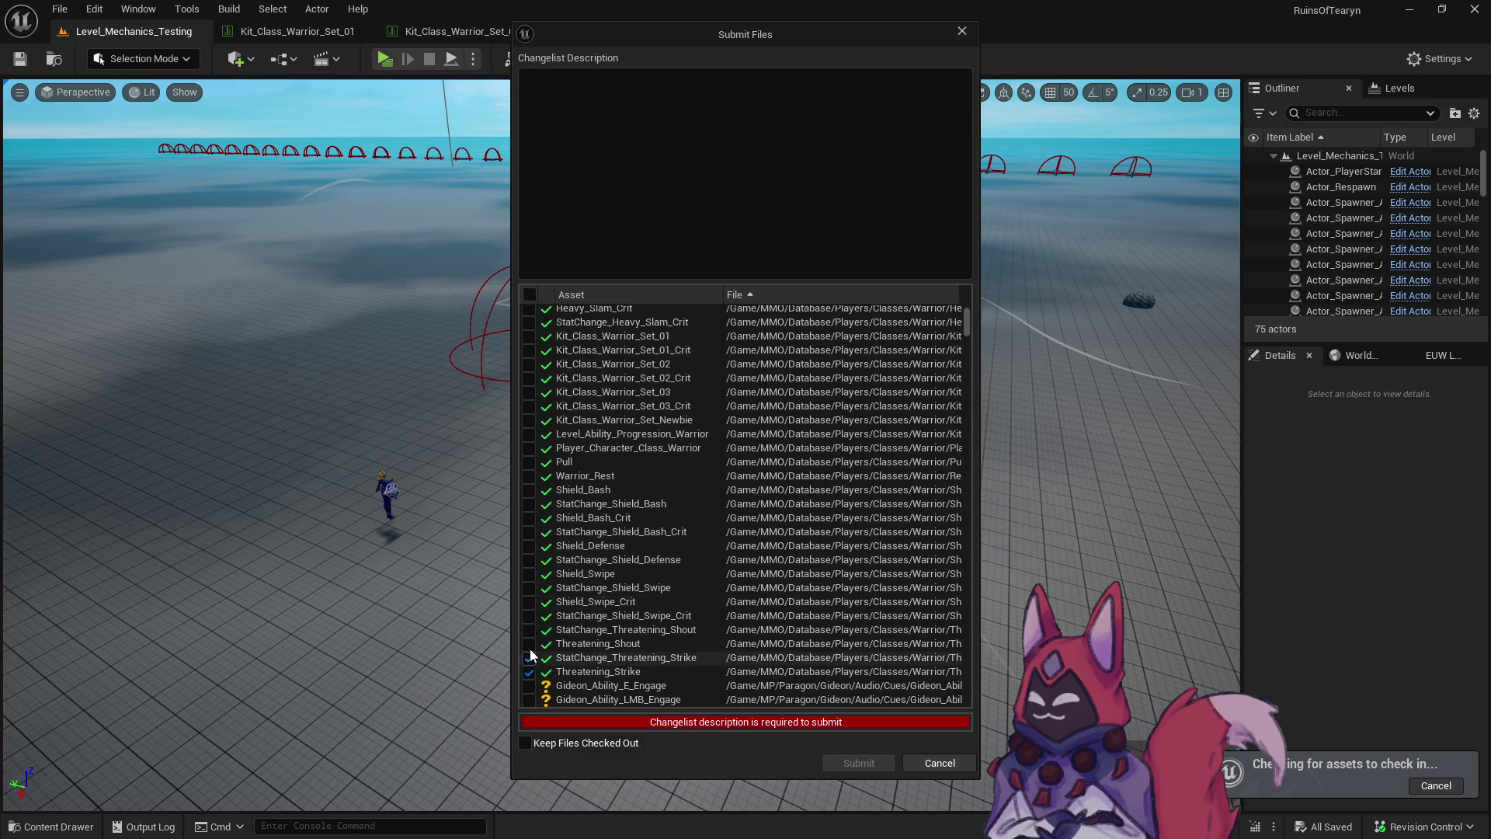
left_click(528, 644)
left_click(529, 616)
left_click(529, 602)
left_click(528, 588)
left_click(528, 574)
left_click(529, 560)
left_click(528, 545)
Tick the Shield_Bash and Shield_Bash_Crit tables, Warrior_Rest and Pull.
left_click(529, 532)
left_click(528, 518)
left_click(529, 504)
left_click(529, 490)
left_click(529, 476)
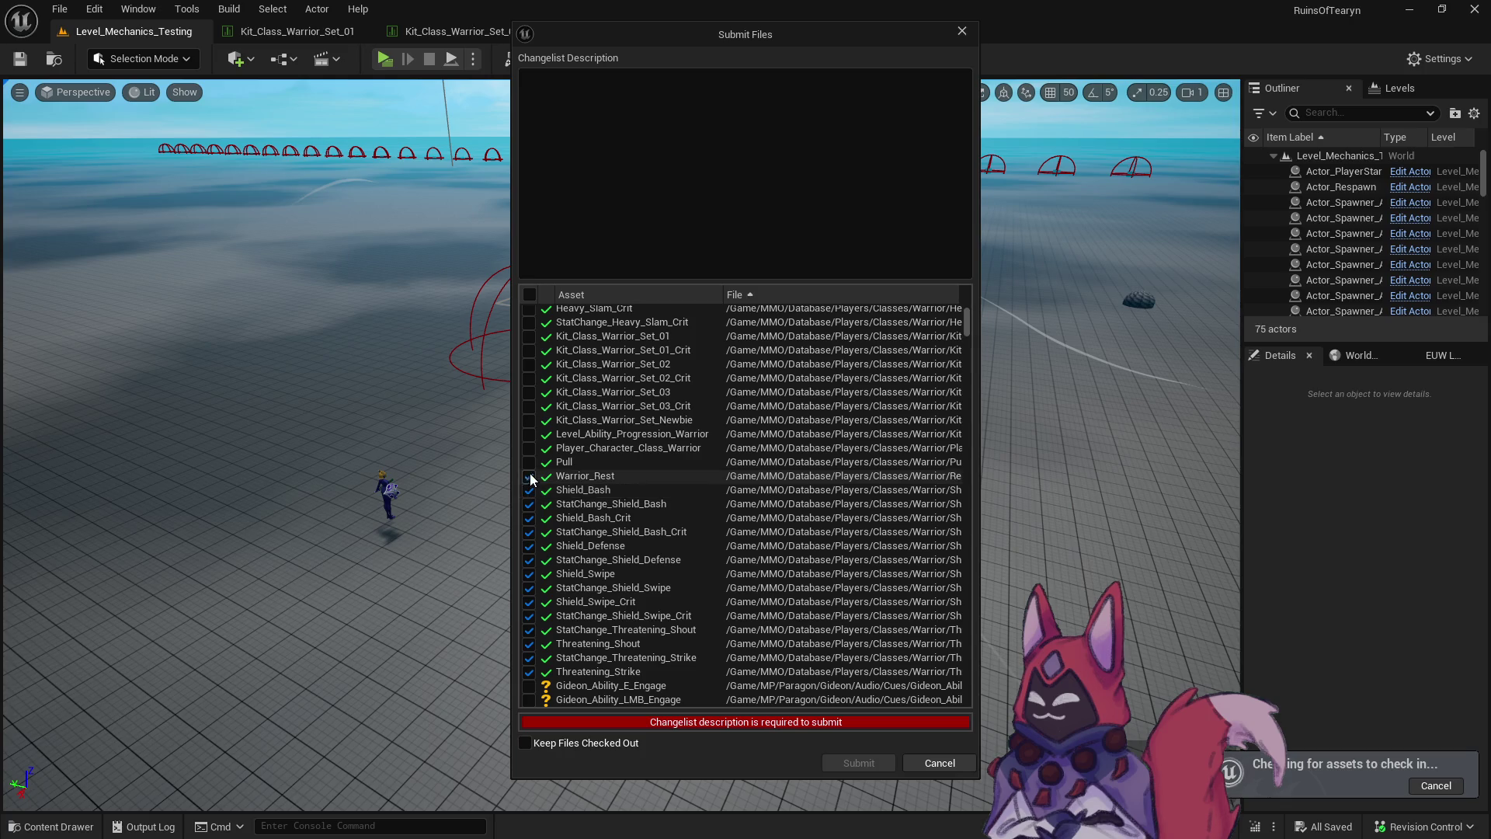
left_click(528, 462)
Tick the Warrior progression, character class, Newbie kit and Set_01–Set_03 kits with their crit kits.
left_click(529, 434)
left_click(528, 448)
left_click(528, 420)
left_click(529, 406)
left_click(529, 392)
left_click(528, 378)
left_click(529, 364)
left_click(529, 350)
left_click(529, 336)
Tick the Heavy_Slam_Crit tables, add a description, and submit as changelist 304.
scroll(536, 388, "up", 3)
left_click(528, 421)
left_click(528, 407)
scroll(590, 464, "up", 4)
scroll(590, 464, "down", 4)
left_click(730, 268)
type("ca")
left_click(858, 763)
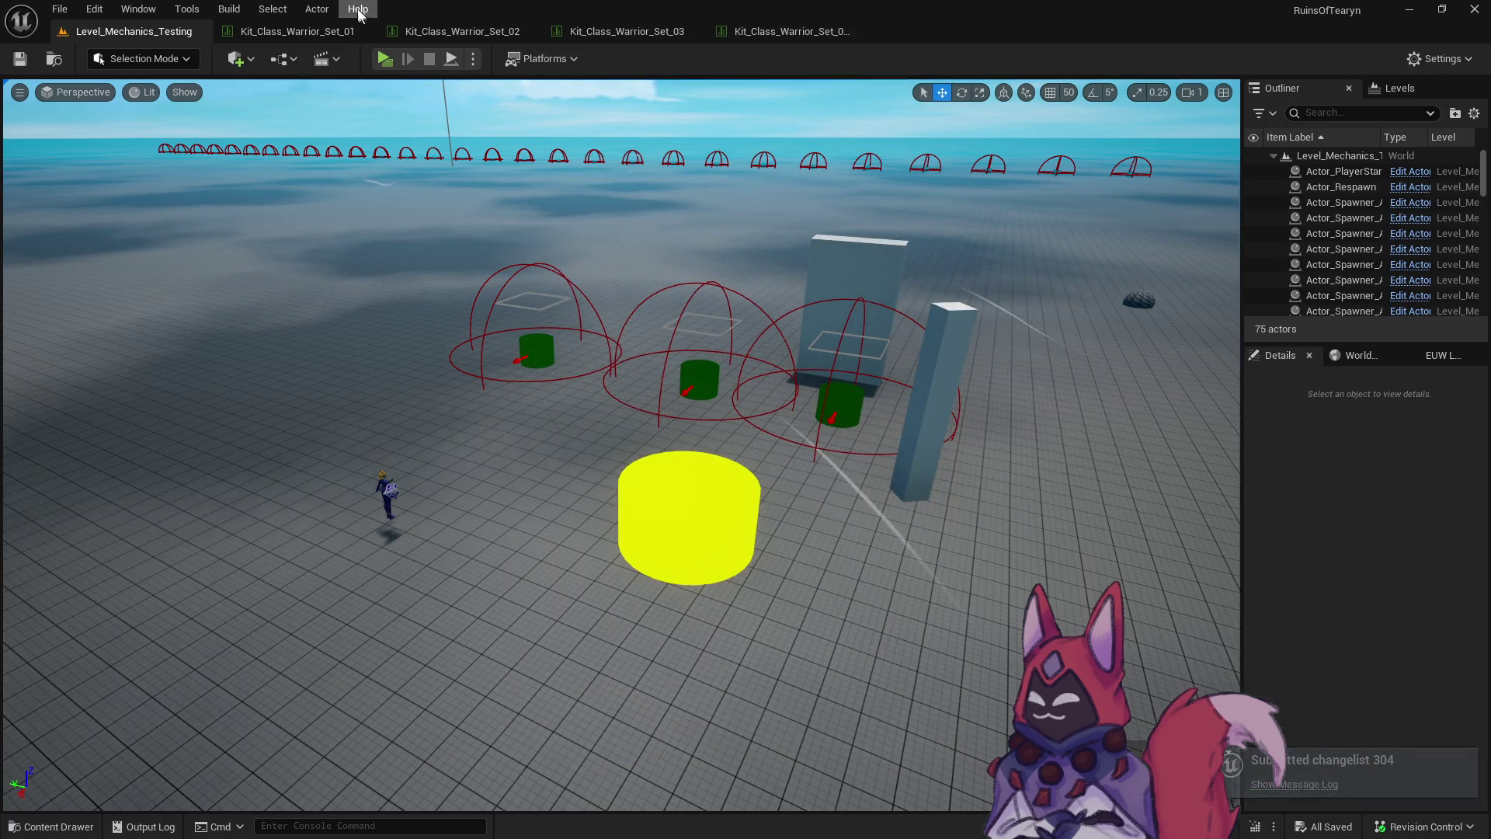
Save and check out the level, then select both tables in Double_Attack's Base.
left_click(14, 67)
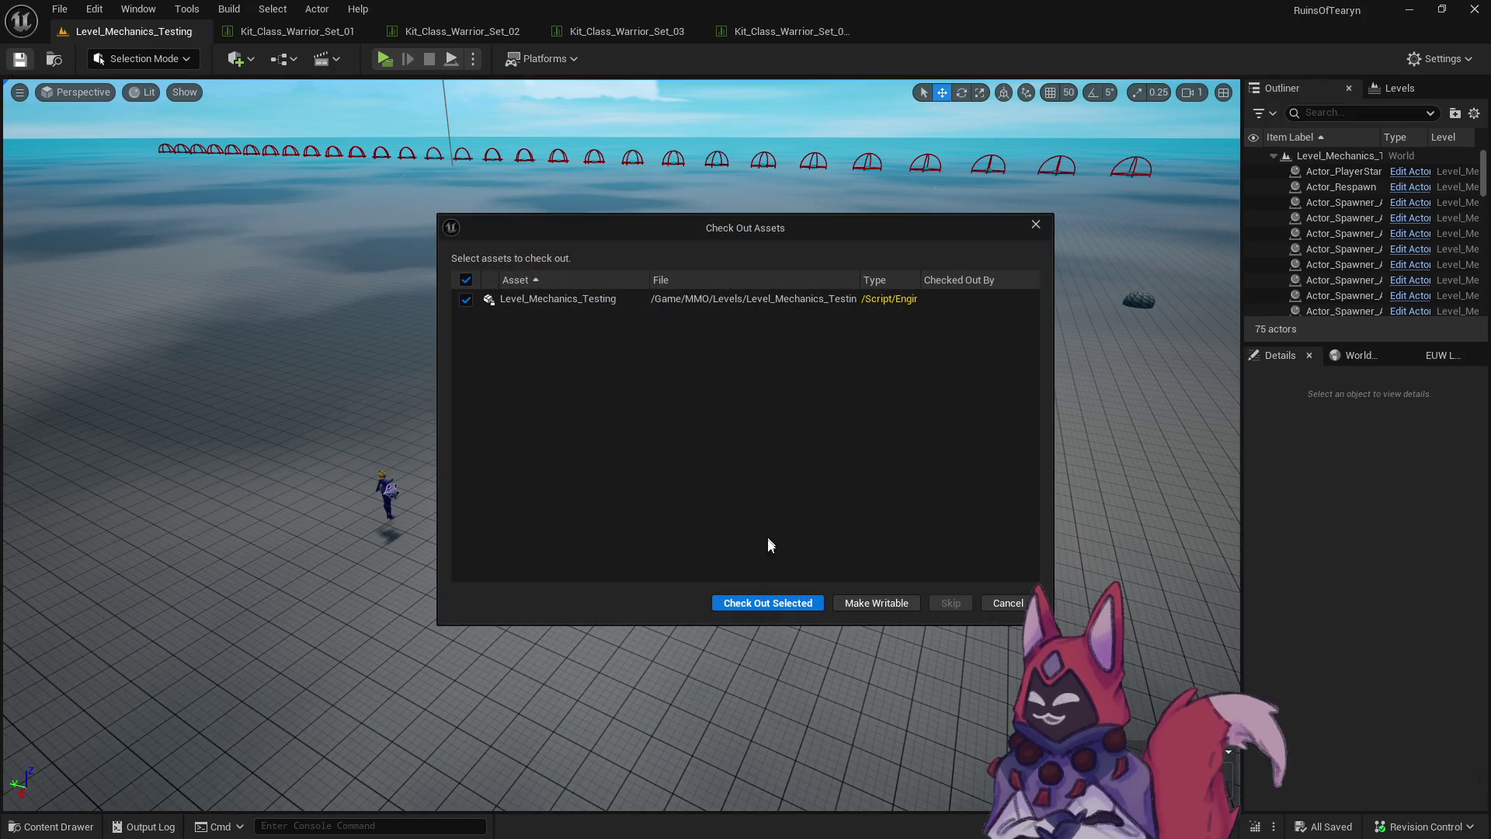
left_click(762, 602)
key("ctrl+space")
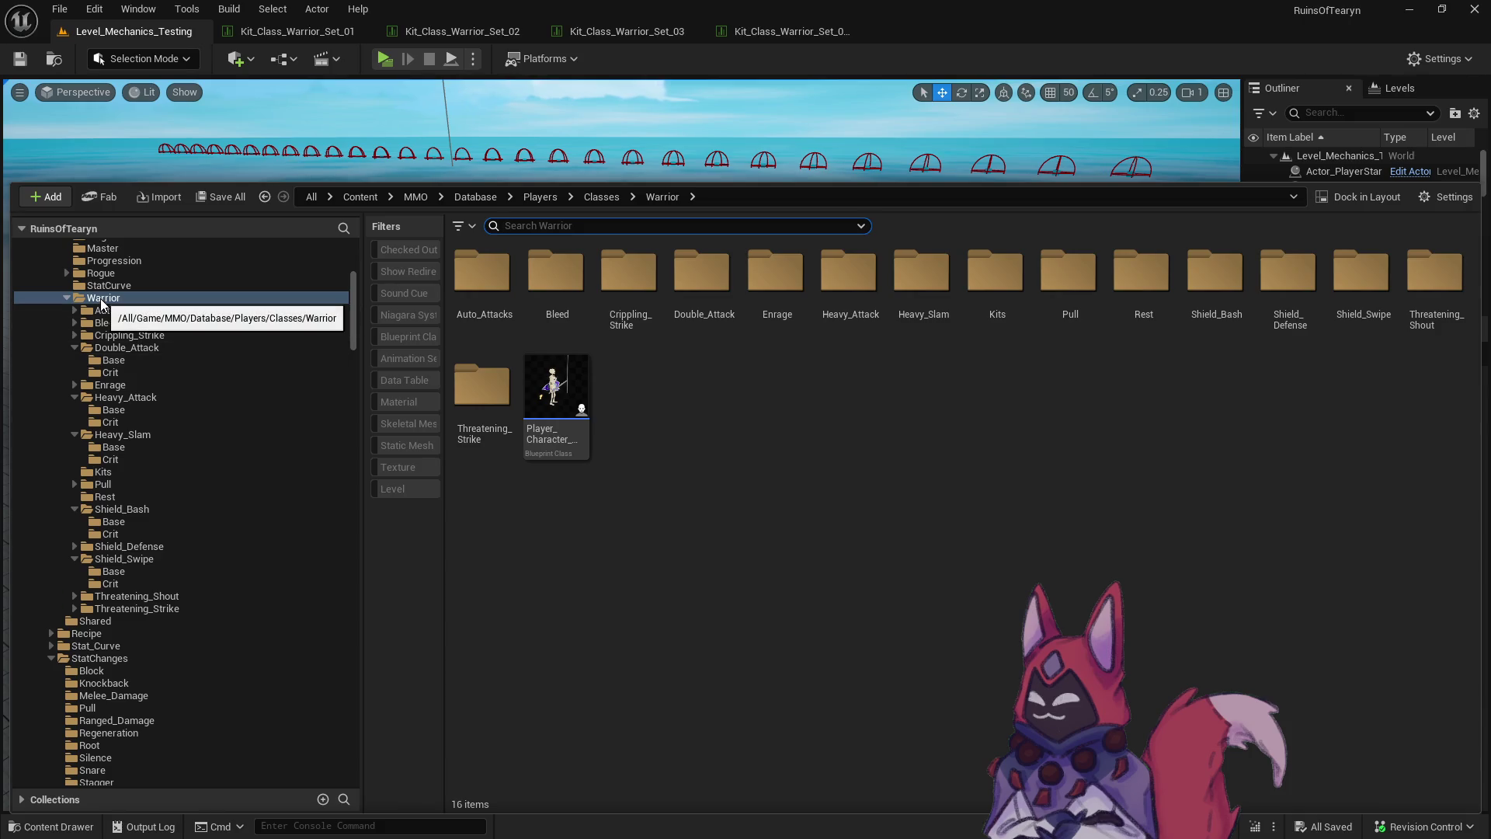
left_click(140, 349)
left_click(143, 360)
left_click(482, 276)
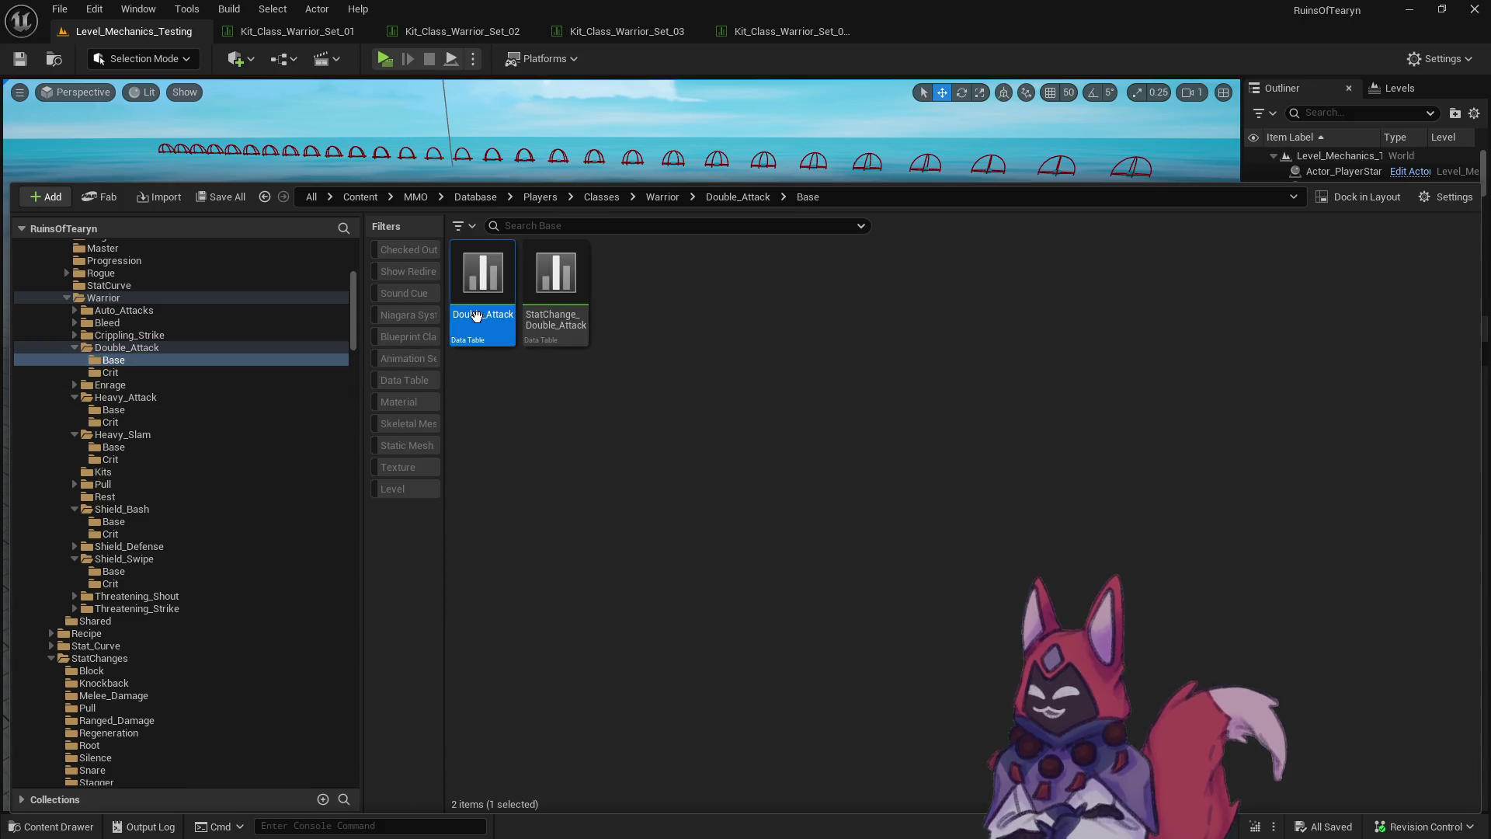
left_click(571, 321)
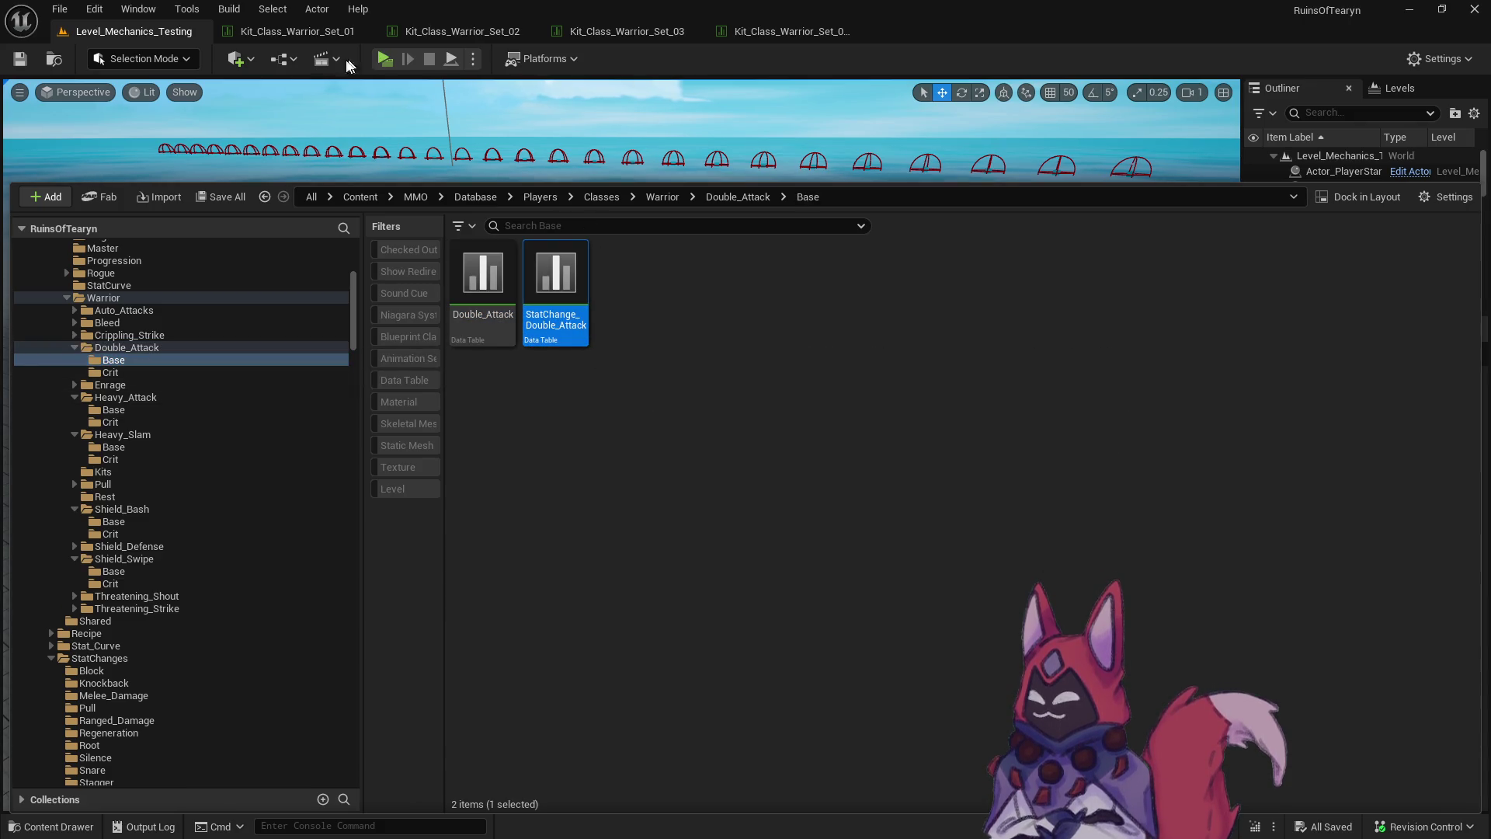
Check the Kit_Class_Warrior_Set_03 Index 4 ability against the Double_Attack Base folder.
key("alt+Tab")
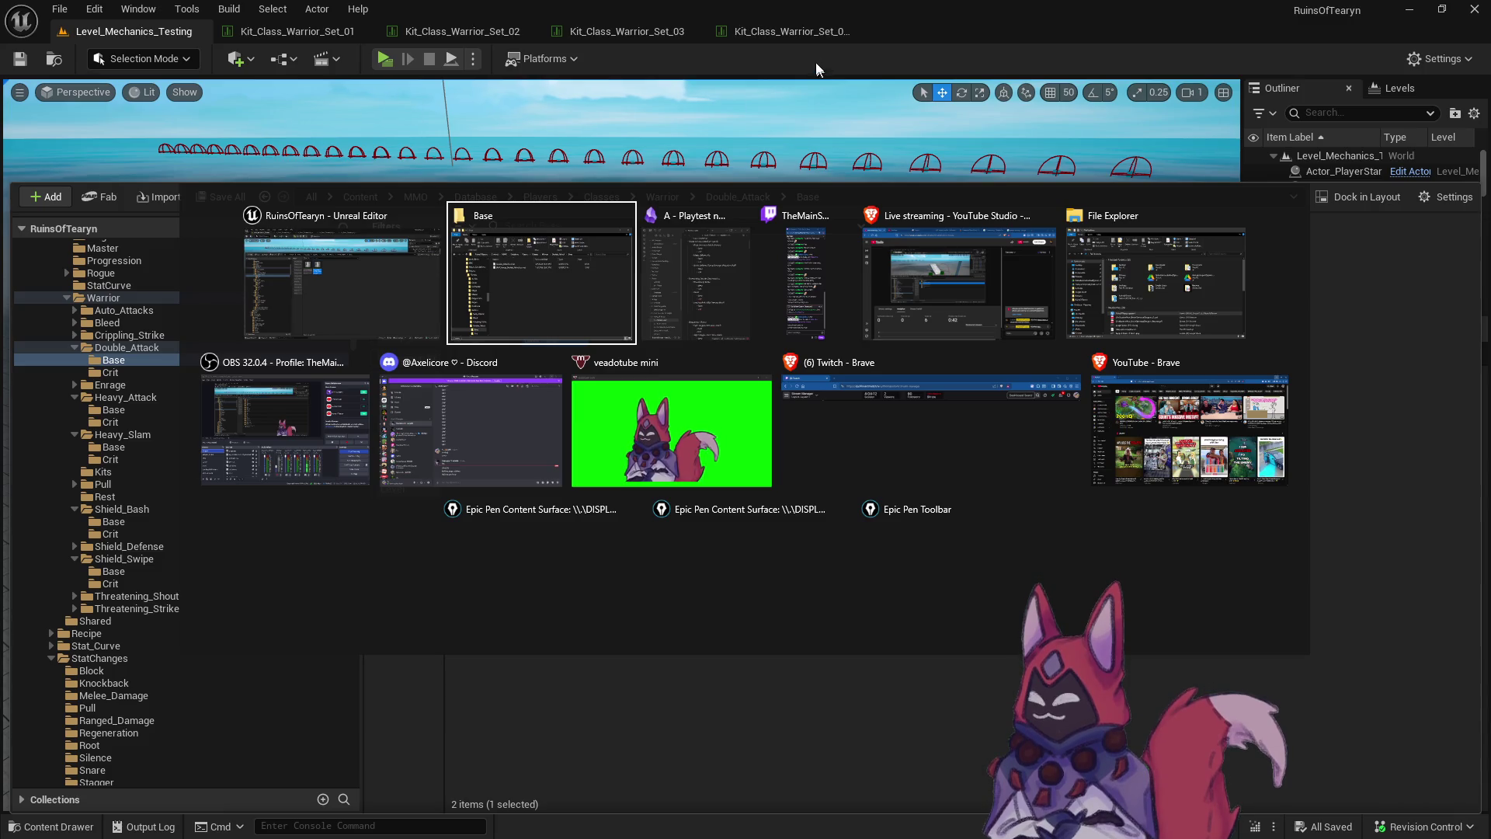
key("Escape")
left_click(609, 29)
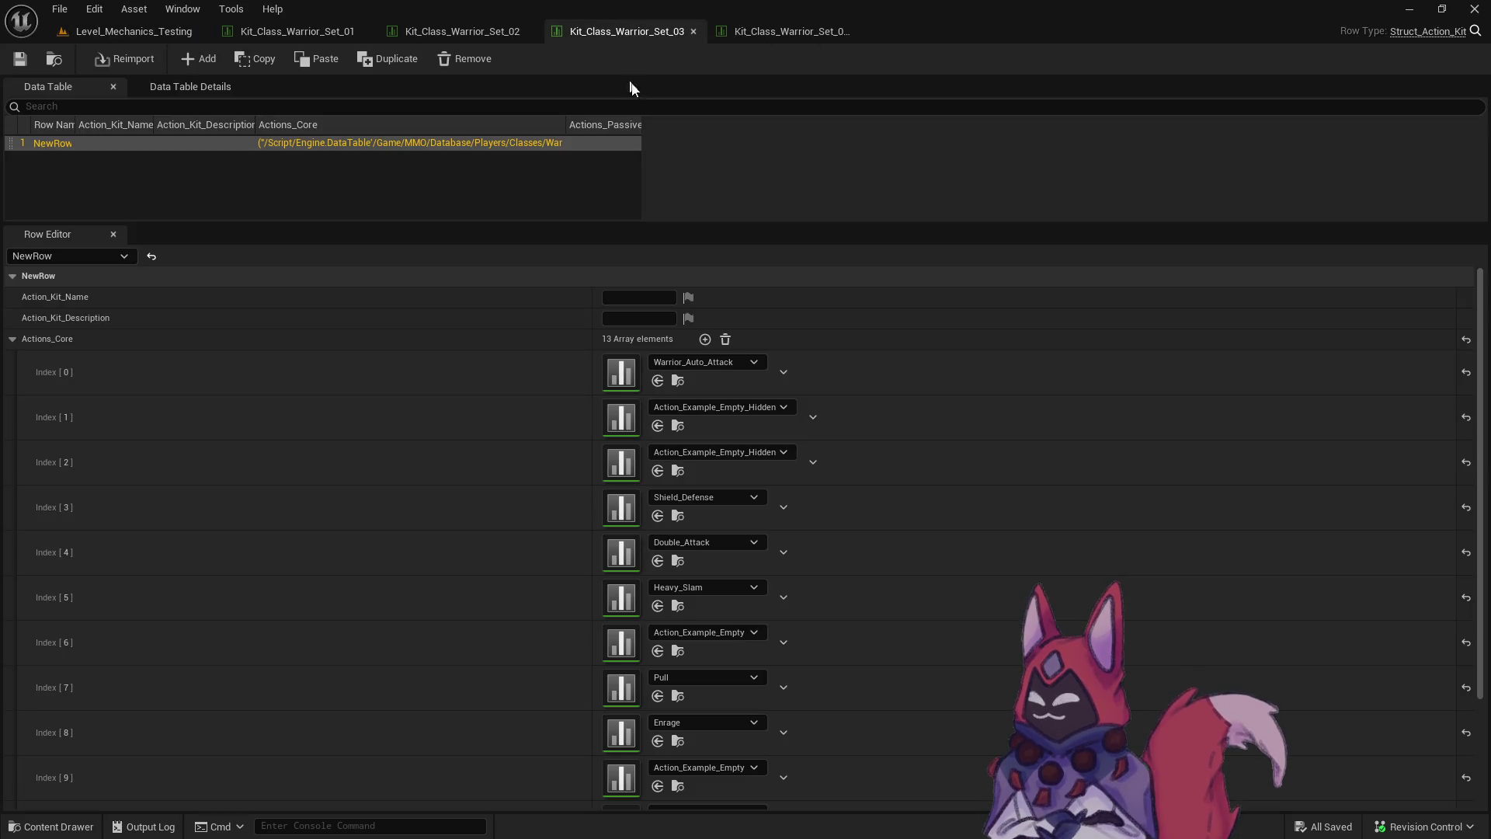
left_click(677, 559)
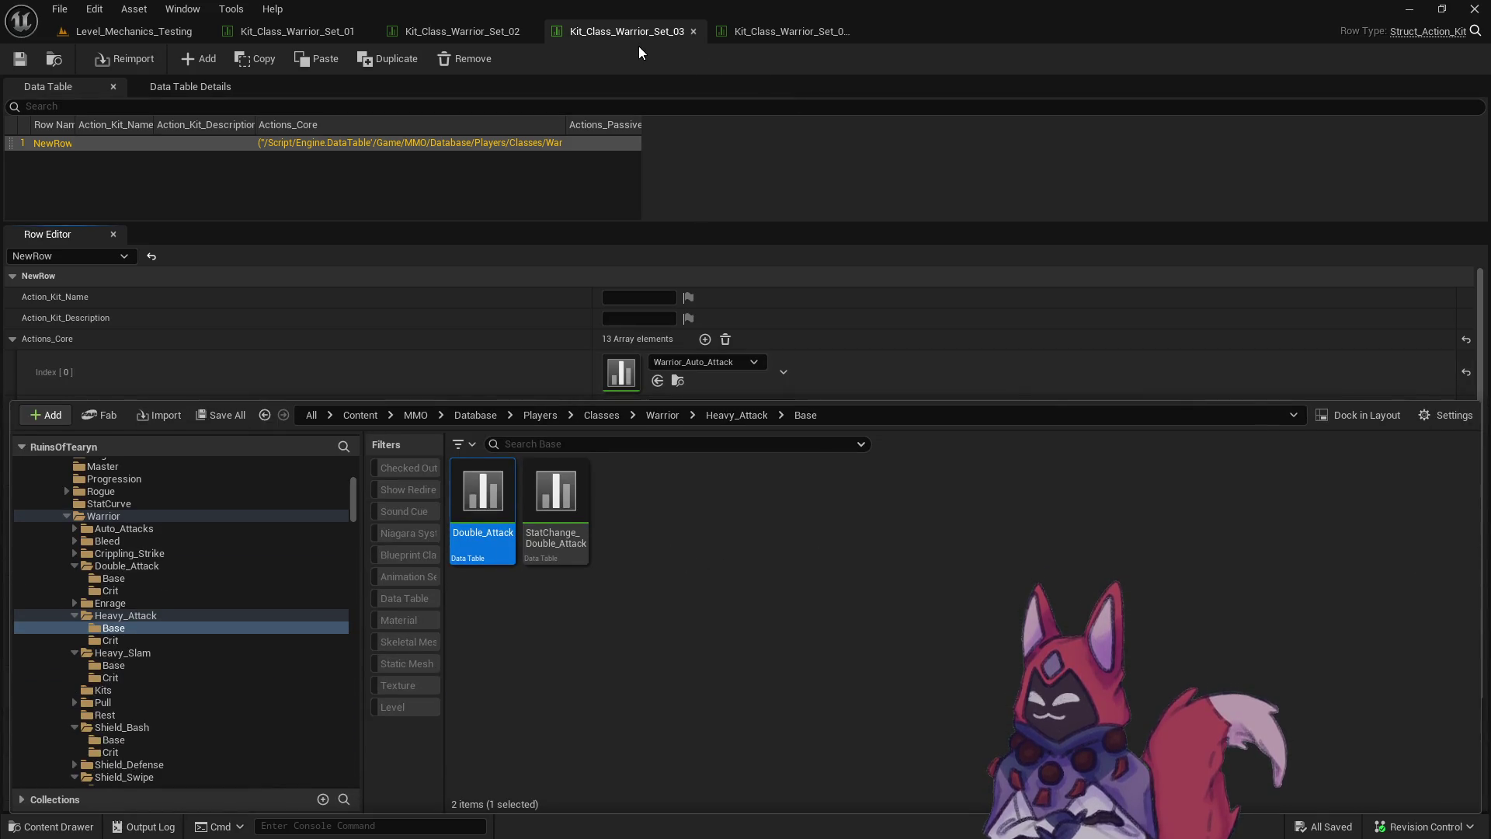
left_click(219, 578)
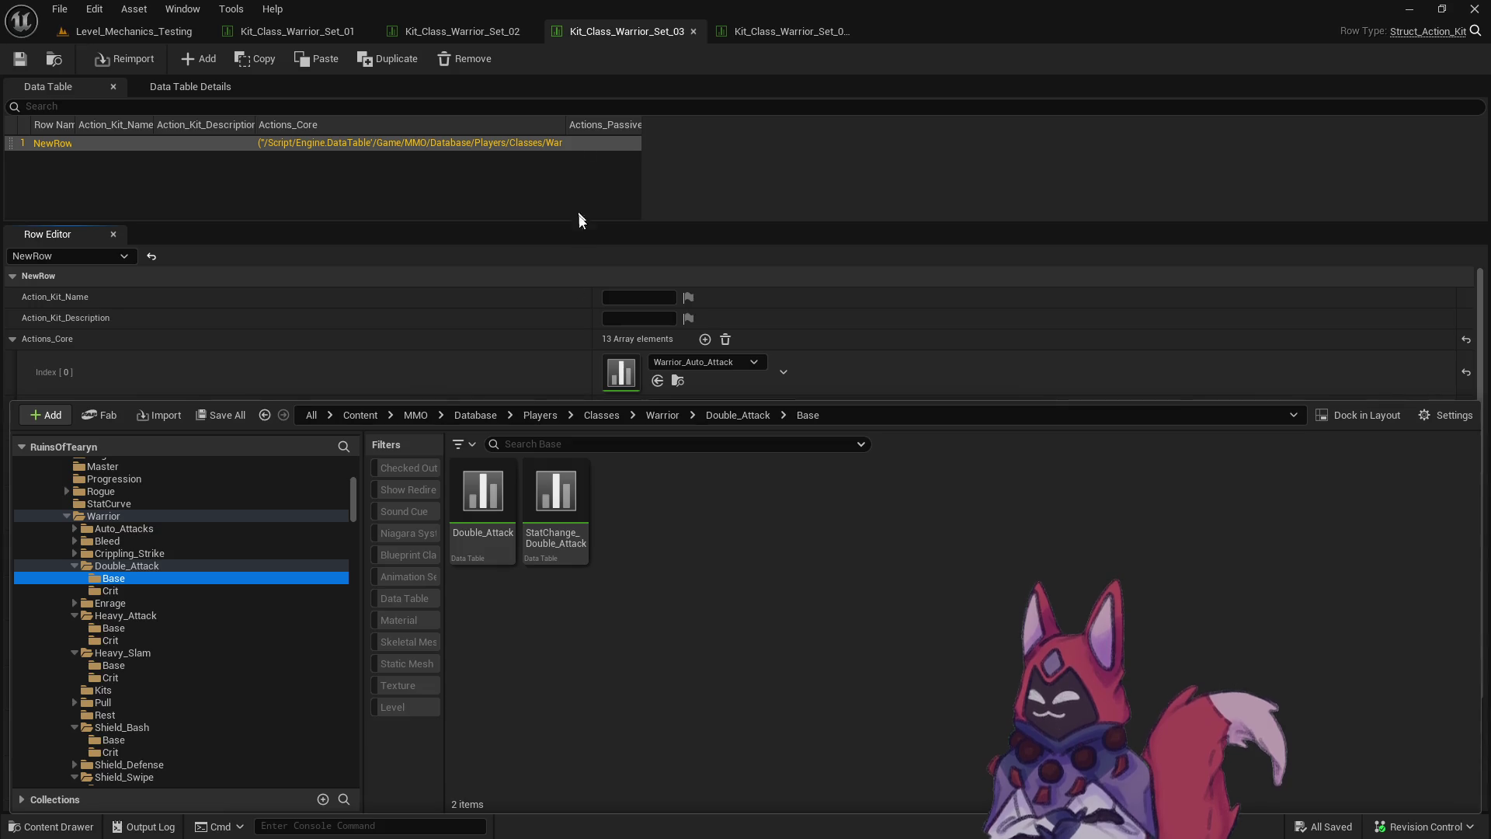
Delete the misplaced Double_Attack table from Heavy_Attack's Base folder.
left_click(188, 626)
left_click(482, 493)
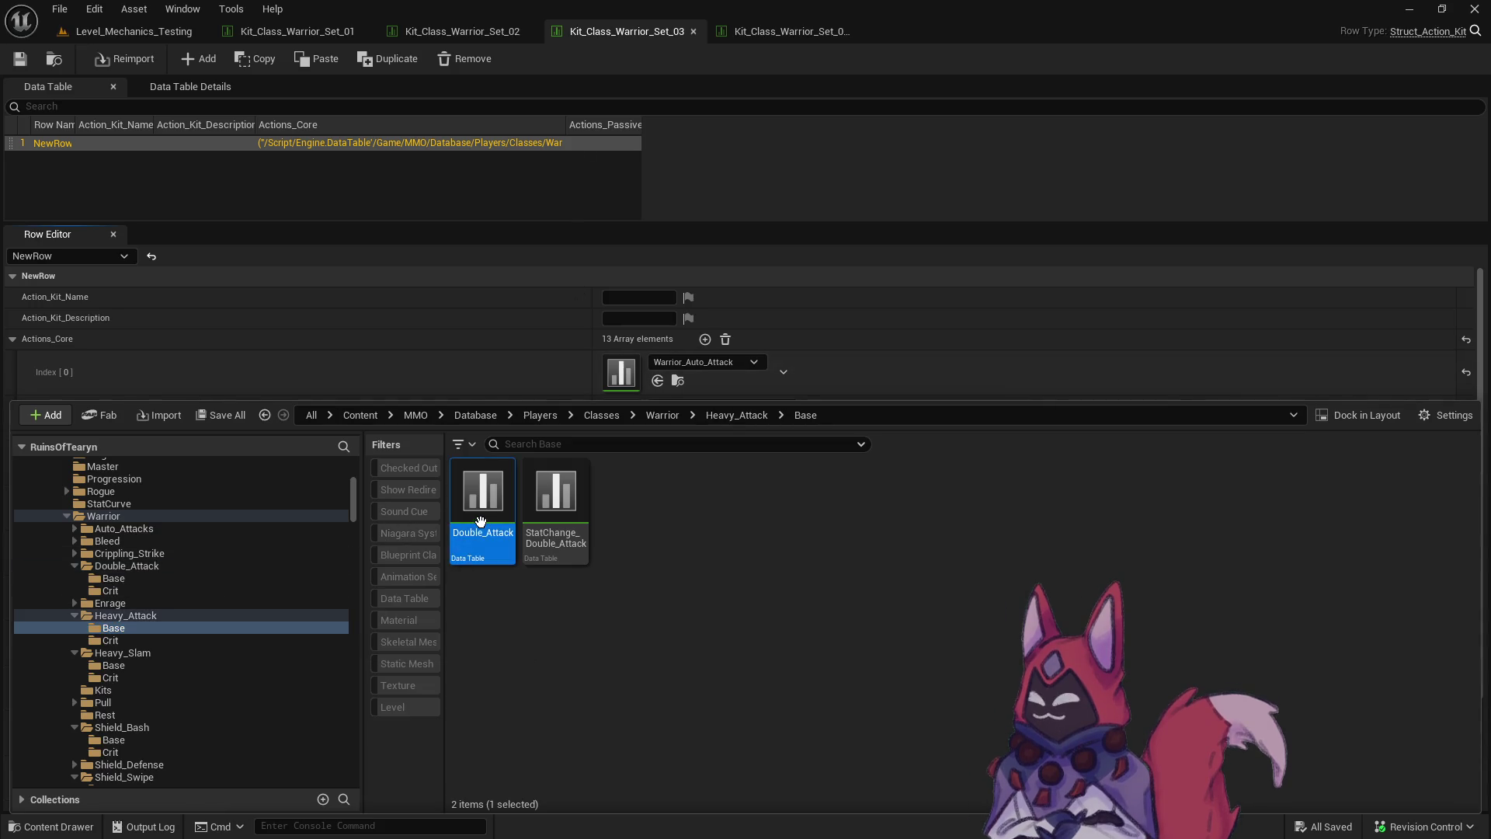
left_click(566, 496, "shift")
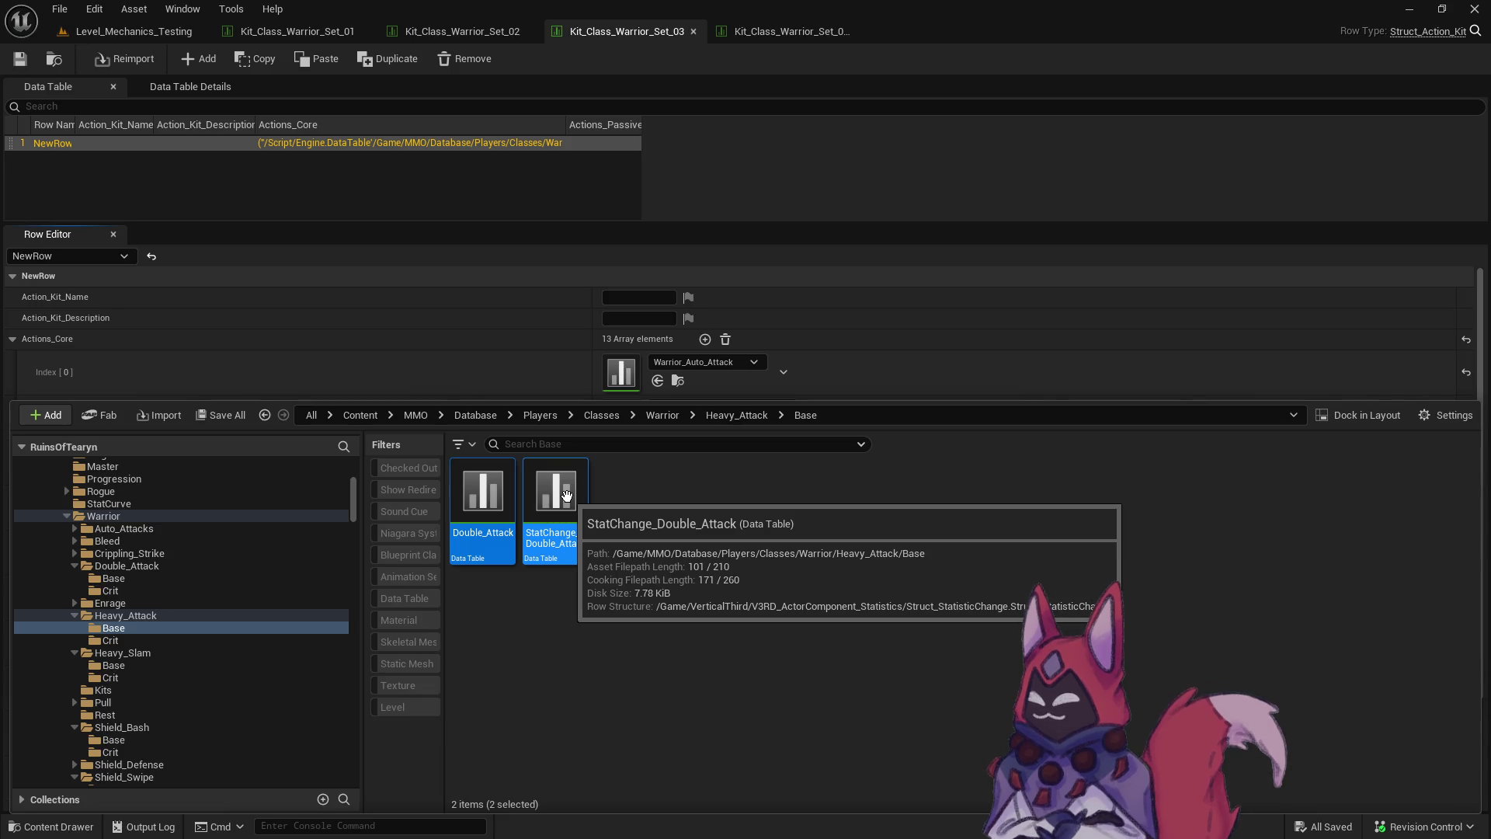
left_click(566, 495, "ctrl")
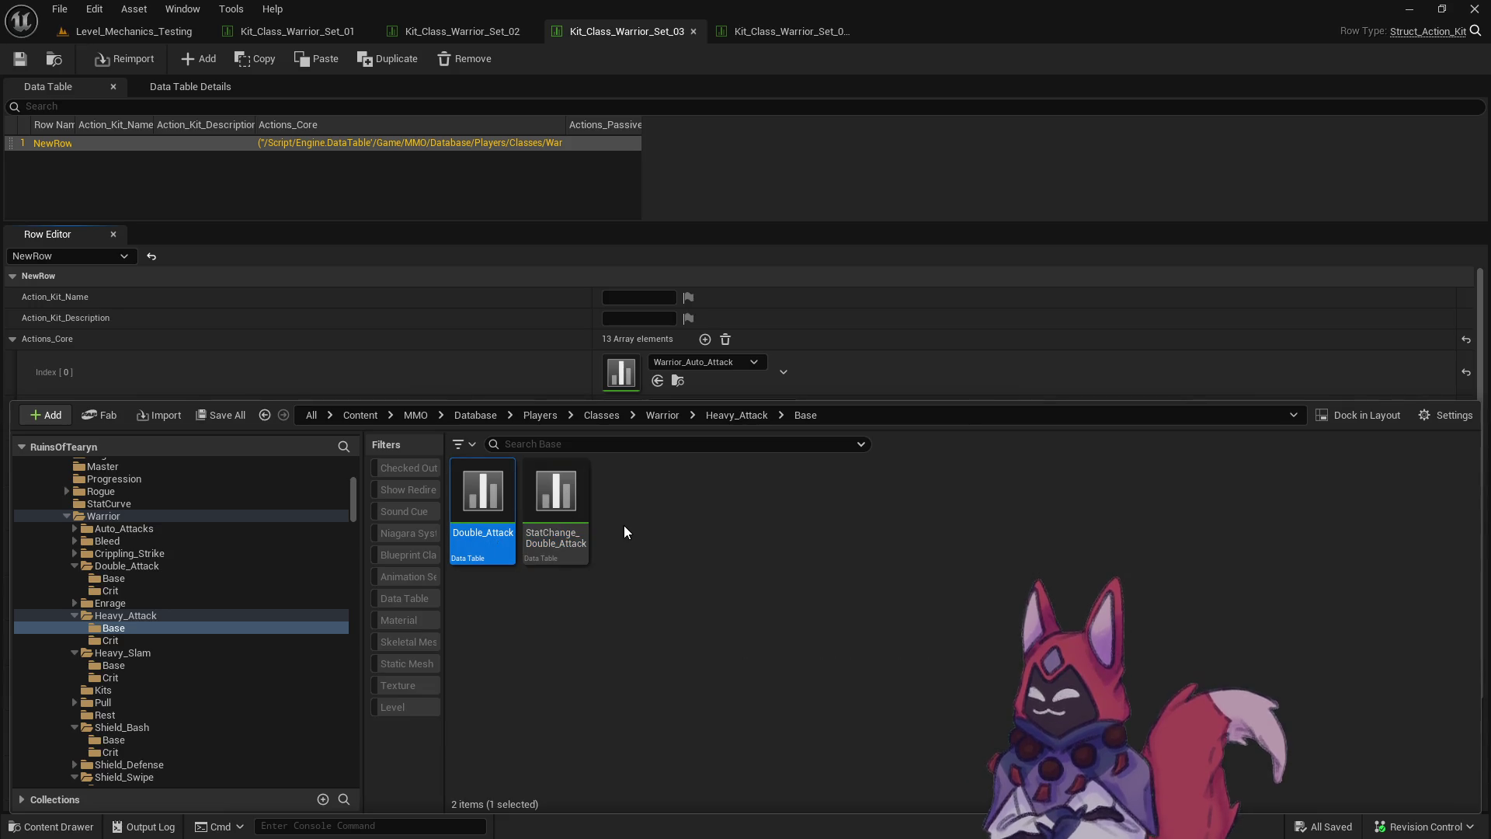
key("Delete")
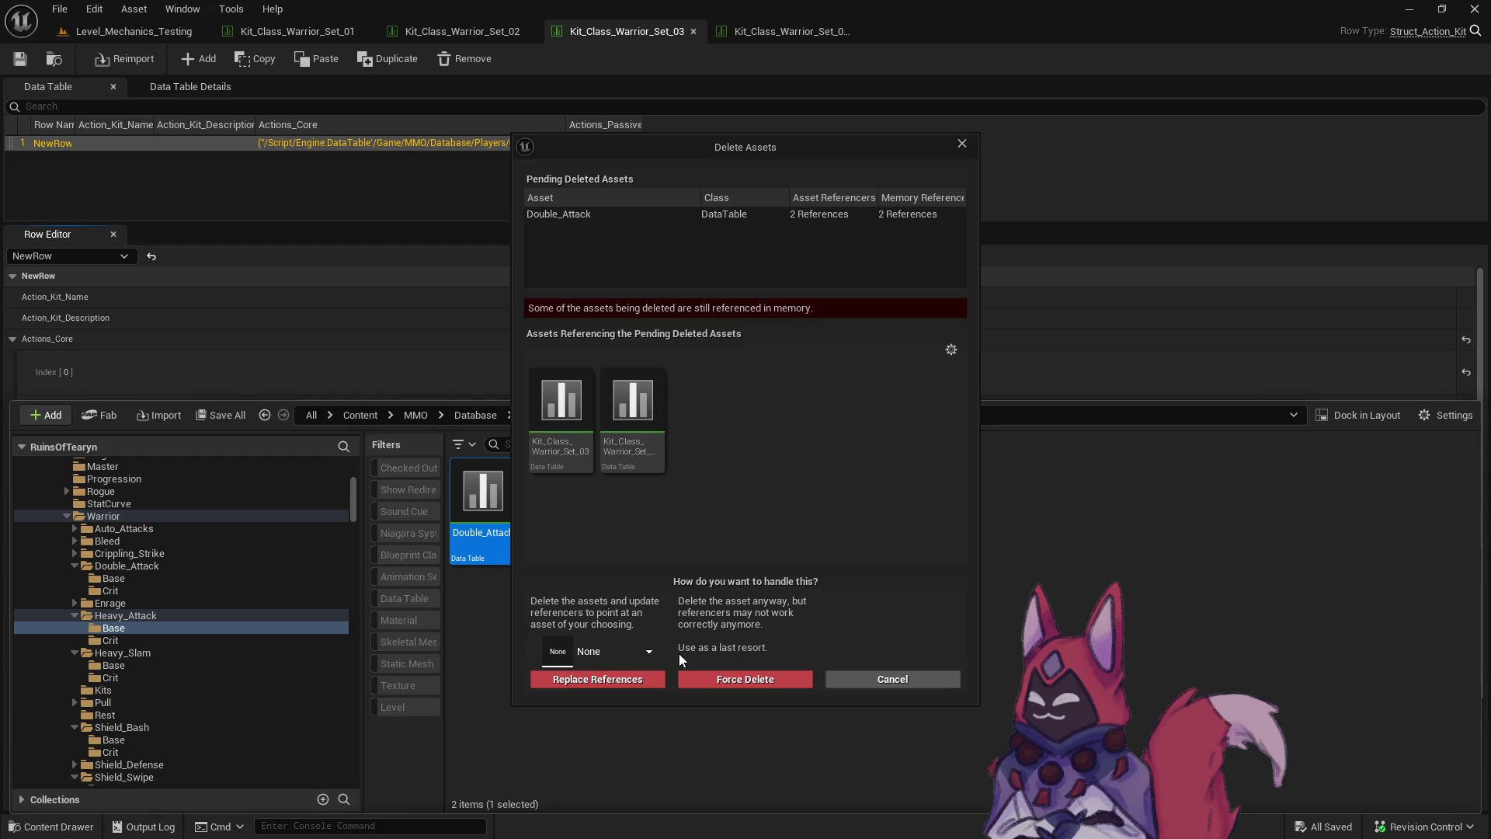
Delete the stray Double_Attack table, redirecting its references to the original Double_Attack.
left_click(649, 651)
type("doubl")
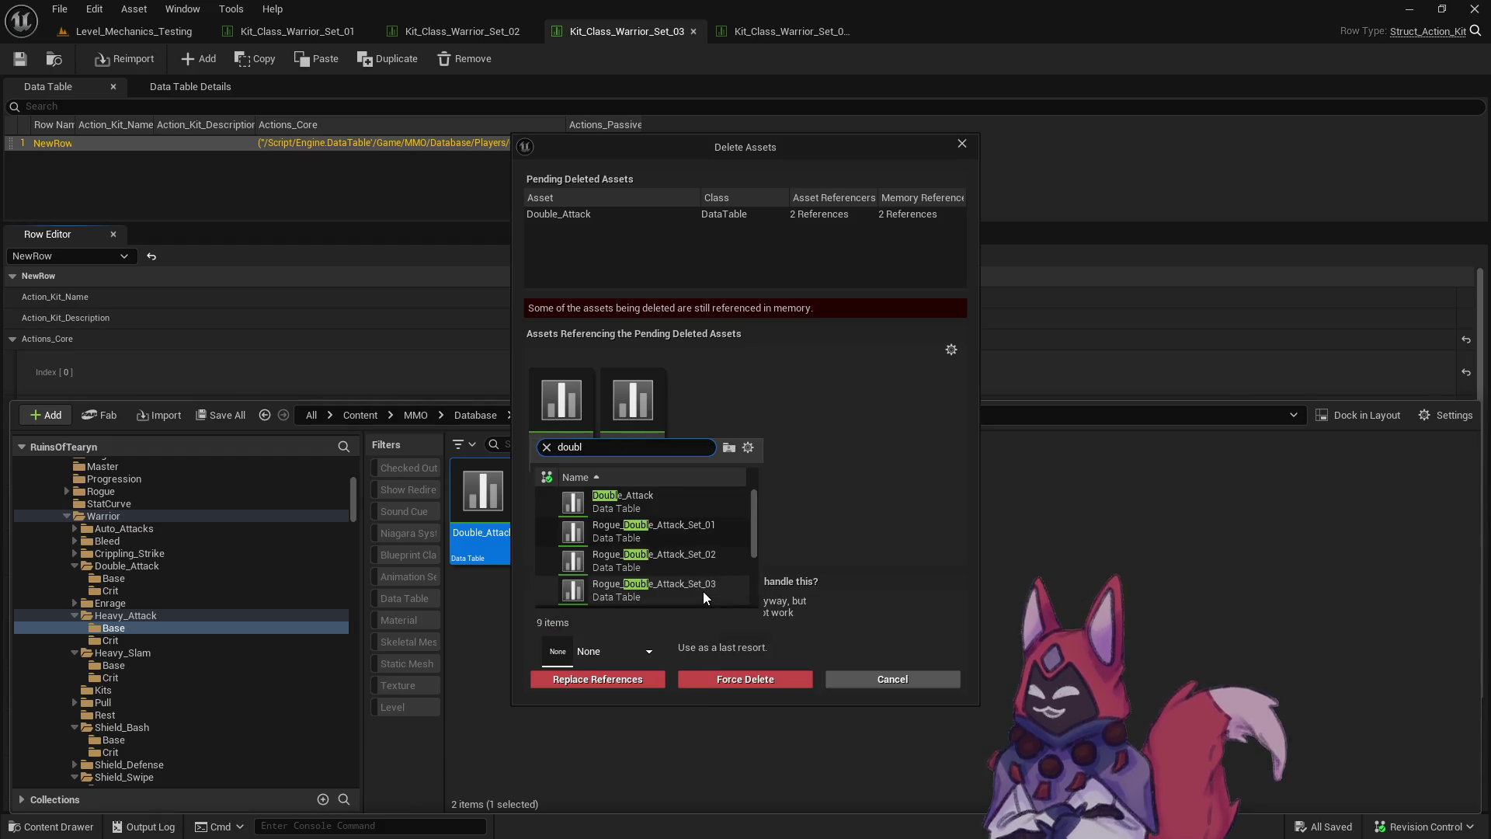
left_click(650, 499)
left_click(617, 681)
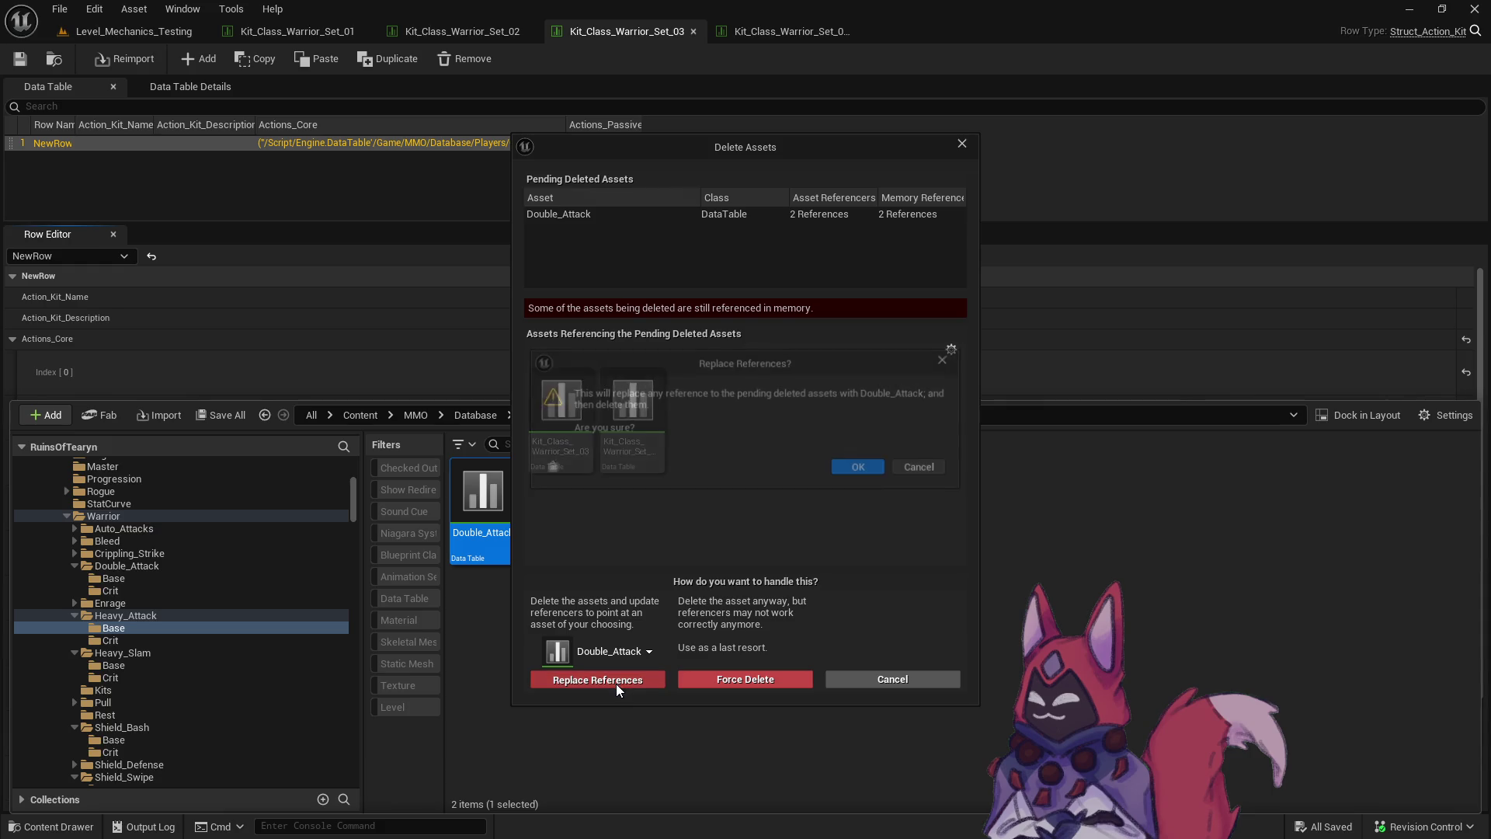
left_click(851, 466)
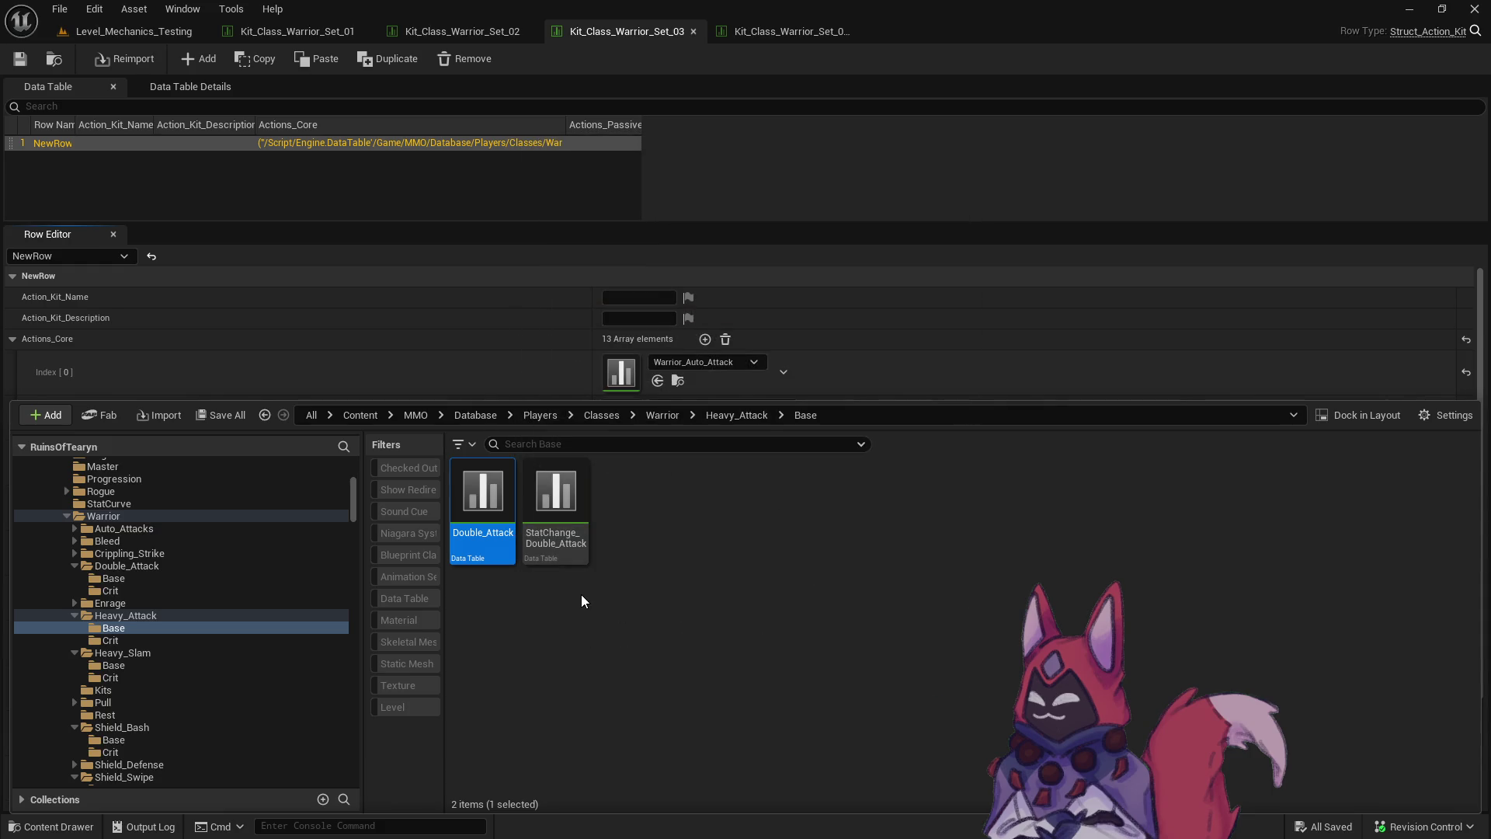
left_click(811, 602)
Delete the stray StatChange_Double_Attack table, replacing its references with the original StatChange_Double_Attack.
left_click(68, 829)
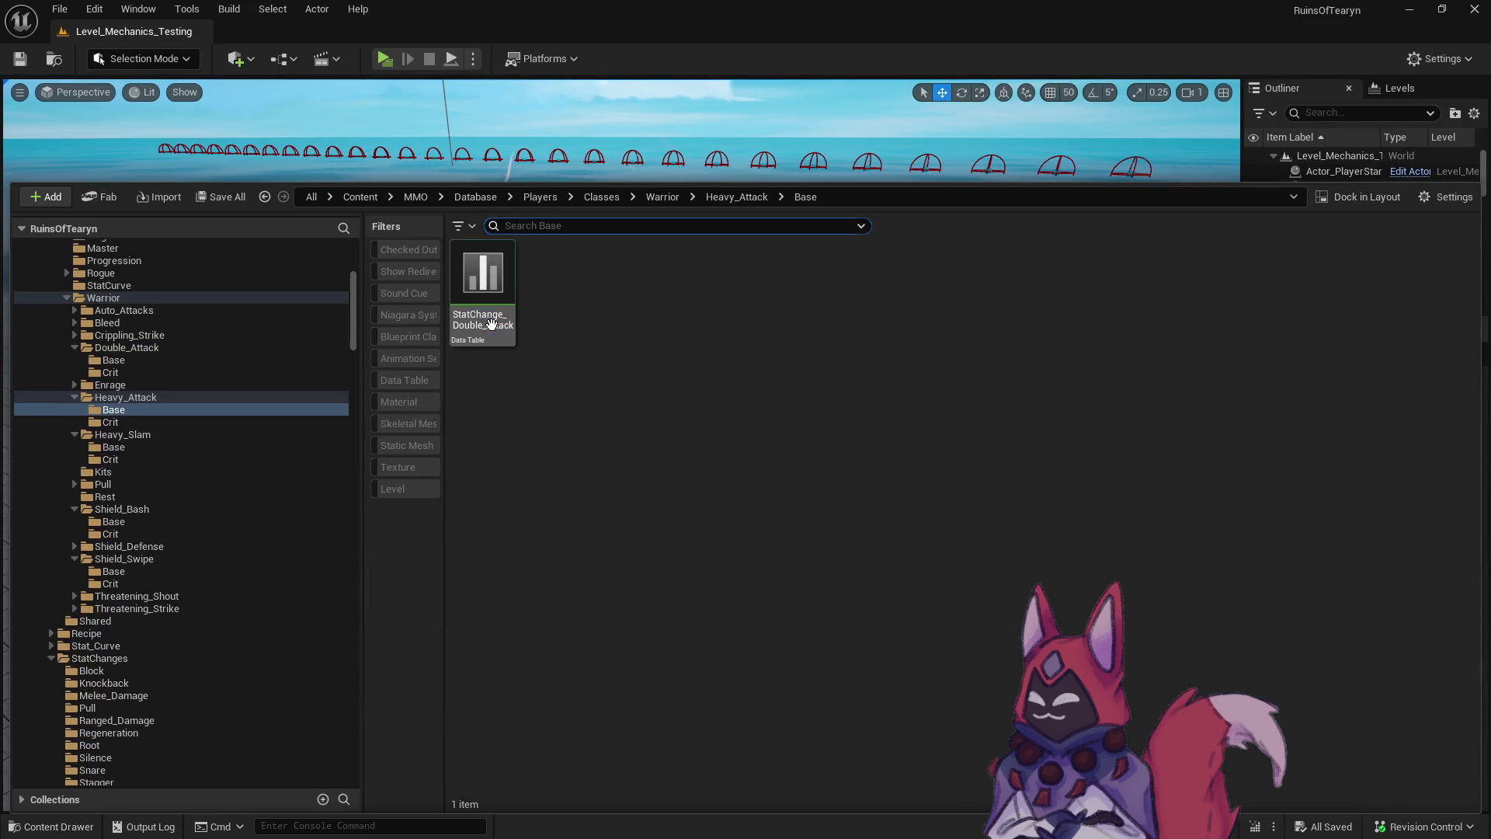
key("Delete")
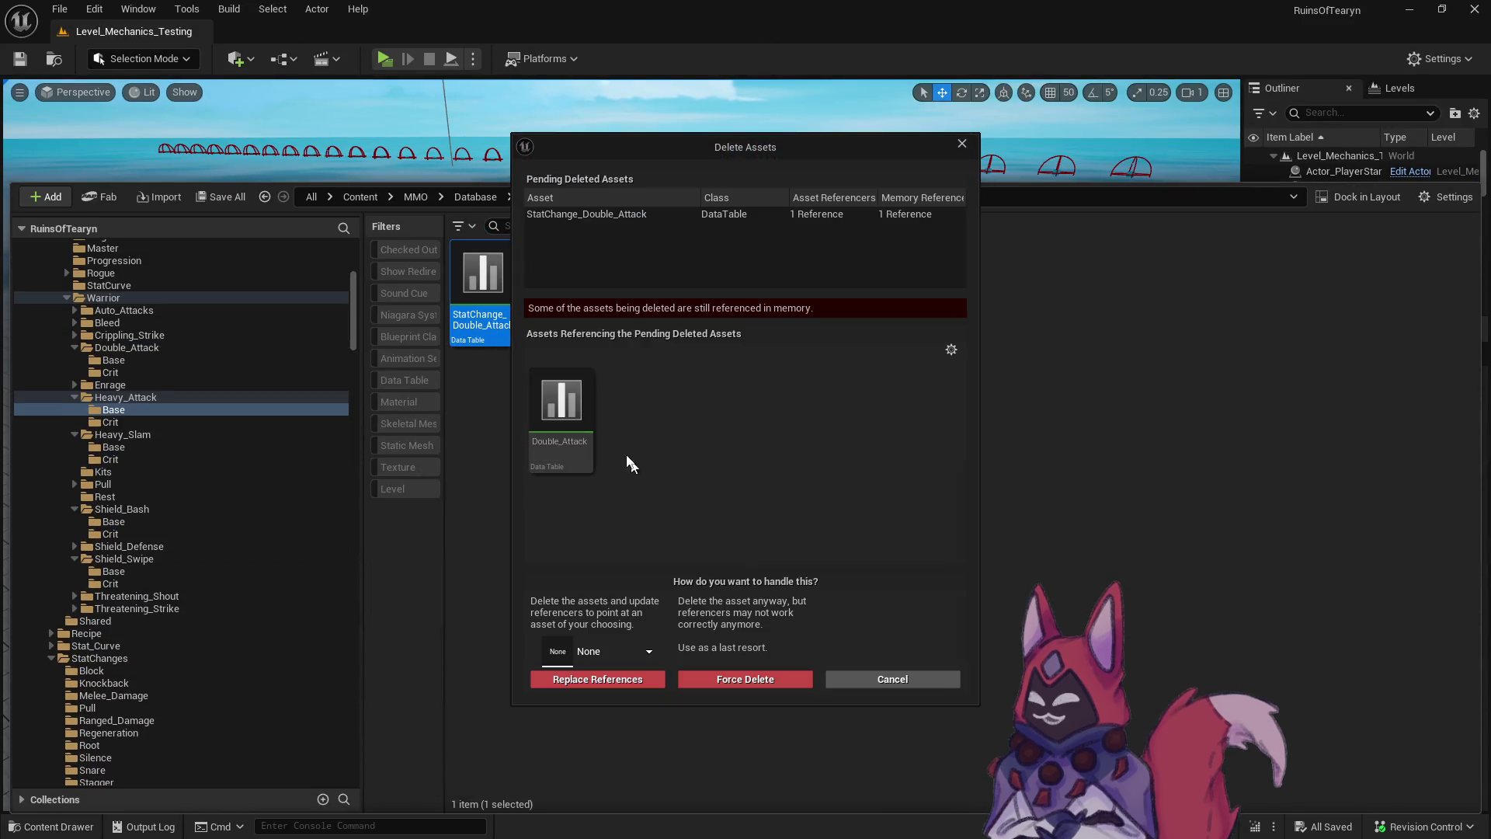
left_click(628, 645)
type("statchange double")
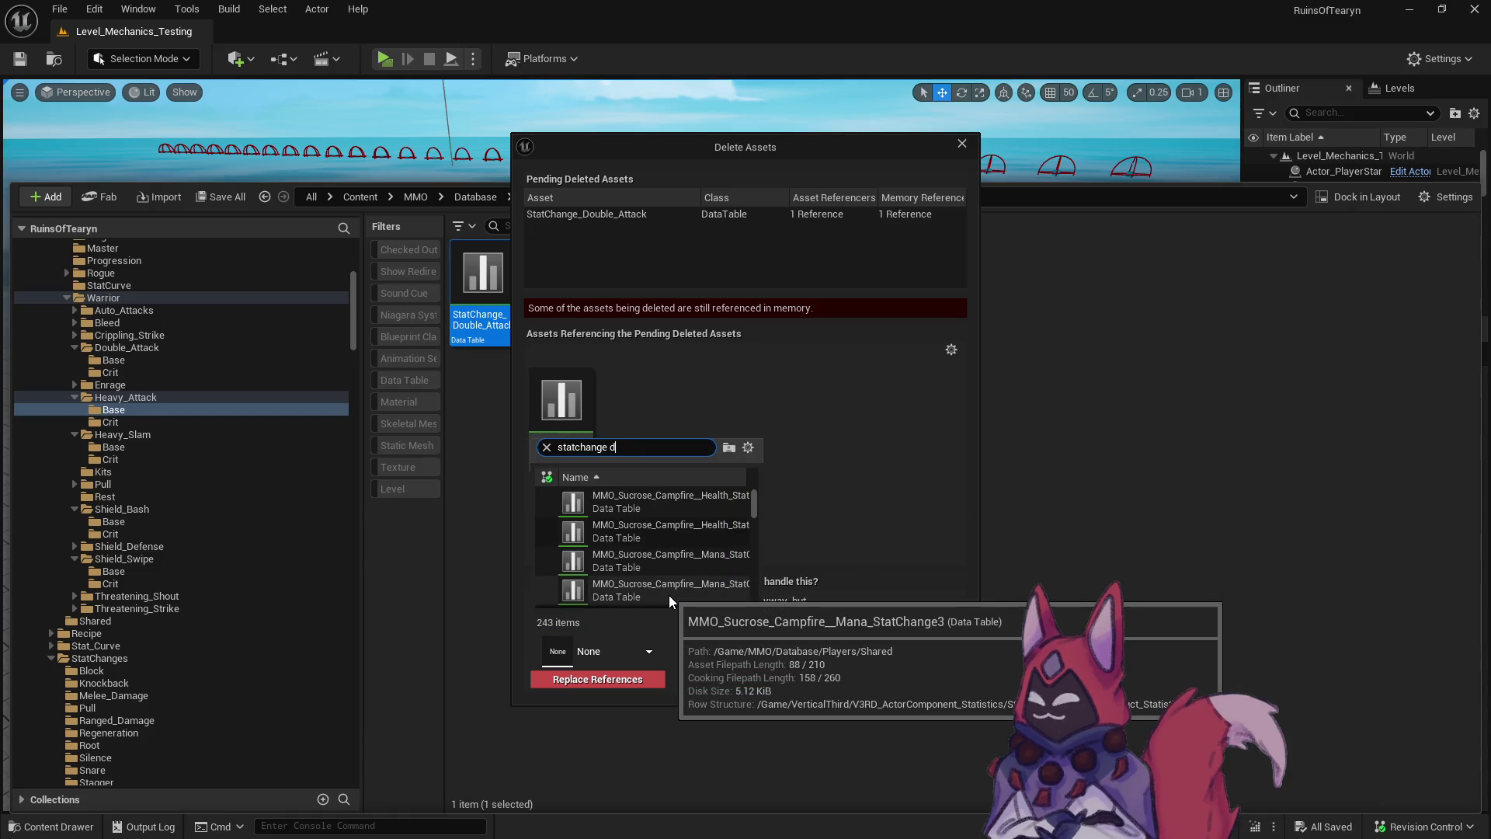
left_click(707, 497)
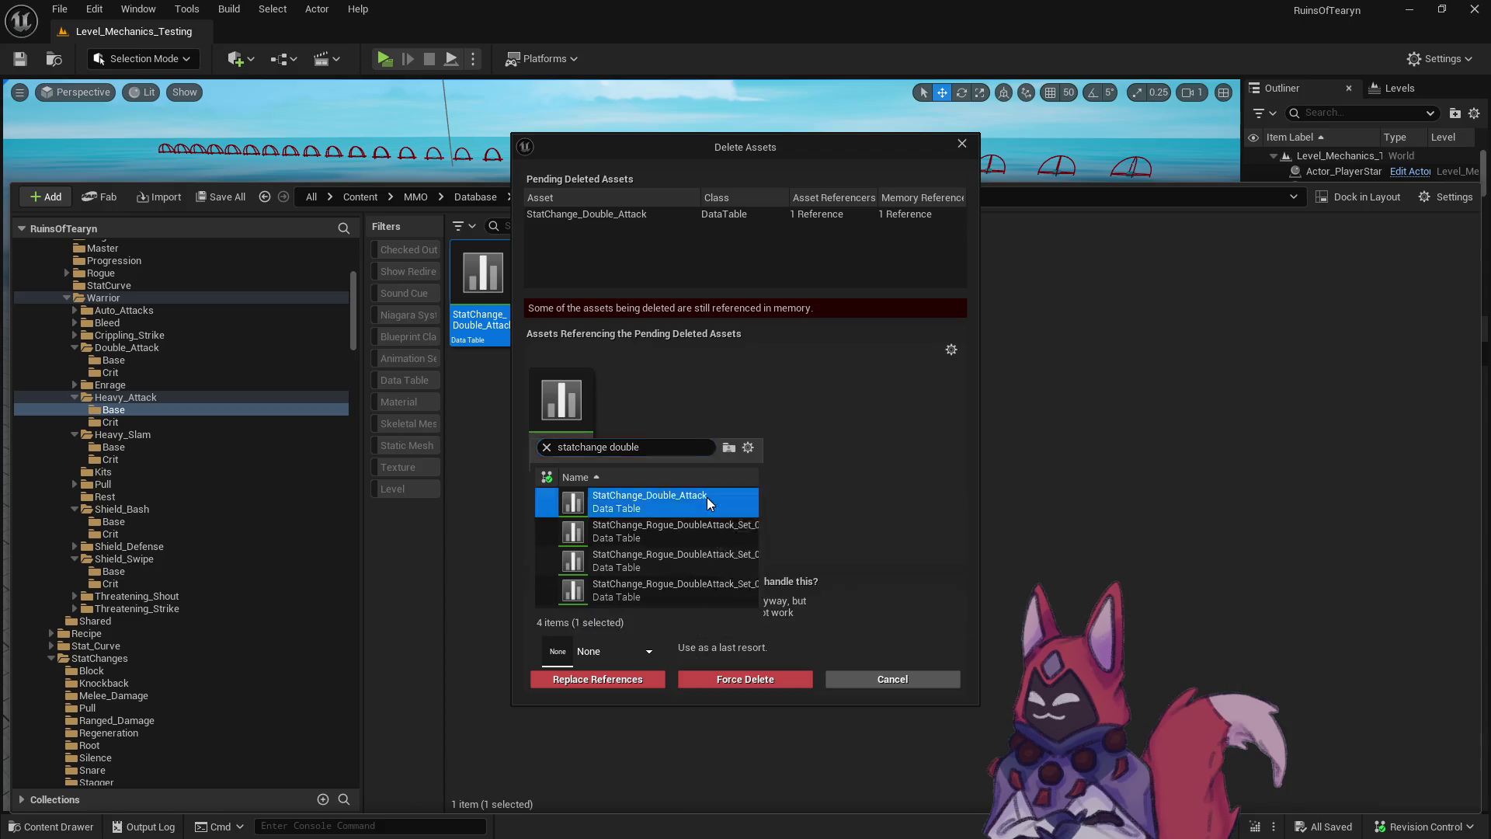
left_click(646, 682)
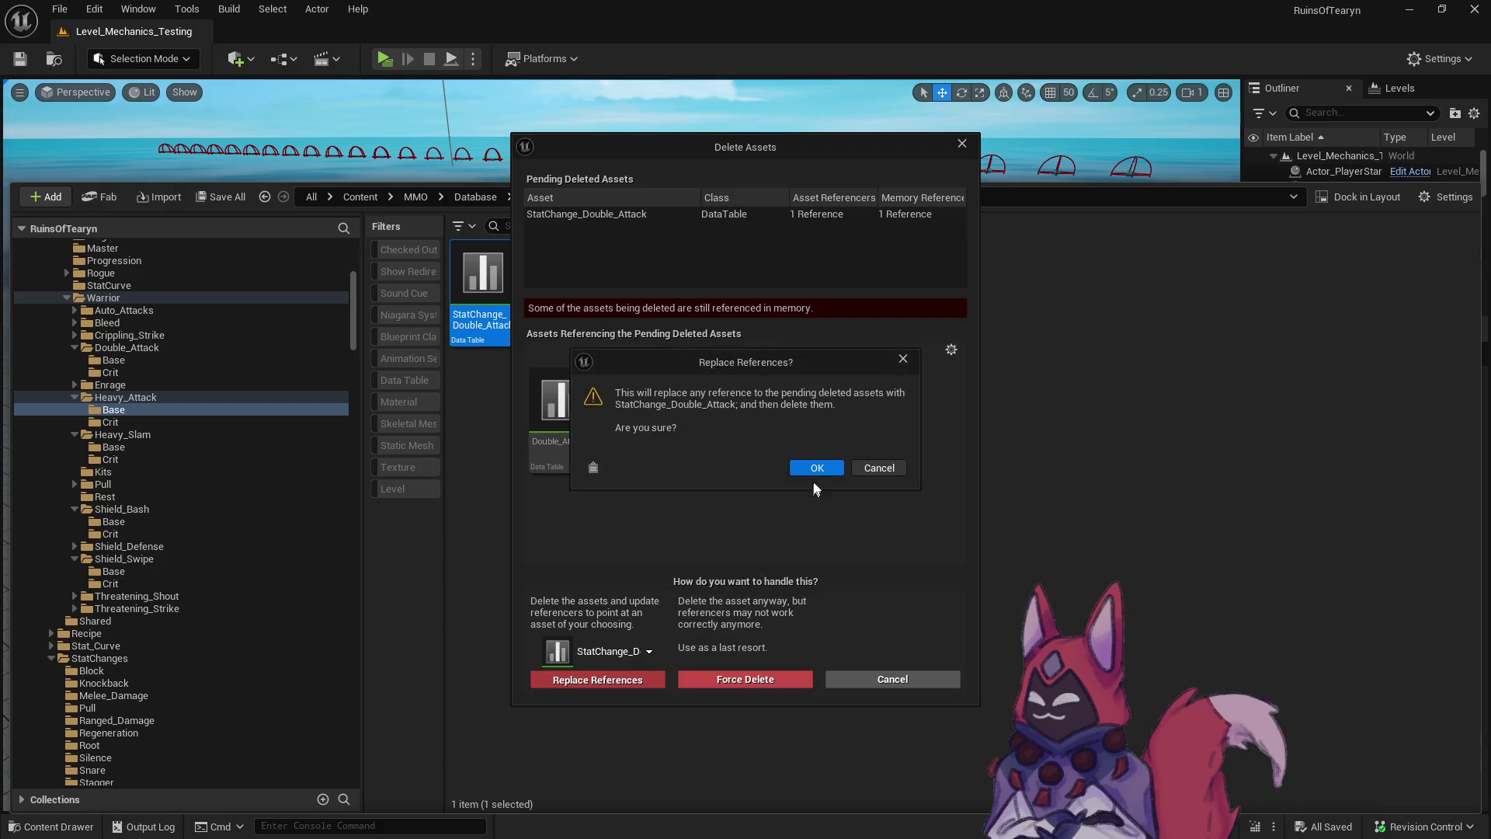
left_click(816, 467)
left_click(782, 603)
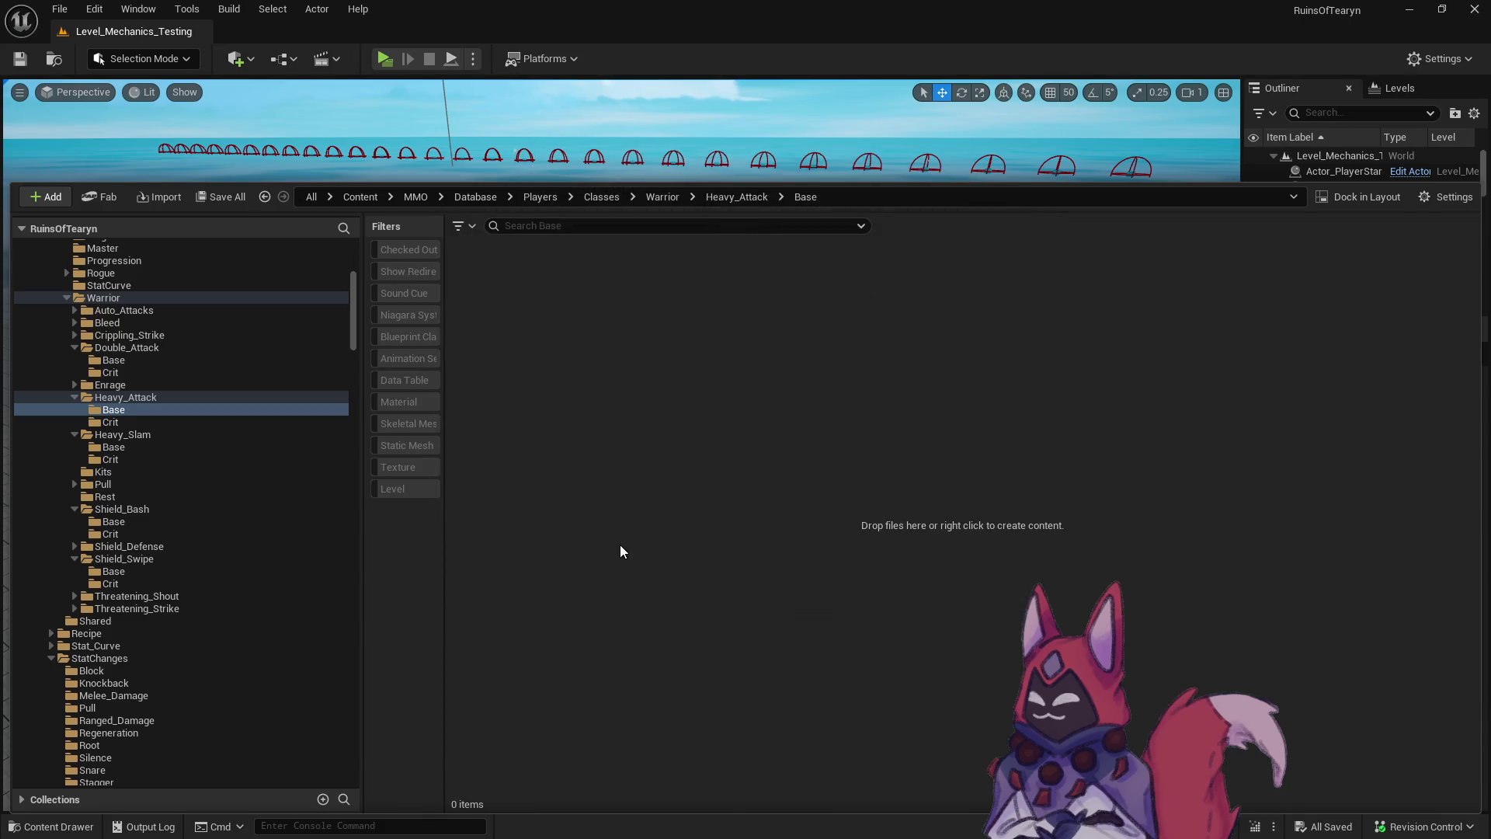
Fix up the leftover redirectors in Heavy_Attack, then delete the Heavy_Attack folder.
left_click(48, 398)
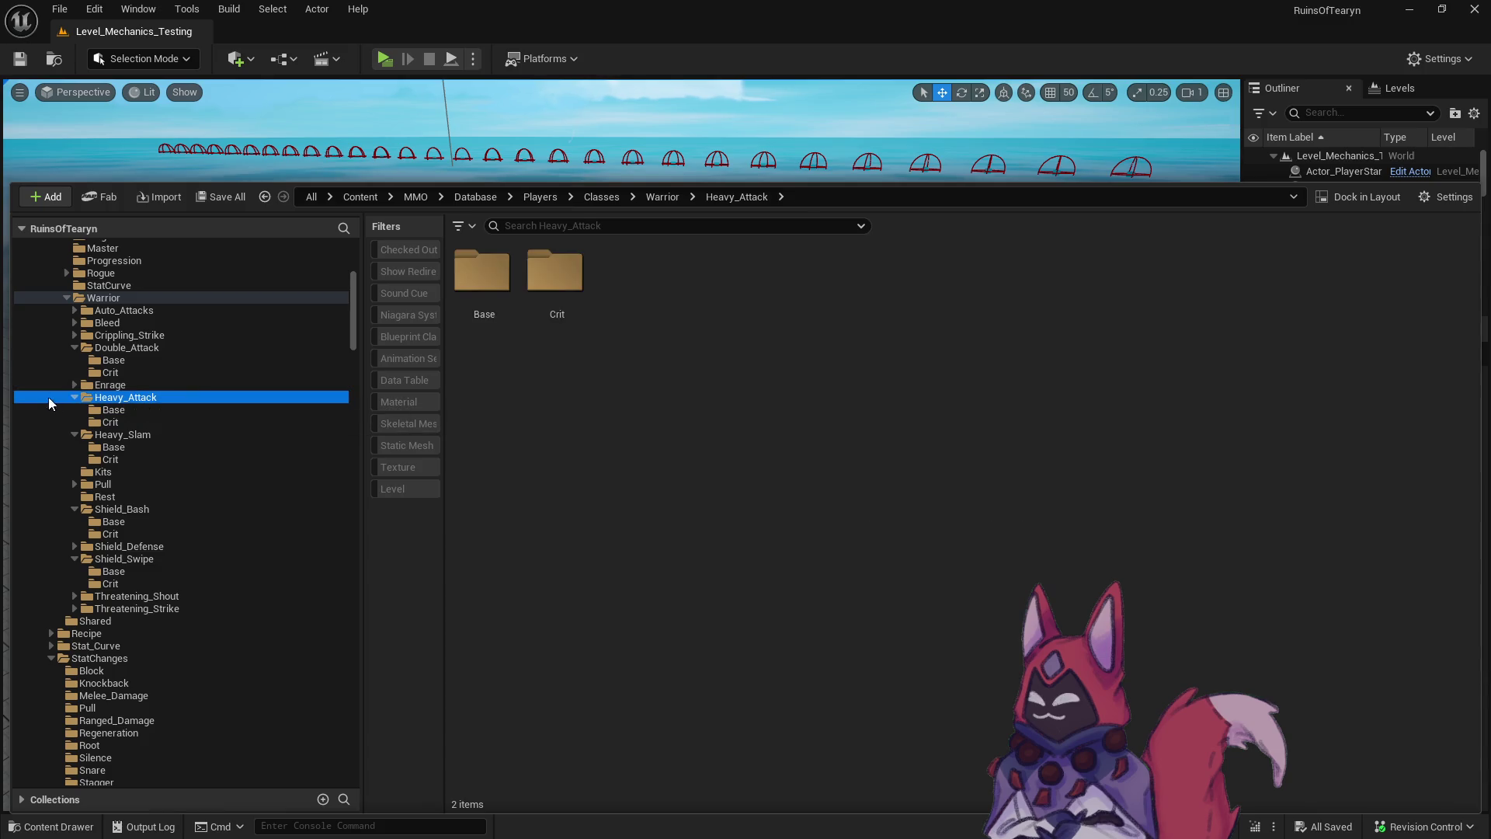
right_click(152, 398)
left_click(292, 629)
left_click(644, 721)
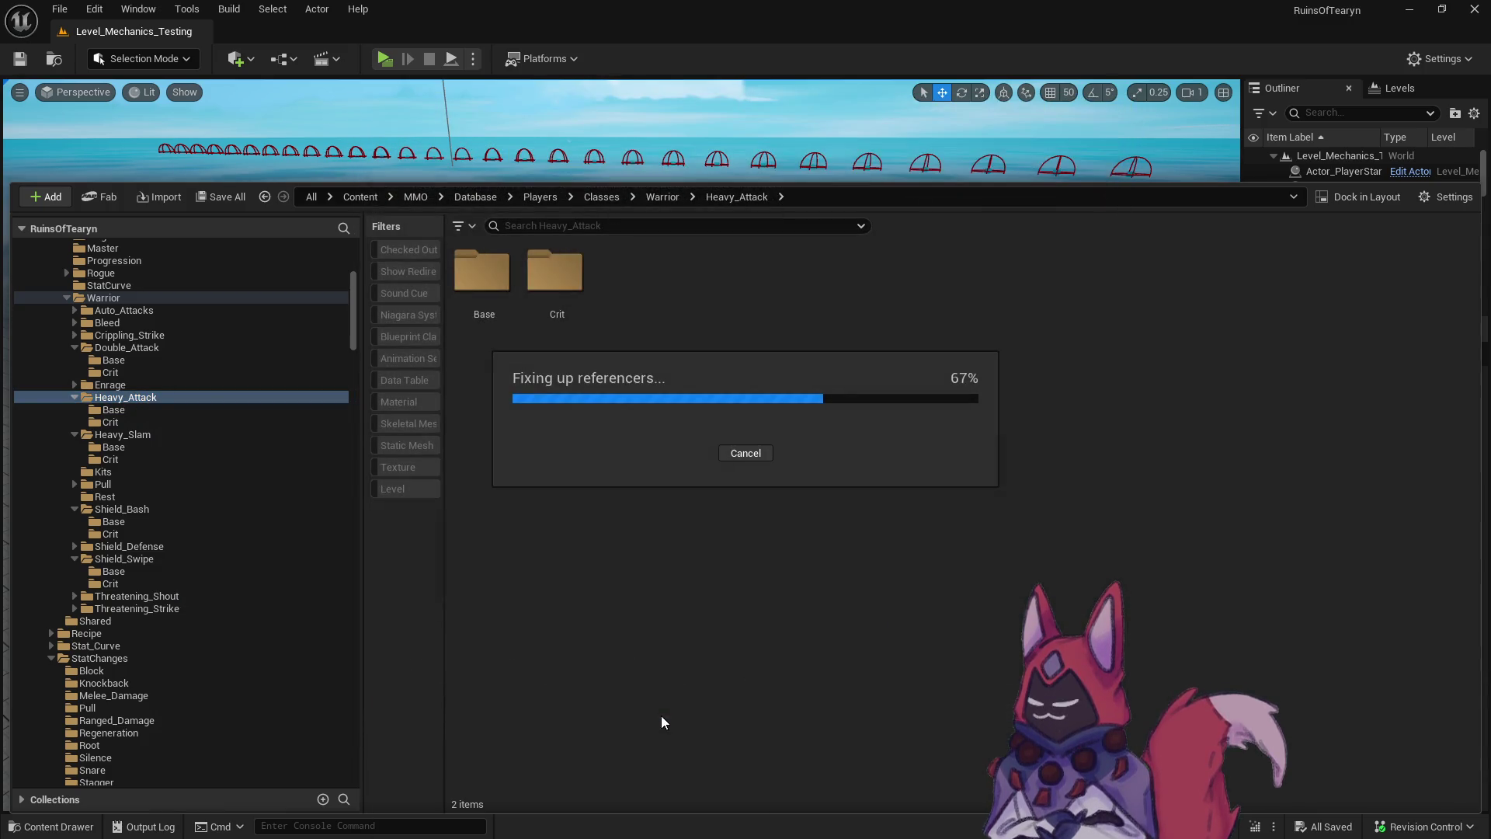
right_click(113, 397)
left_click(211, 632)
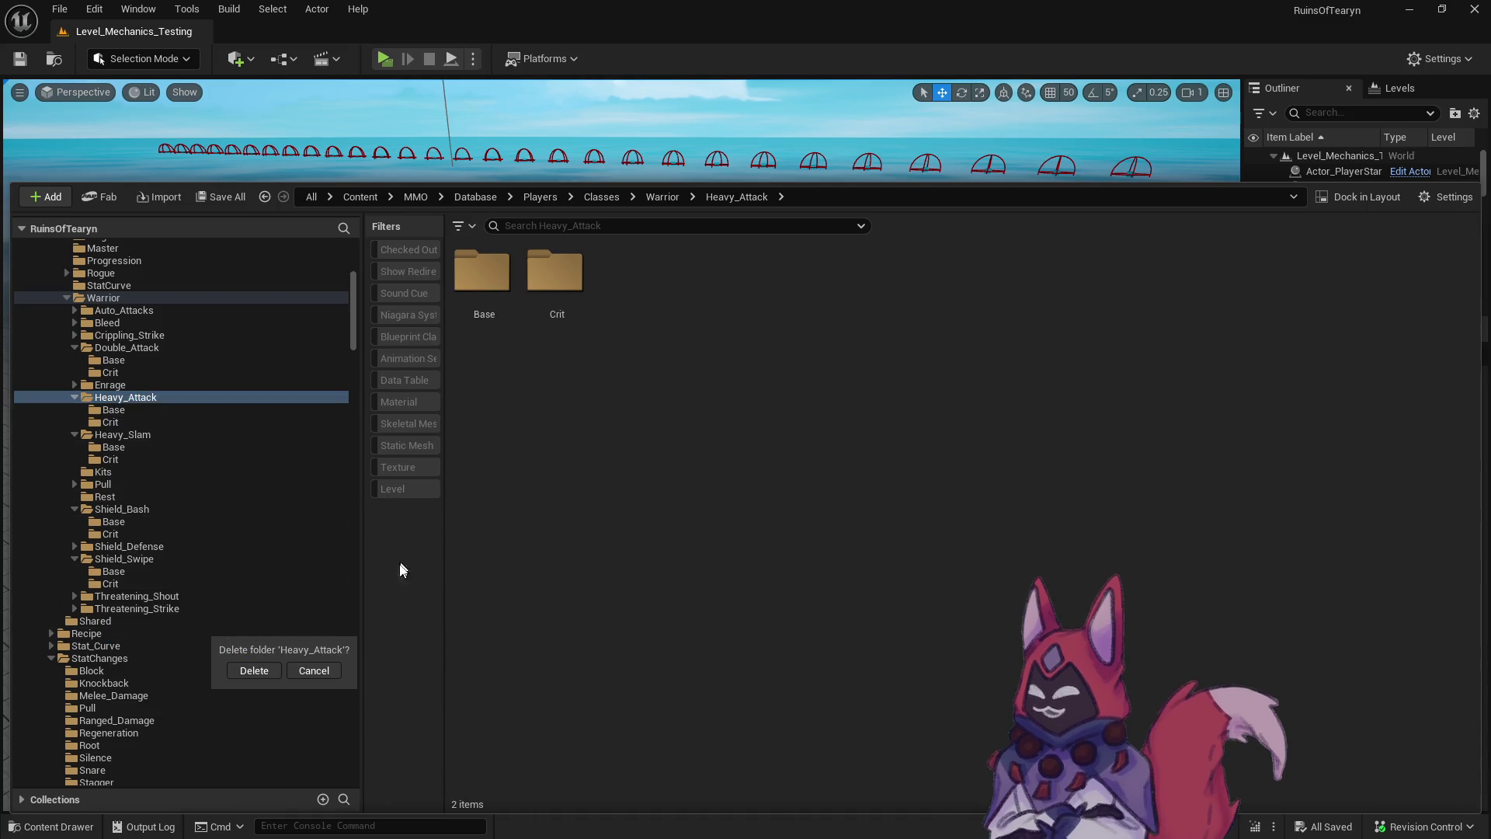
left_click(264, 668)
Select the Warrior folder to view its ability folders and player blueprint.
left_click(885, 678)
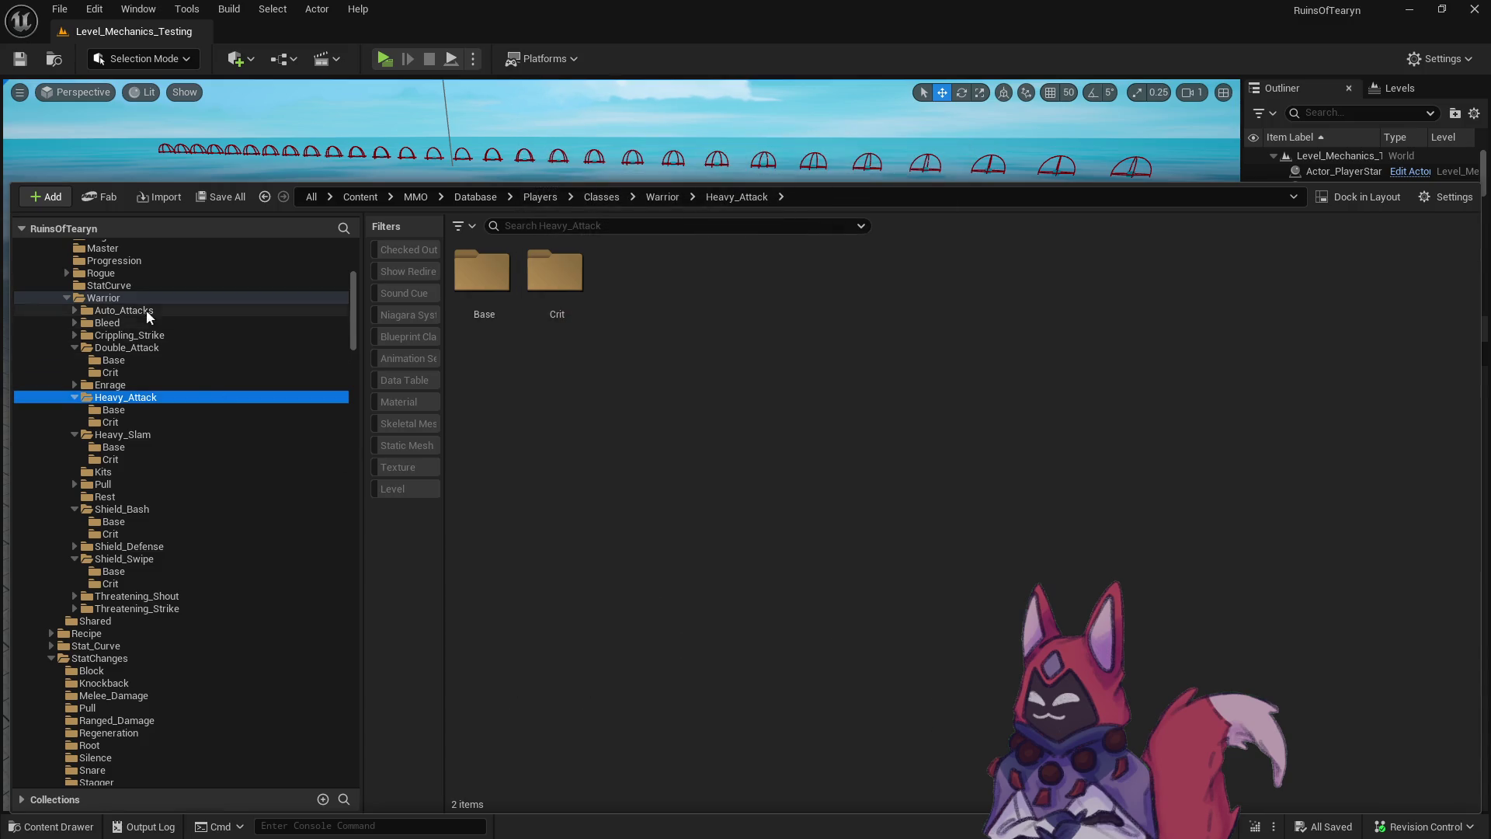
right_click(109, 298)
left_click(239, 537)
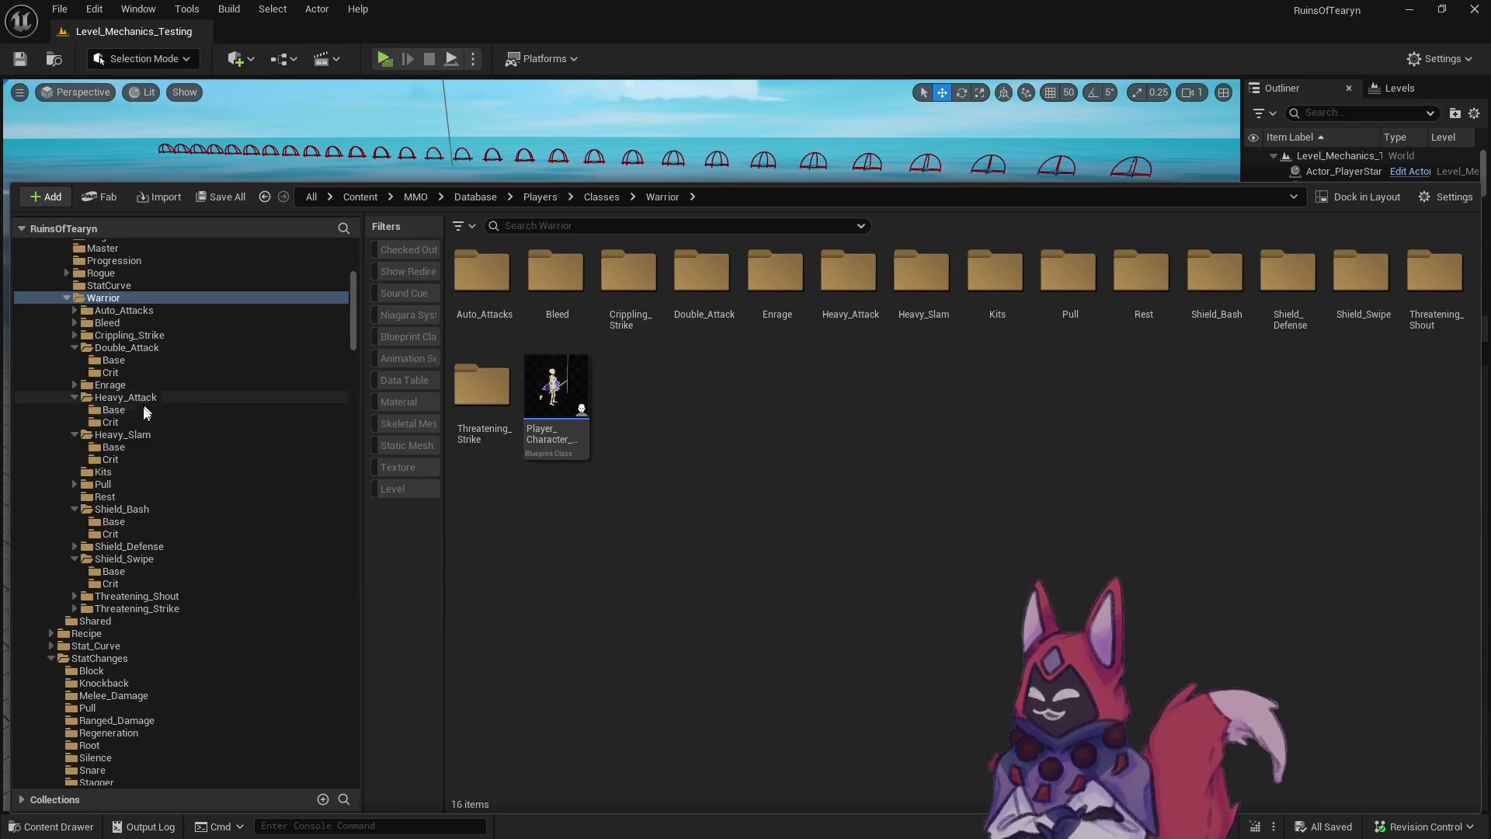
Open the Kit_Class_Warrior_Set_03_Crit and Kit_Class_Warrior_Set_03 kit tables side by side.
left_click(166, 471)
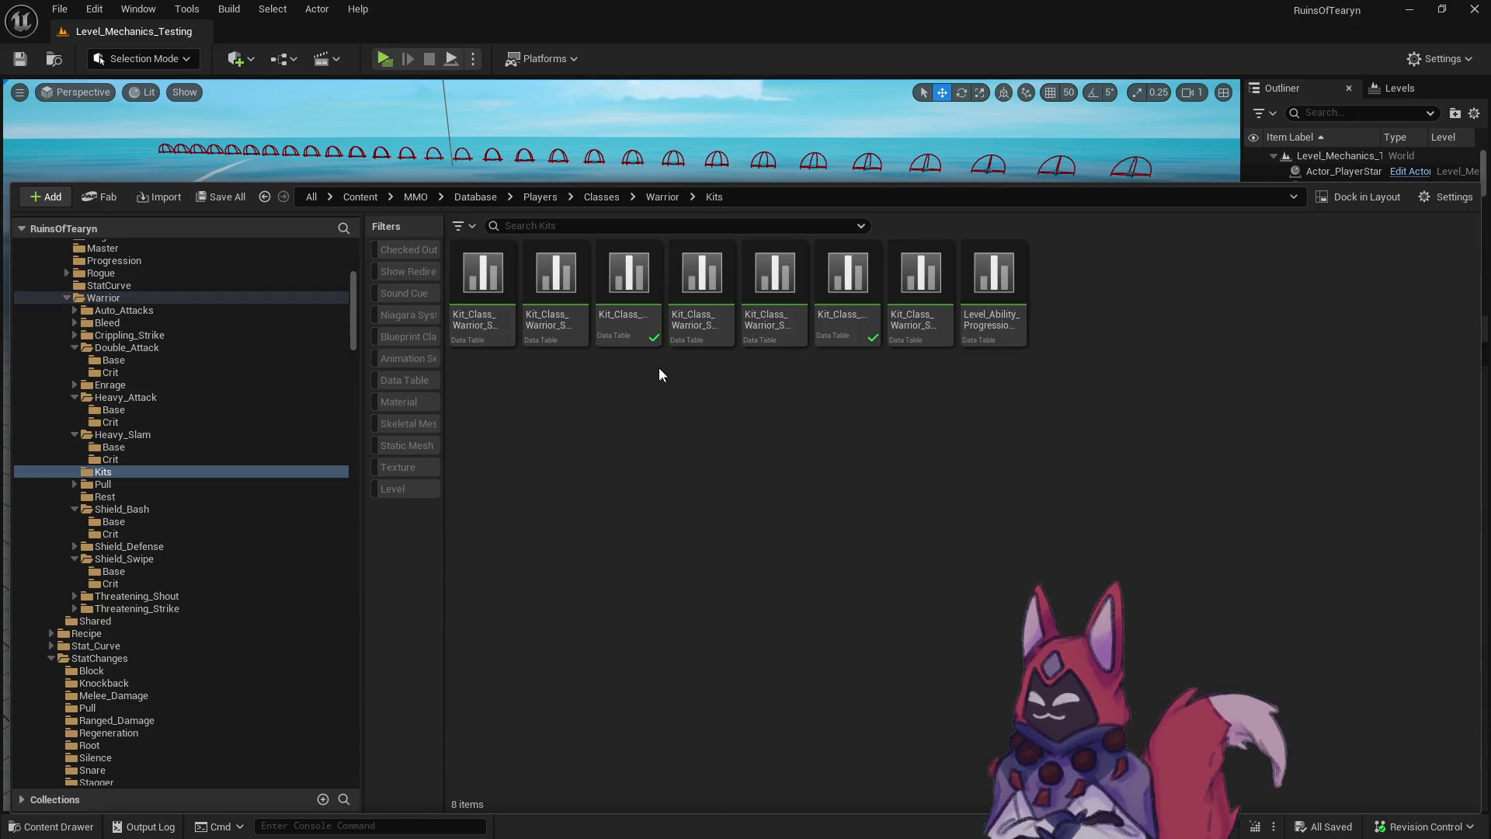
double_click(854, 323)
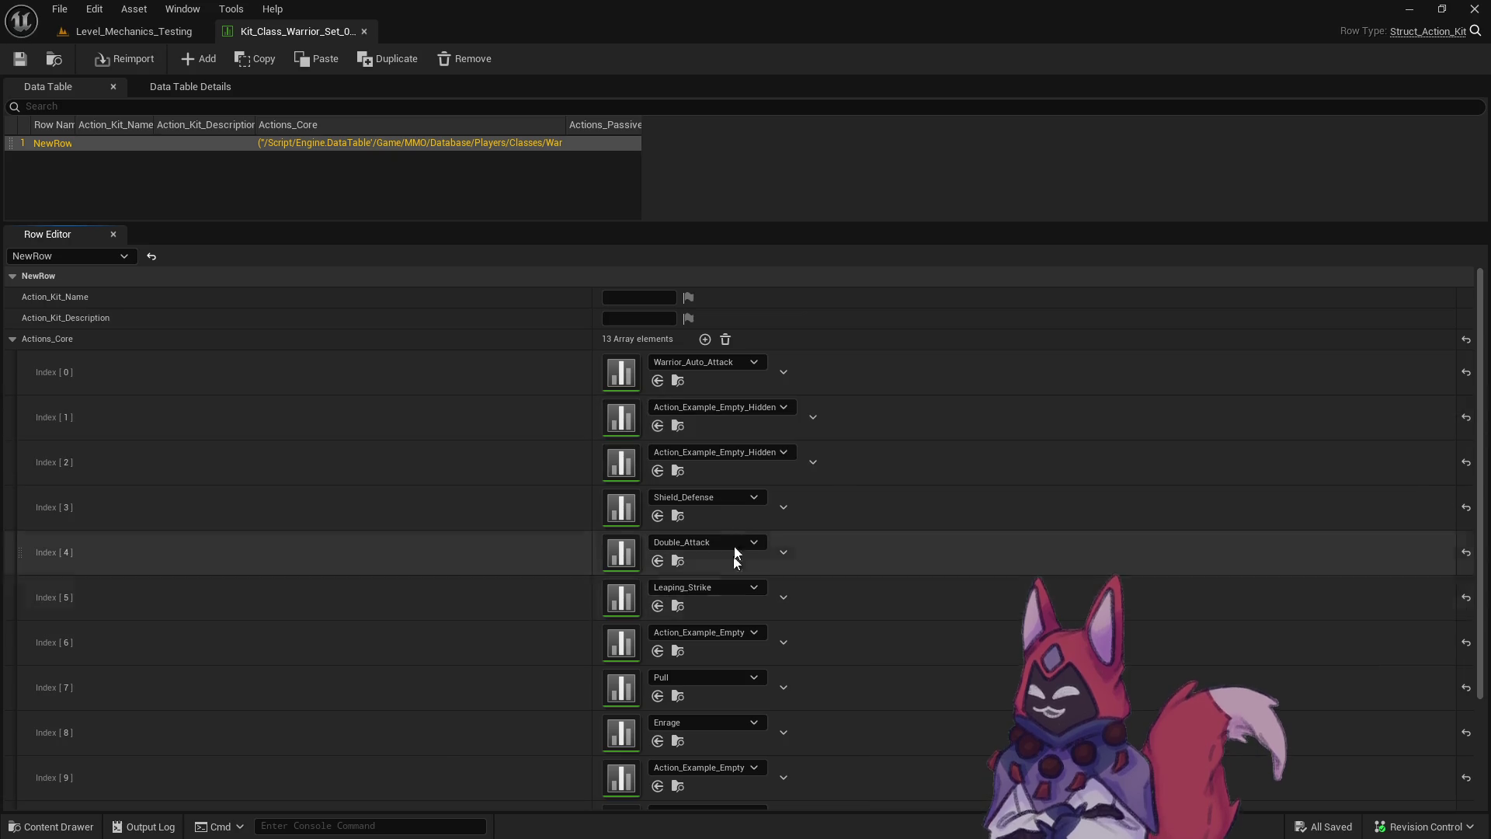
left_click(54, 59)
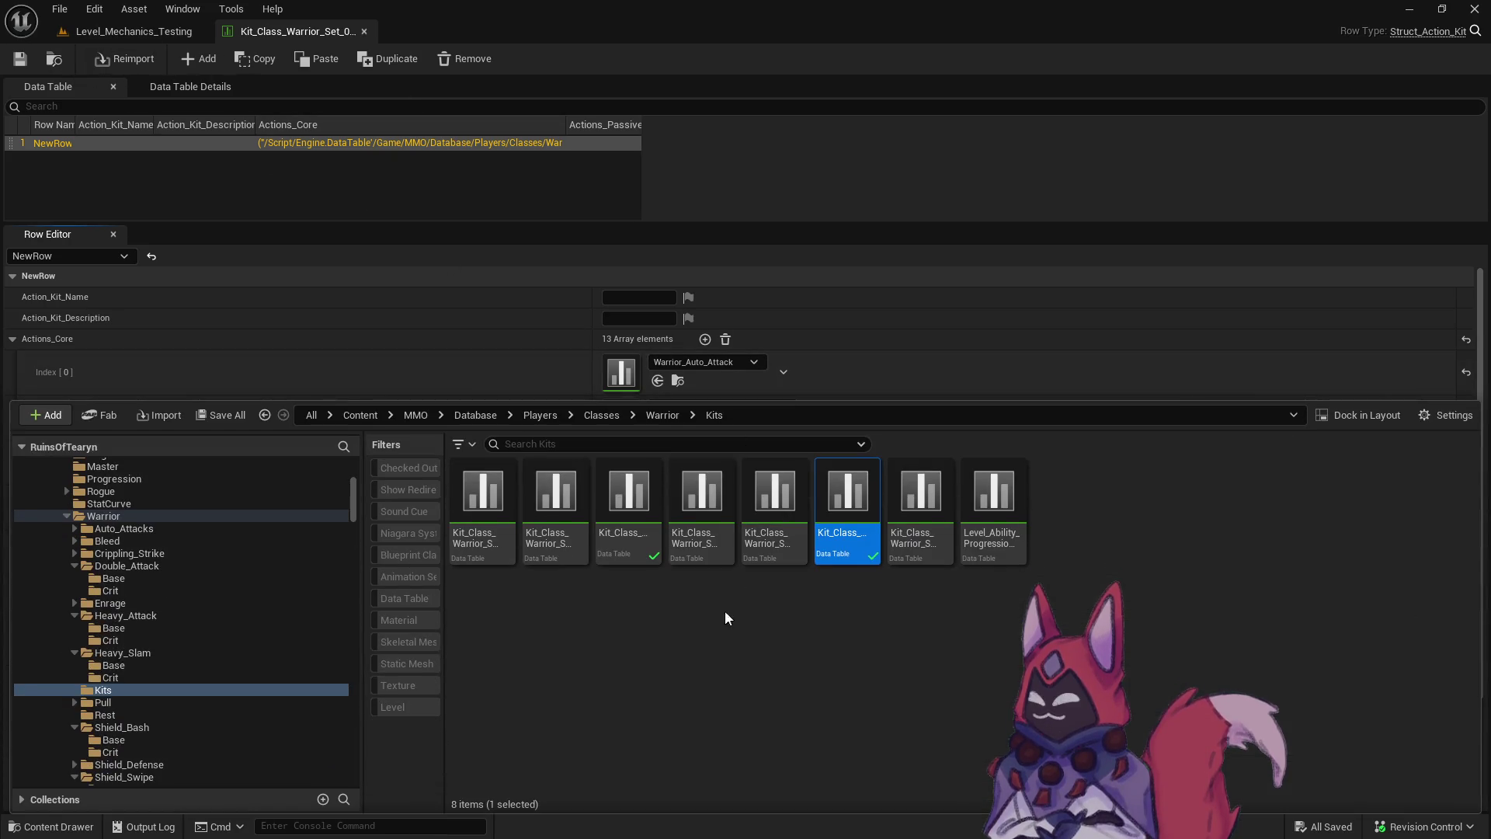
double_click(619, 535)
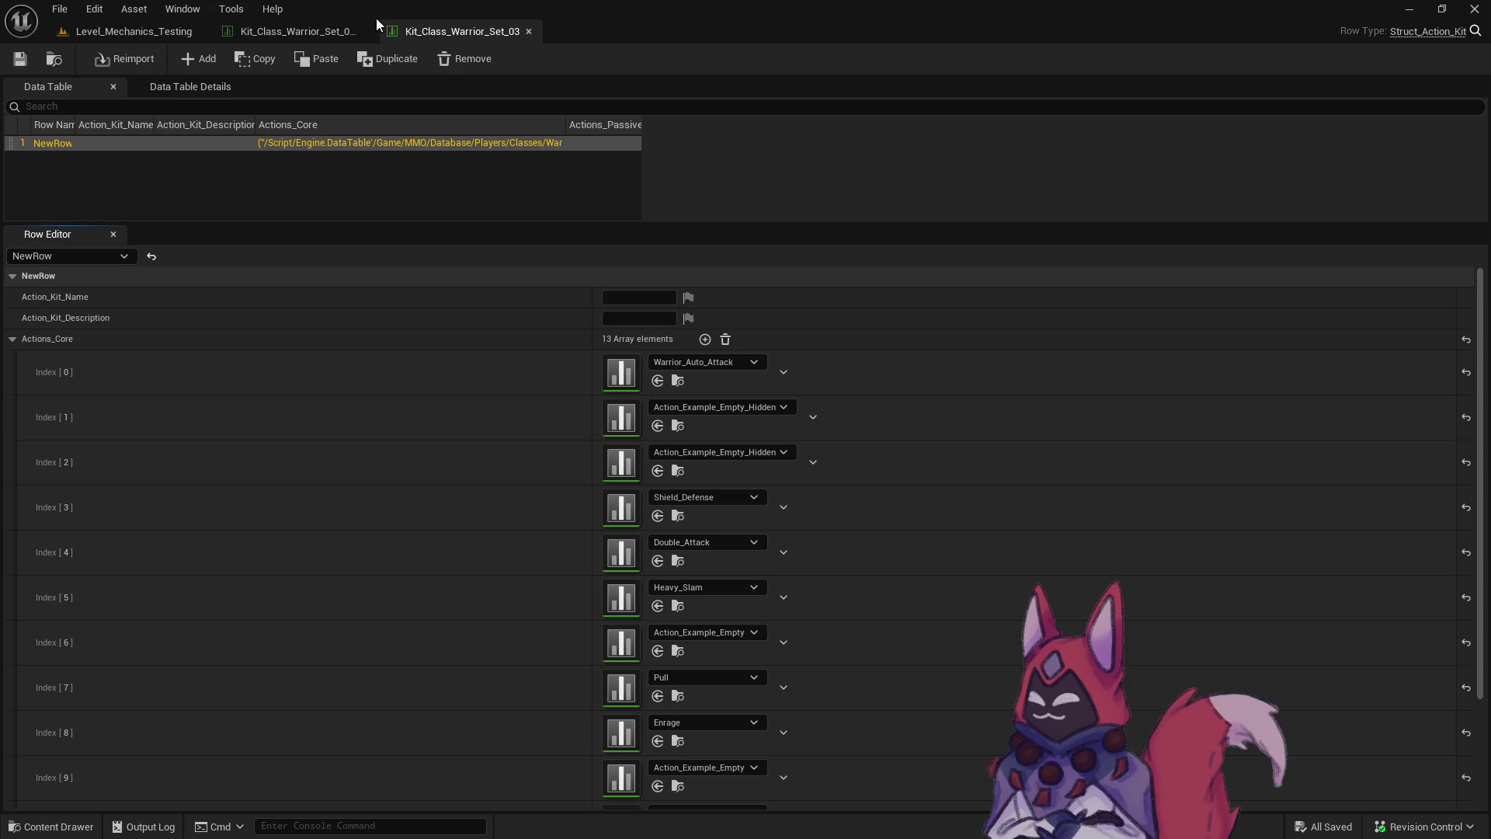
left_click(274, 24)
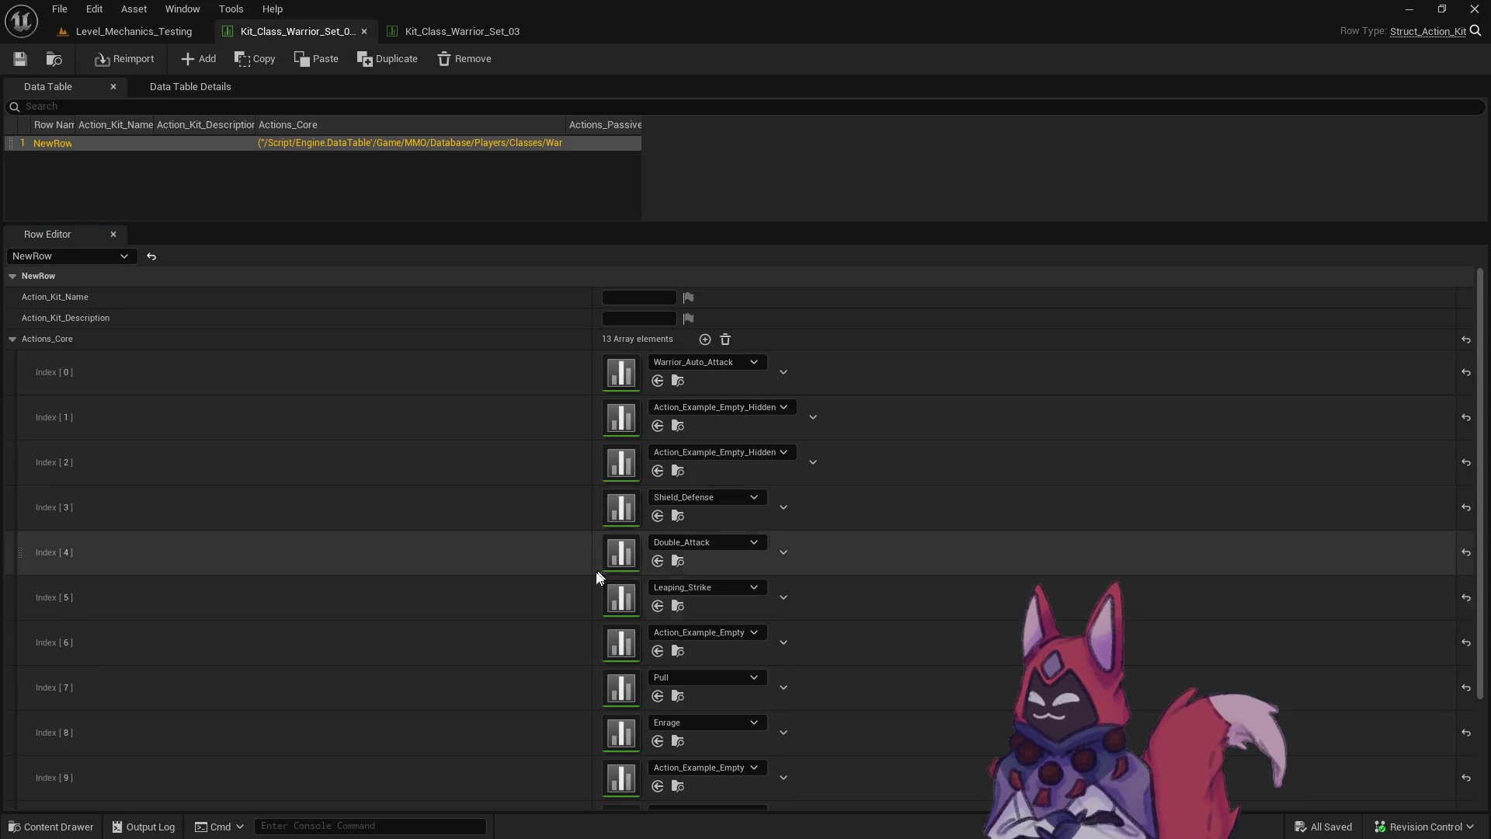
In the Set 03 Crit kit, move Leaping_Strike into slot 4 and set slot 5 to Heavy_Slam_Crit.
left_click_drag(556, 599, 584, 553)
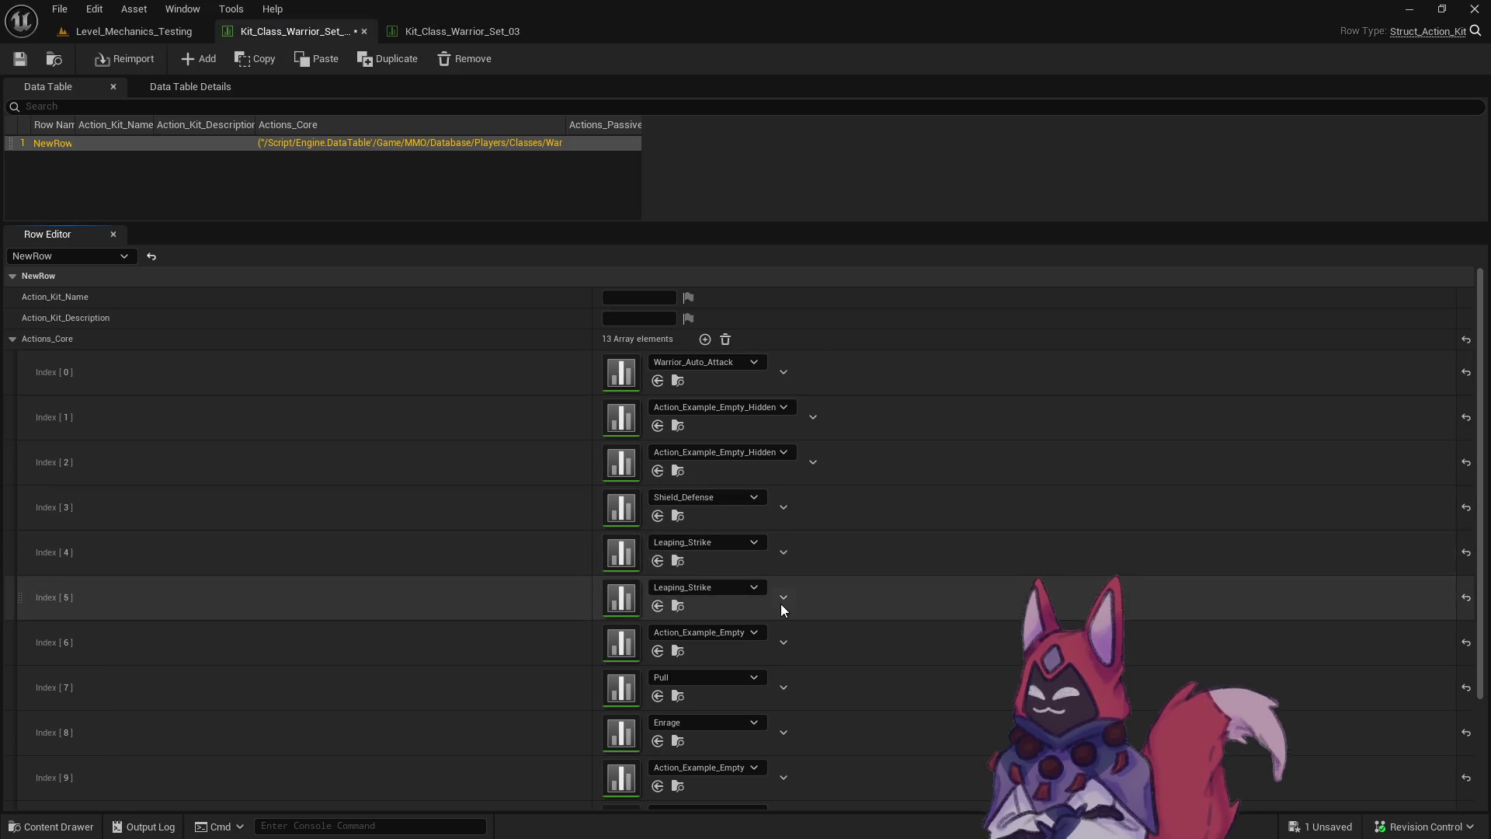
left_click(715, 590)
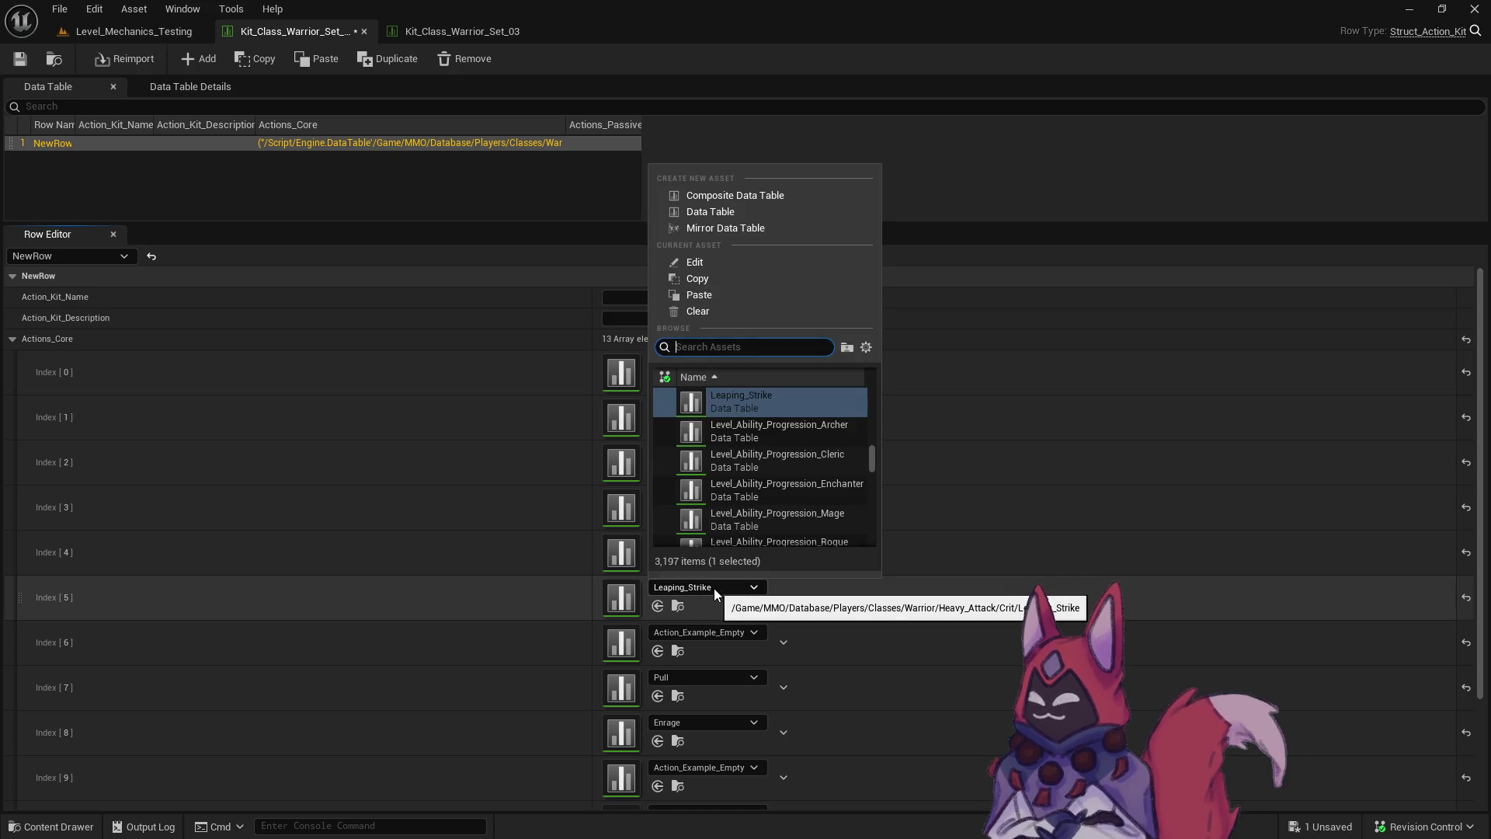
type("heavyslam")
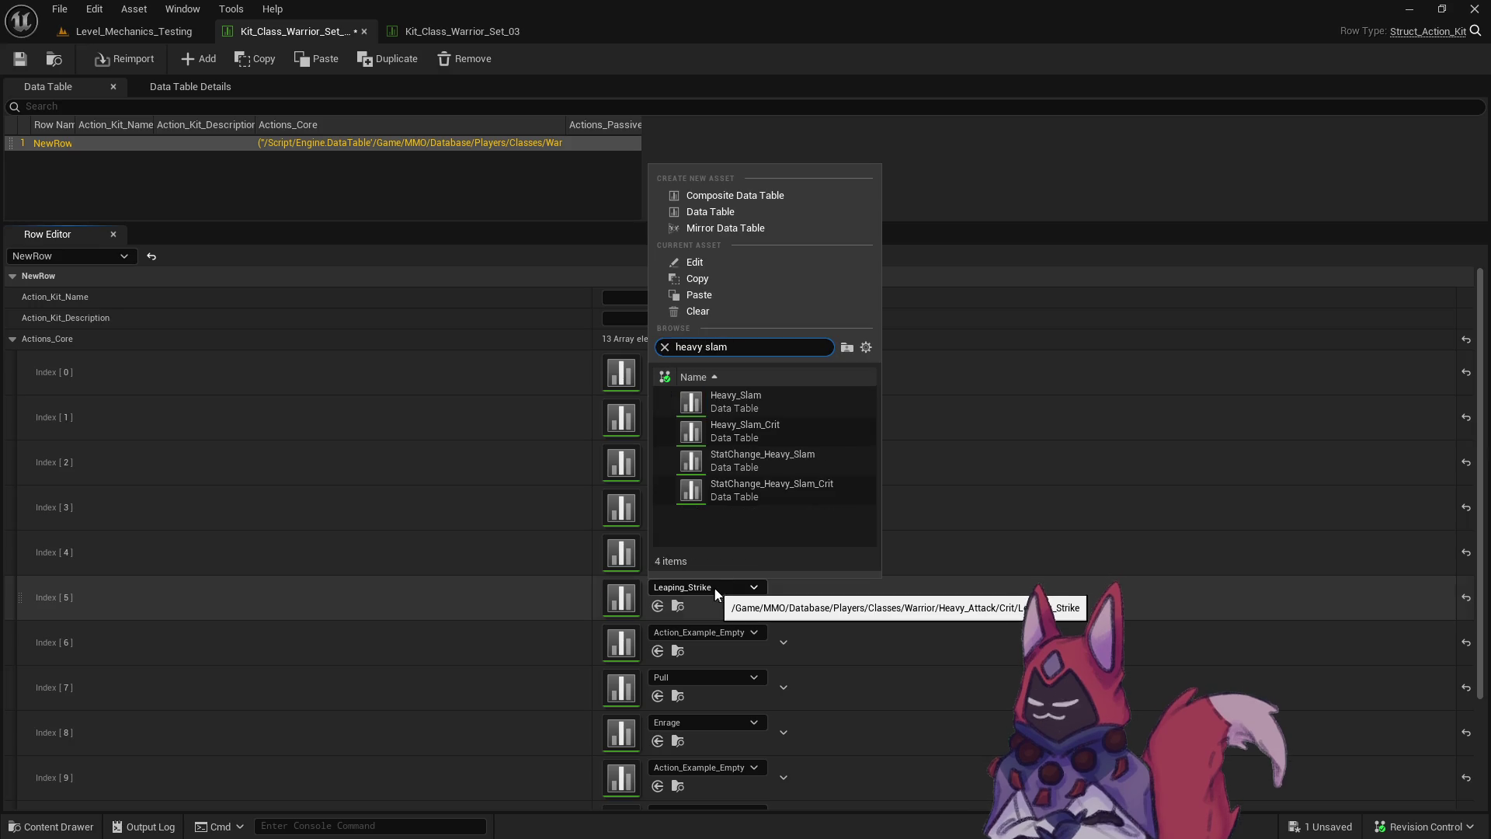
left_click(818, 398)
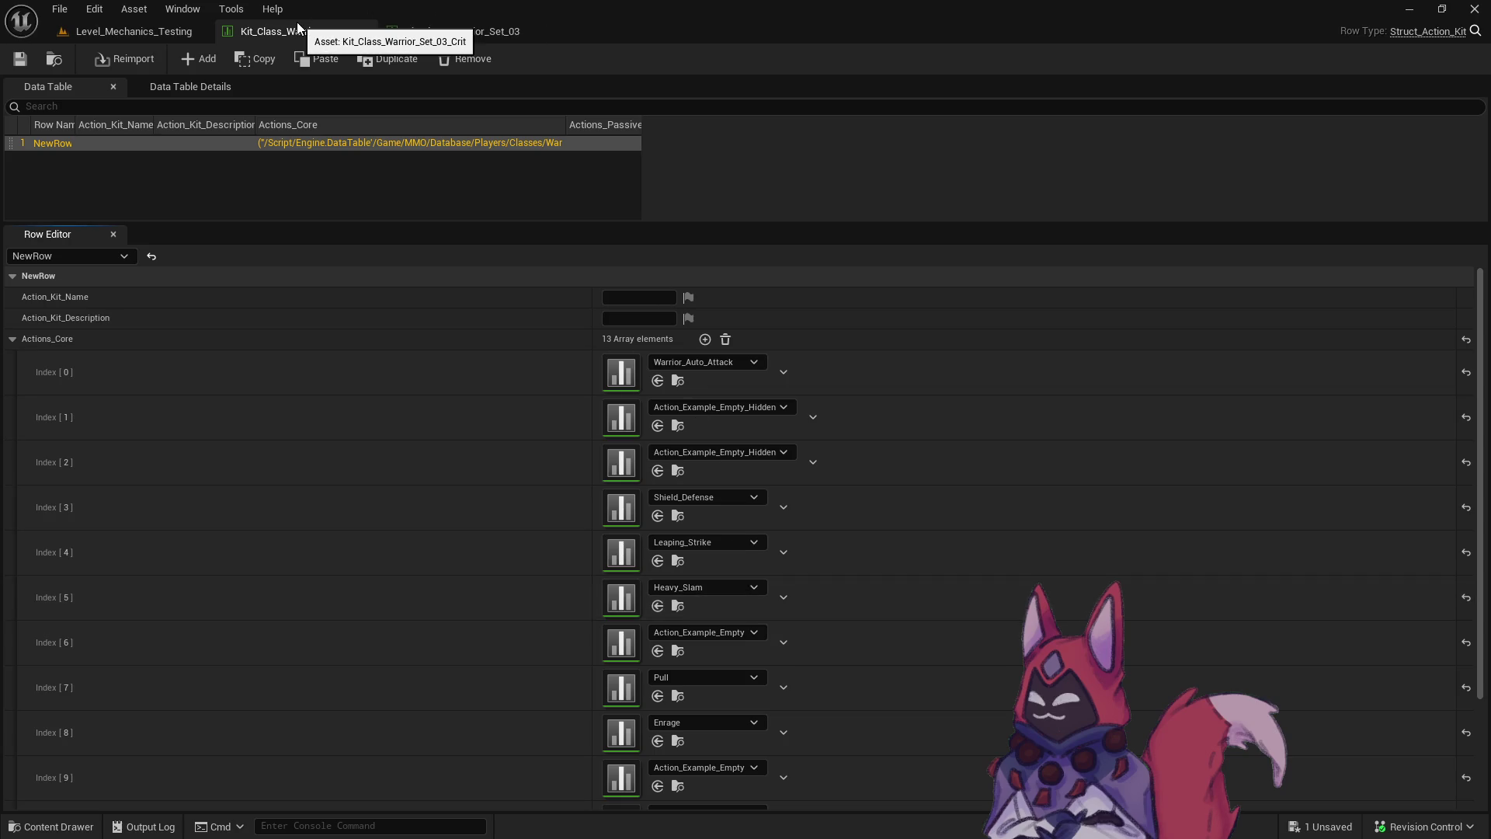
left_click(719, 585)
left_click(722, 492)
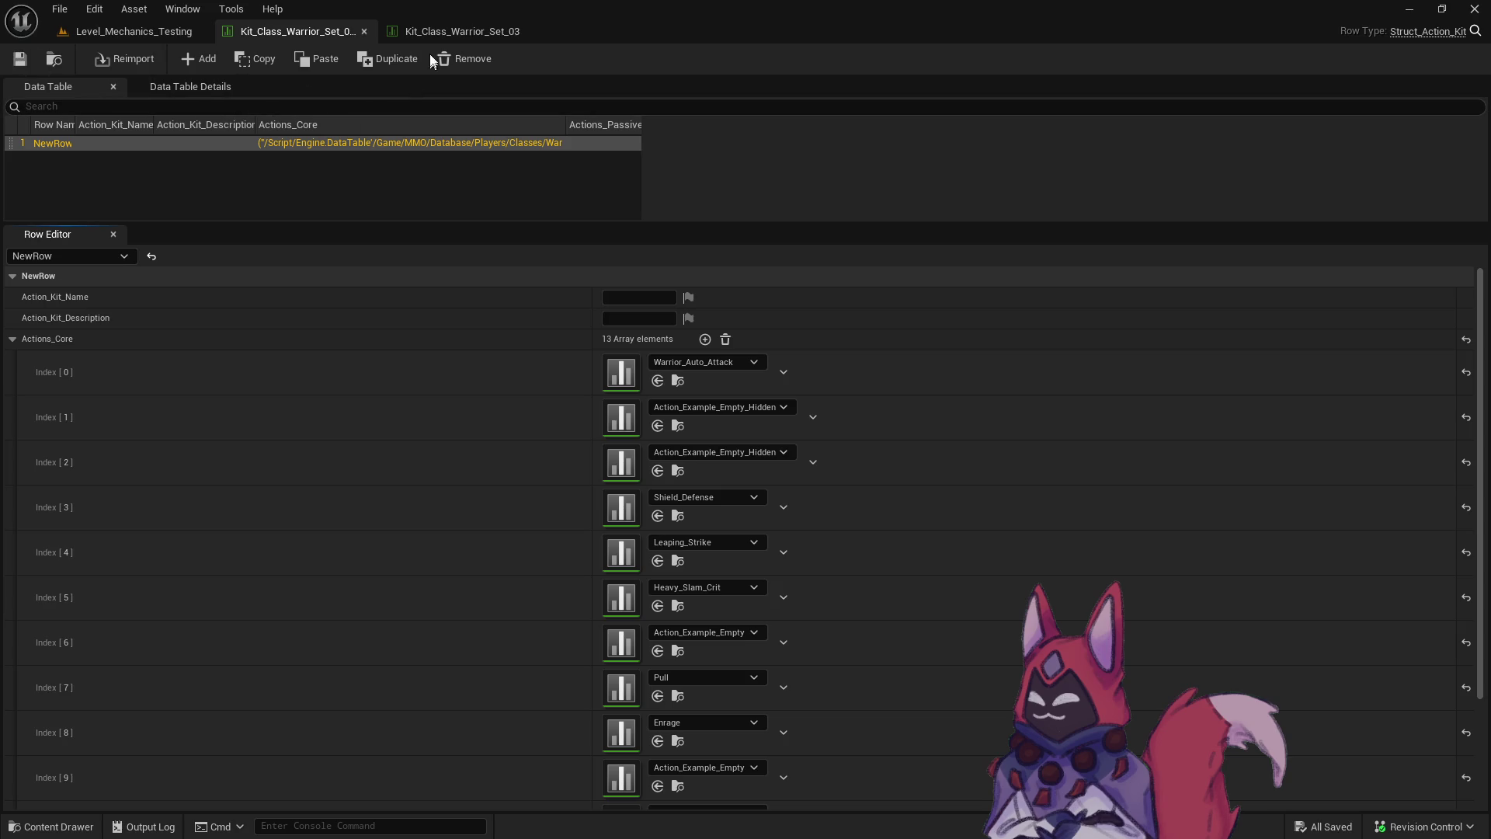
Close both the Set 03 Crit and Set 03 kit tables.
key("ctrl+b")
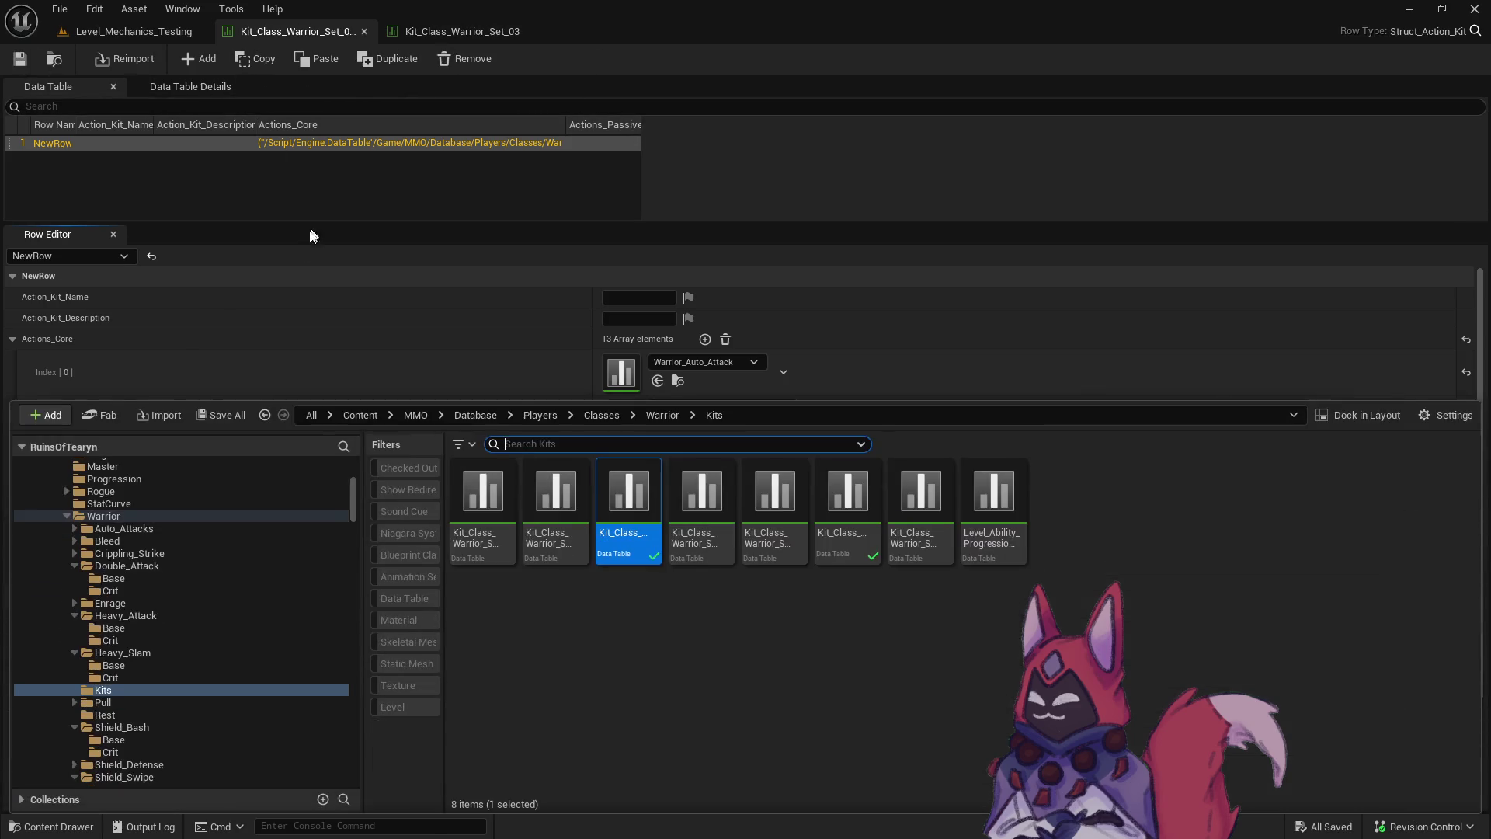
left_click(349, 239)
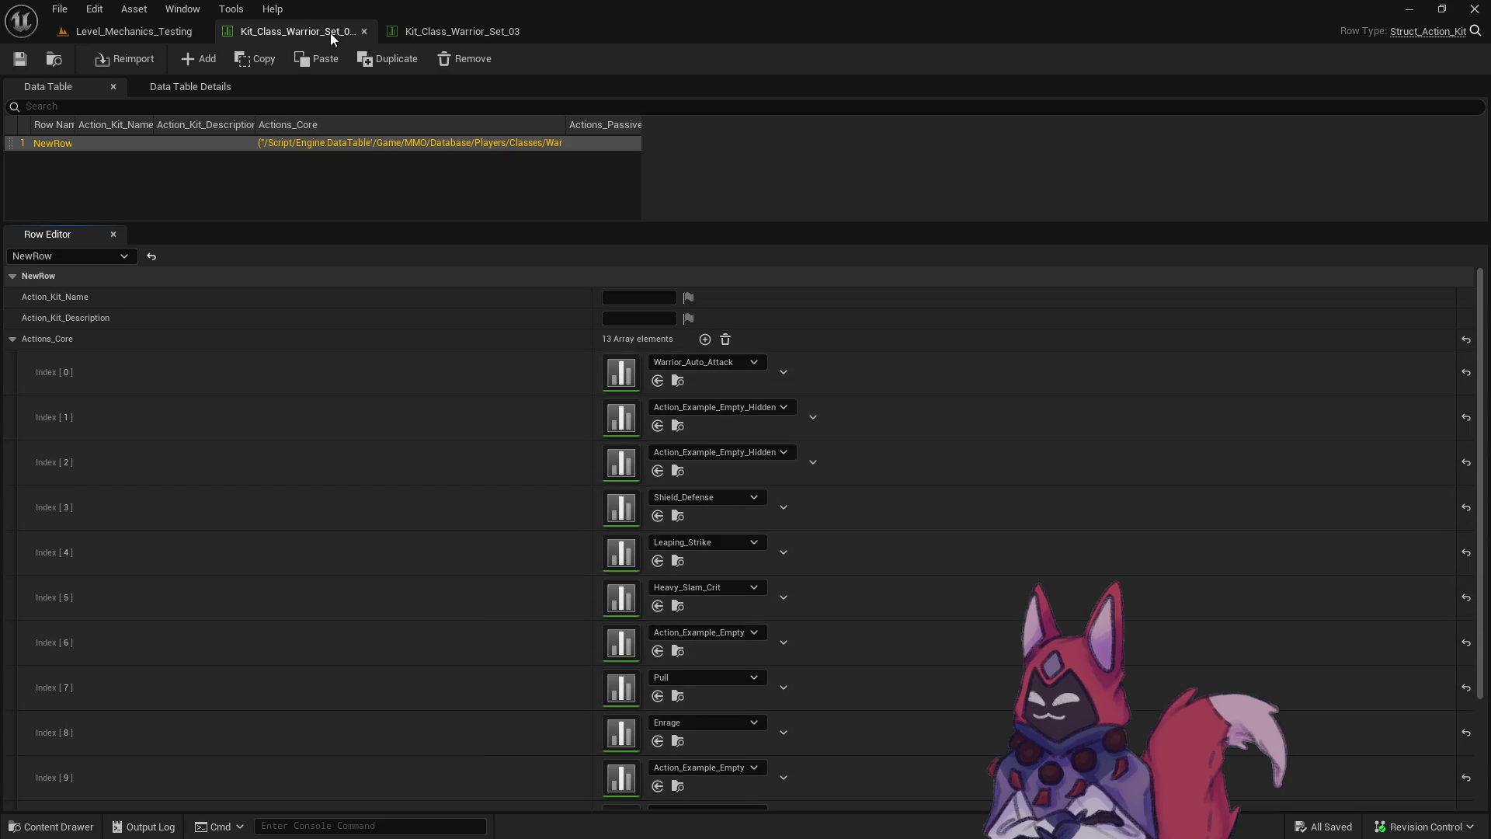
right_click(329, 33)
left_click(379, 81)
left_click(376, 32)
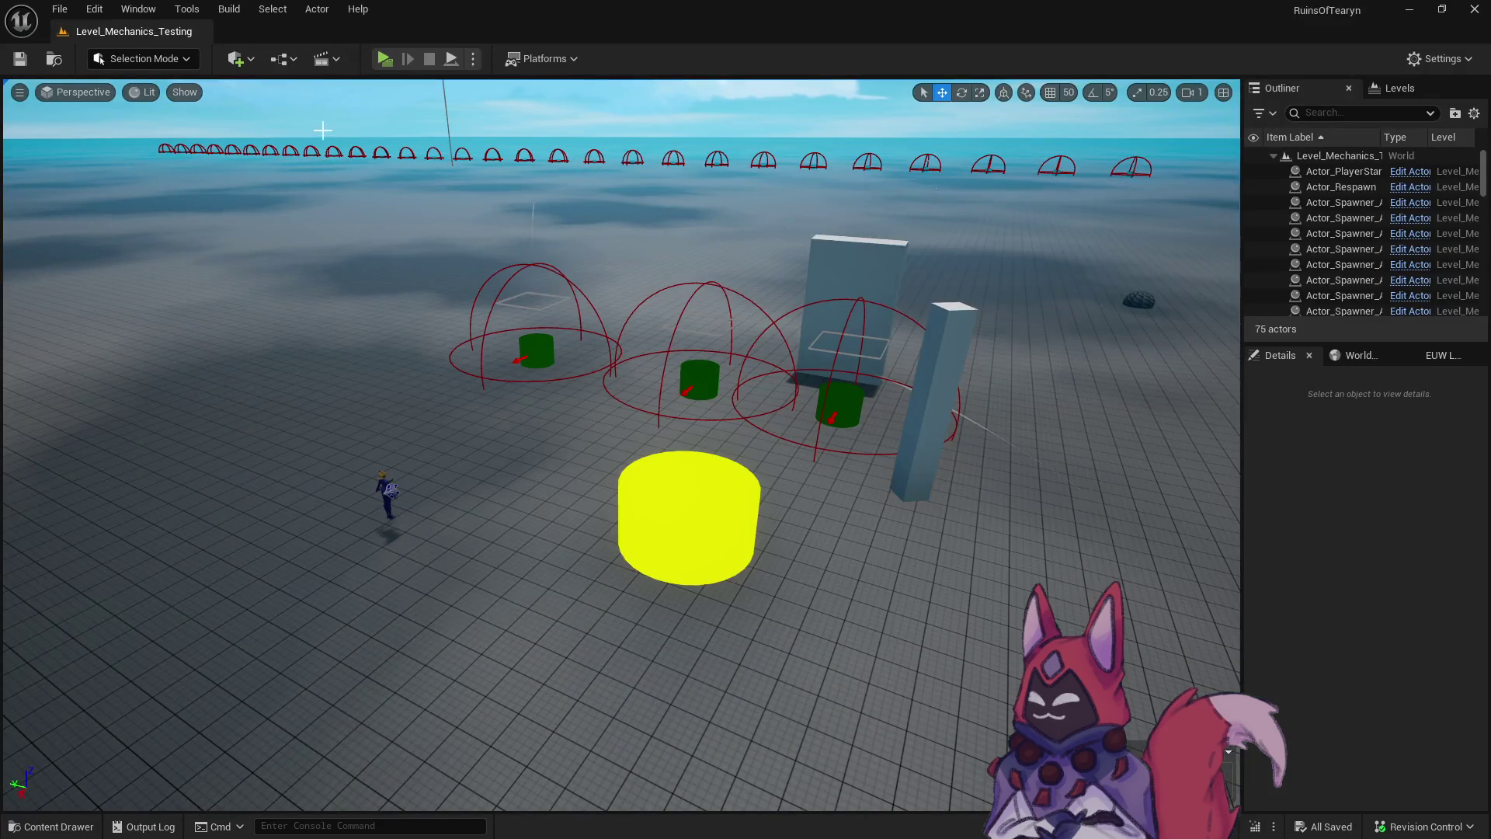
Under Leaping Strike in the playtest notes, write Base 'Double Attack' and Crit 'Leaping Strike'.
key("alt+Tab")
key("alt+Tab")
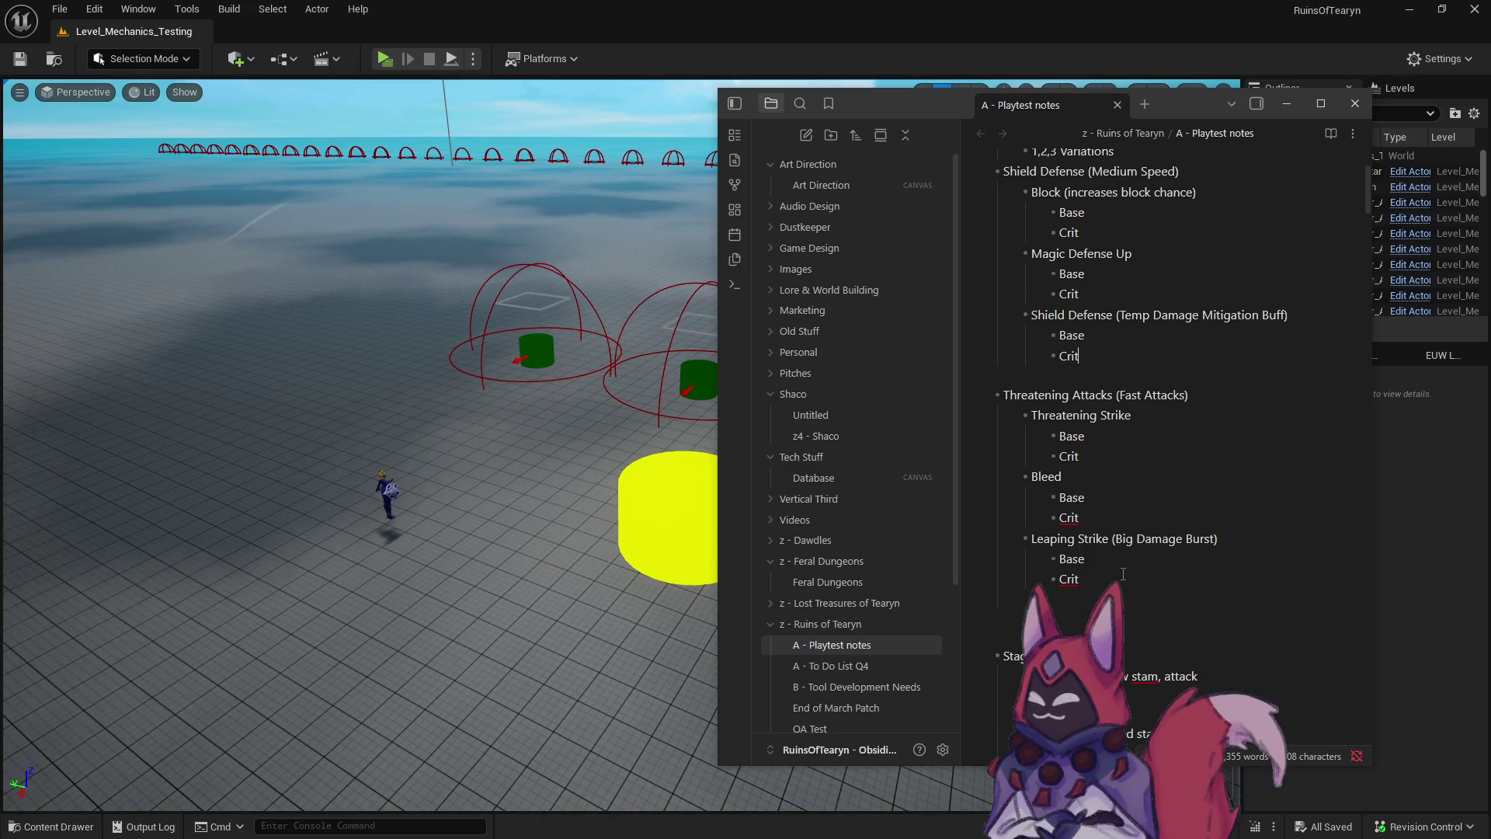
left_click(1113, 581)
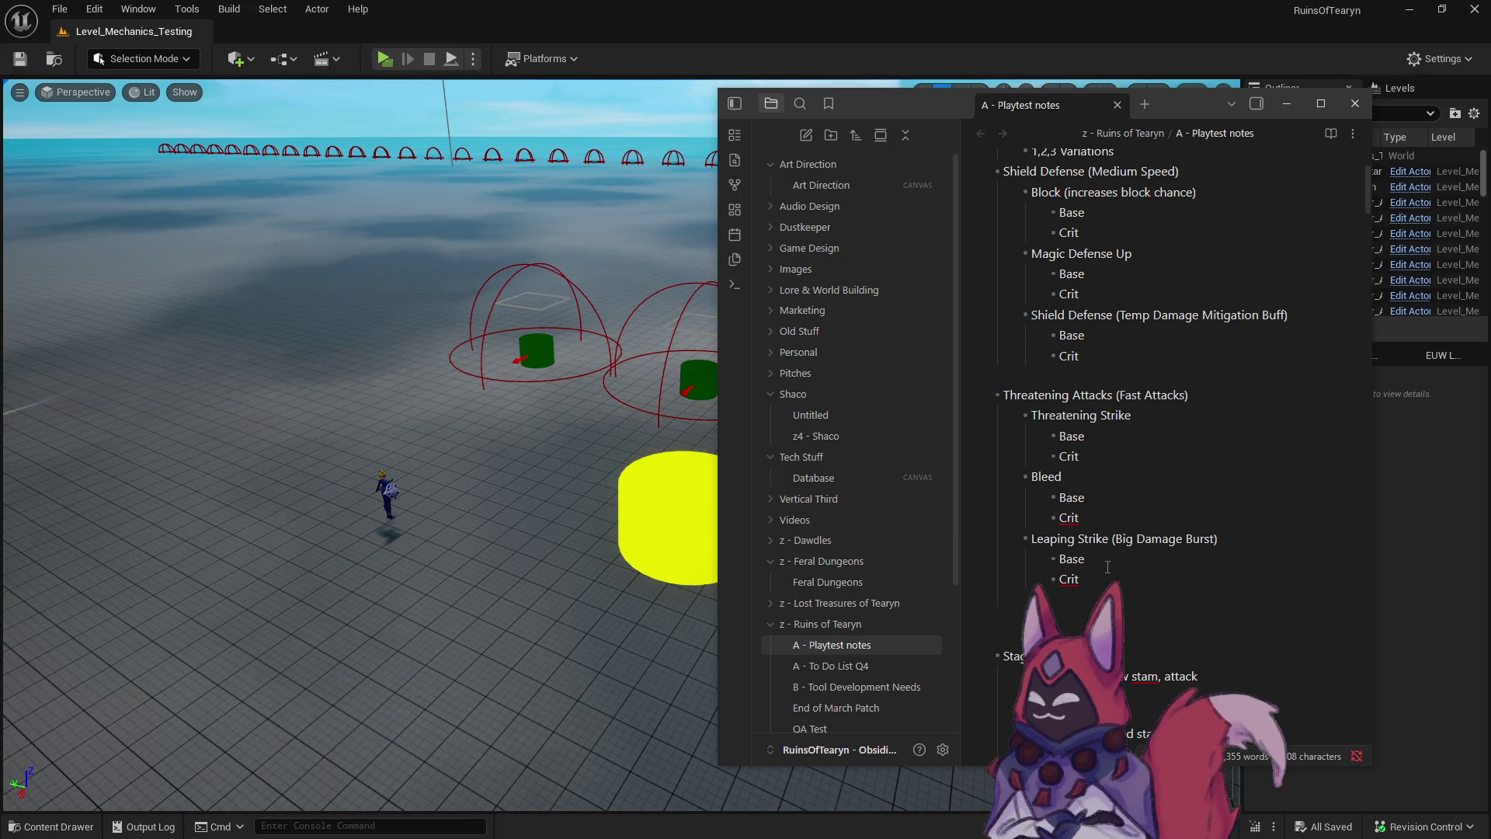
left_click(1108, 566)
type("Double Attack")
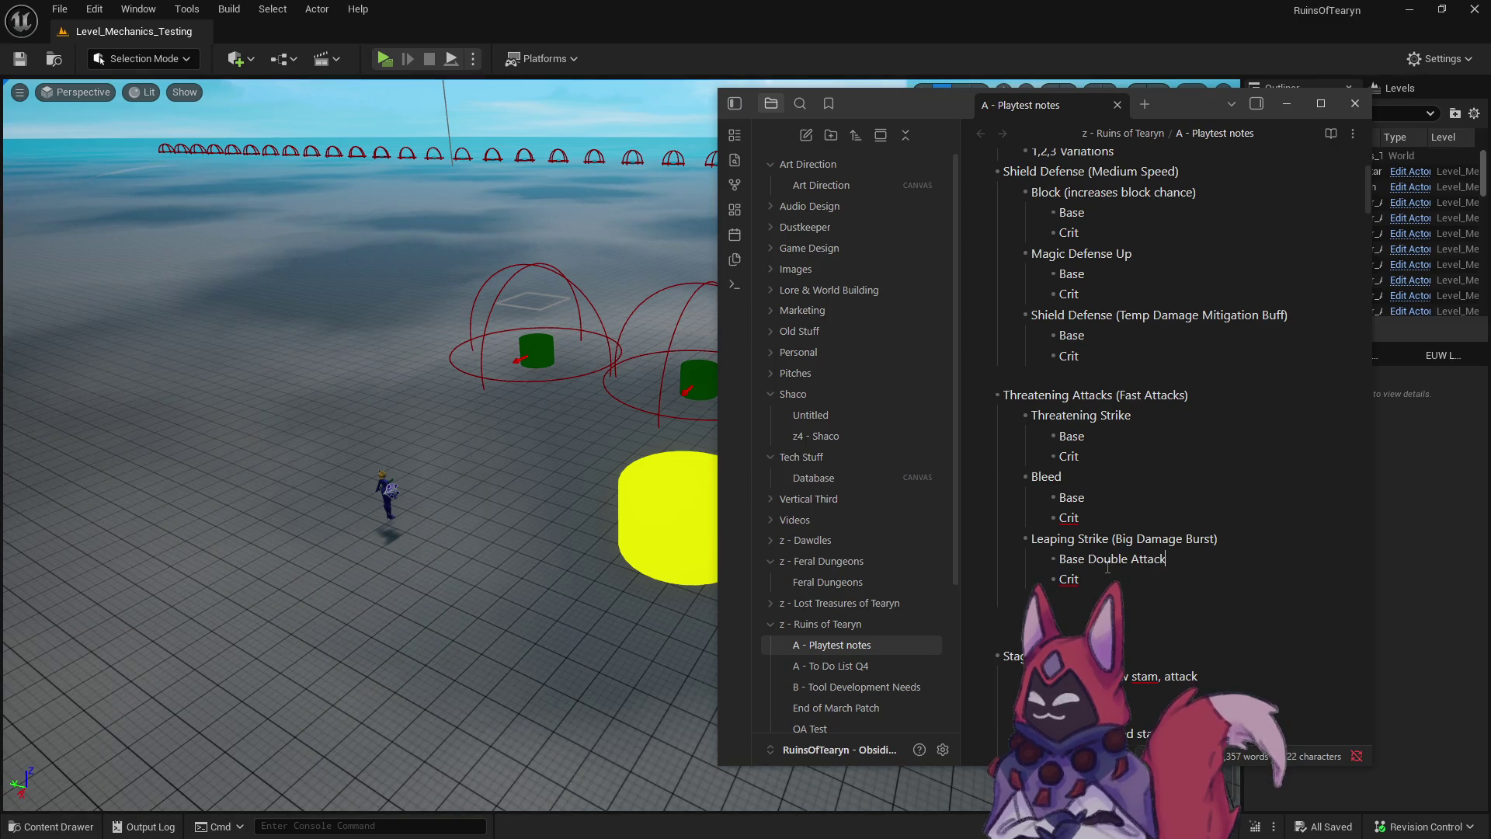
left_click(1132, 579)
type("Leaping")
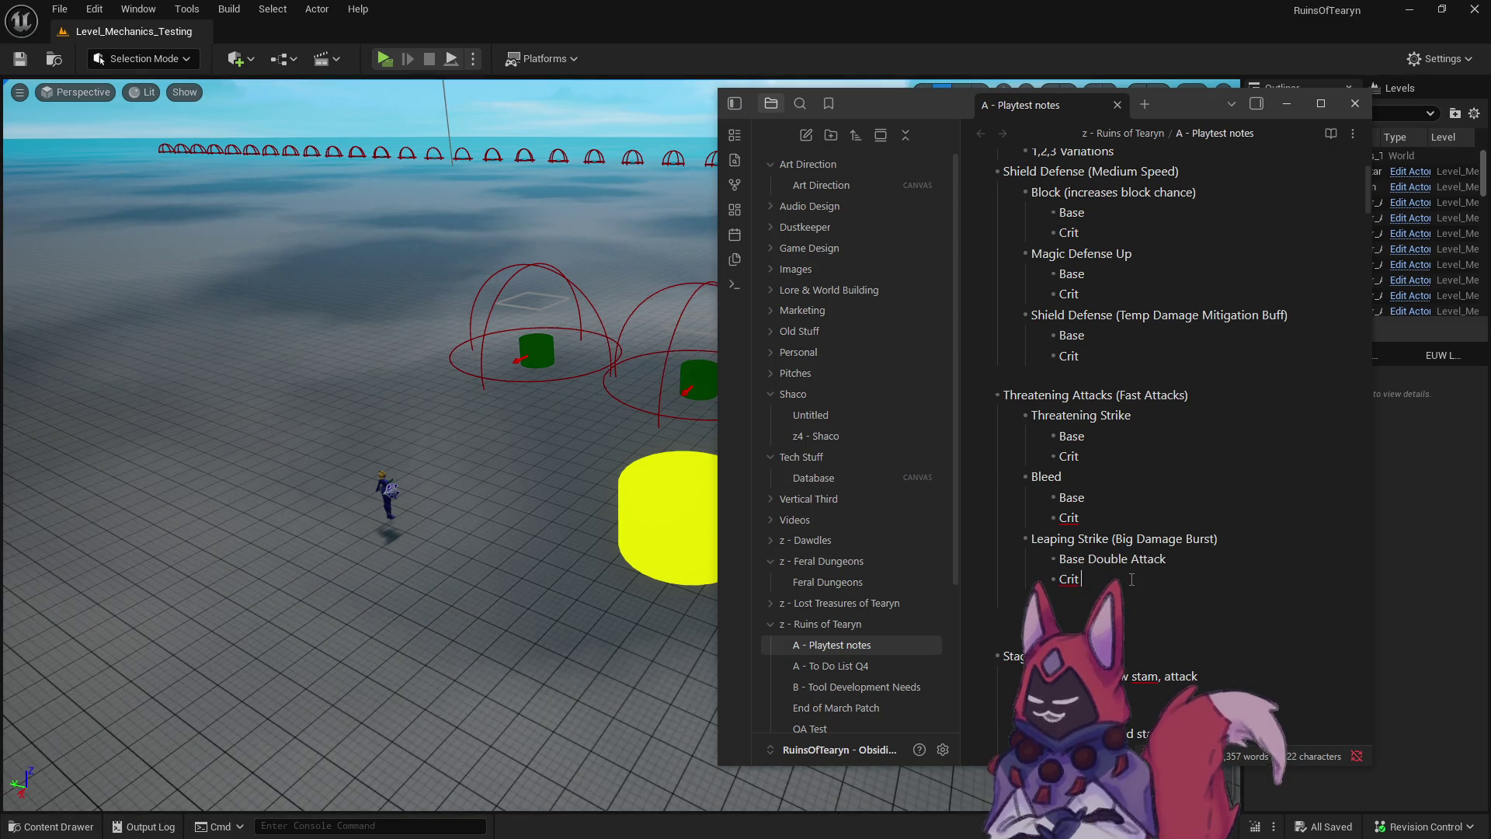
type(" Strike")
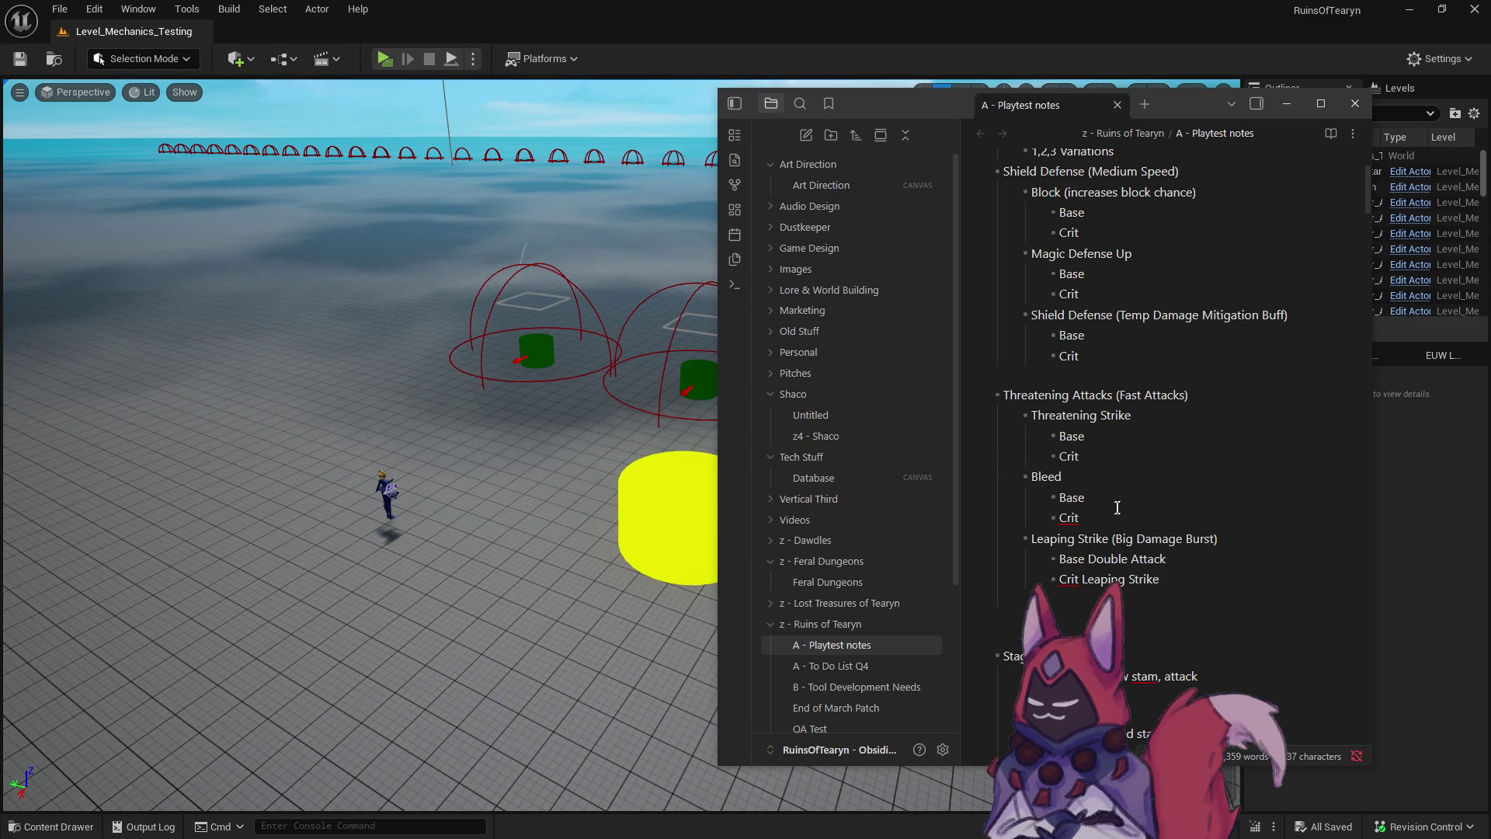
left_click(132, 31)
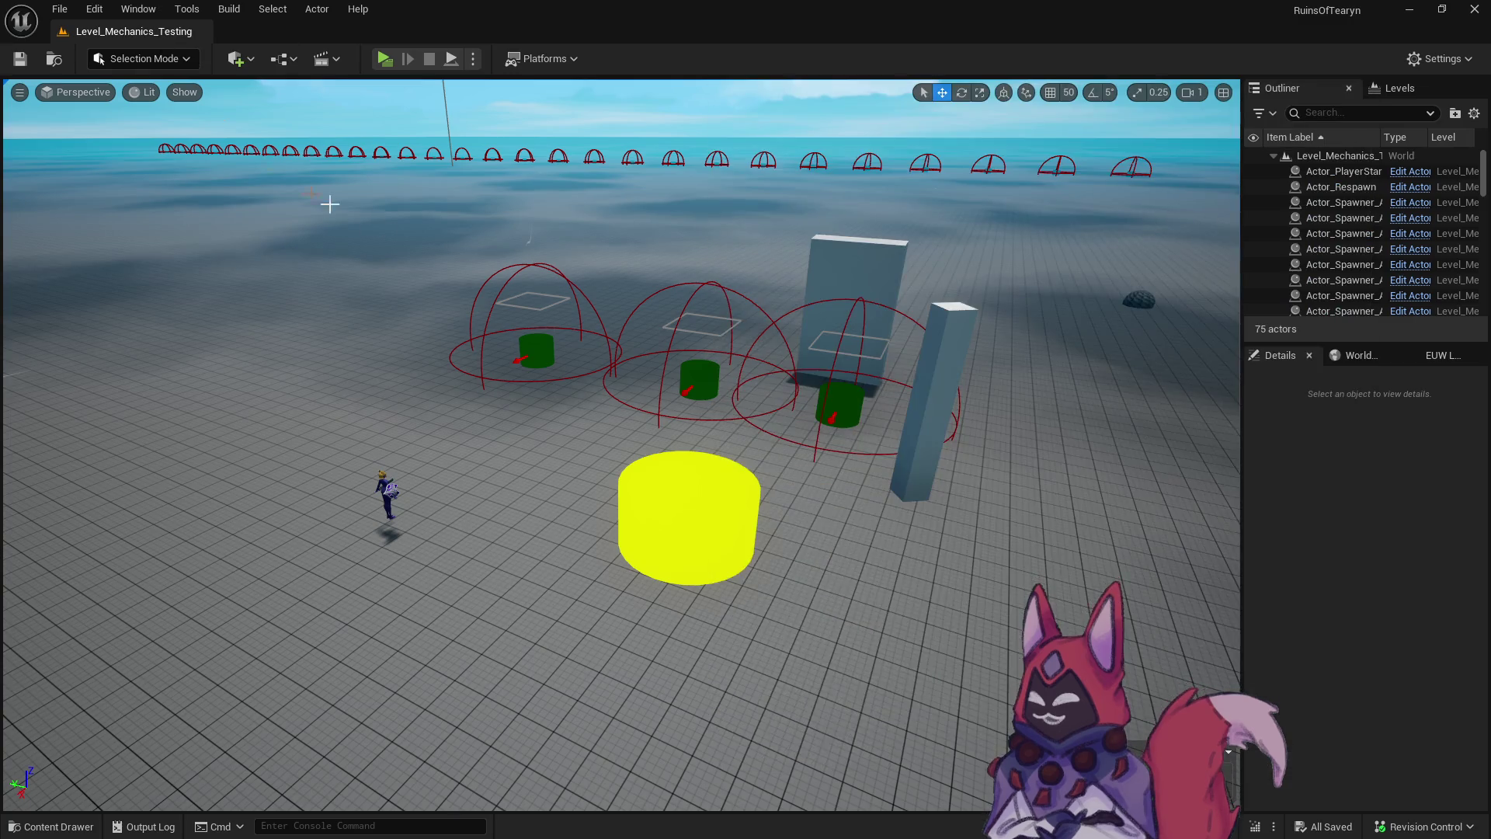
Open the Kit_Class_Warrior_Set_02 kit table from the content browser.
key("ctrl+space")
left_click(546, 324)
double_click(544, 316)
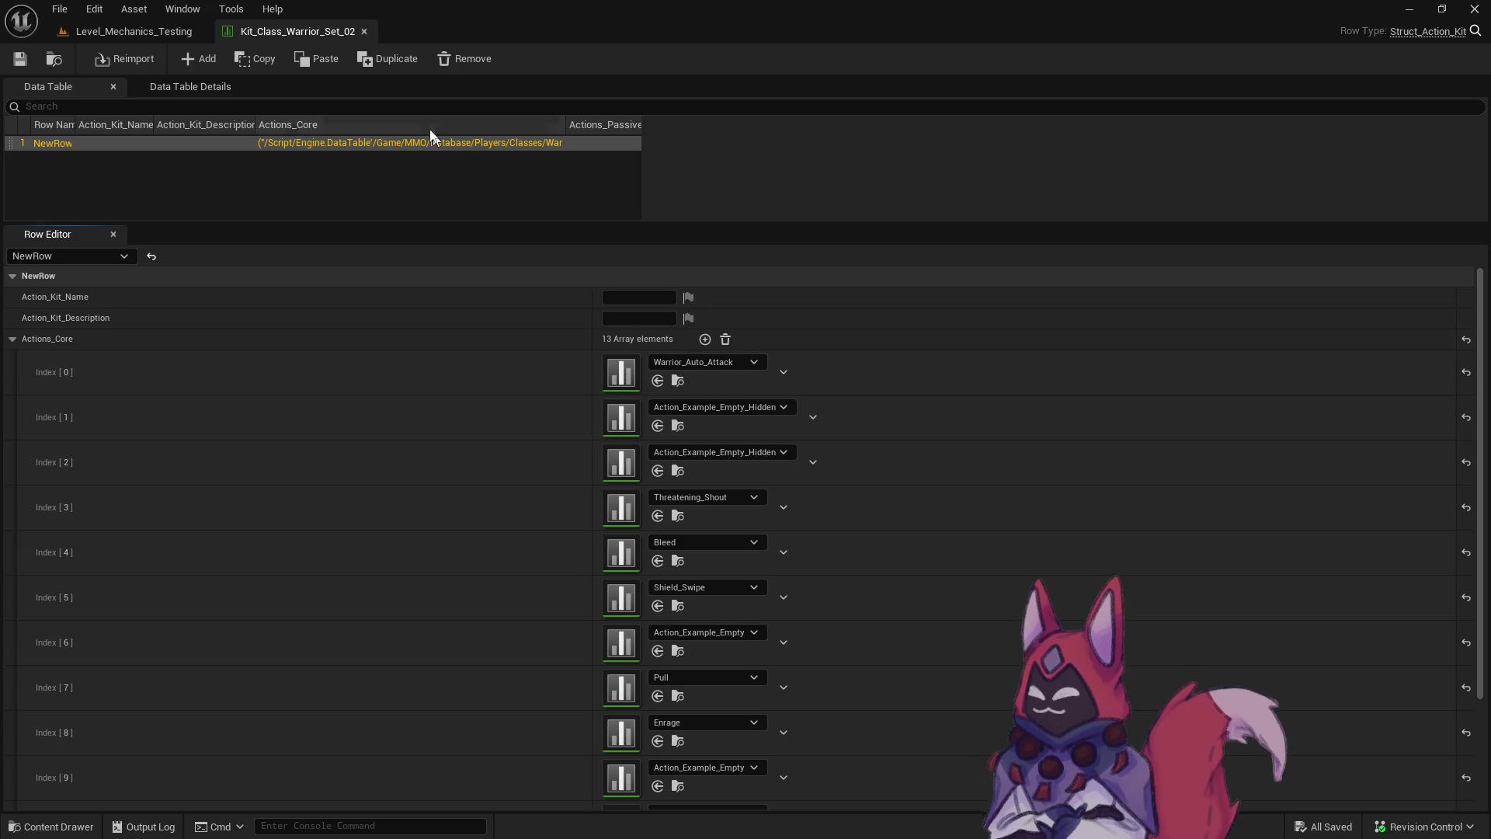
Playtest the Warrior in the level, using abilities 1, E and 2, then stop.
left_click(132, 31)
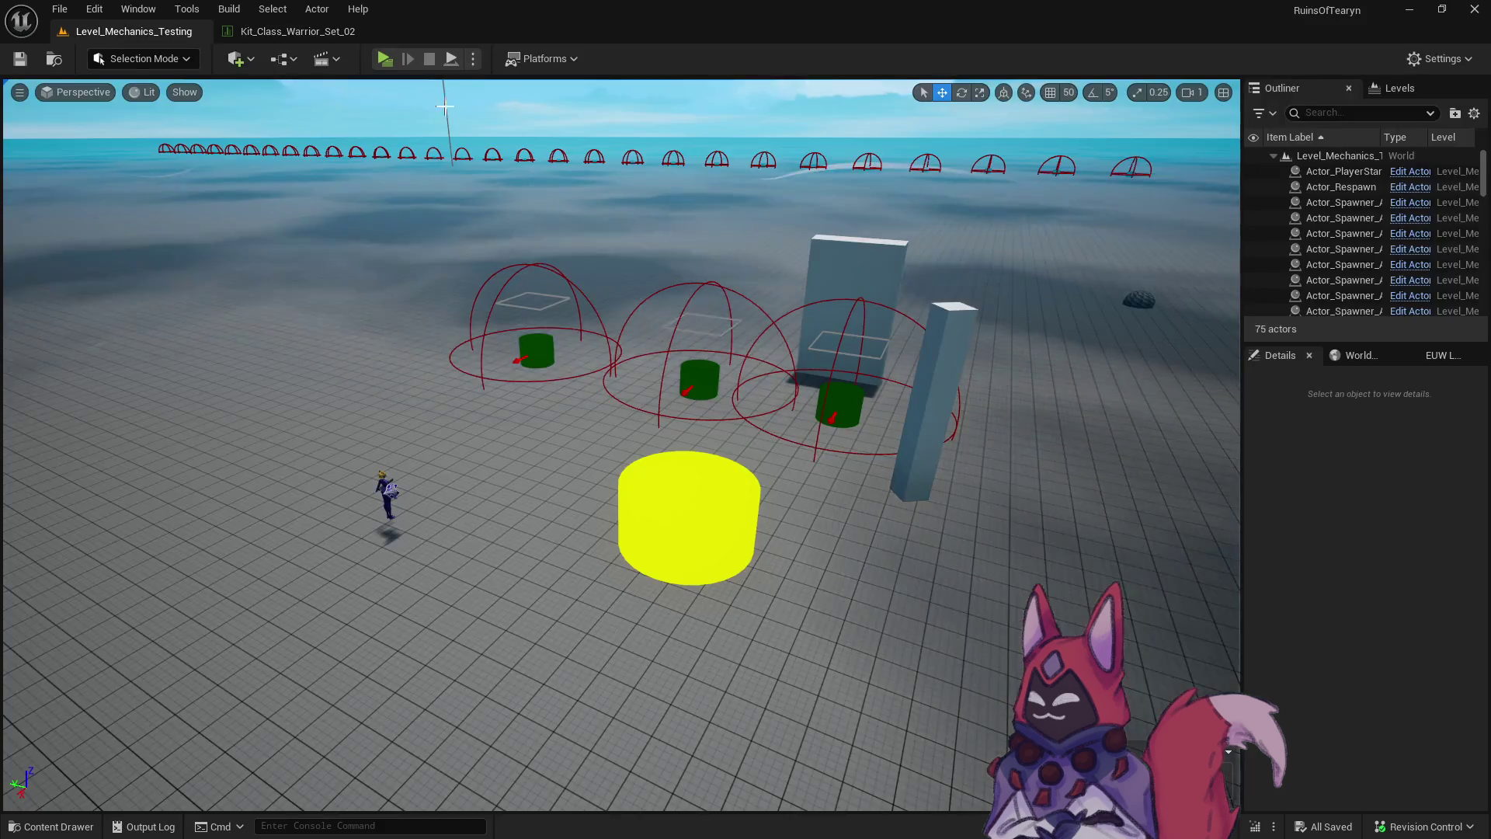
left_click(381, 61)
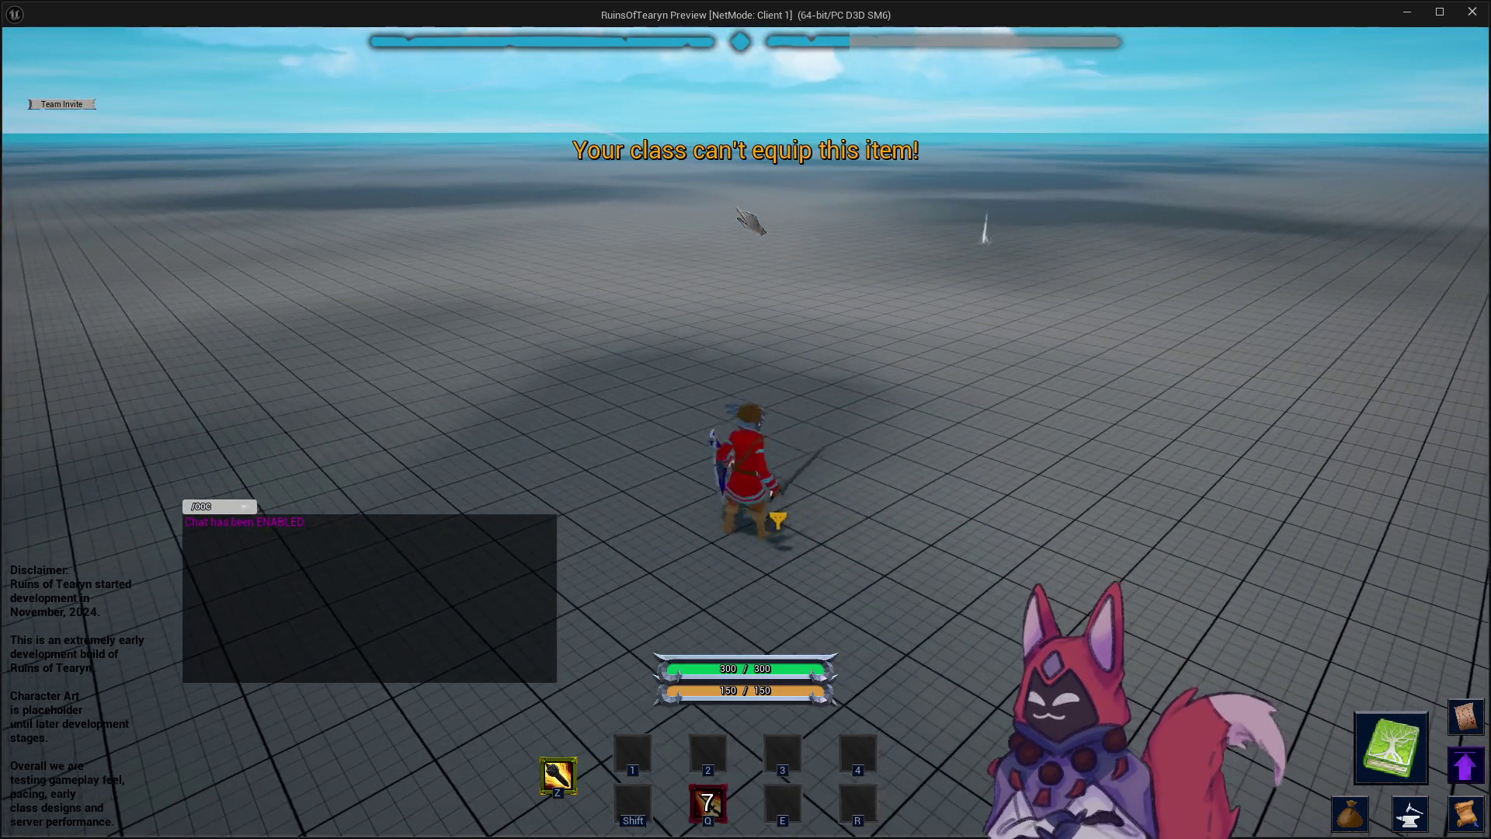
key("1")
key("e")
key("2")
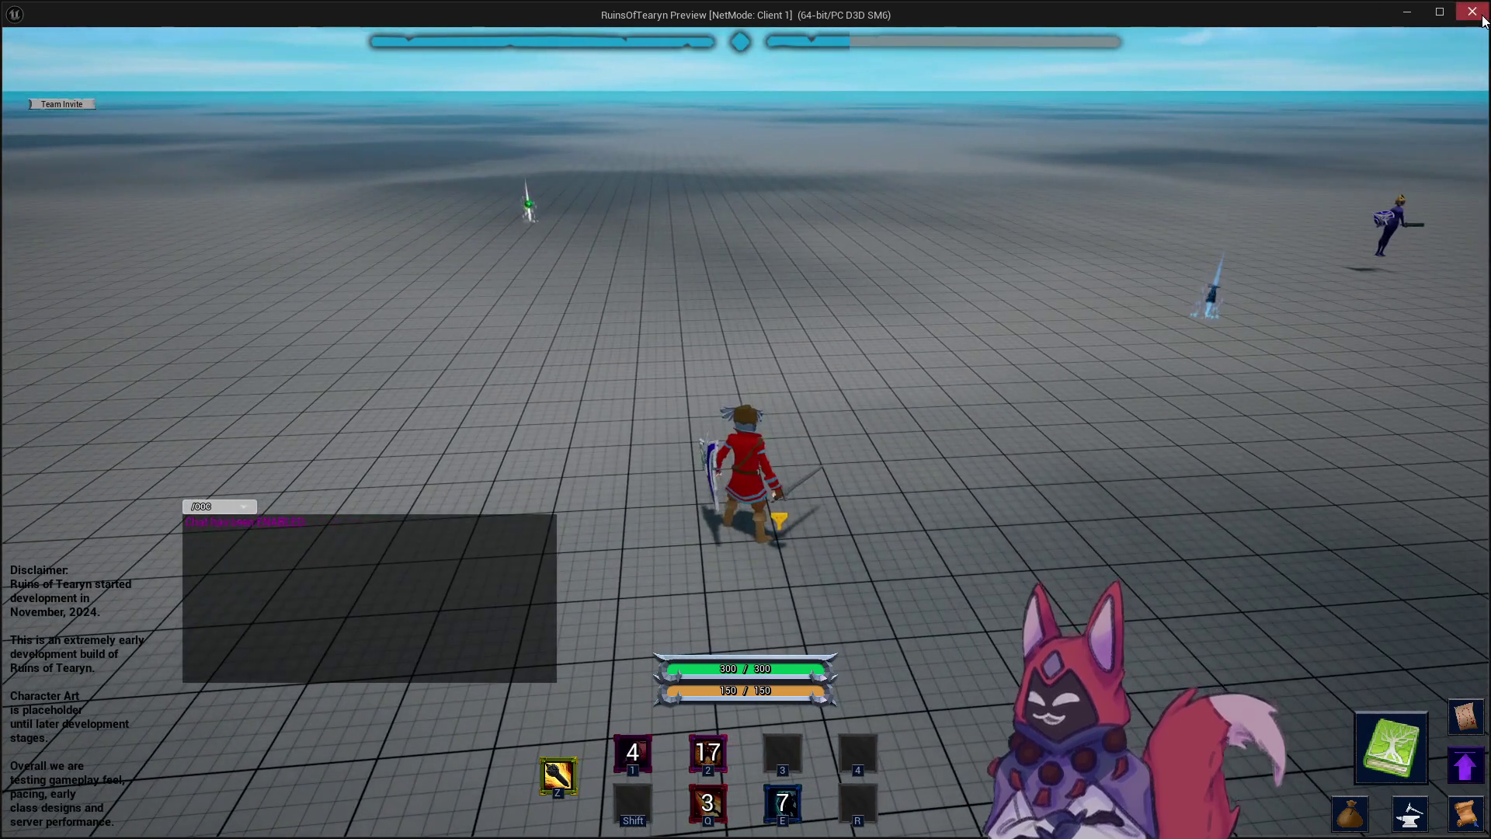
left_click(1472, 12)
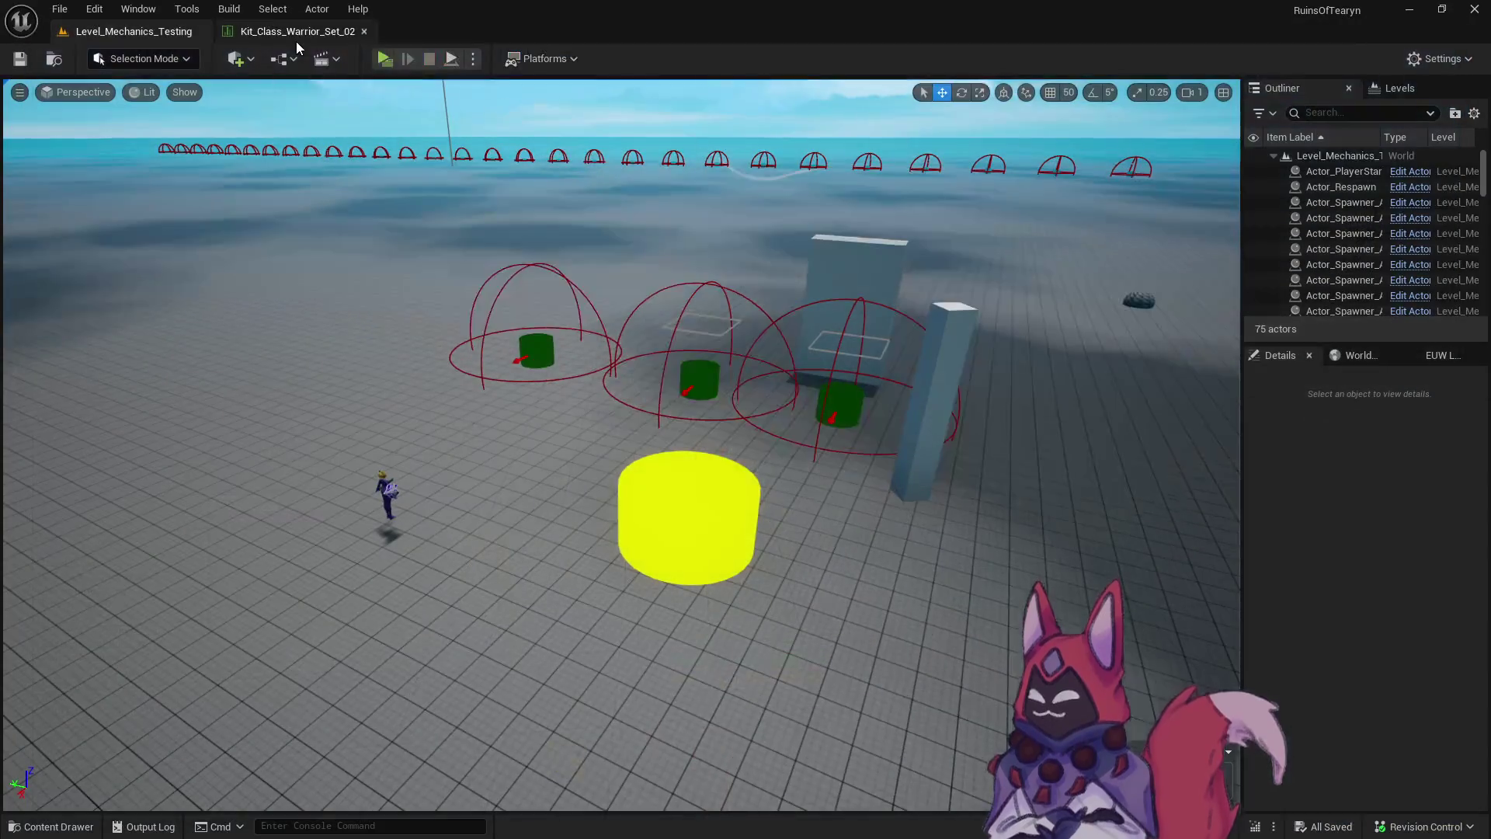
key("ctrl+space")
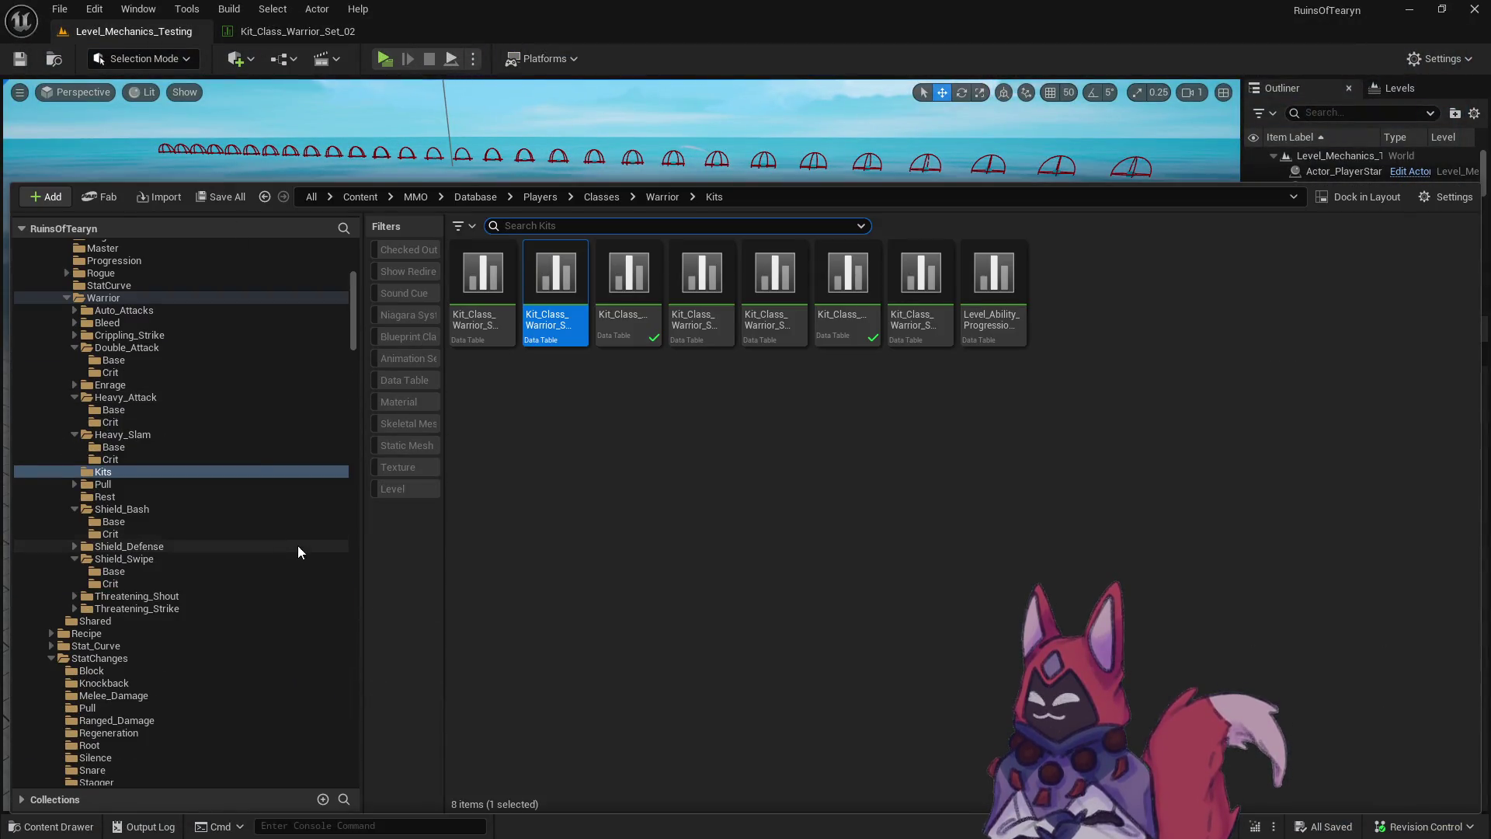
Copy both Threatening_Strike Base data tables into the Threatening_Strike Crit folder.
key("alt+Tab")
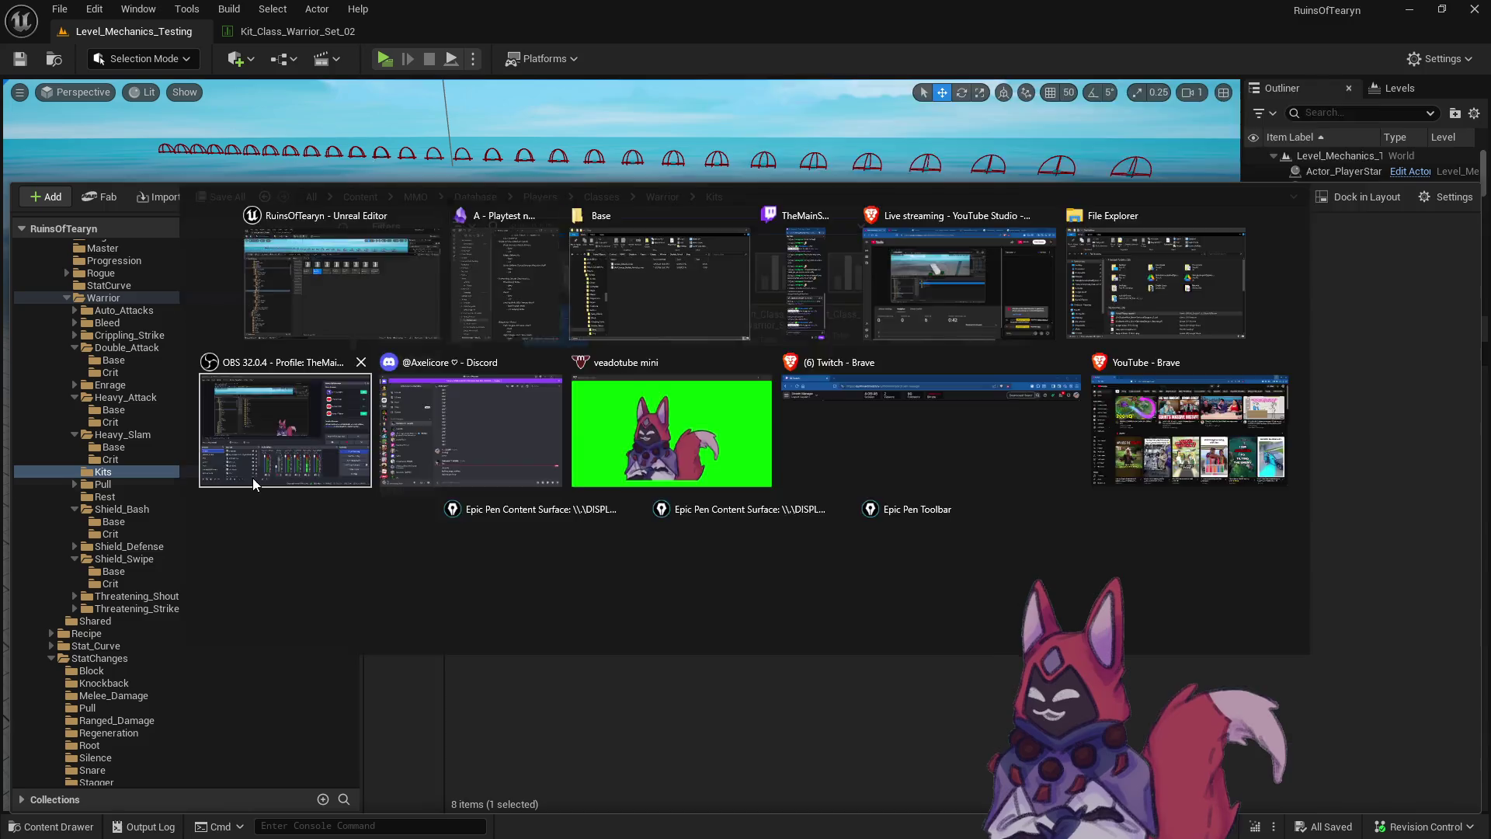
key("alt+Tab")
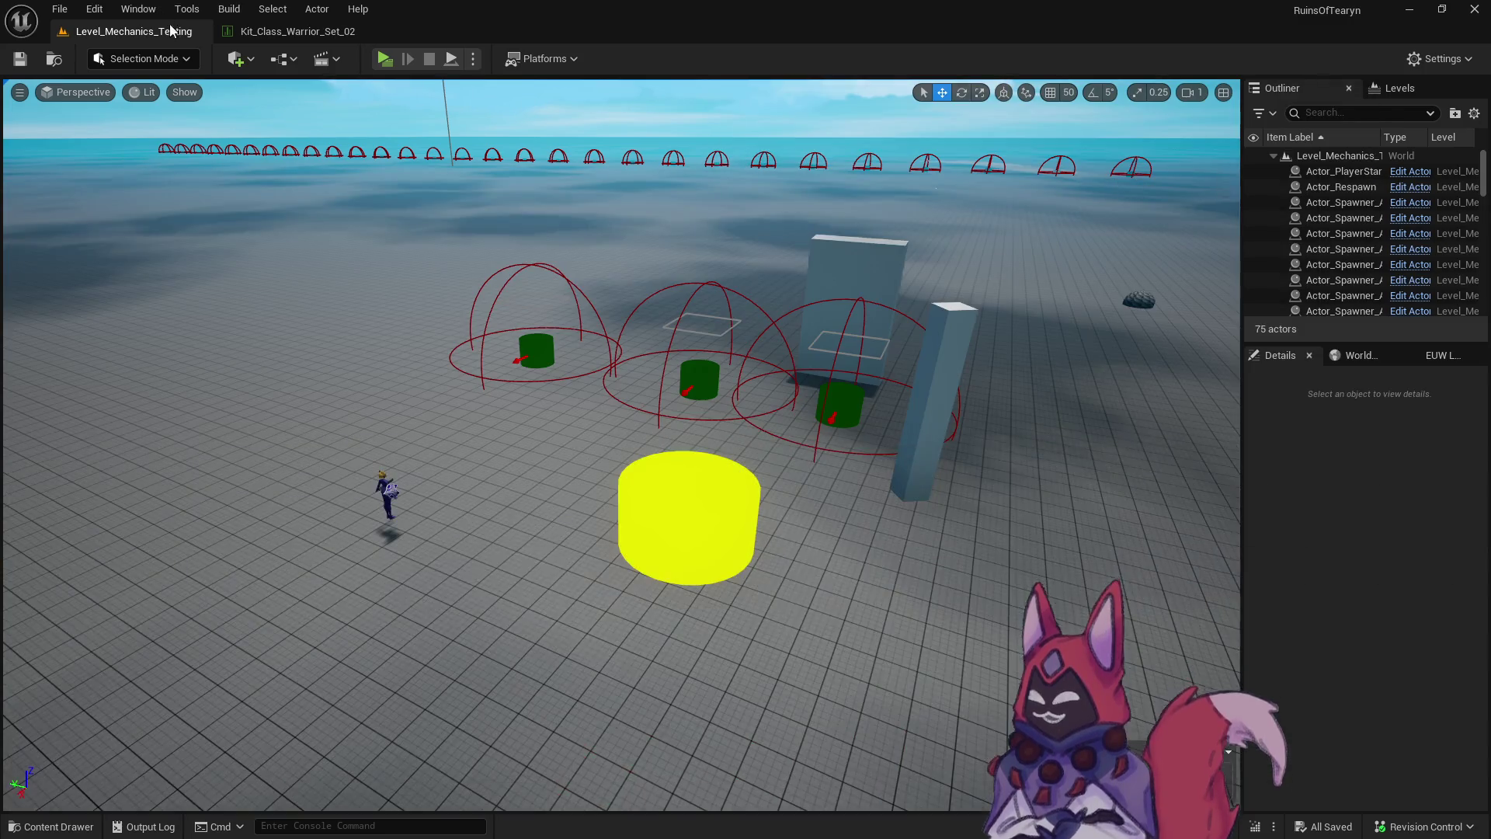
key("ctrl+space")
scroll(203, 559, "up", 3)
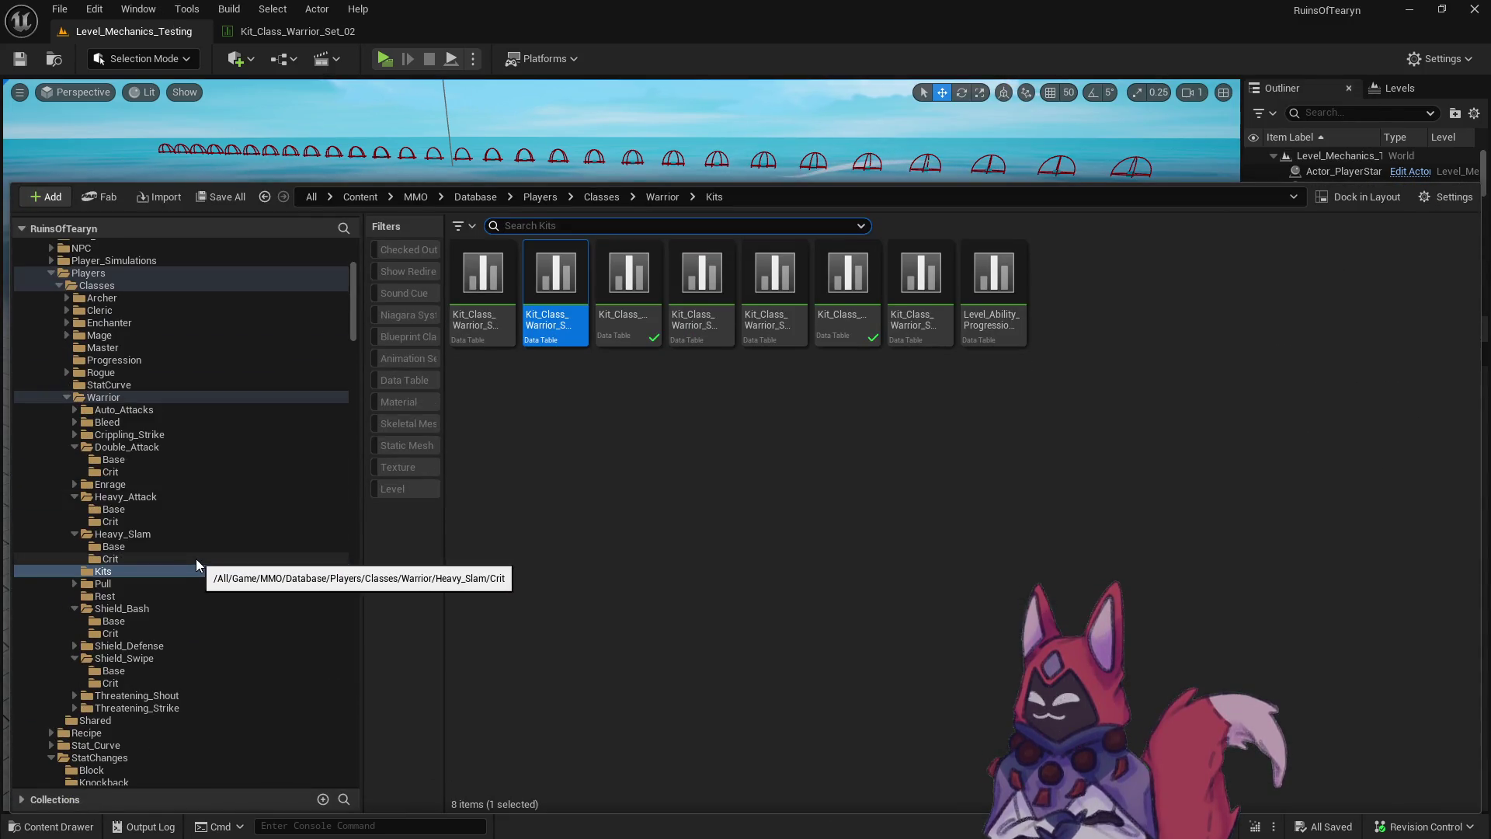
scroll(196, 558, "down", 2)
left_click(74, 632)
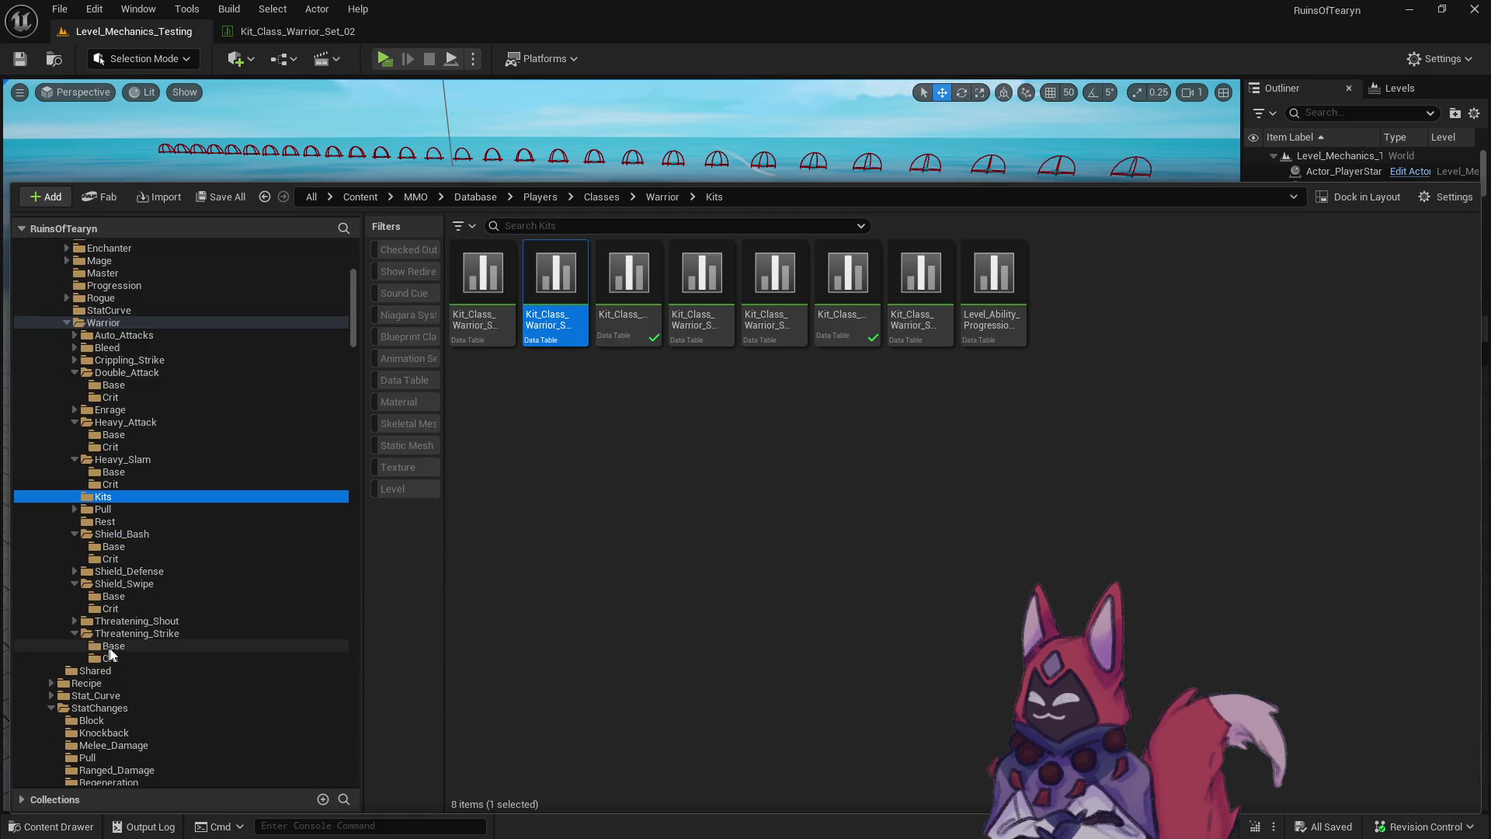
left_click(113, 646)
left_click_drag(514, 353, 568, 311)
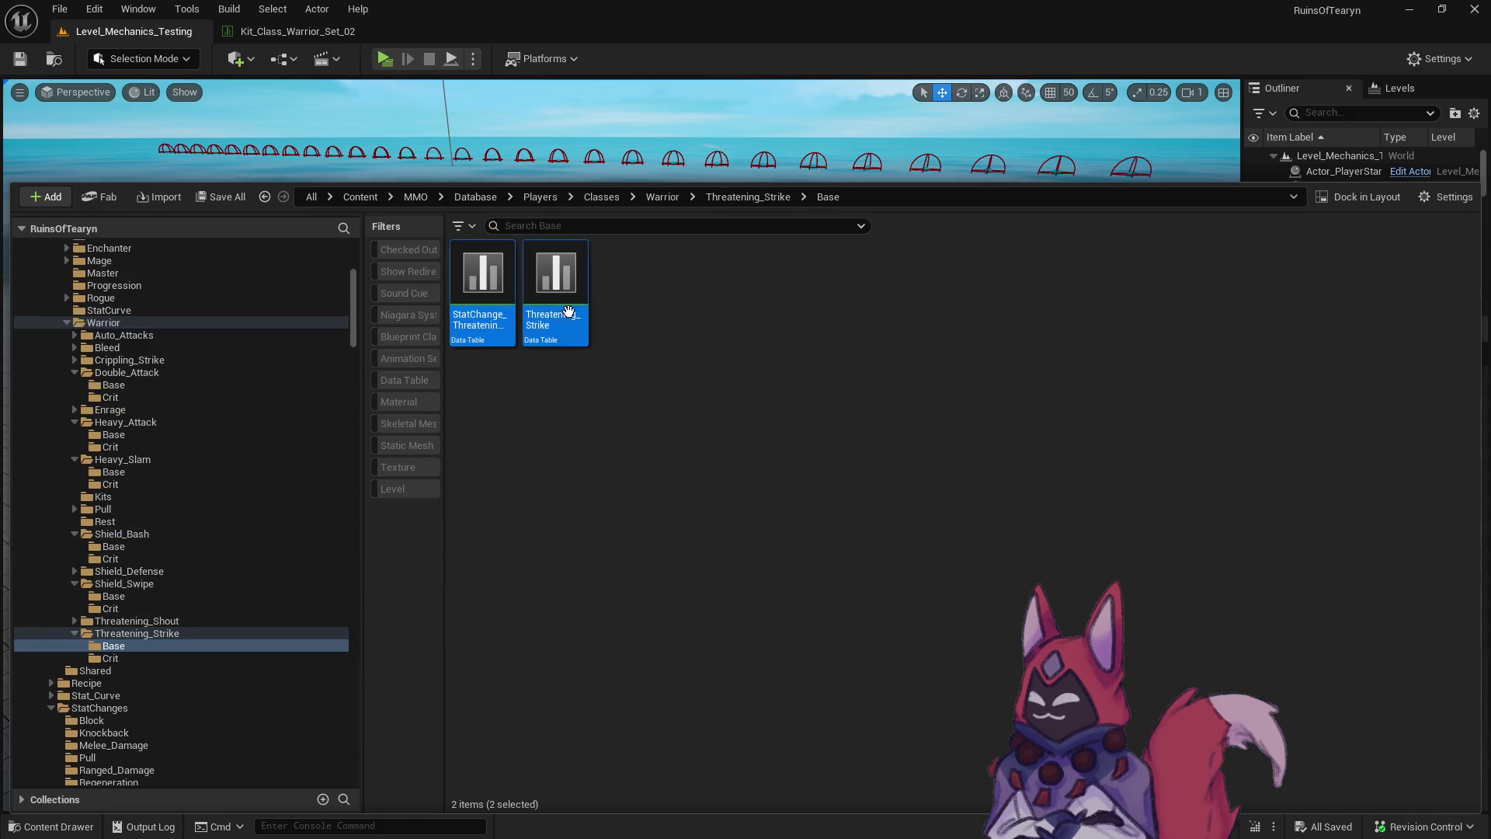
left_click_drag(480, 326, 151, 660)
left_click(184, 658)
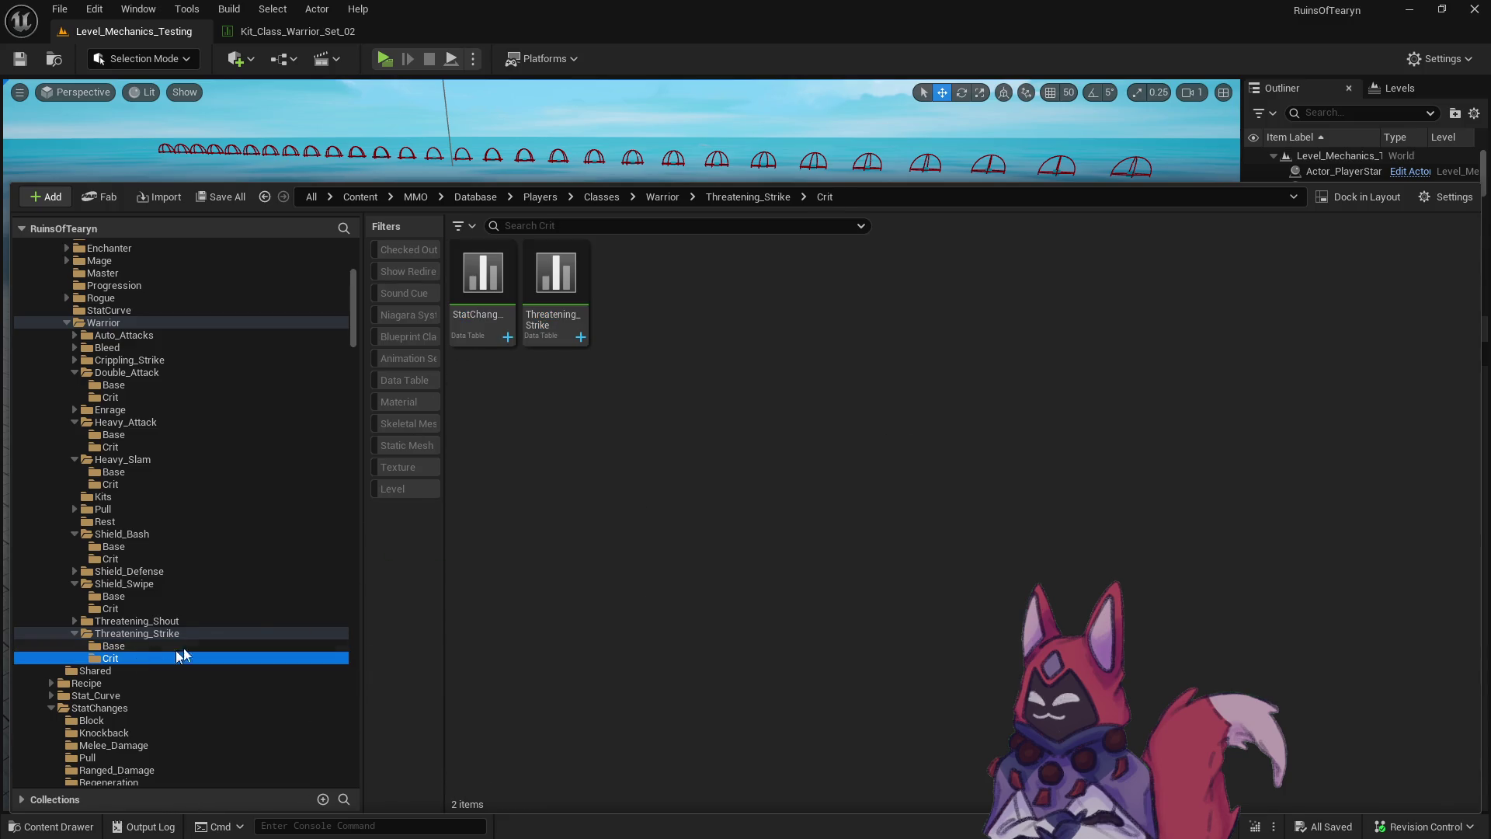
Rename both copies with a _Crit suffix, giving StatChange_Threatening_Strike_Crit and Threatening_Strike_Crit.
left_click(509, 336)
key("F2")
type("_Crit")
key("Return")
left_click(553, 327)
key("F2")
type("_Crit")
key("Return")
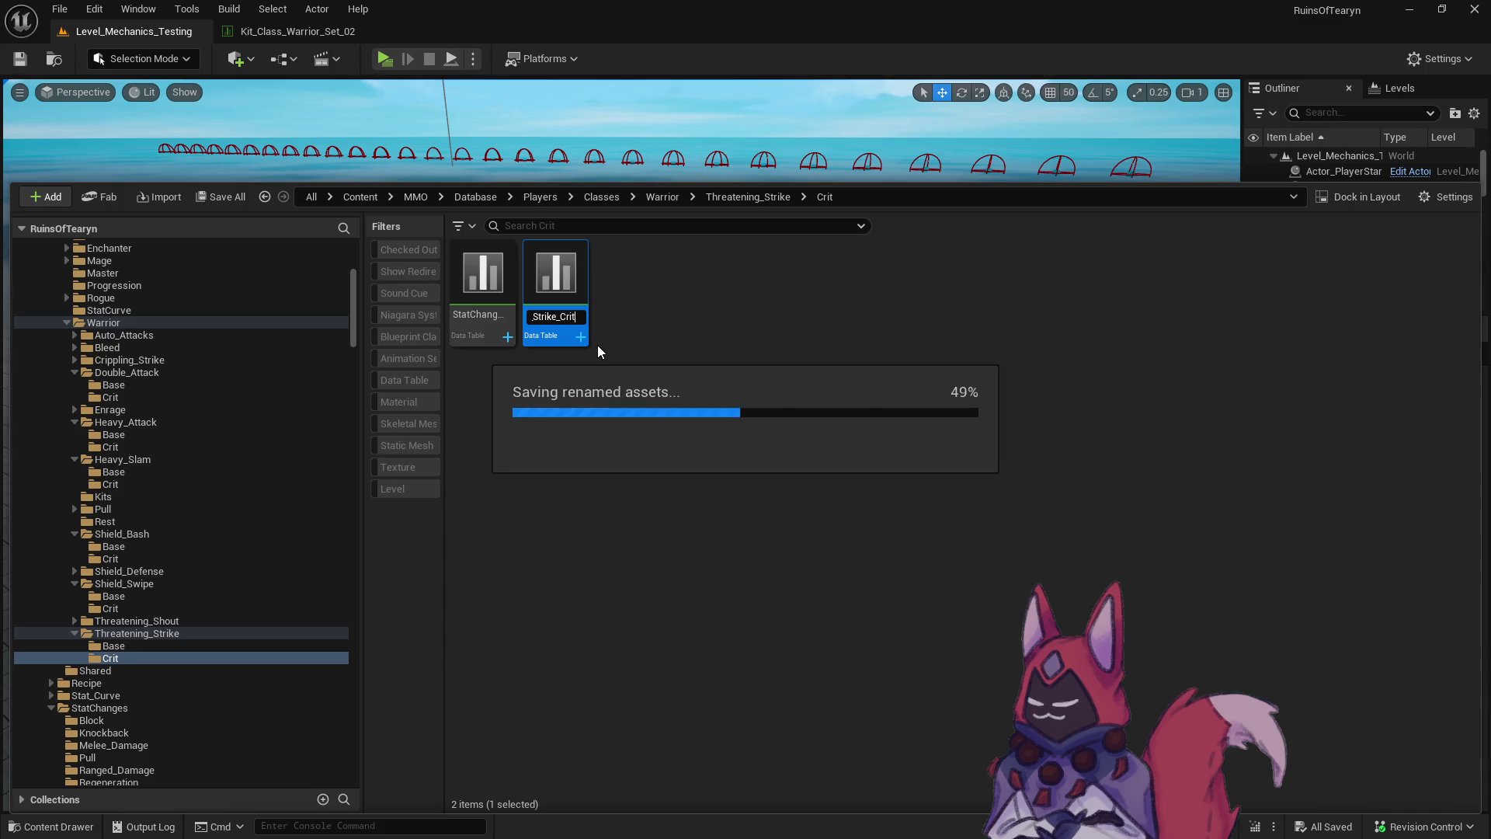
Set Threatening_Strike_Crit's stat changes to StatChange_Threatening_Strike_Crit and StatChange_Threat_Add_200, and save.
double_click(555, 334)
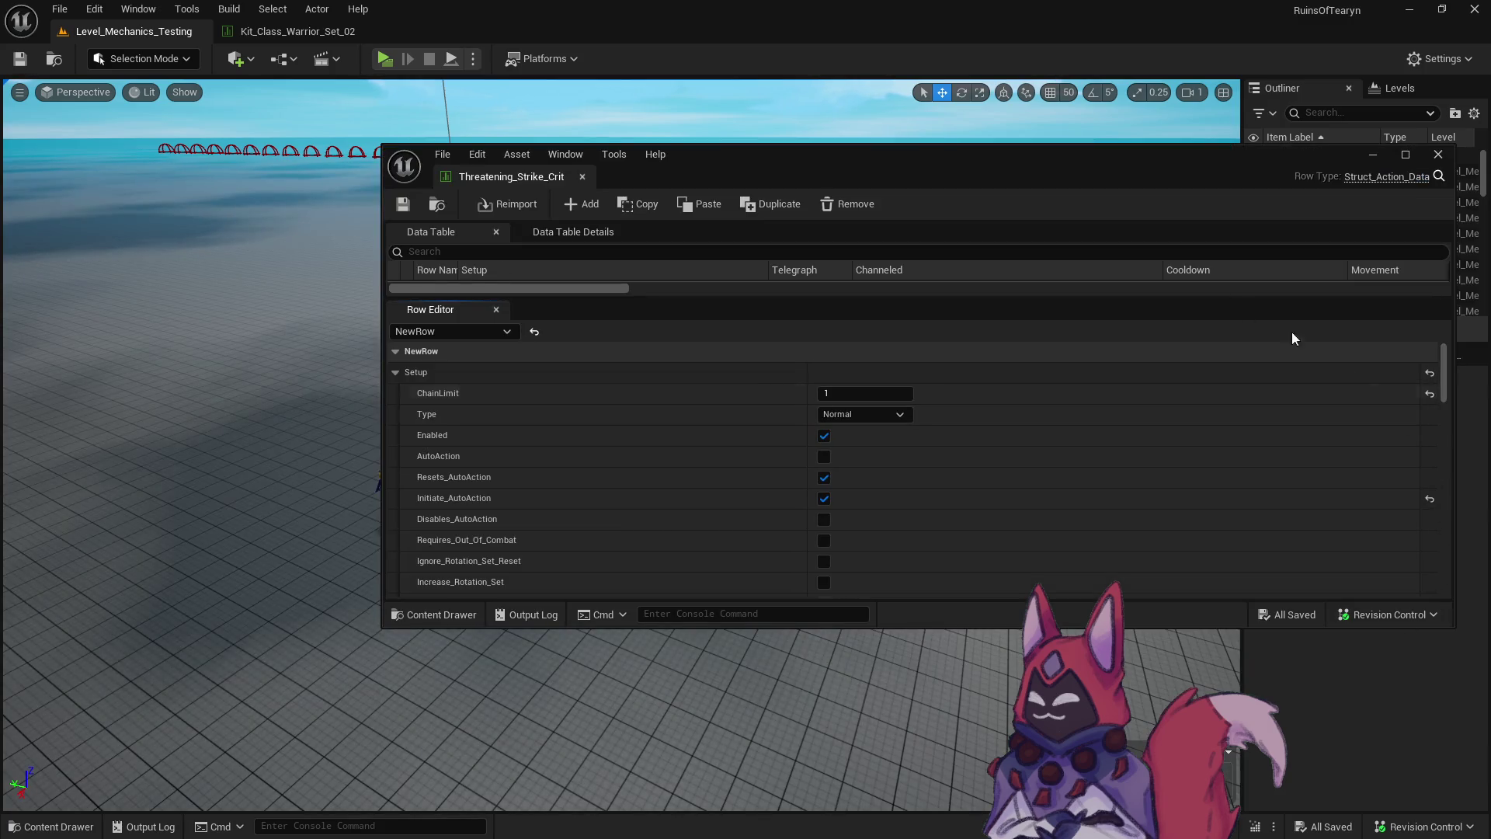
left_click_drag(495, 177, 439, 20)
scroll(861, 536, "down", 10)
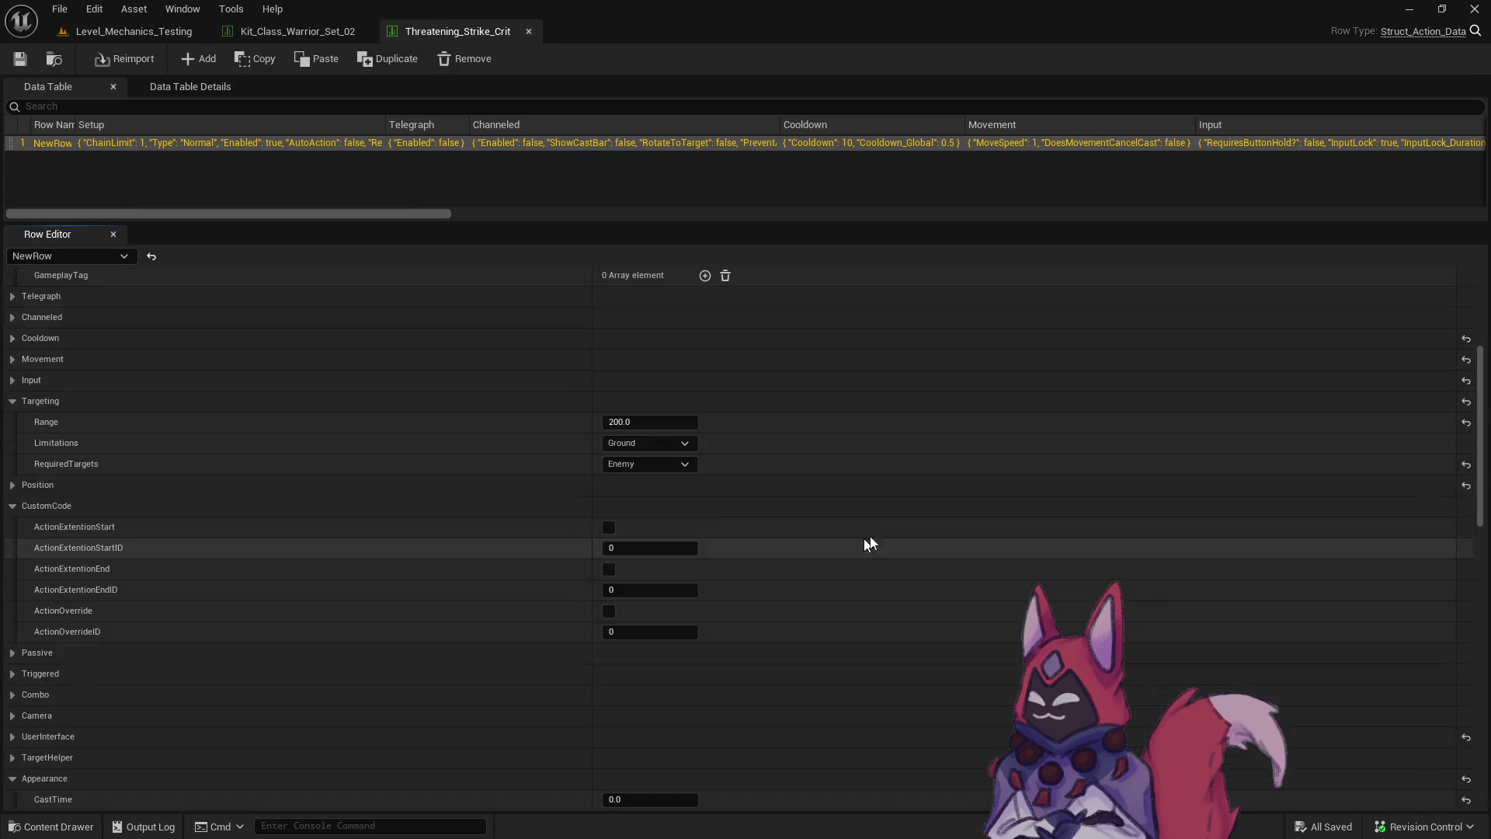
scroll(688, 504, "down", 10)
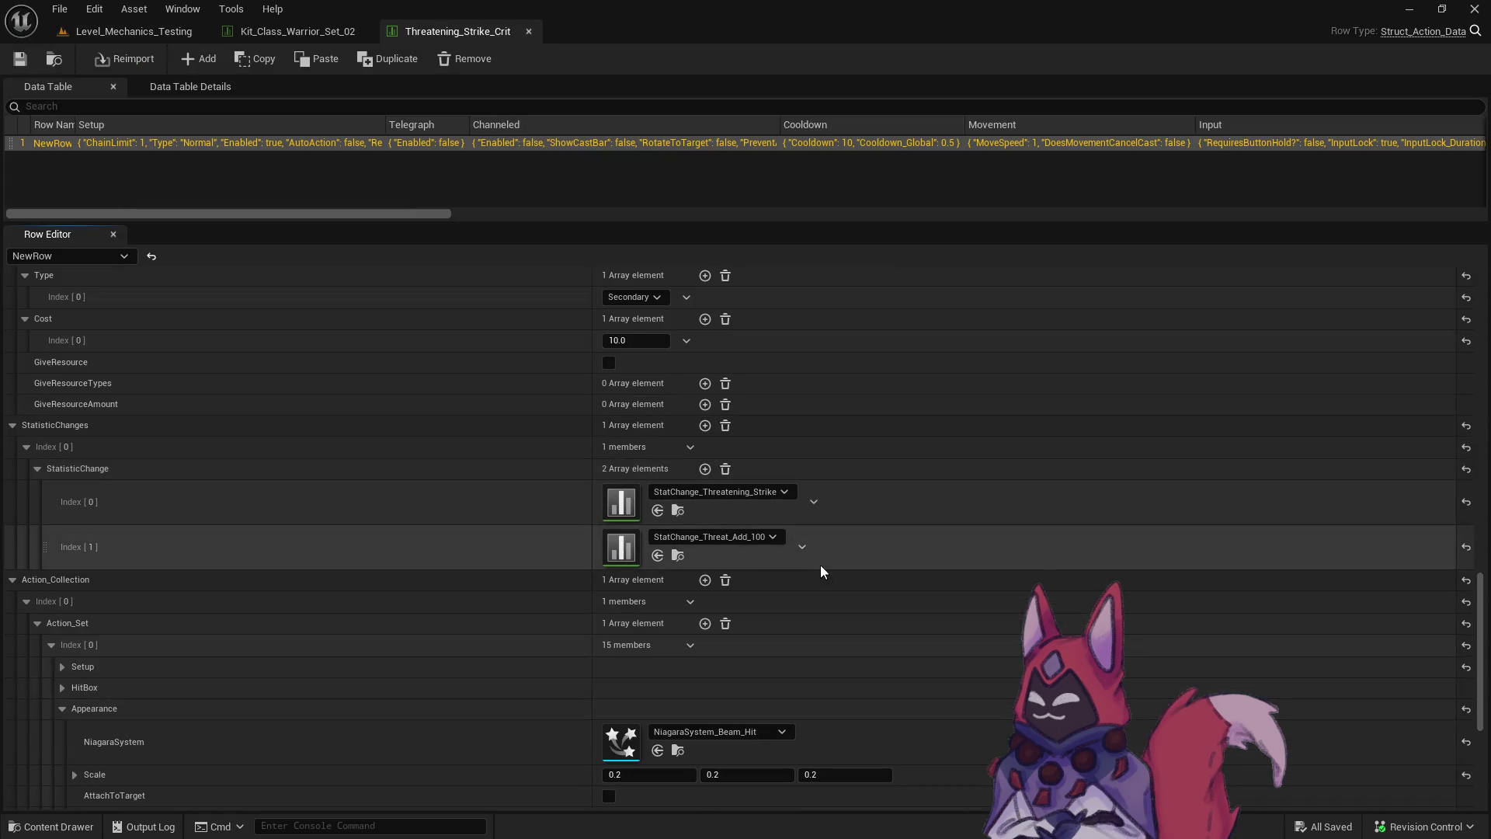
left_click(765, 491)
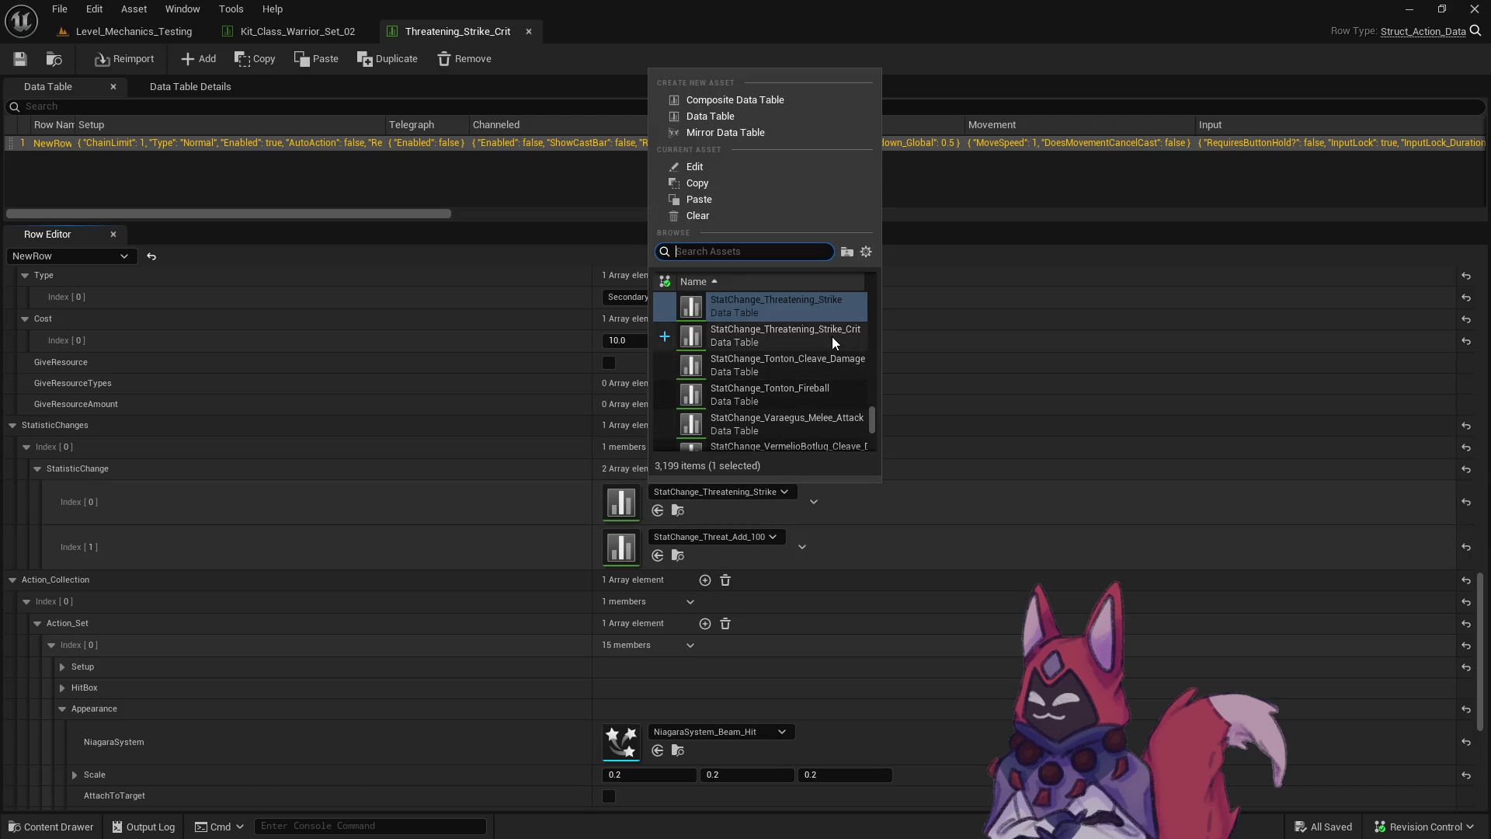
left_click(769, 337)
left_click(768, 537)
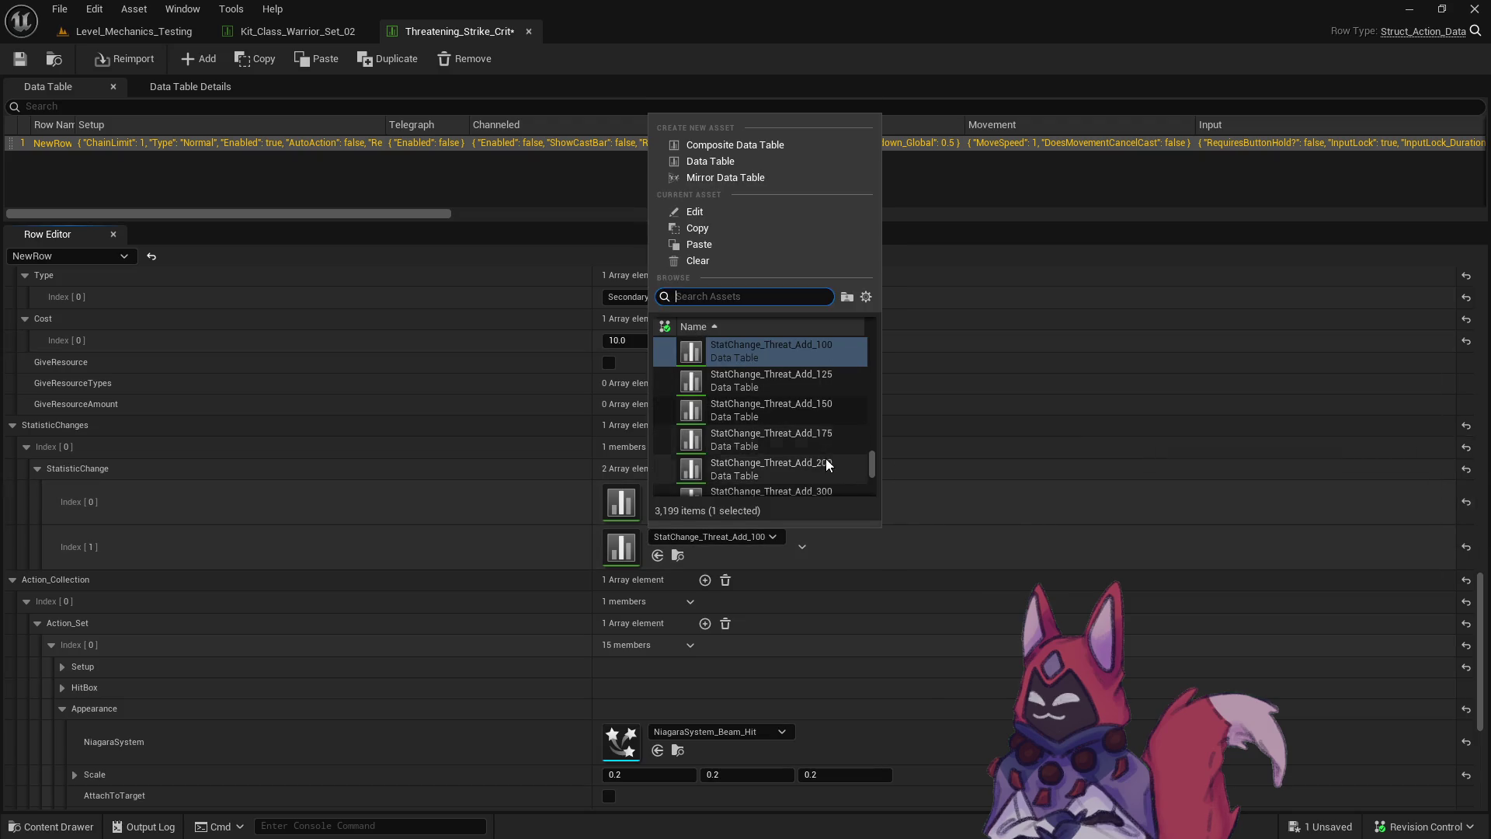
left_click(776, 469)
key("ctrl+s")
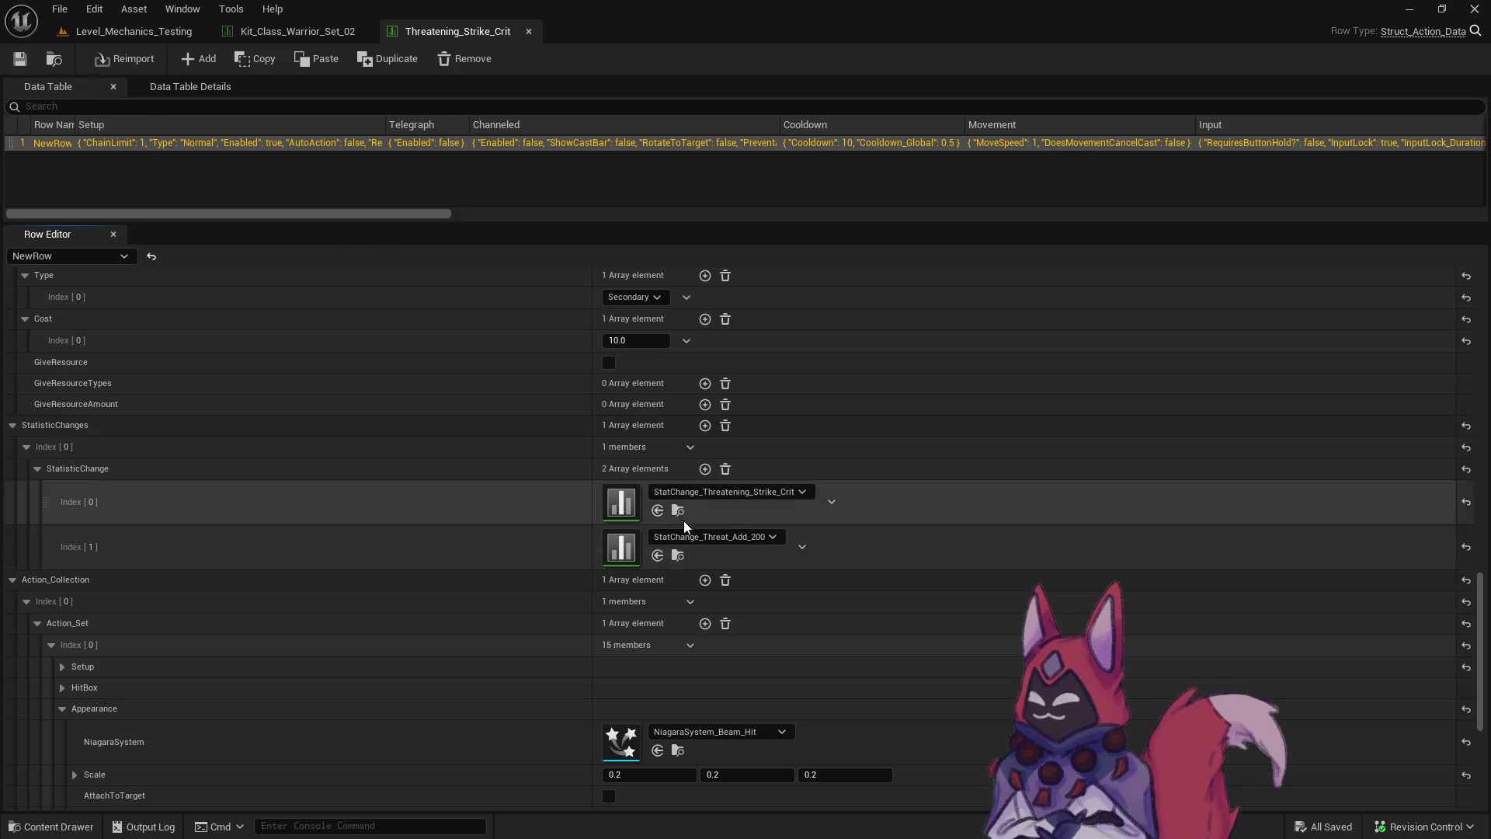
left_click(677, 512)
Make StatChange_Threatening_Strike_Crit a guaranteed crit with Value 14 and VarianceMax 6, then save and close it.
double_click(482, 528)
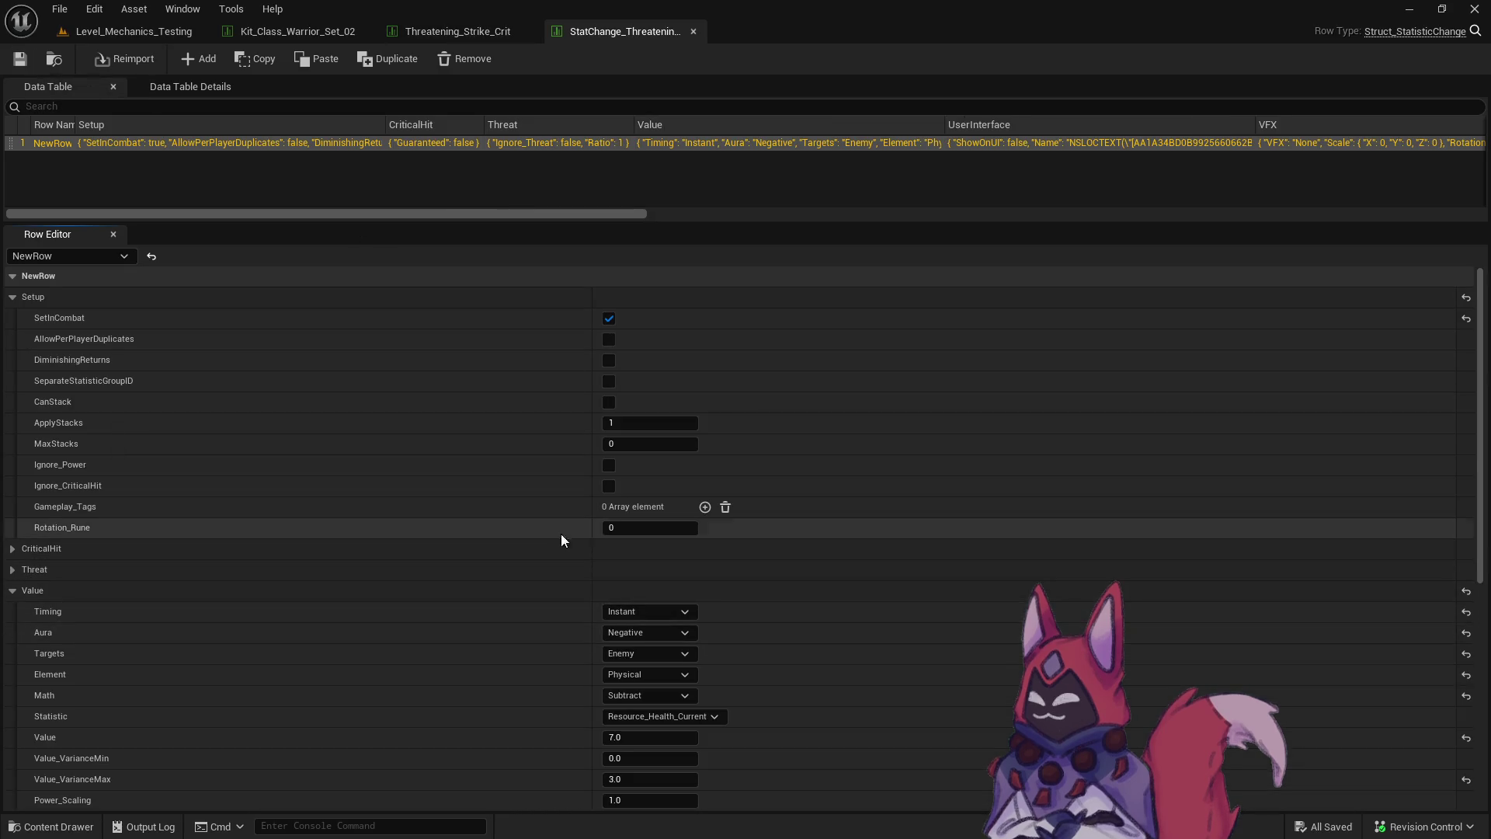
left_click(46, 569)
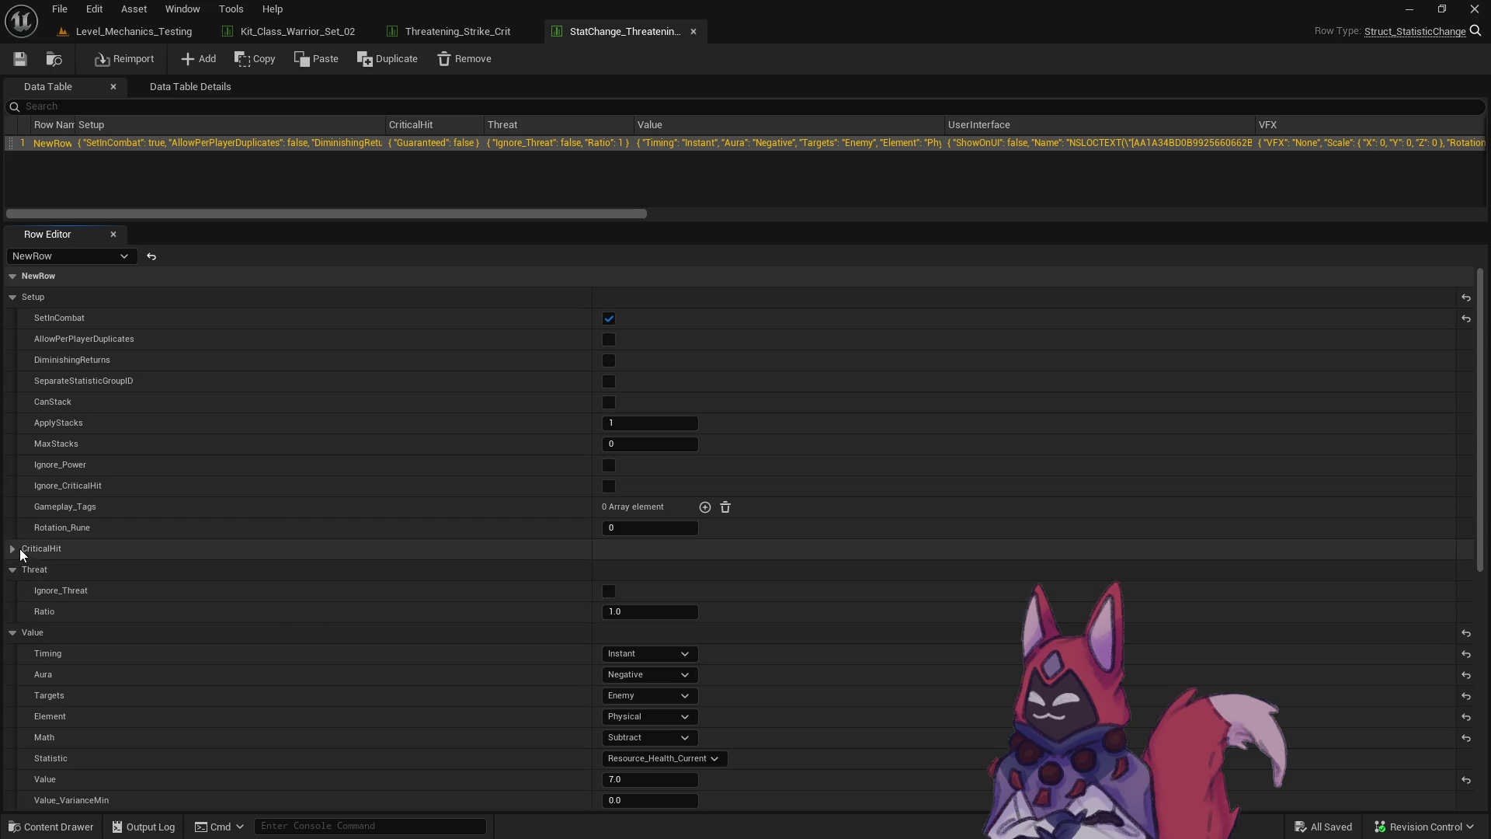
left_click(42, 553)
left_click(609, 569)
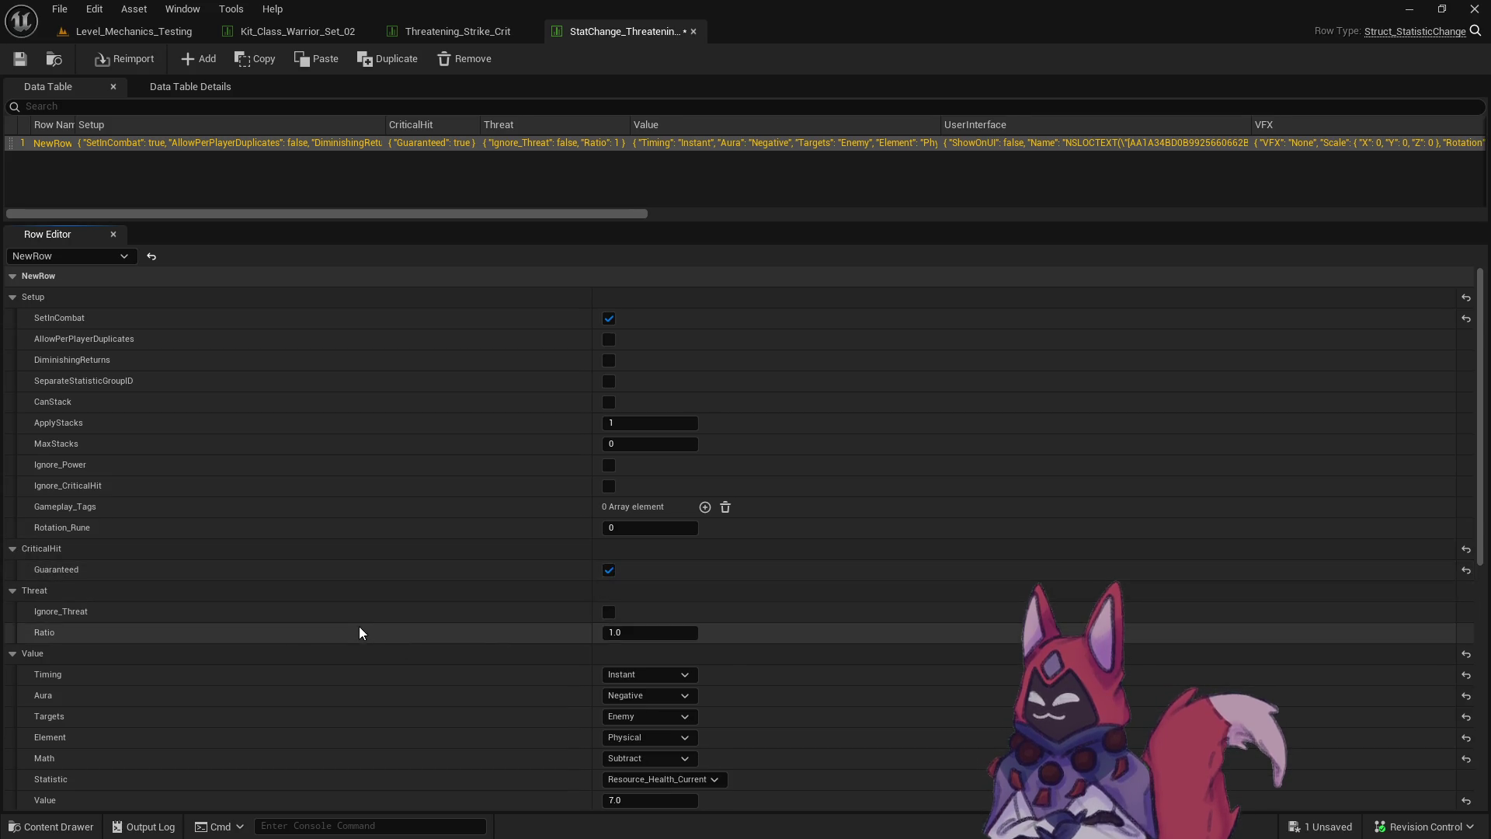
scroll(358, 624, "down", 5)
left_click(668, 601)
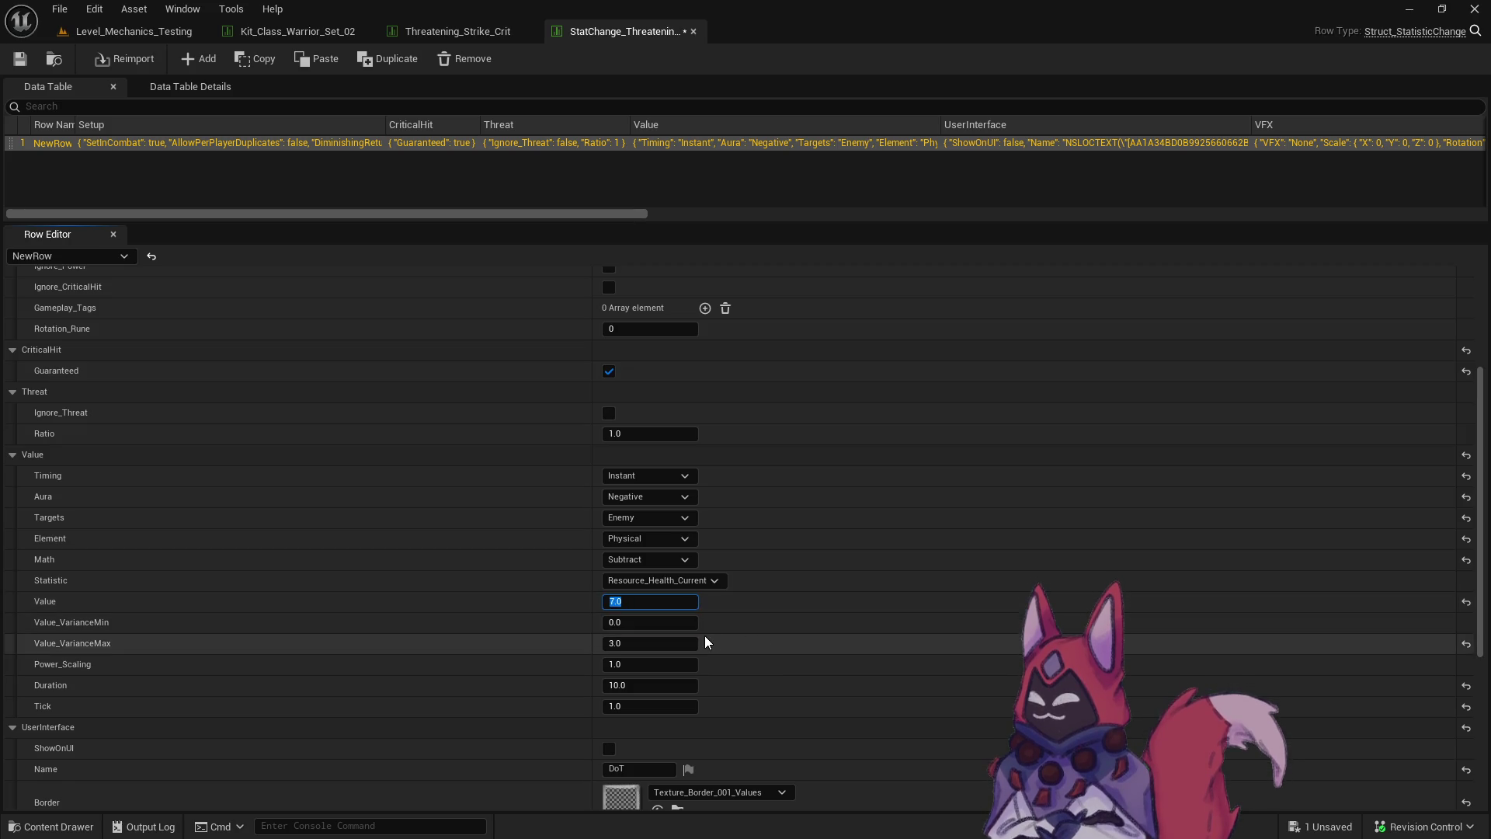
type("14")
left_click(673, 644)
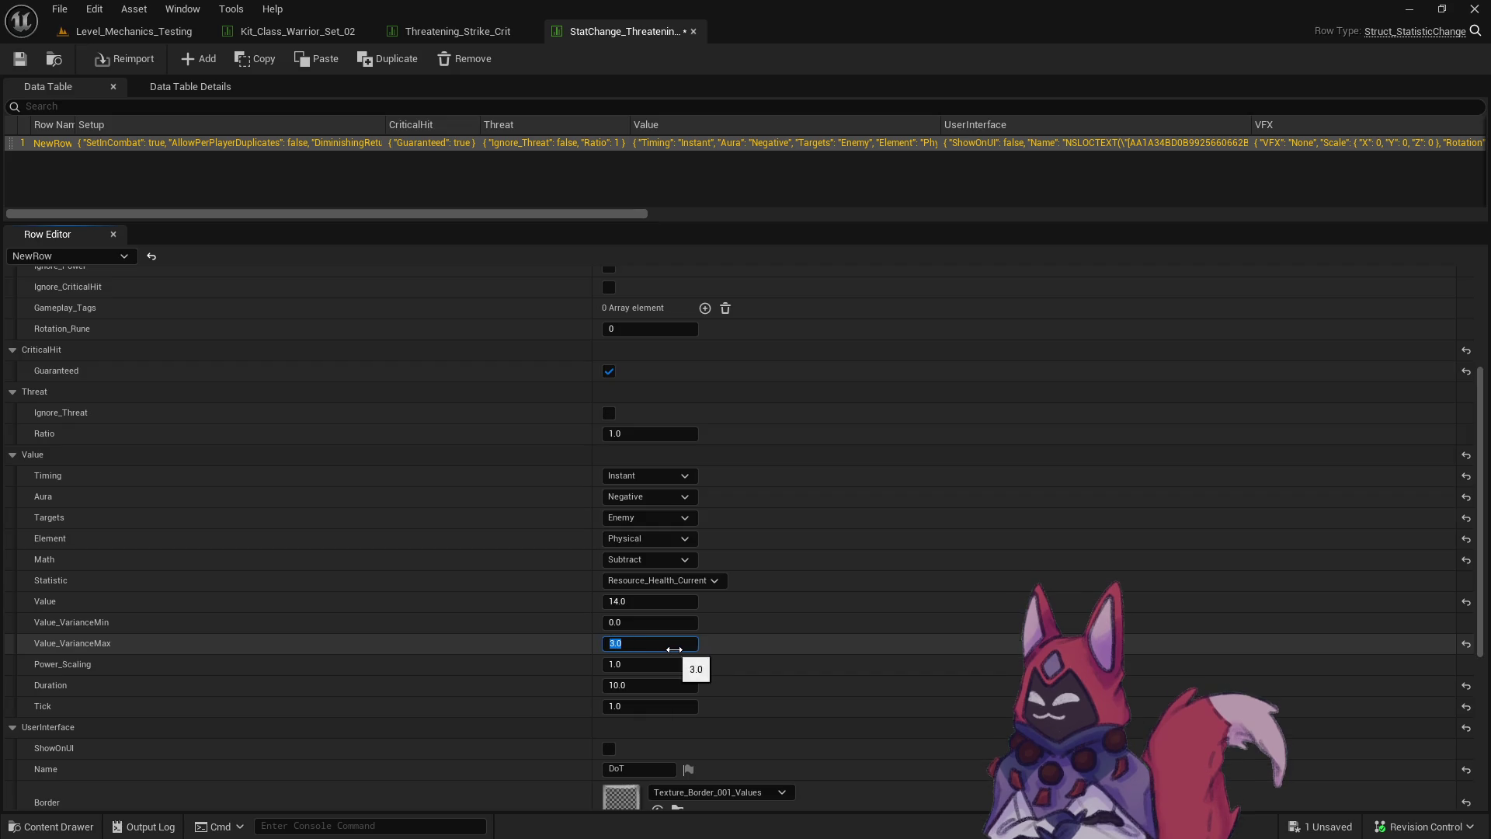
type("6")
key("ctrl+s")
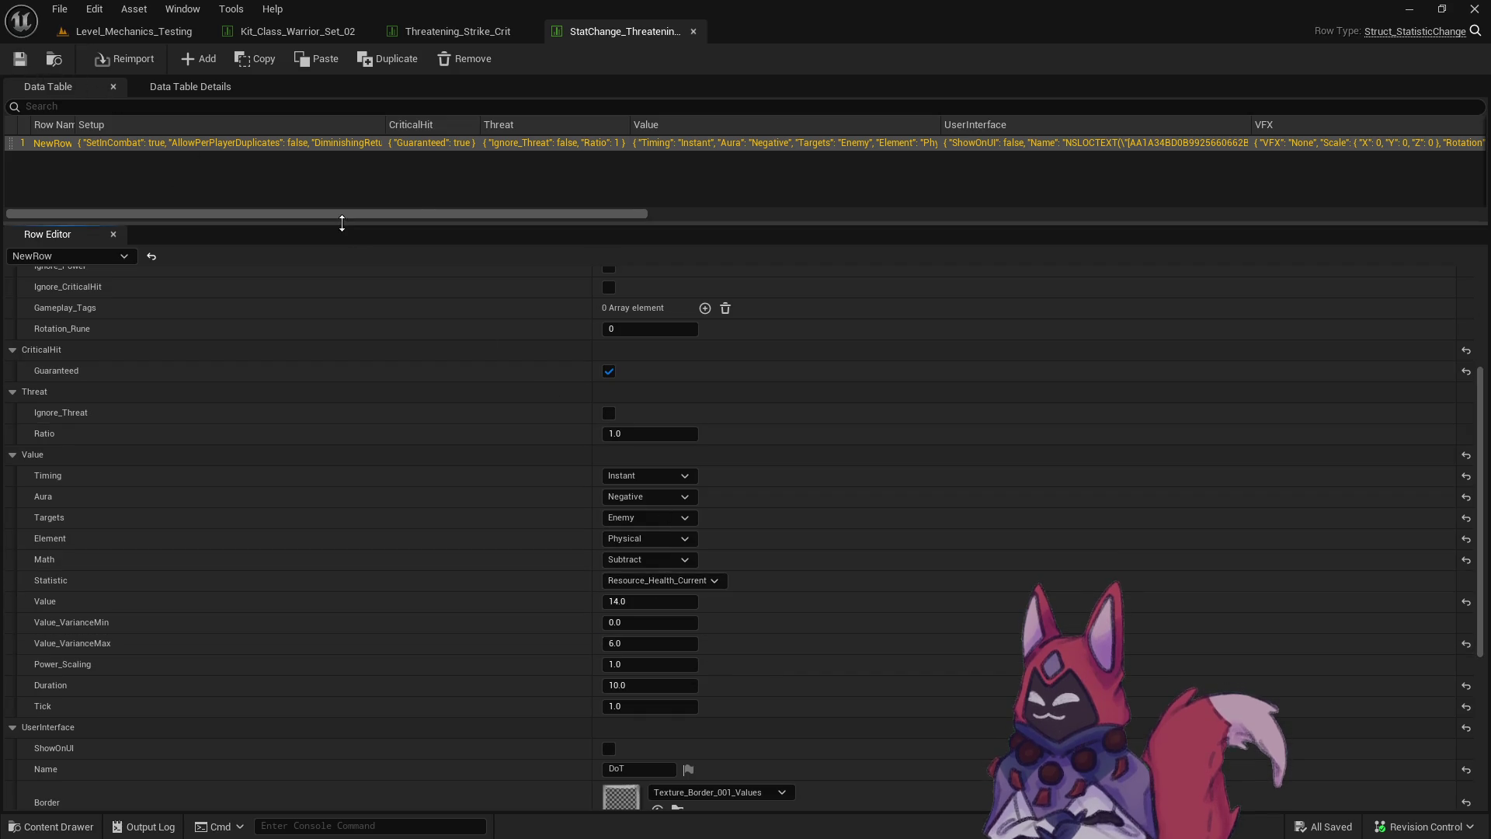
left_click(694, 31)
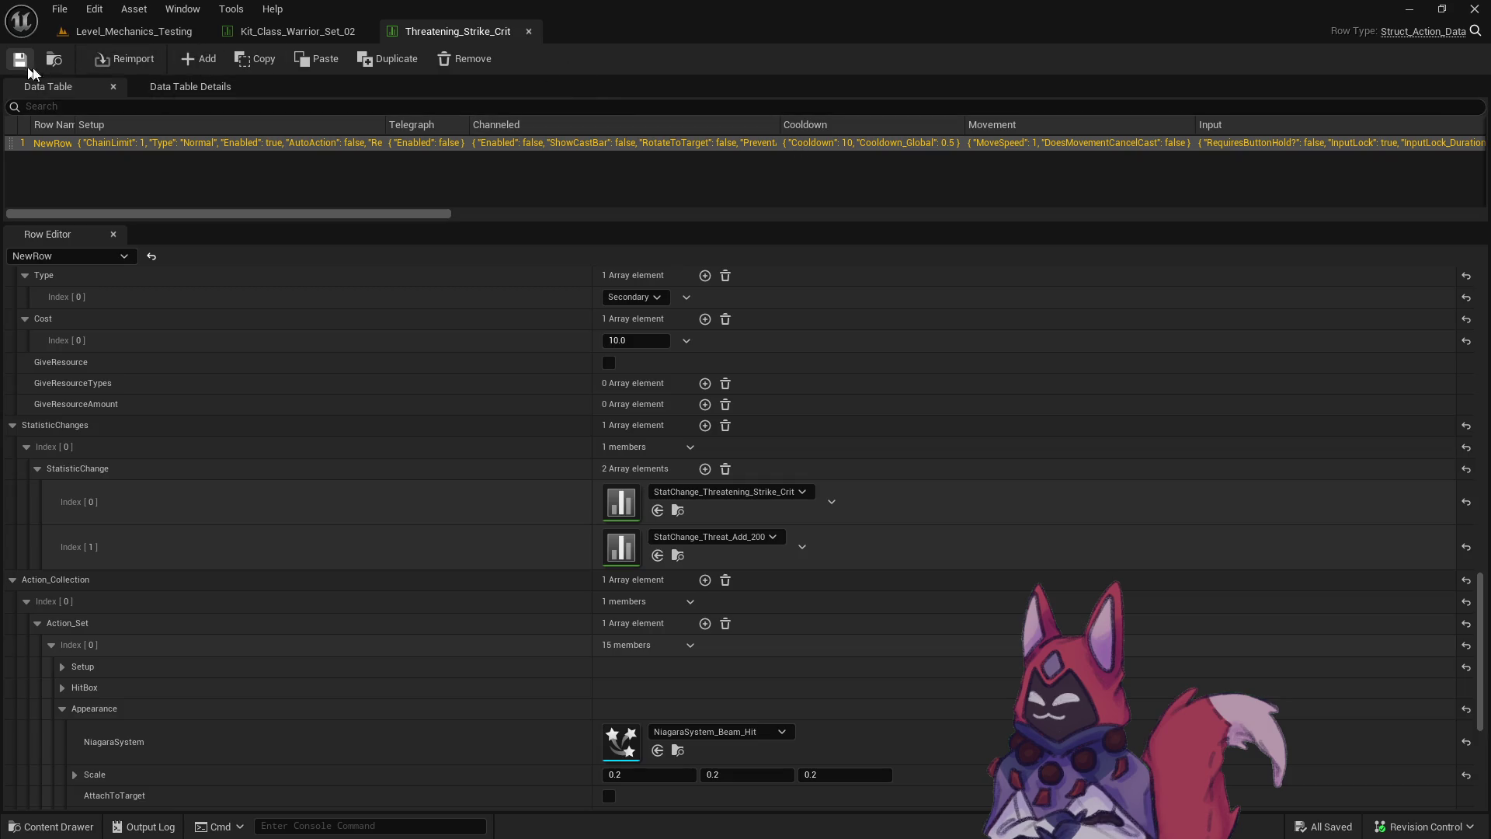
Set Kit_Class_Warrior_Set_01_Crit's core action slot 4 to Threatening_Strike_Crit and check out the kit.
left_click(534, 34)
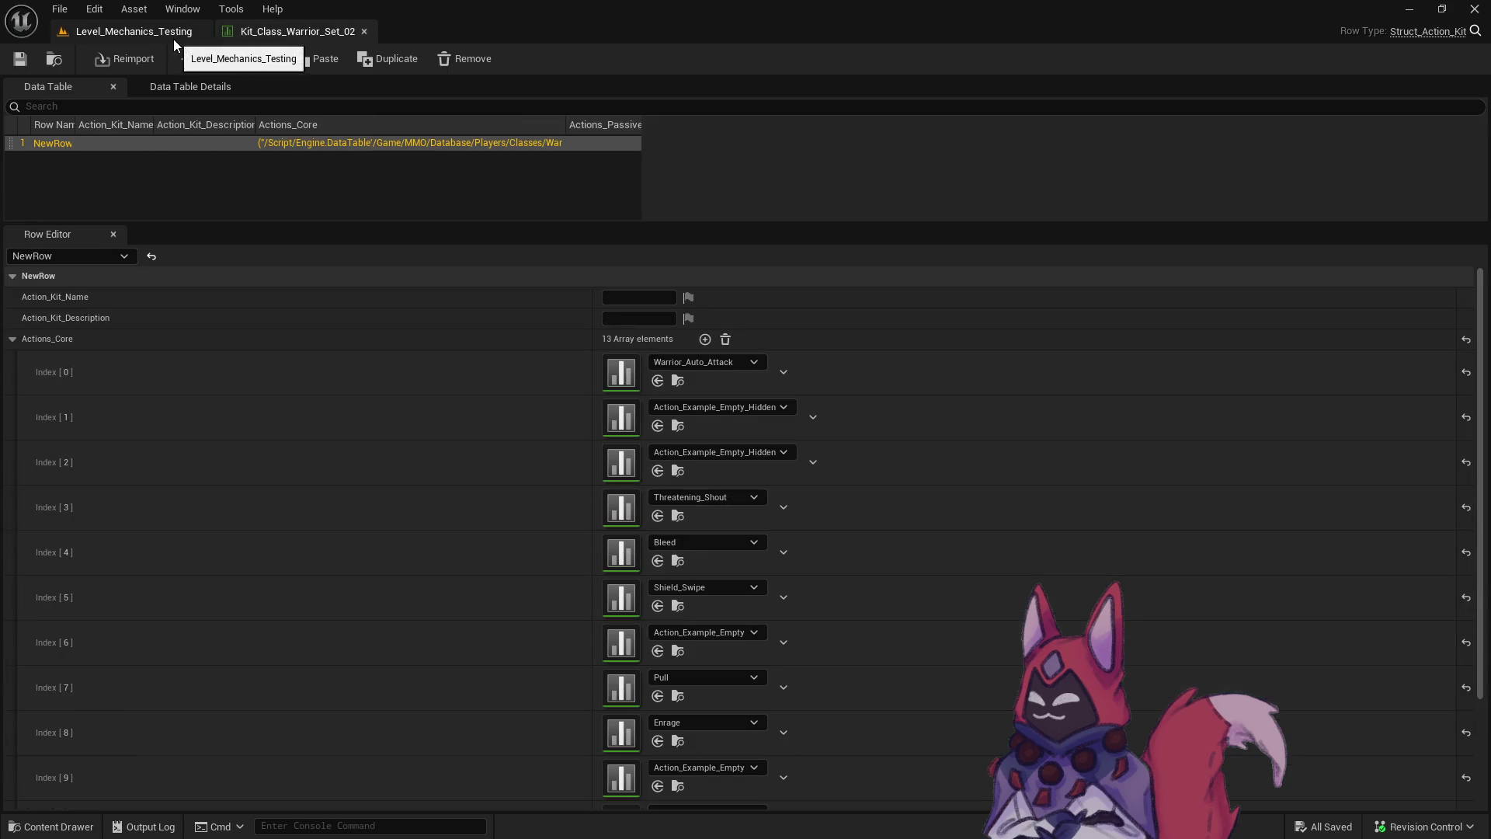
key("ctrl+space")
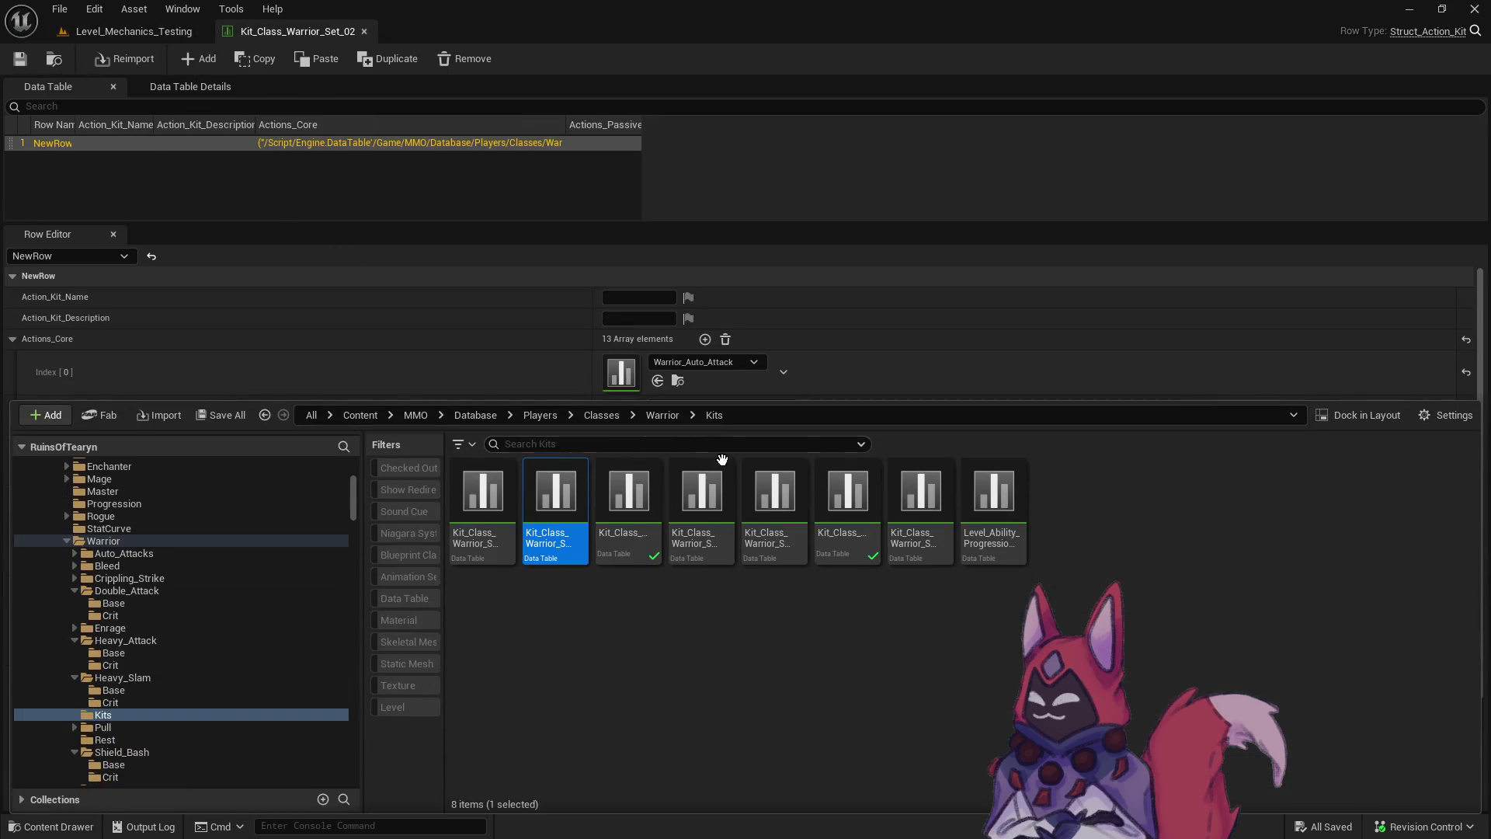
double_click(775, 497)
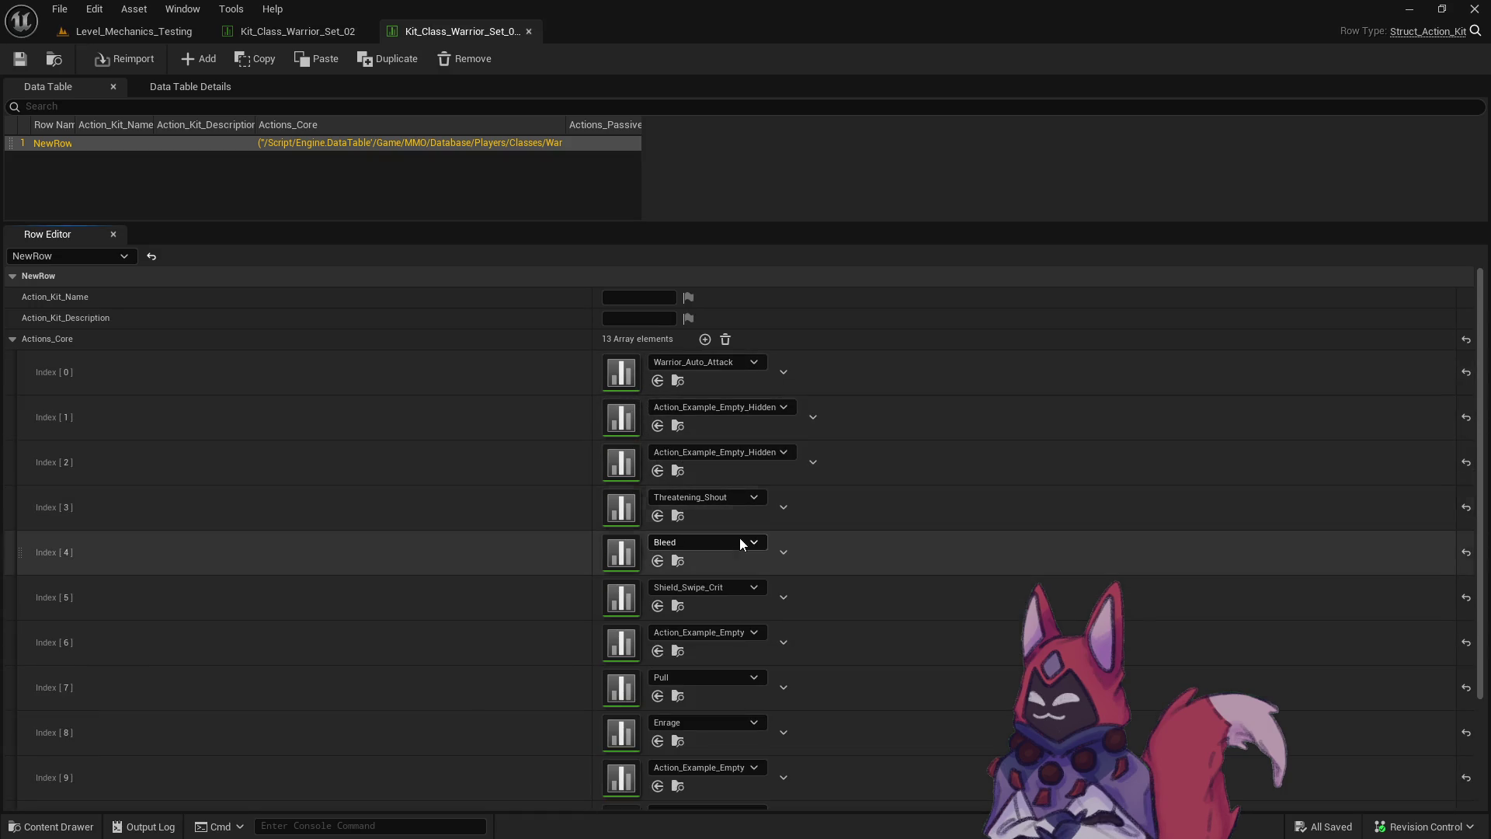
key("ctrl+space")
left_click(722, 518)
double_click(722, 518)
left_click(742, 547)
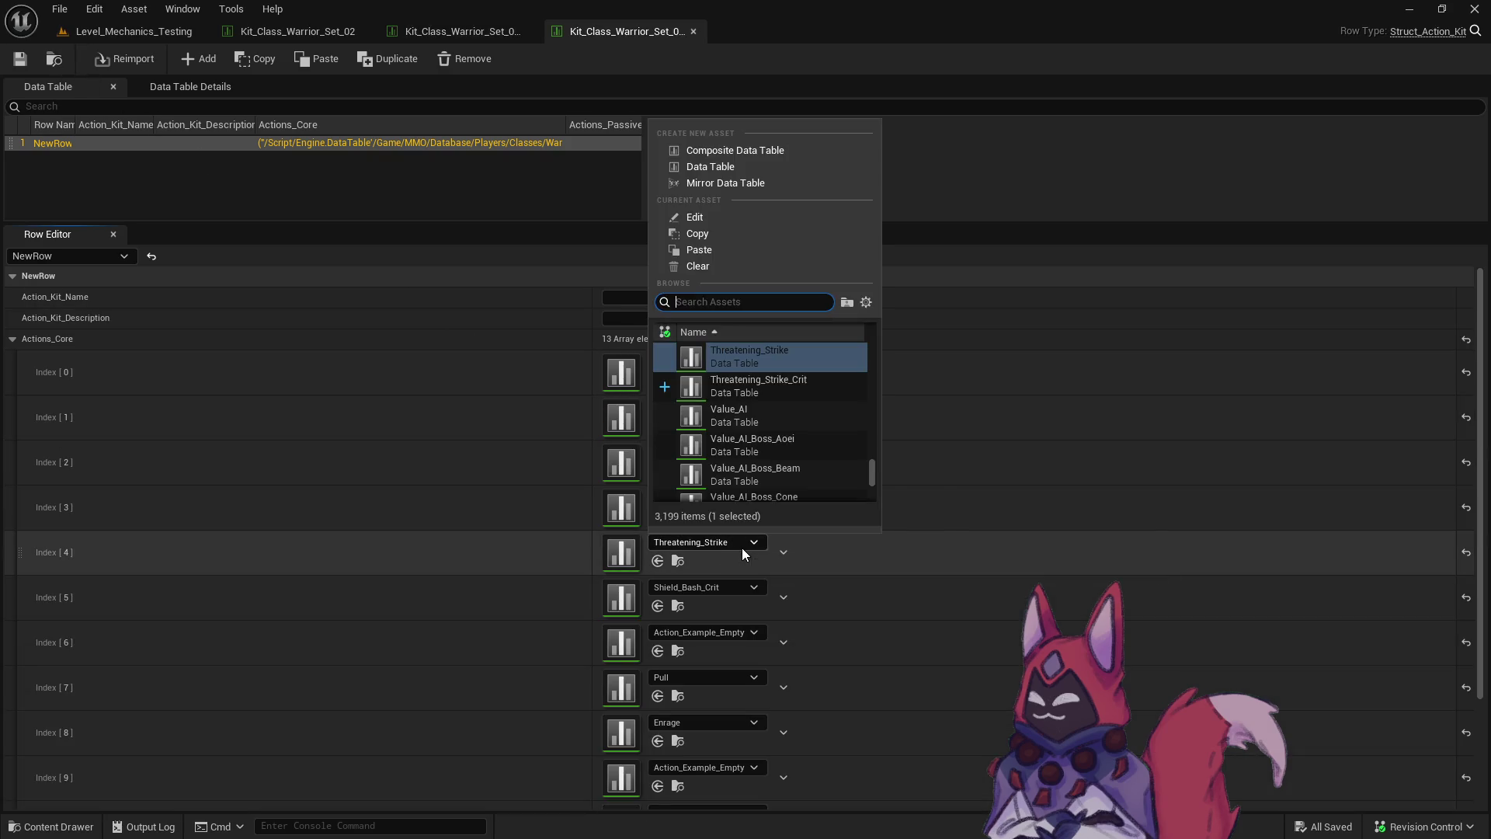
left_click(815, 388)
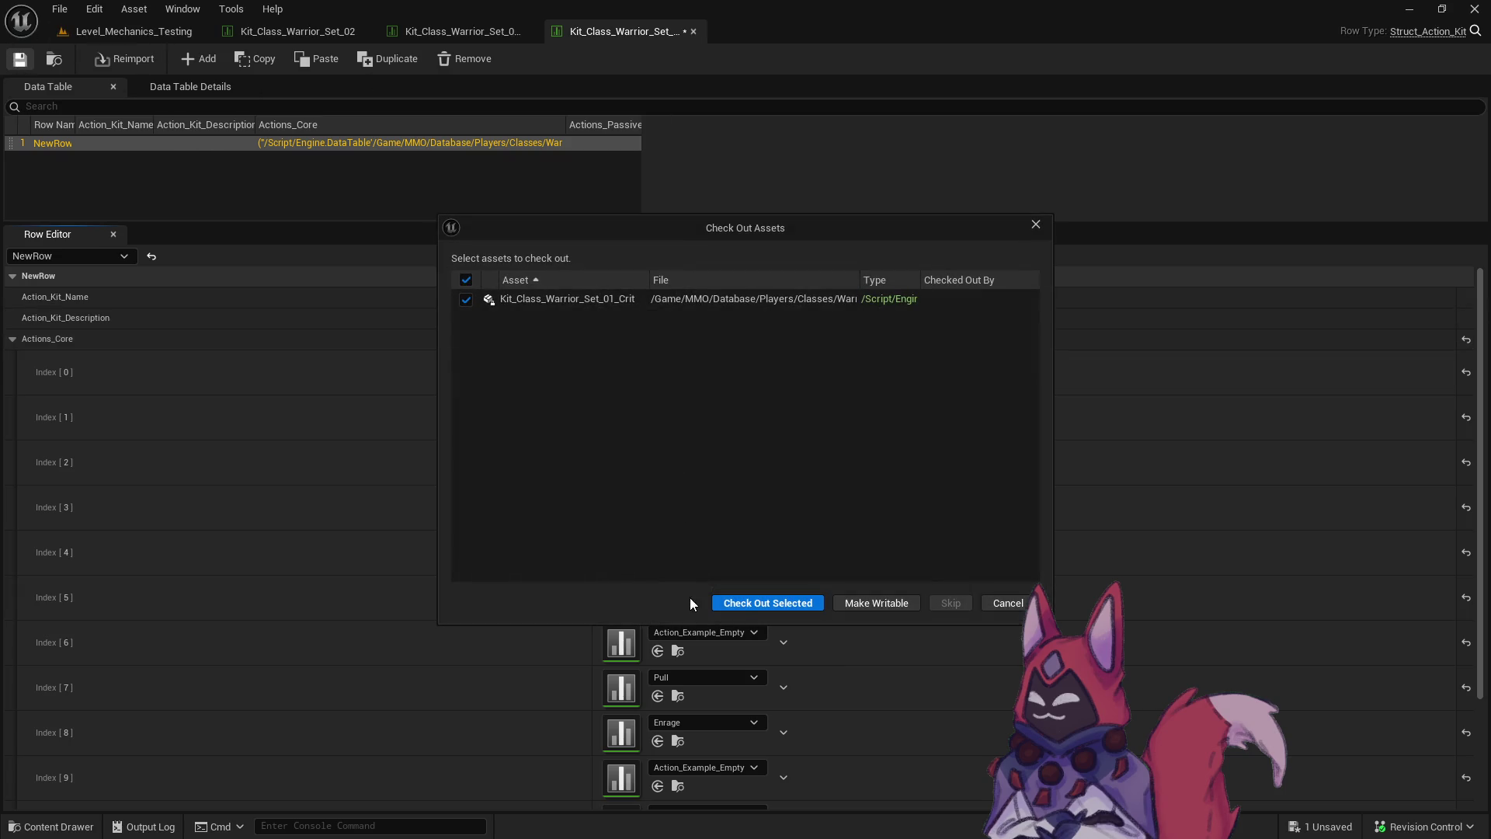
left_click(807, 603)
left_click(133, 31)
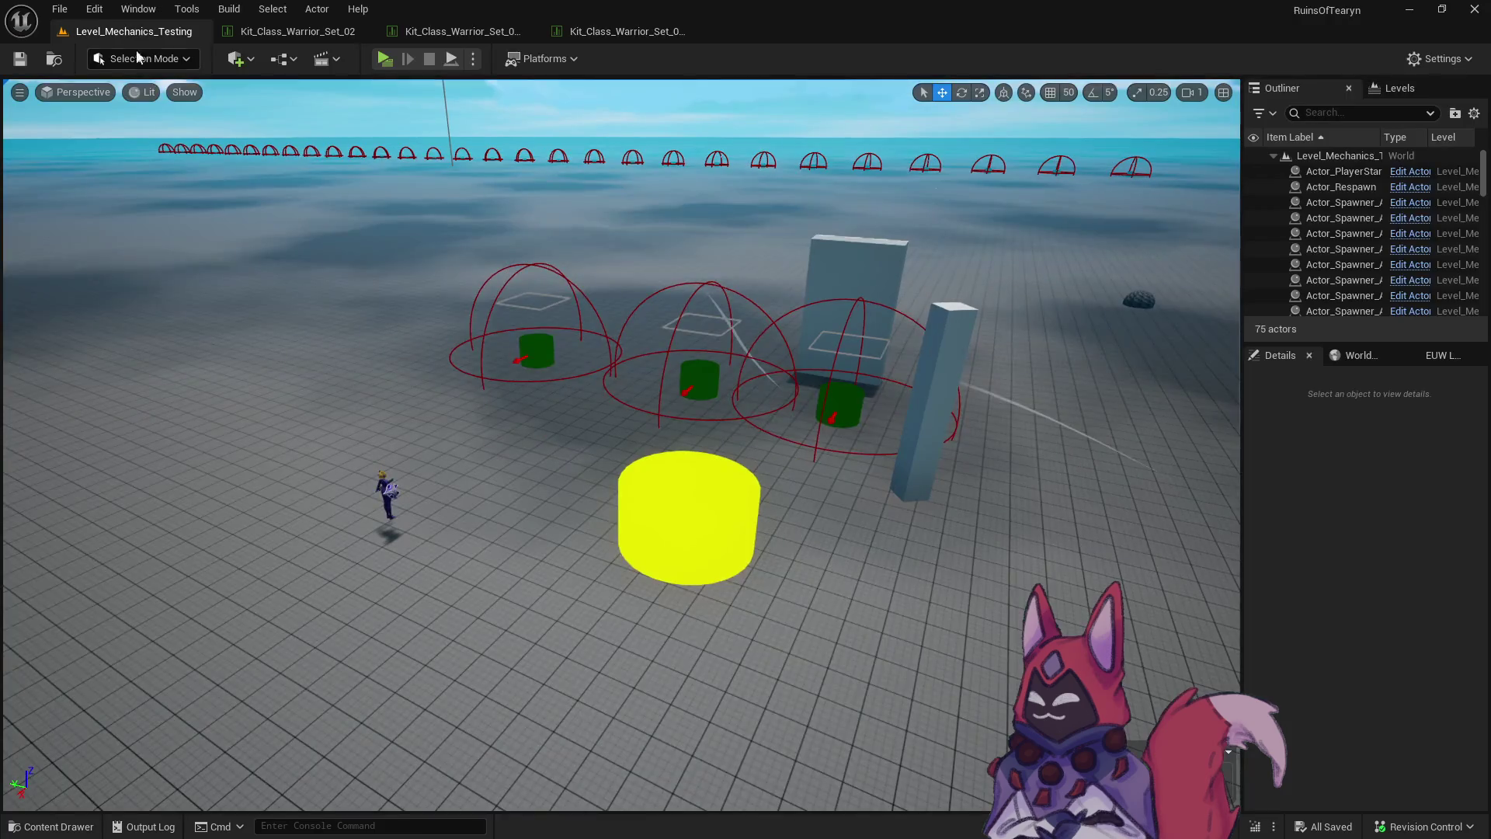
Save all unsaved assets and show the Warrior class folder, then bring up the playtest notes.
key("ctrl+space")
left_click(218, 198)
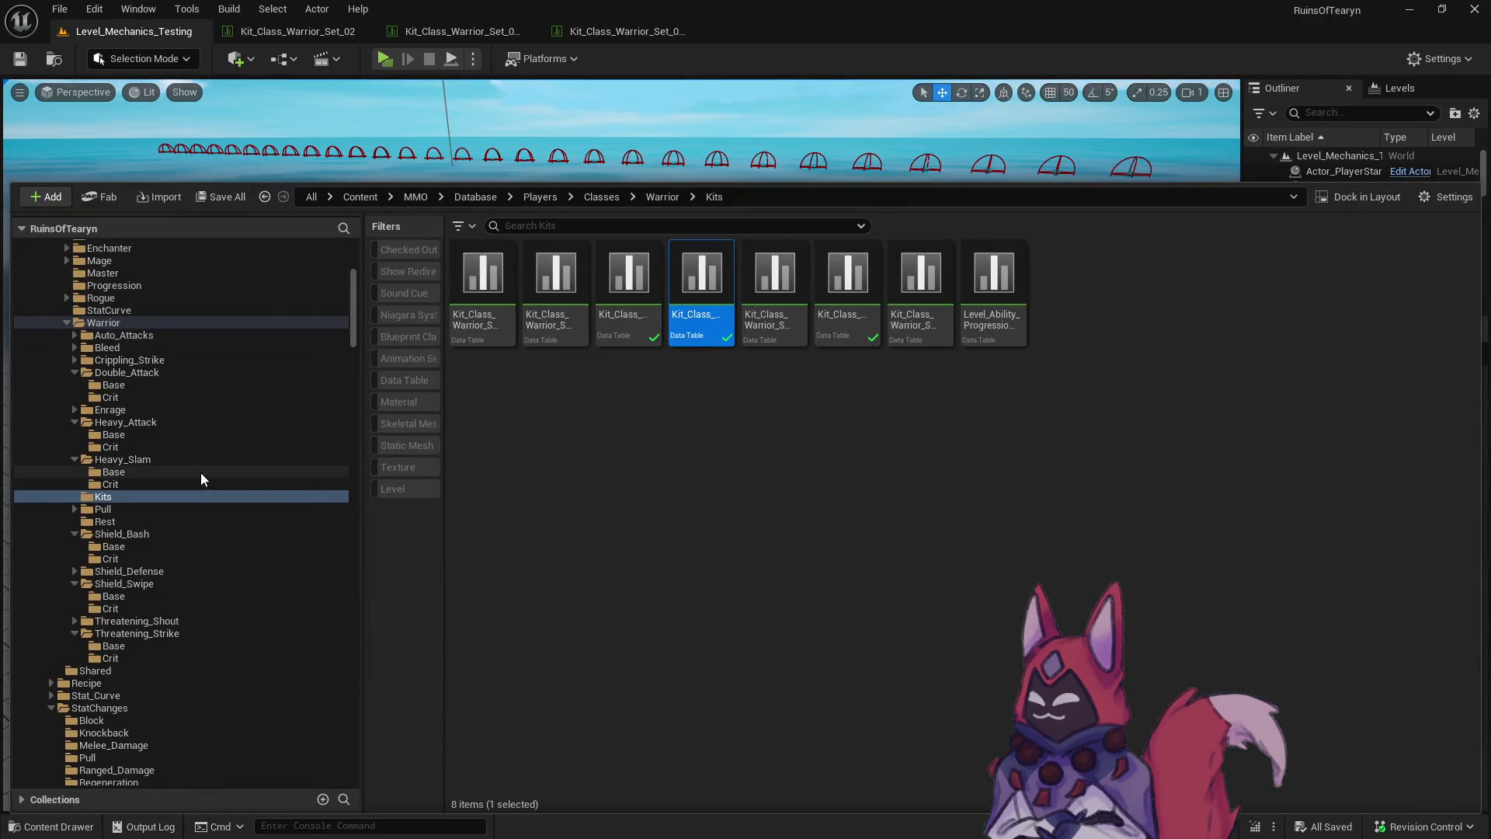
left_click(89, 323)
right_click(89, 322)
left_click(268, 576)
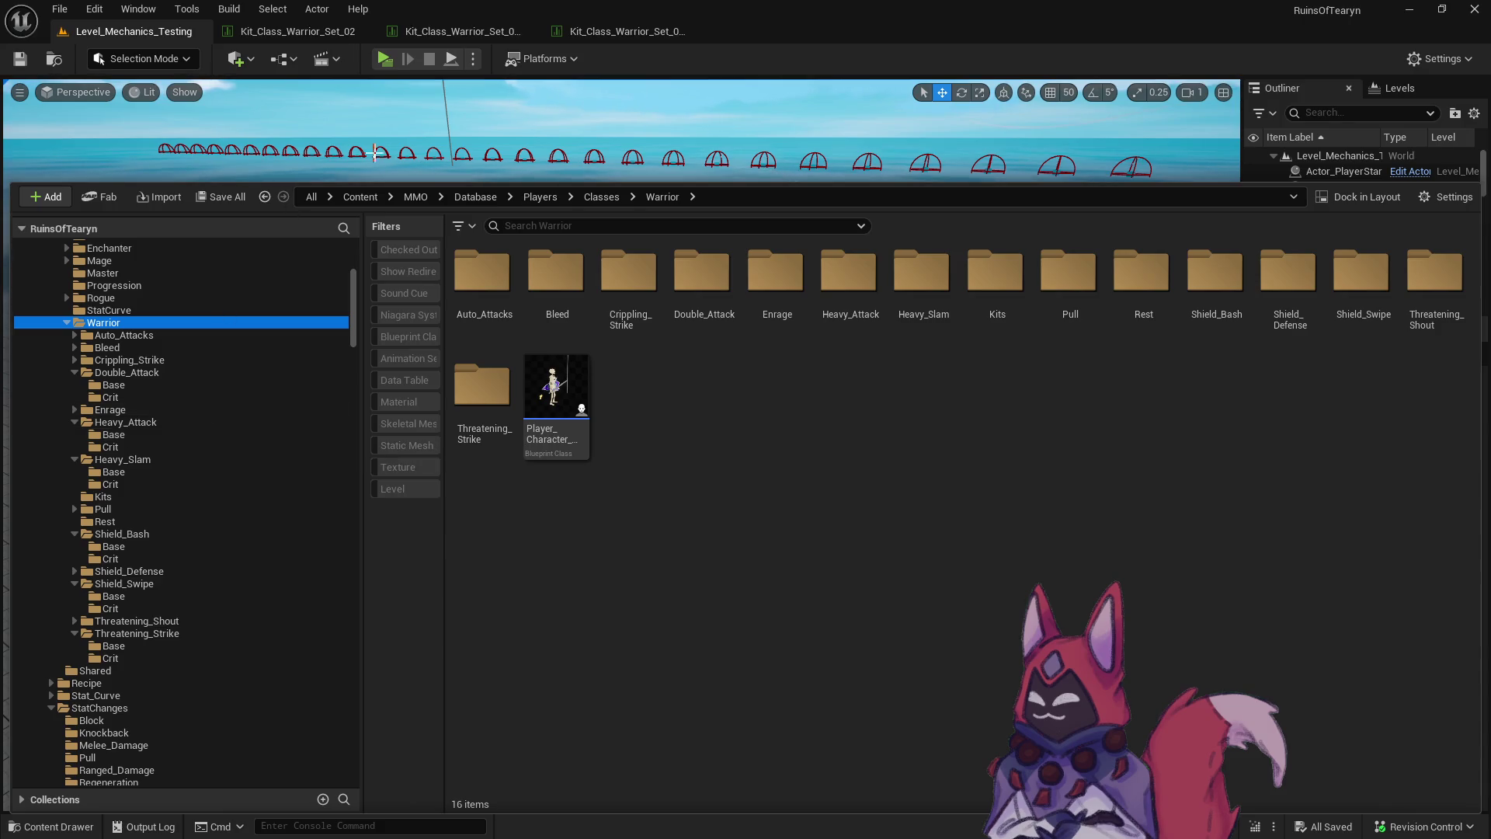
key("alt+Tab")
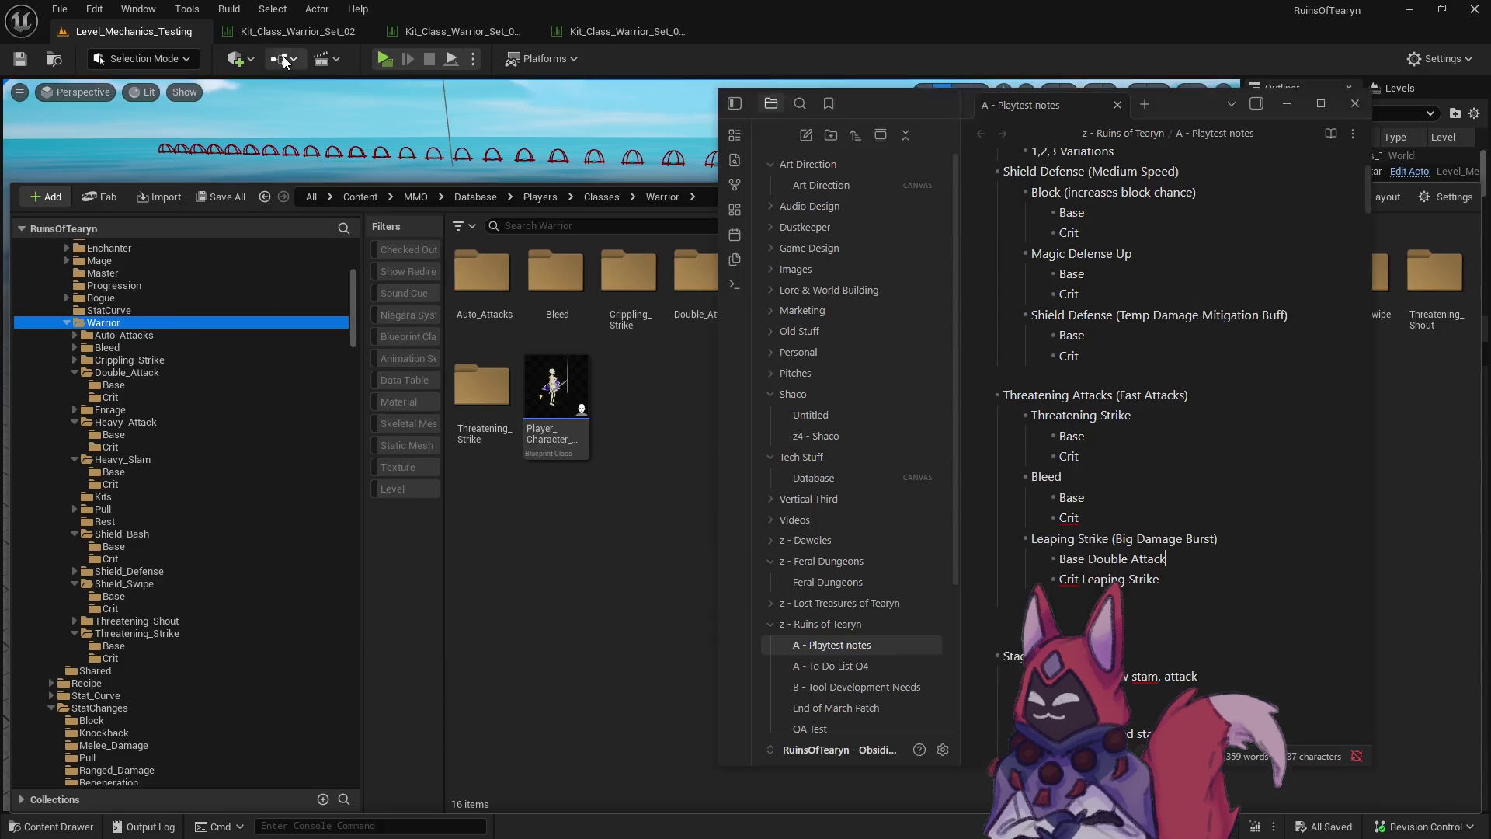
Place the caret at the end of the Threatening Strike line in the playtest notes.
left_click(1172, 416)
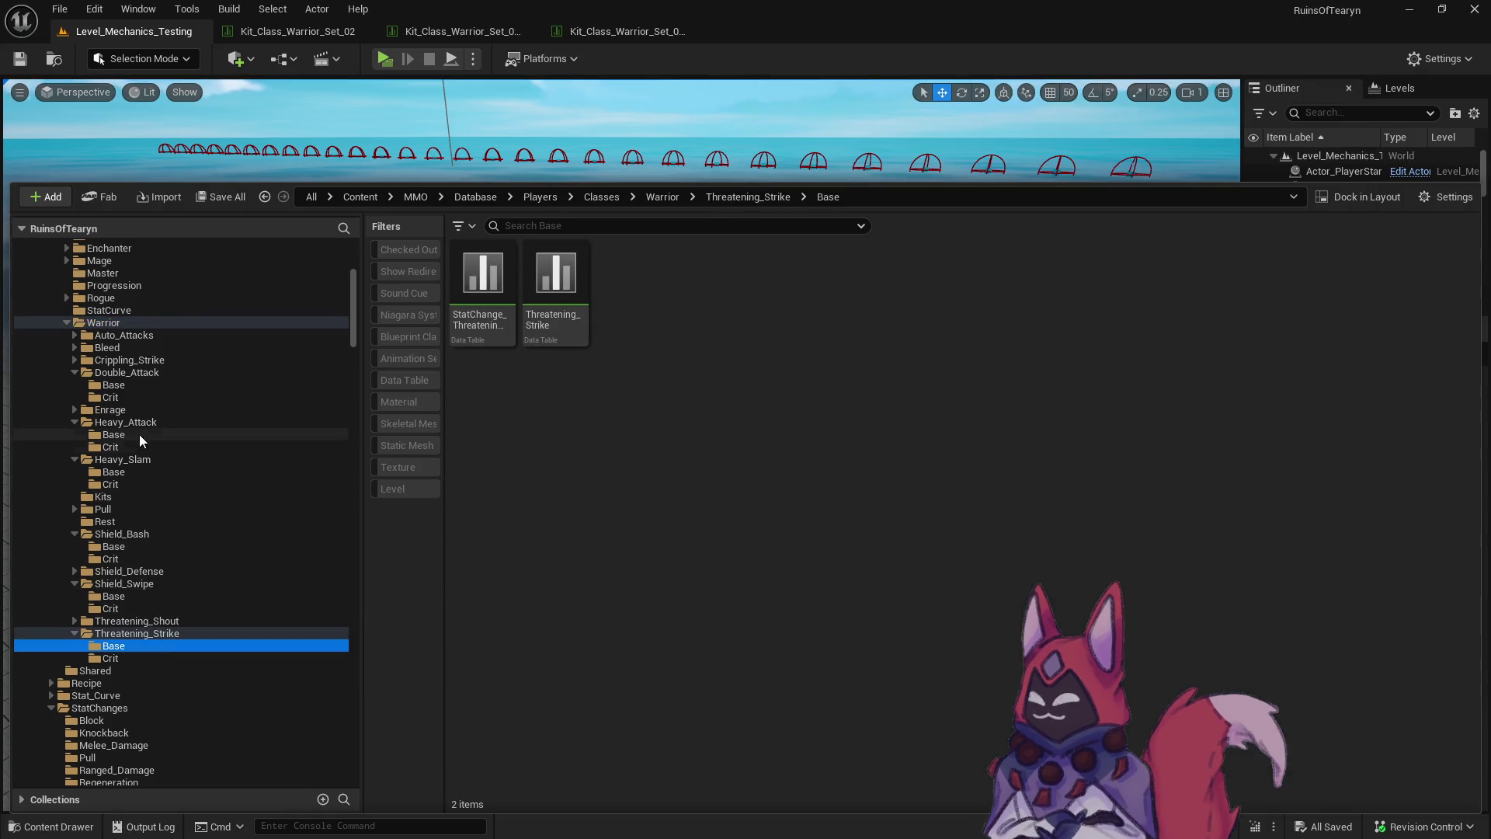
Copy the Bleed and StatChange_Bleed tables from Bleed's Base folder into its Crit folder.
left_click(75, 347)
left_click(112, 372)
left_click(113, 360)
left_click(482, 280)
left_click(555, 280, "shift")
mouse_move(555, 279)
left_mouse_down()
mouse_move(430, 349)
mouse_move(194, 376)
left_mouse_up()
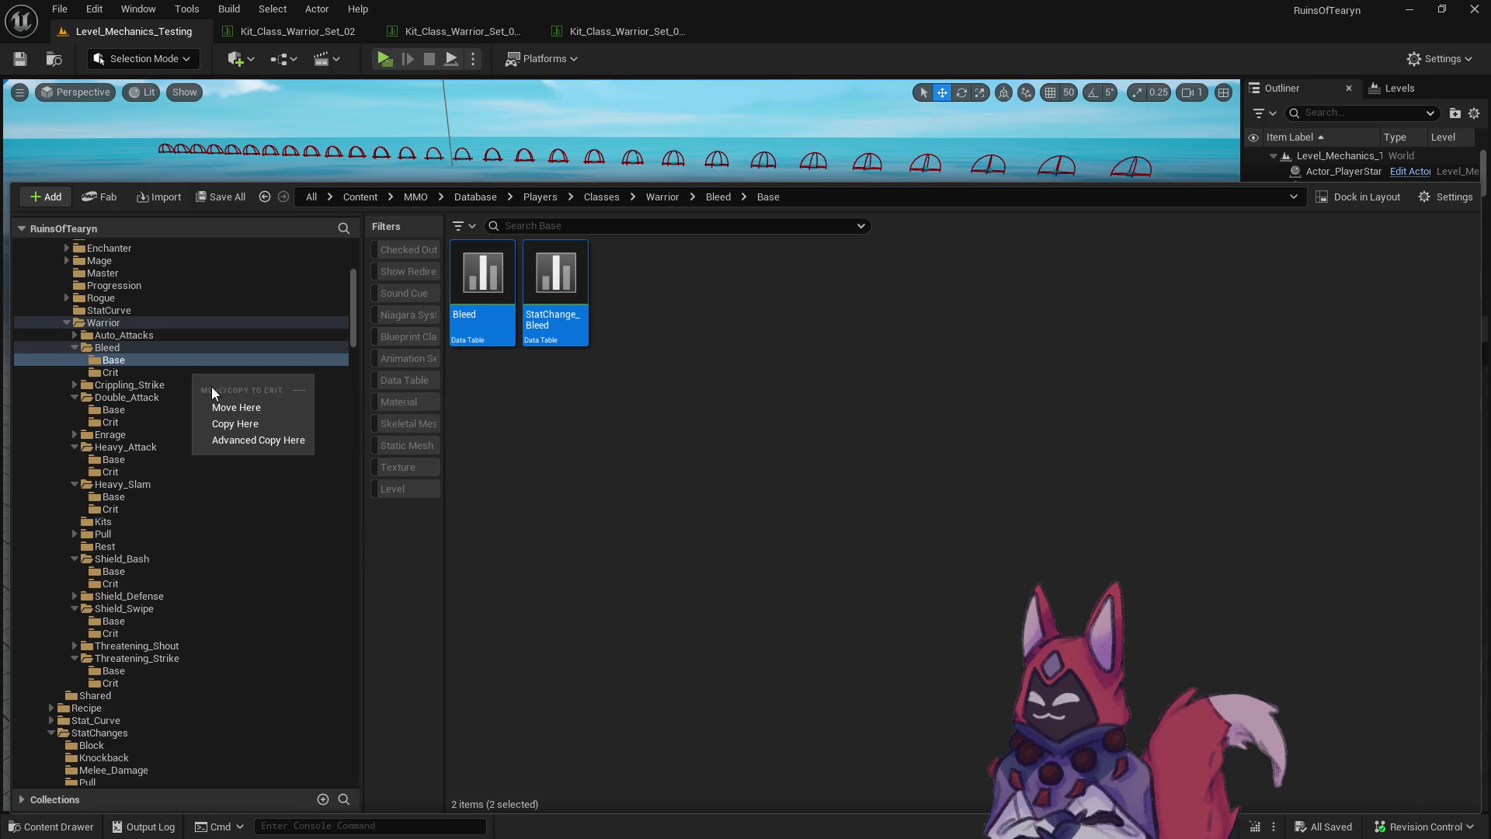
left_click(225, 420)
left_click(113, 373)
Rename the copied Bleed table to Bleed_Crit.
left_click(482, 319)
type("Bleed_Crit")
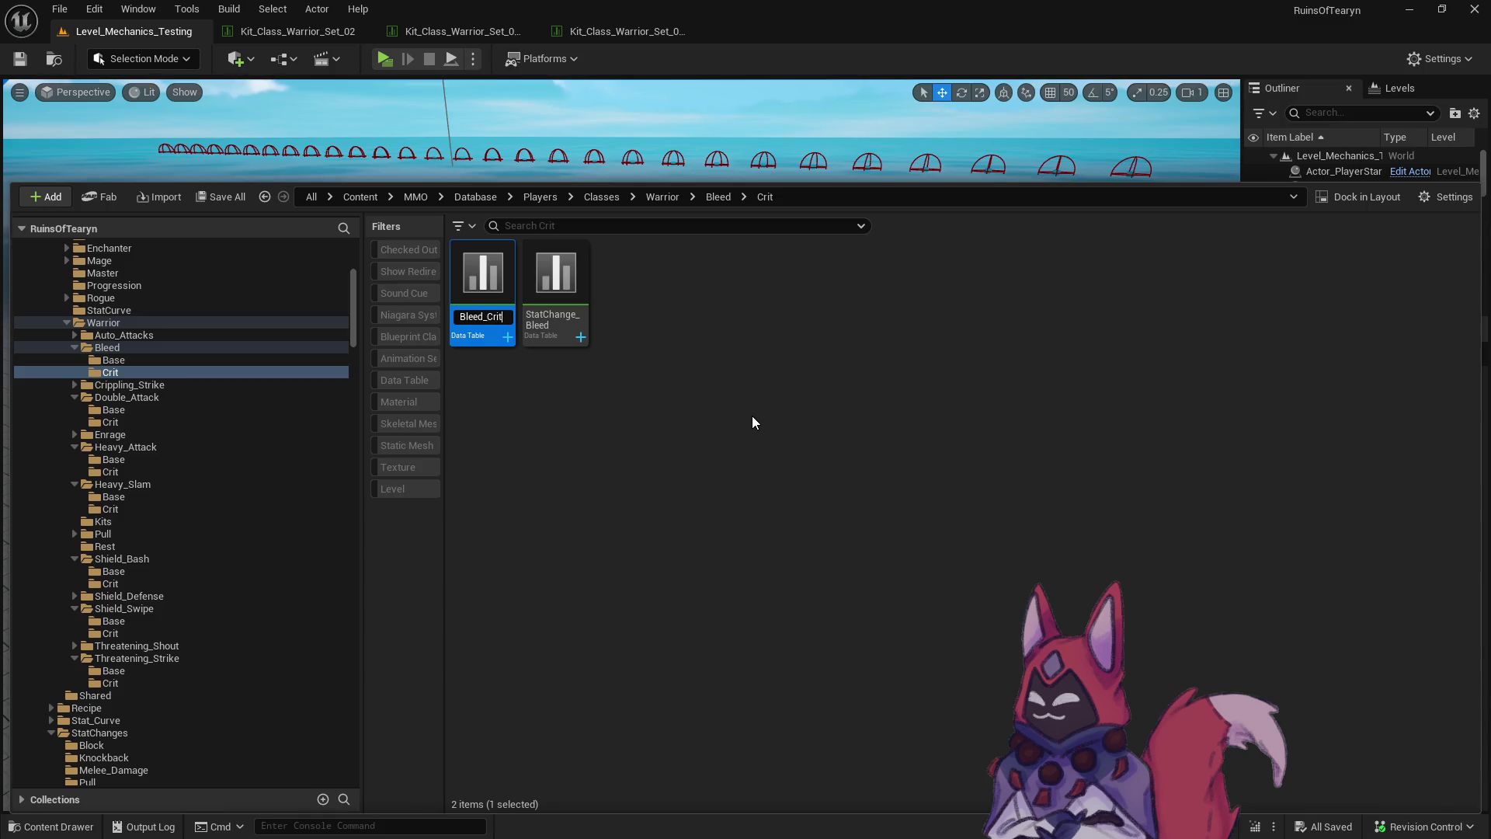
key("Return")
left_click(558, 330)
type("it")
key("Return")
In Bleed_Crit, set the StatisticChange to StatChange_Bleed_Crit and close the table.
double_click(480, 313)
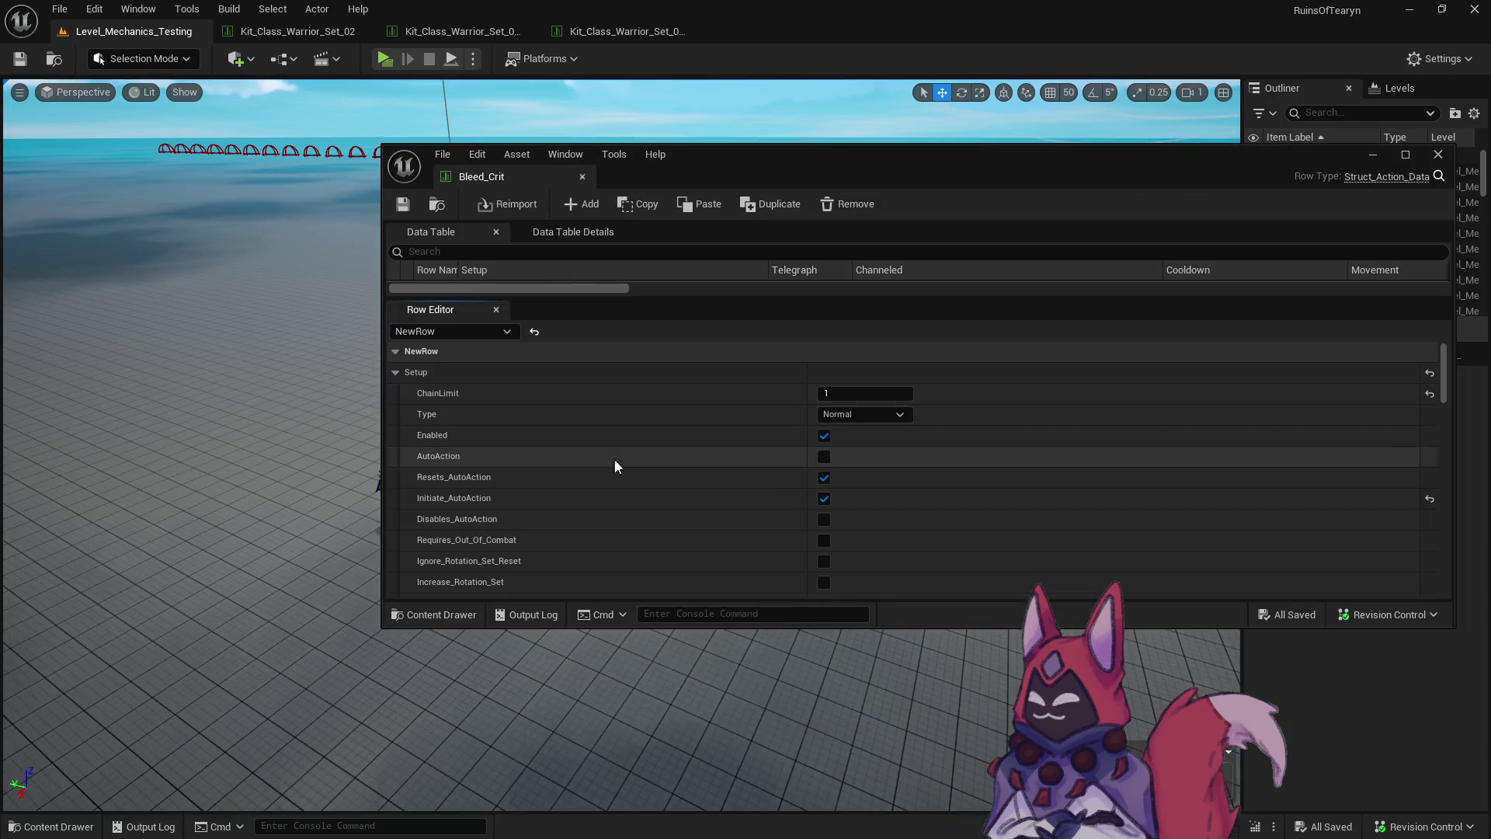
left_click_drag(481, 177, 767, 32)
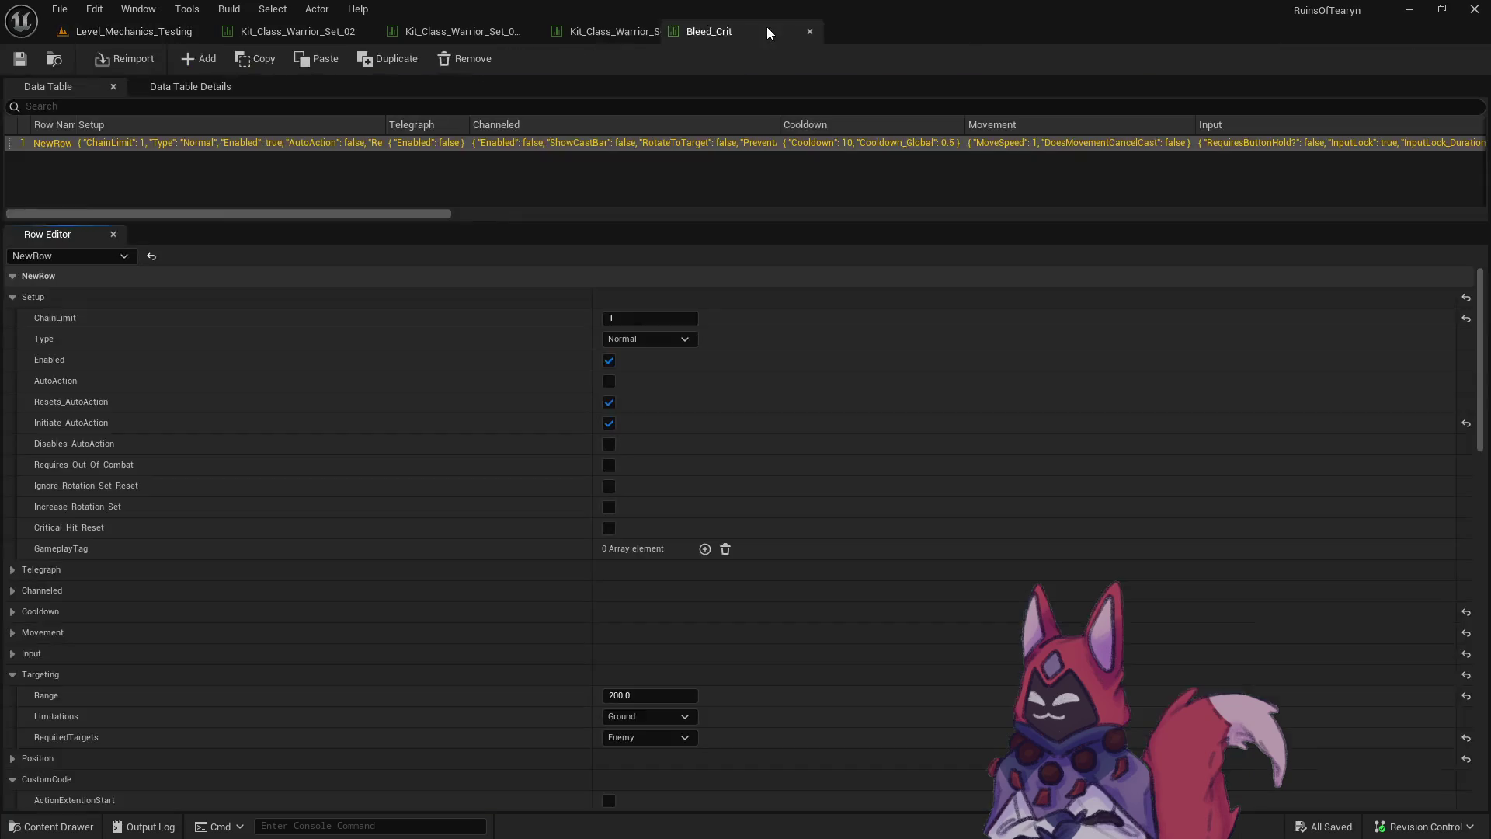
scroll(932, 559, "down", 15)
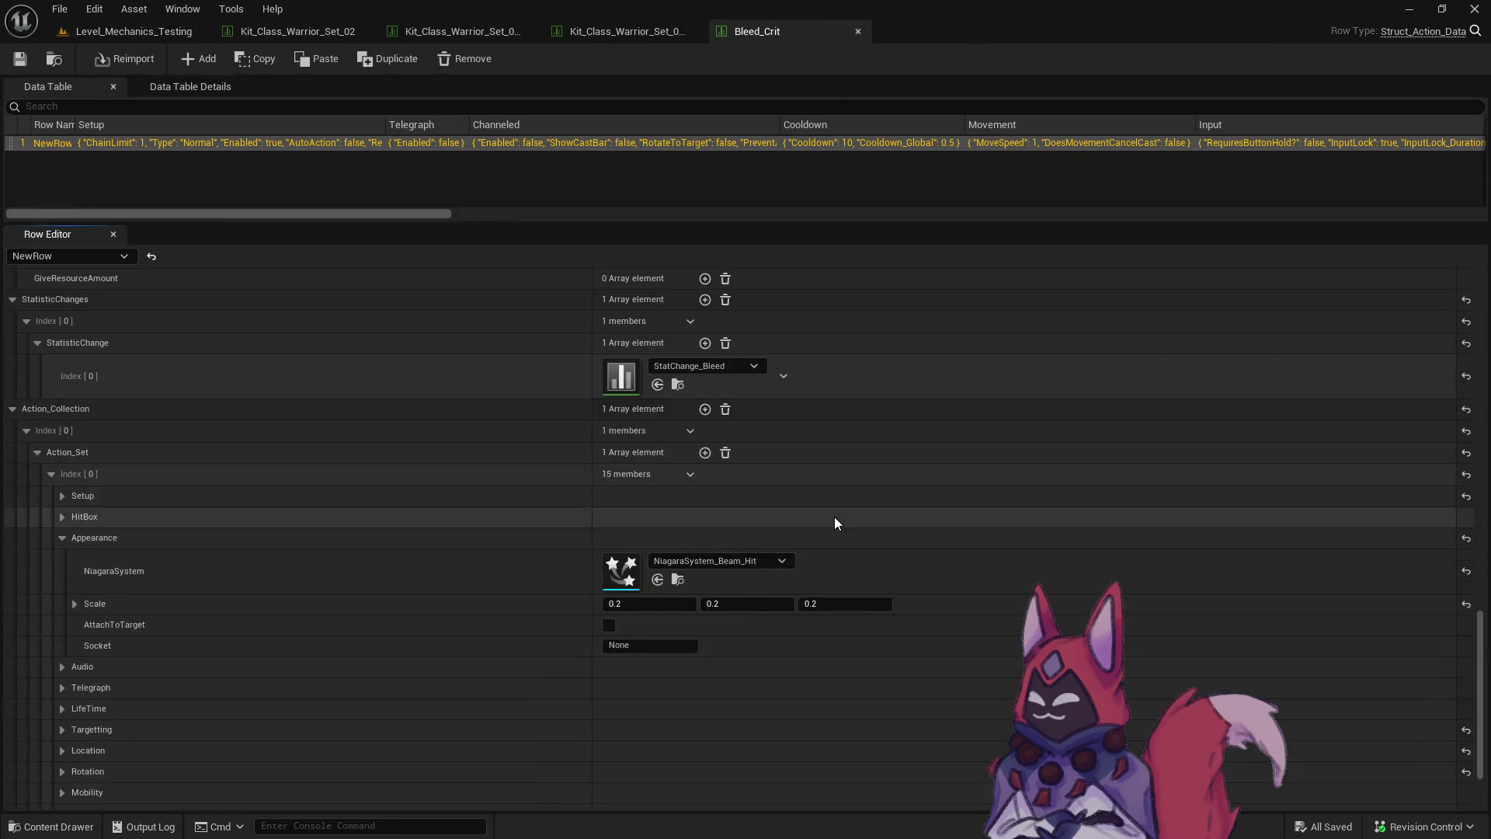
scroll(835, 518, "up", 5)
left_click(702, 540)
left_click(788, 371)
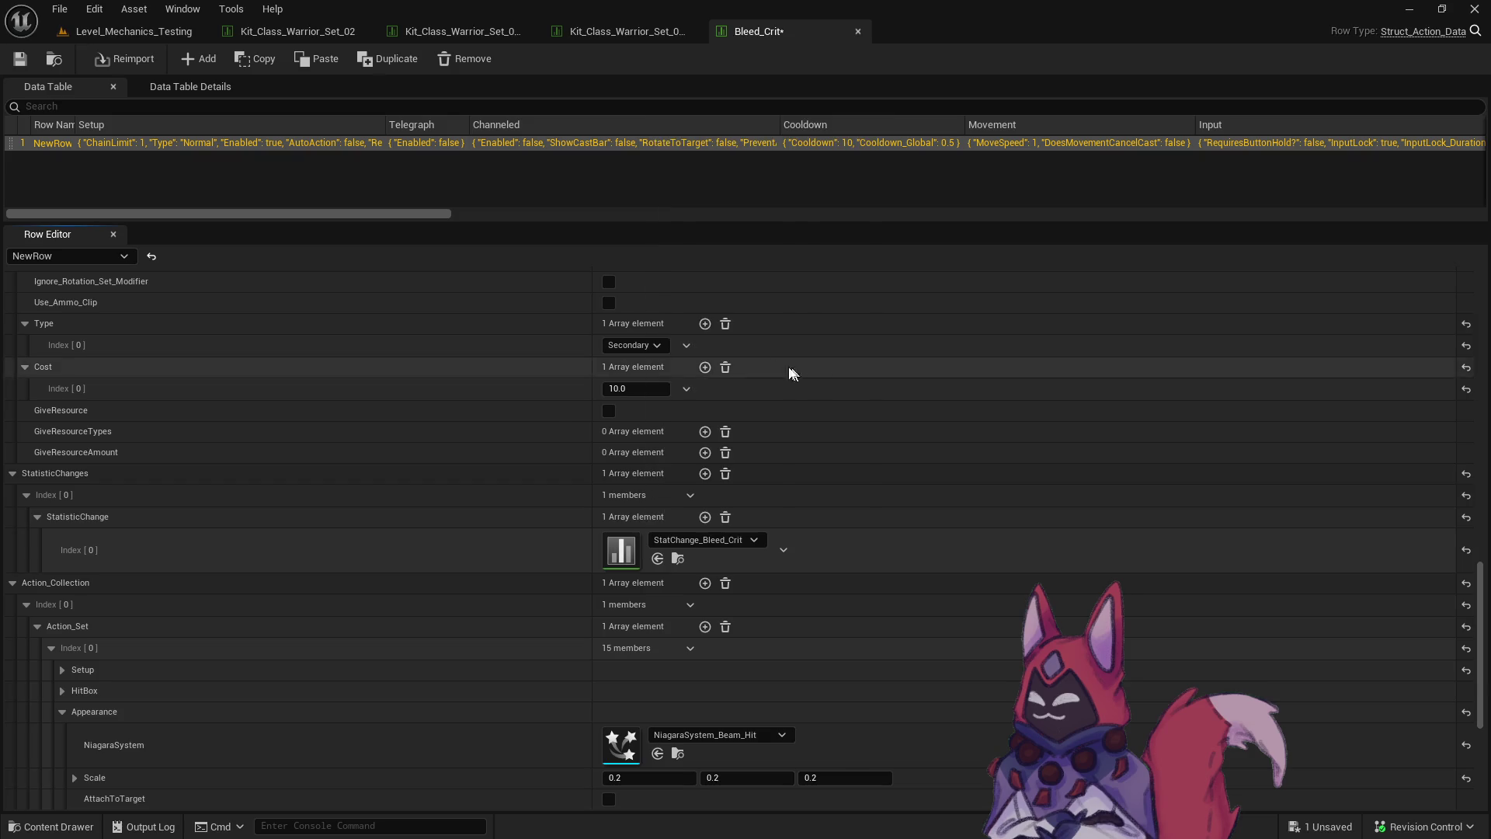
left_click(858, 31)
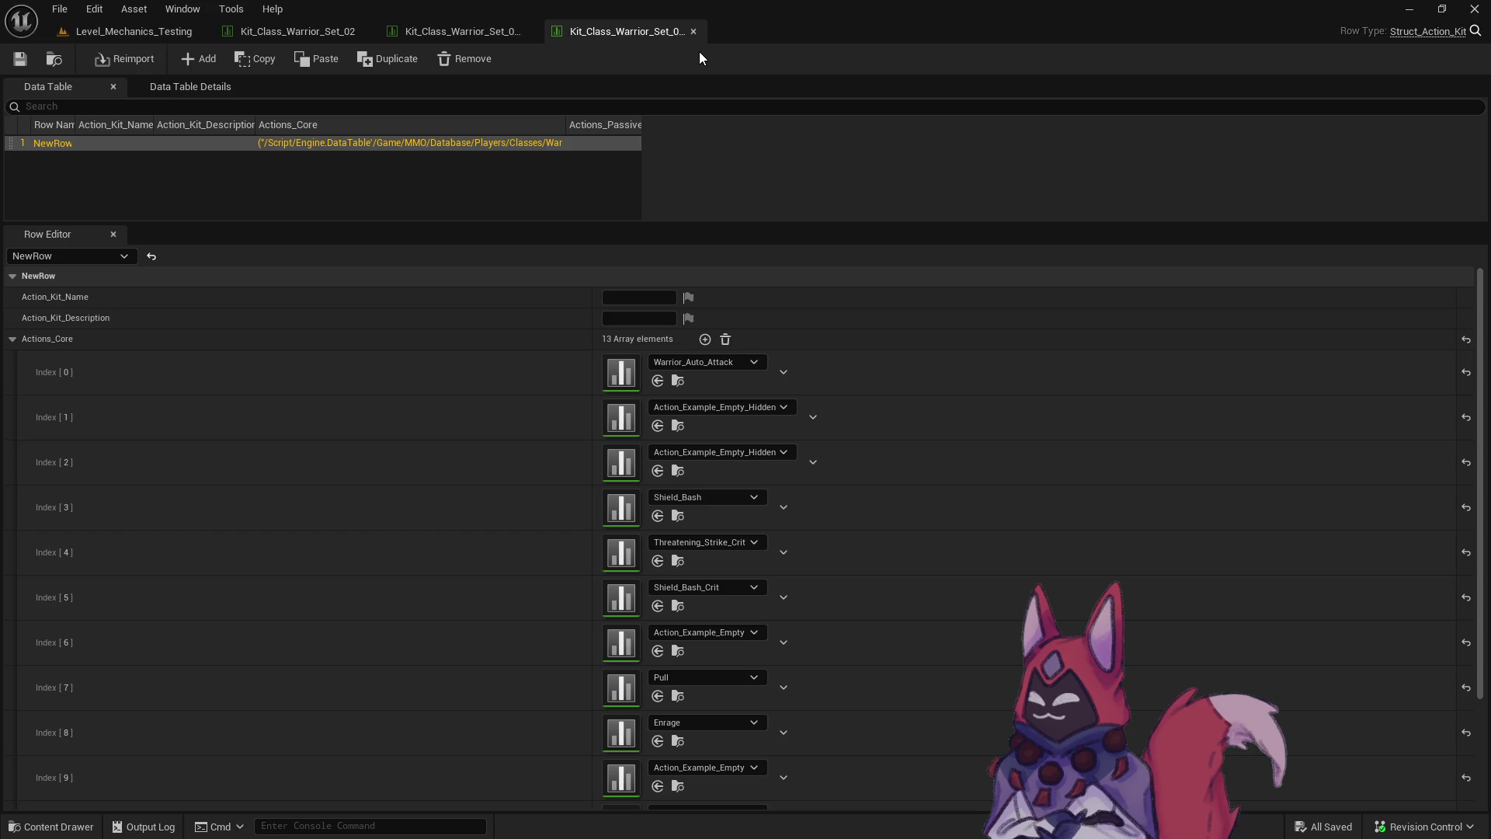
key("ctrl+space")
Open StatChange_Bleed_Crit from the Content Drawer and dock it in the main editor.
left_click(573, 540)
double_click(573, 540)
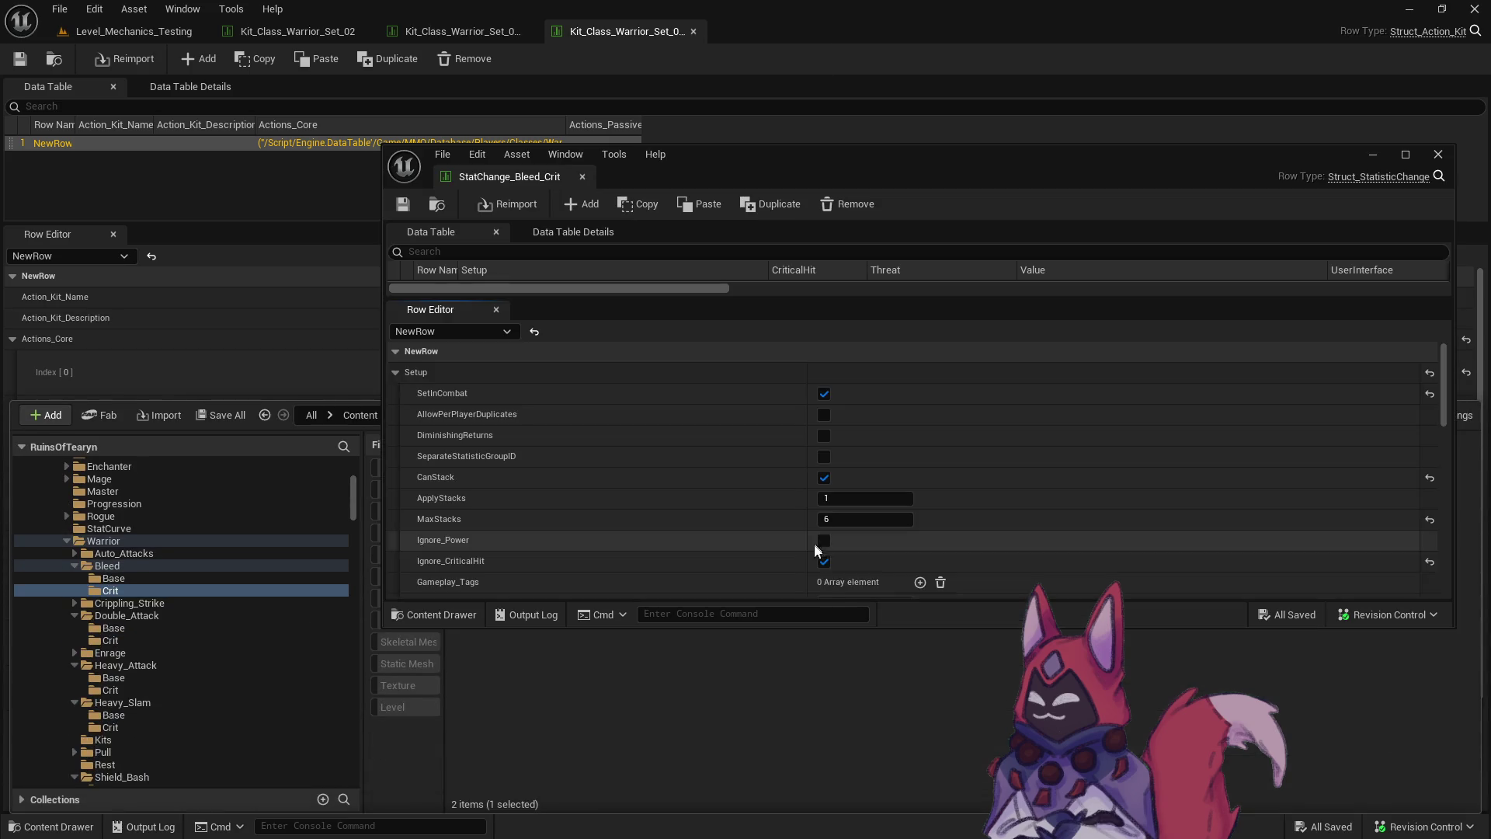
left_click(891, 43)
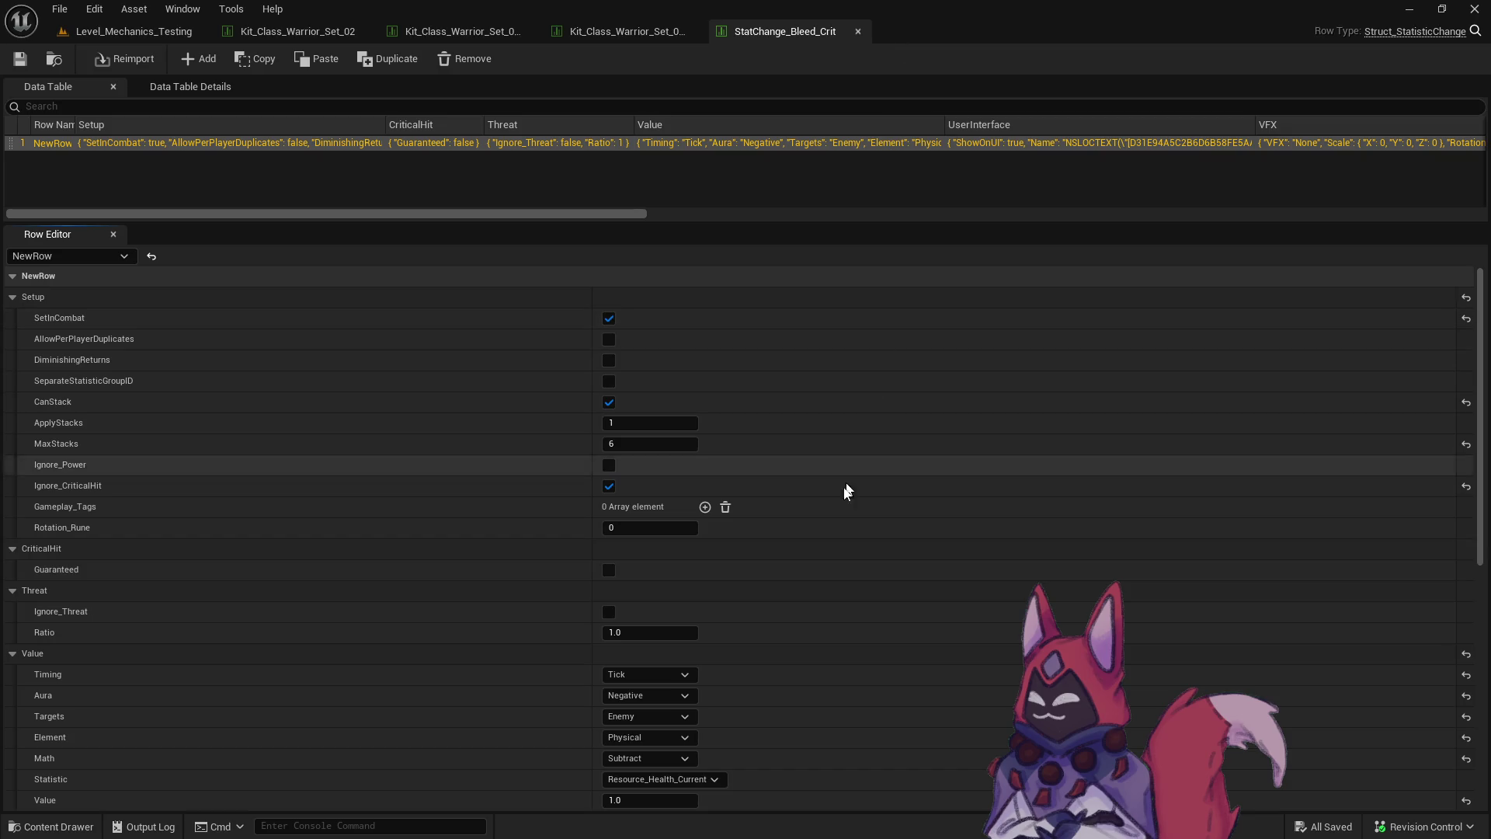
scroll(501, 638, "down", 3)
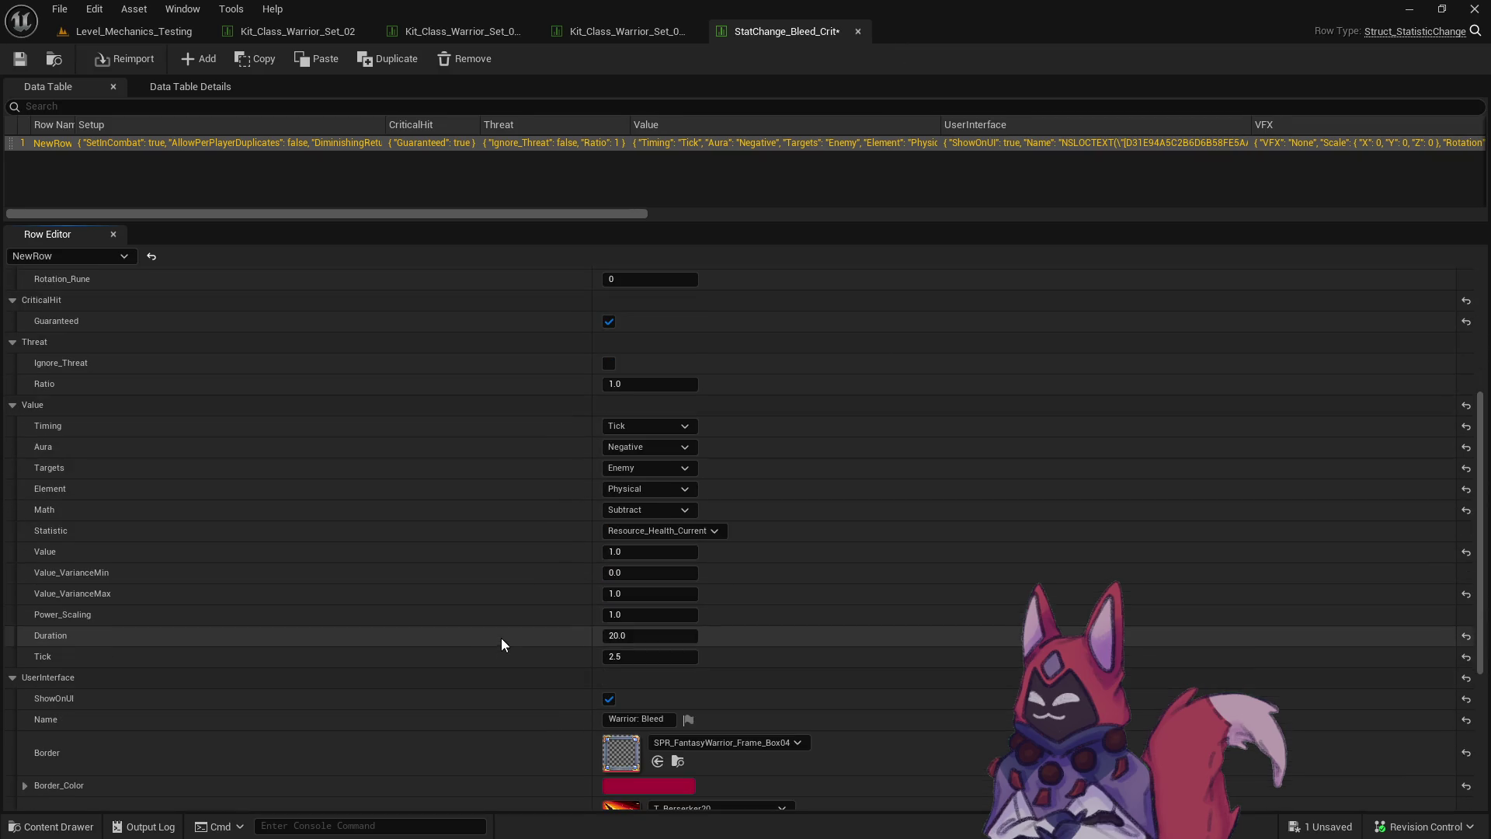
scroll(527, 571, "down", 2)
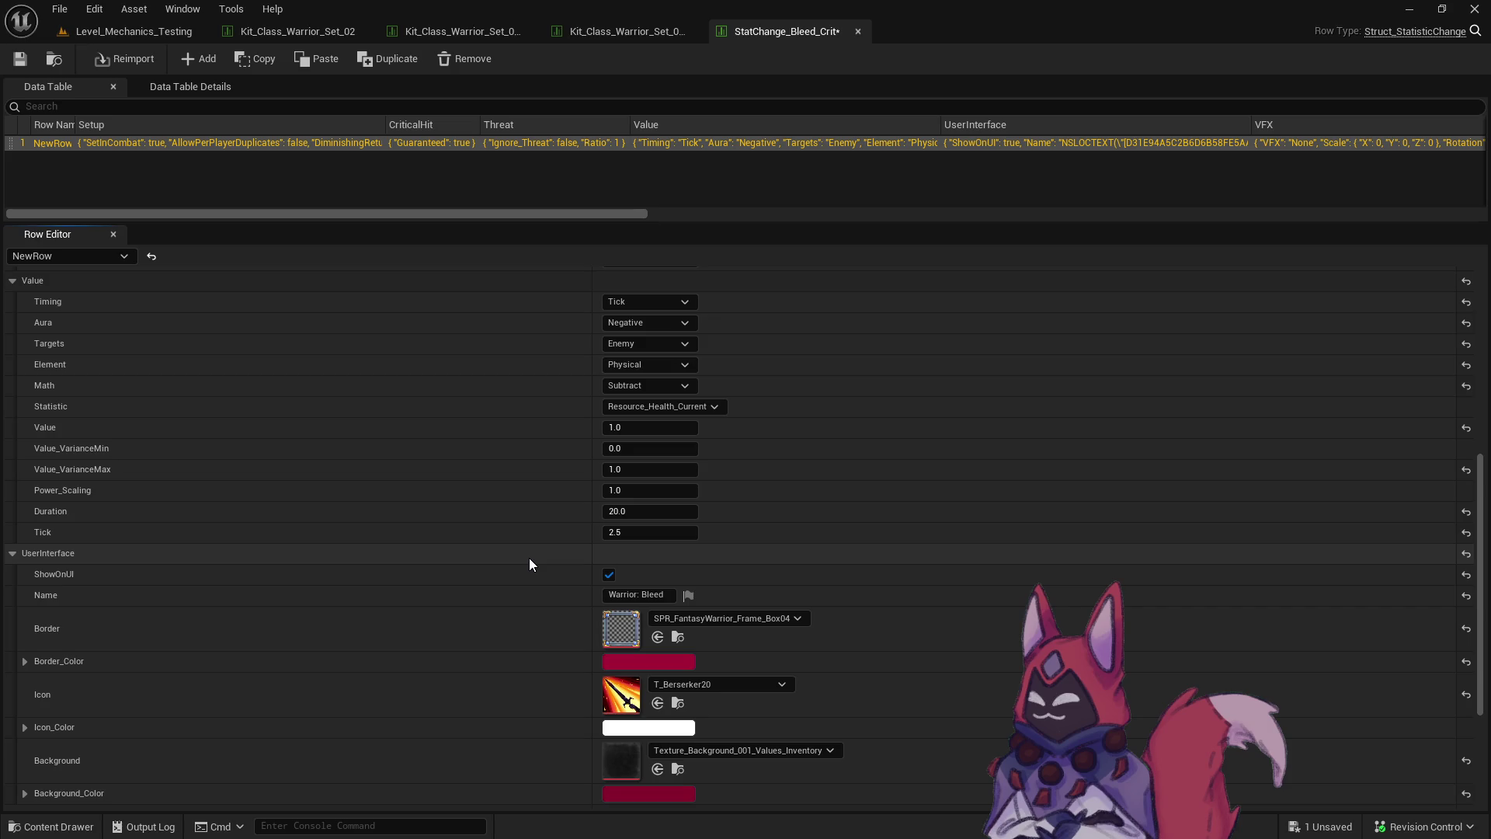
Set Value to 2.0, rename the effect 'Warrior: Bleed Crit', and close the table.
left_click(620, 432)
type("2")
key("Return")
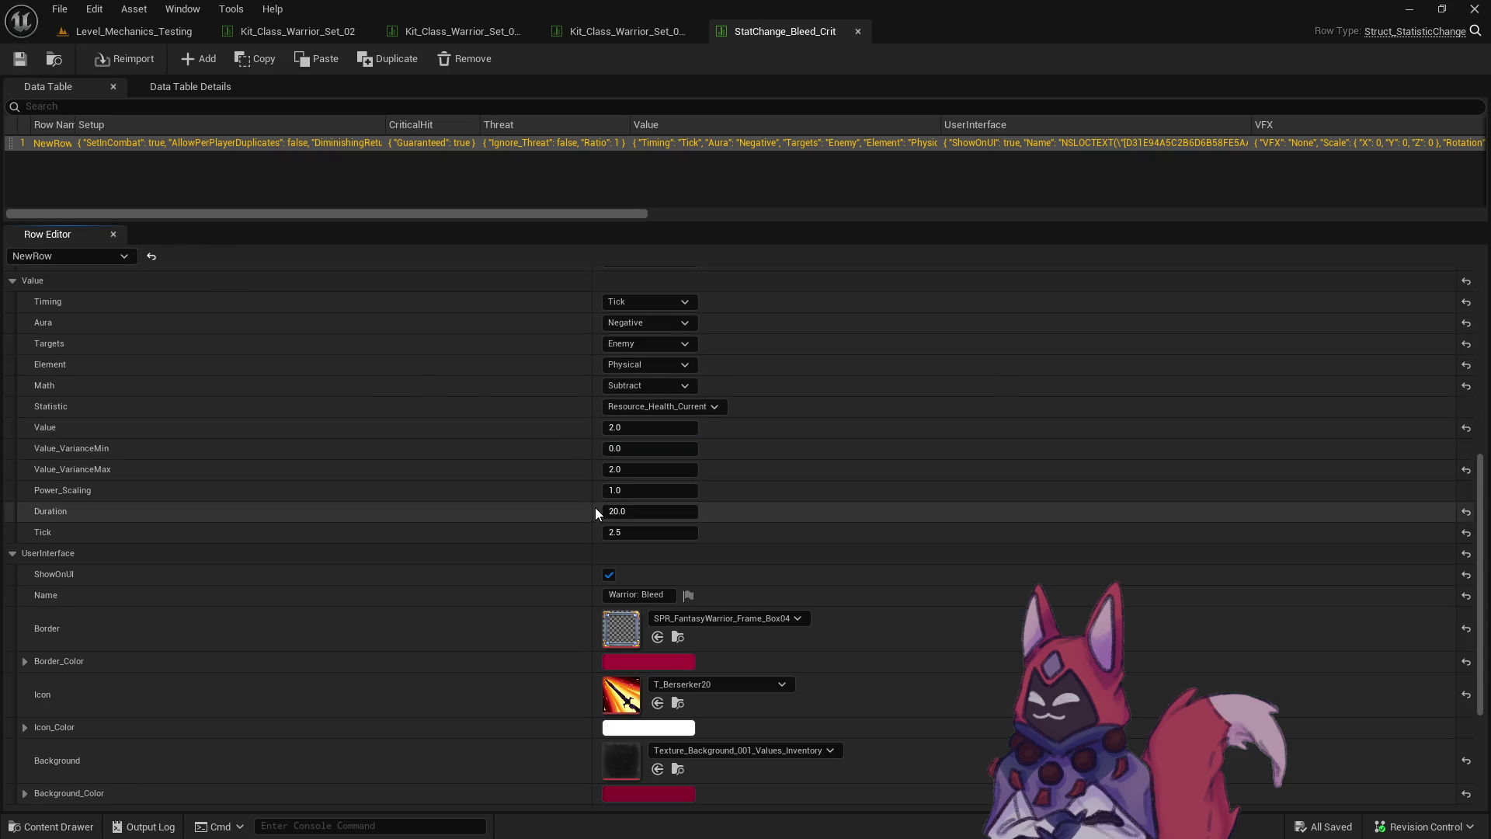
left_click(665, 594)
type("Crit")
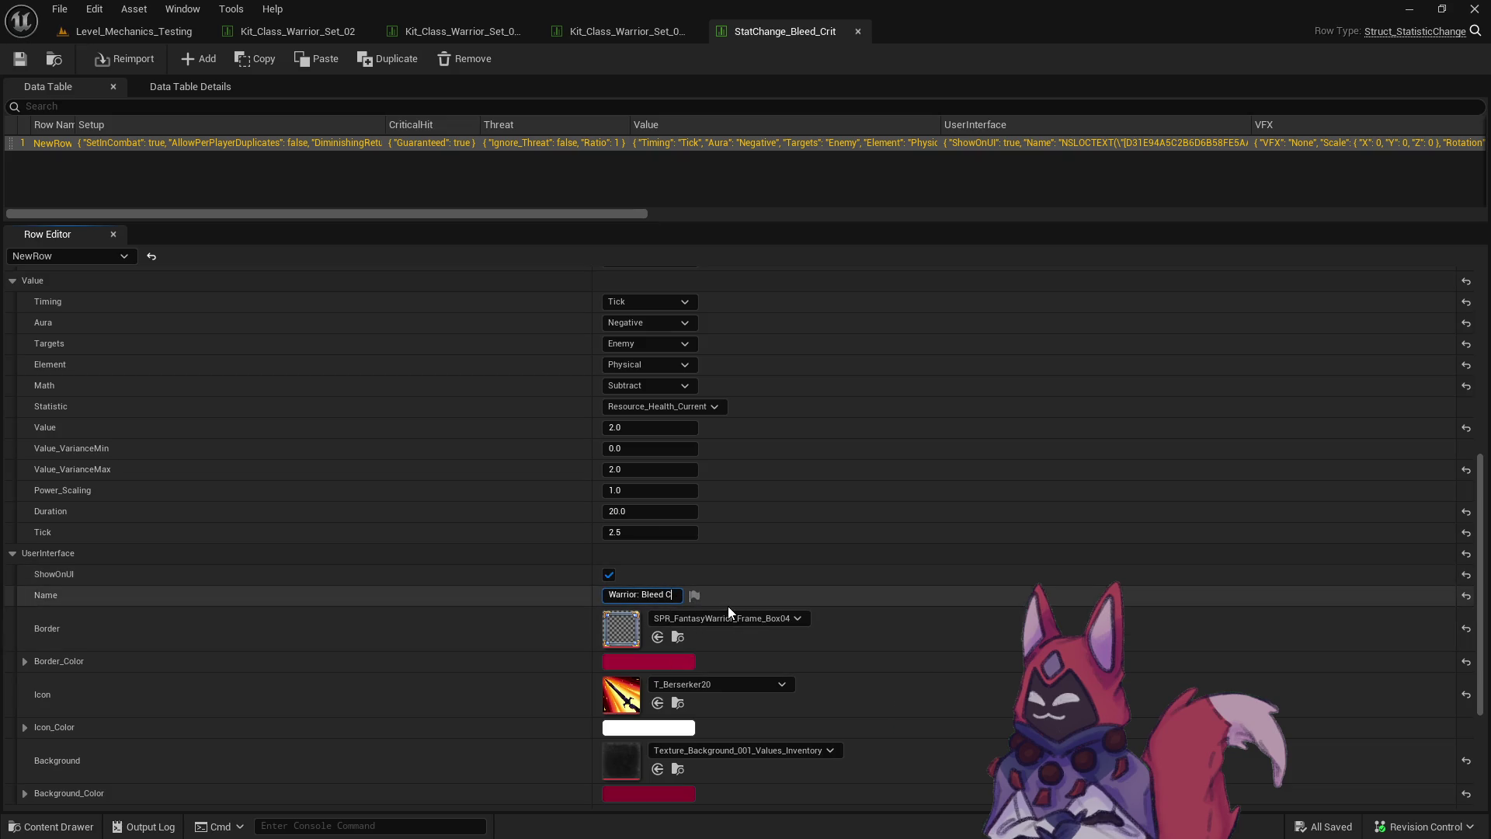
key("Return")
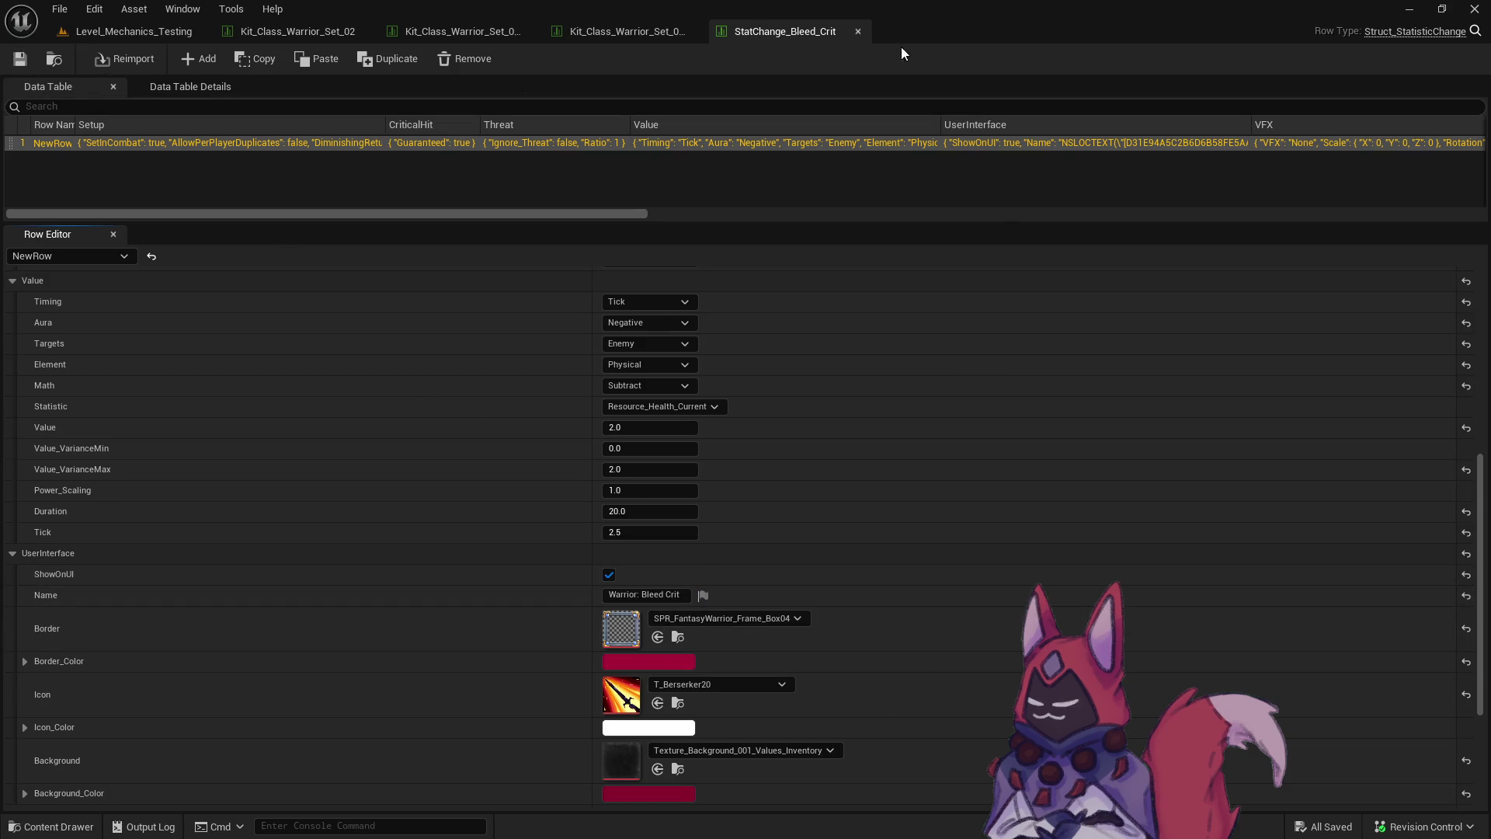
left_click(857, 31)
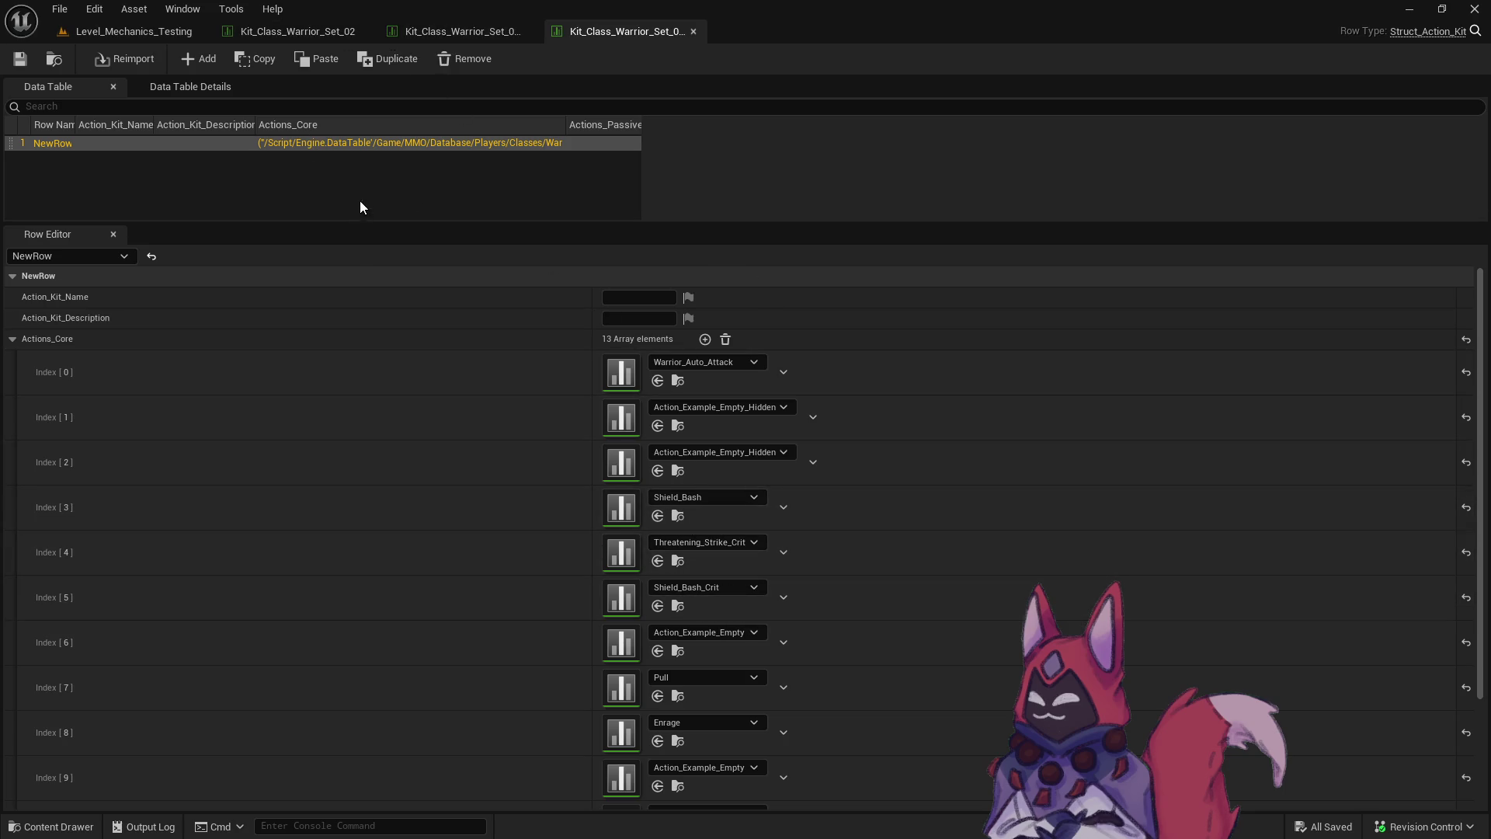
Assign Bleed_Crit to Index[4] of Kit_Class_Warrior_Set_02_Crit, check it out, and play the test level.
left_click(55, 62)
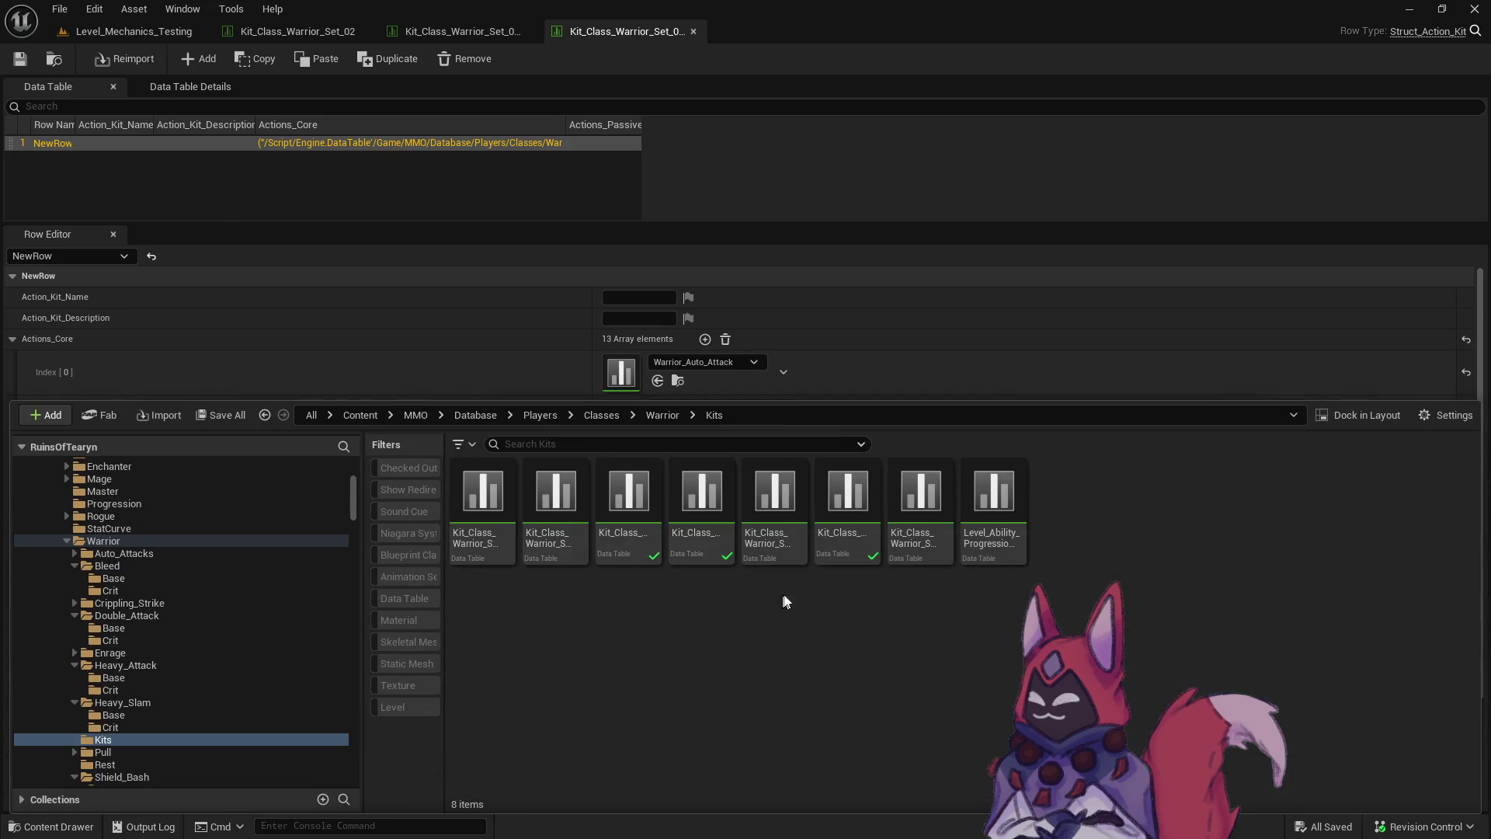
double_click(802, 552)
left_click(733, 543)
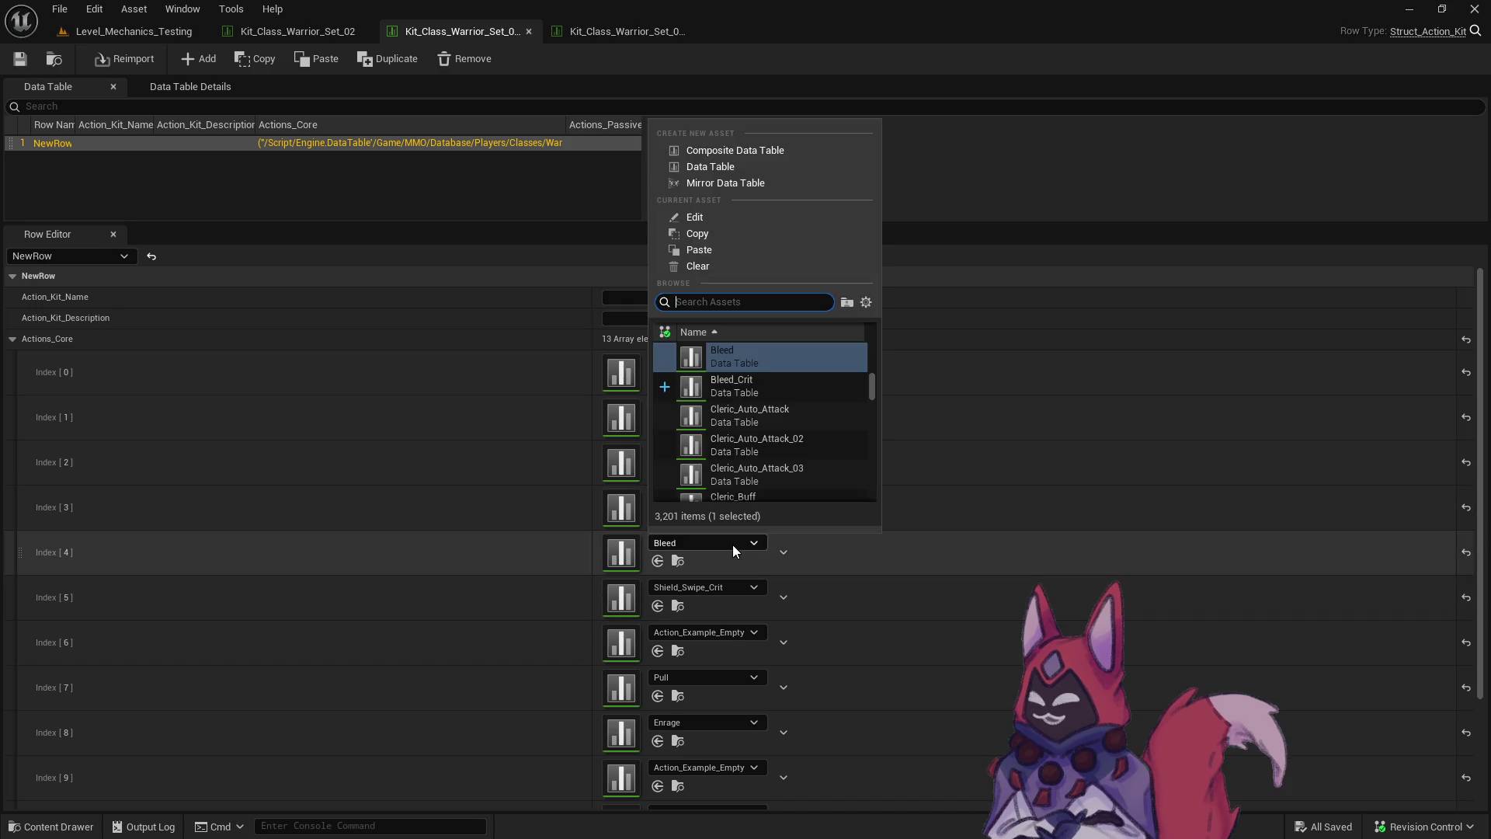
left_click(771, 389)
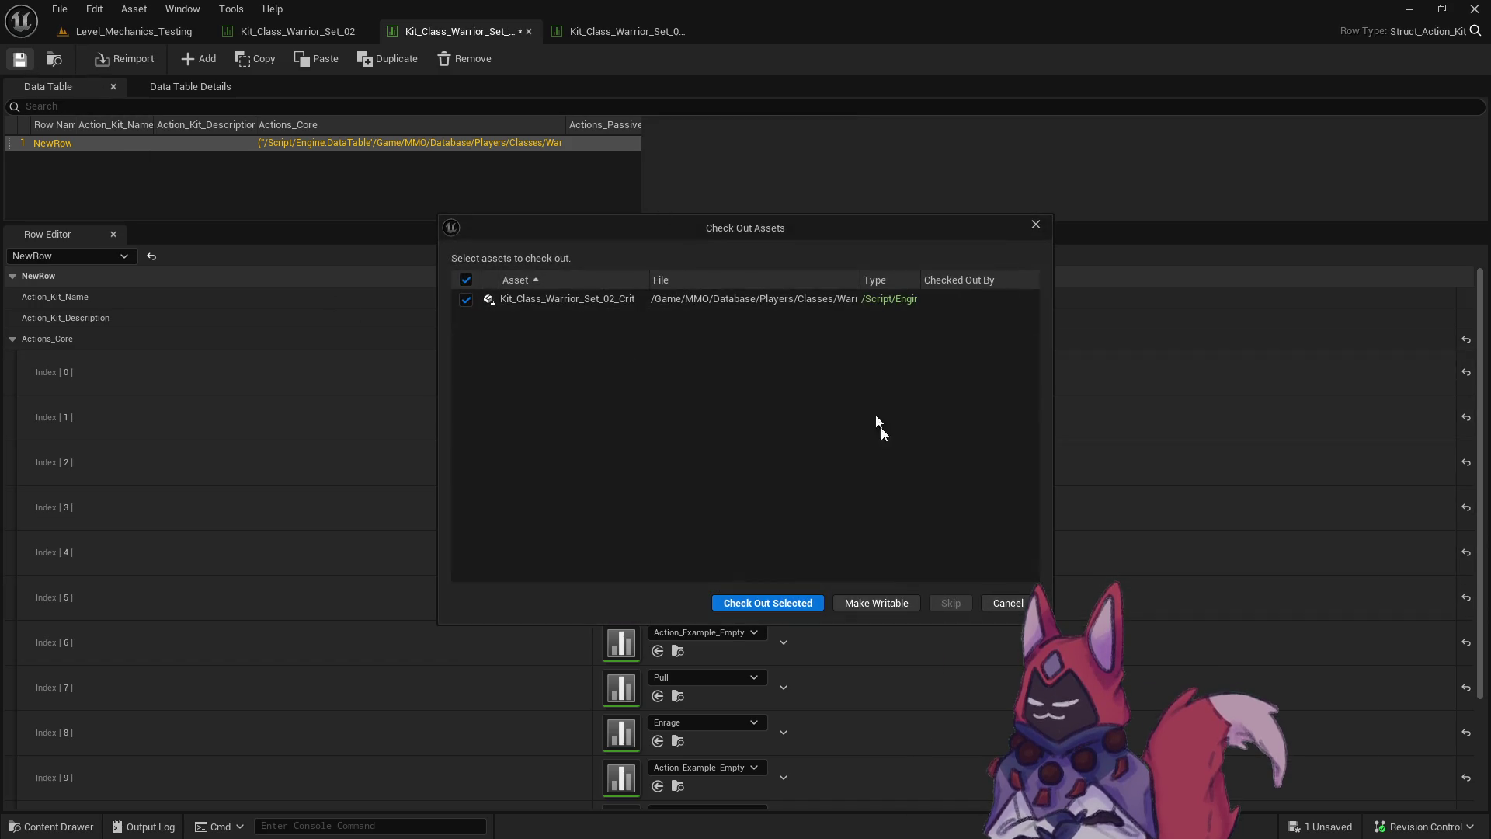
left_click(795, 603)
left_click(136, 31)
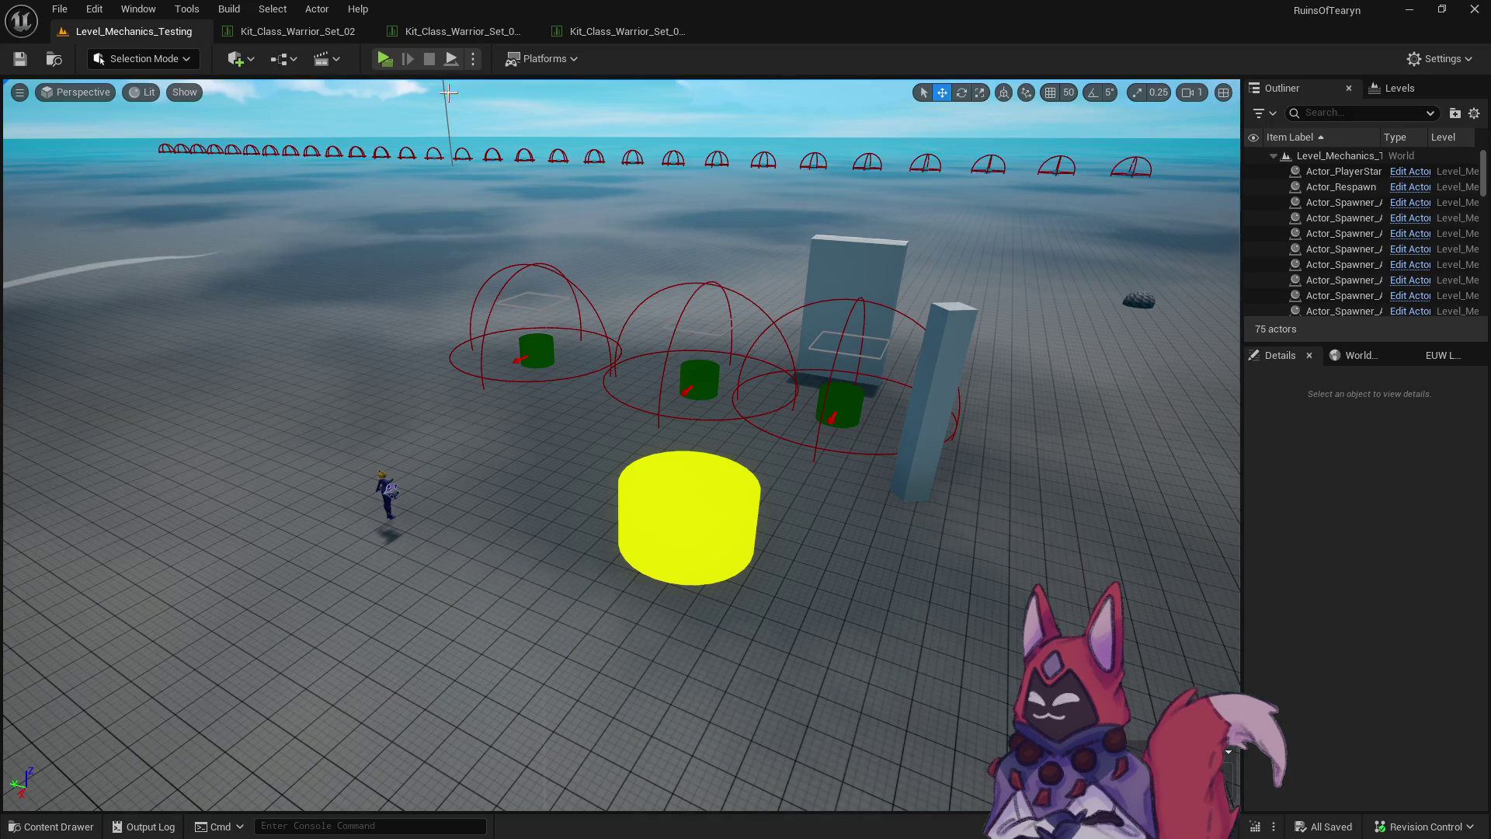
left_click(384, 59)
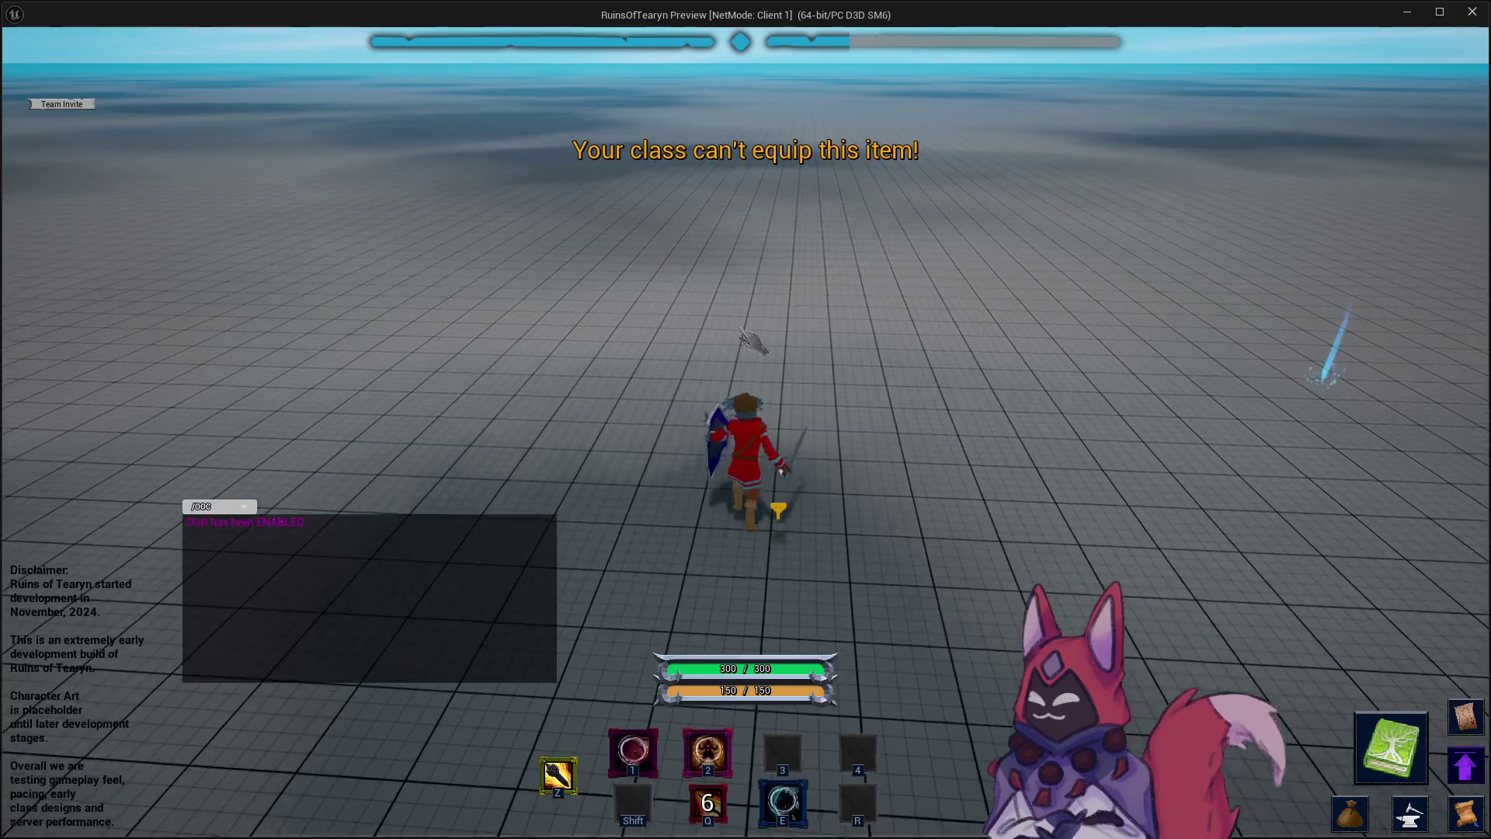
Cast Warrior abilities, target the nearer training dummy, and hit it with Q.
key("1")
key("2")
key("e")
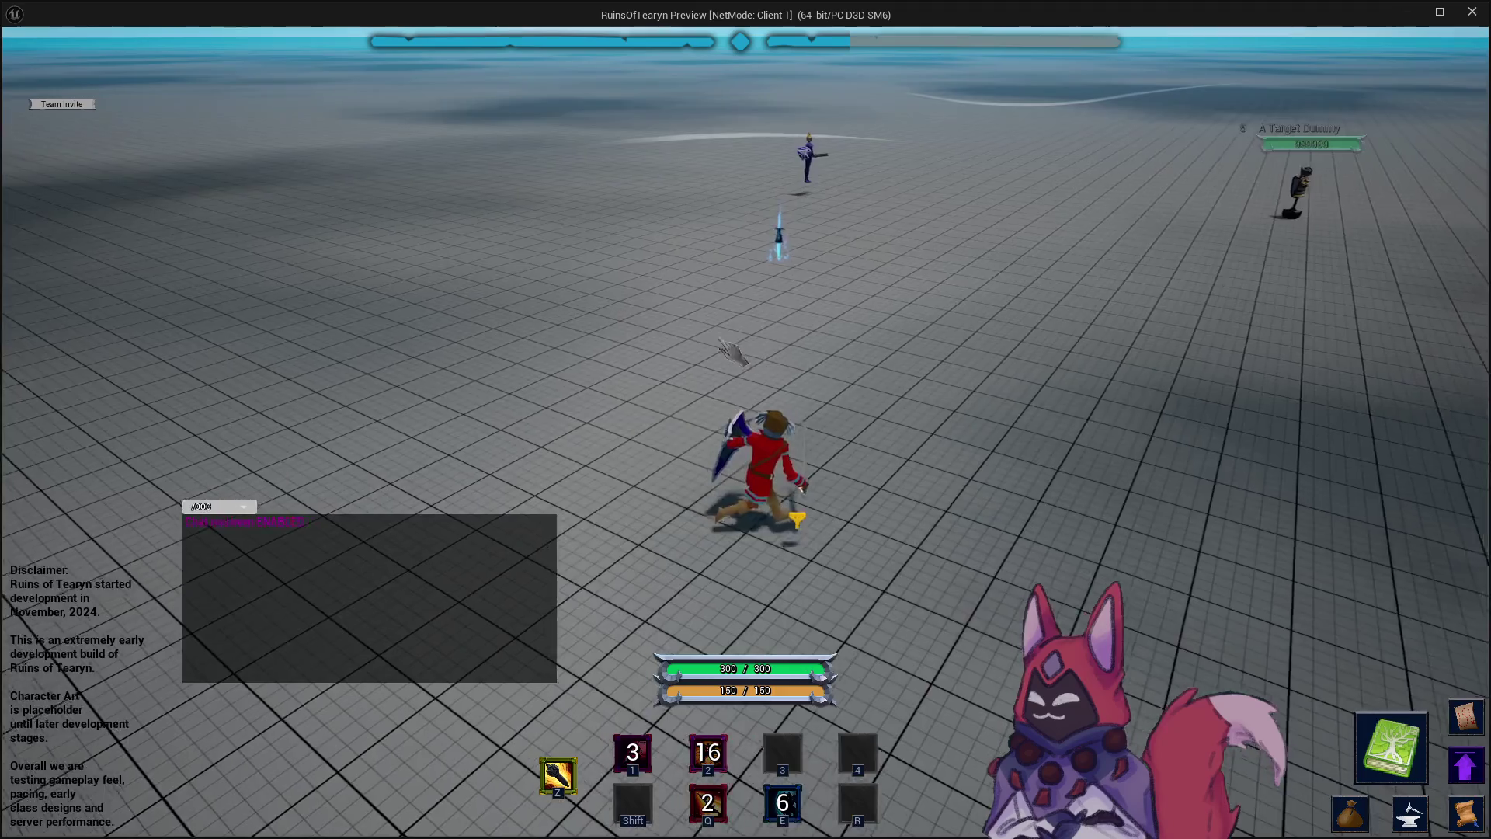
key("Tab")
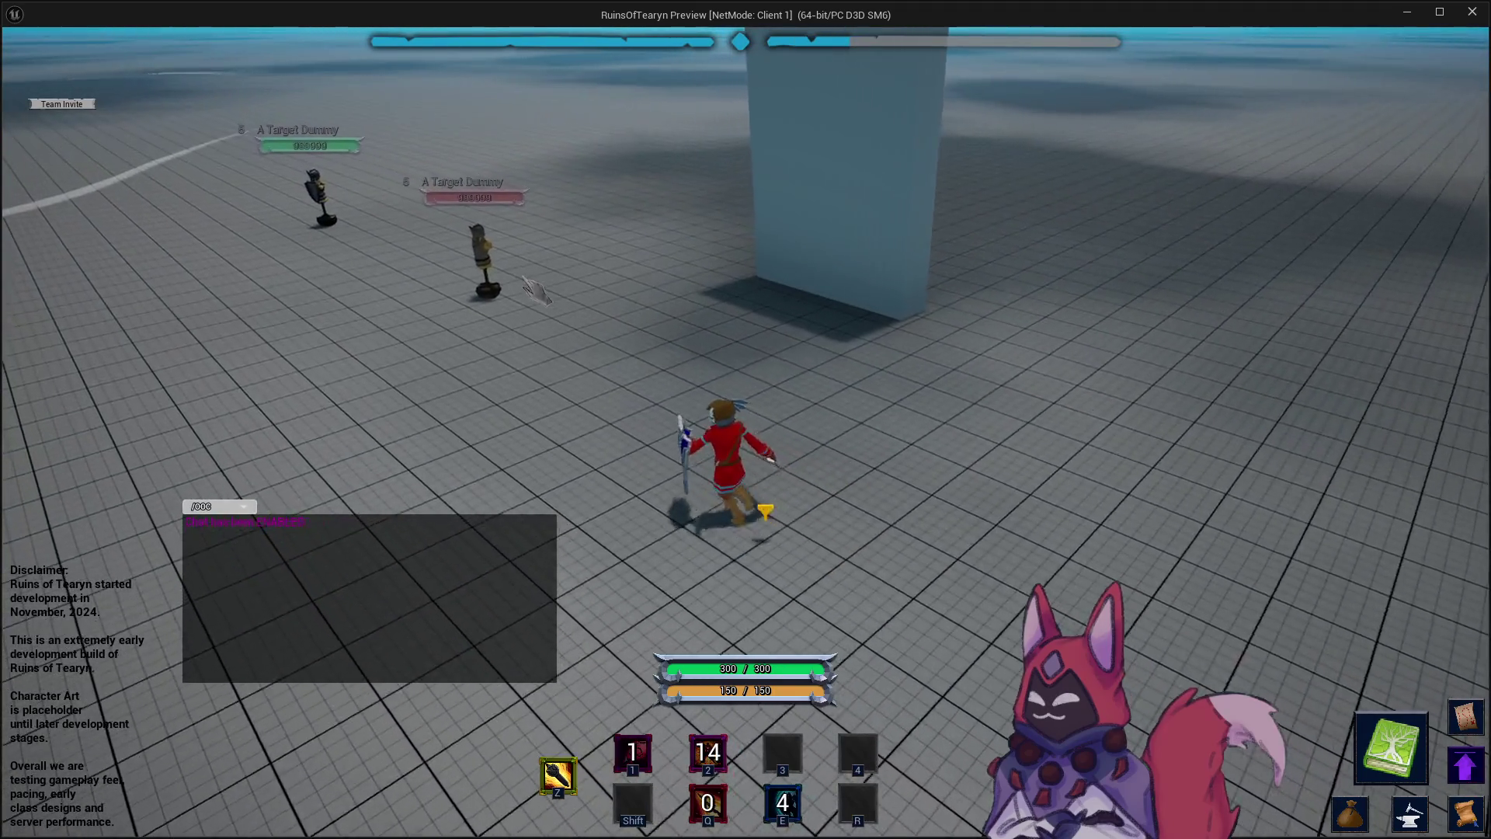
key("w")
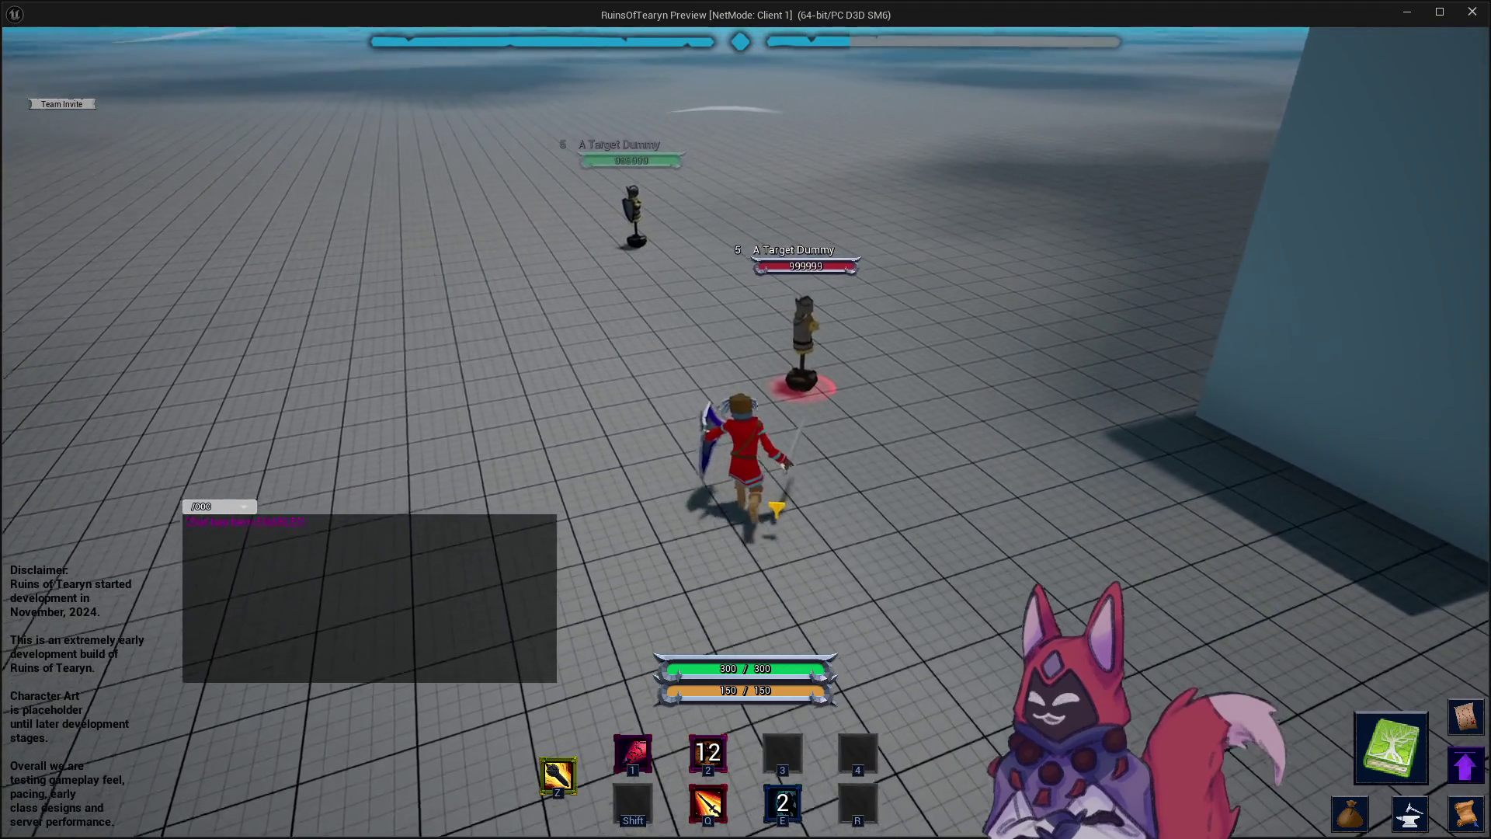
key("q")
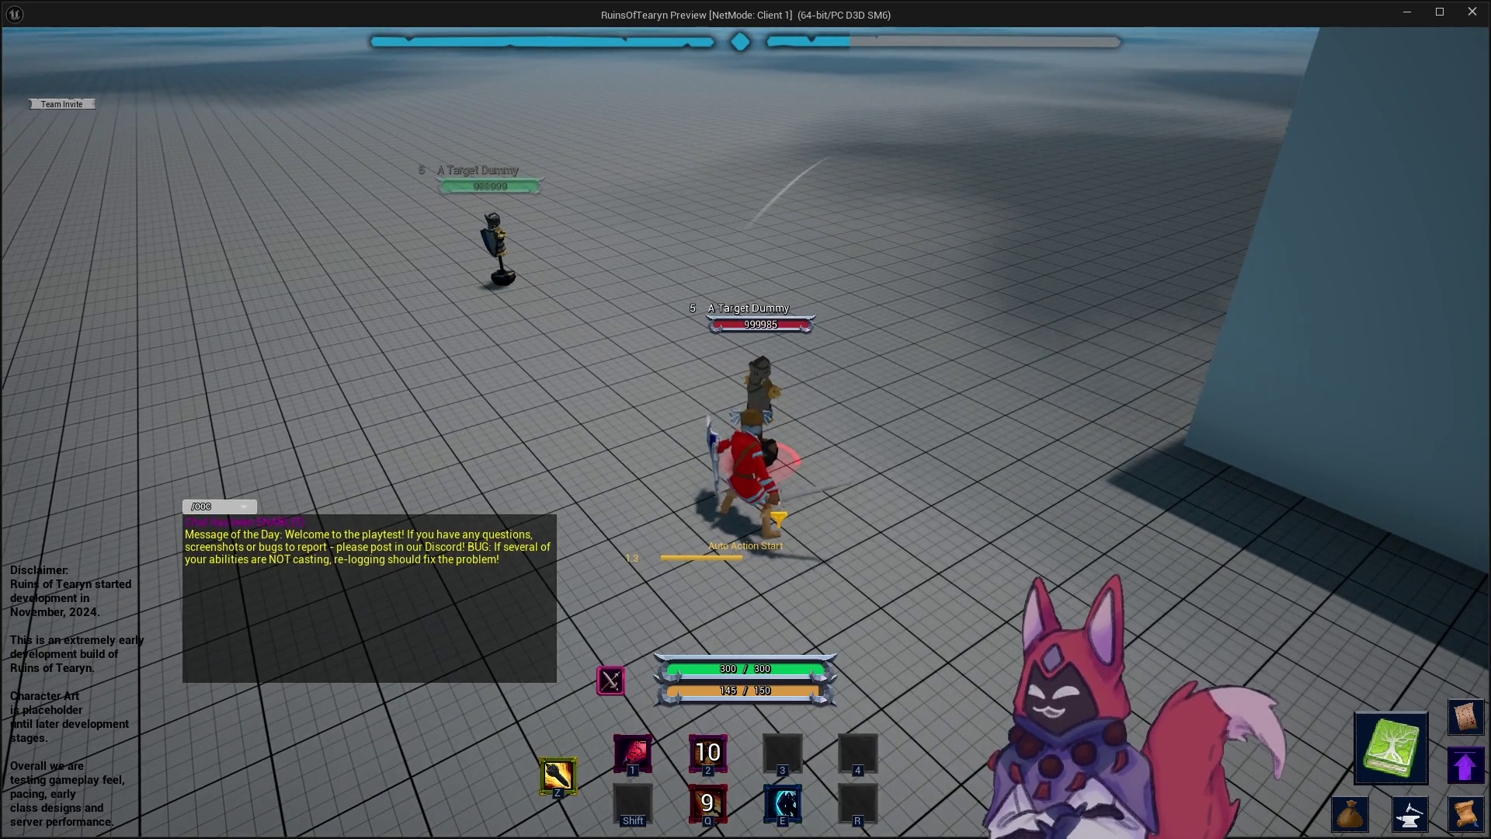
Turn the camera to the dummies and repeatedly cast Q to watch bleed damage numbers.
left_click_drag(699, 375, 885, 375)
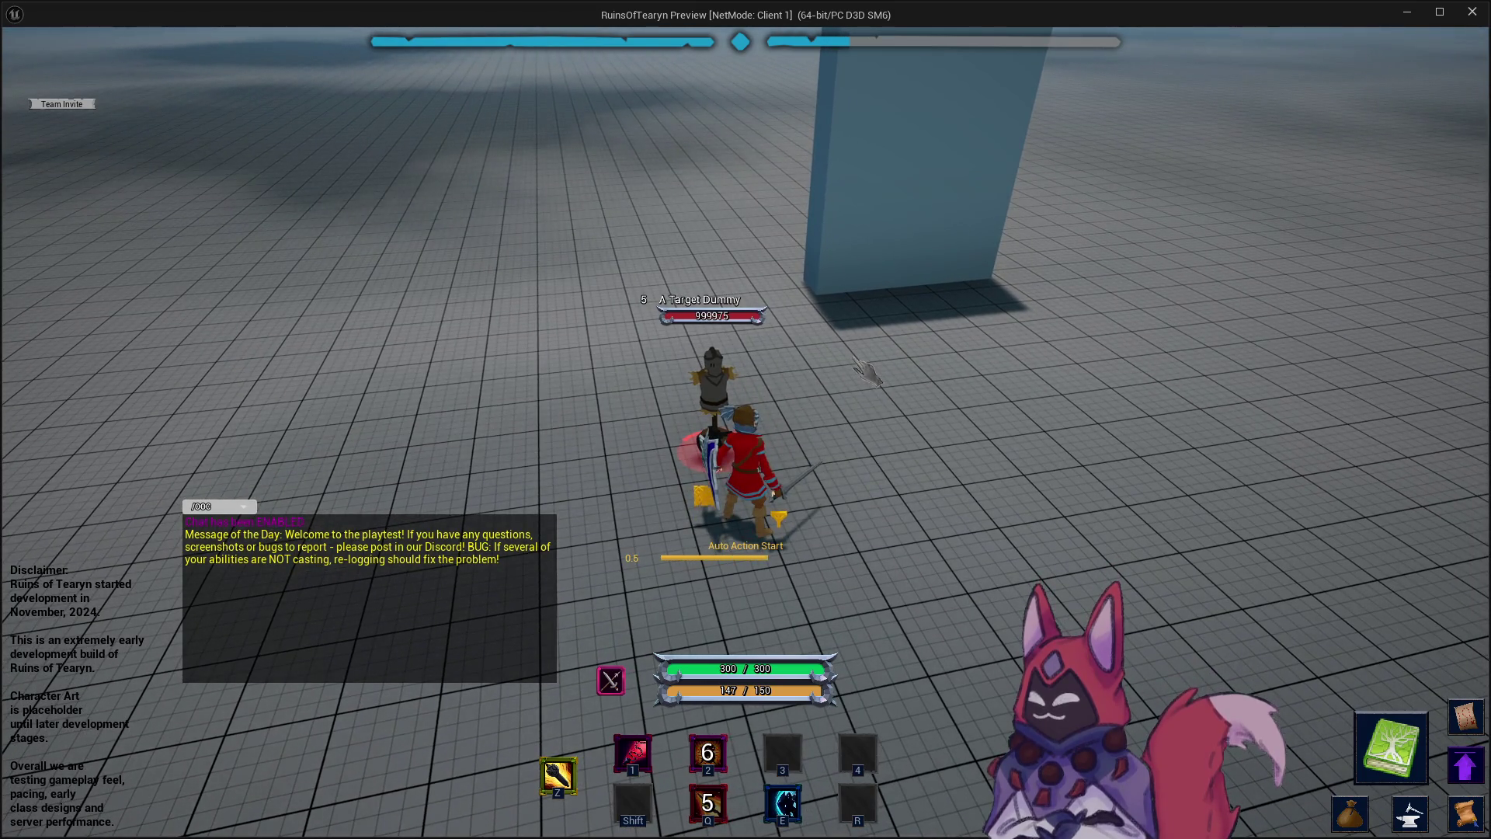
left_click_drag(868, 373, 941, 406)
key("q")
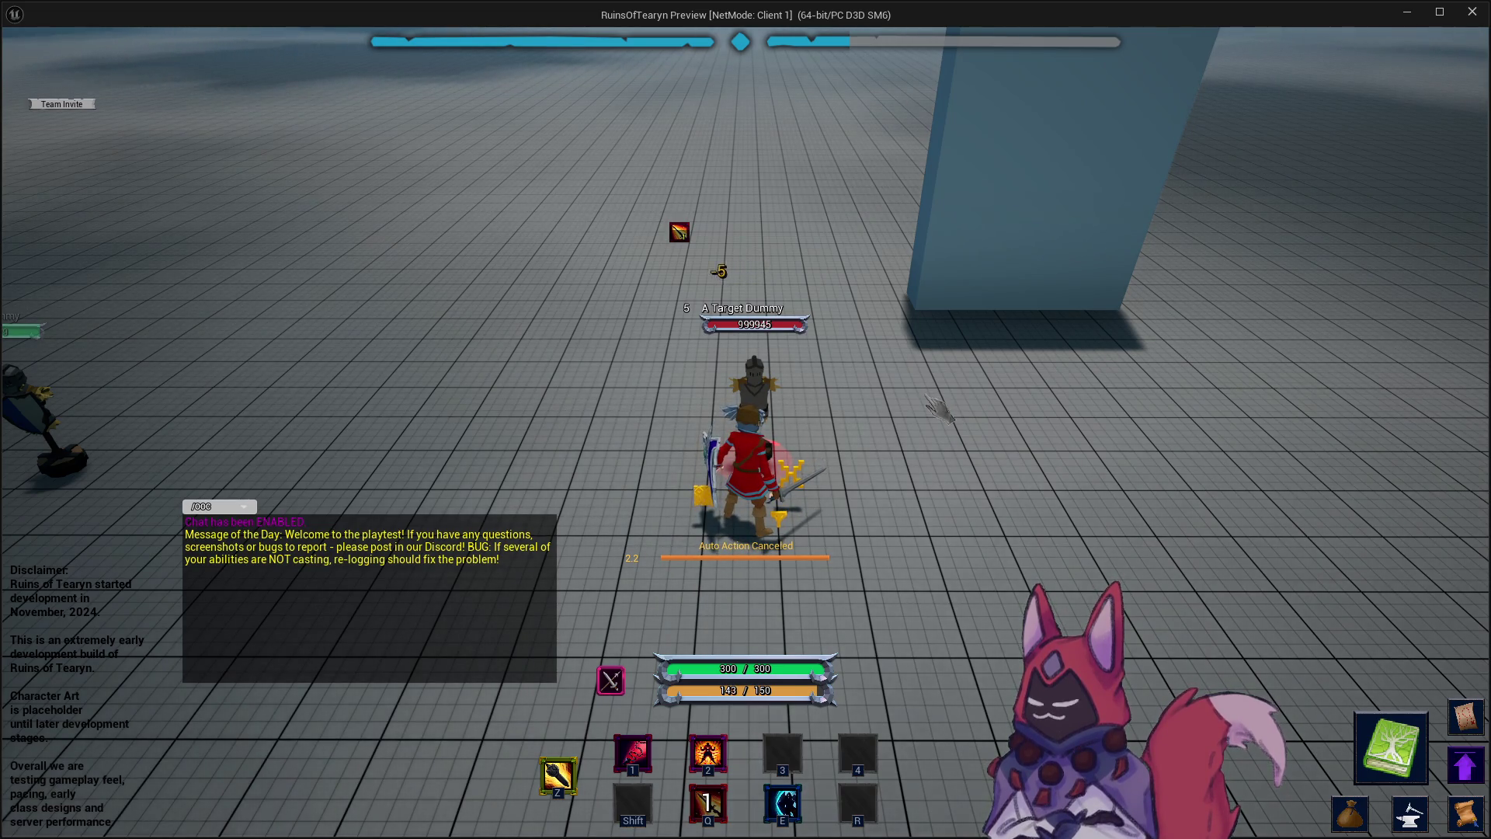
key("q")
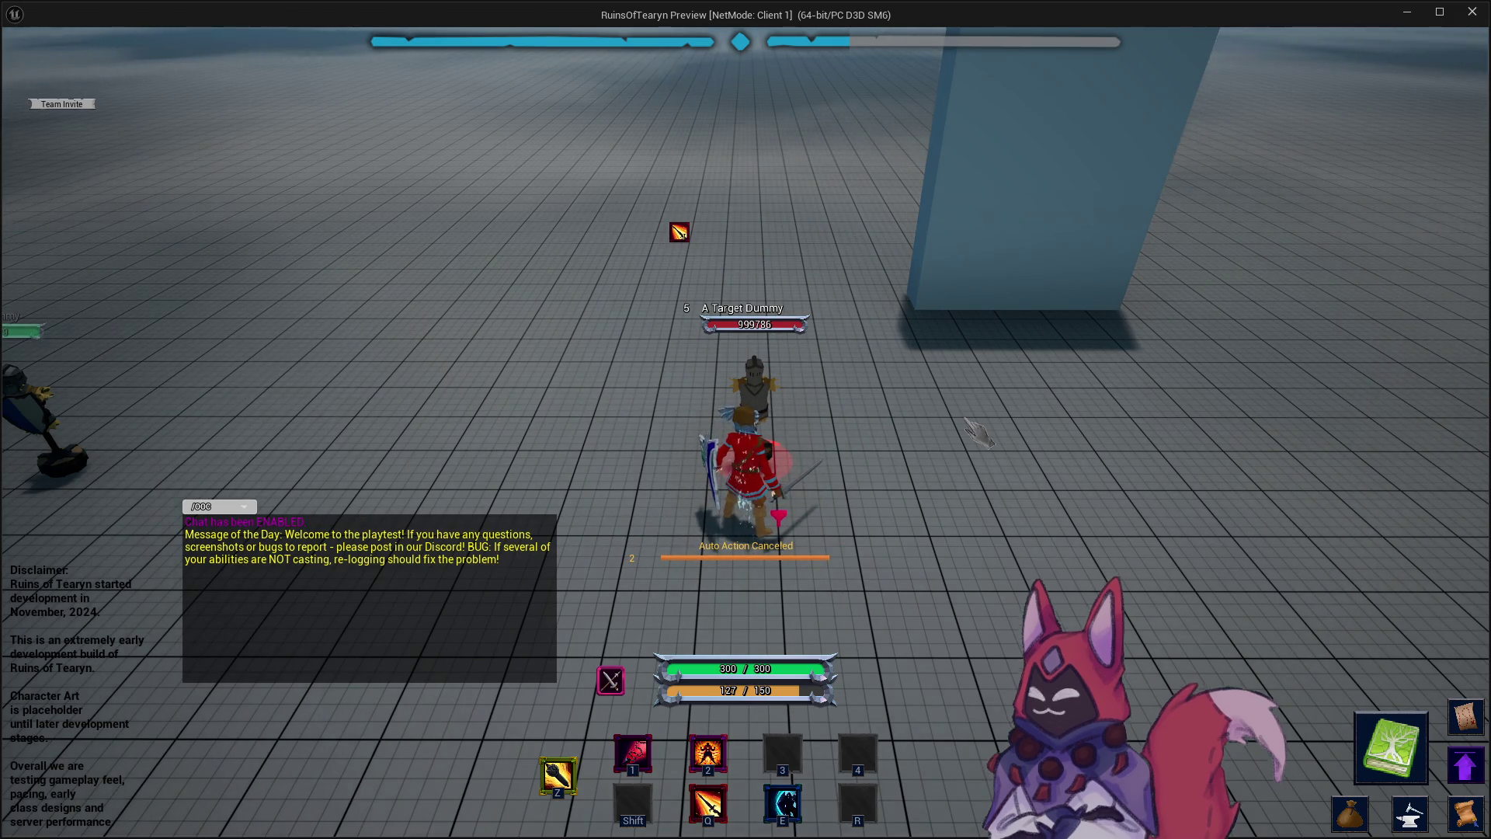
key("q")
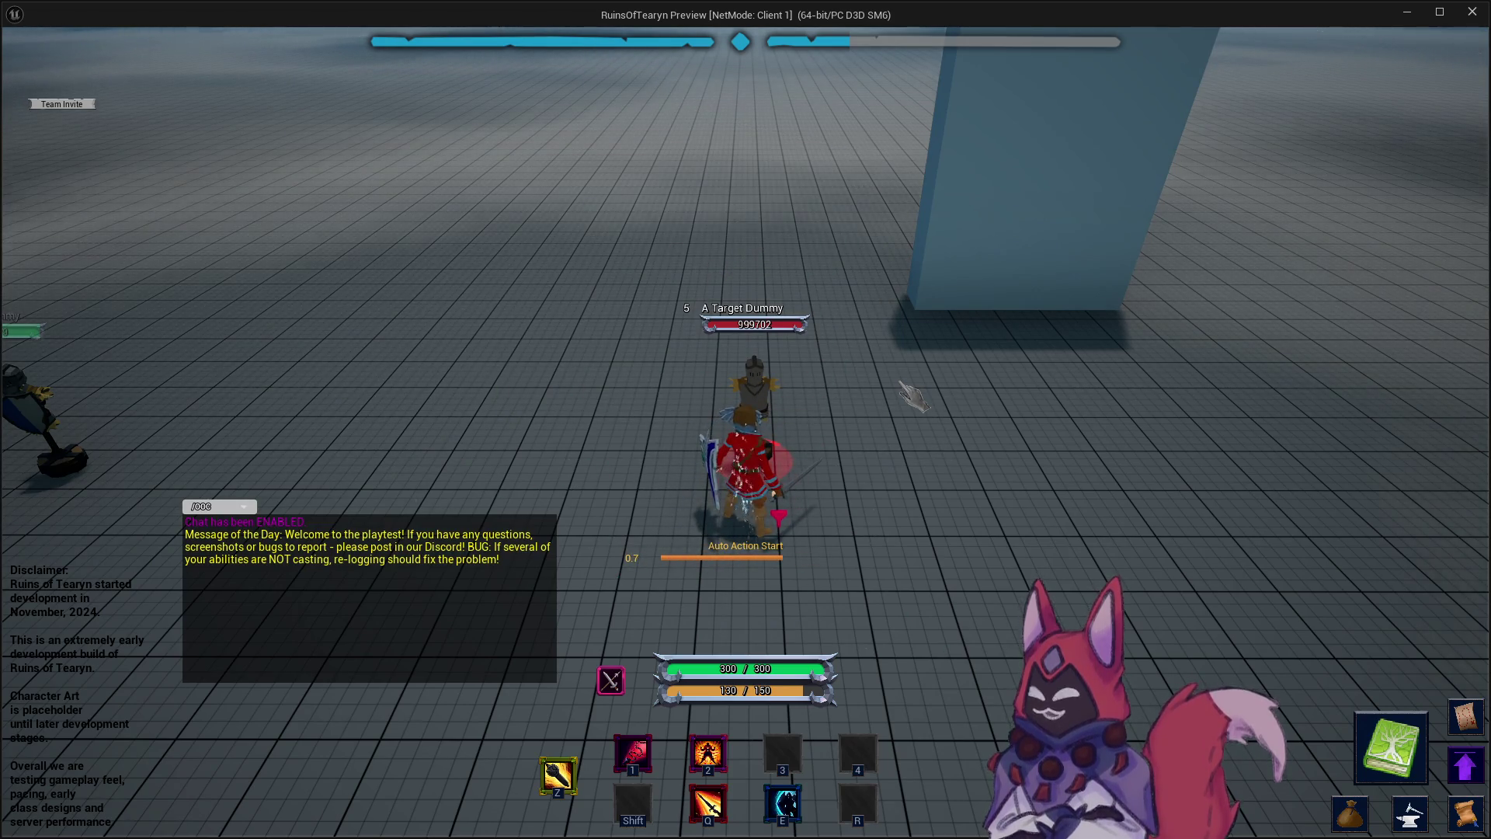
key("q")
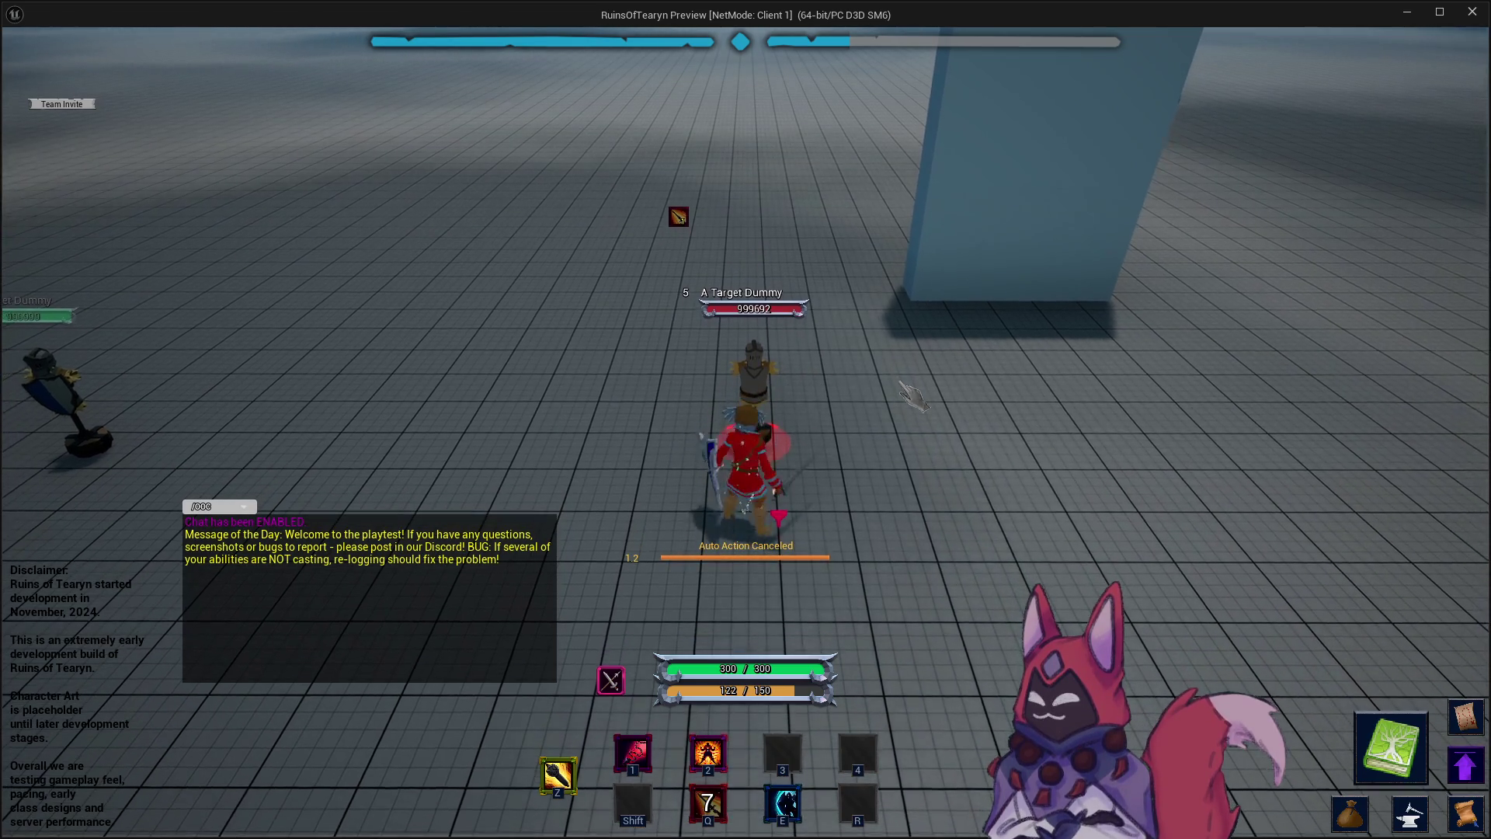
mouse_move(900, 384)
left_mouse_down()
mouse_move(1040, 384)
mouse_move(932, 385)
mouse_move(1017, 384)
left_mouse_up()
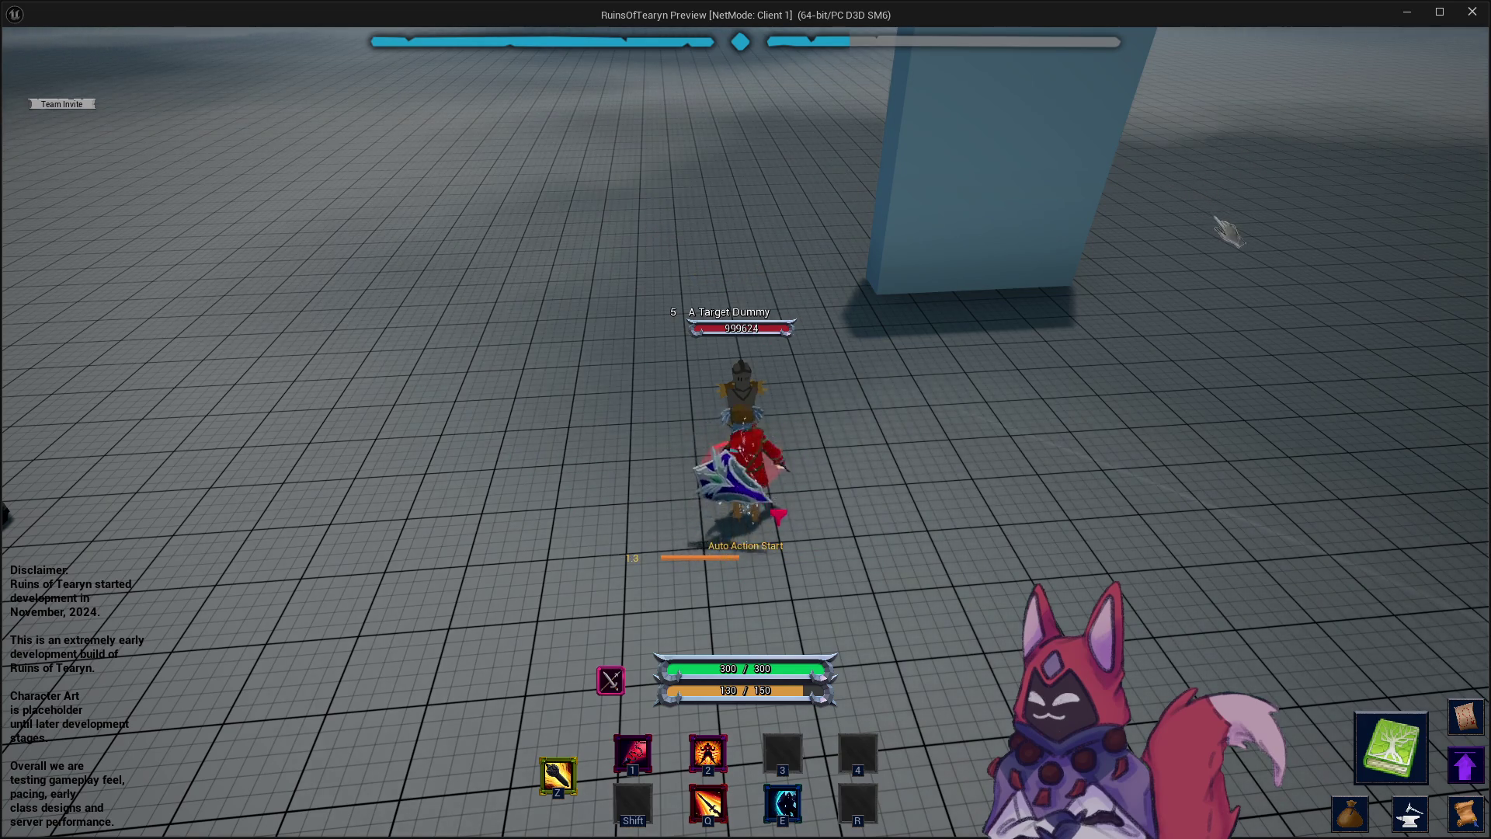
mouse_move(1376, 16)
left_mouse_down()
mouse_move(1229, 394)
mouse_move(935, 364)
mouse_move(138, 129)
mouse_move(182, 129)
left_mouse_up()
left_click(334, 33)
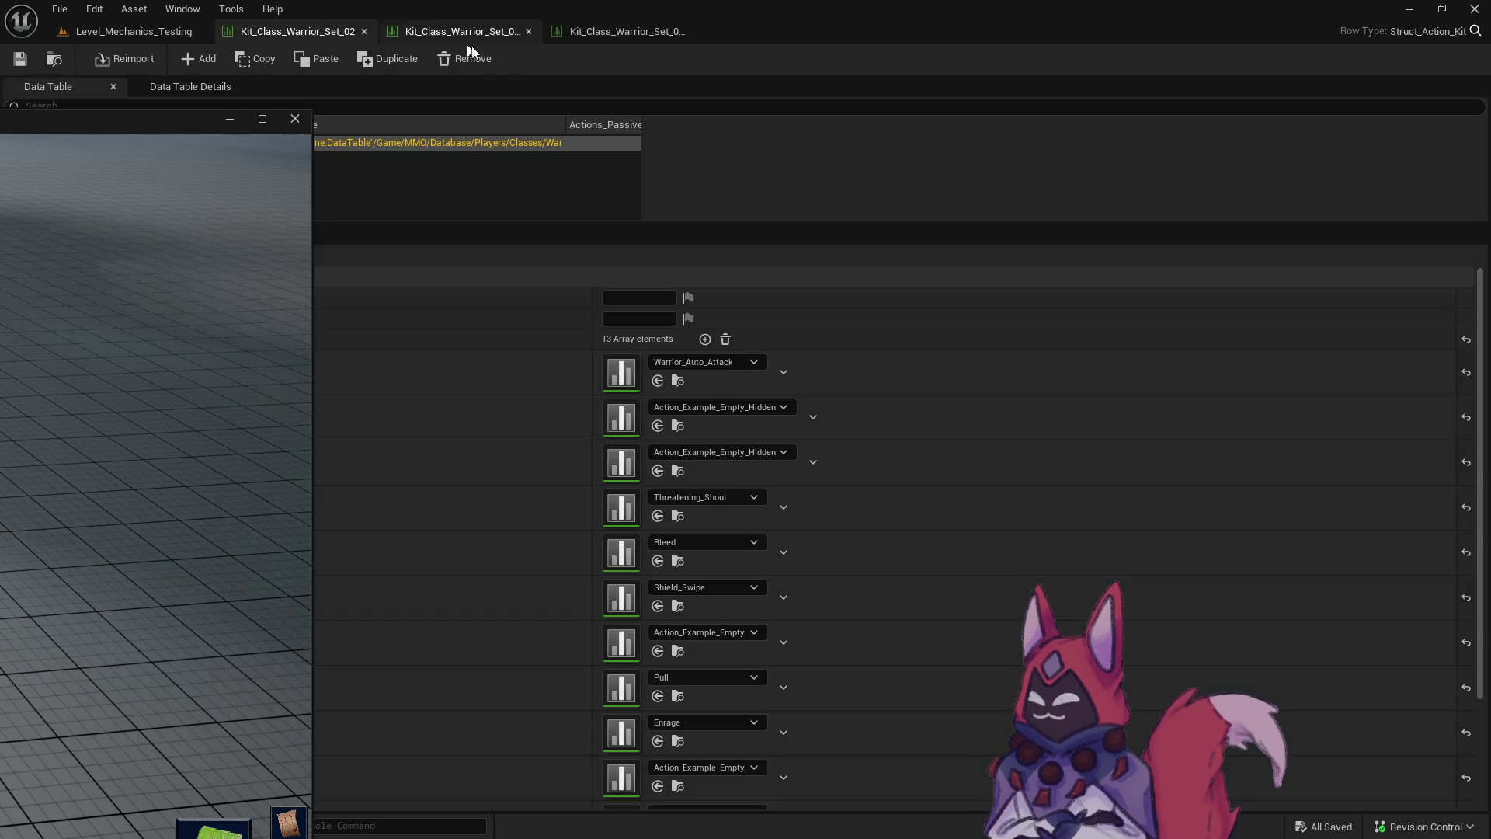
Open the Bleed_Crit data table from the kit entry and close the game preview.
left_click(473, 35)
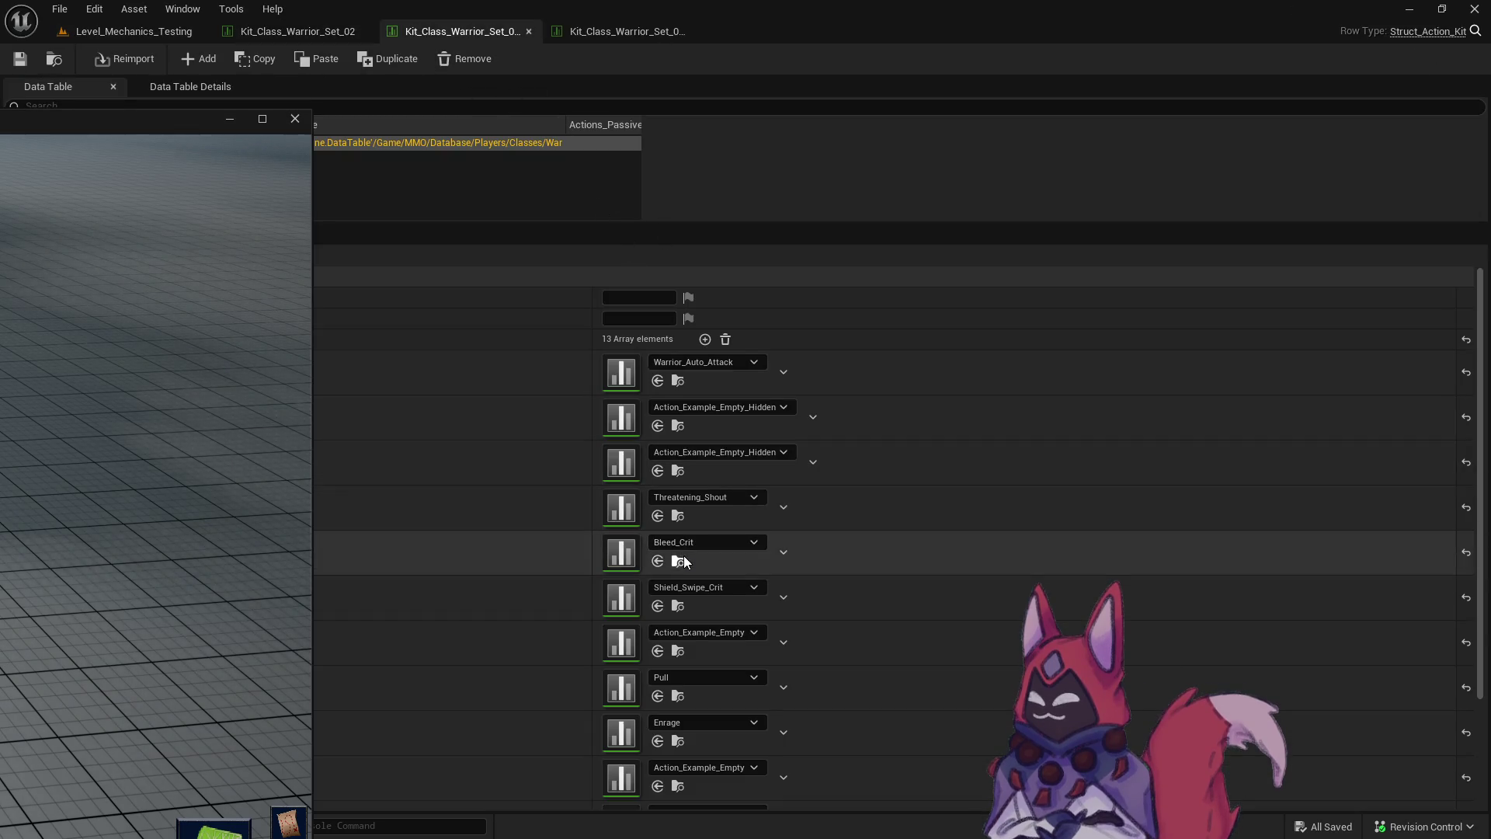
left_click(678, 560)
double_click(484, 516)
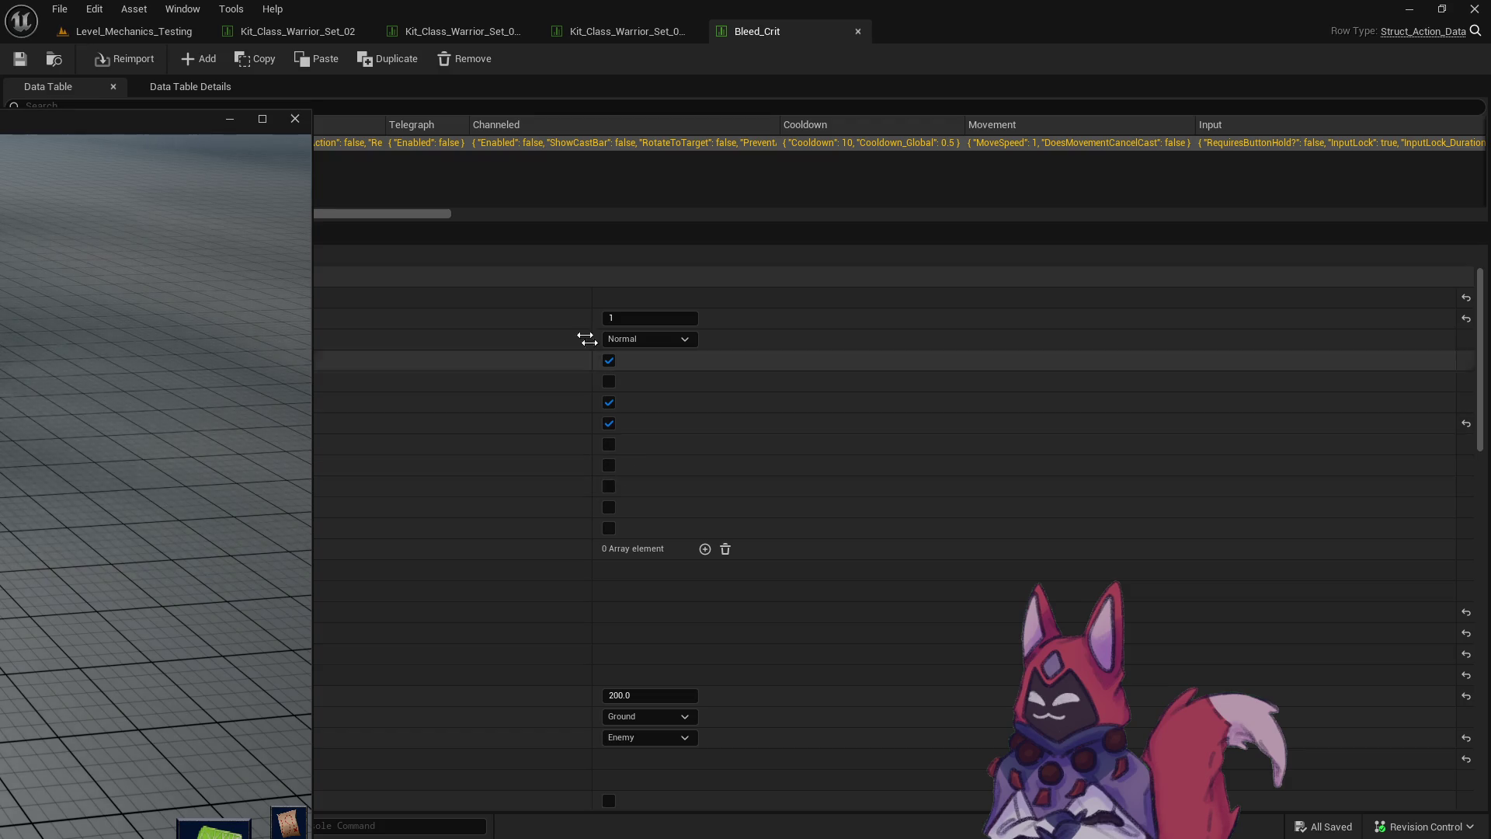
mouse_move(194, 134)
left_mouse_down()
mouse_move(672, 543)
mouse_move(950, 612)
left_mouse_up()
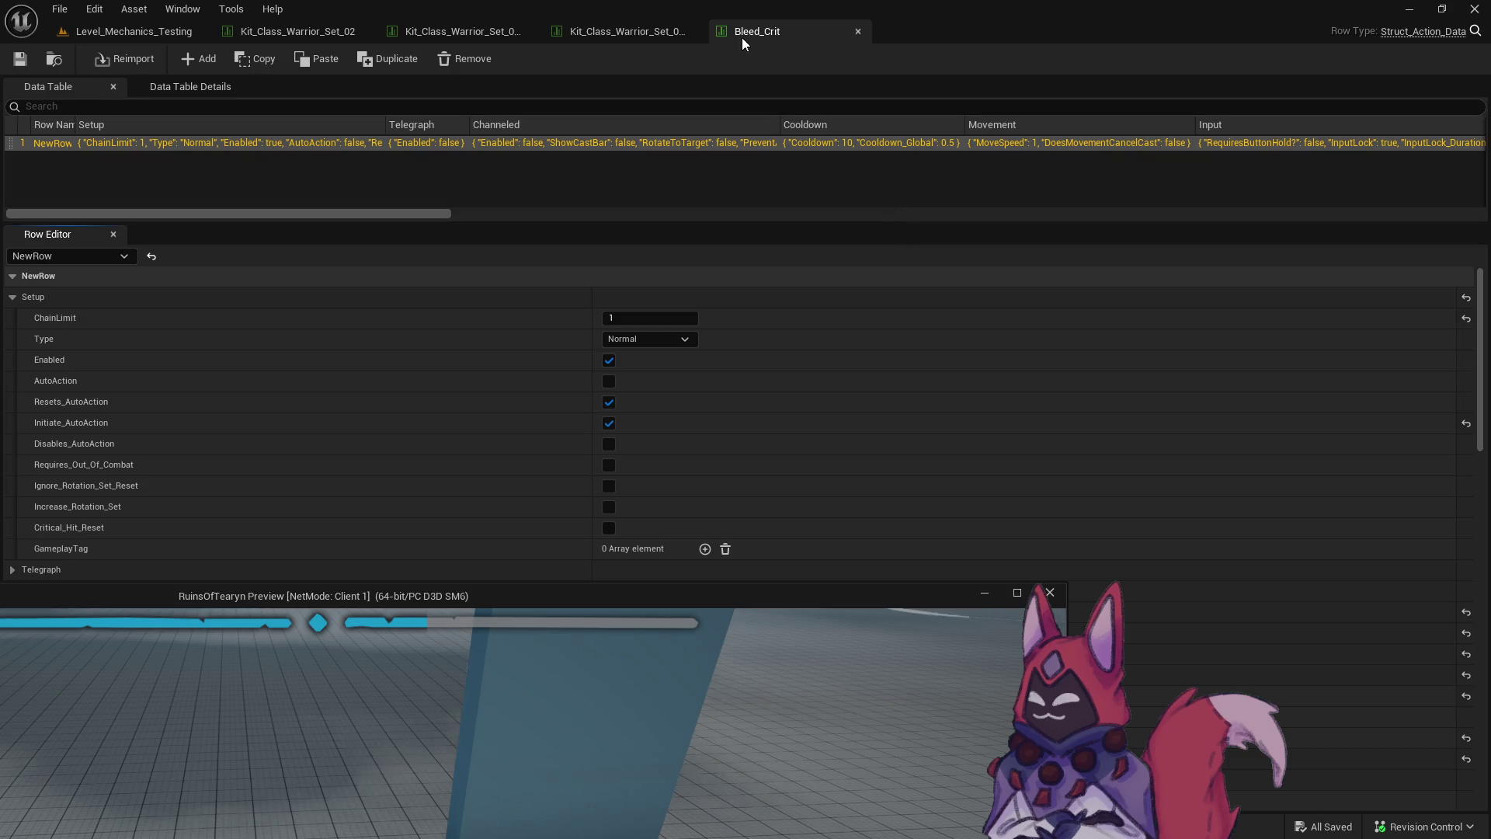
left_click(984, 592)
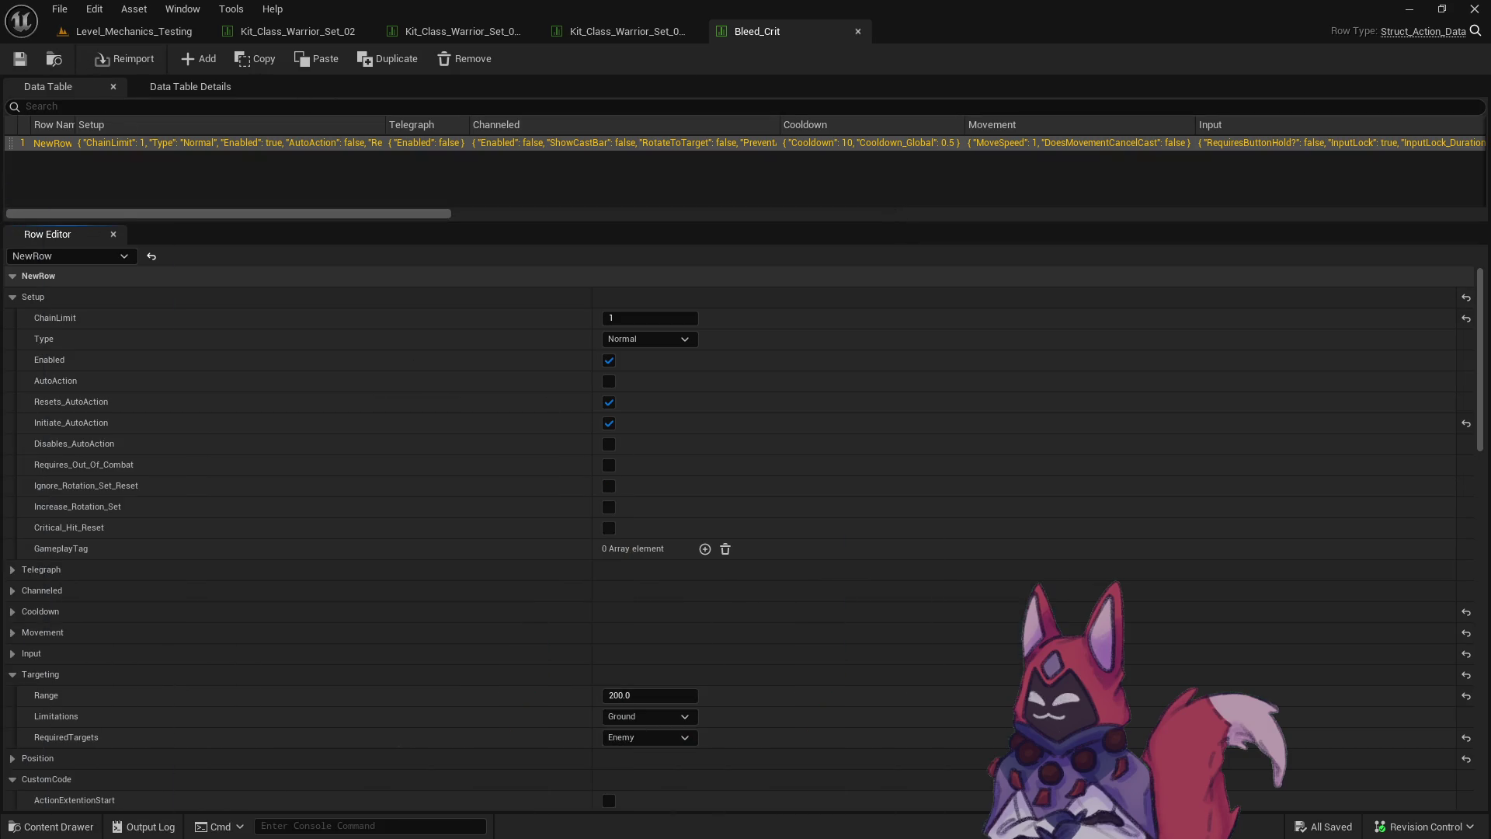
Open StatChange_Bleed_Crit and turn off Ignore_CriticalHit.
left_click(54, 59)
double_click(557, 508)
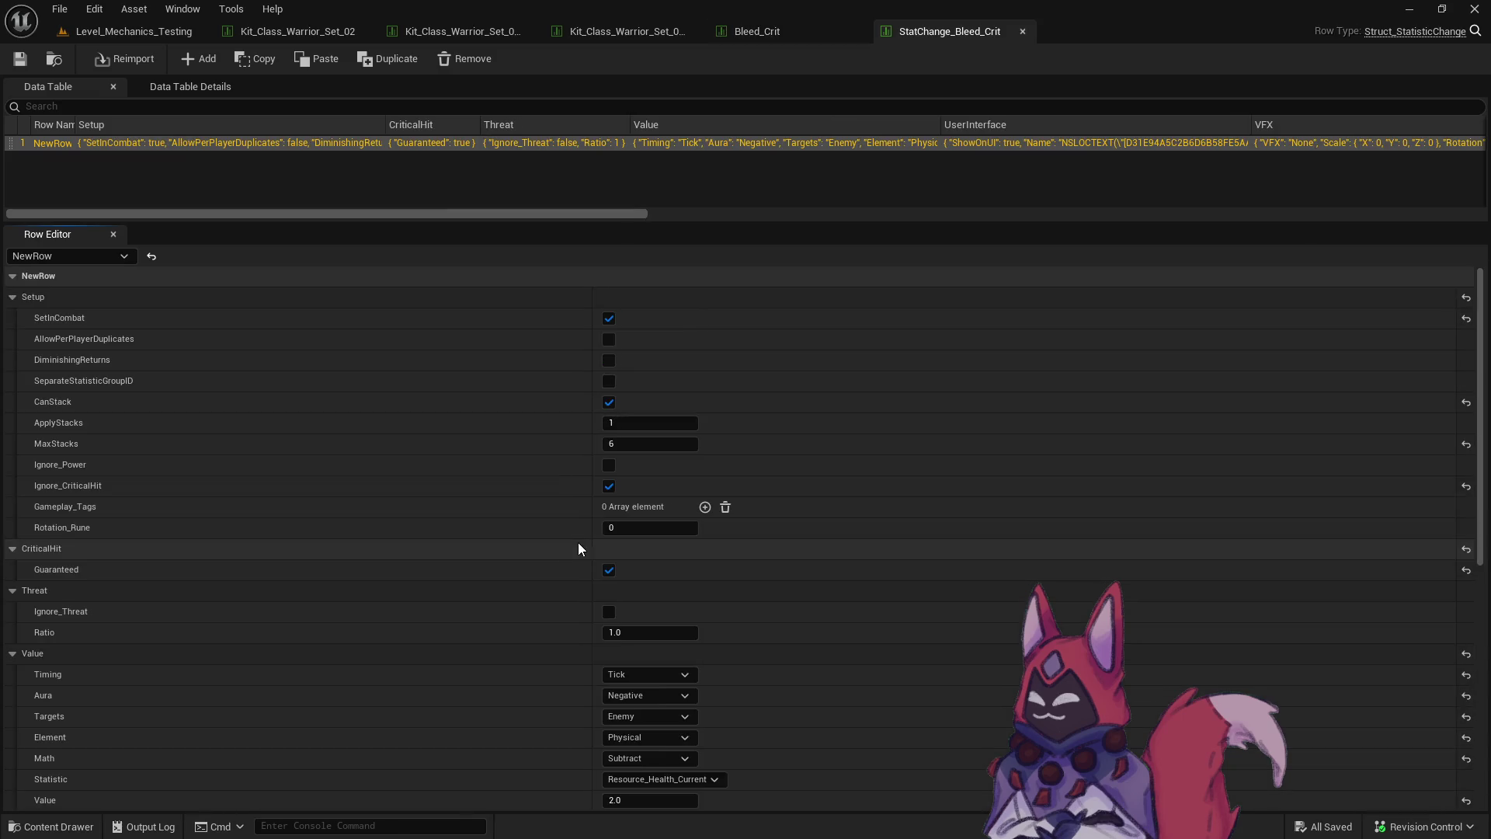
left_click(610, 485)
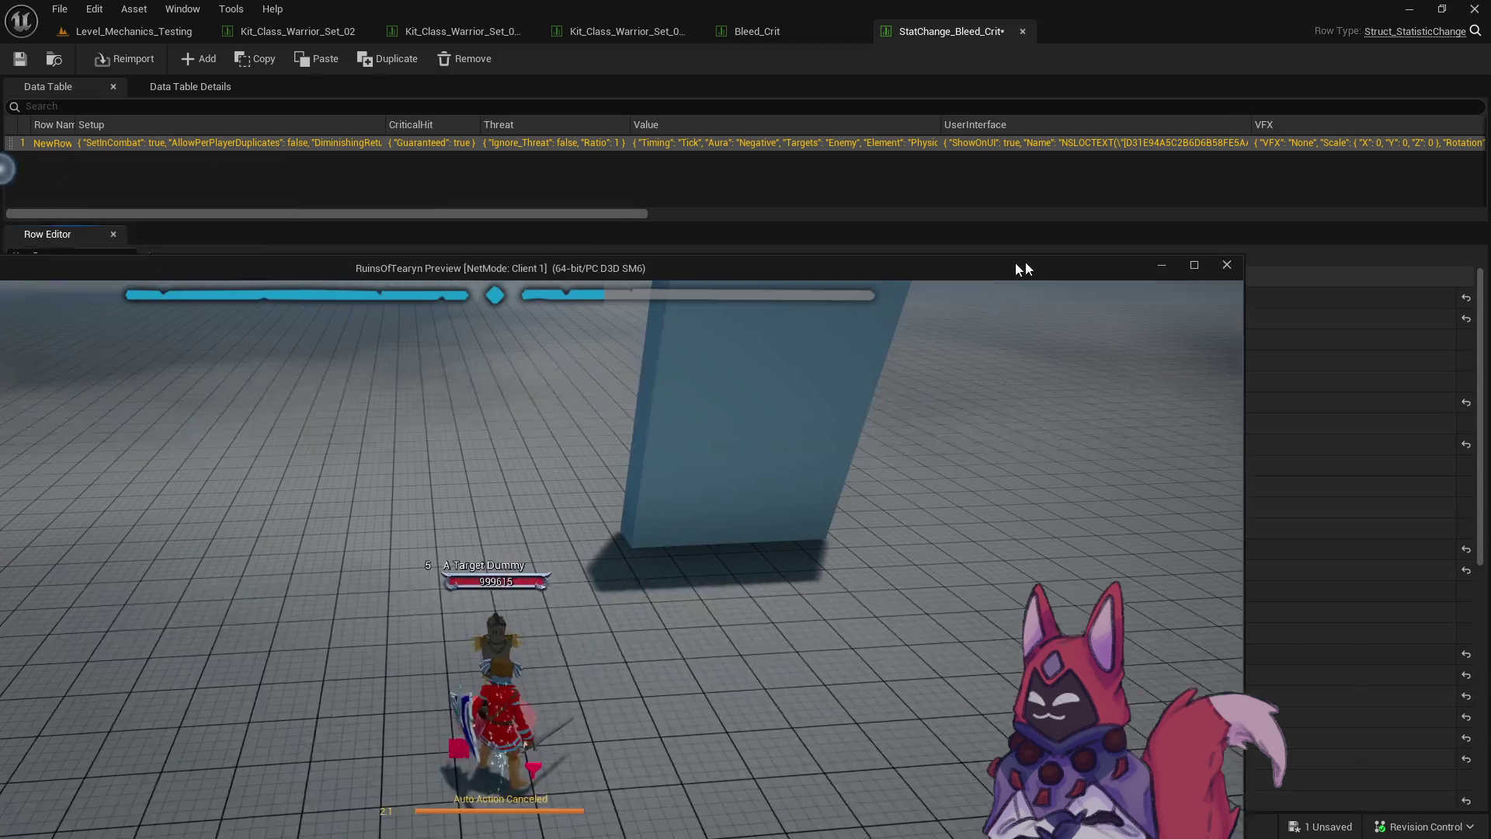
left_click_drag(1014, 263, 1194, 96)
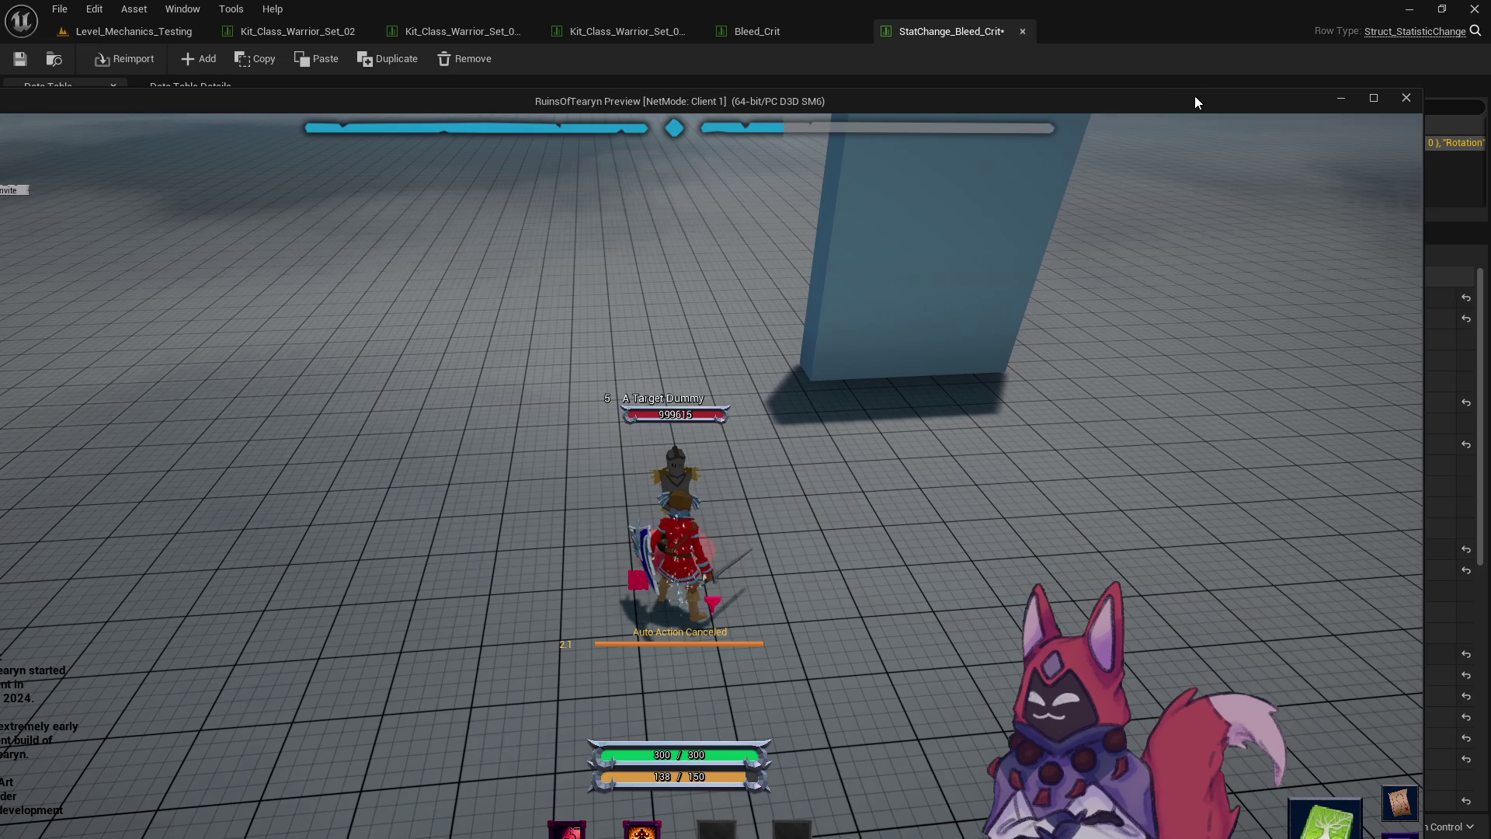
Maximize the game preview and hit the target dummy with Q to check bleed damage.
double_click(1118, 99)
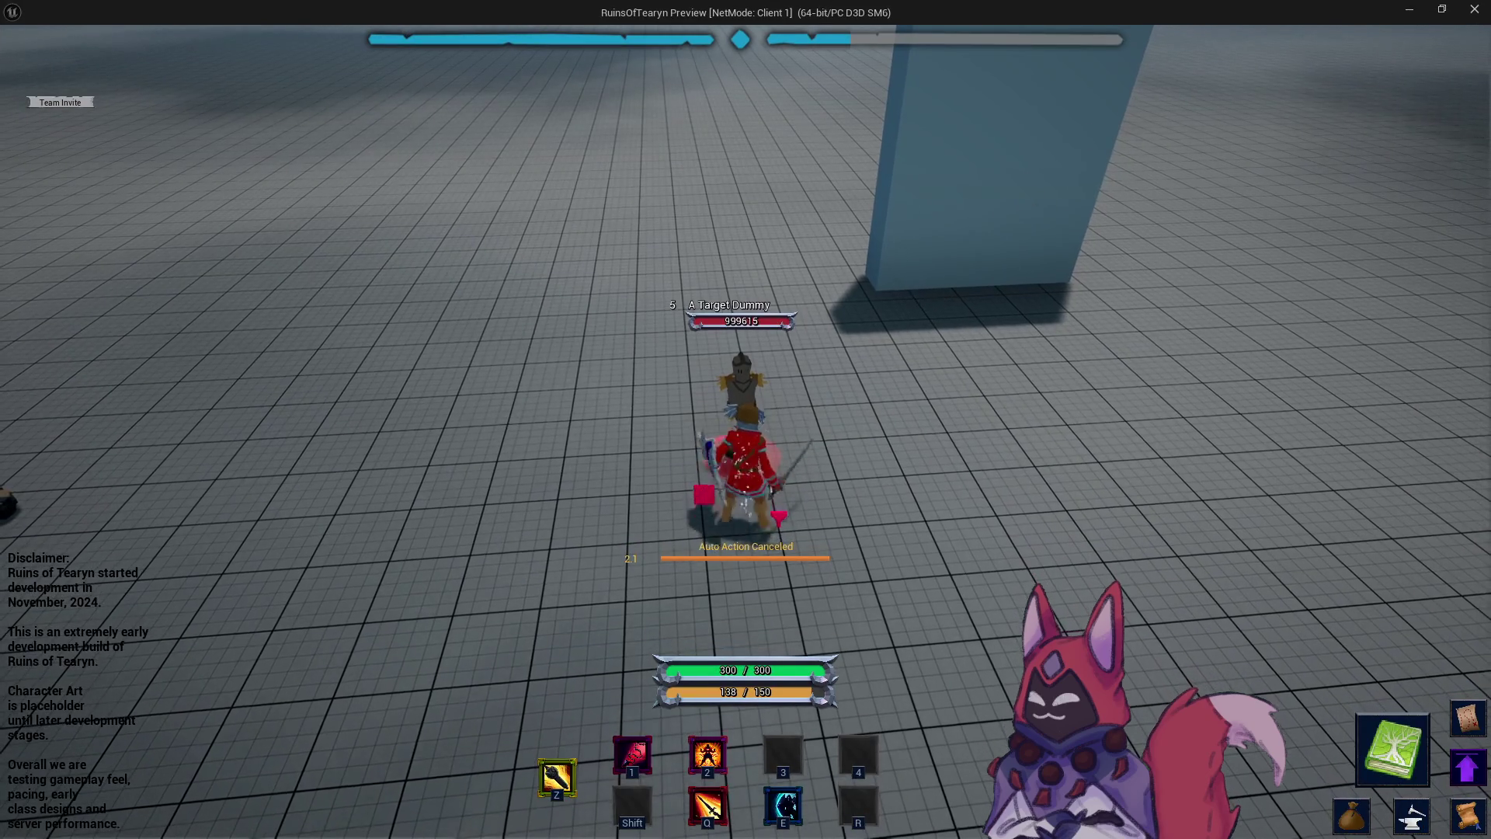
key("q")
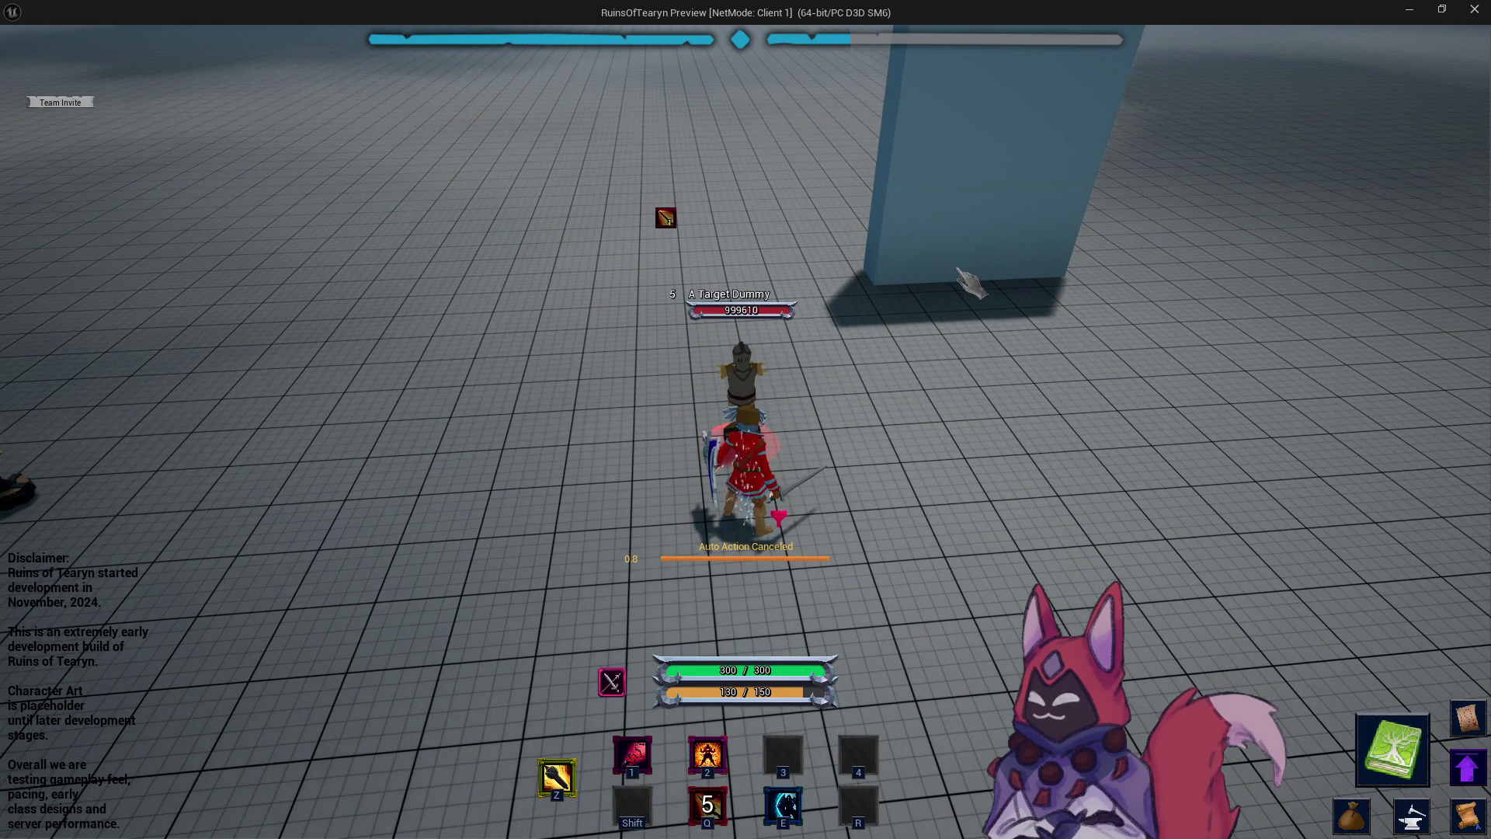
key("Escape")
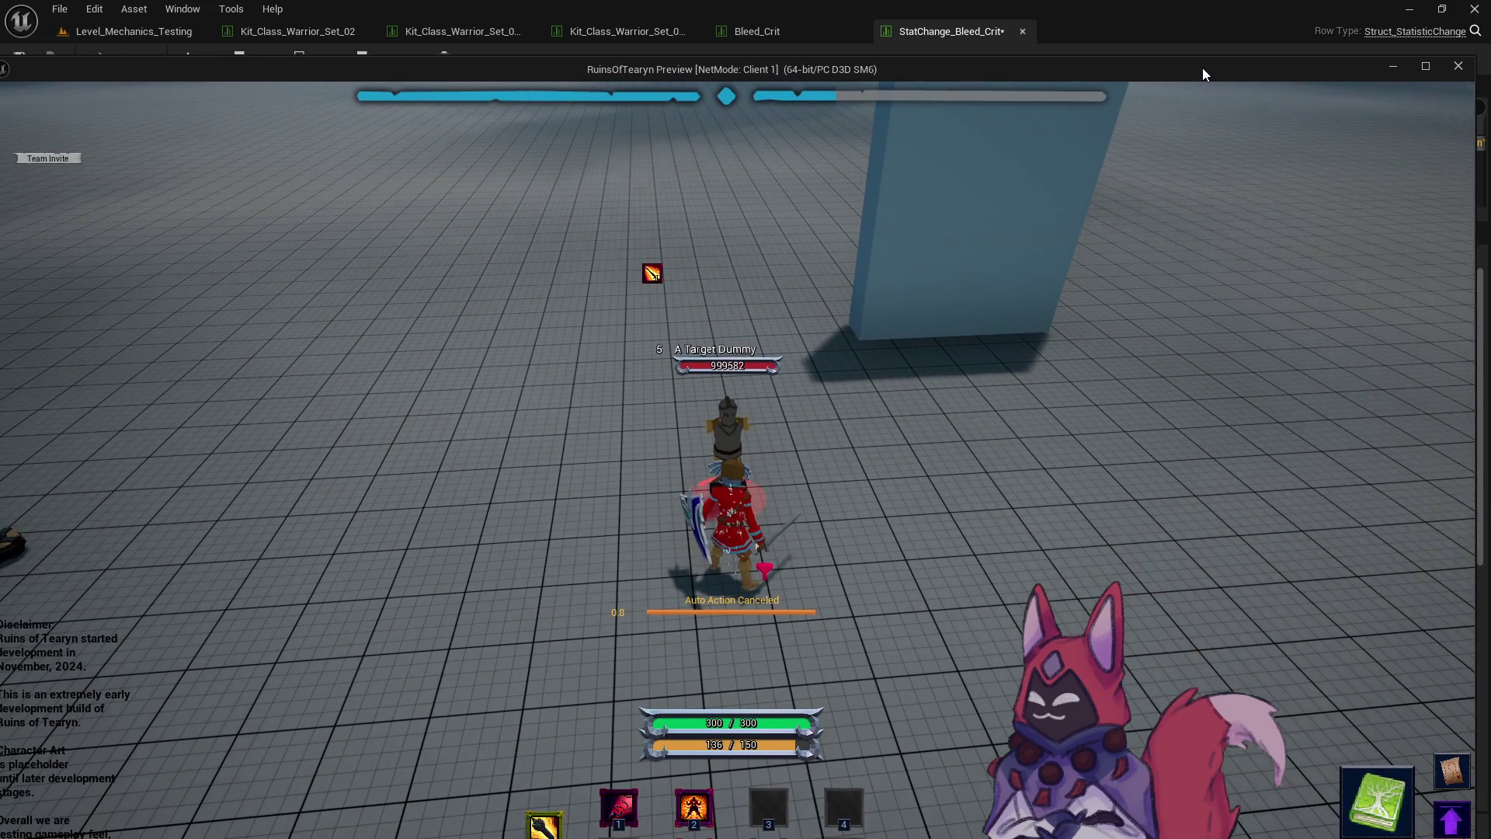
double_click(1202, 67)
mouse_move(1072, 12)
left_mouse_down()
mouse_move(675, 409)
mouse_move(209, 354)
left_mouse_up()
left_click(319, 353)
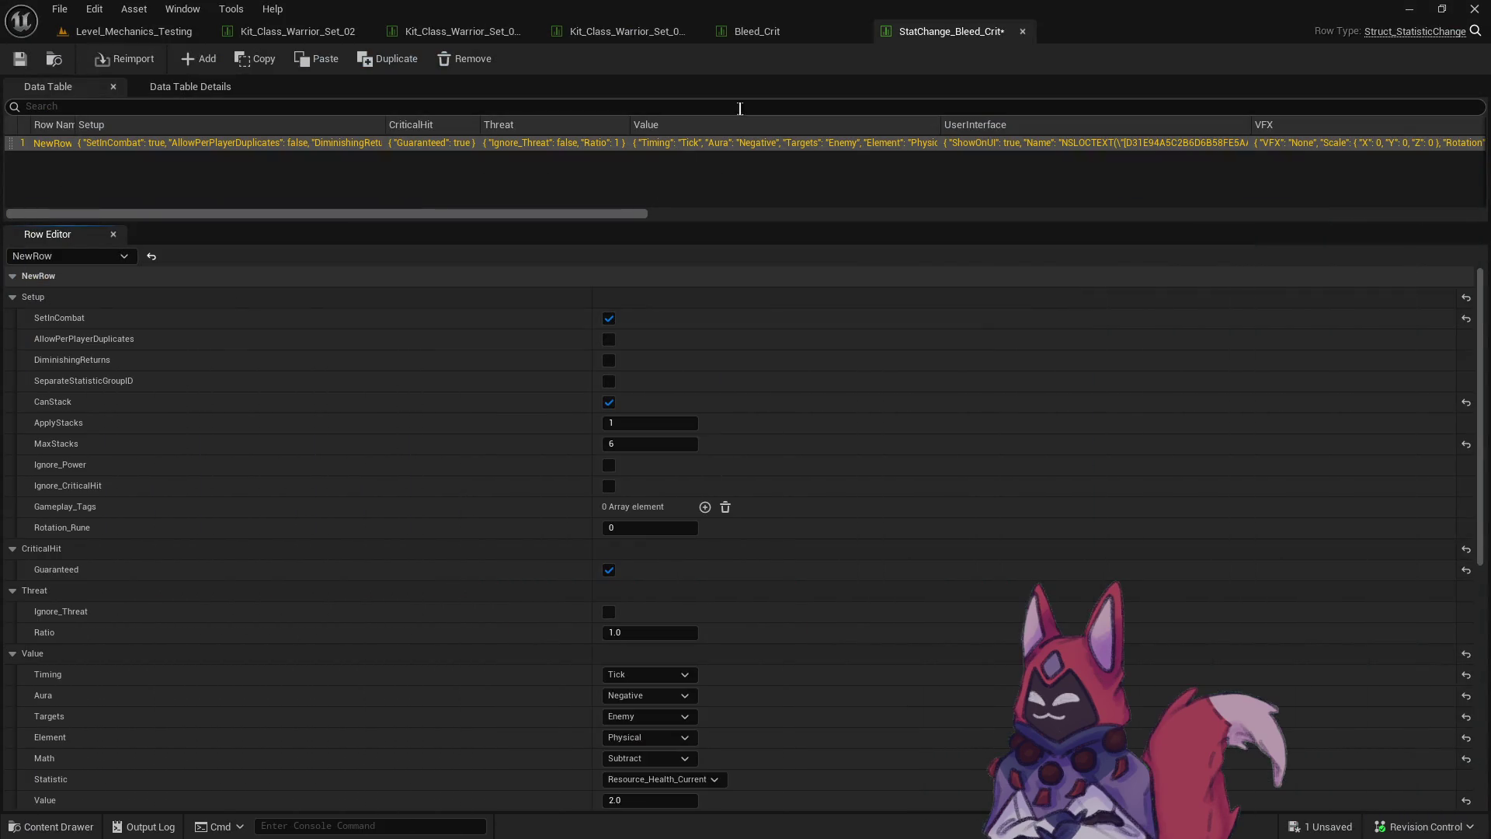
scroll(708, 497, "down", 3)
scroll(708, 493, "down", 3)
scroll(708, 493, "up", 2)
scroll(708, 492, "up", 4)
left_click(468, 29)
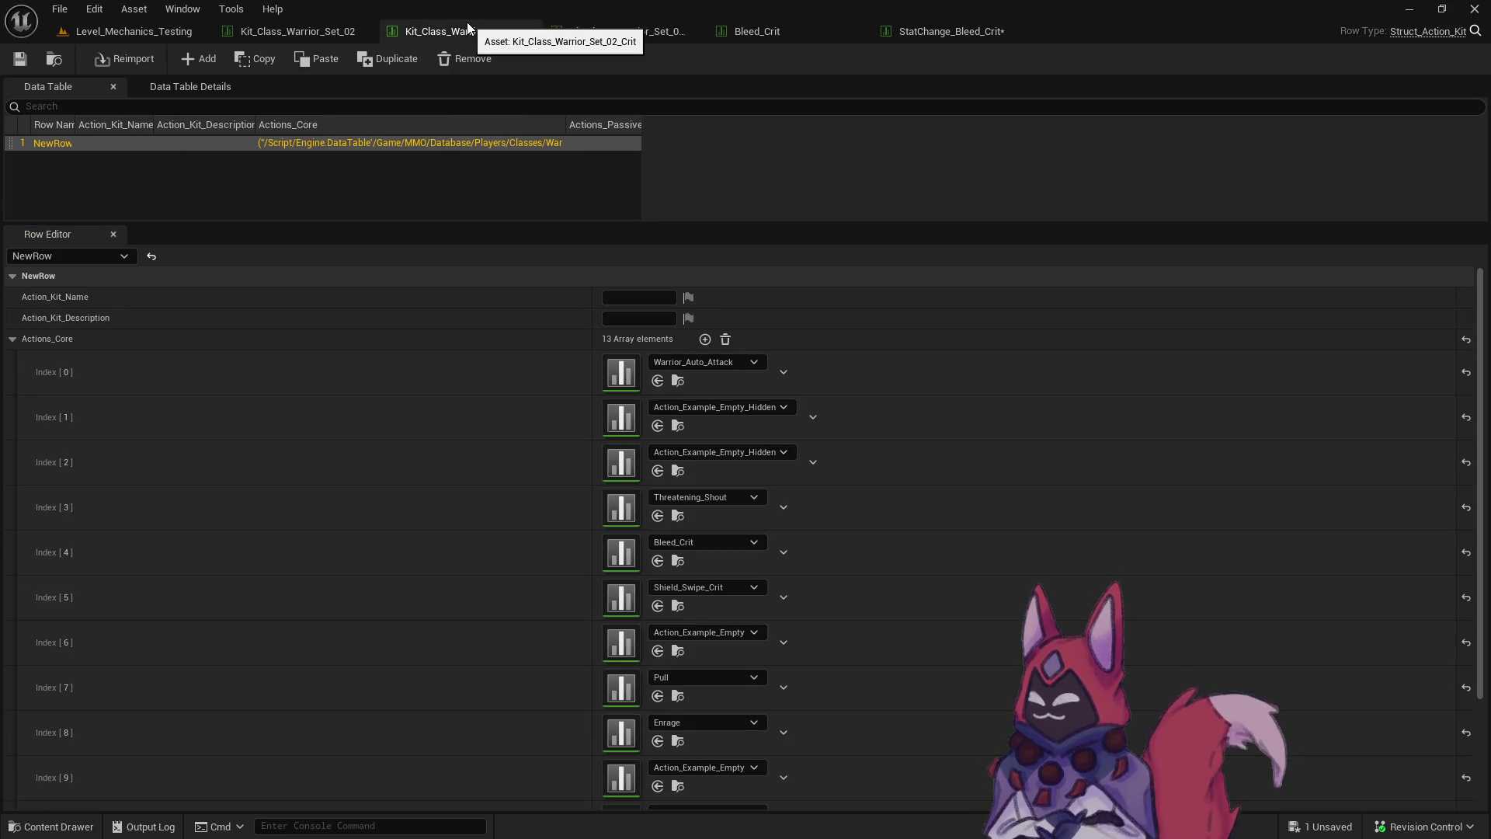
key("alt+Tab")
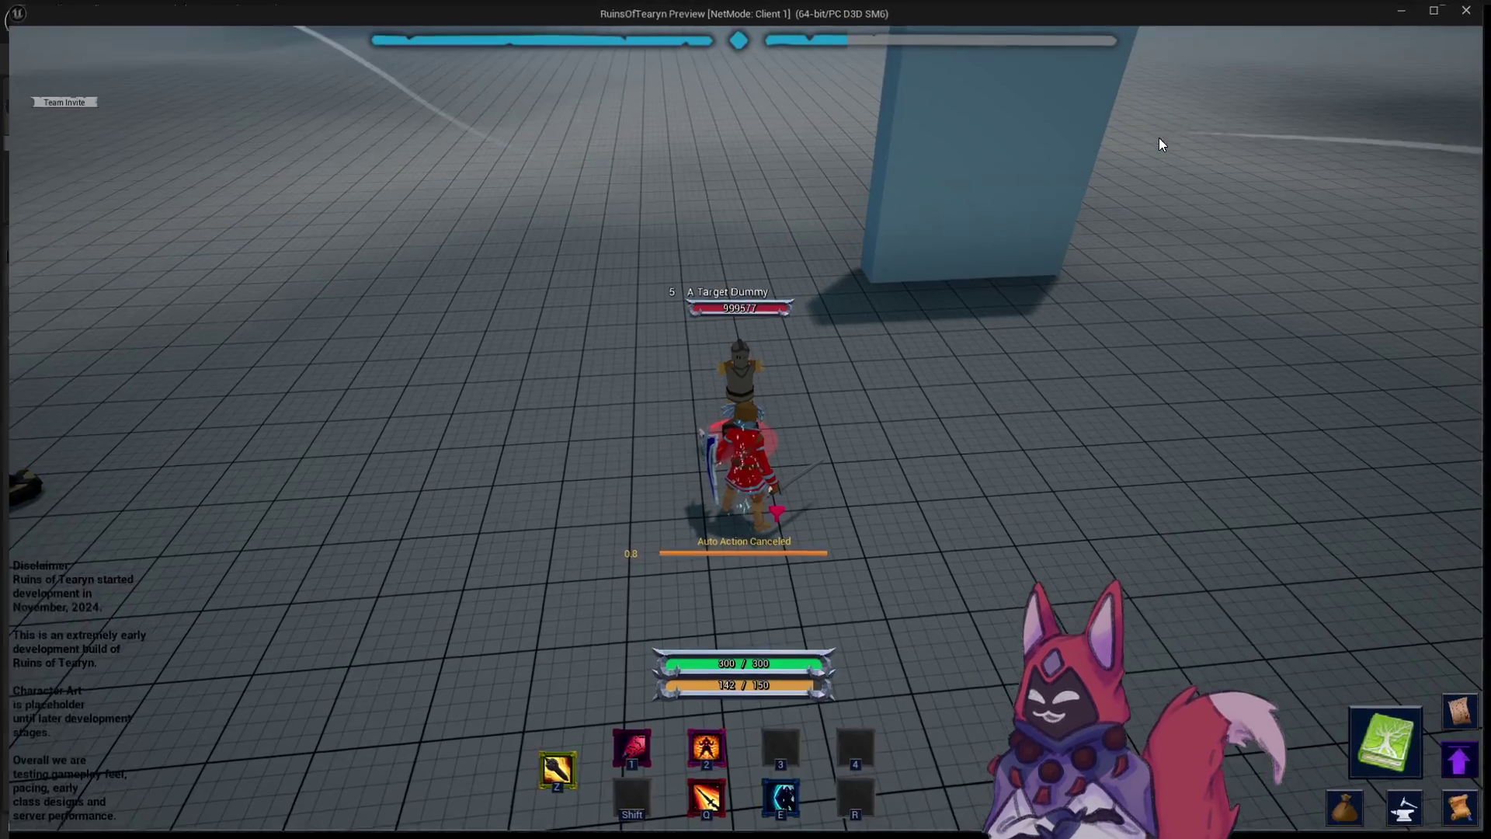
Exit the play session and start a new one on Level_Mechanics_Testing.
key("Escape")
left_click(171, 33)
left_click(400, 58)
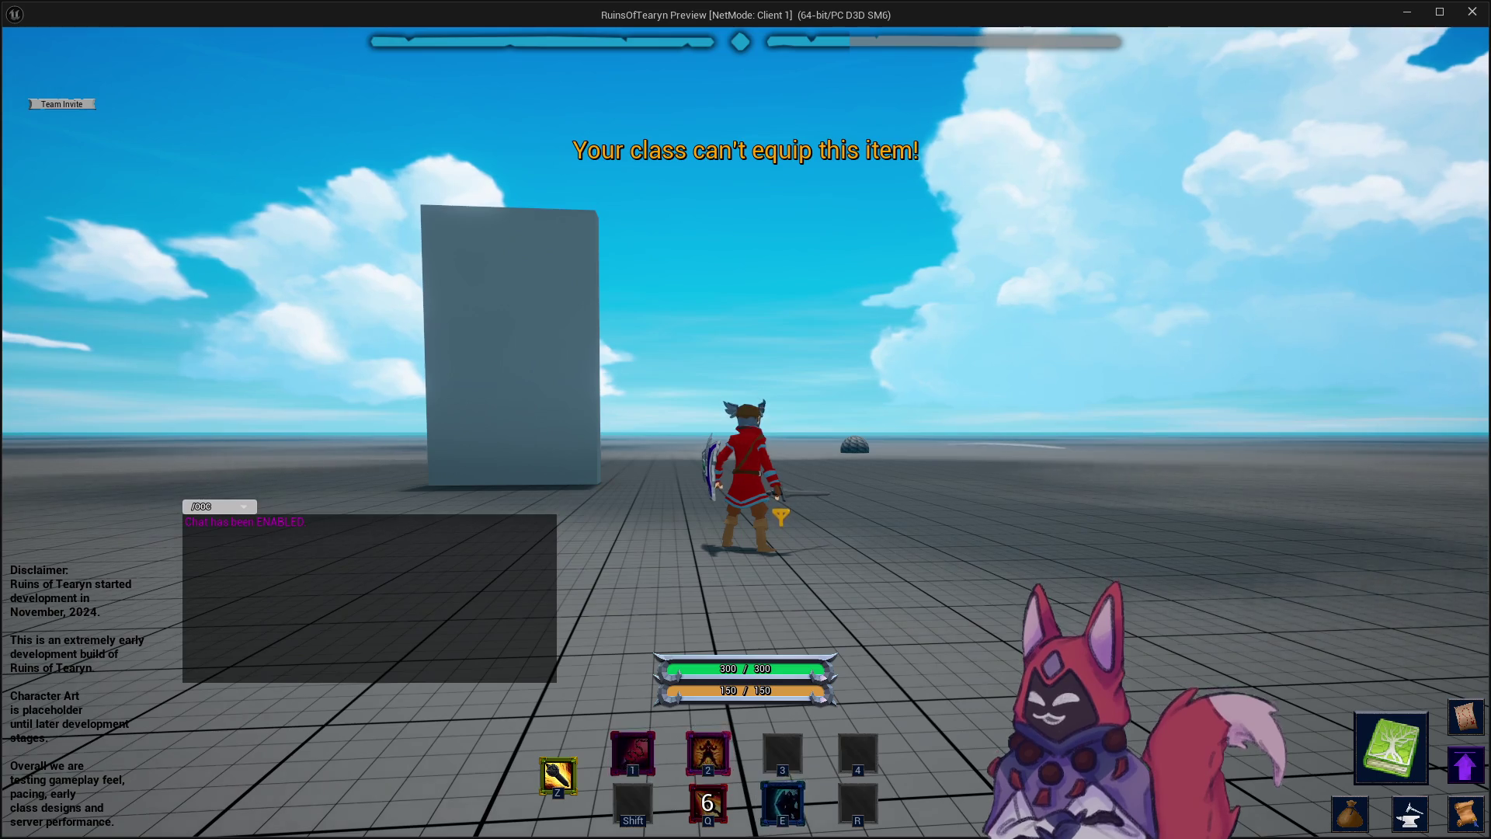
Move the warrior around the target dummy, strike it with Q, then close the preview.
key("a")
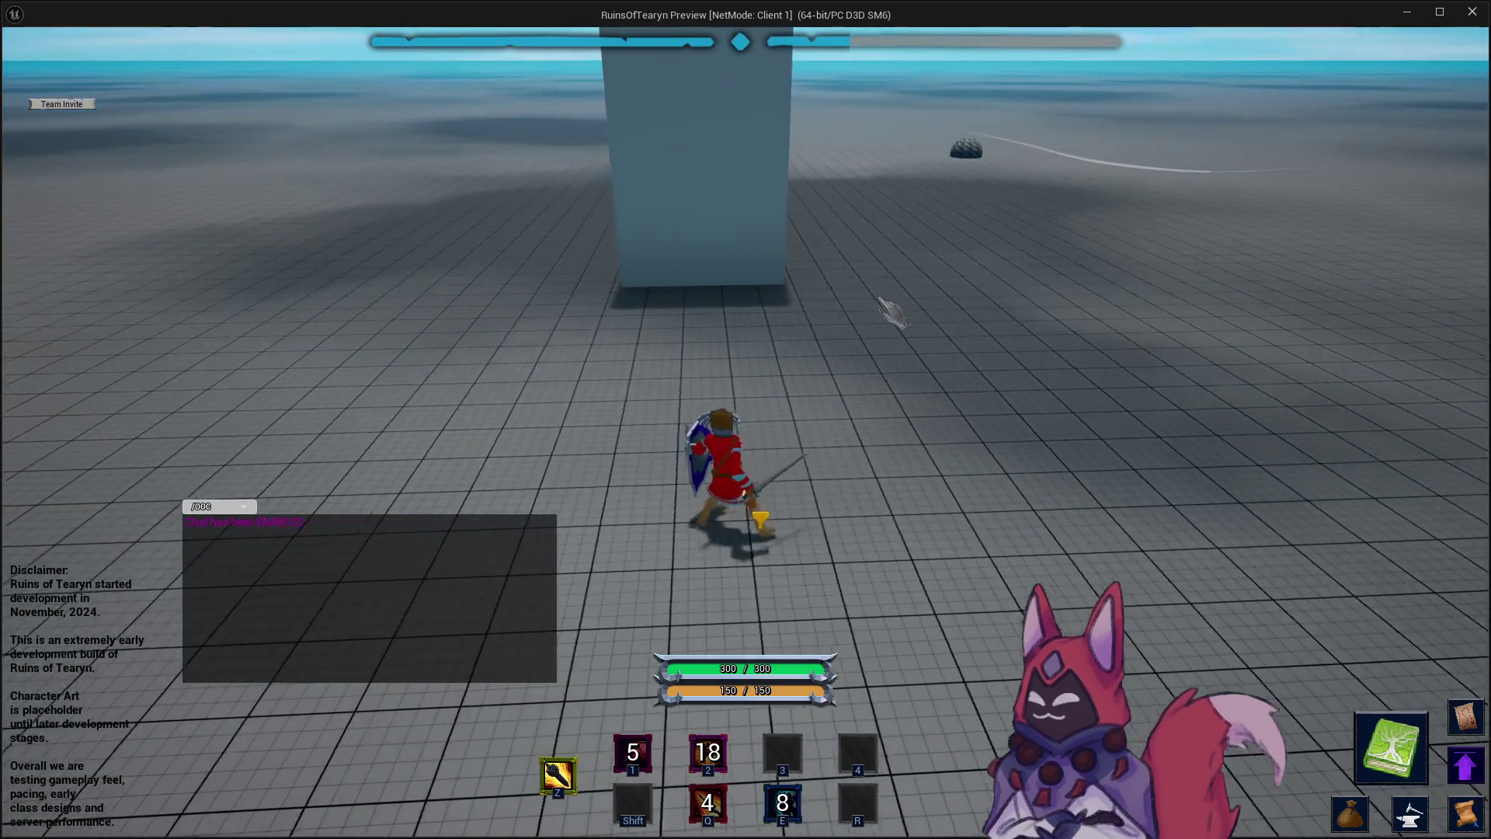
key("d")
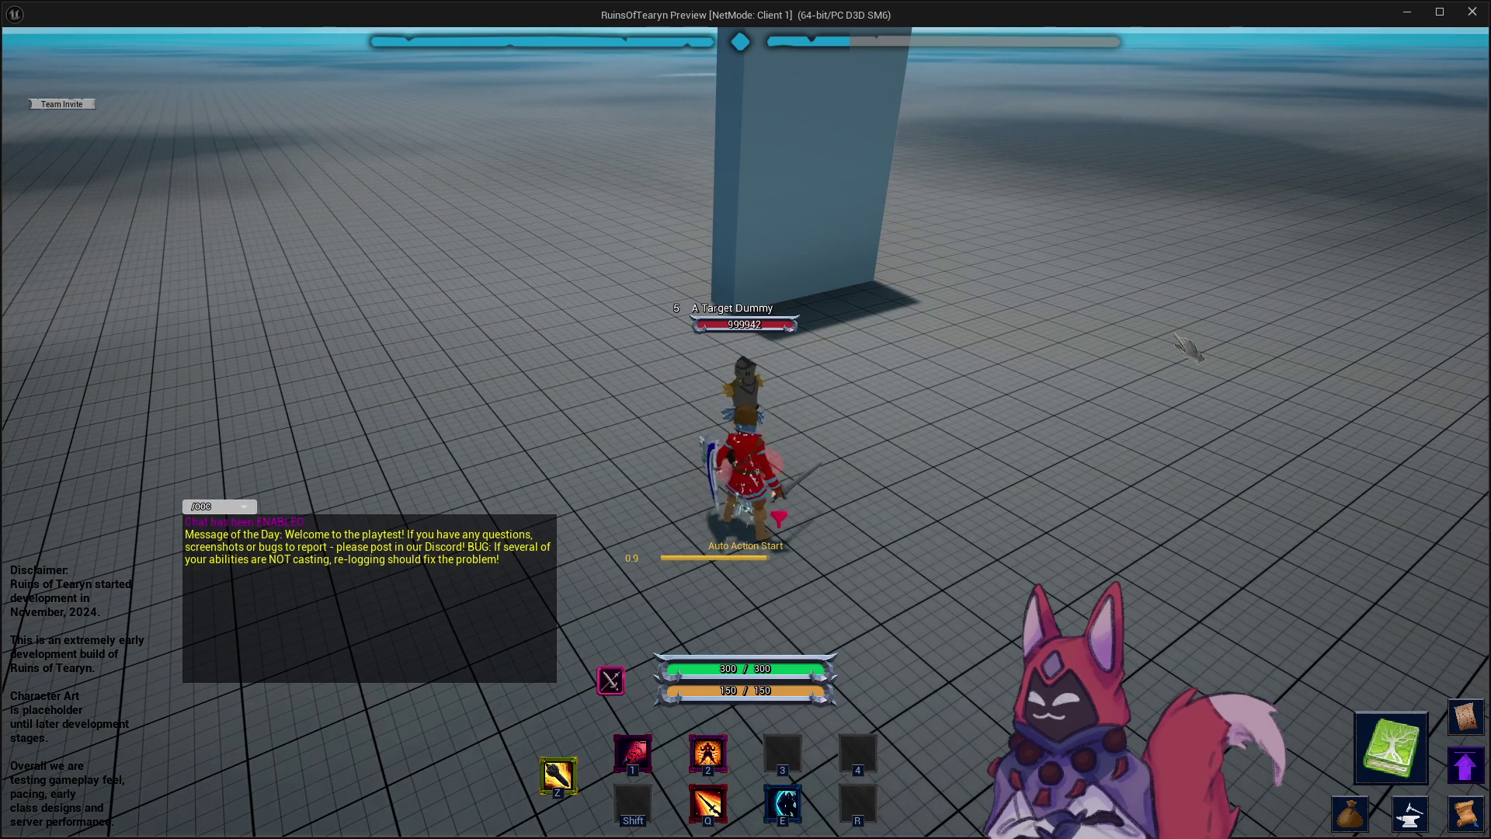
key("q")
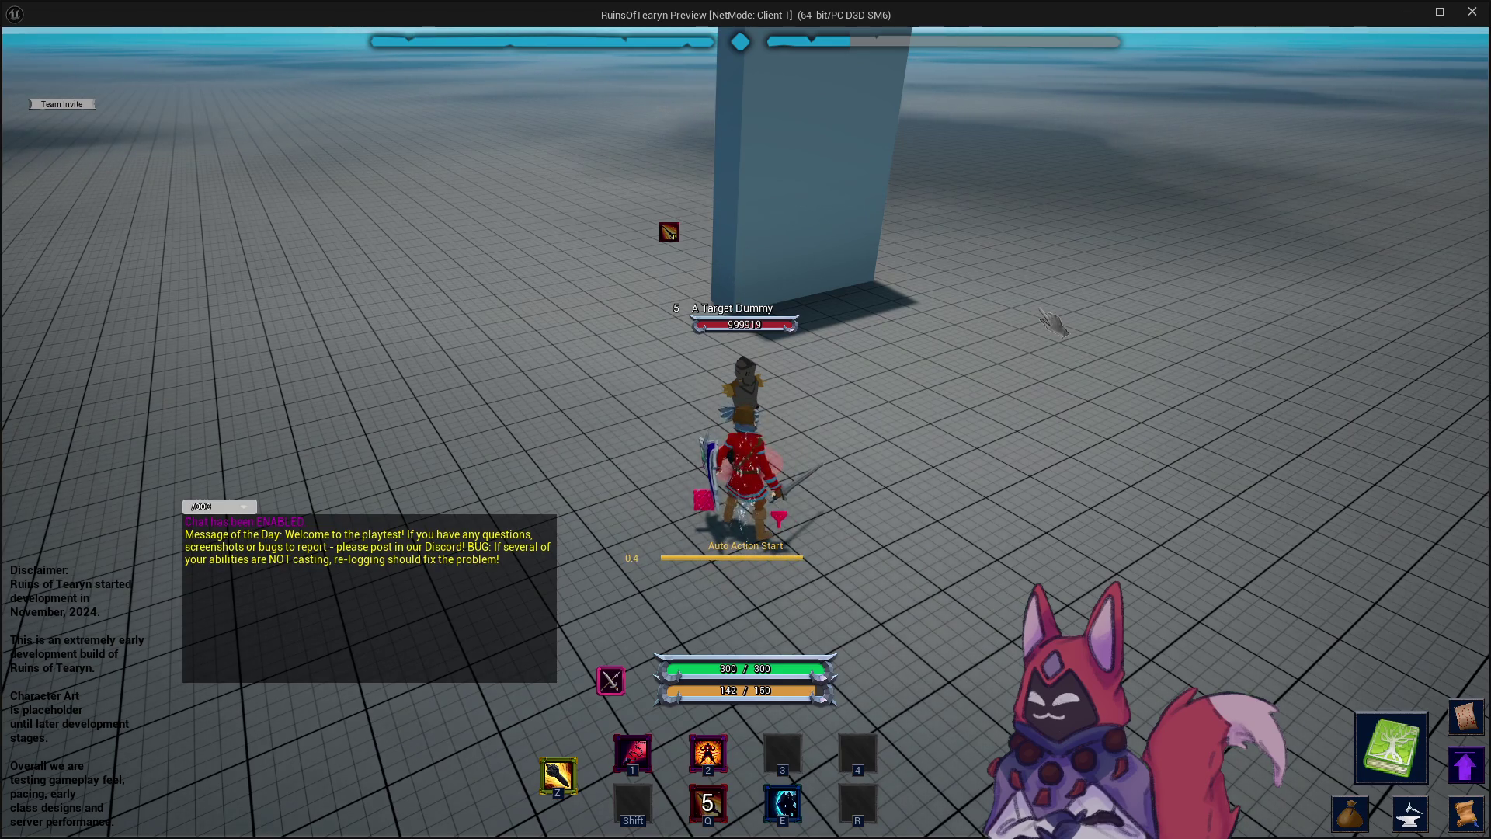
key("s")
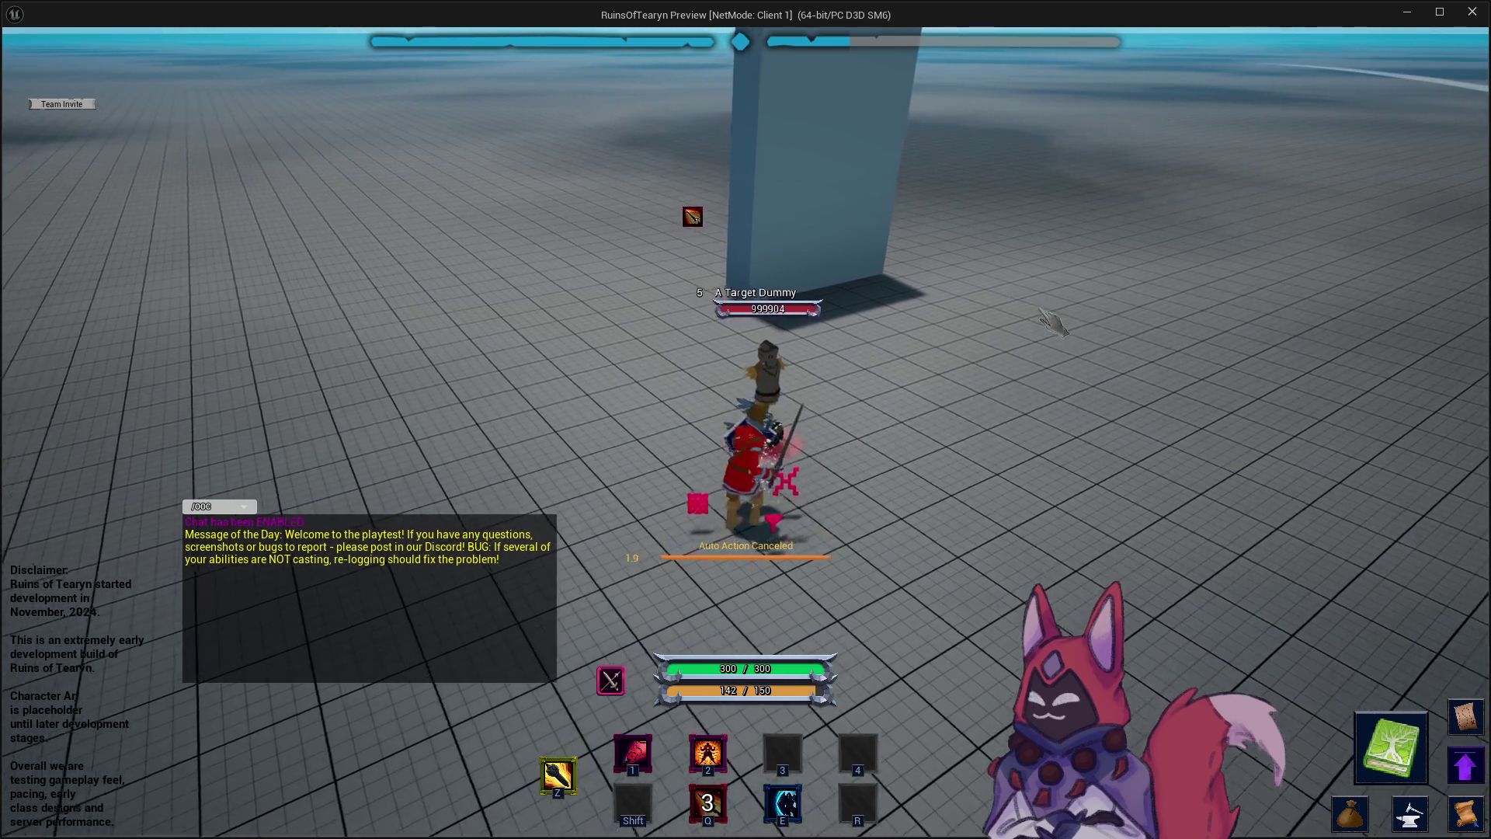
key("s")
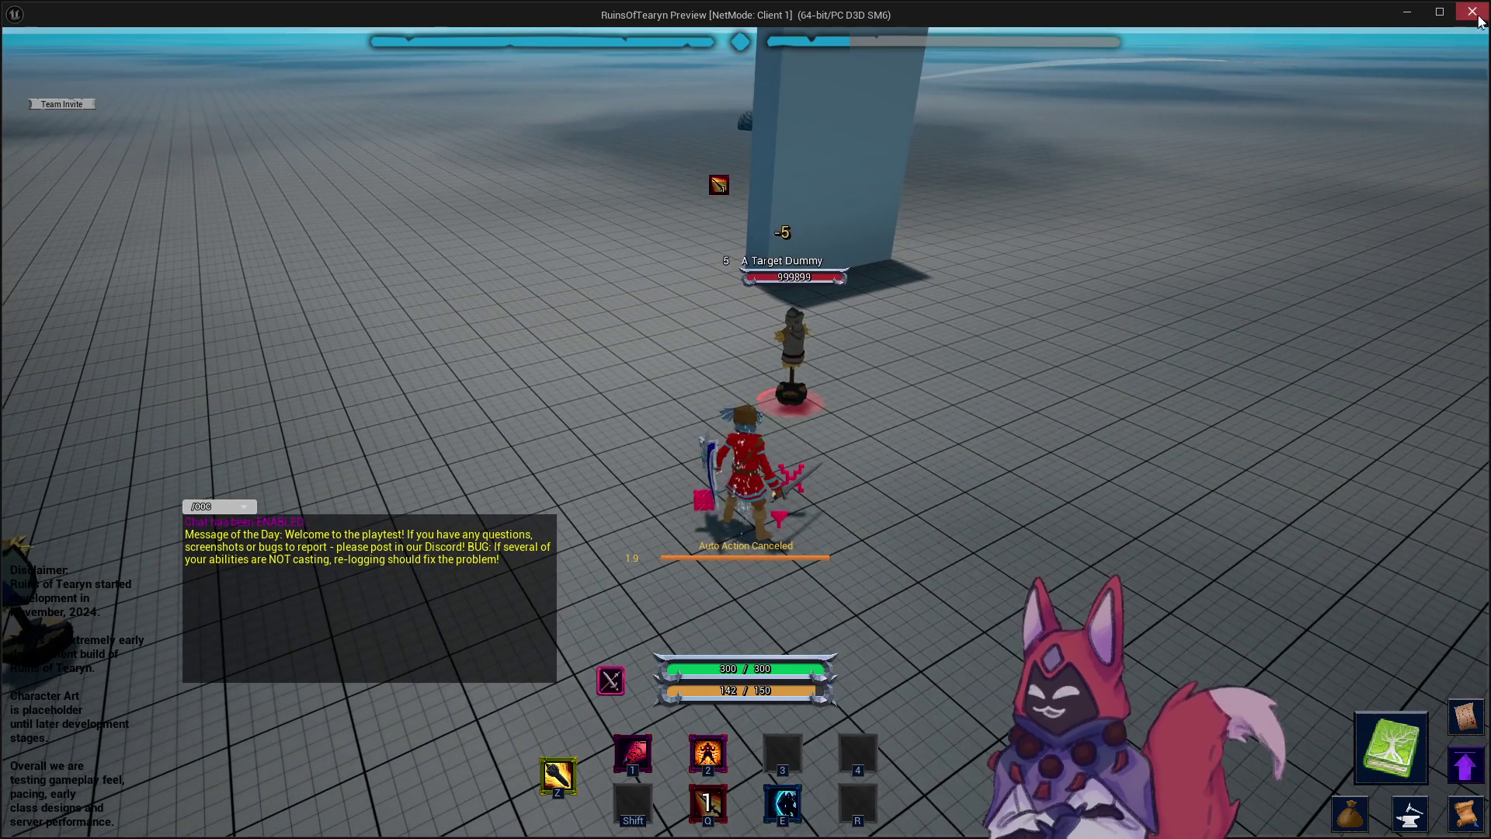
key("w")
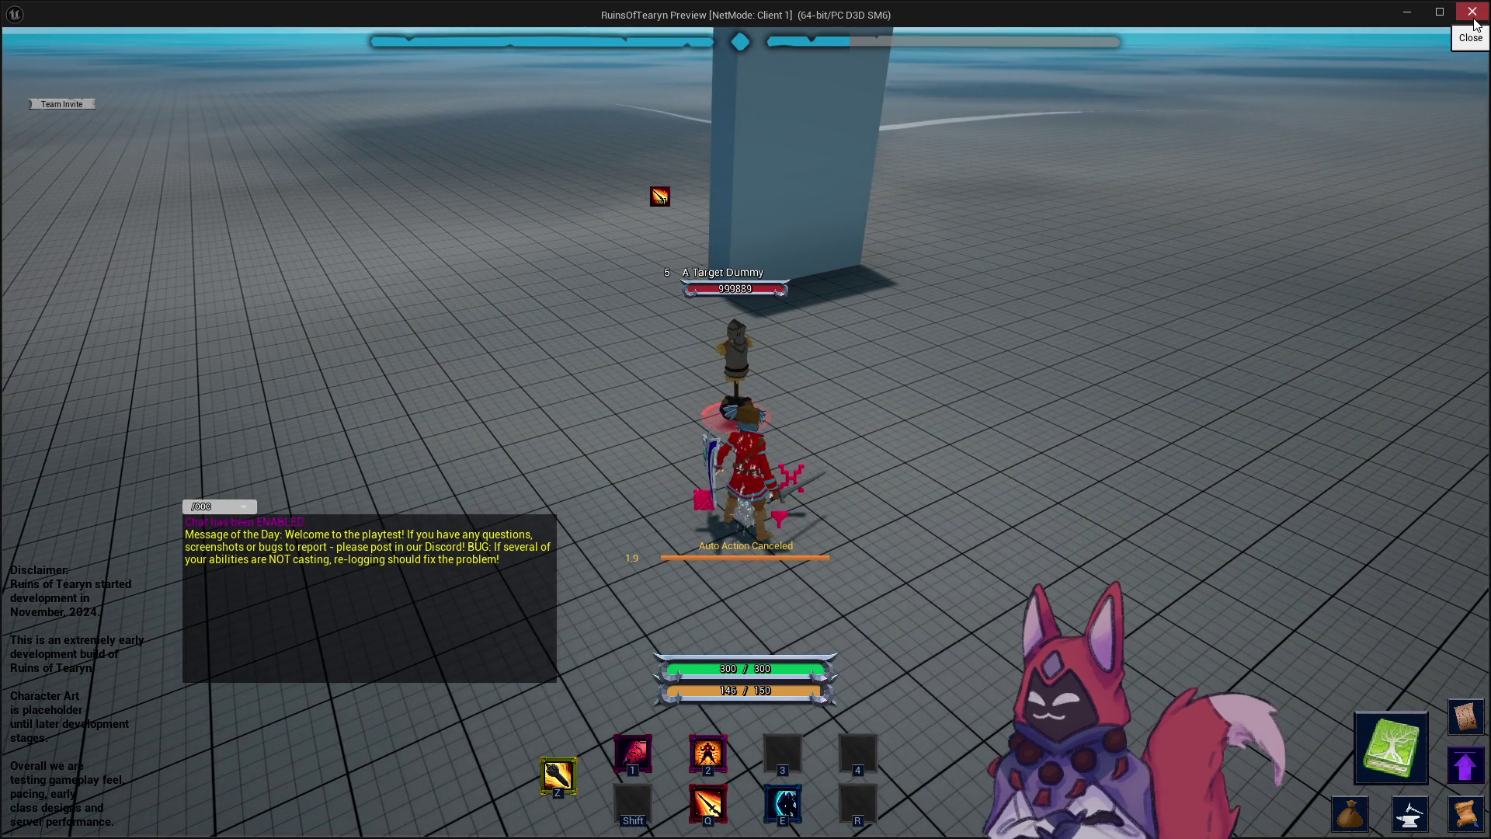
key("w")
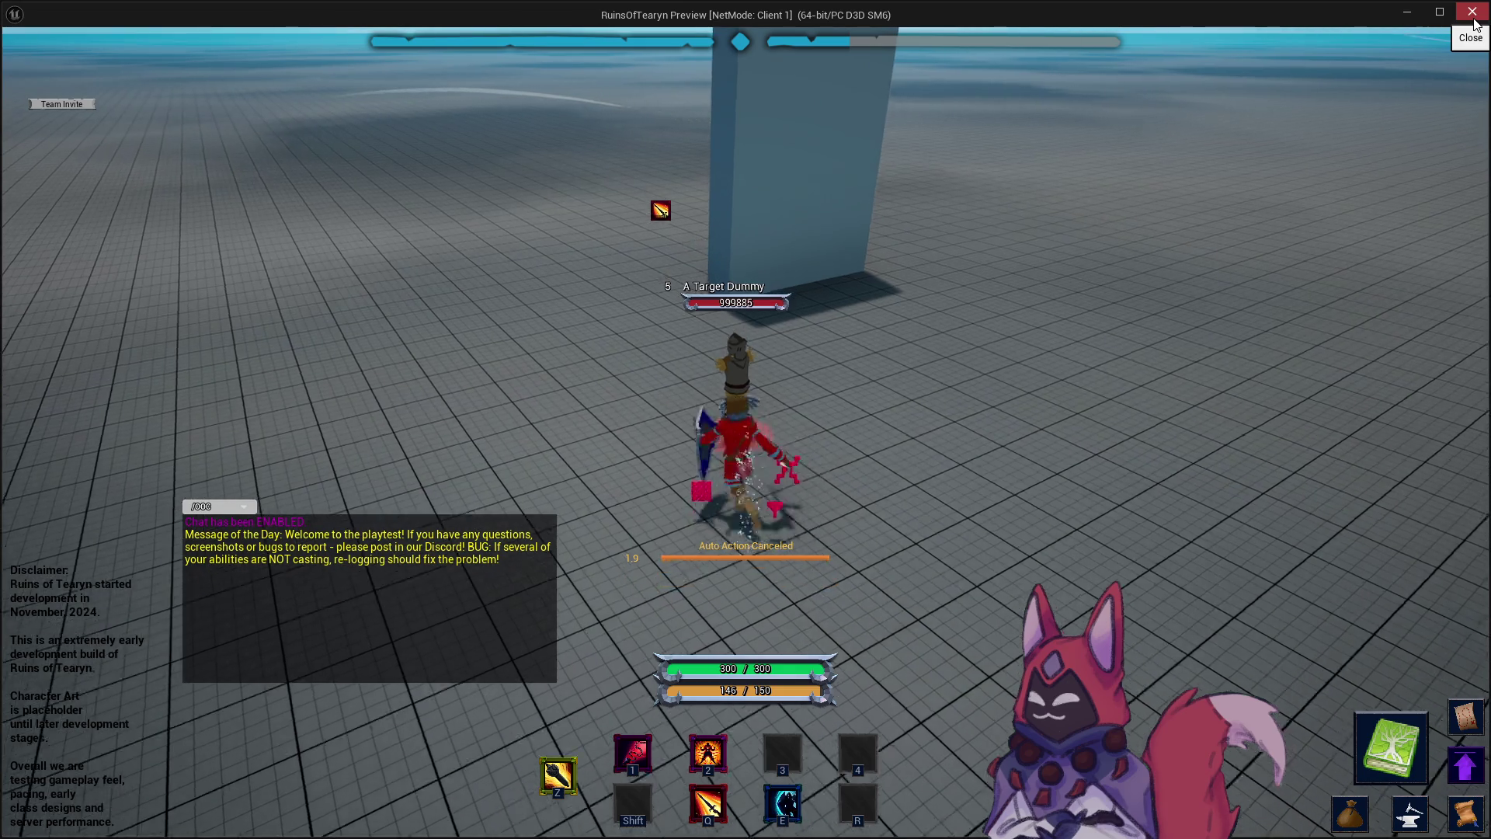
left_click(1473, 17)
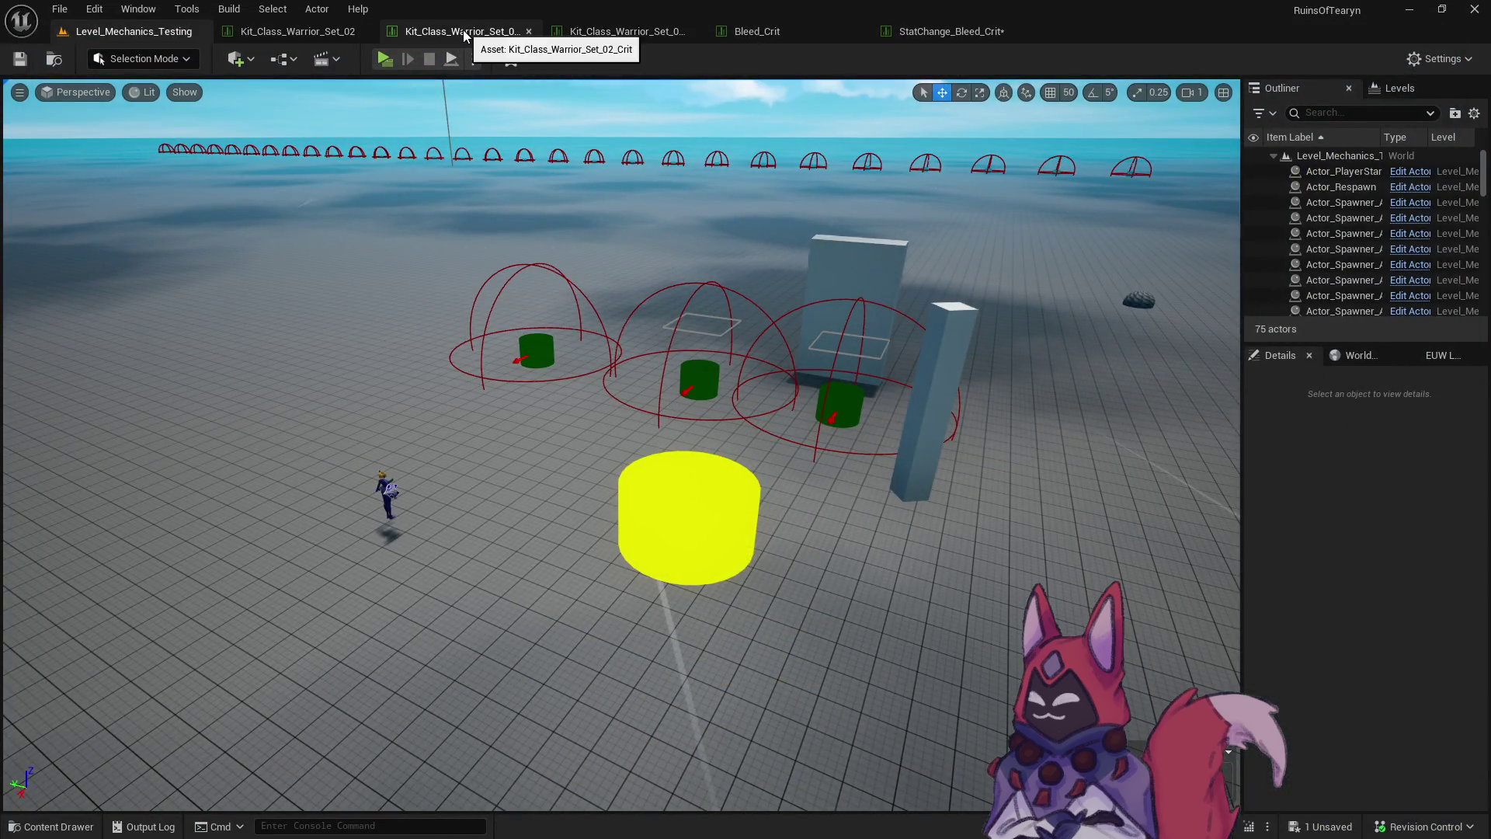
Turn on Critical_Hit_Reset in Bleed_Crit, then start a new play session on the test level.
left_click(757, 31)
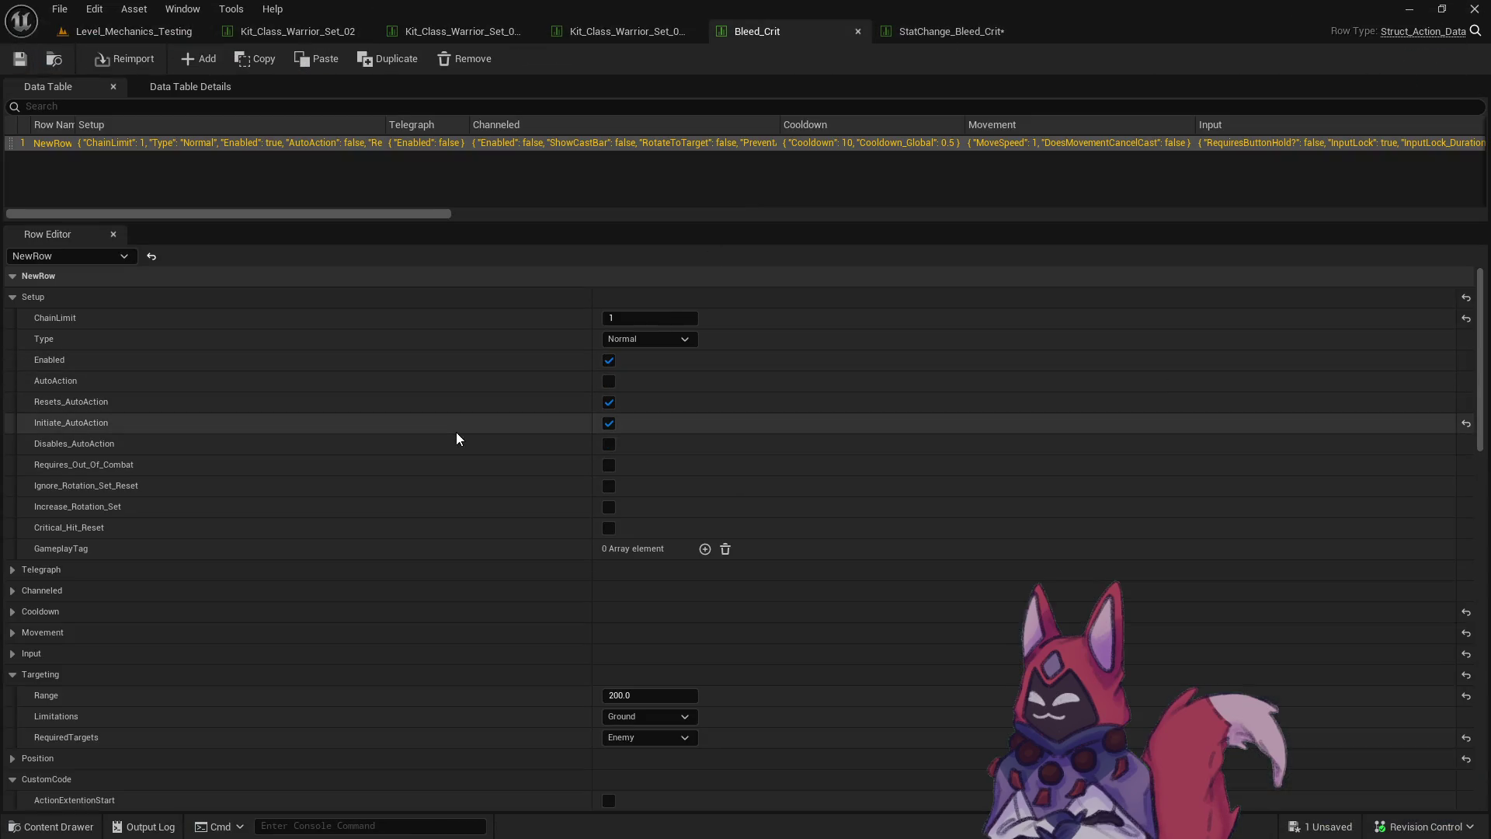
left_click(967, 29)
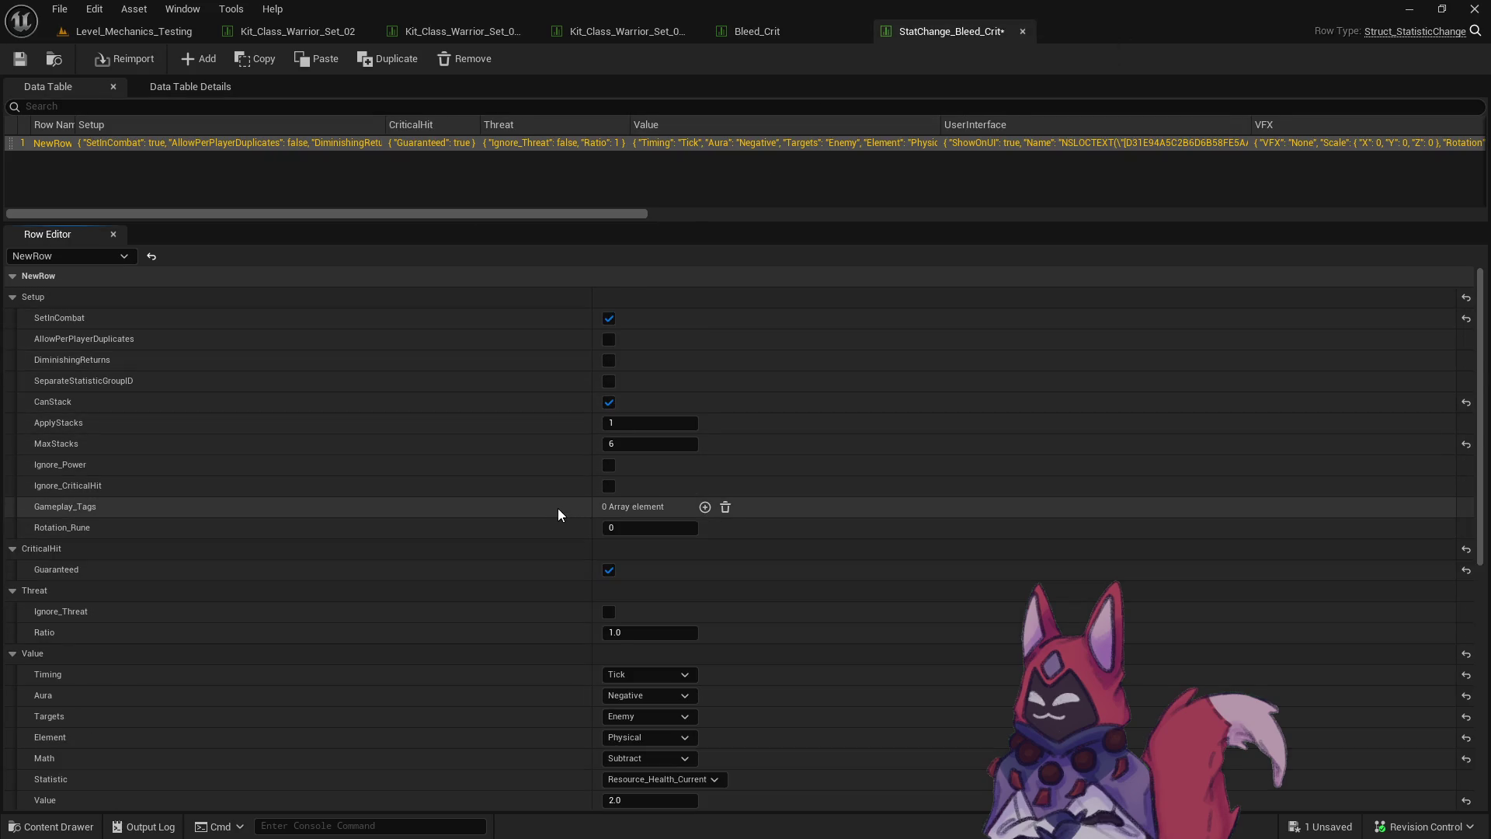
left_click(793, 27)
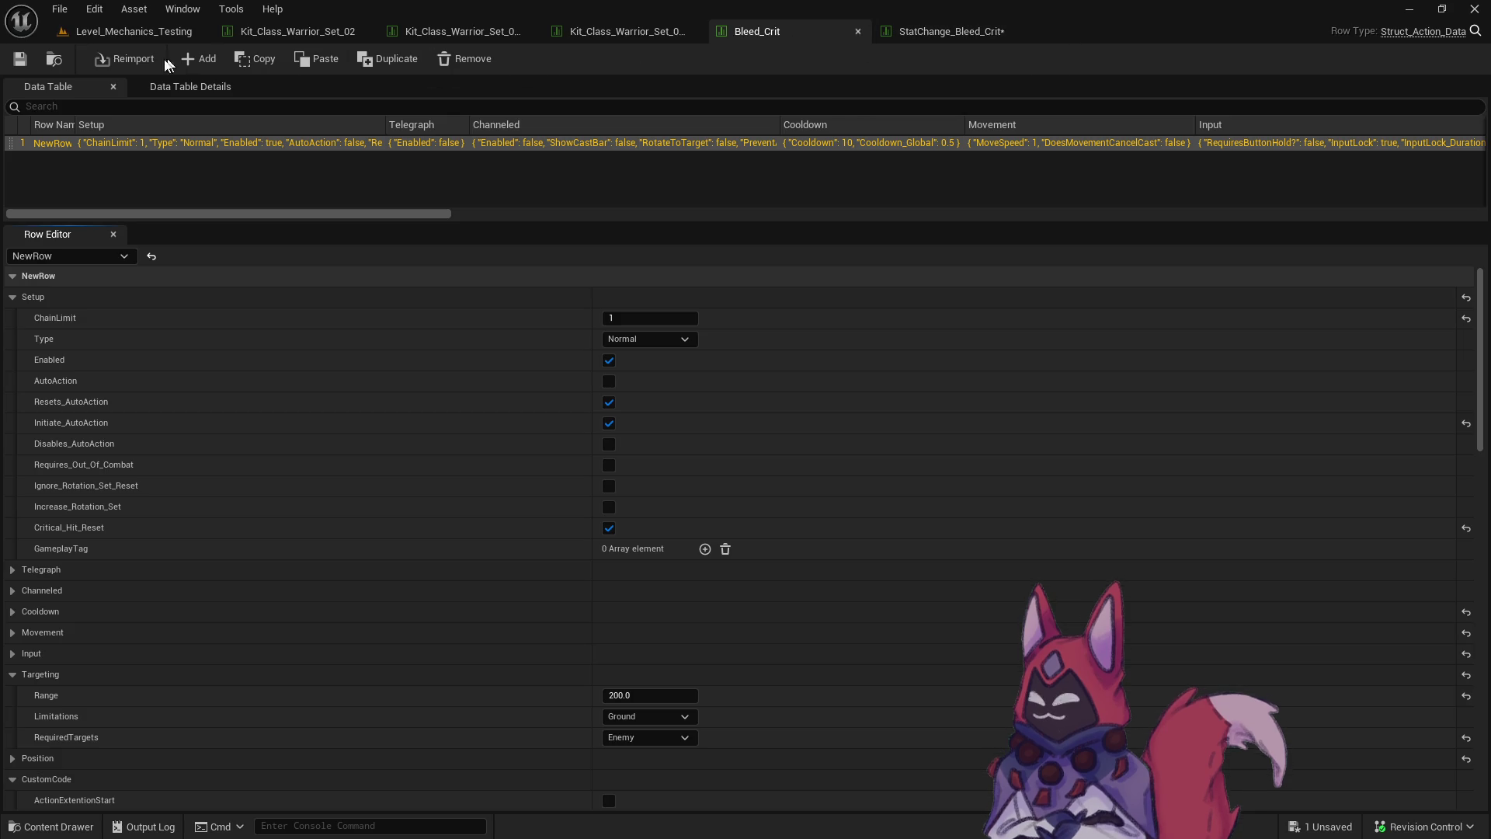
left_click(128, 31)
left_click(385, 59)
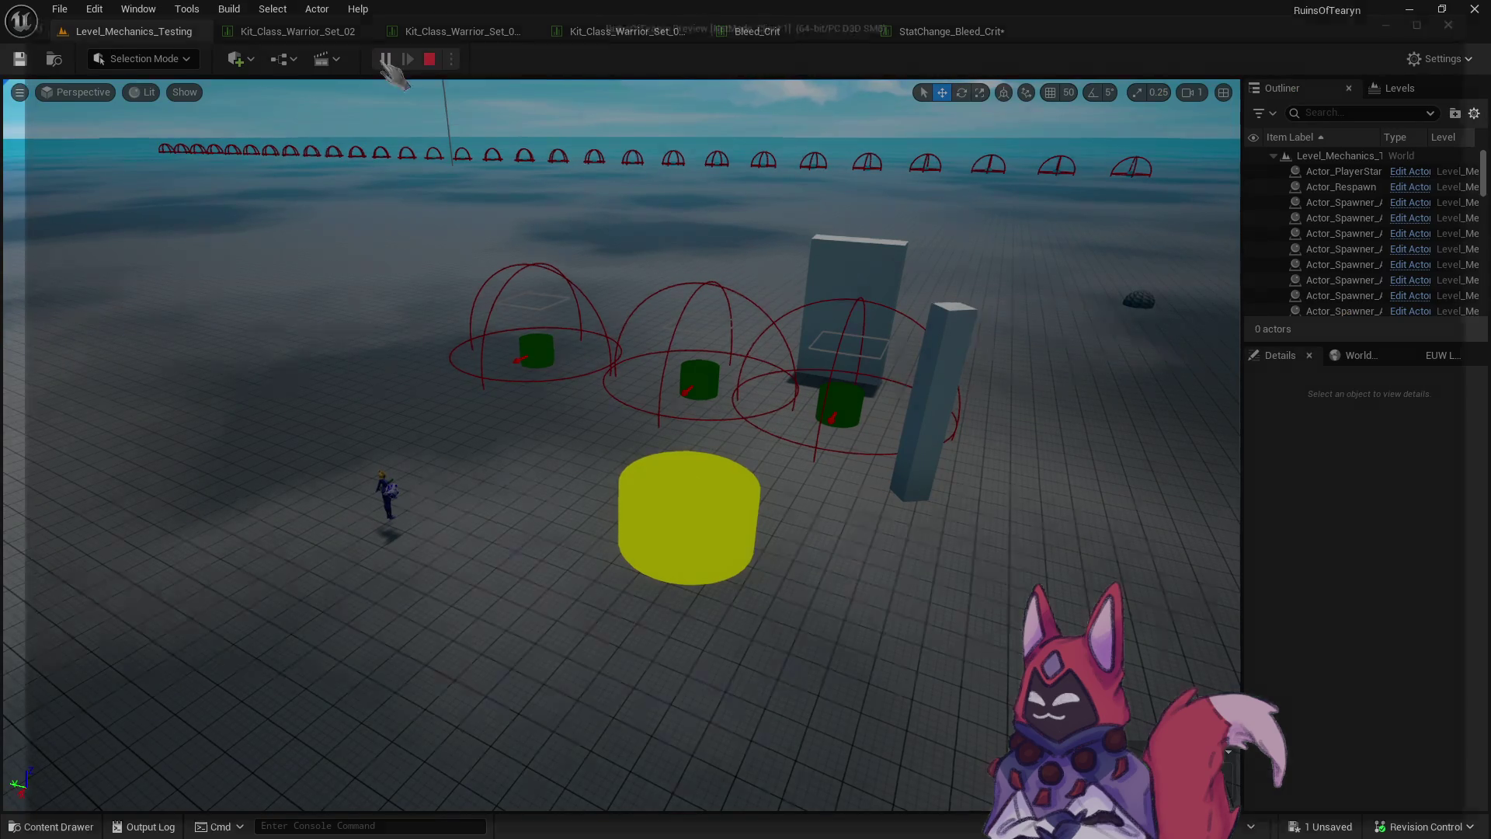
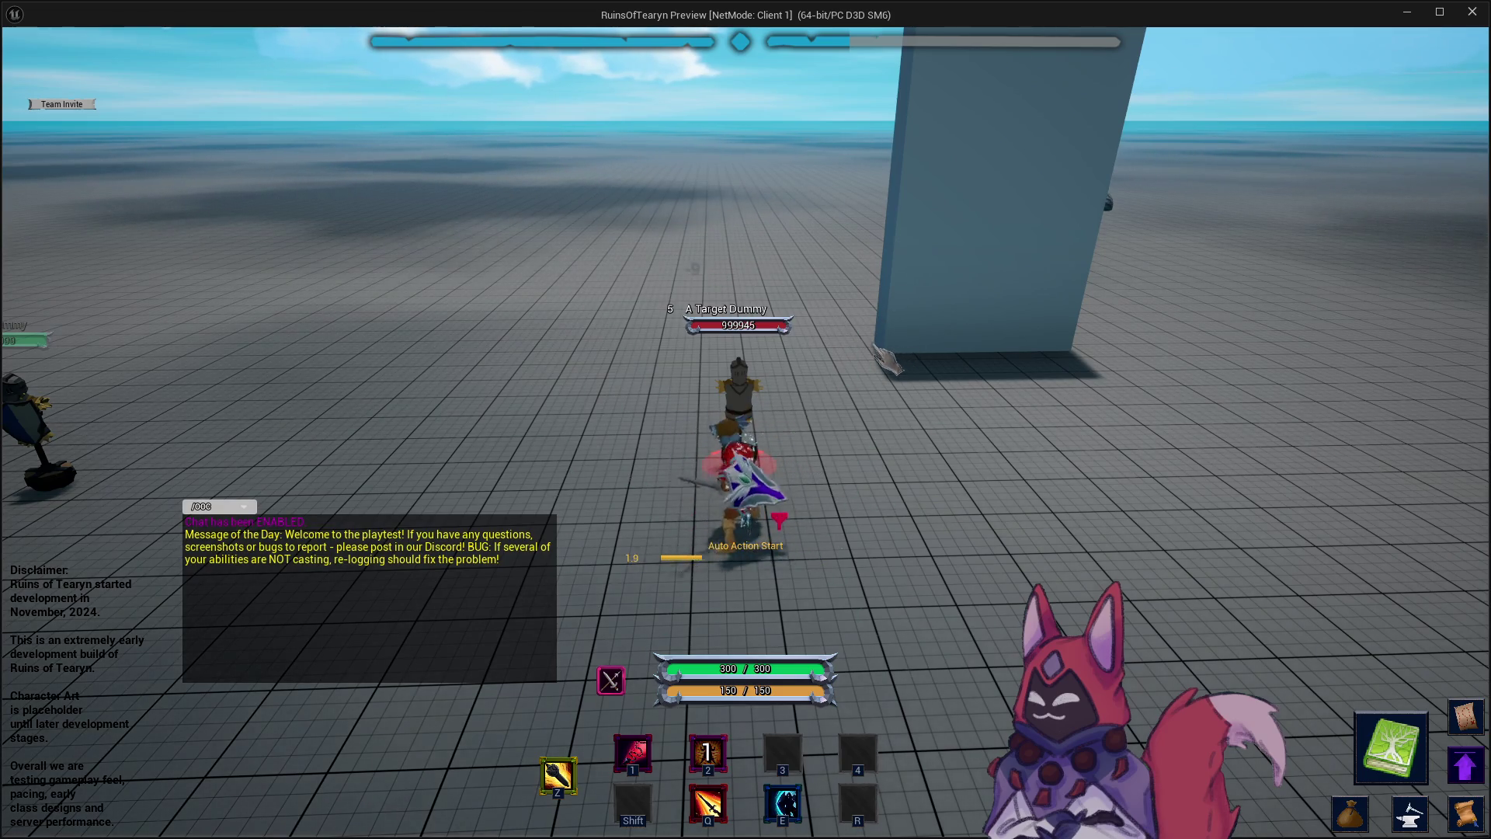
Hit the target dummy twice with the Q attack, then end the playtest.
key("q")
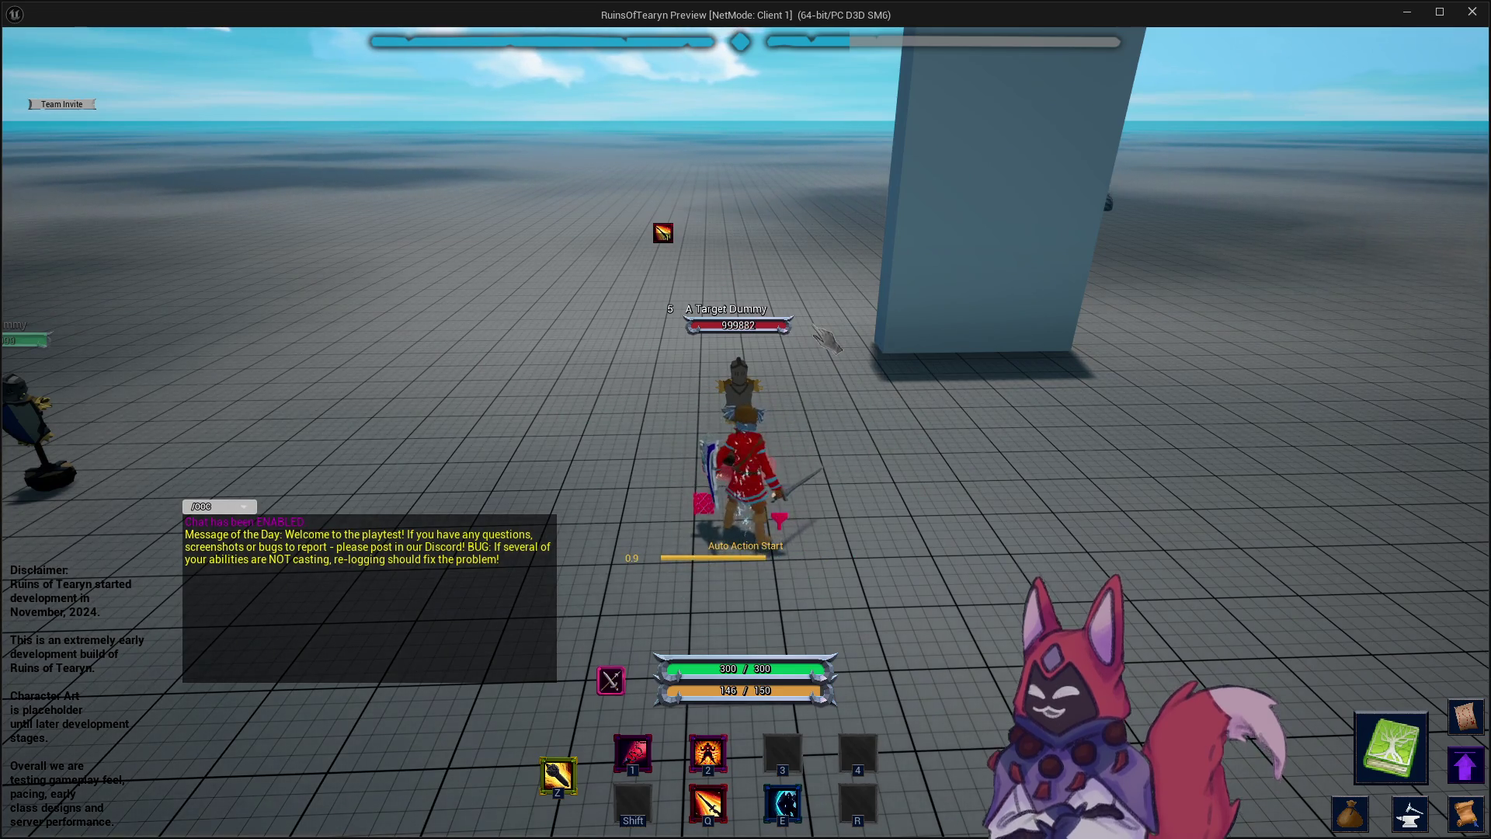
key("q")
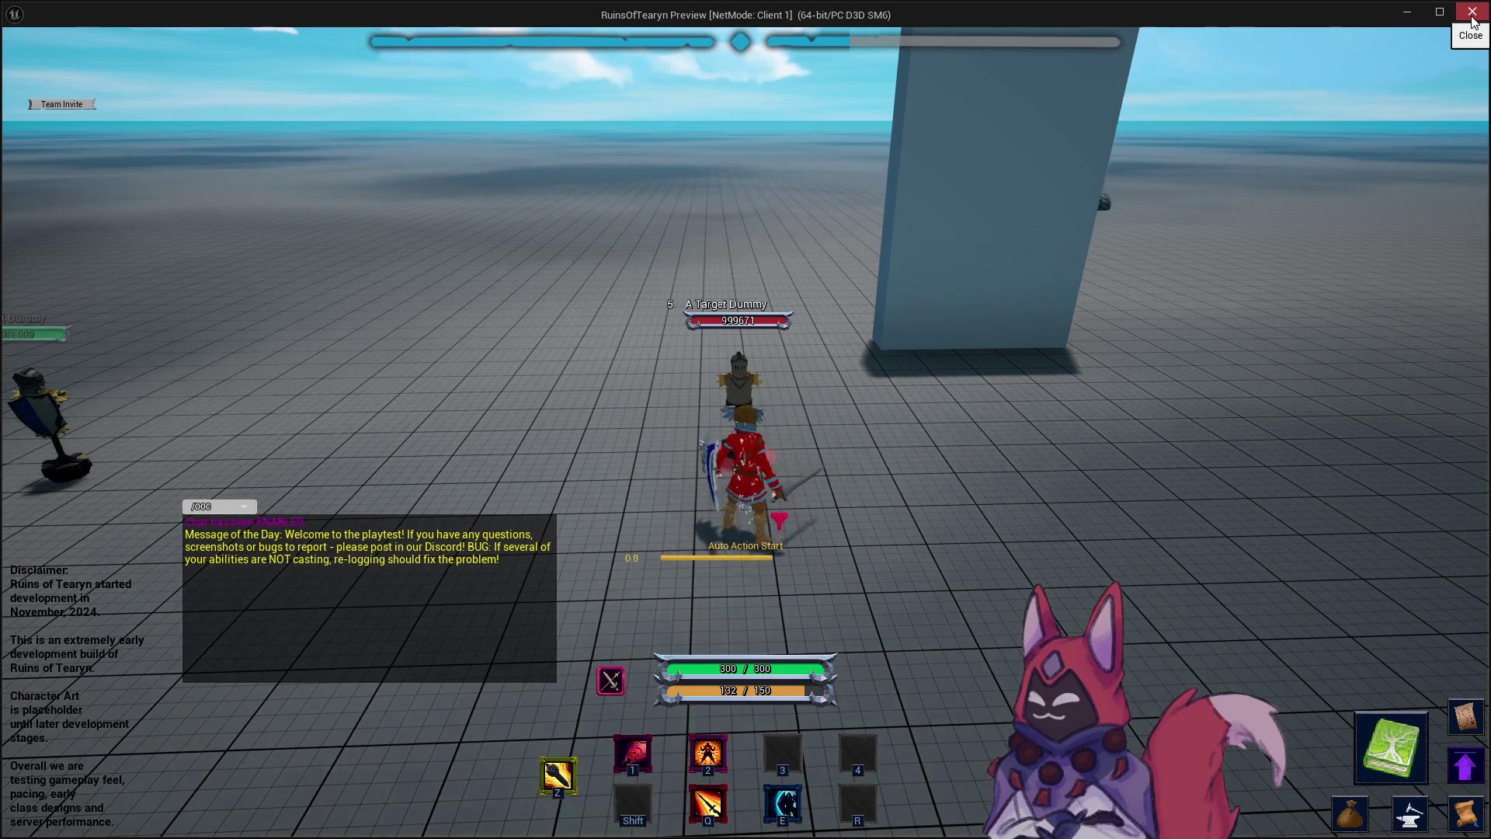
left_click(1472, 17)
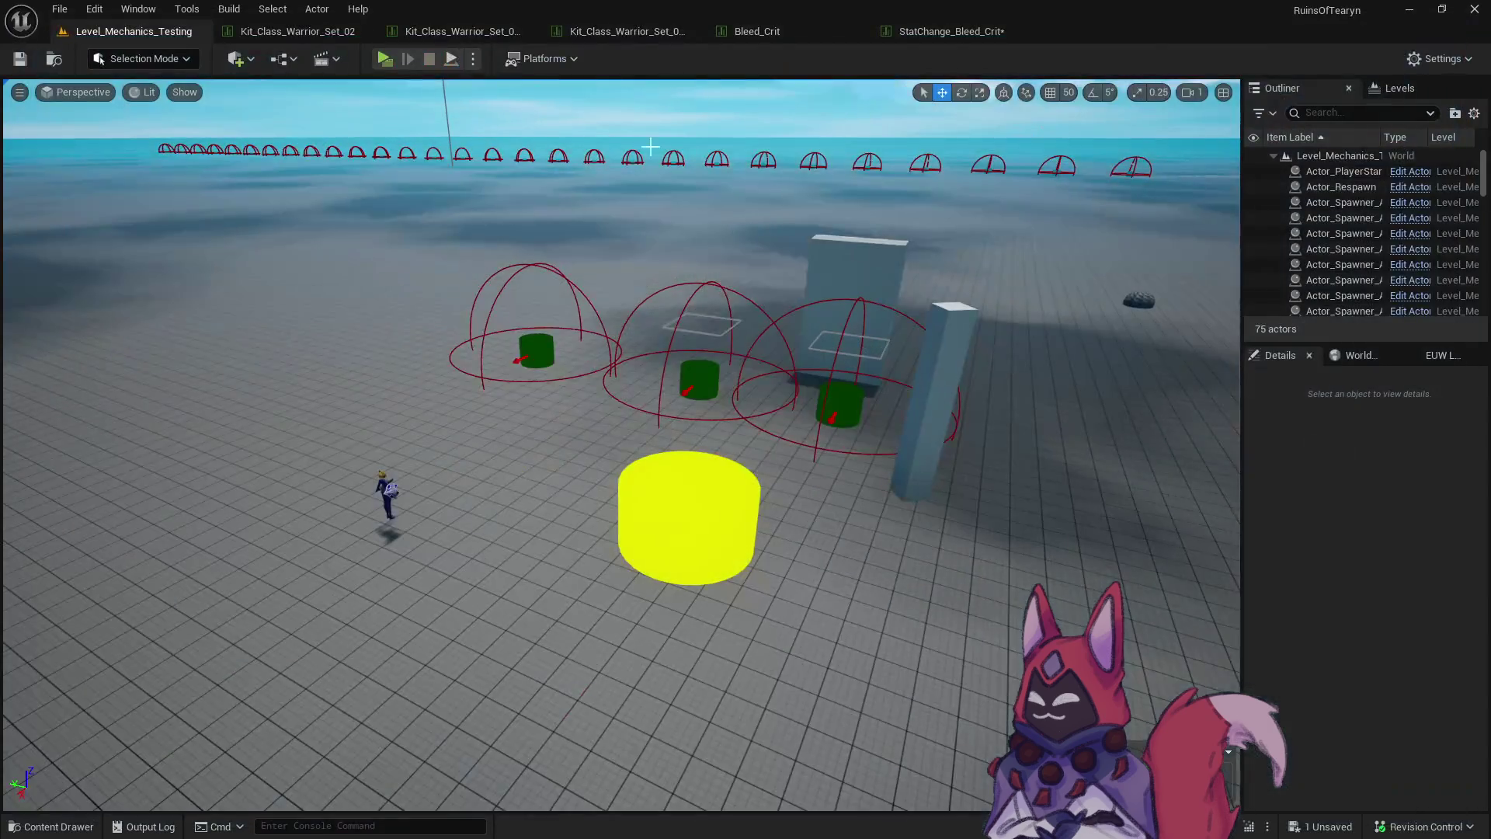
Check Bleed_Crit's stat change and open its StatChange_Bleed_Crit table.
left_click(782, 33)
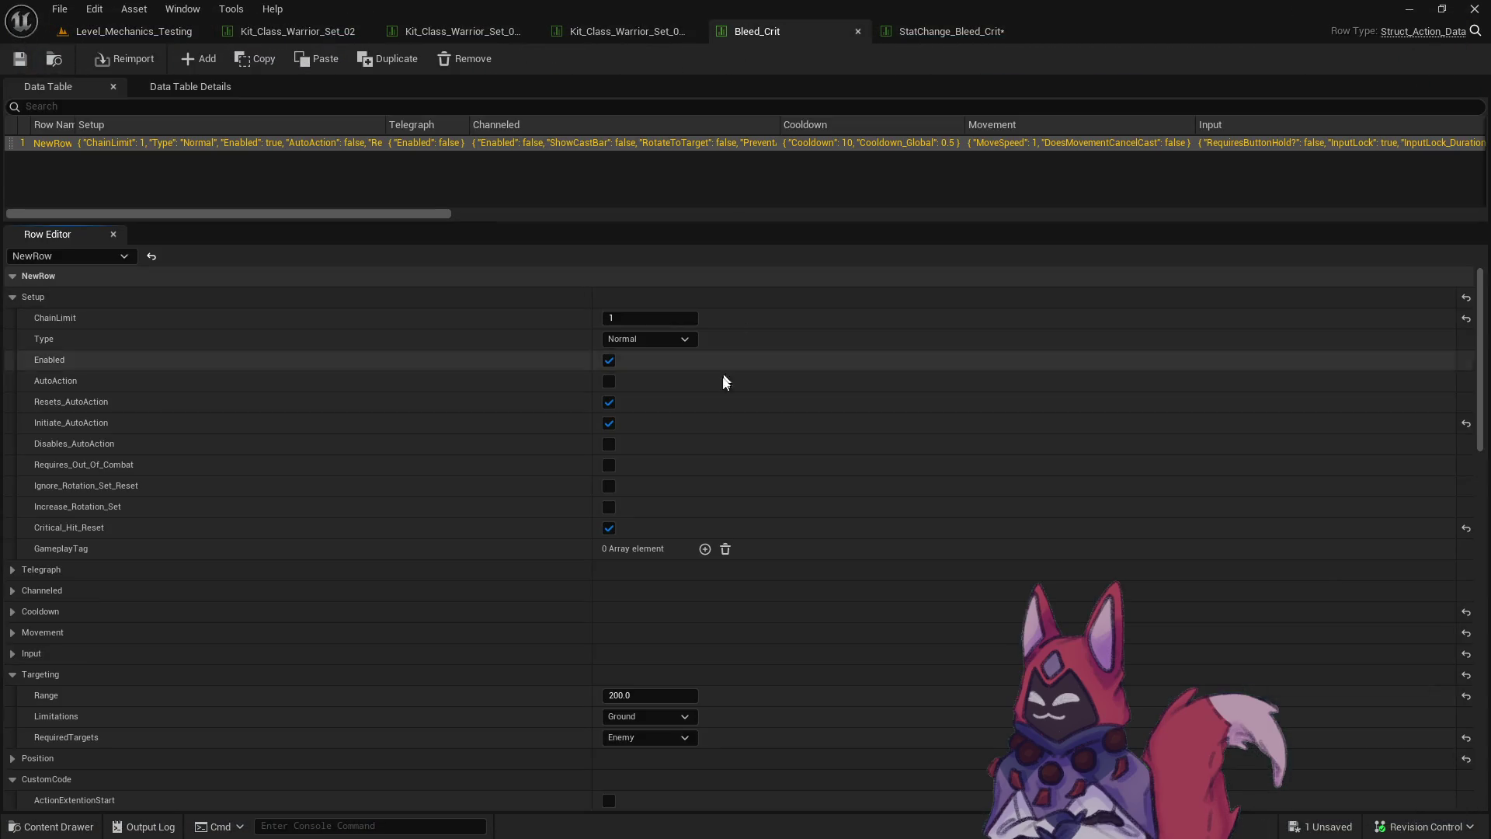
scroll(780, 533, "down", 3)
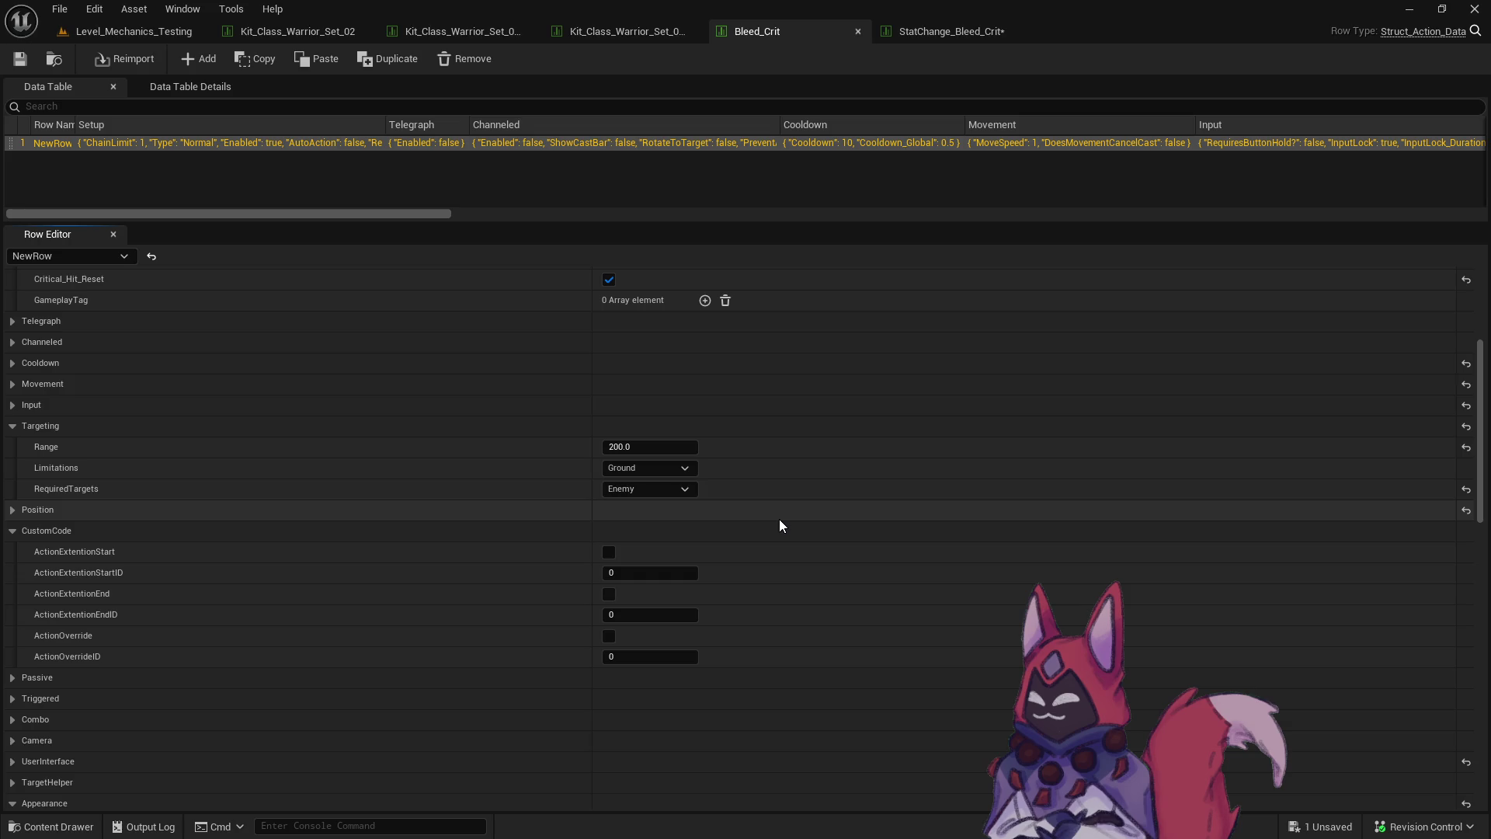
left_click_drag(1479, 455, 1454, 677)
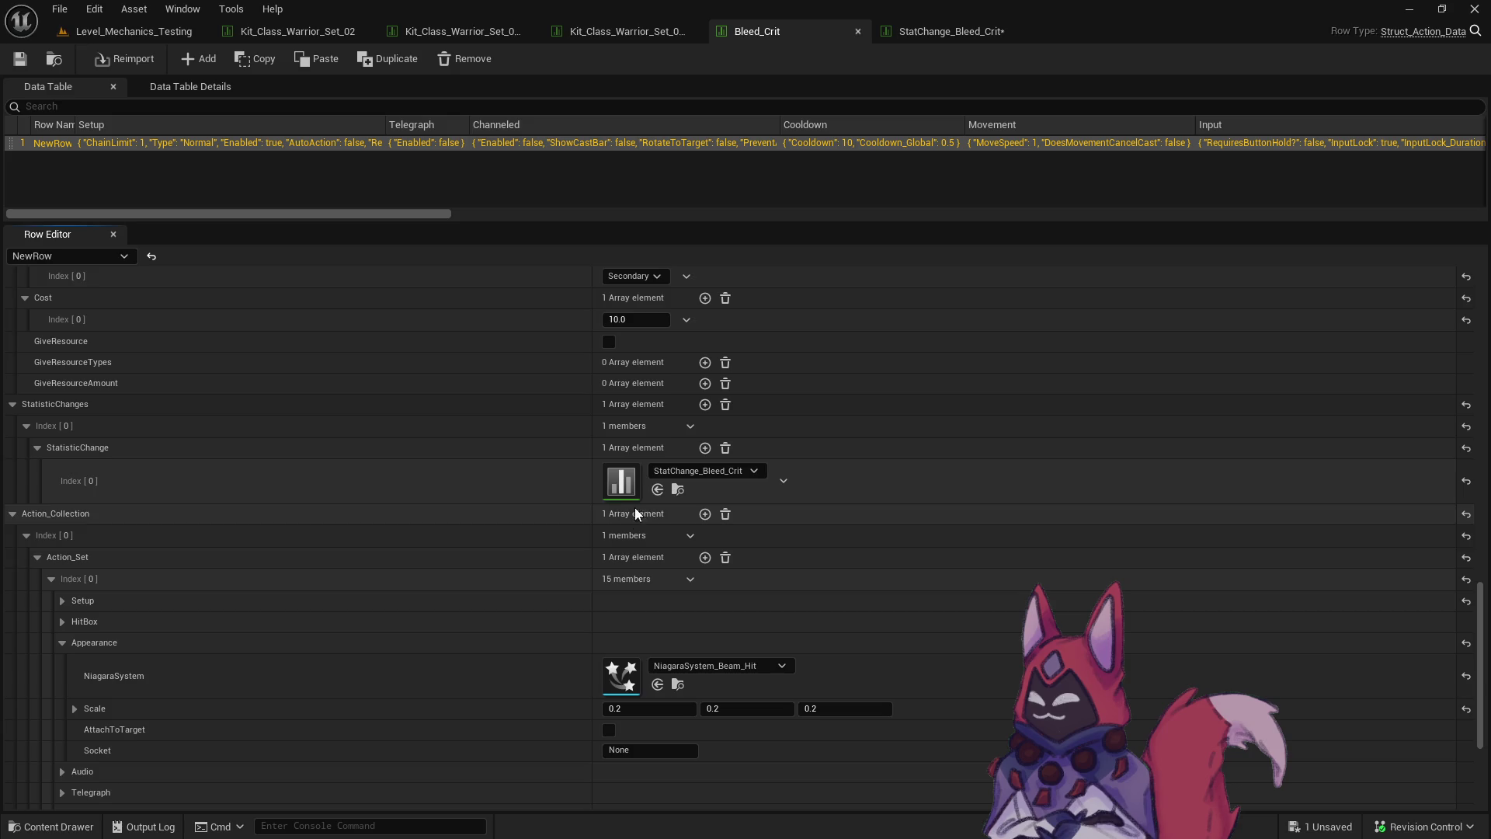
left_click(679, 488)
double_click(556, 540)
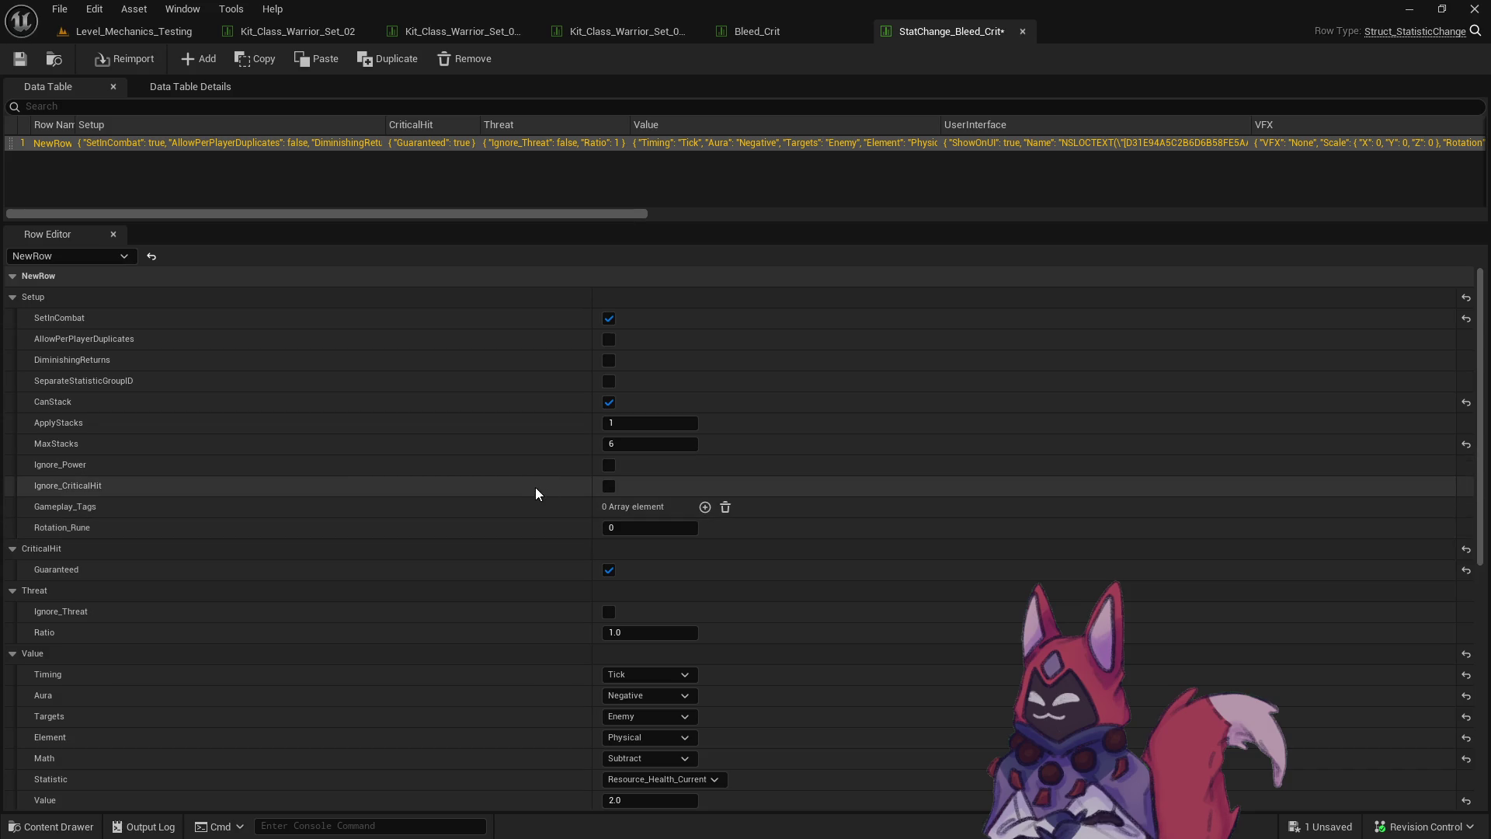
scroll(534, 487, "down", 5)
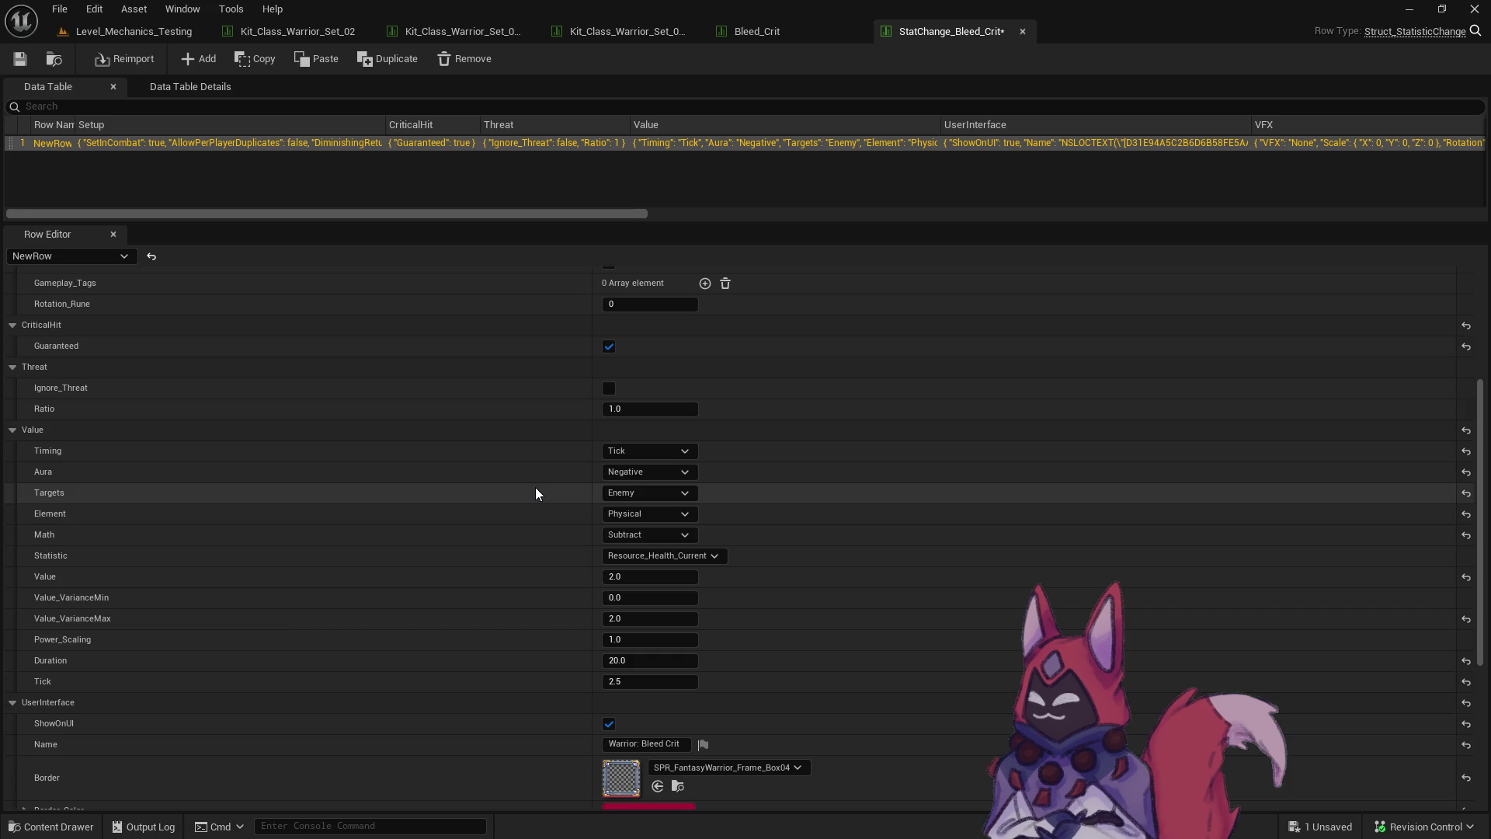
scroll(535, 491, "down", 4)
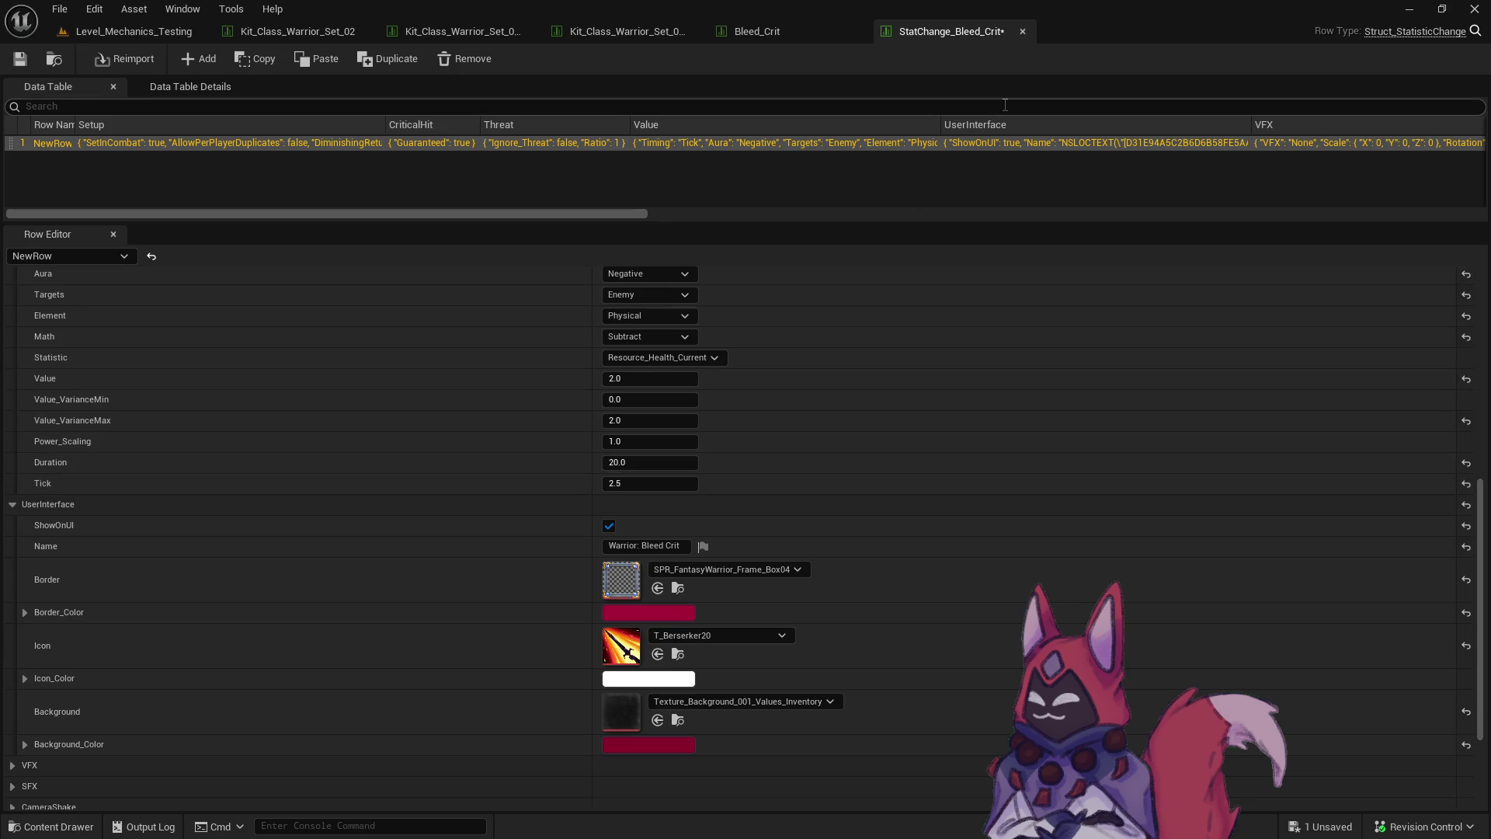
Close StatChange_Bleed_Crit, save it, and return to the Level_Mechanics_Testing view.
left_click(1021, 31)
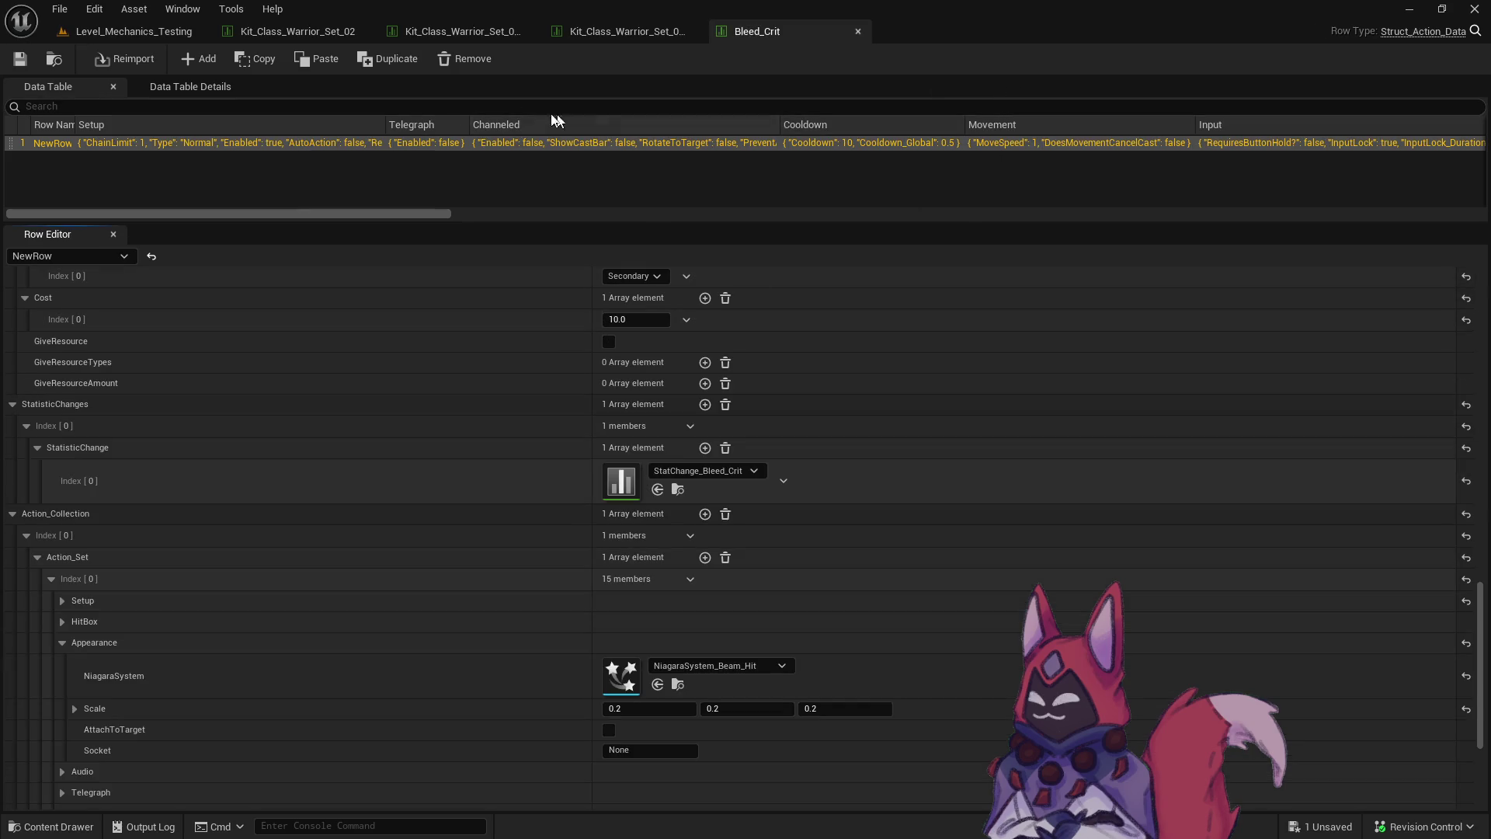
left_click(134, 33)
key("ctrl+space")
left_click(222, 196)
left_click(869, 603)
left_click(757, 82)
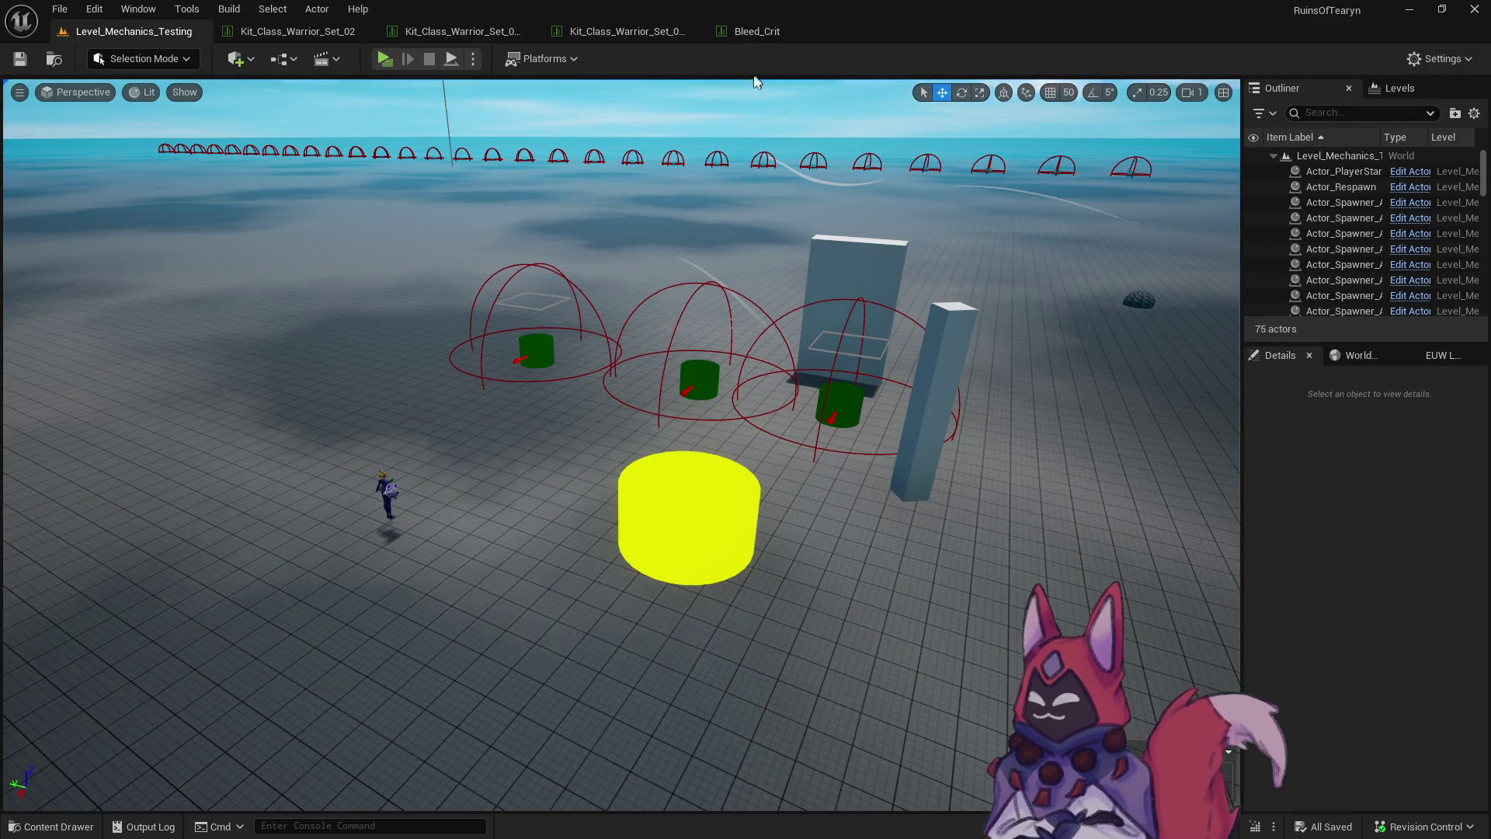
Add a 'Warrior Bugs:' heading above Complete with a bullet to validate Silence on caster enemies.
key("alt+Tab")
scroll(1050, 571, "down", 15)
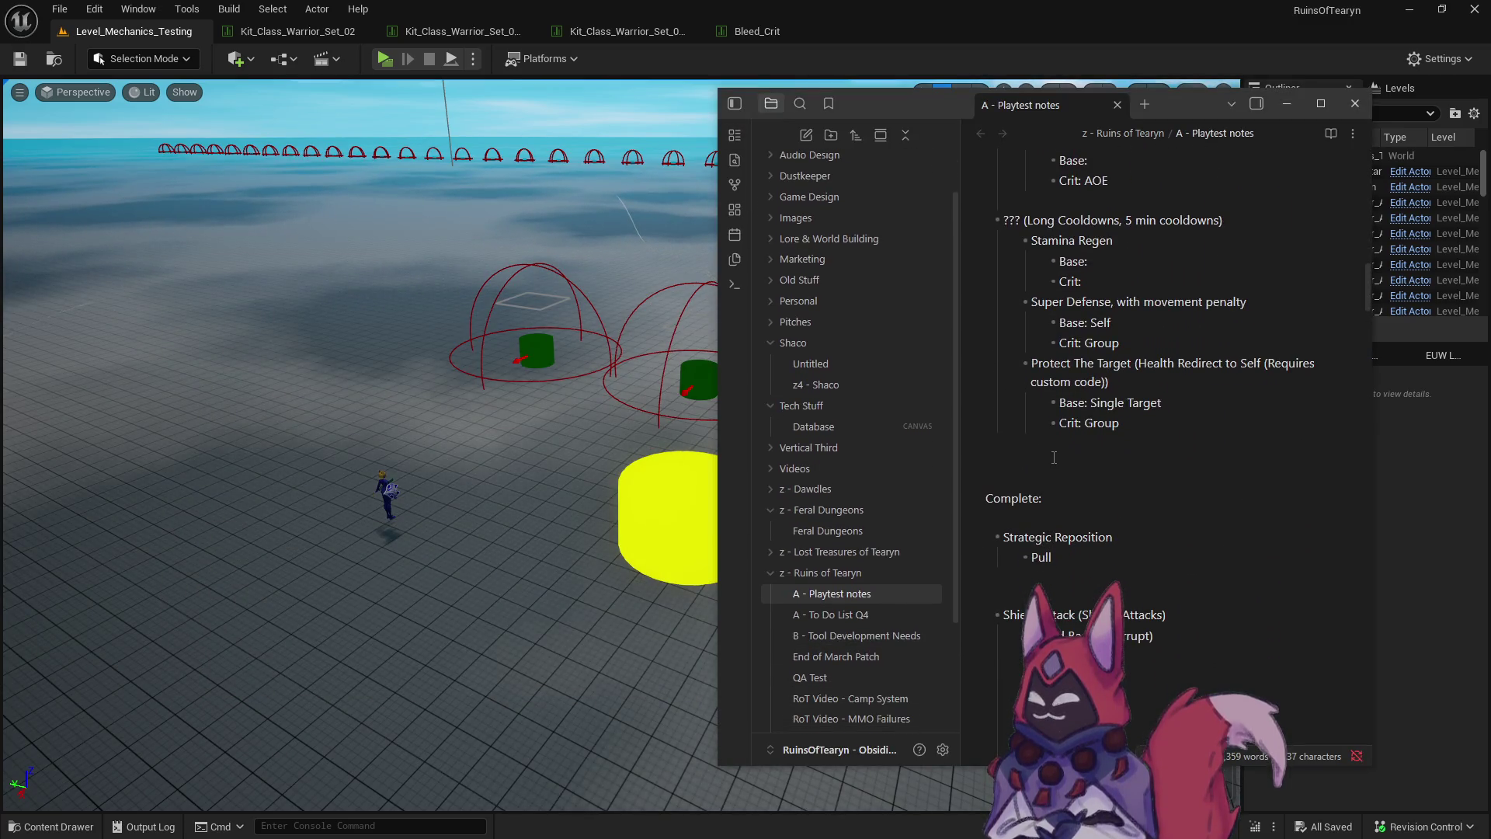
key("Return")
type("Warrior Bugs")
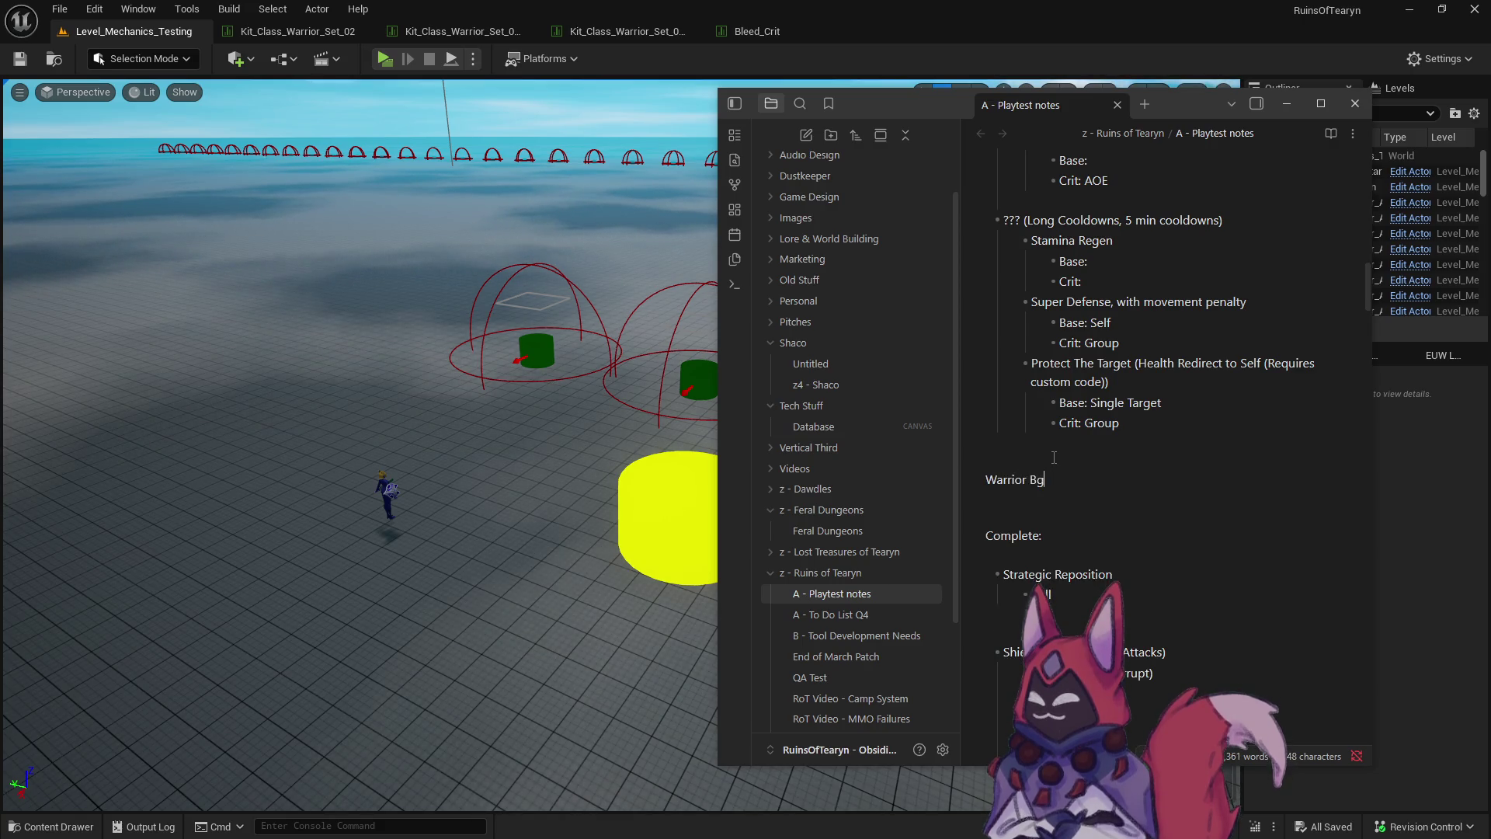
type(":")
key("Return")
type("- ")
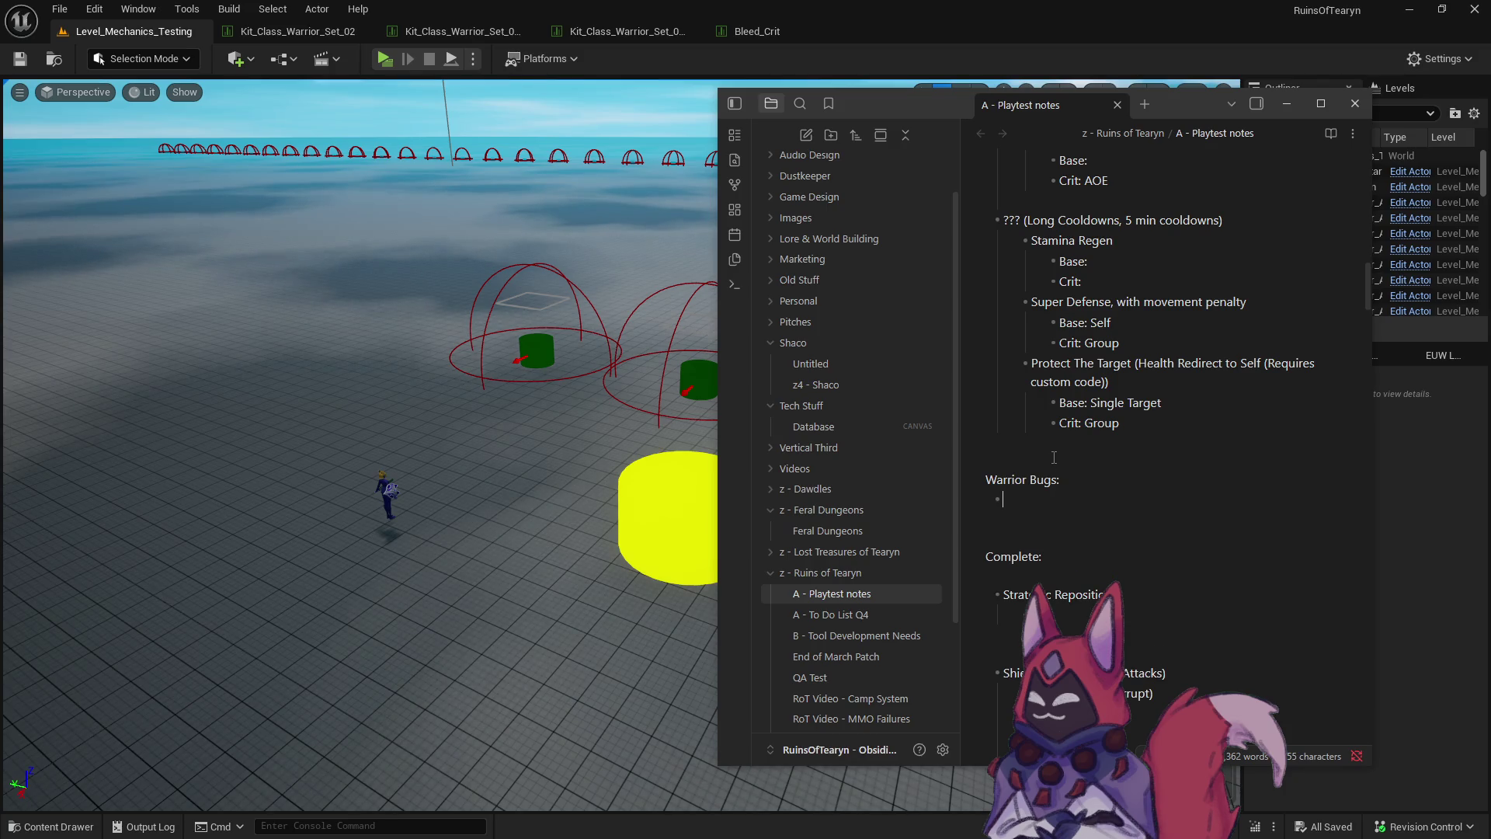
type("S")
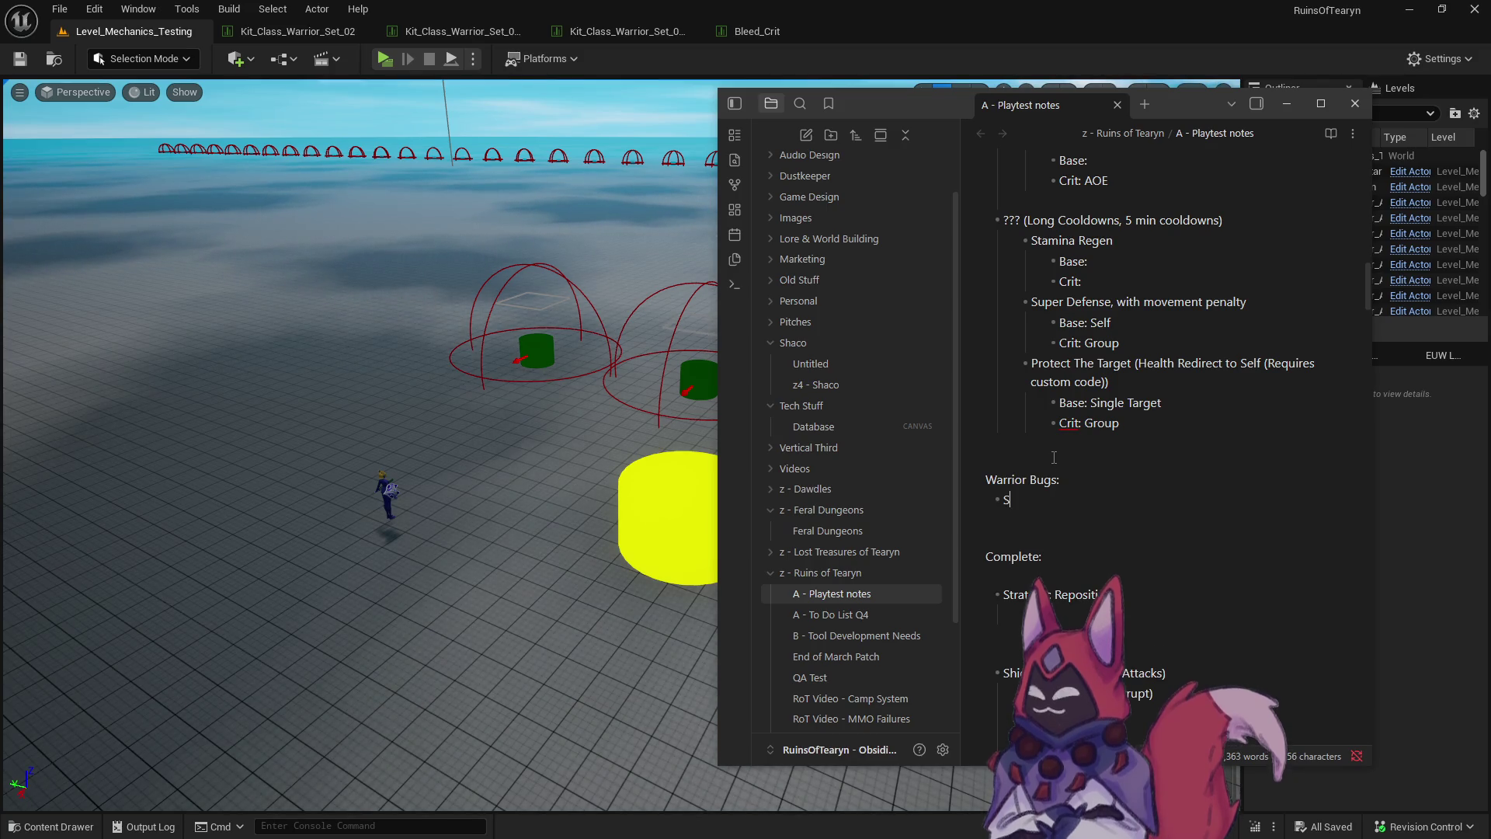
type("Validate")
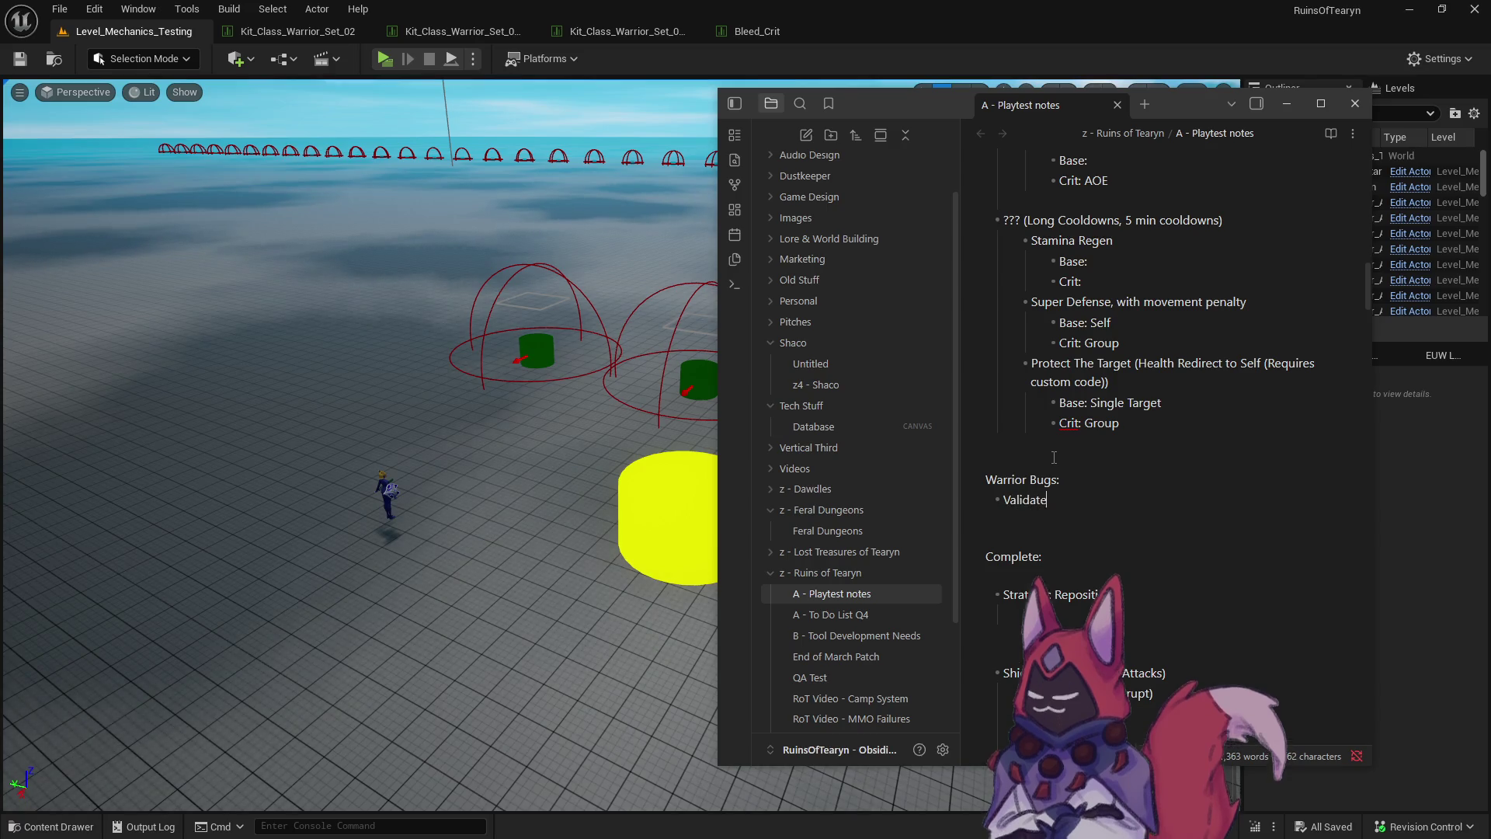
type(" Silence works on a")
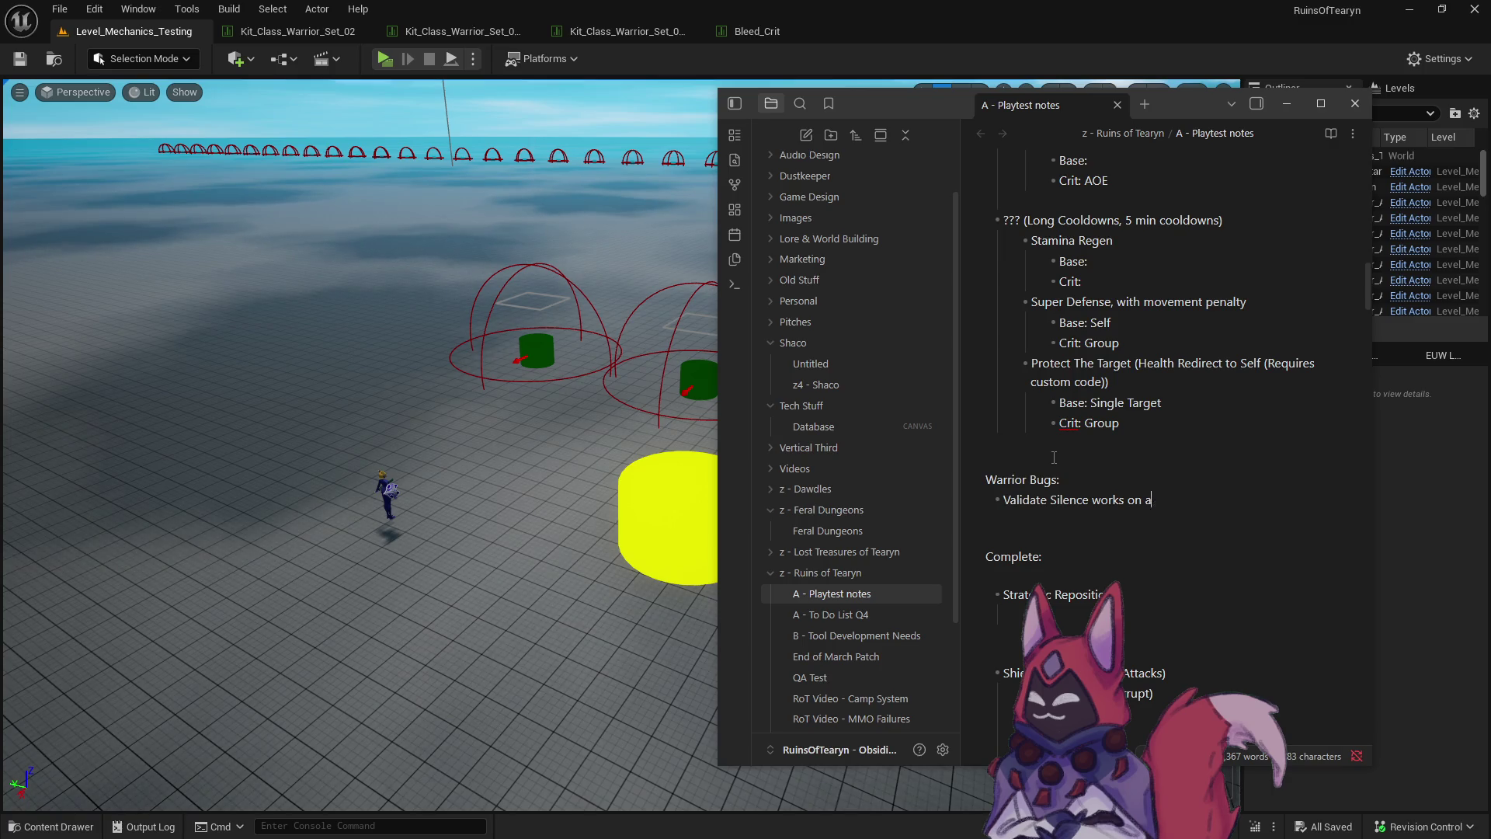
type("xenemies")
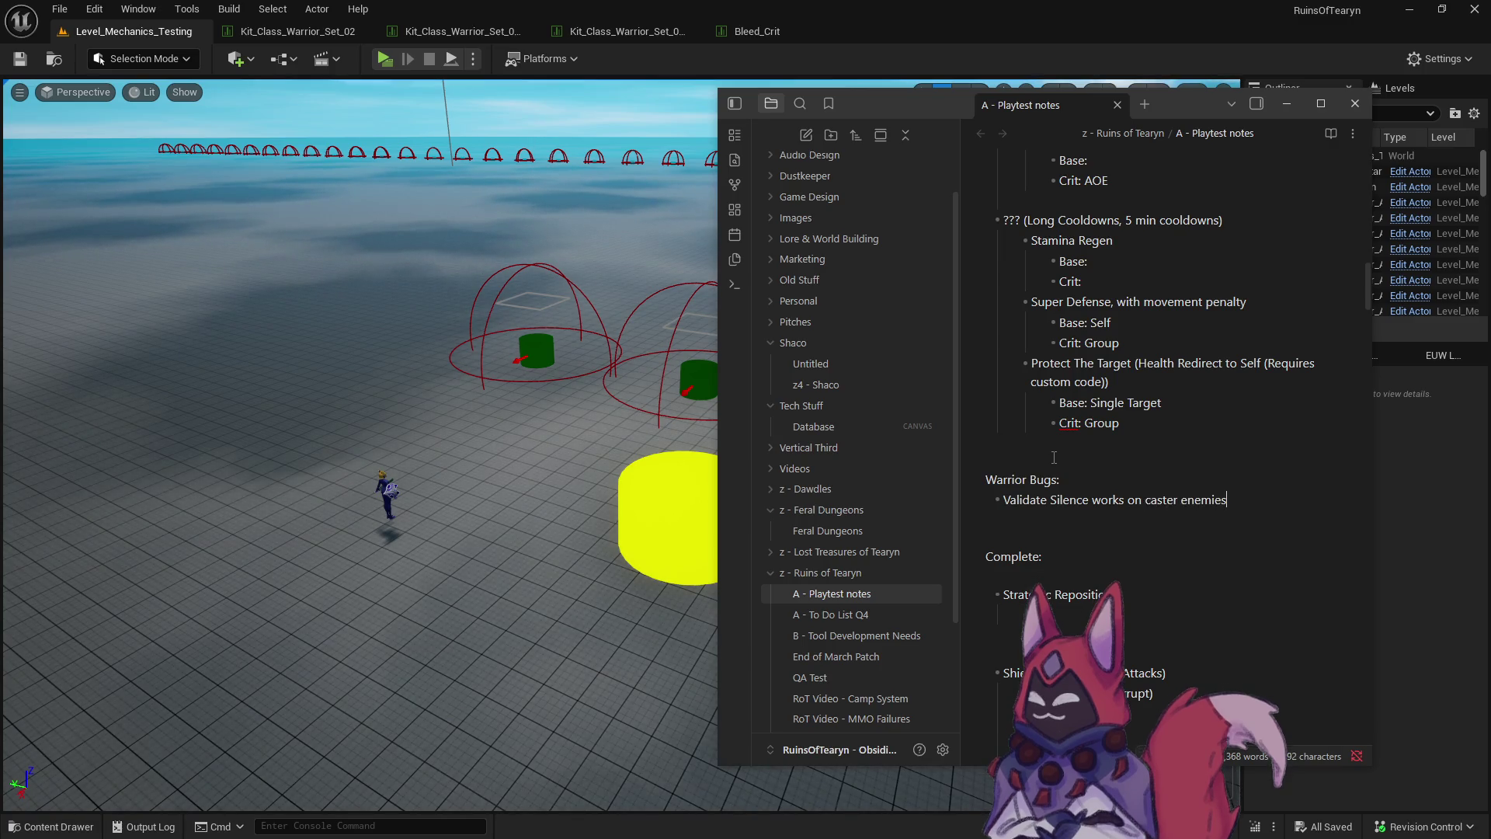
Add bullets to allow DoTs when guaranteed and to check bleed stacks.
key("Return")
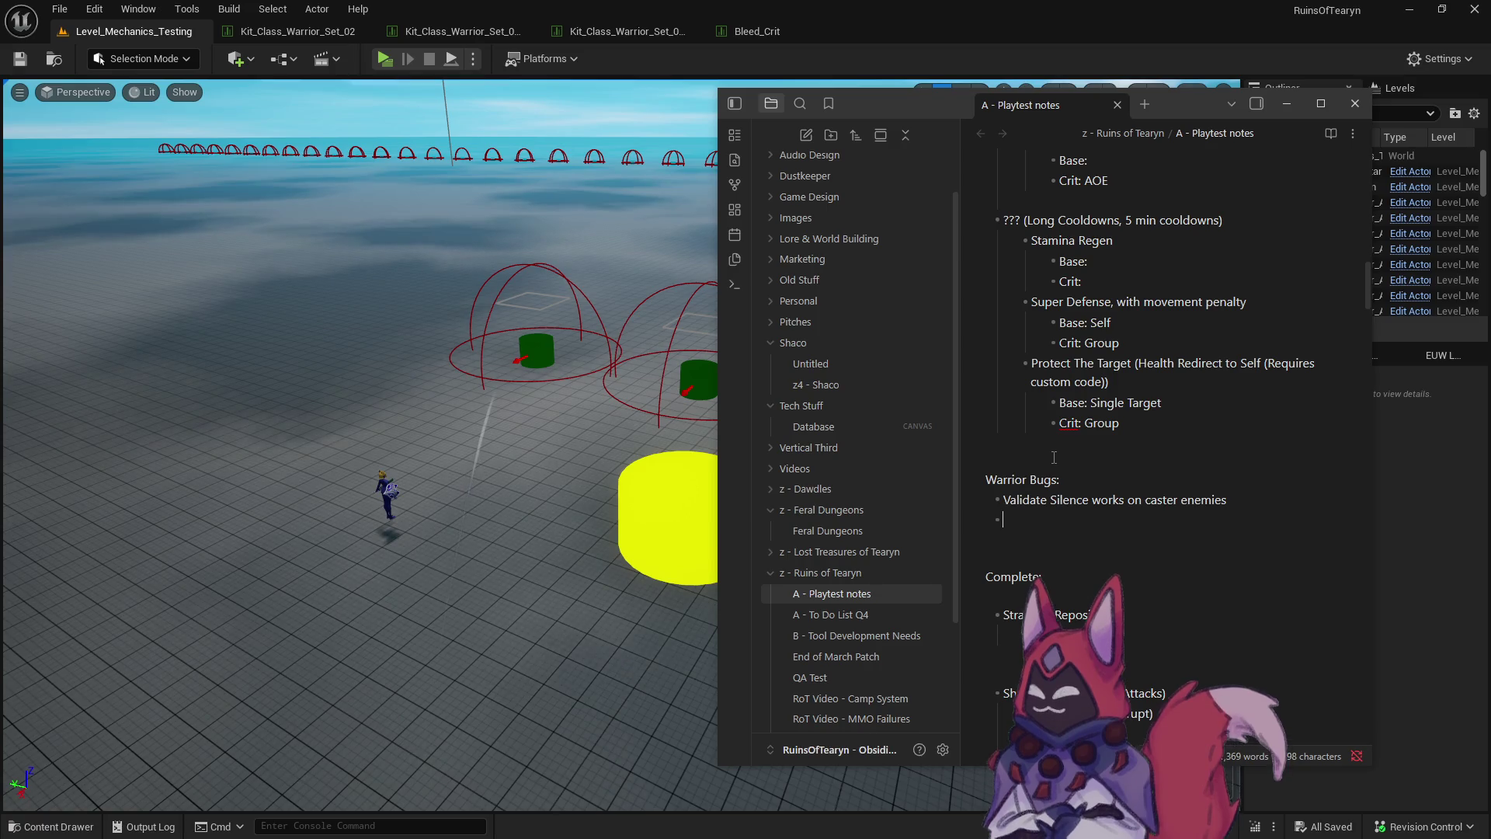
type("Allow DoTs to create wh")
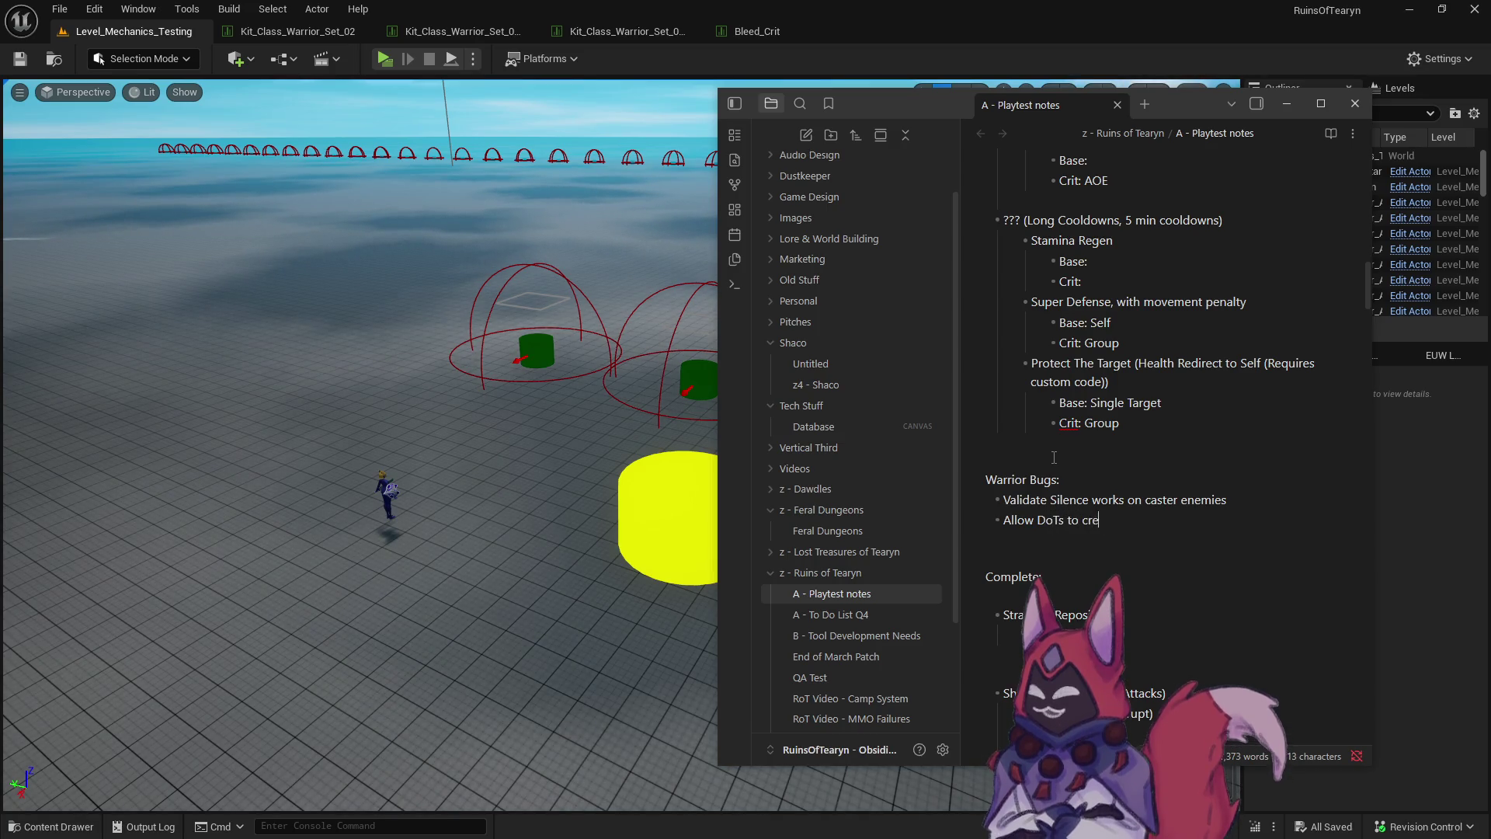
type("en guaranteed")
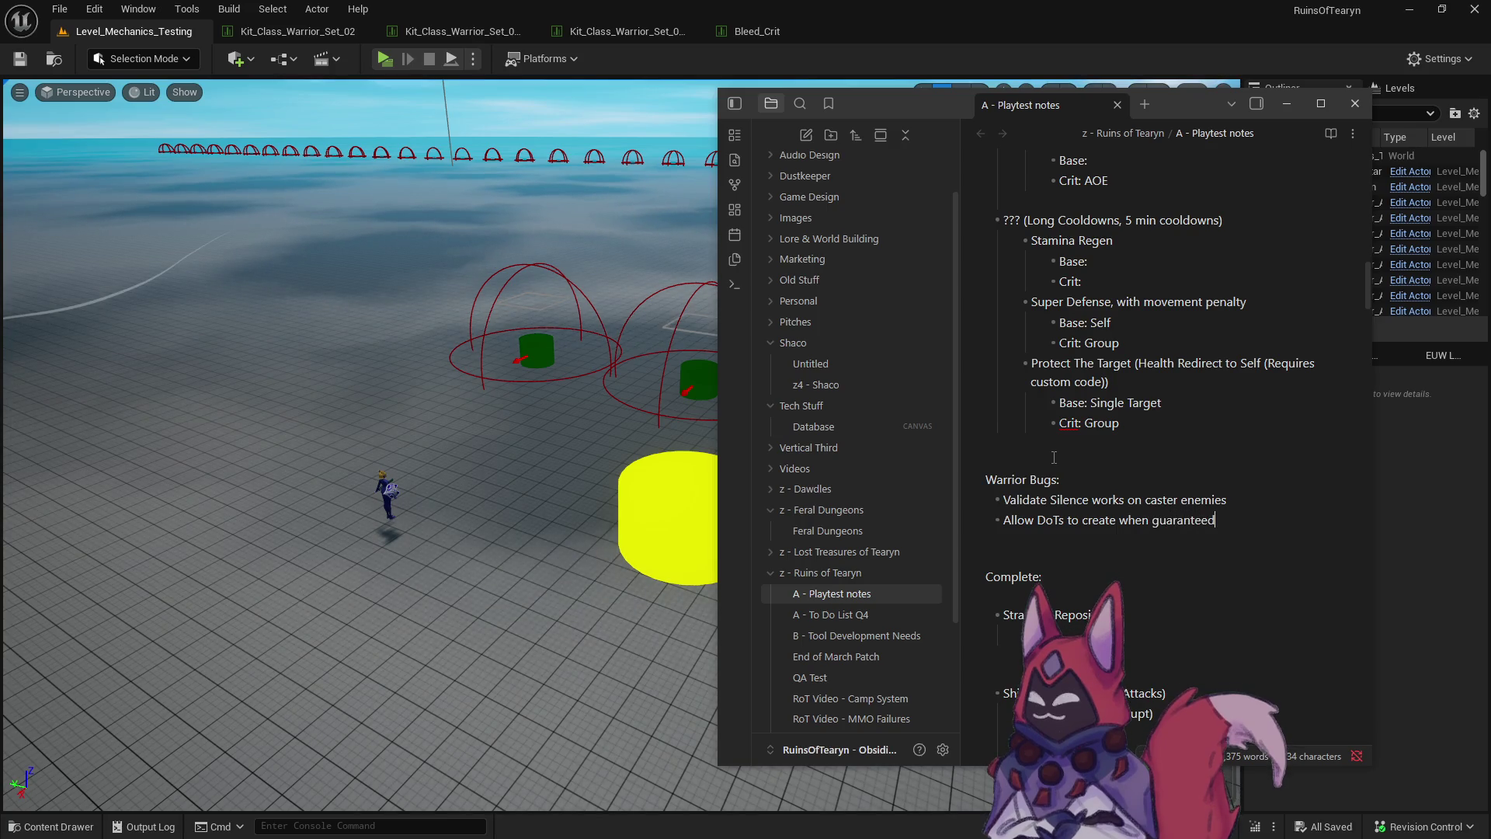
key("Return")
key("BackSpace")
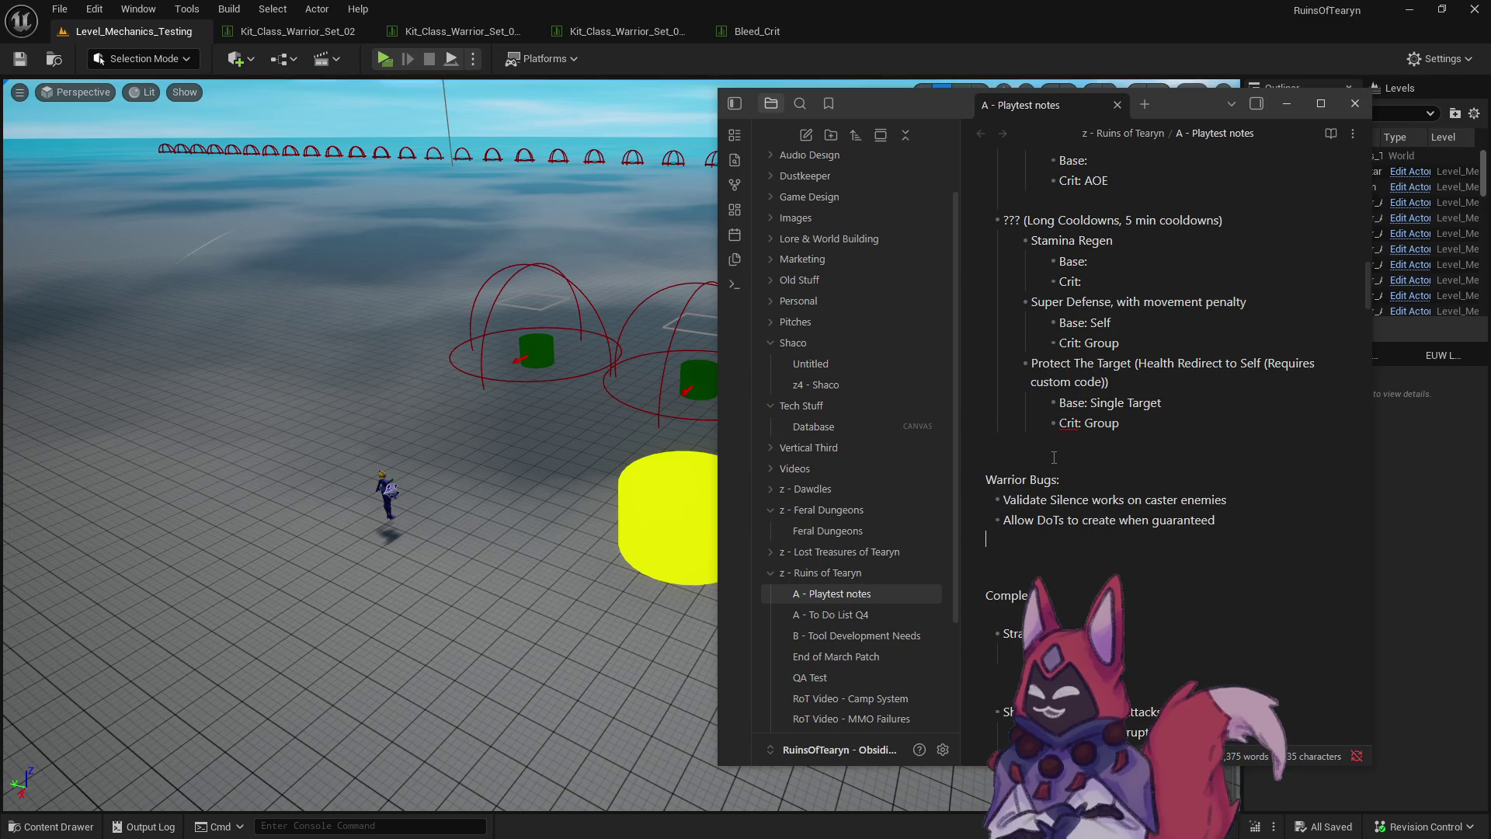
key("Return")
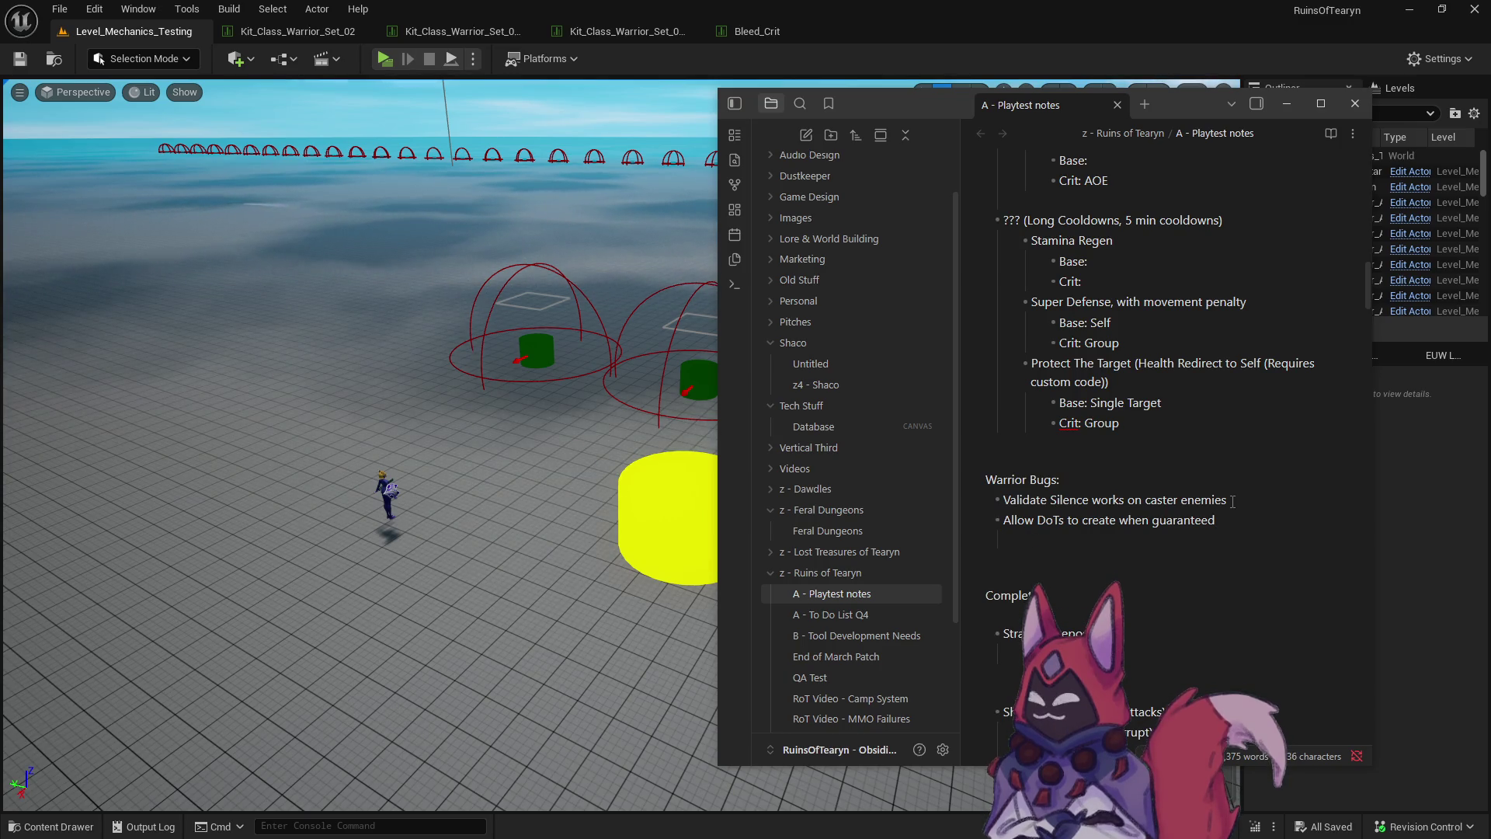
type("- ")
type("Check on bleed")
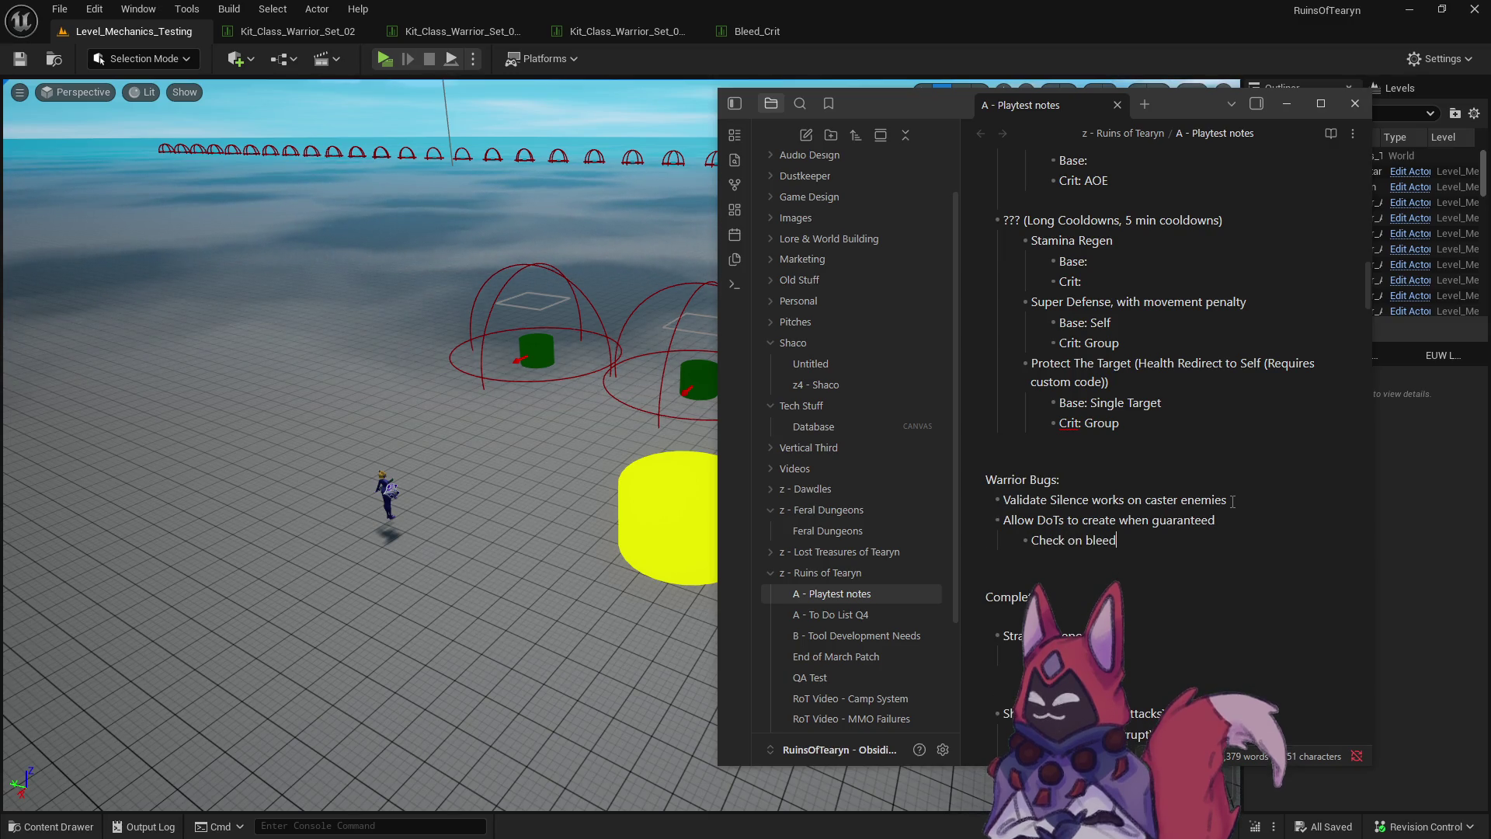
scroll(1164, 491, "up", 1)
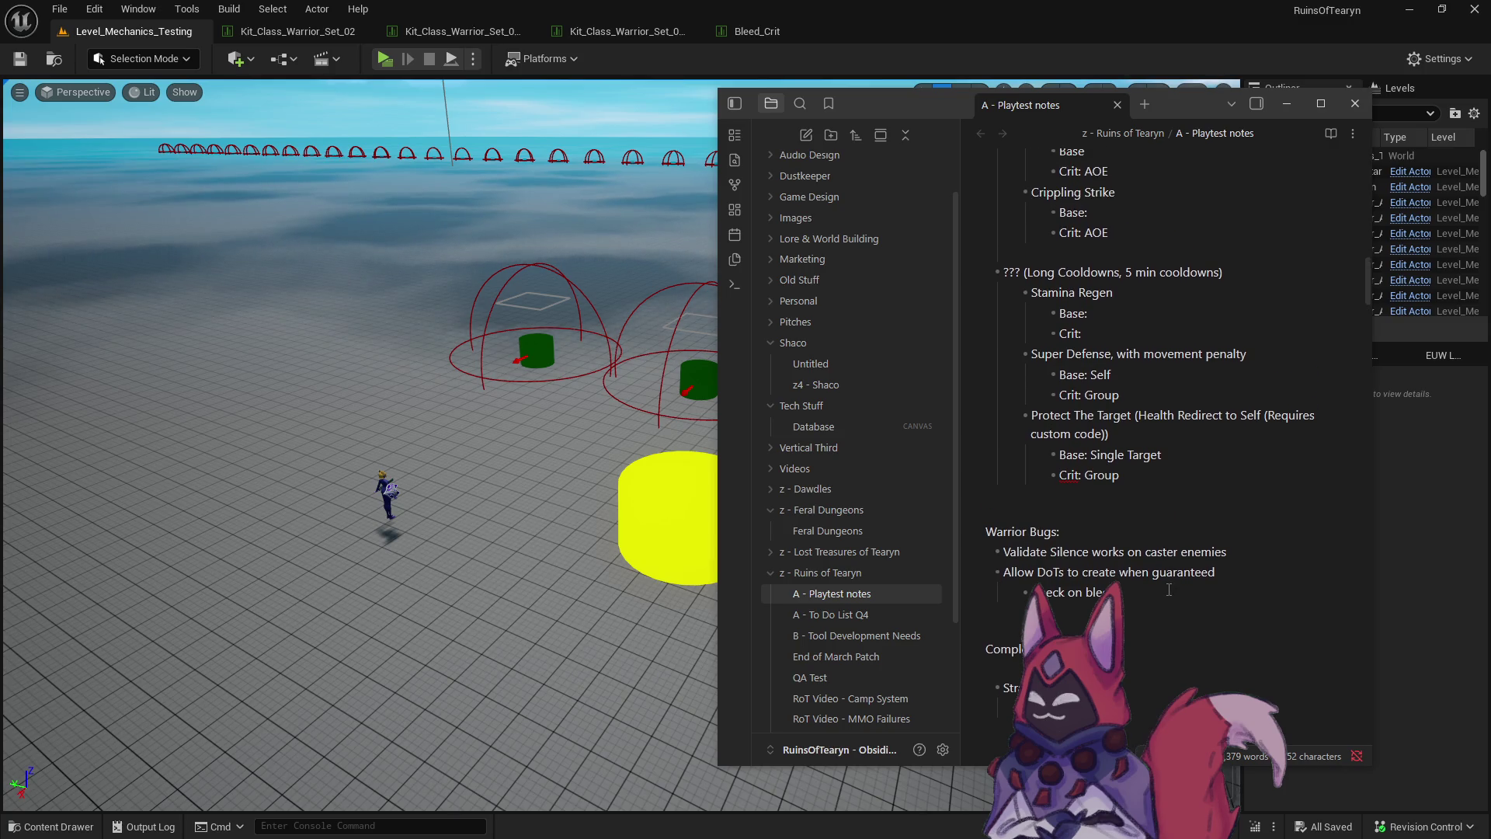
type("bleed stacks using crit")
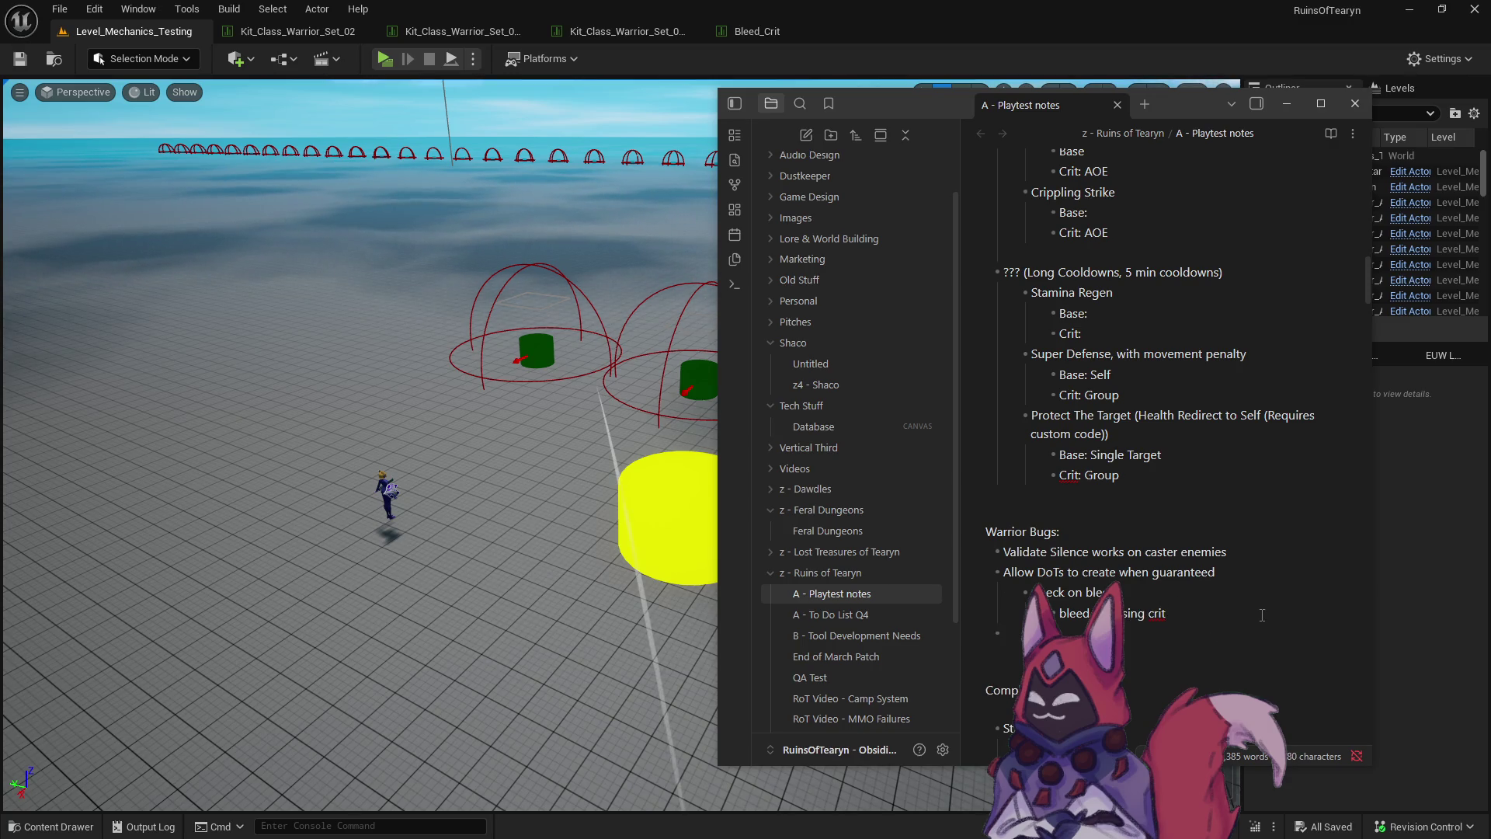
scroll(1137, 267, "up", 6)
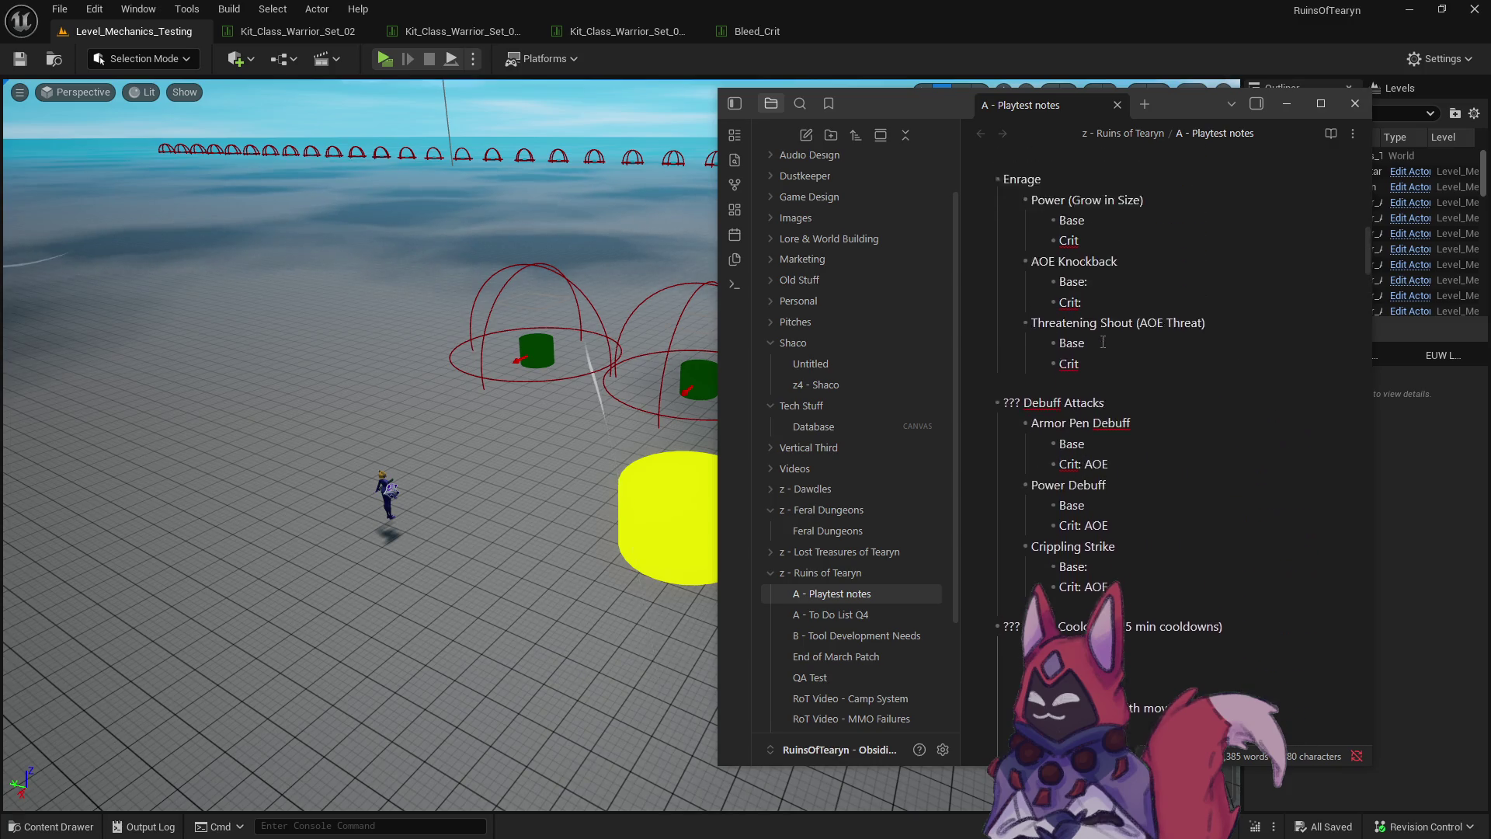
scroll(1103, 342, "up", 7)
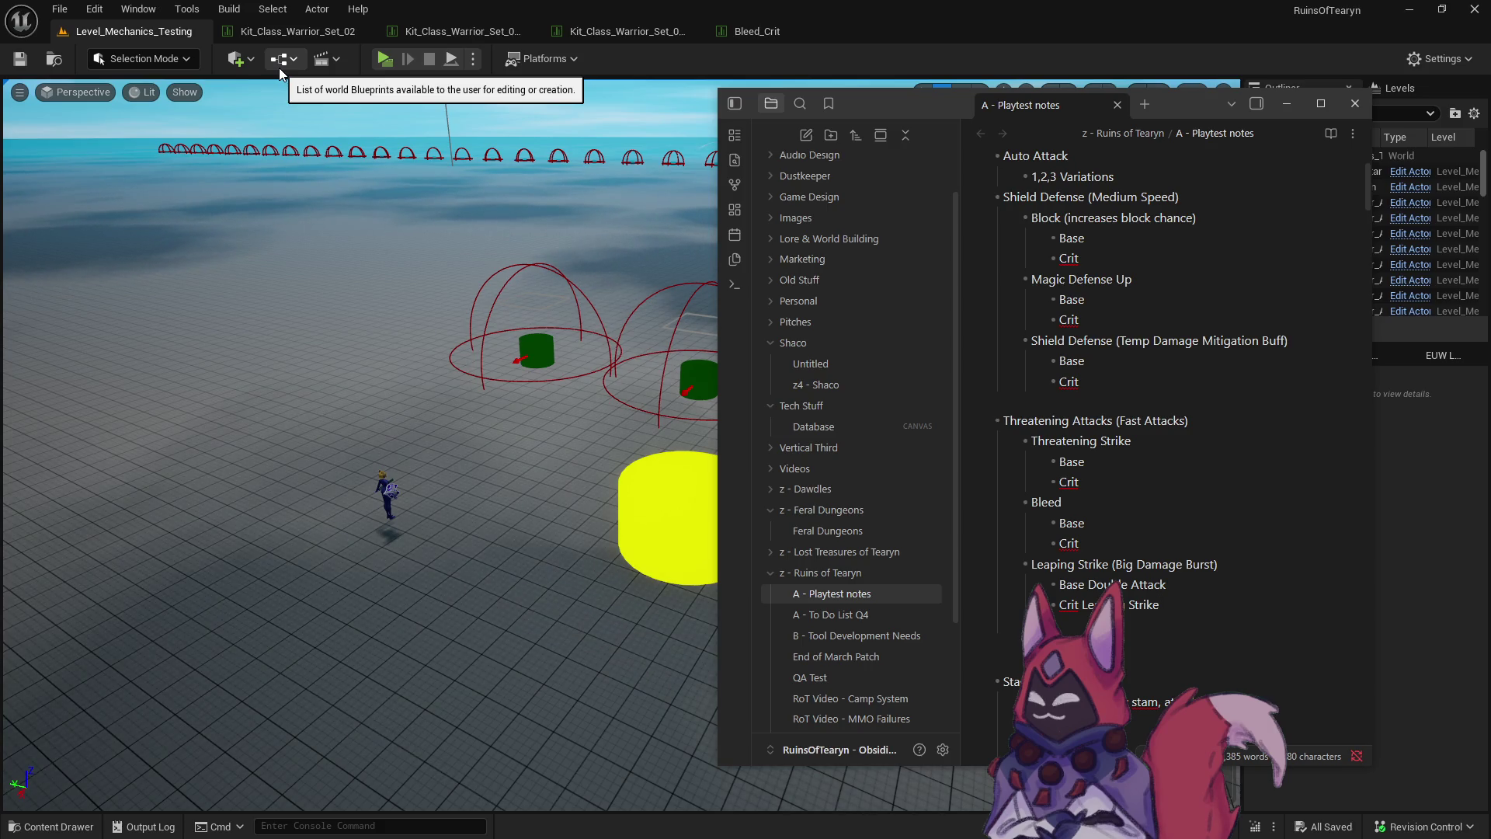
Enable CriticalHit Guaranteed in StatChange_Double_Attack from Double_Attack/Base, save it, and close the table.
left_click(68, 824)
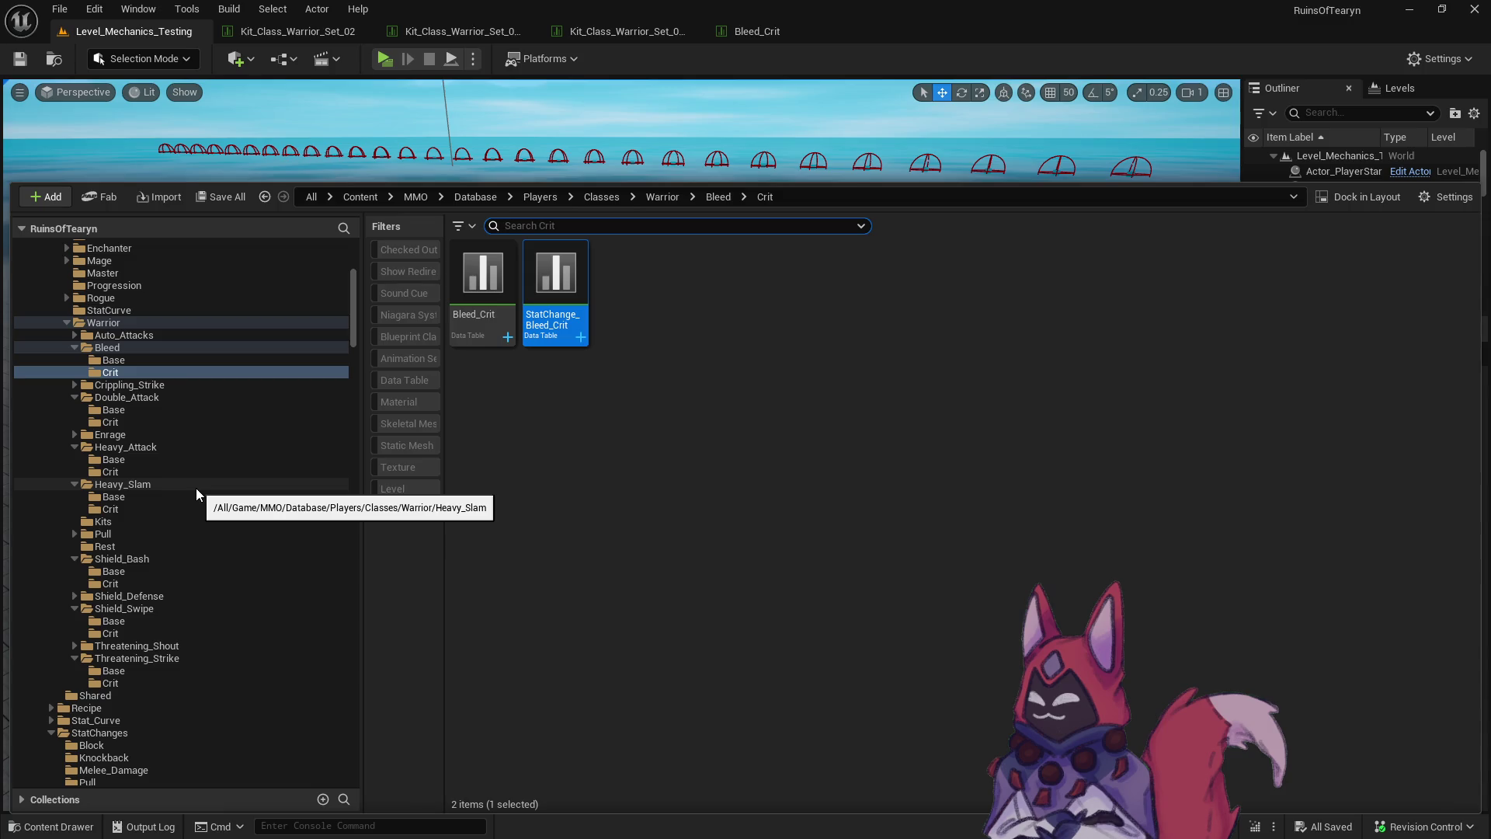
left_click(156, 422)
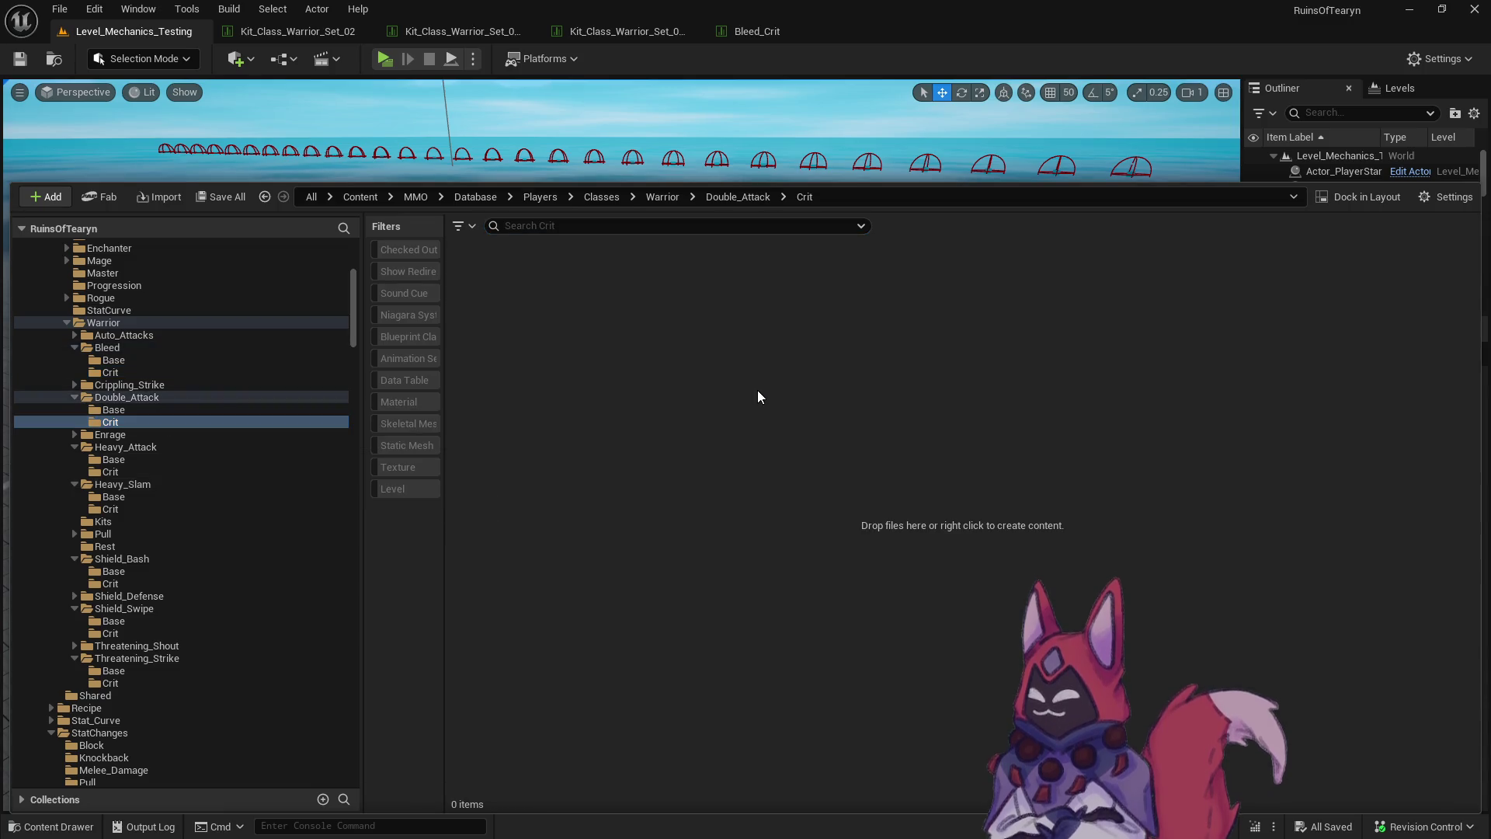
left_click(128, 410)
double_click(556, 299)
scroll(780, 512, "down", 4)
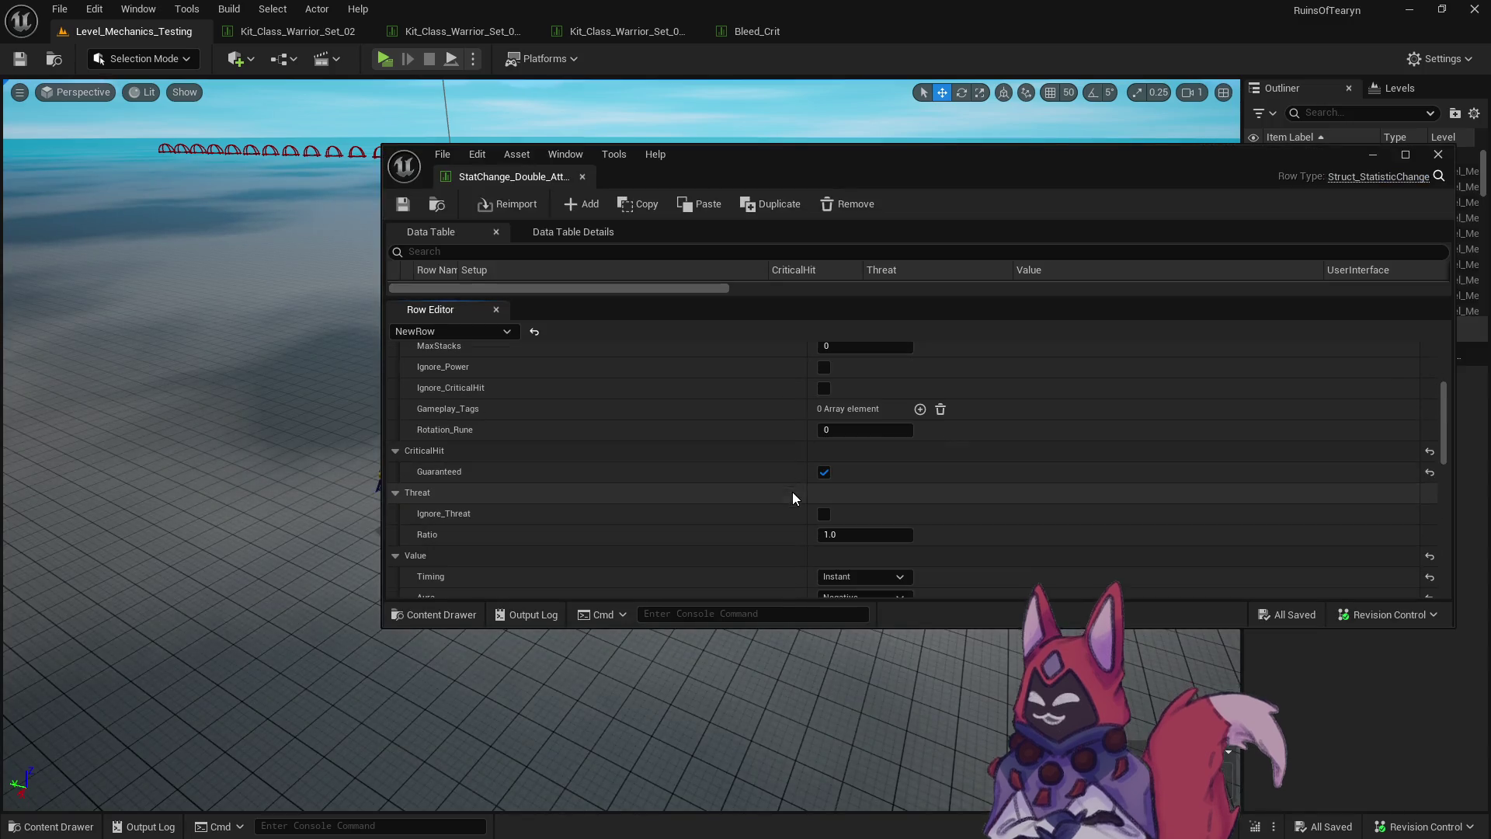
left_click(825, 475)
left_click(854, 596)
left_click(582, 176)
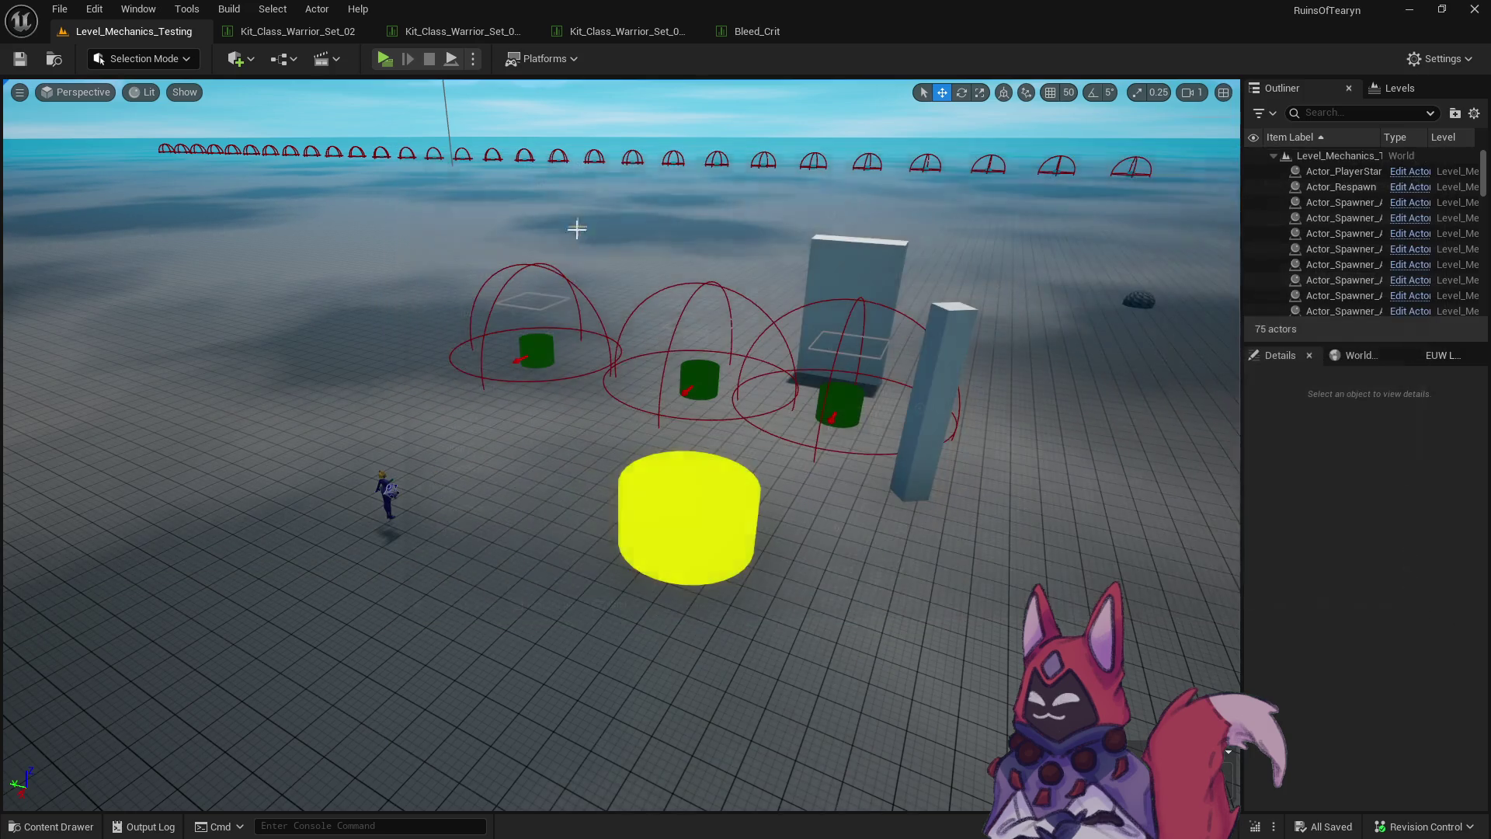
key("ctrl+space")
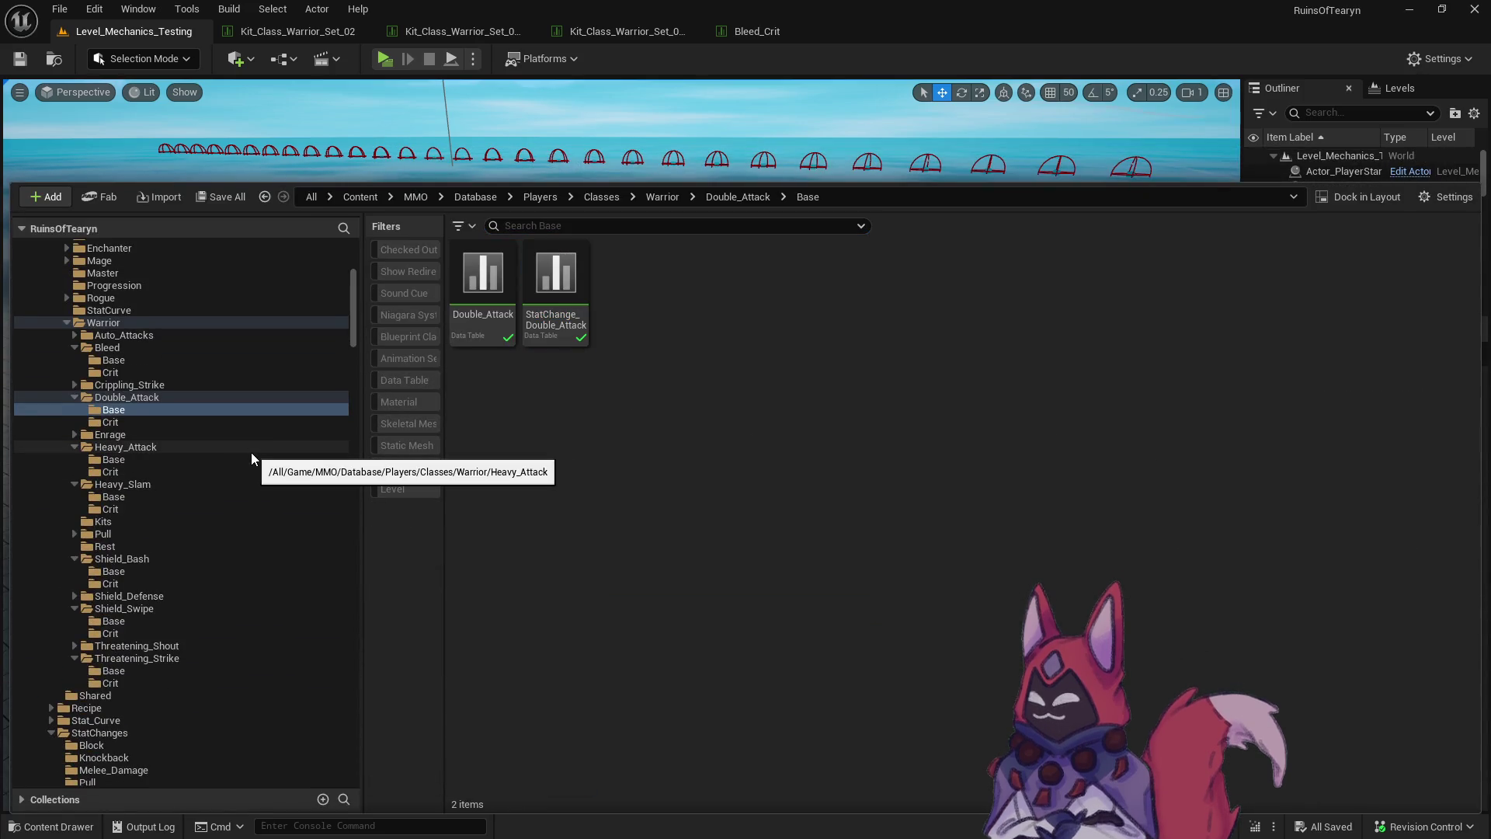
Add a second StatisticChange entry to Double_Attack set to StatChange_Stagger_5 and save.
double_click(483, 333)
left_click_drag(1446, 384, 1431, 524)
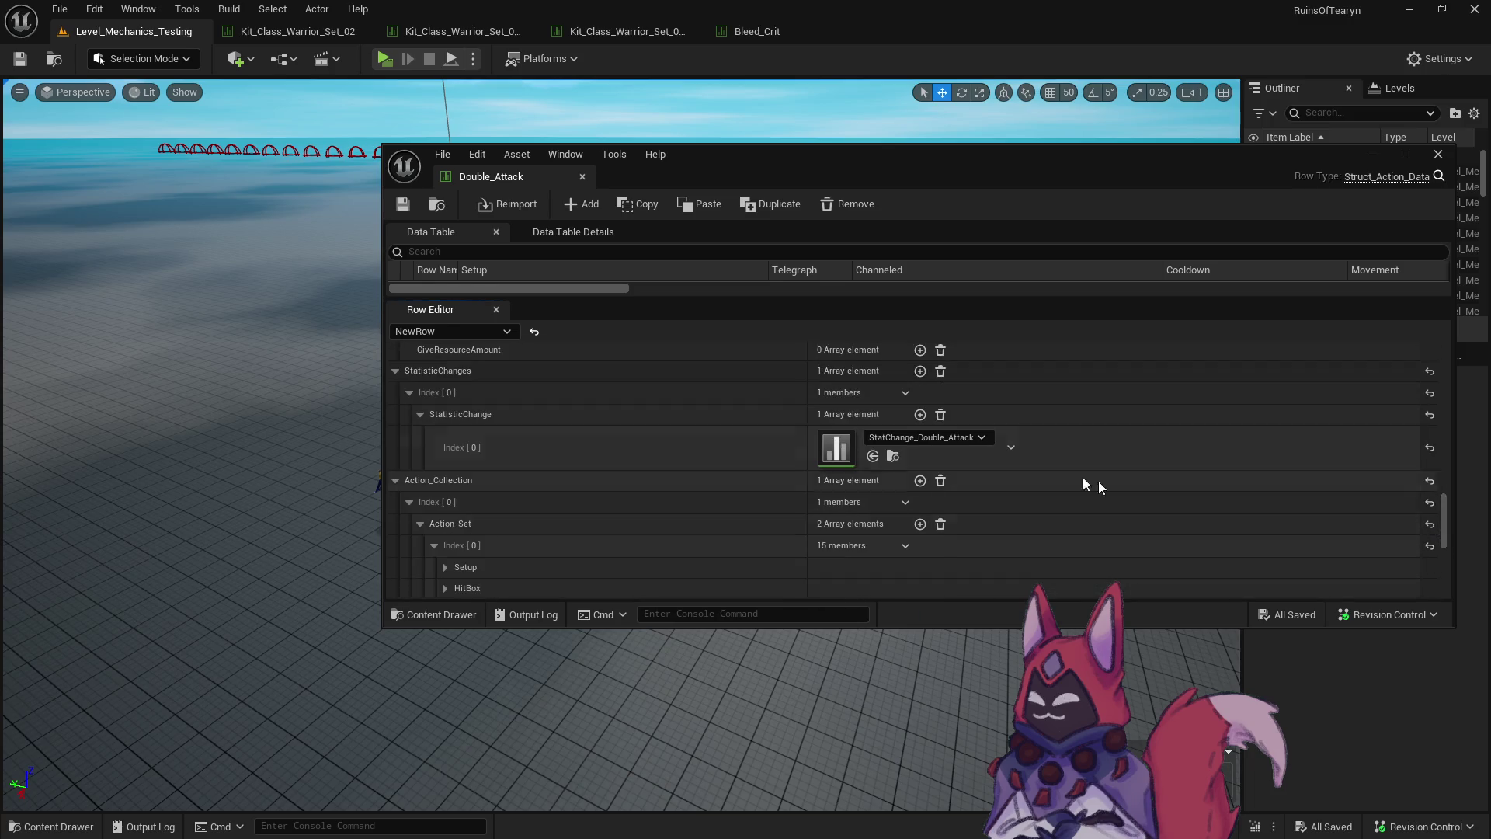
left_click(920, 414)
left_click(910, 481)
type("stat")
left_click(1037, 423)
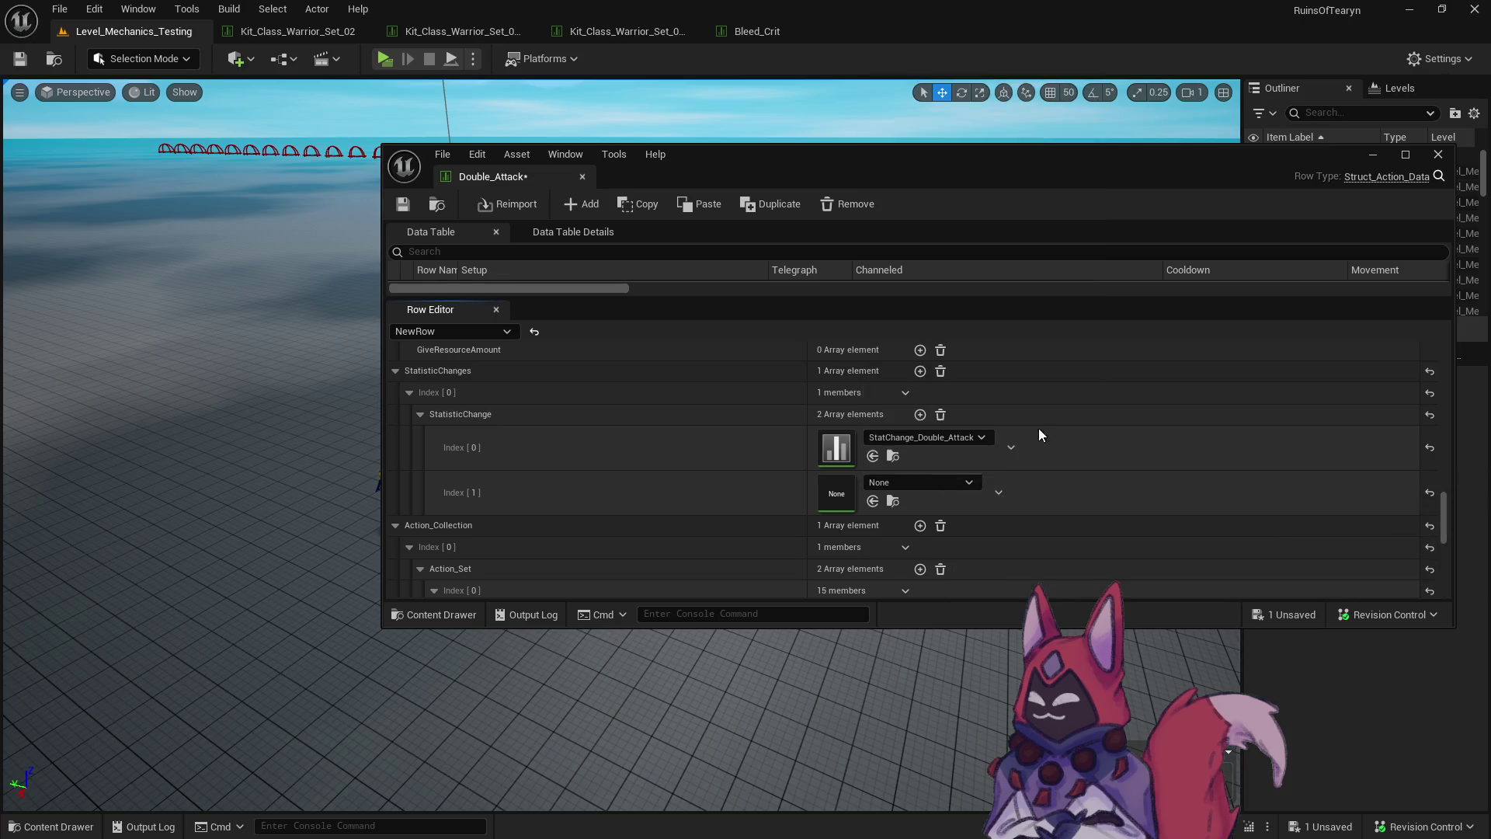
left_click(977, 484)
type("stagger")
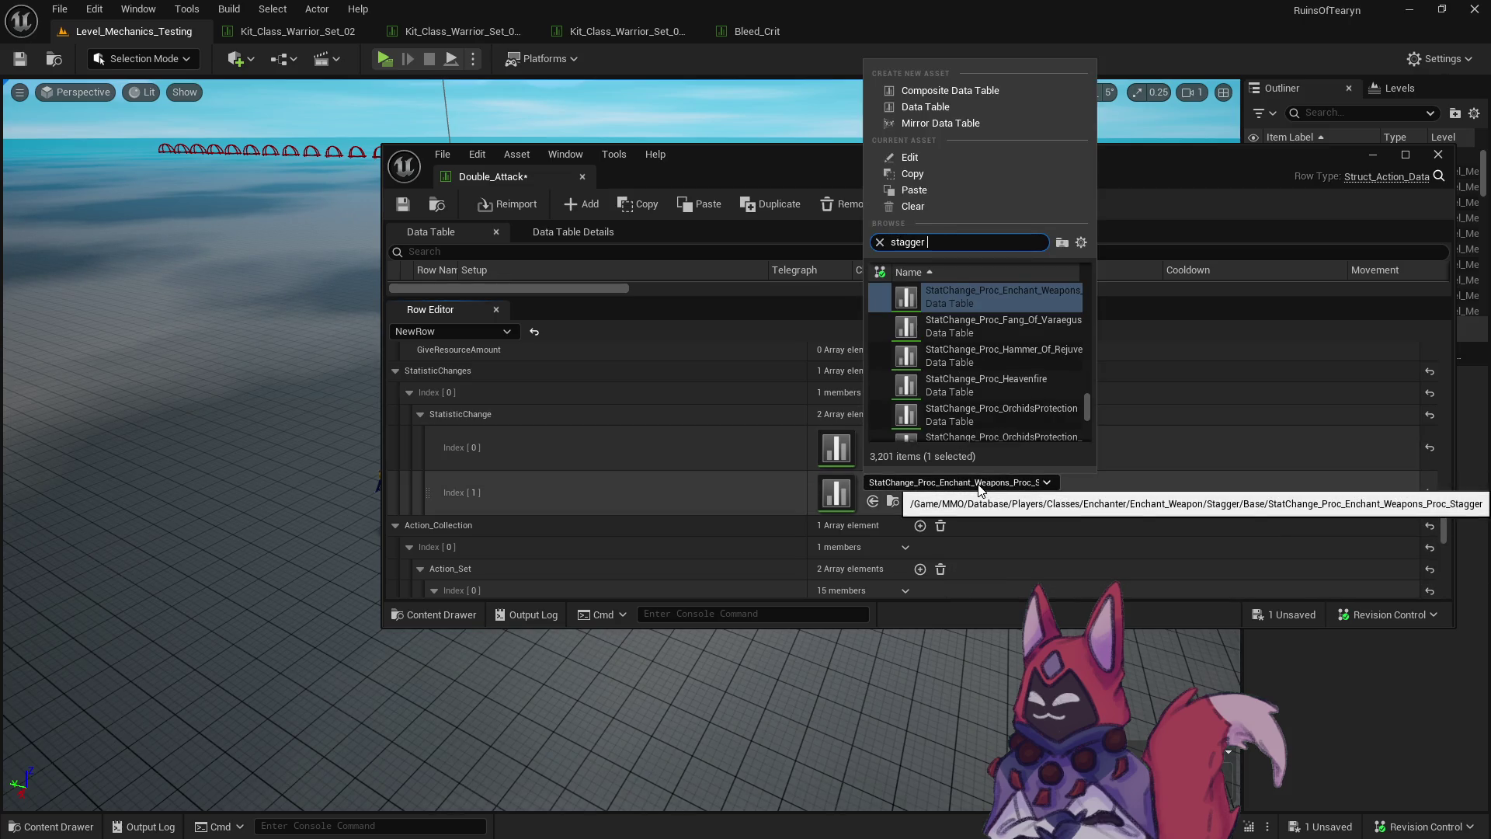
type("5")
key("Return")
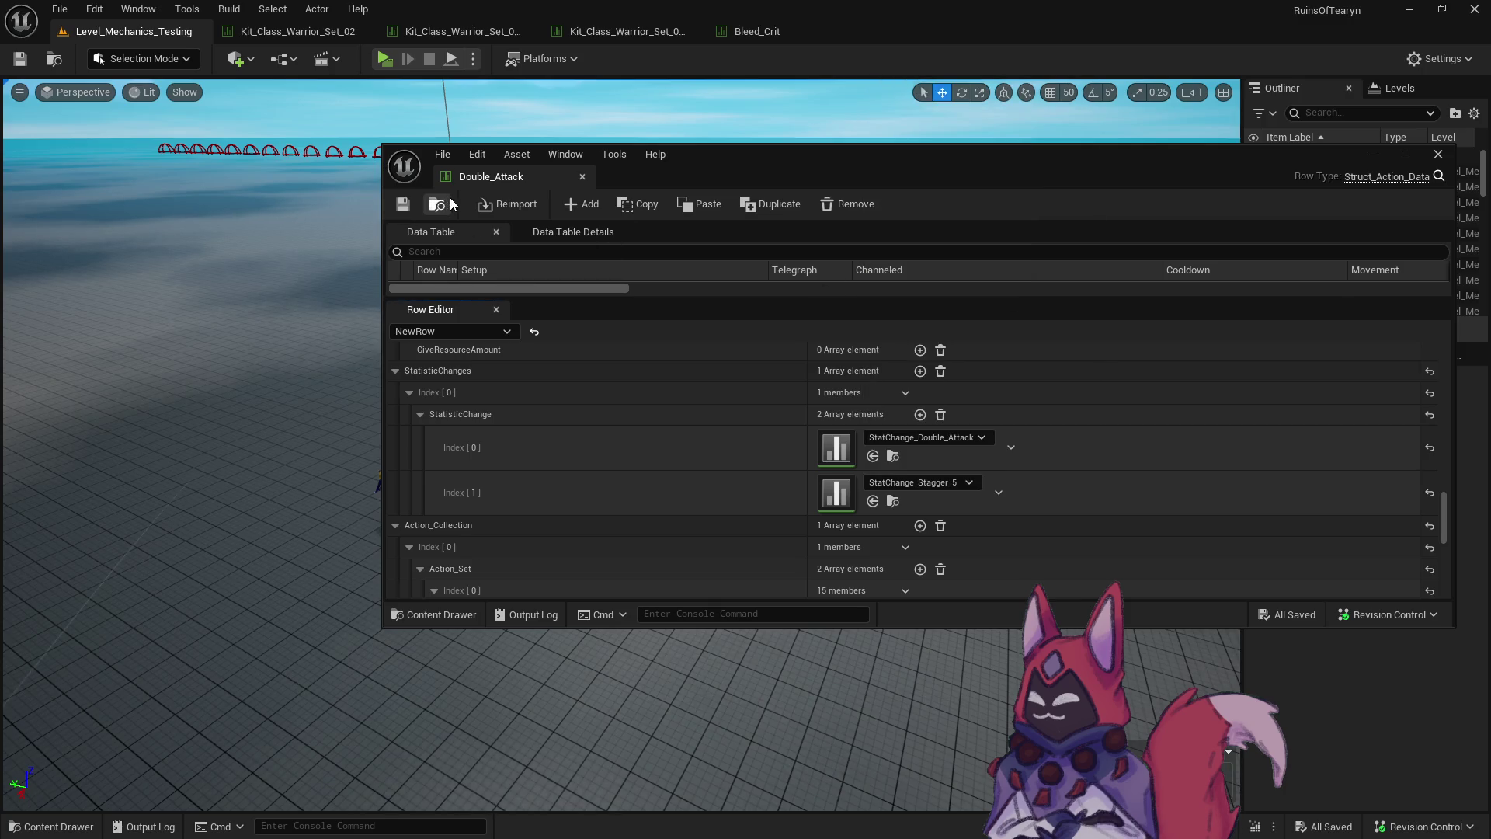
left_click(581, 176)
Inspect StatChange_Leaping_Strike in Heavy_Attack/Crit, then open the Leaping_Strike ability table.
key("ctrl+space")
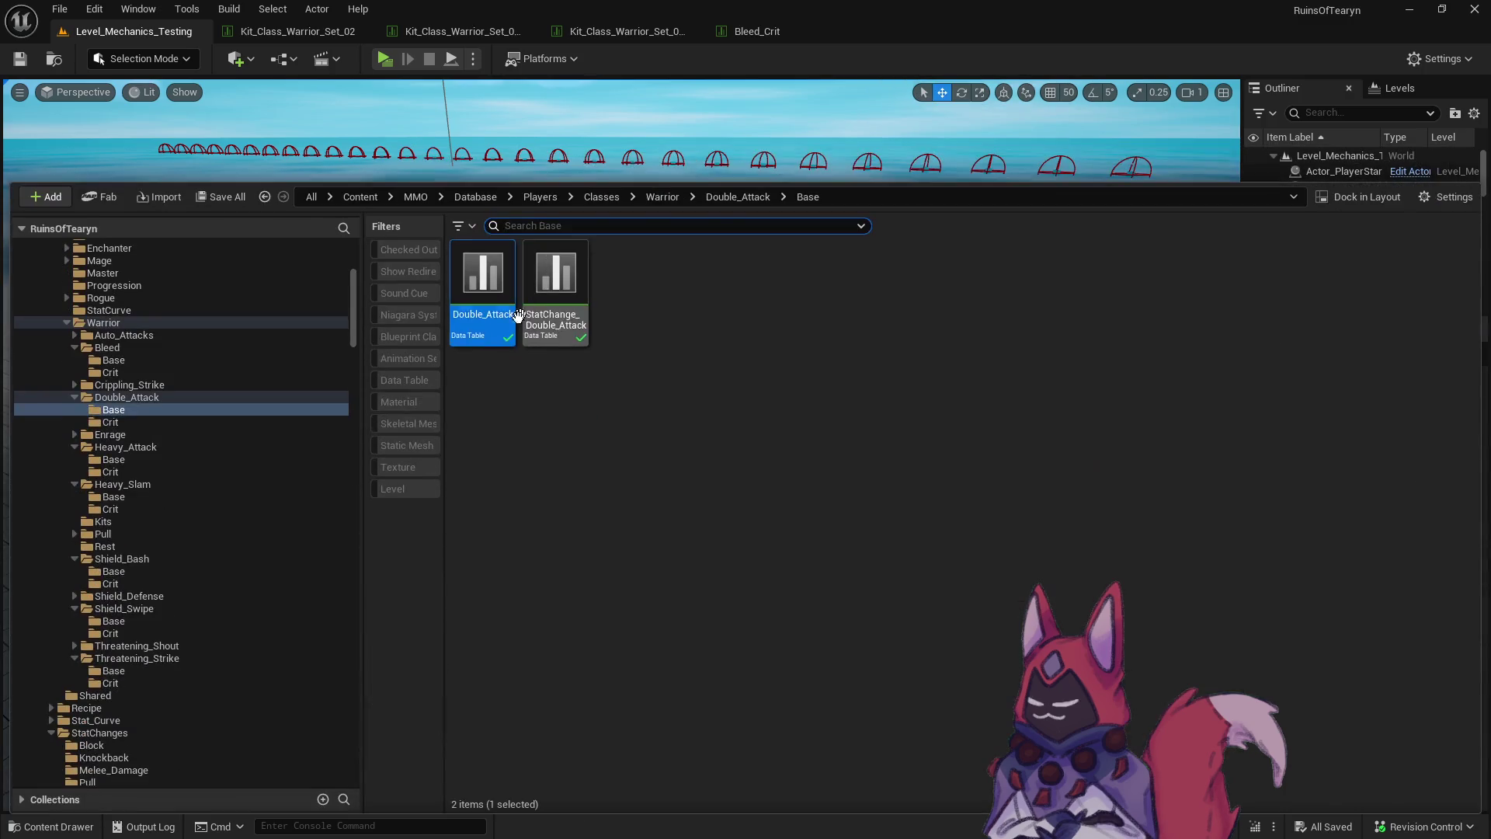
left_click(189, 419)
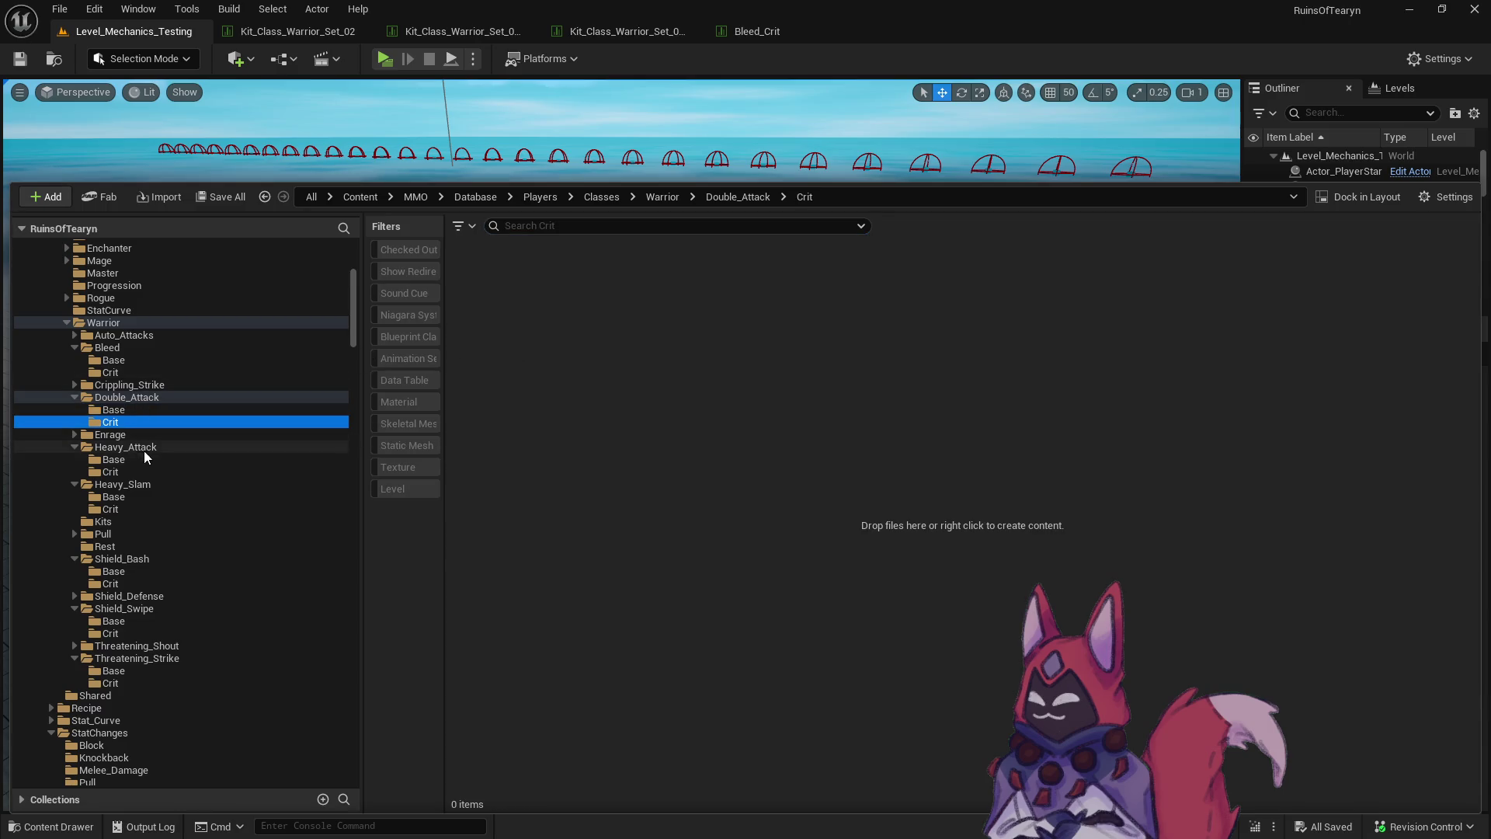
left_click(149, 472)
left_click(566, 334)
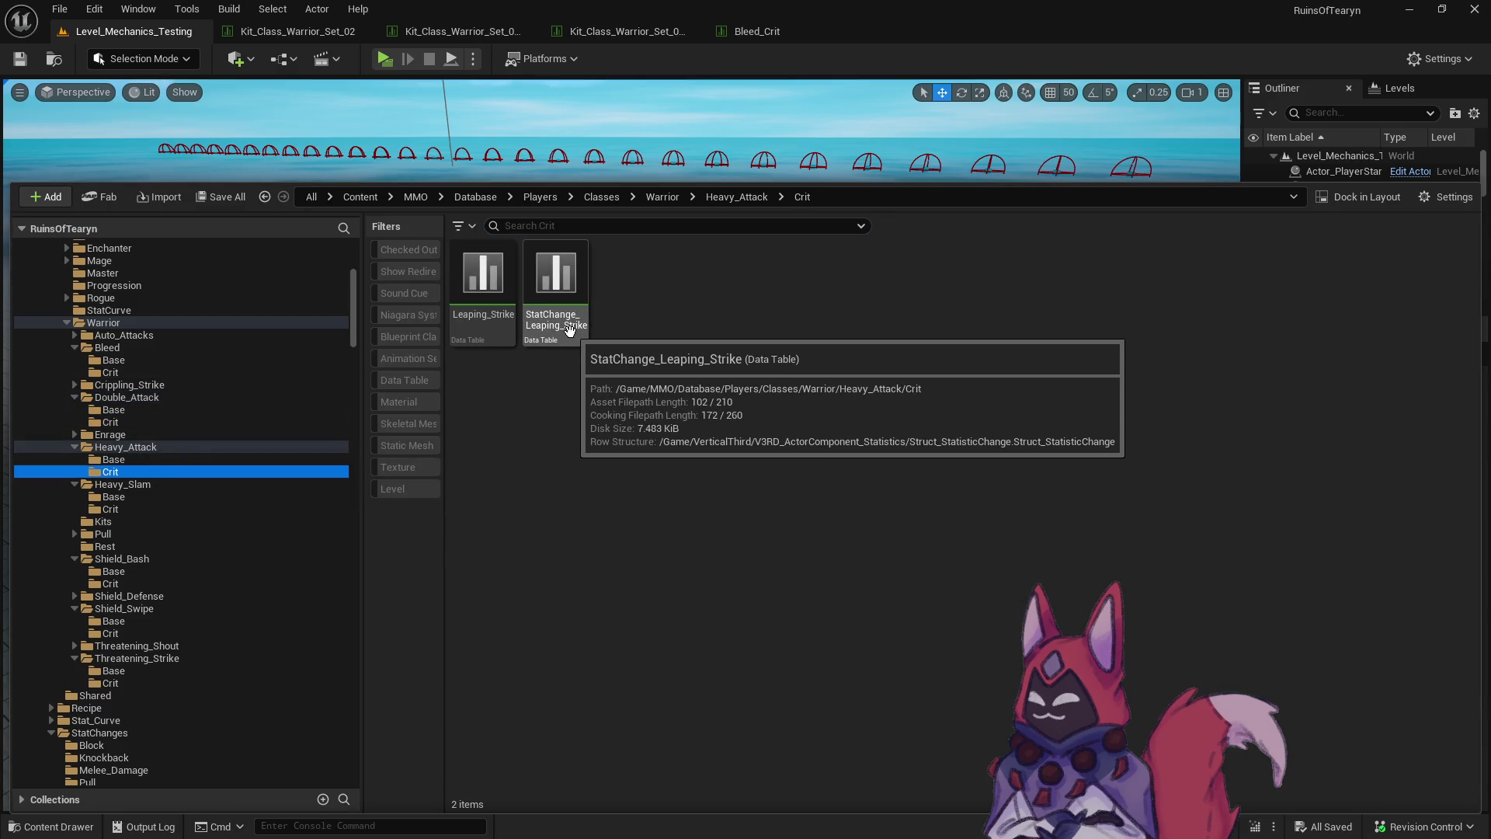
double_click(567, 334)
scroll(652, 478, "down", 2)
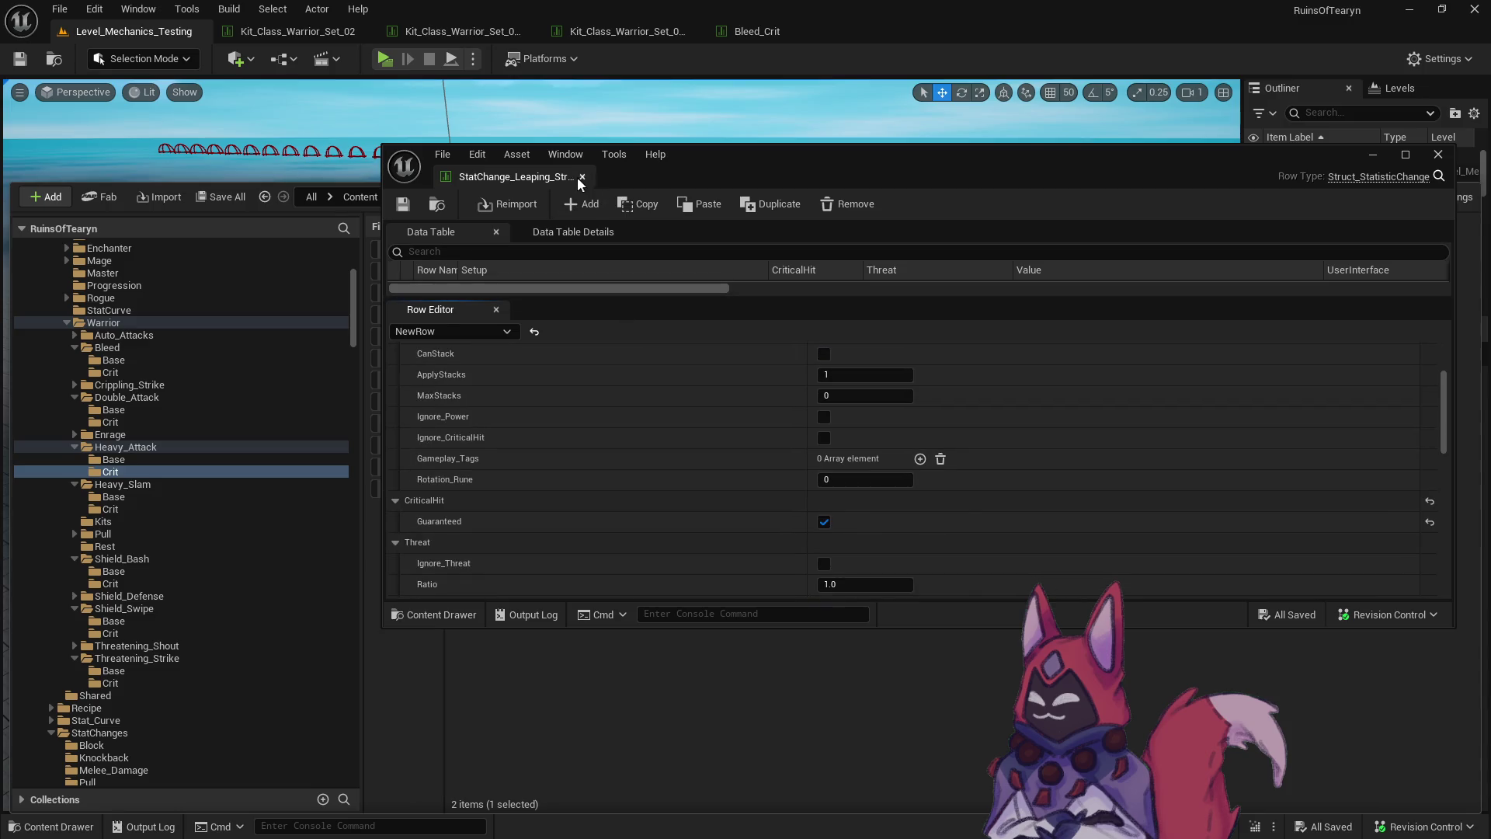
left_click(576, 177)
key("ctrl+space")
double_click(482, 332)
scroll(741, 489, "down", 5)
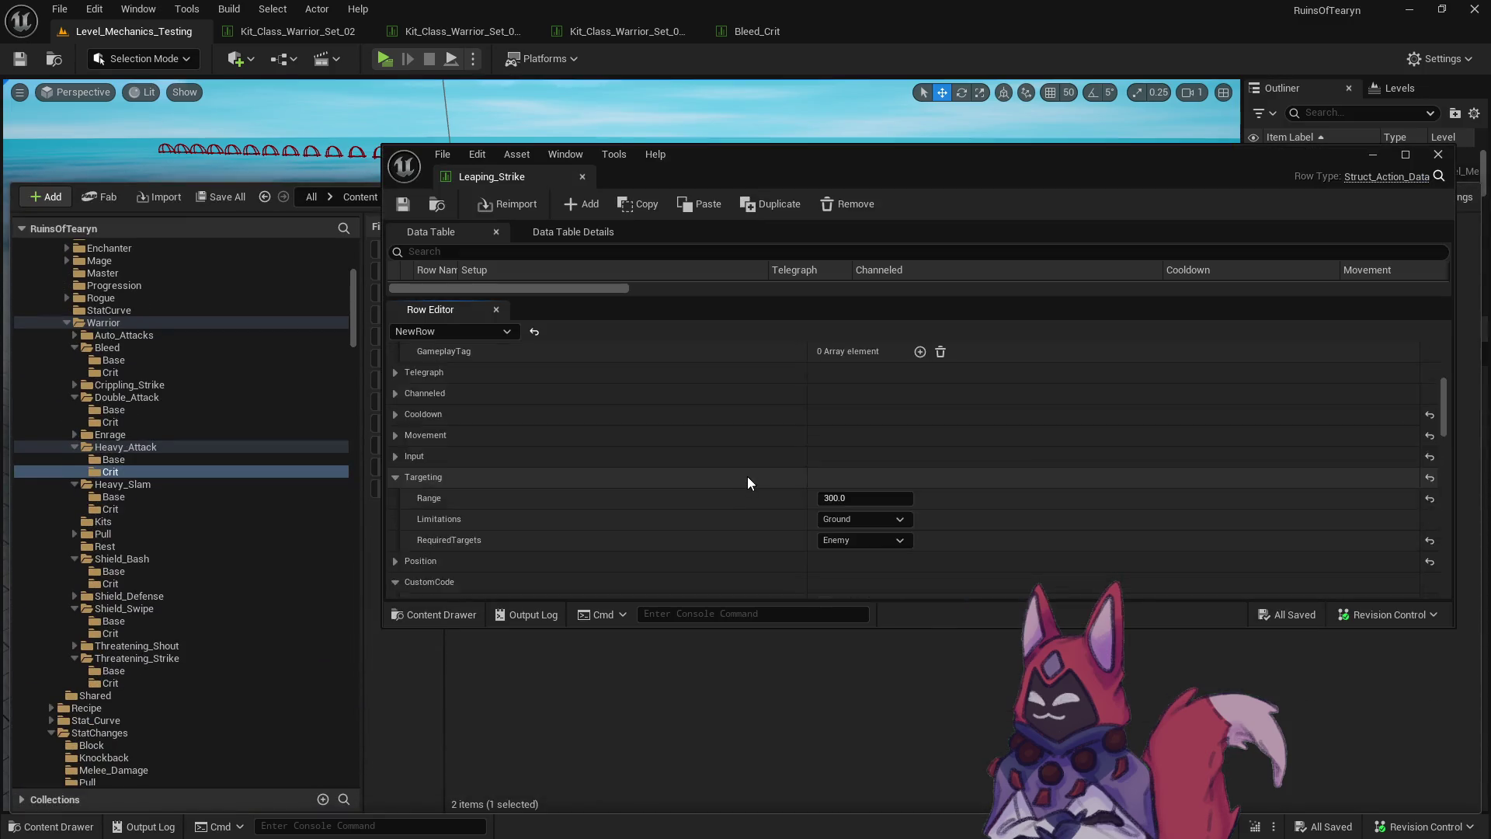
Add a second stat change entry to Leaping_Strike, initially set to StatChange_Stagger_10.
scroll(753, 462, "down", 5)
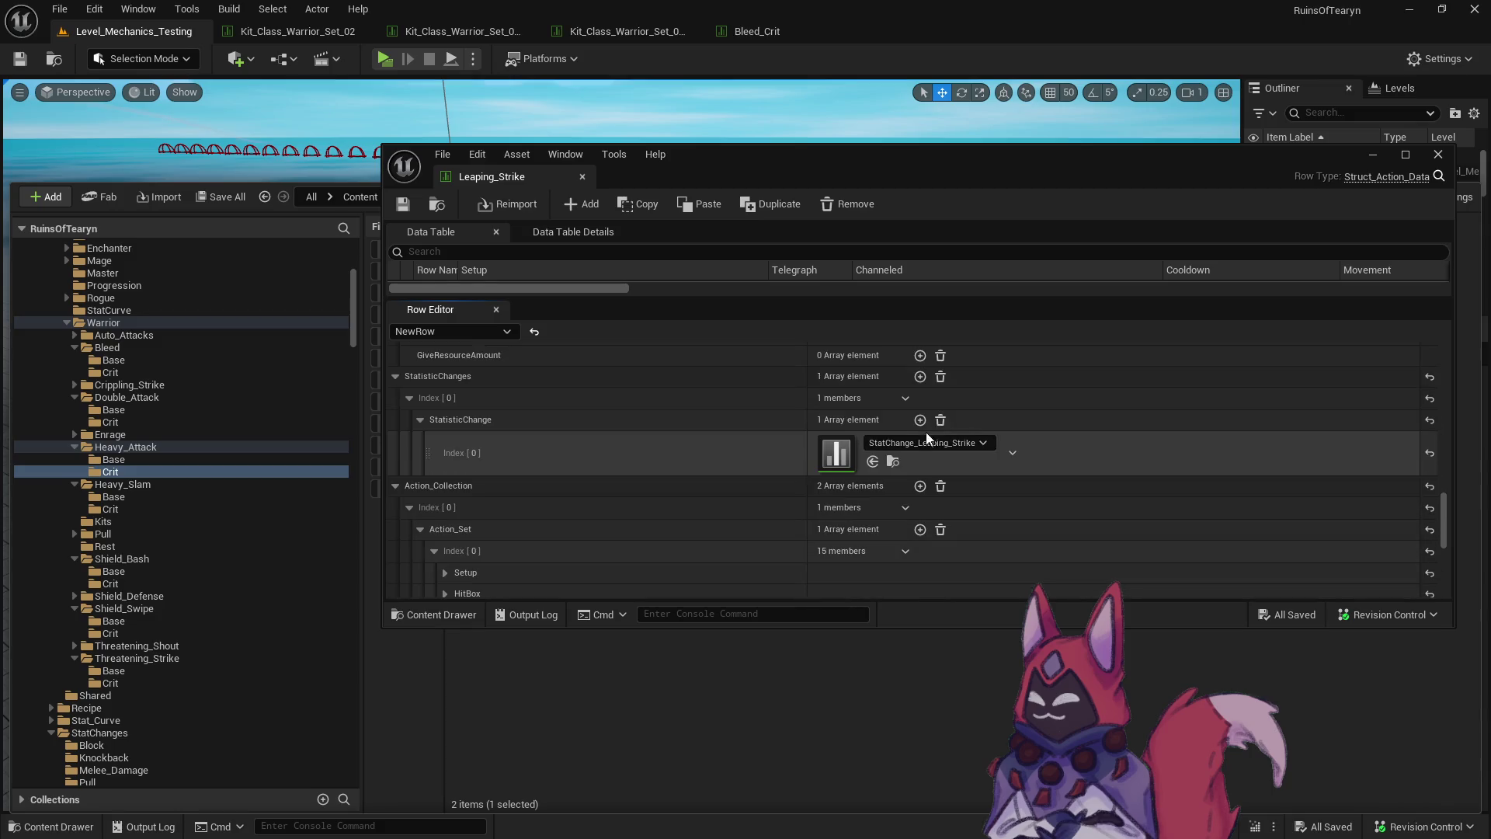
left_click(925, 425)
key("ctrl+space")
left_click(885, 494)
type("stagger")
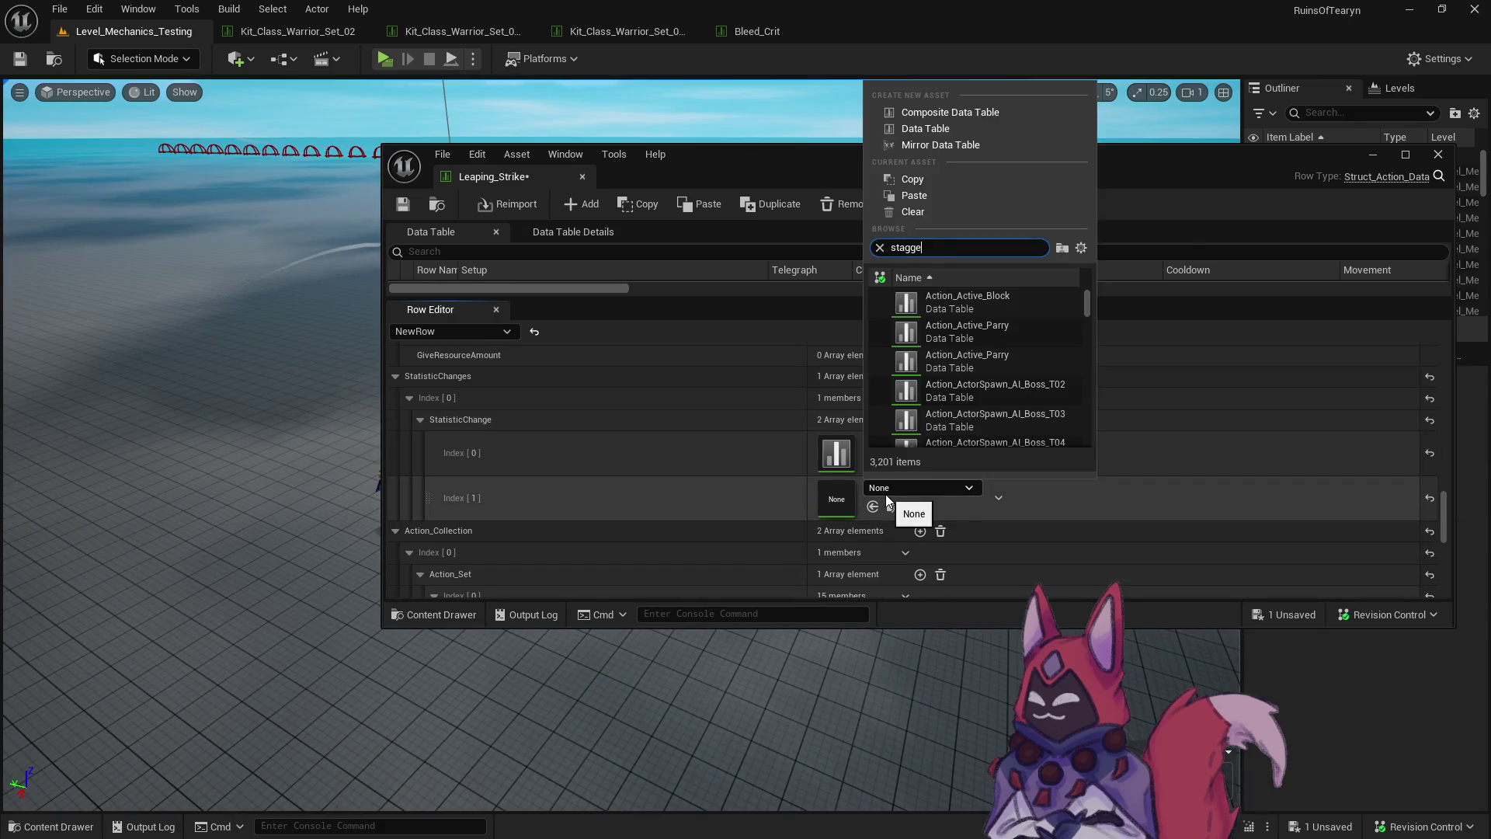
scroll(998, 419, "down", 2)
left_click(1032, 420)
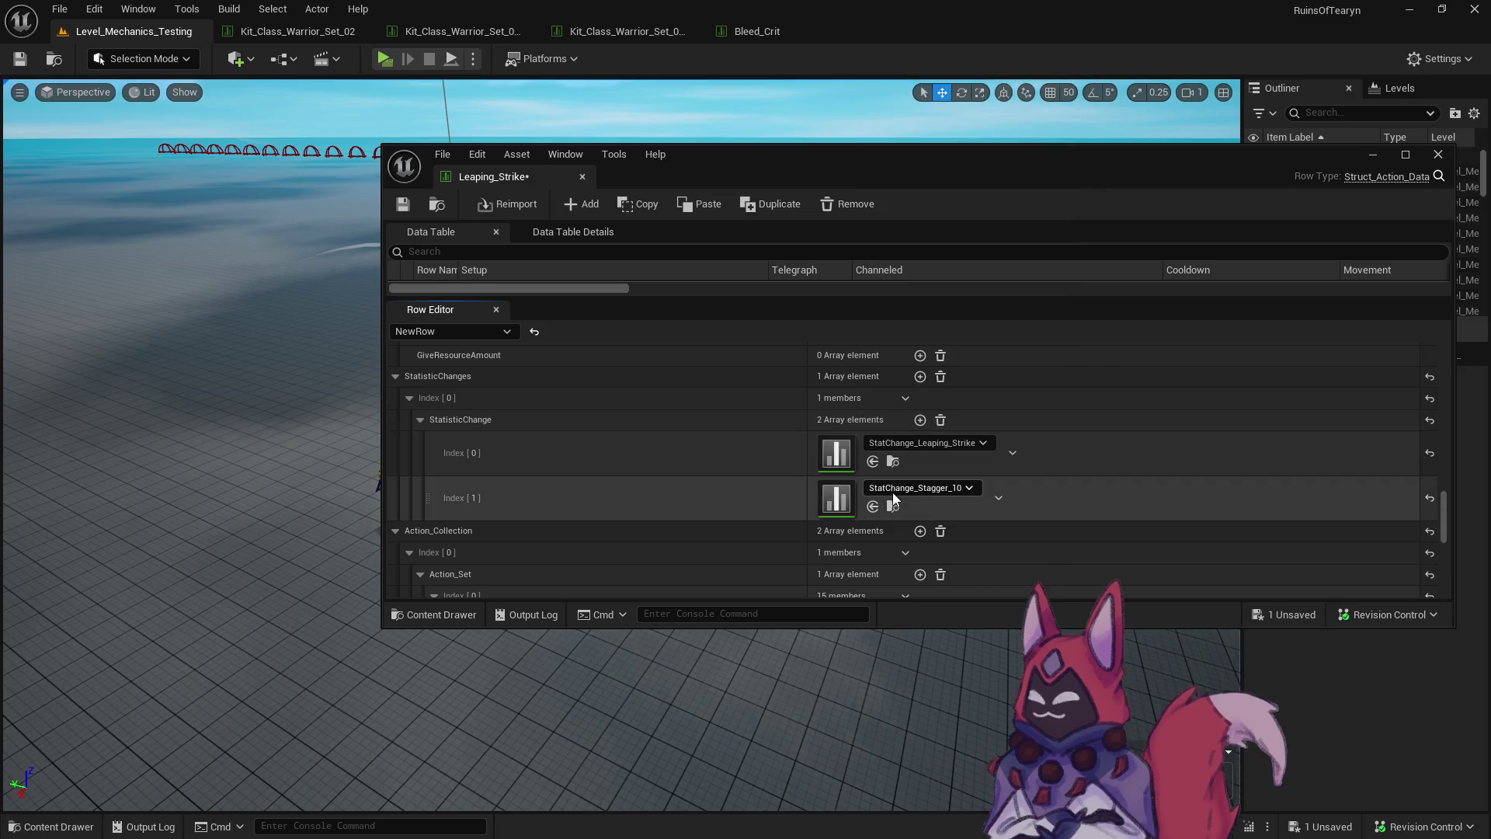
Duplicate StatChange_Stagger_10 as a new table named StatChange_Stagger_20.
left_click(893, 507)
right_click(957, 481)
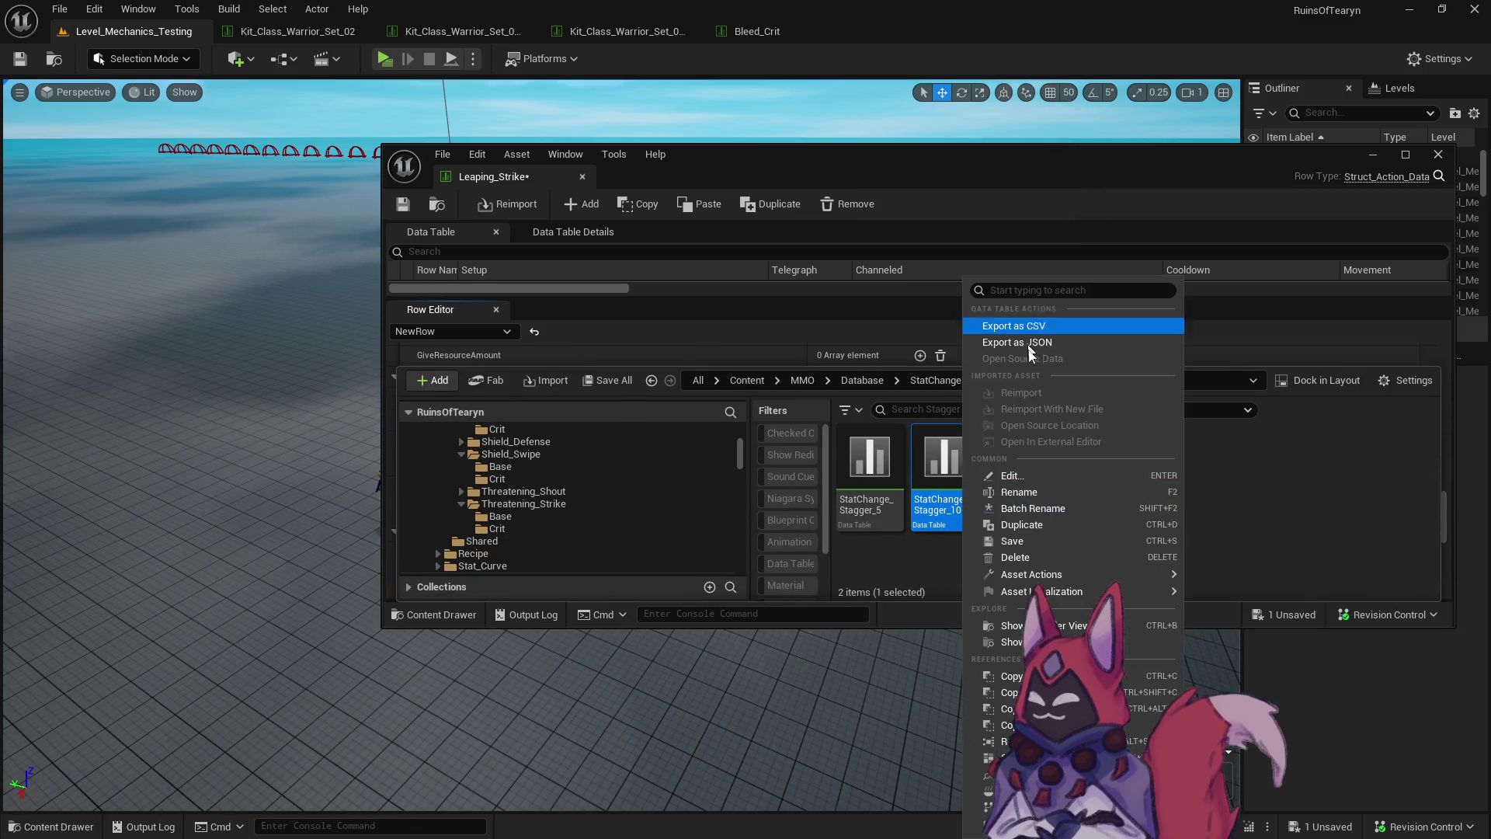
left_click(1022, 526)
key("BackSpace")
key("BackSpace")
type("20")
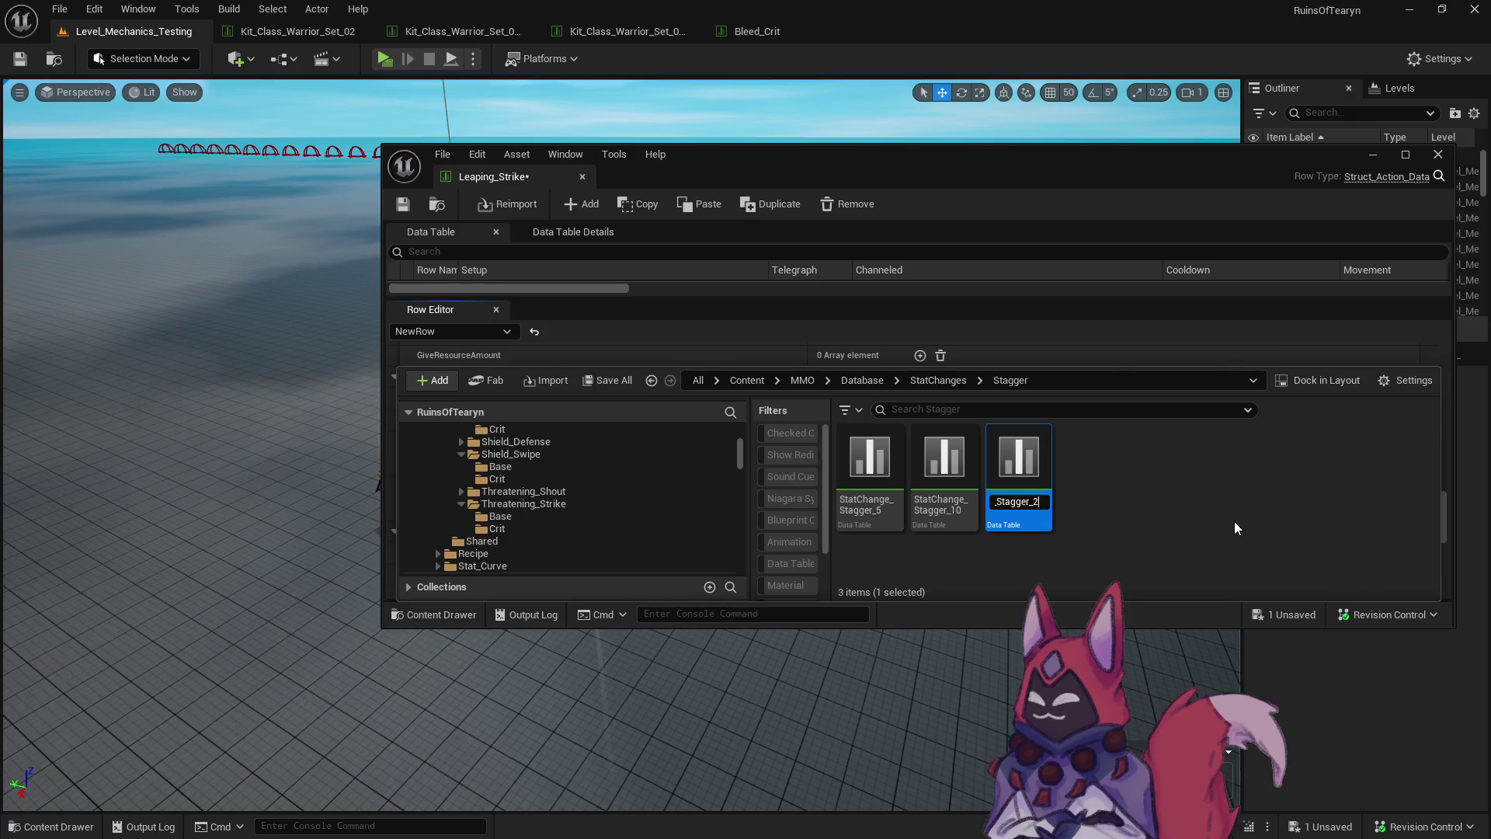
key("Return")
Dock StatChange_Stagger_20 beside Leaping_Strike and edit its stagger Value.
double_click(1018, 466)
mouse_move(675, 176)
left_mouse_down()
mouse_move(704, 130)
mouse_move(870, 29)
left_mouse_up()
left_click_drag(533, 181, 1050, 31)
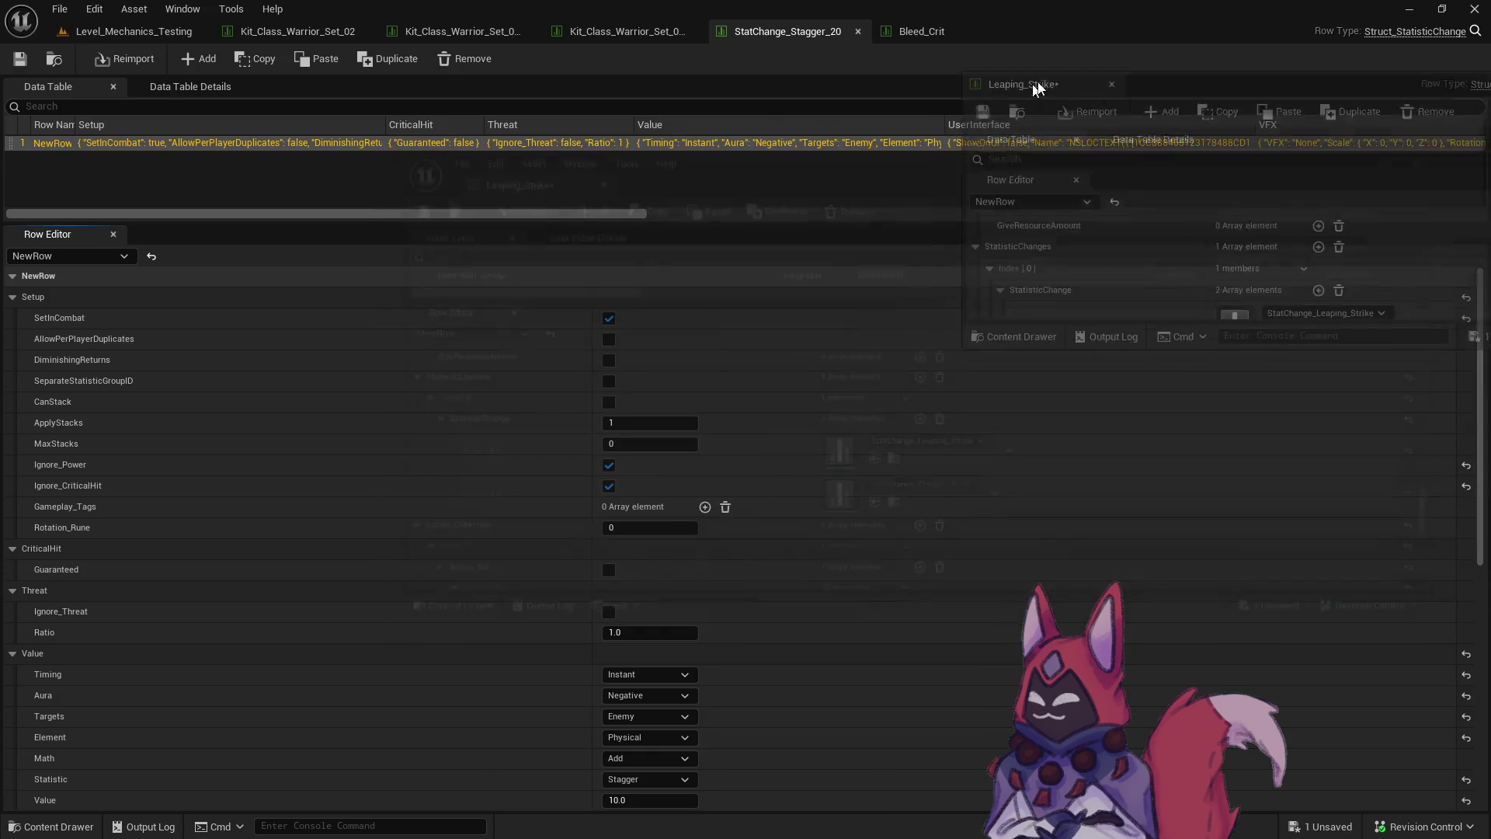
left_click(792, 31)
scroll(853, 403, "down", 10)
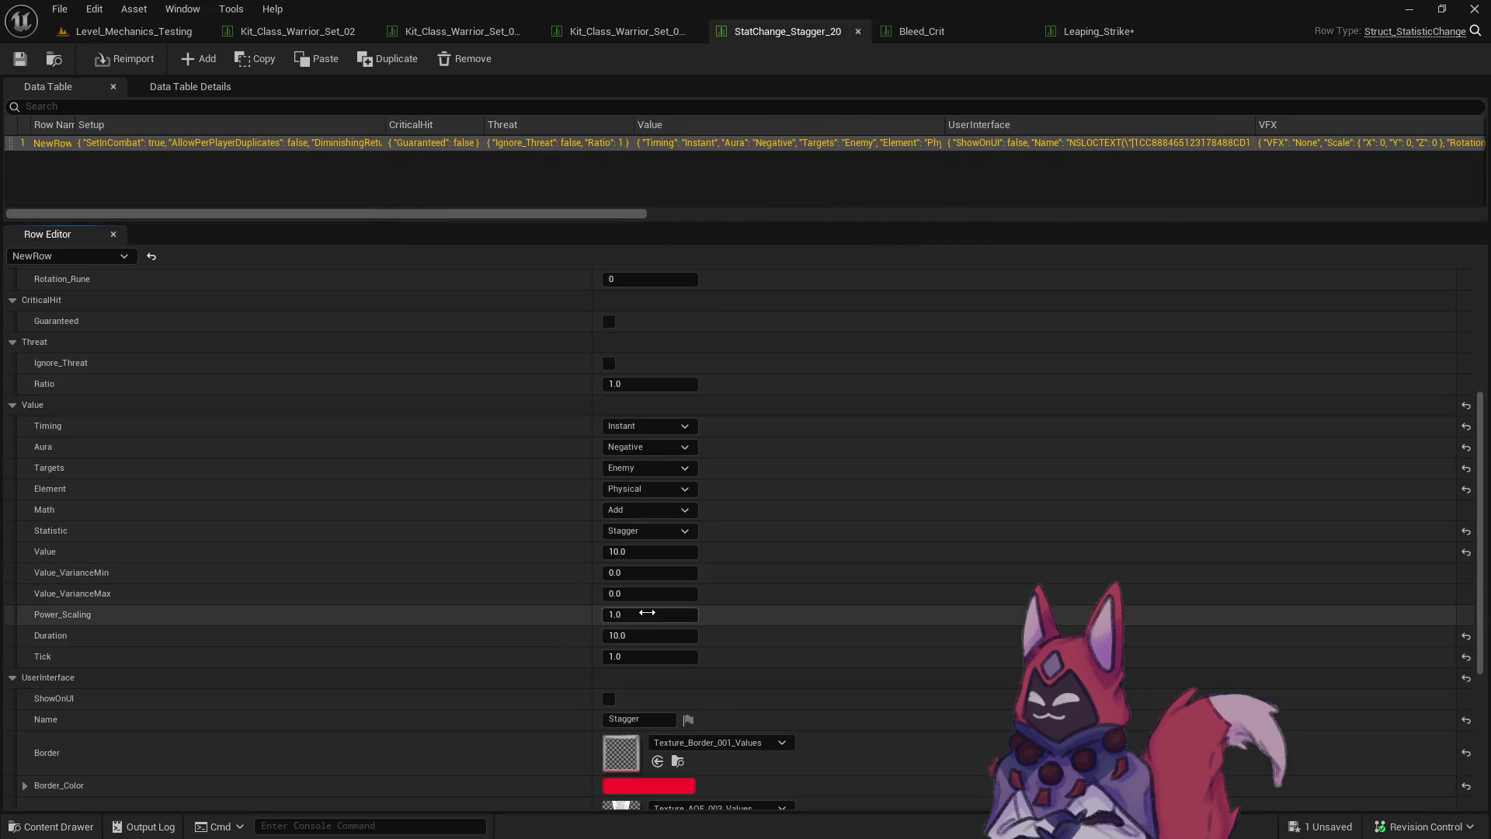
left_click(663, 552)
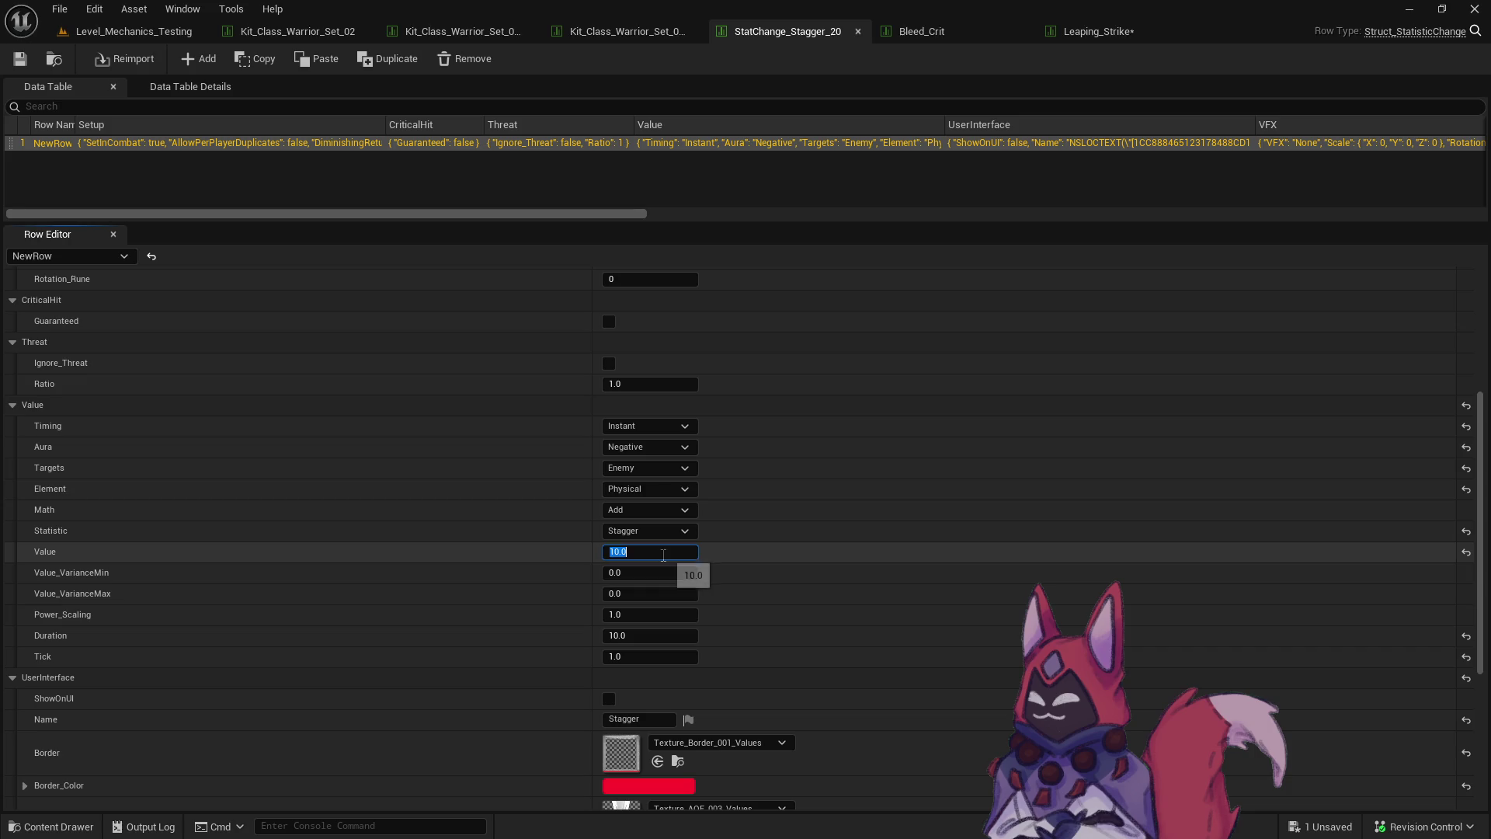
type("20")
Assign StatChange_Stagger_20 as Leaping_Strike's second stat change and save both assets.
left_click(53, 59)
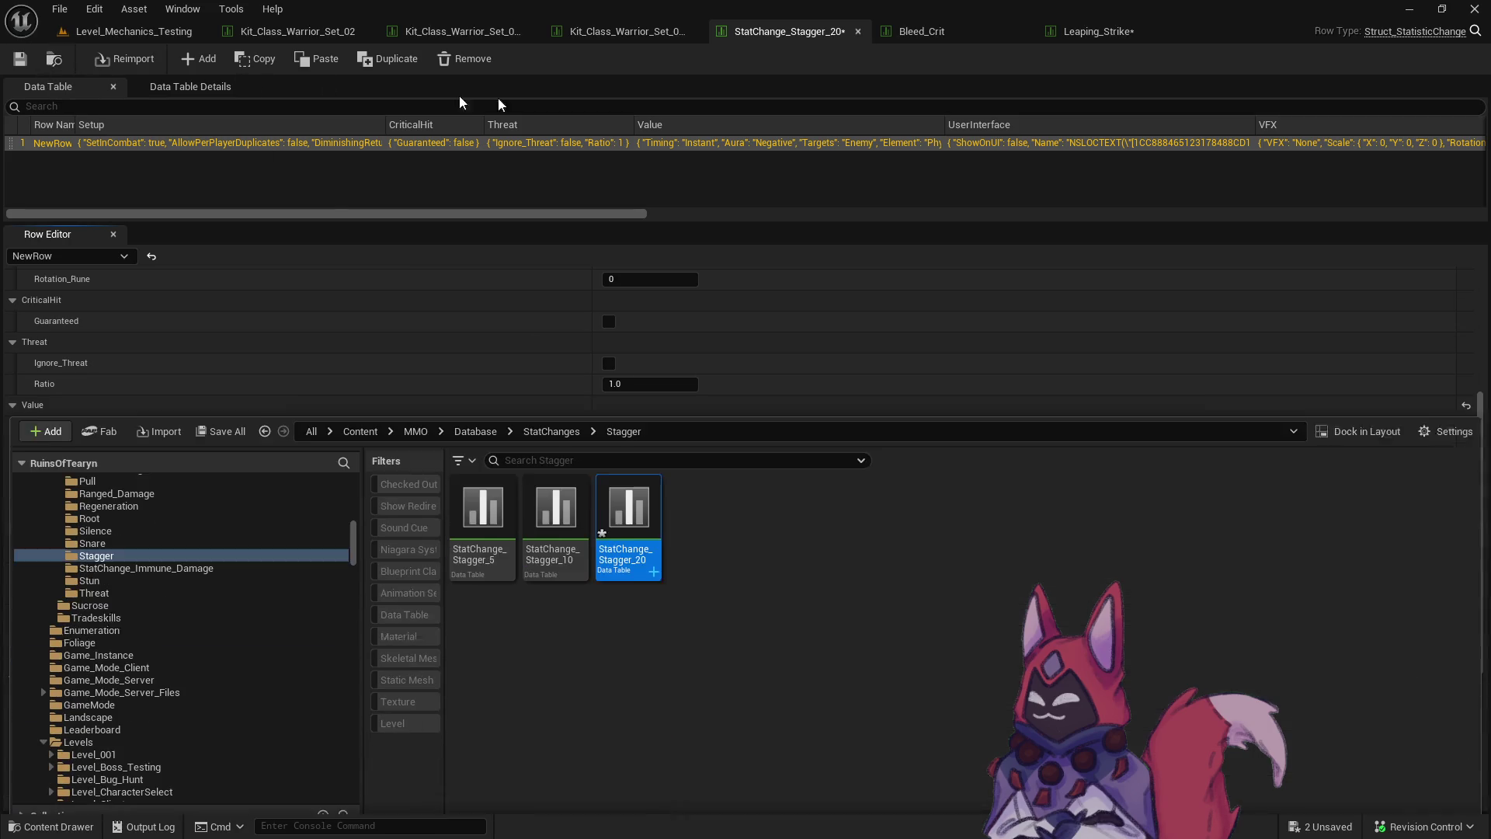
left_click(1125, 33)
left_click(657, 431)
left_click(131, 31)
key("ctrl+space")
left_click(217, 197)
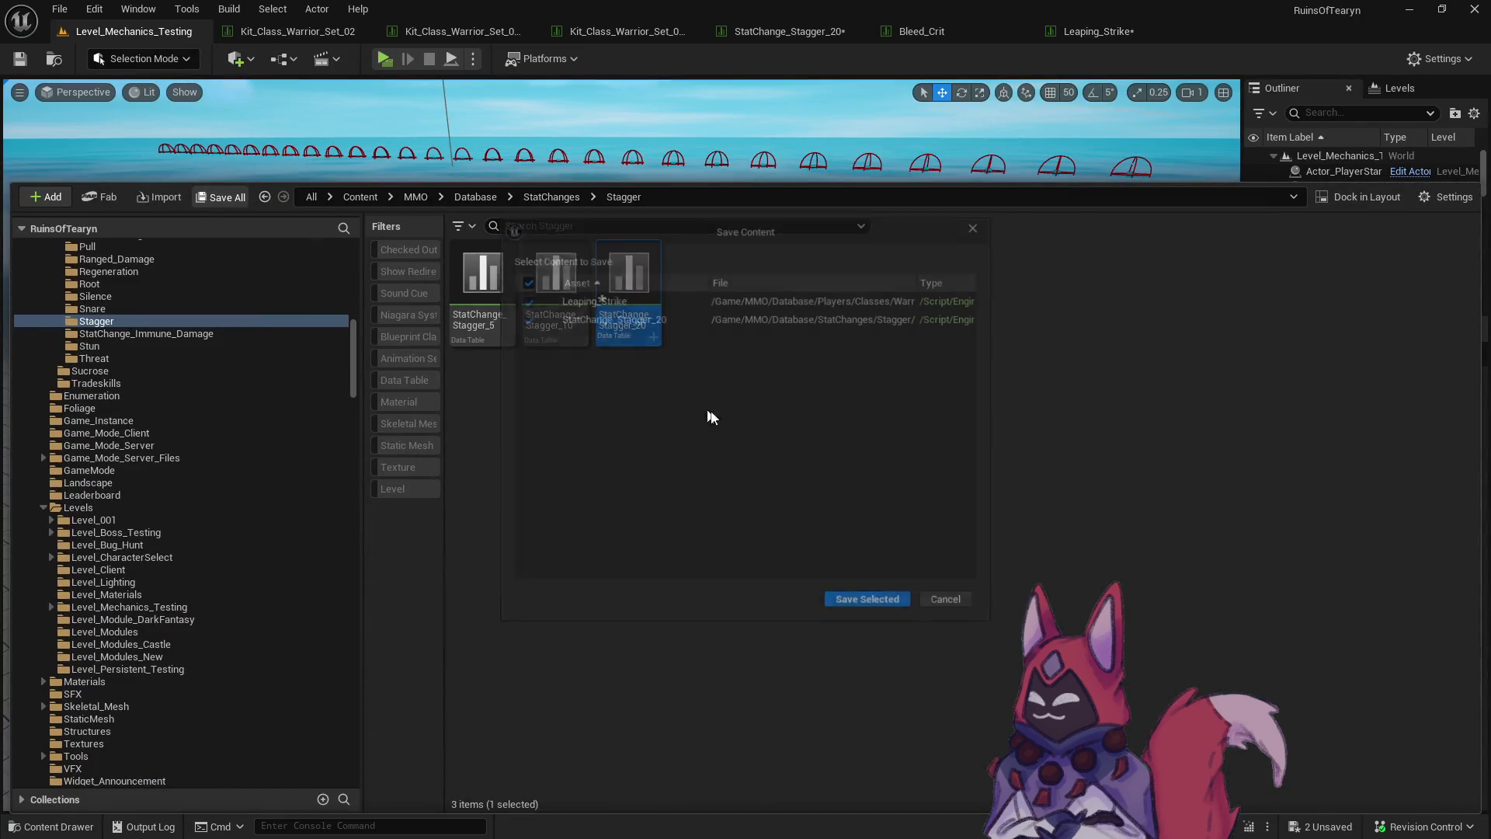
left_click(862, 601)
left_click(801, 497)
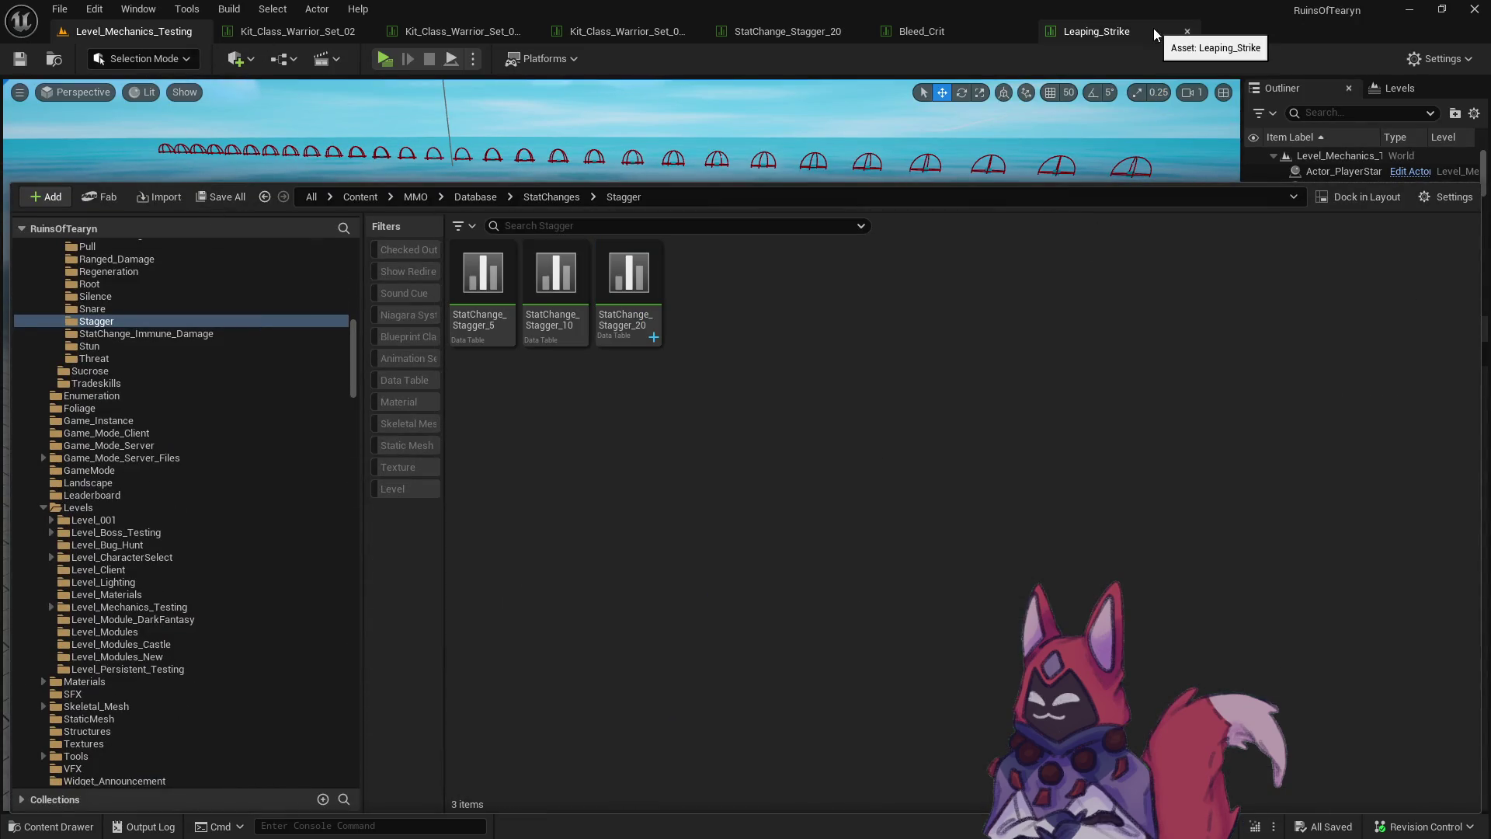
Close the Leaping_Strike, Bleed_Crit and StatChange_Stagger_20 editors and show the Stagger folder.
left_click(1186, 31)
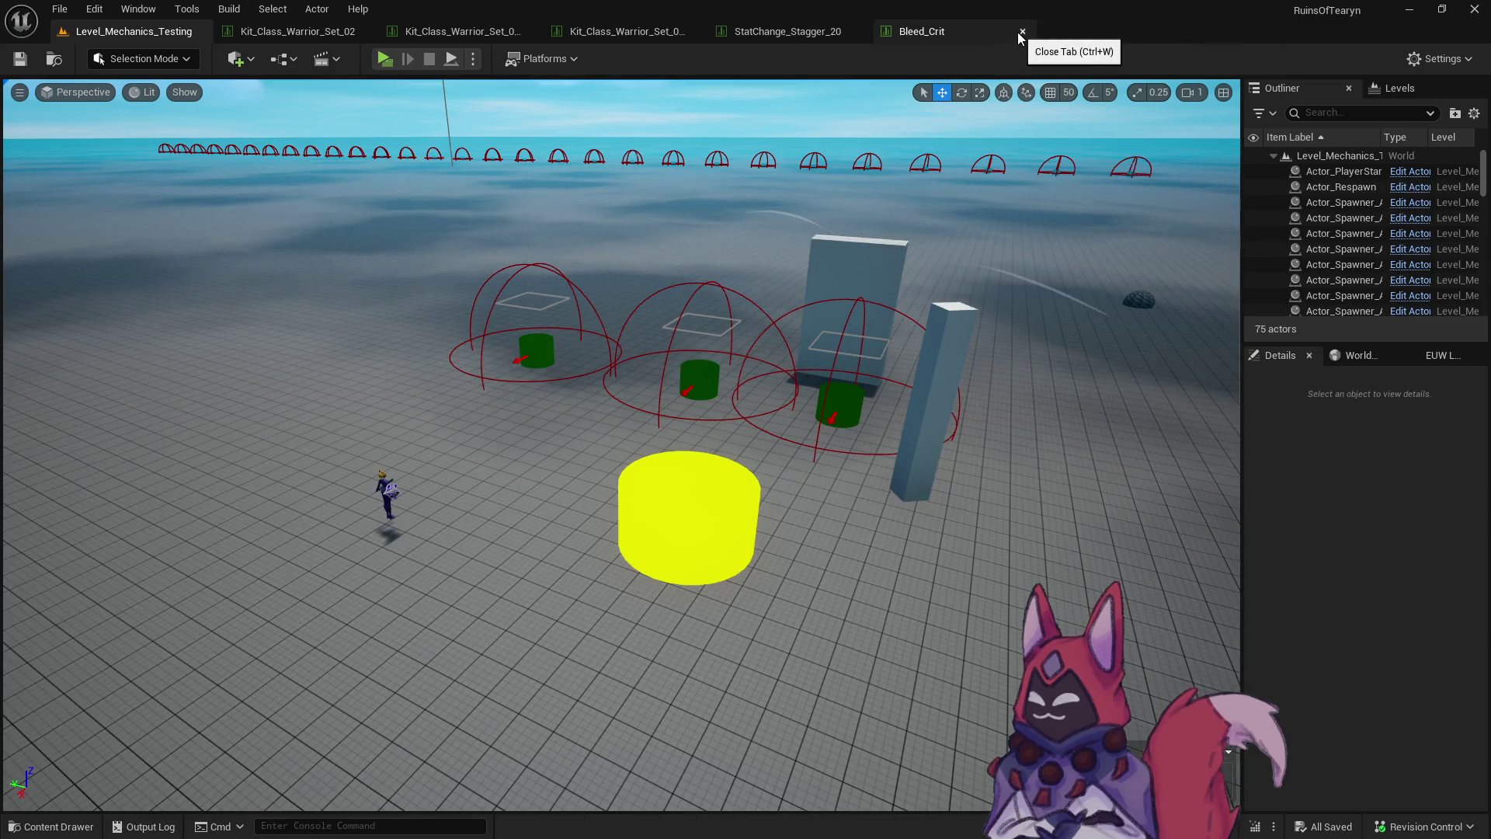
left_click(1022, 31)
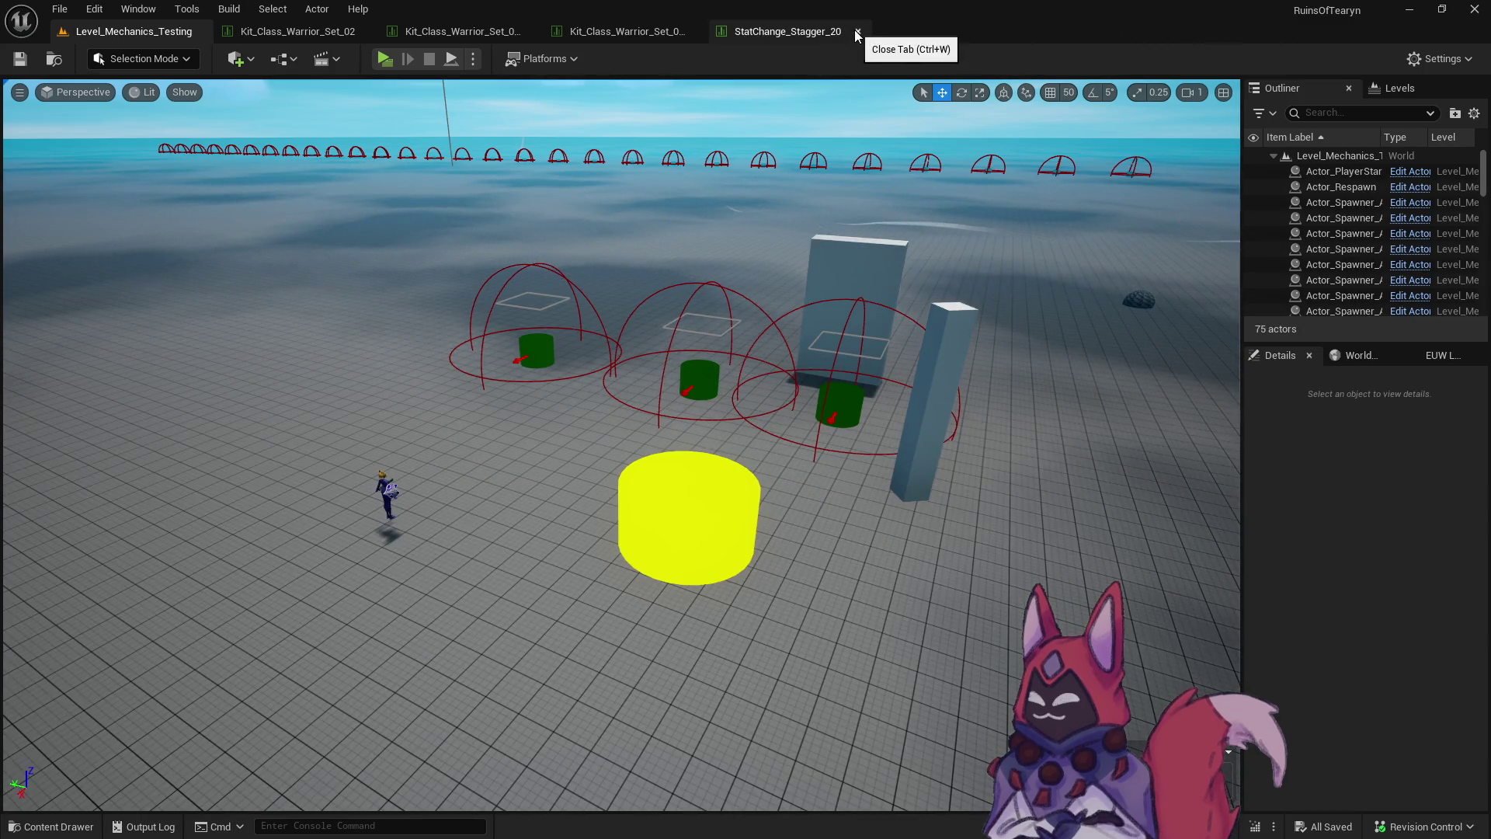
key("ctrl+w")
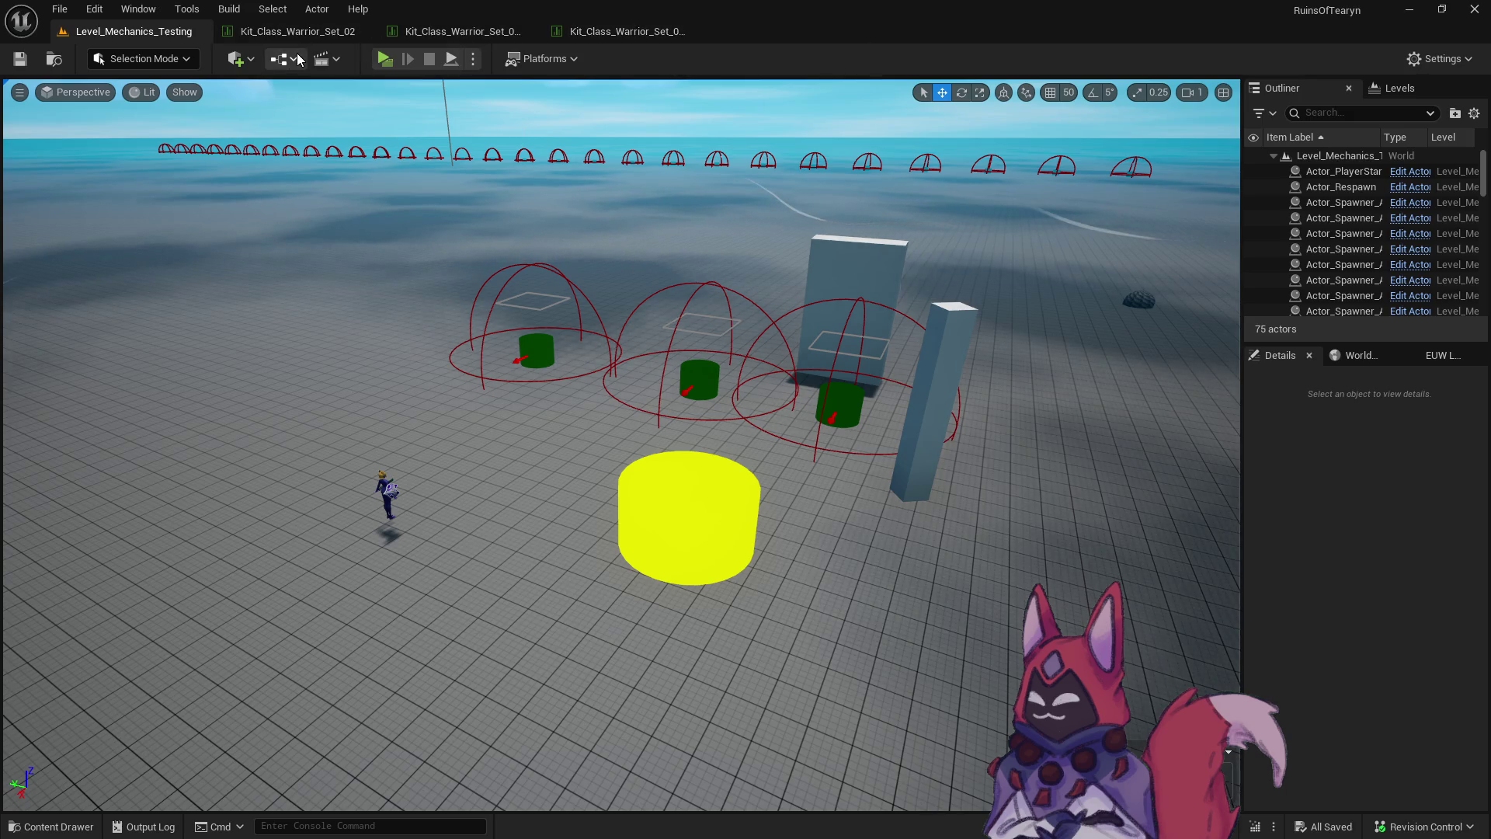
key("ctrl+space")
left_click(575, 460)
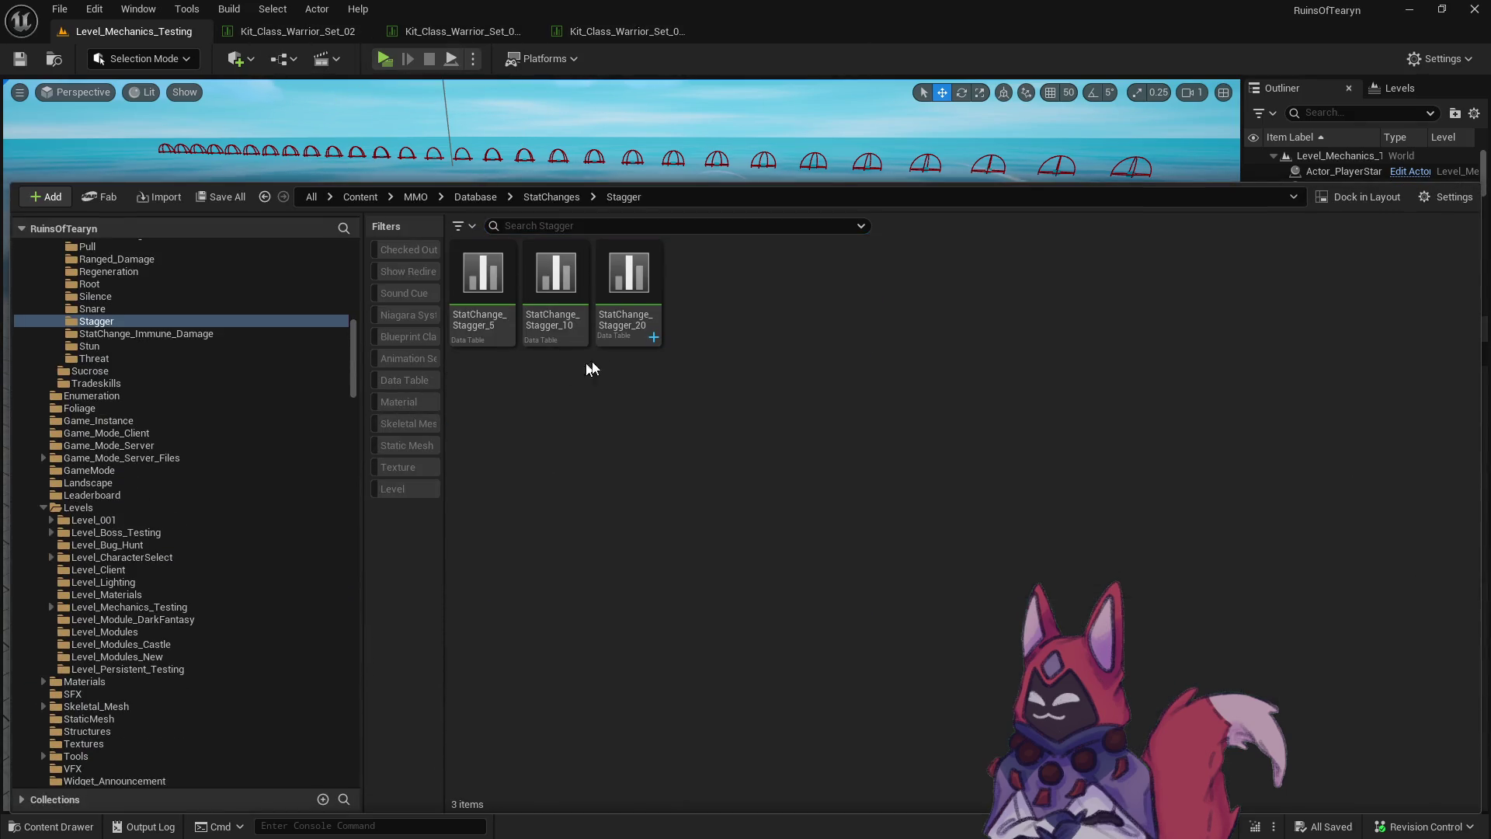
Duplicate StatChange_Stagger_5 as StatChange_Stagger_1.
right_click(482, 278)
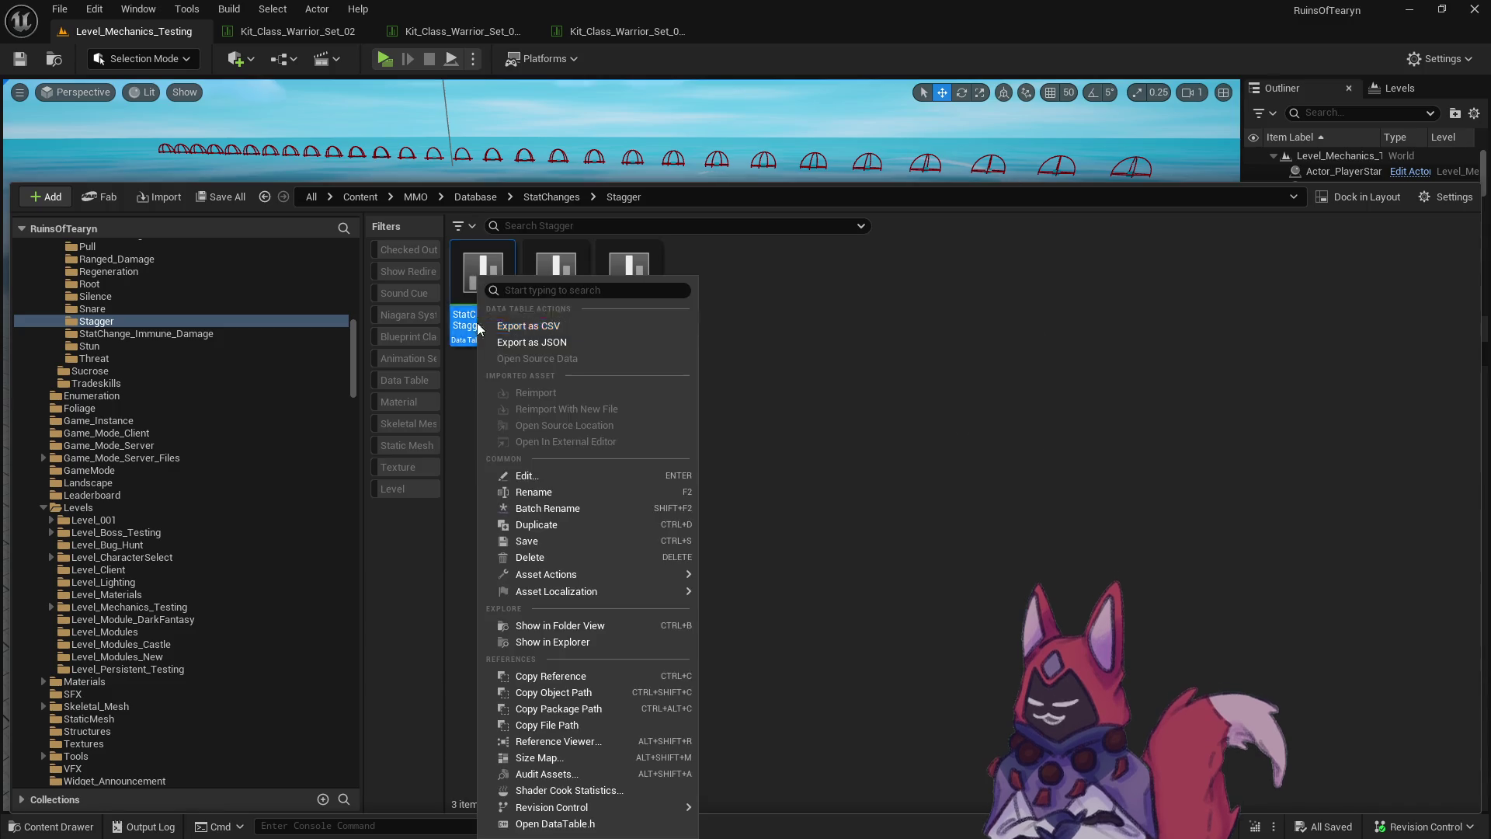
left_click(584, 524)
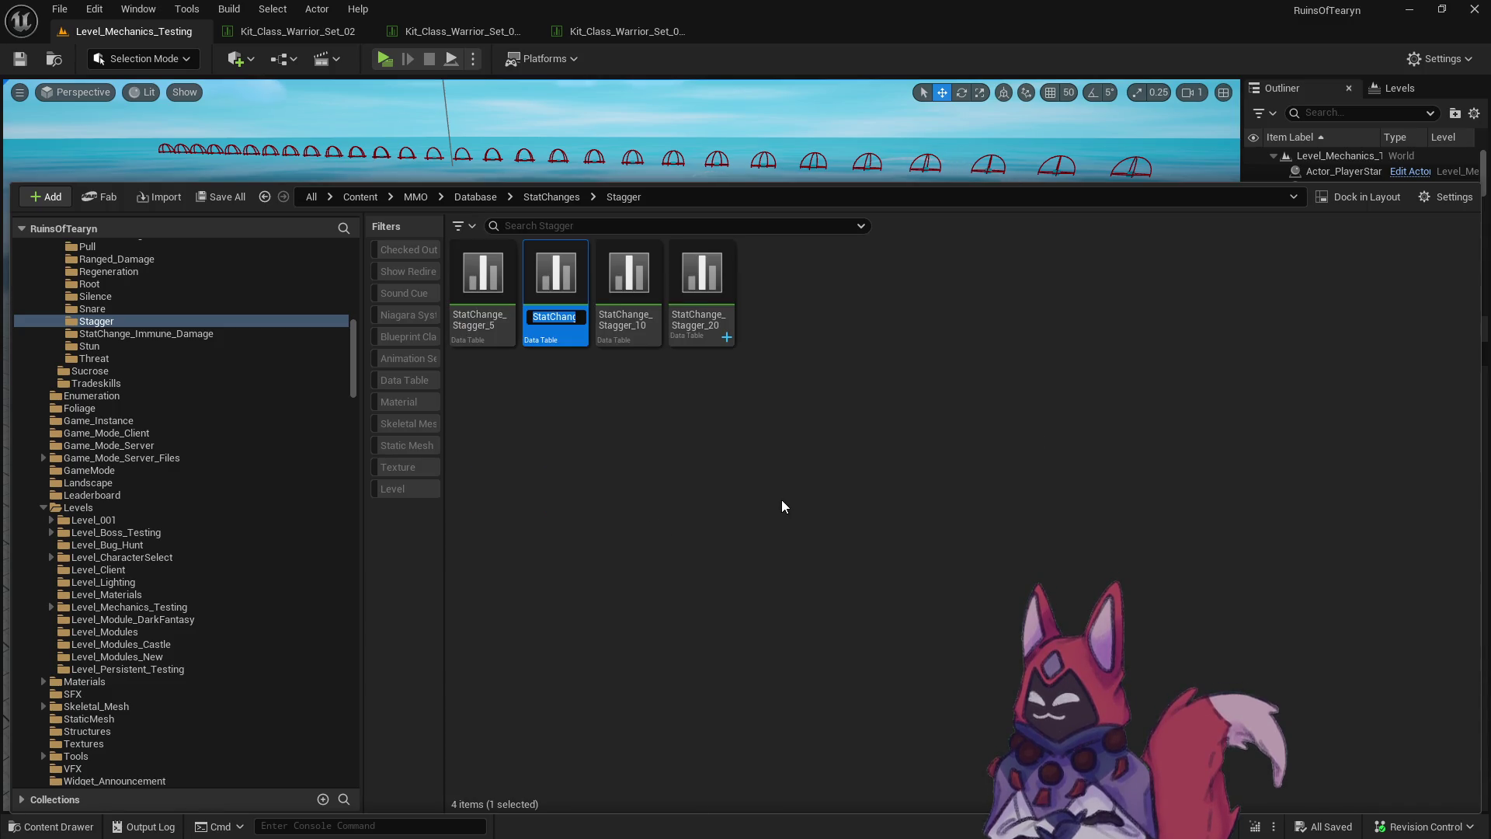
key("BackSpace")
type("1")
key("Return")
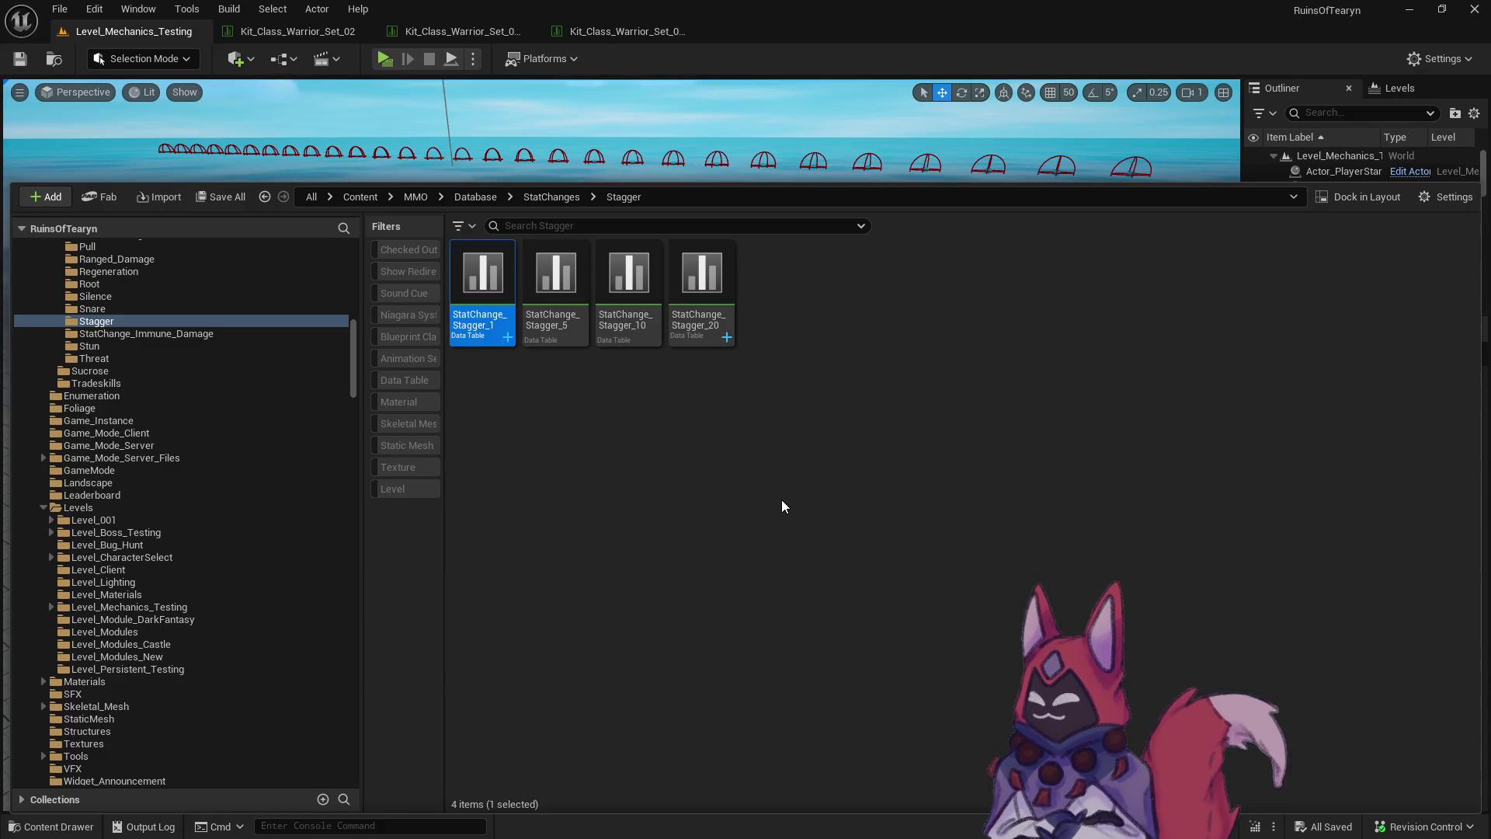
Create StatChange_Stagger_2, _3 and _4 as successive copies, then select tables 1 through 4.
right_click(497, 279)
left_click(576, 524)
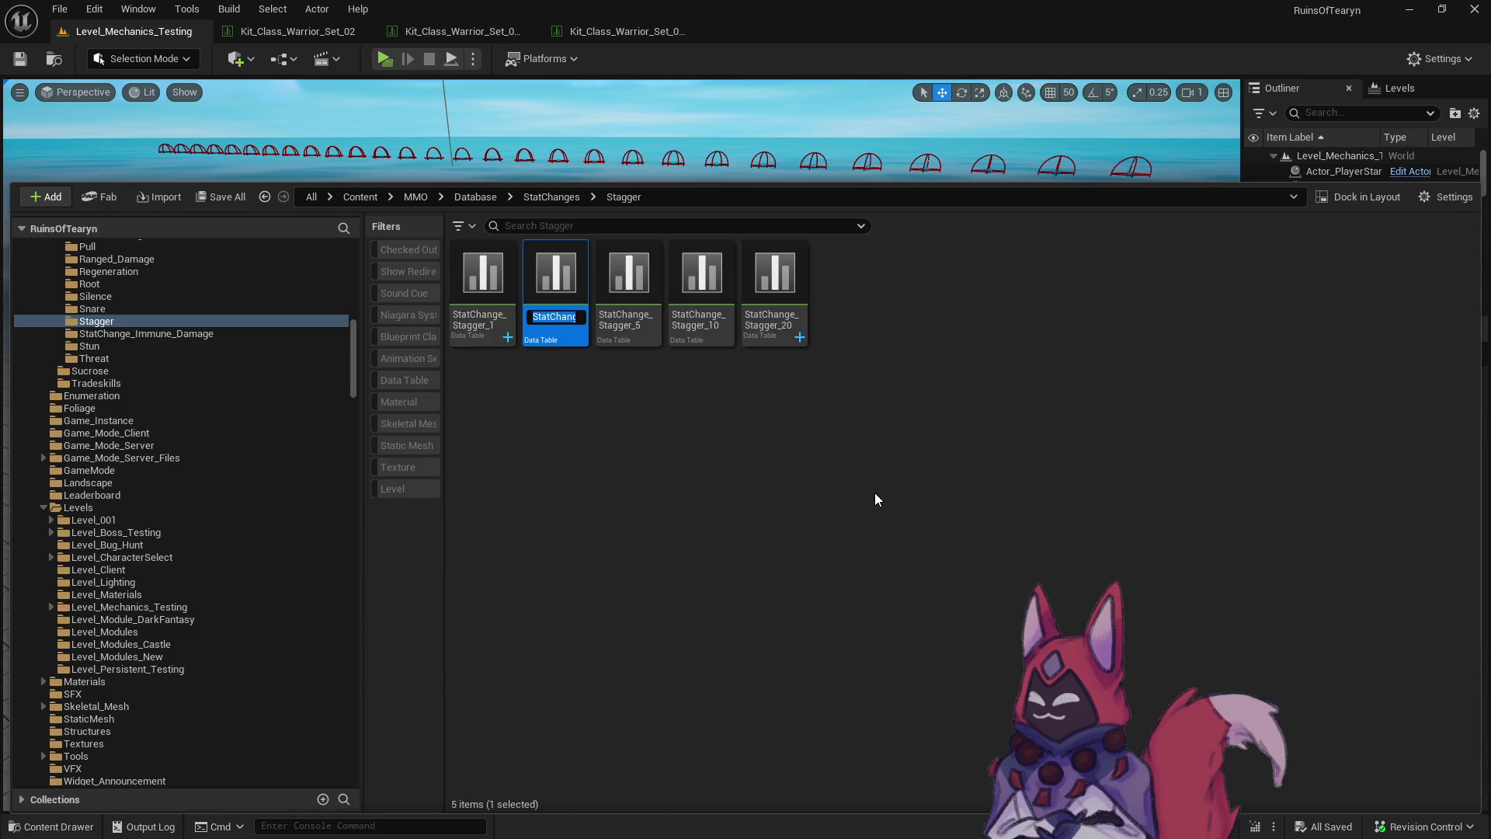
key("Return")
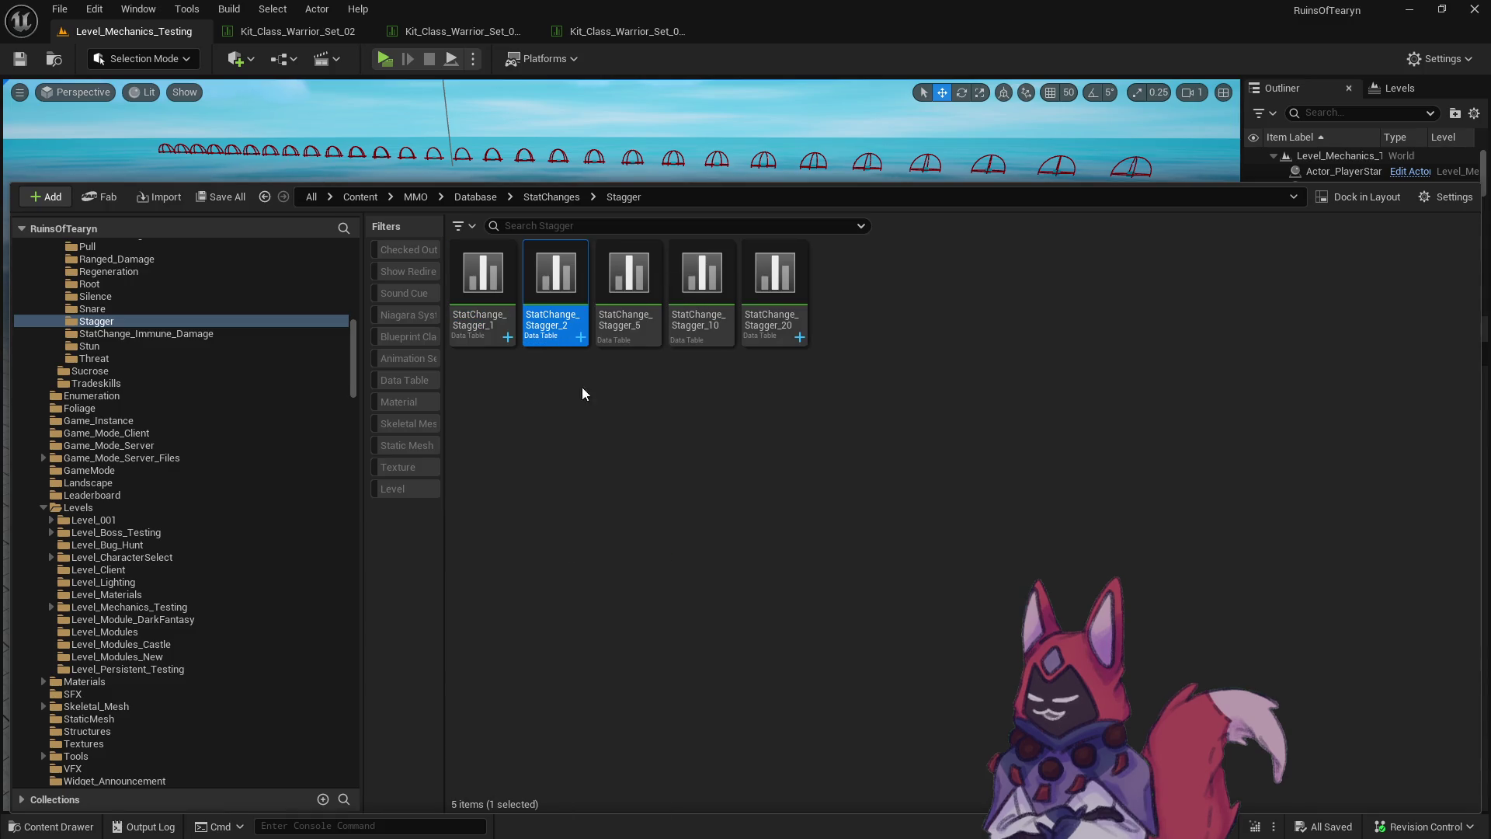
right_click(559, 279)
left_click(666, 525)
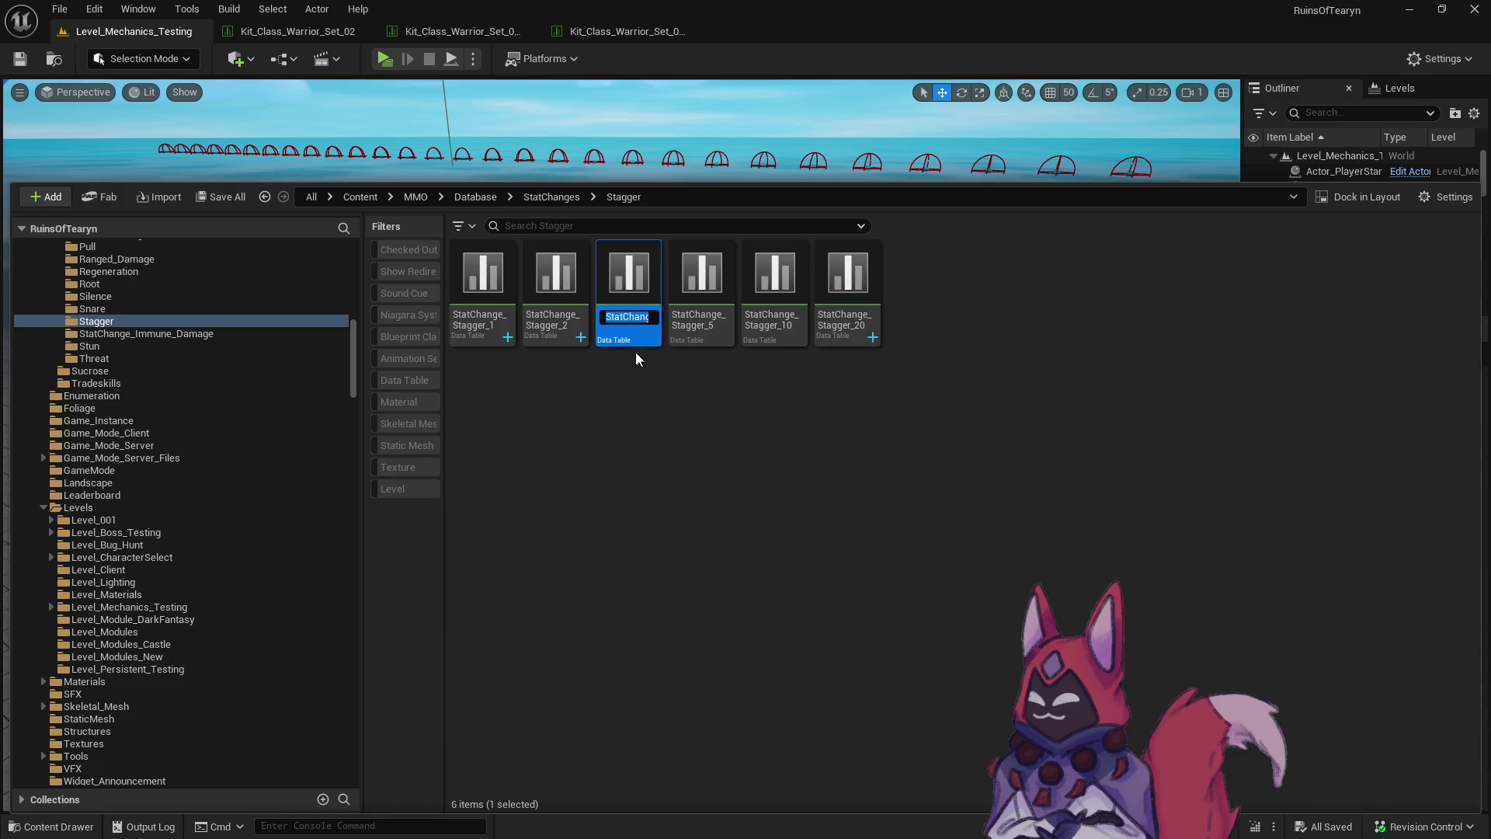
key("Return")
right_click(634, 341)
left_click(725, 521)
left_click(624, 399)
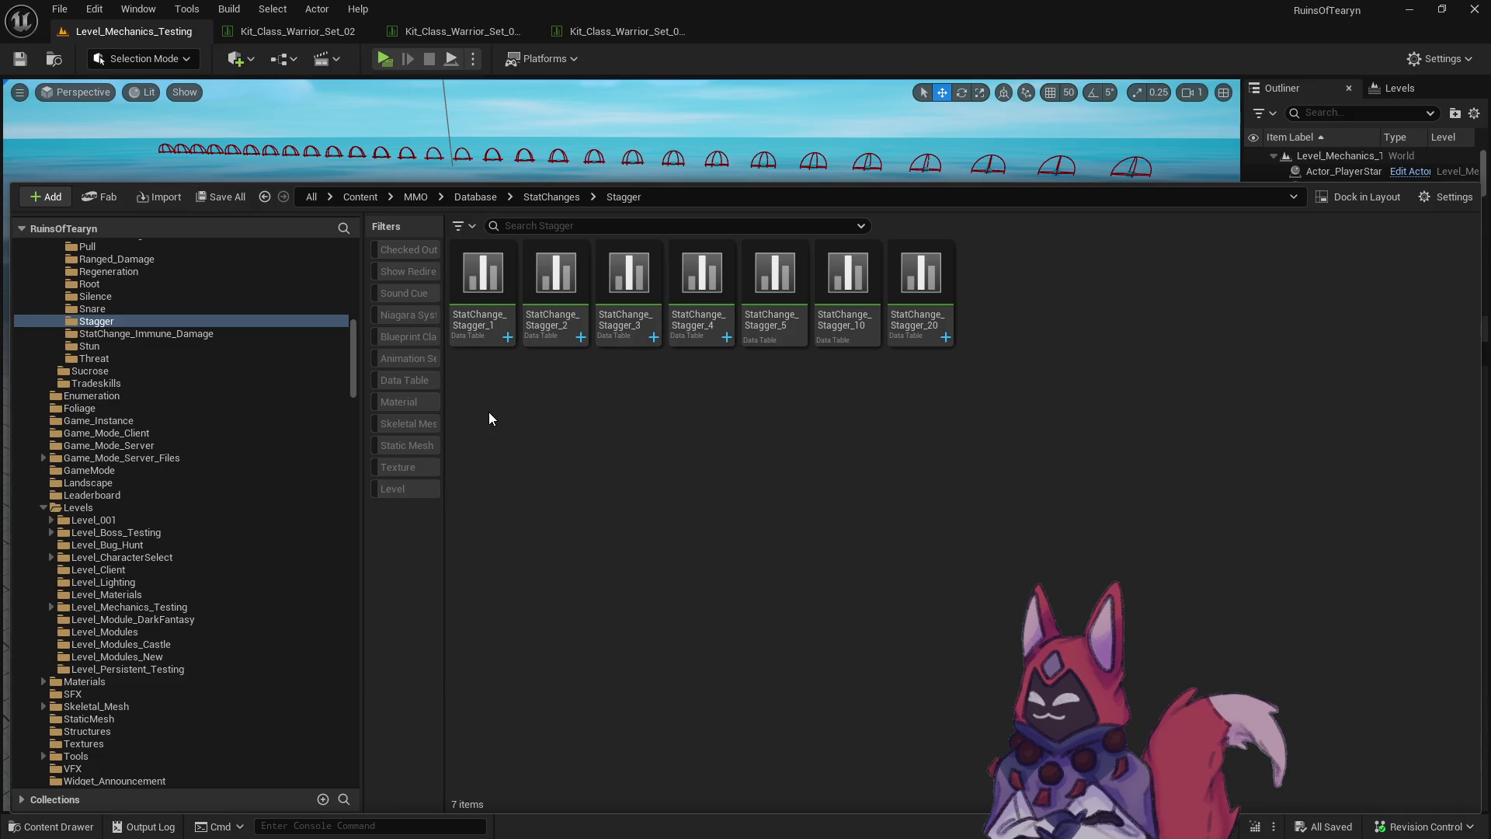
left_click(481, 314)
left_click(721, 336, "shift")
Open the four stagger tables and set StatChange_Stagger_3's Value to 3.0.
double_click(721, 336)
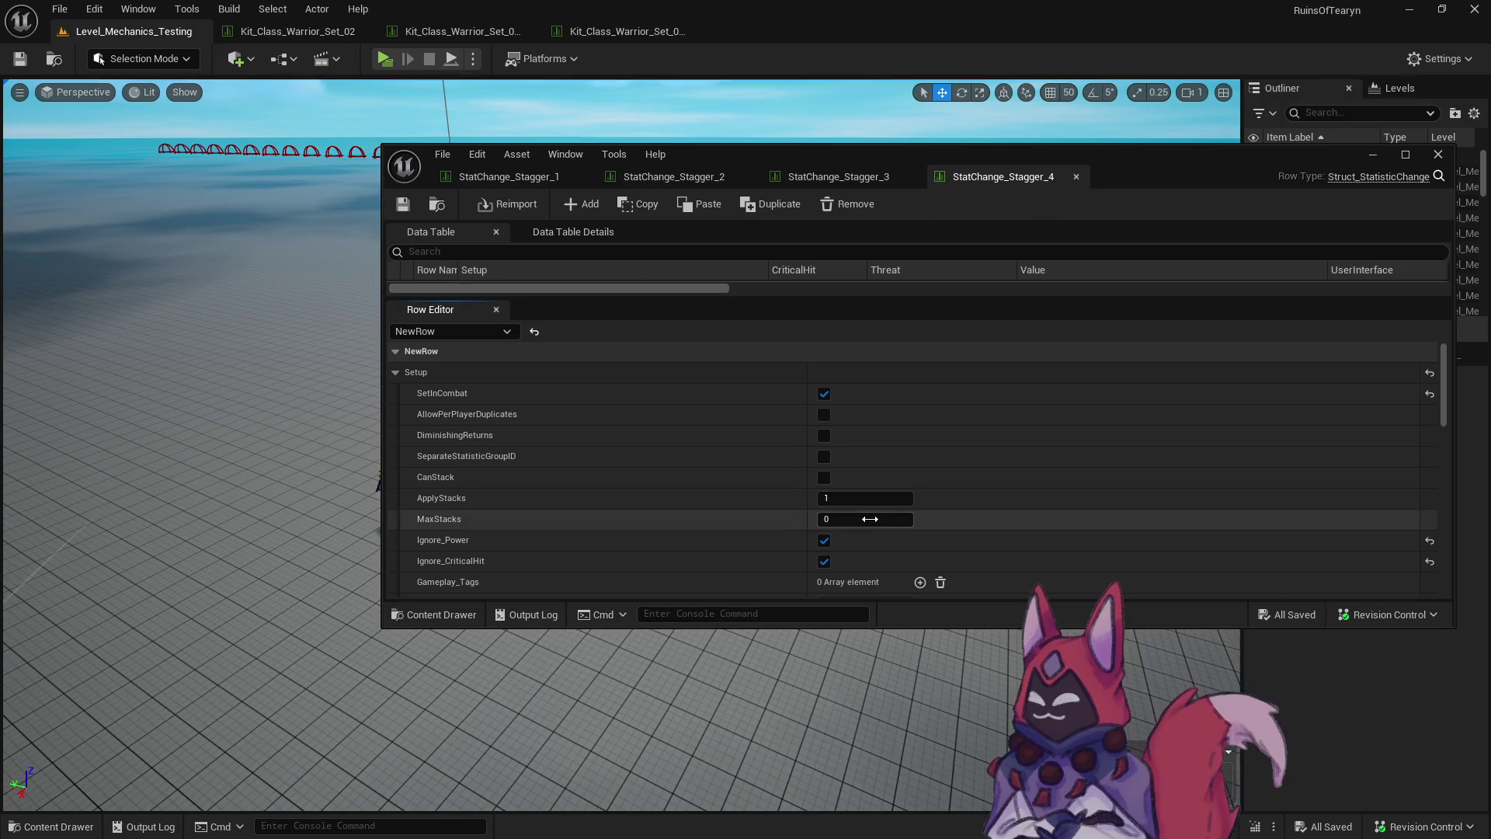
scroll(866, 515, "down", 10)
left_click(864, 504)
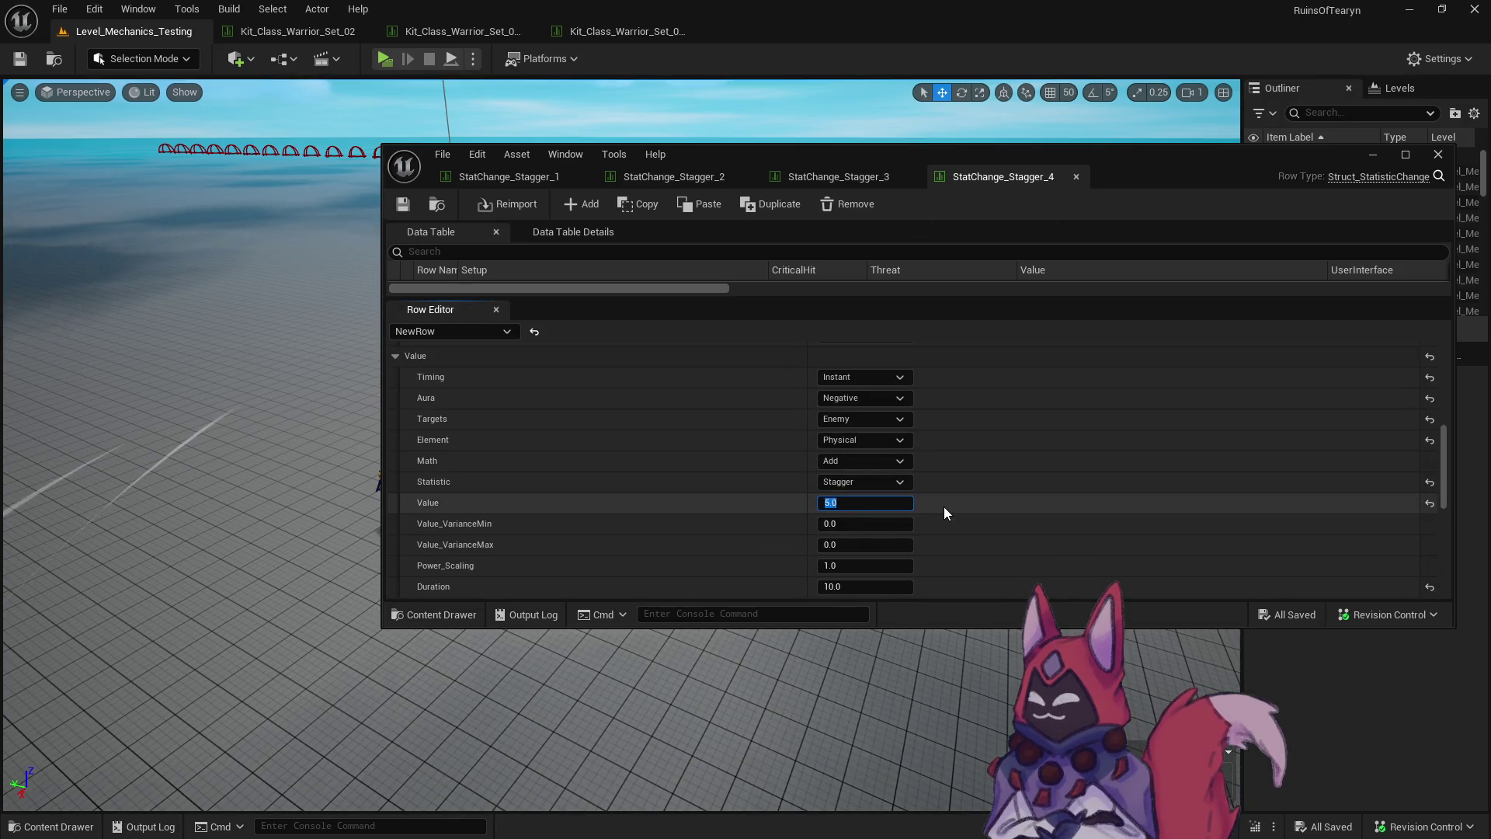
left_click(1075, 176)
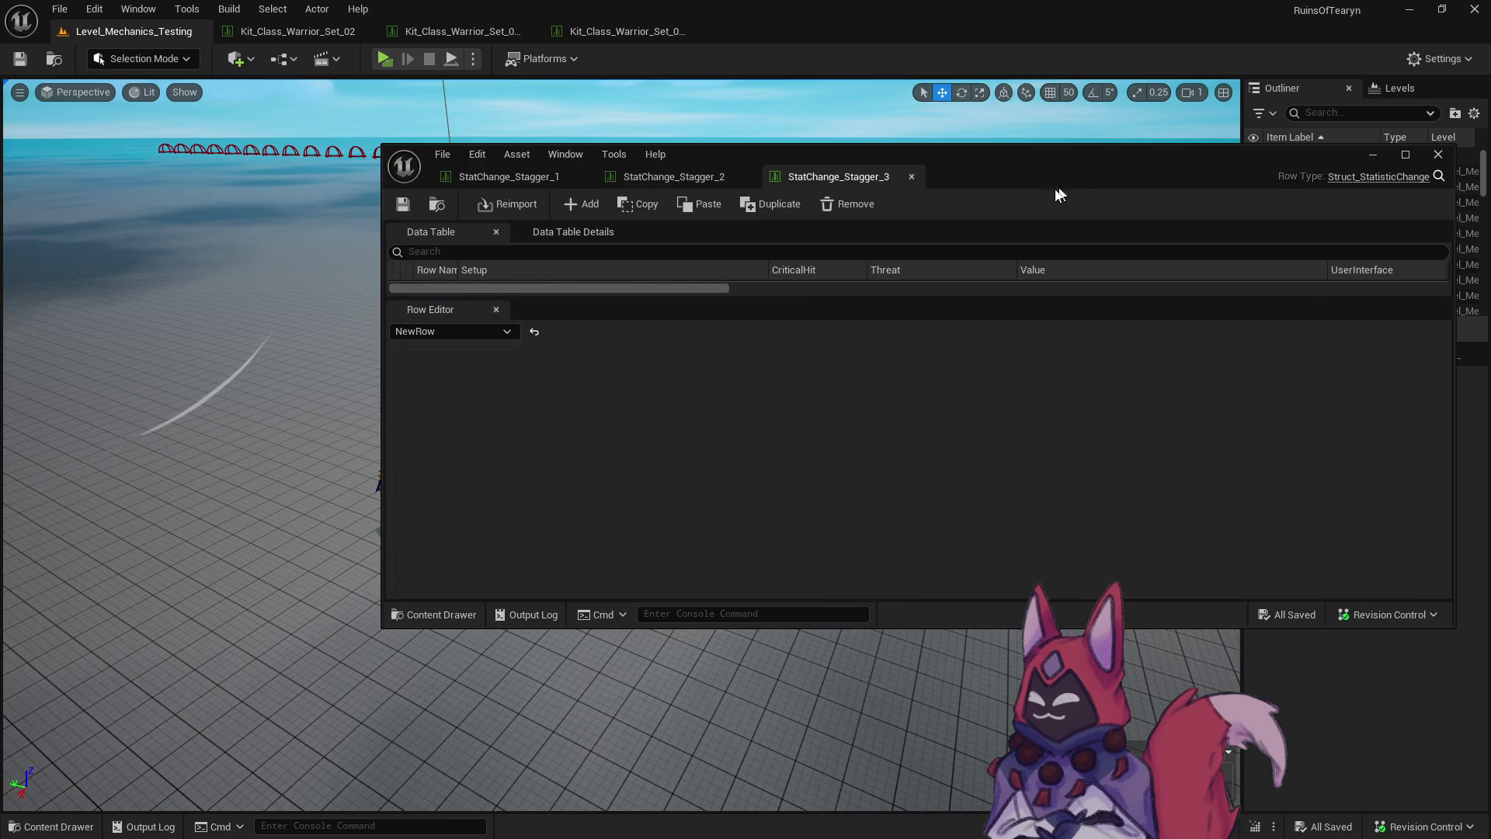
scroll(921, 483, "down", 10)
left_click(864, 552)
type("3")
key("Return")
Set StatChange_Stagger_2's Value to 2.0 and StatChange_Stagger_1's to 1.0, closing the editors.
left_click(910, 177)
scroll(766, 412, "down", 10)
left_click(874, 534)
type("2")
key("Return")
left_click(747, 177)
scroll(708, 480, "down", 10)
left_click(850, 401)
type("1")
key("Return")
key("ctrl+space")
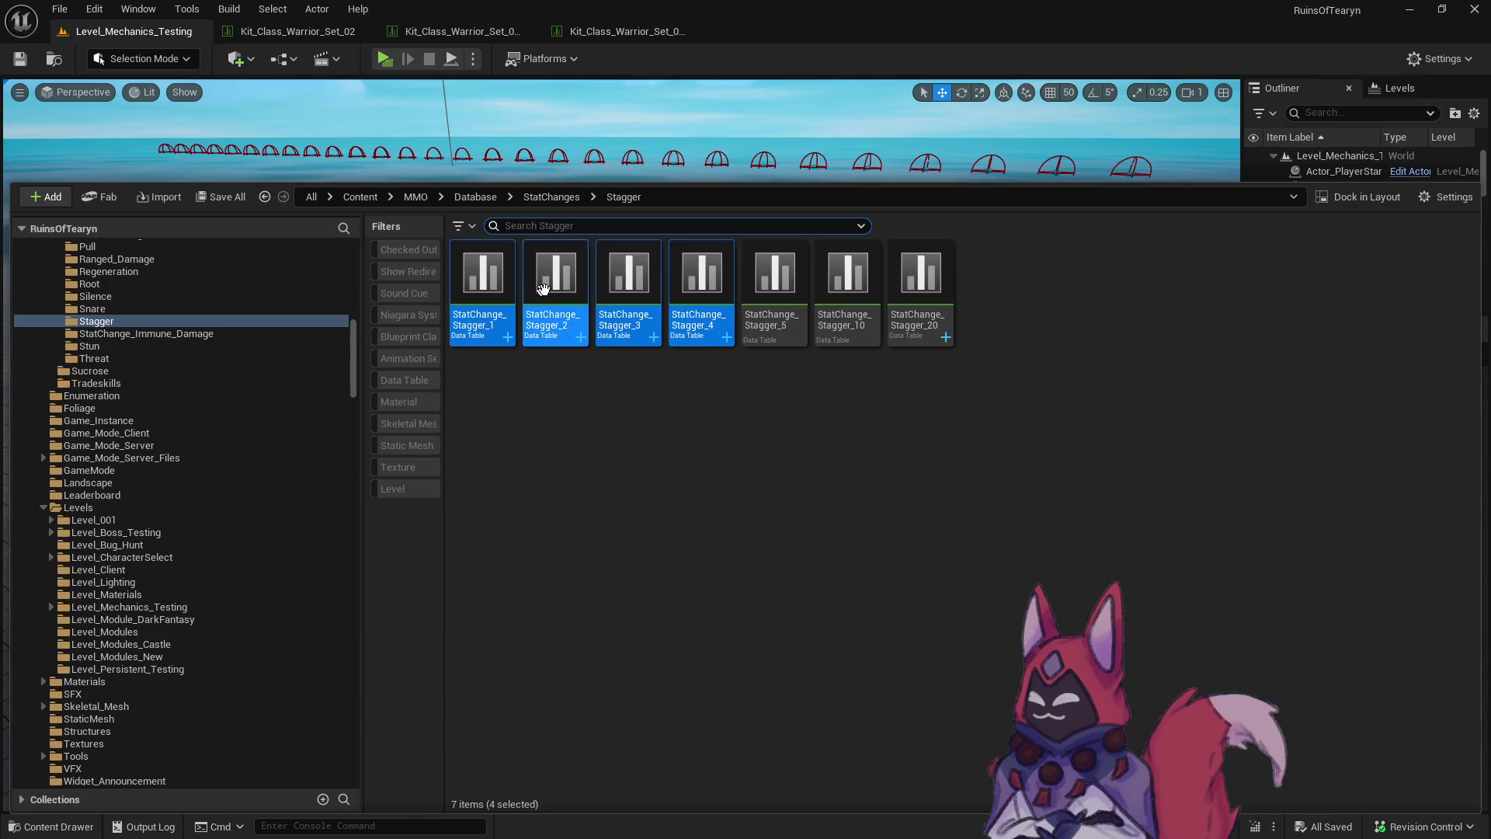
Browse to the Threatening_Strike Base folder, briefly opening and closing its stat-change table.
scroll(249, 460, "up", 3)
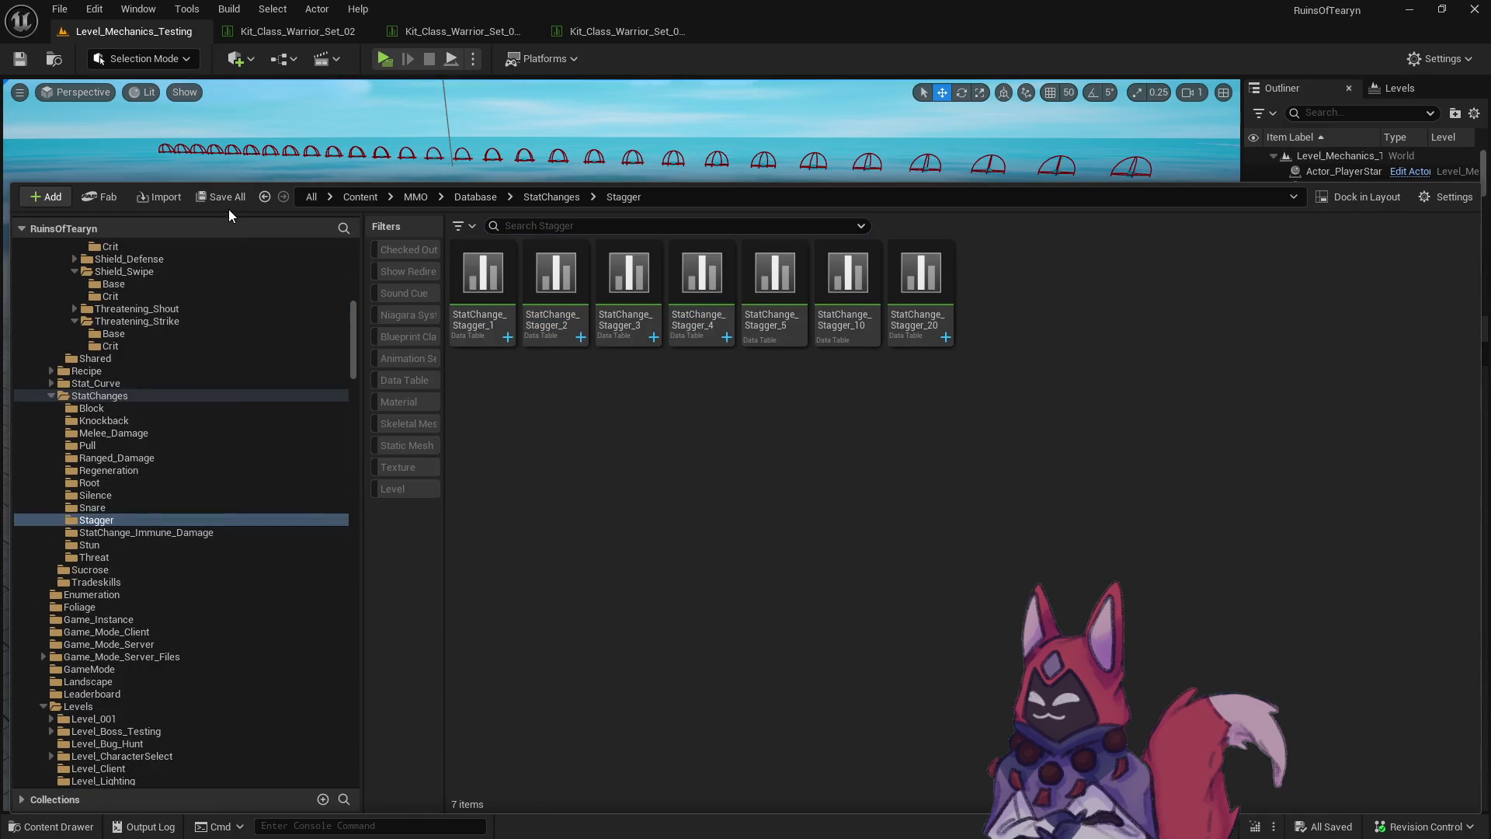
scroll(255, 470, "up", 7)
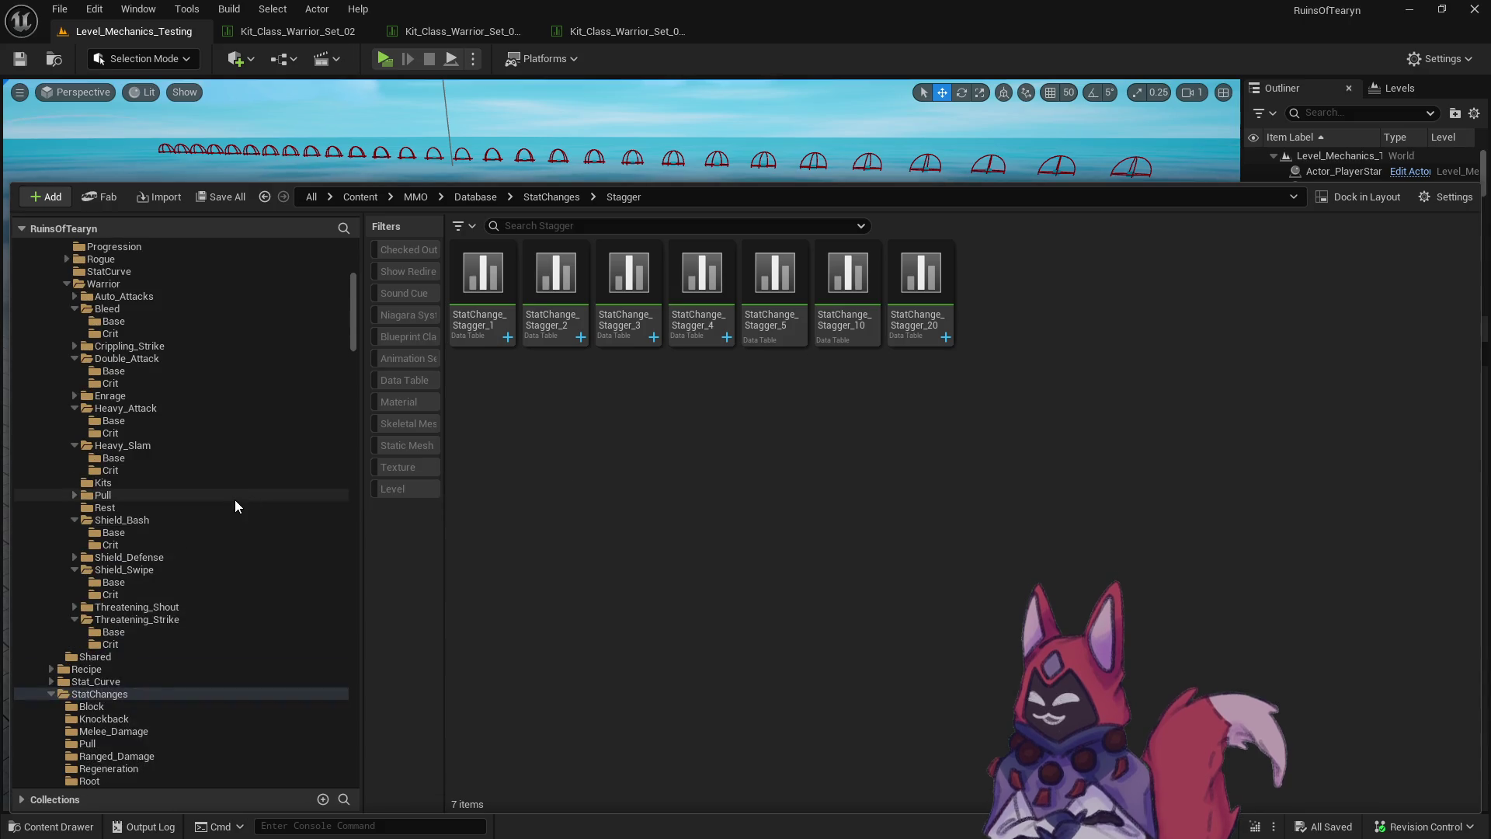
scroll(234, 500, "up", 3)
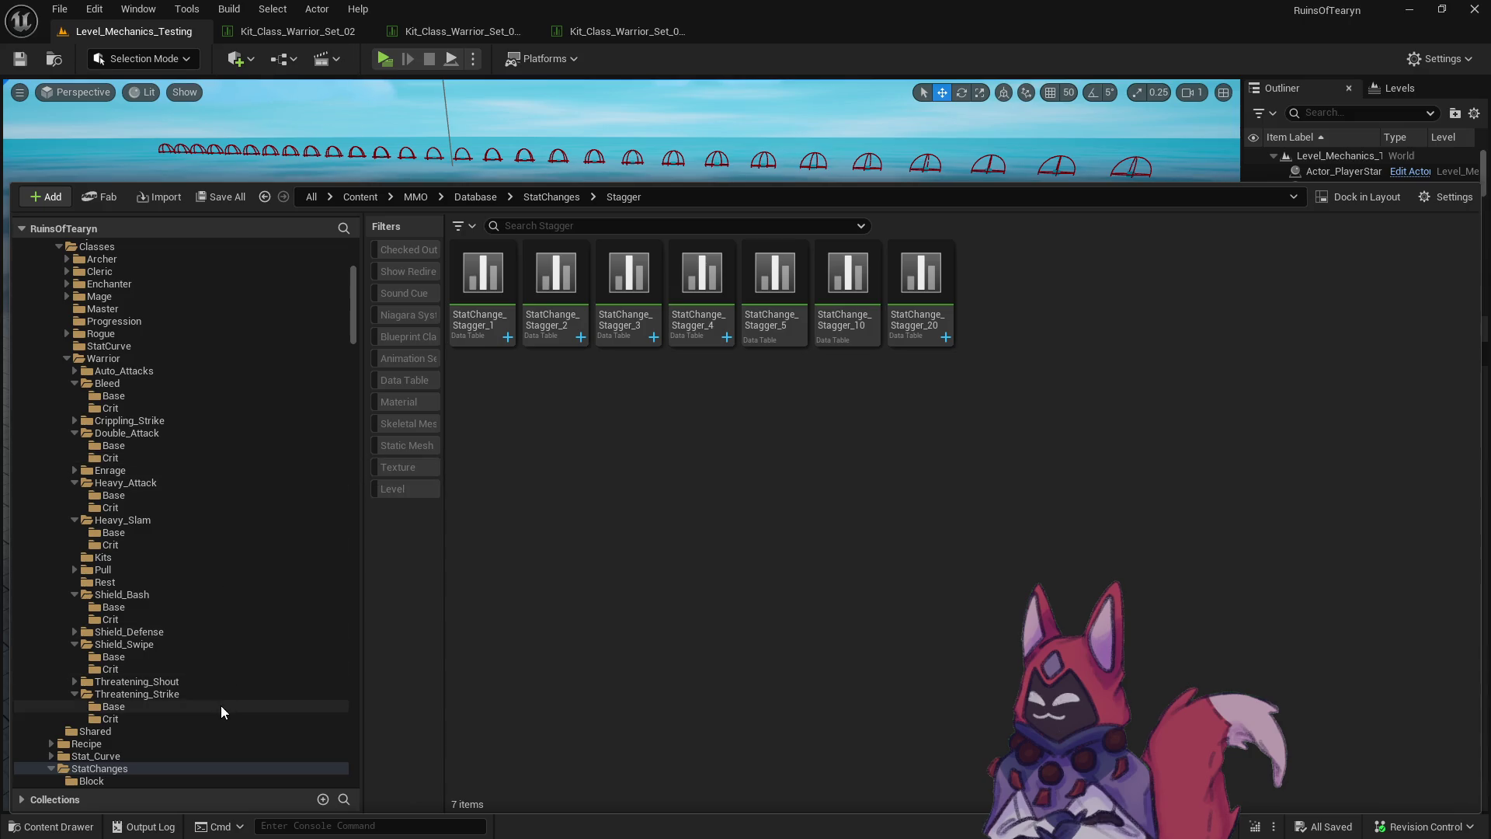
left_click(153, 718)
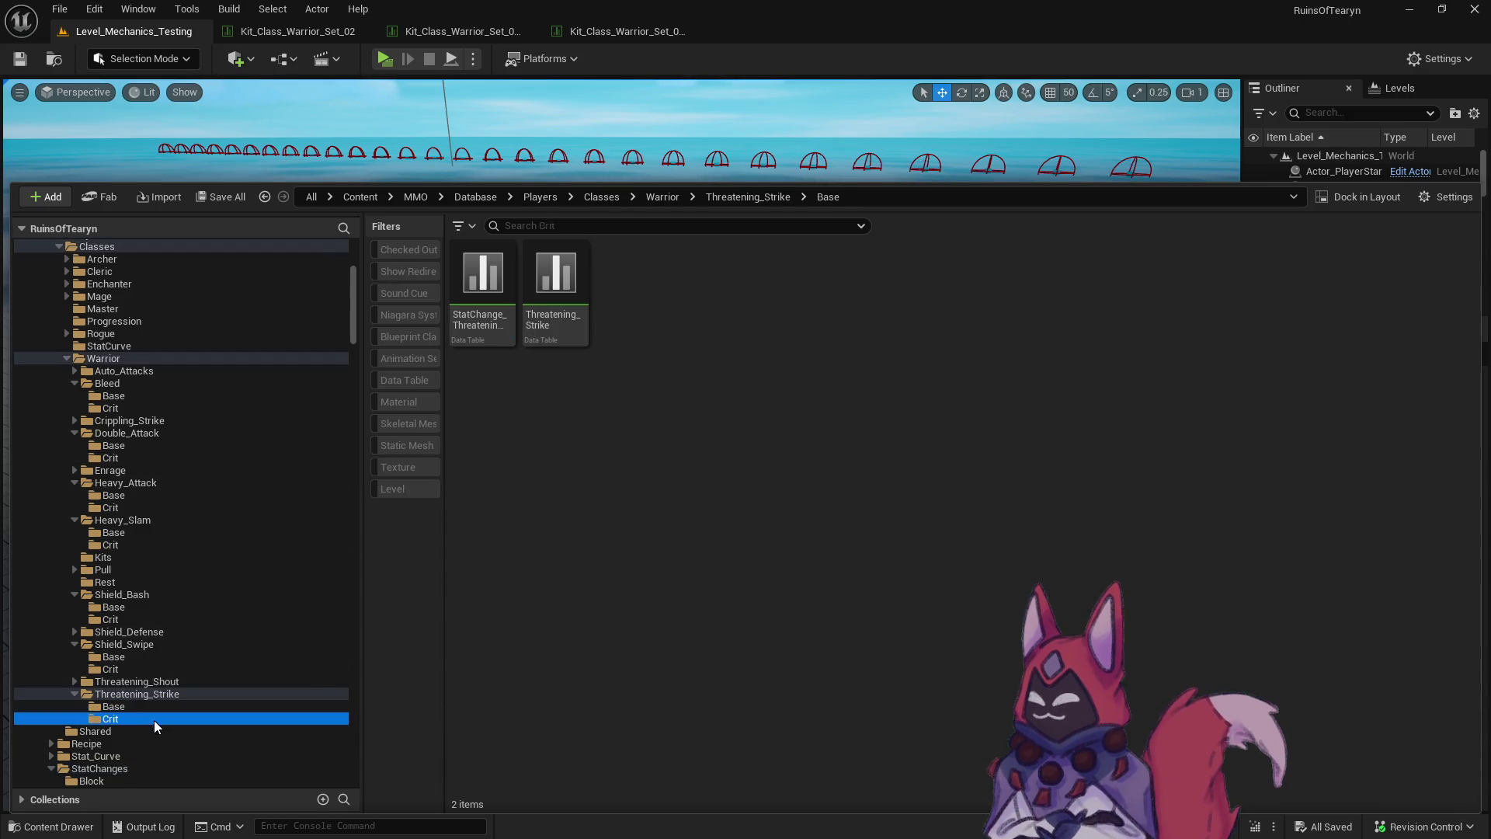
left_click(161, 705)
double_click(494, 314)
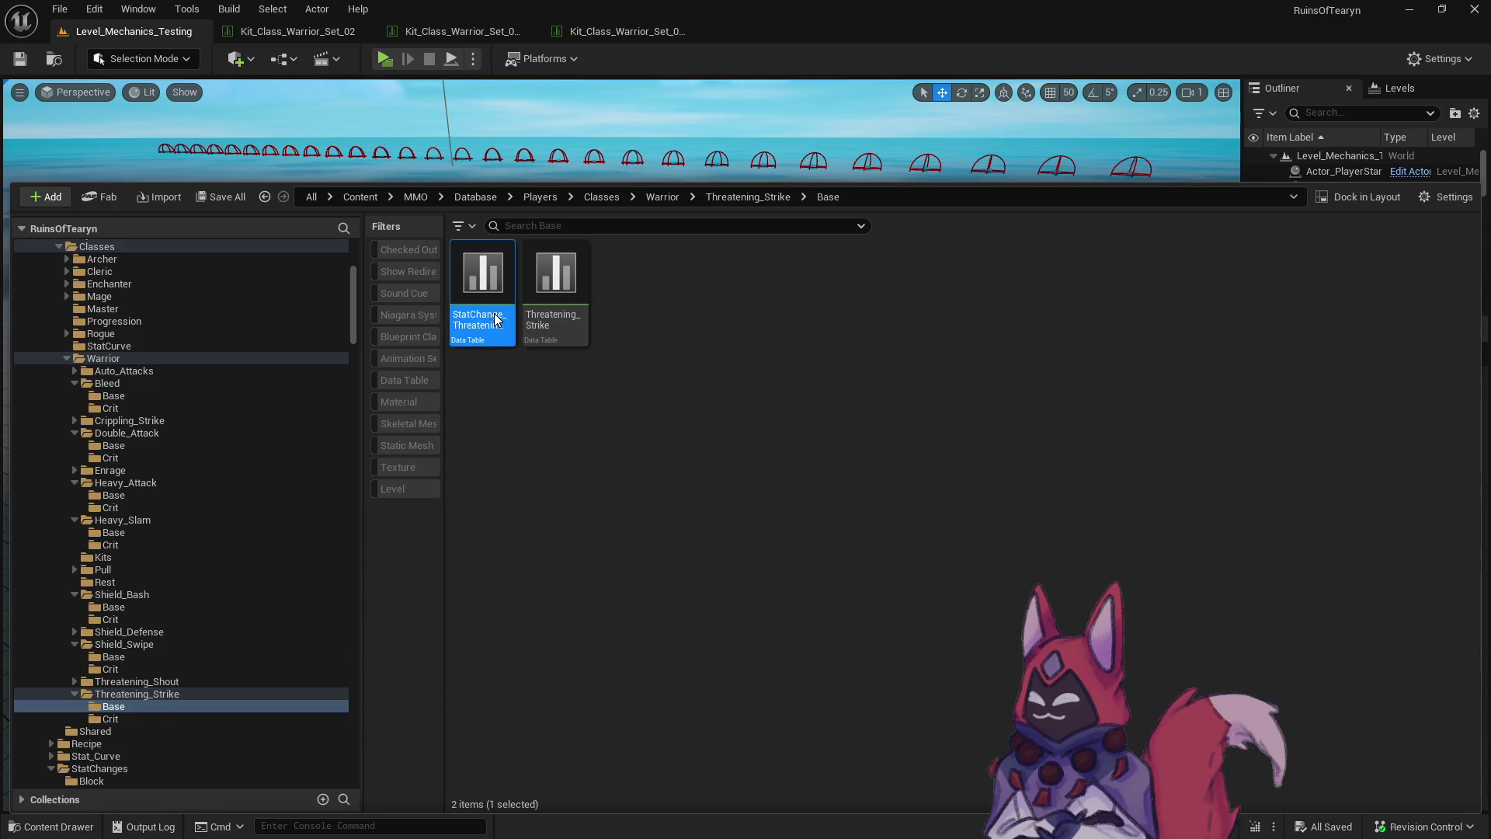
left_click(583, 177)
key("ctrl+space")
Add StatChange_Stagger_2 as a new StatisticChange entry on the Threatening_Strike table.
double_click(555, 295)
scroll(659, 429, "down", 10)
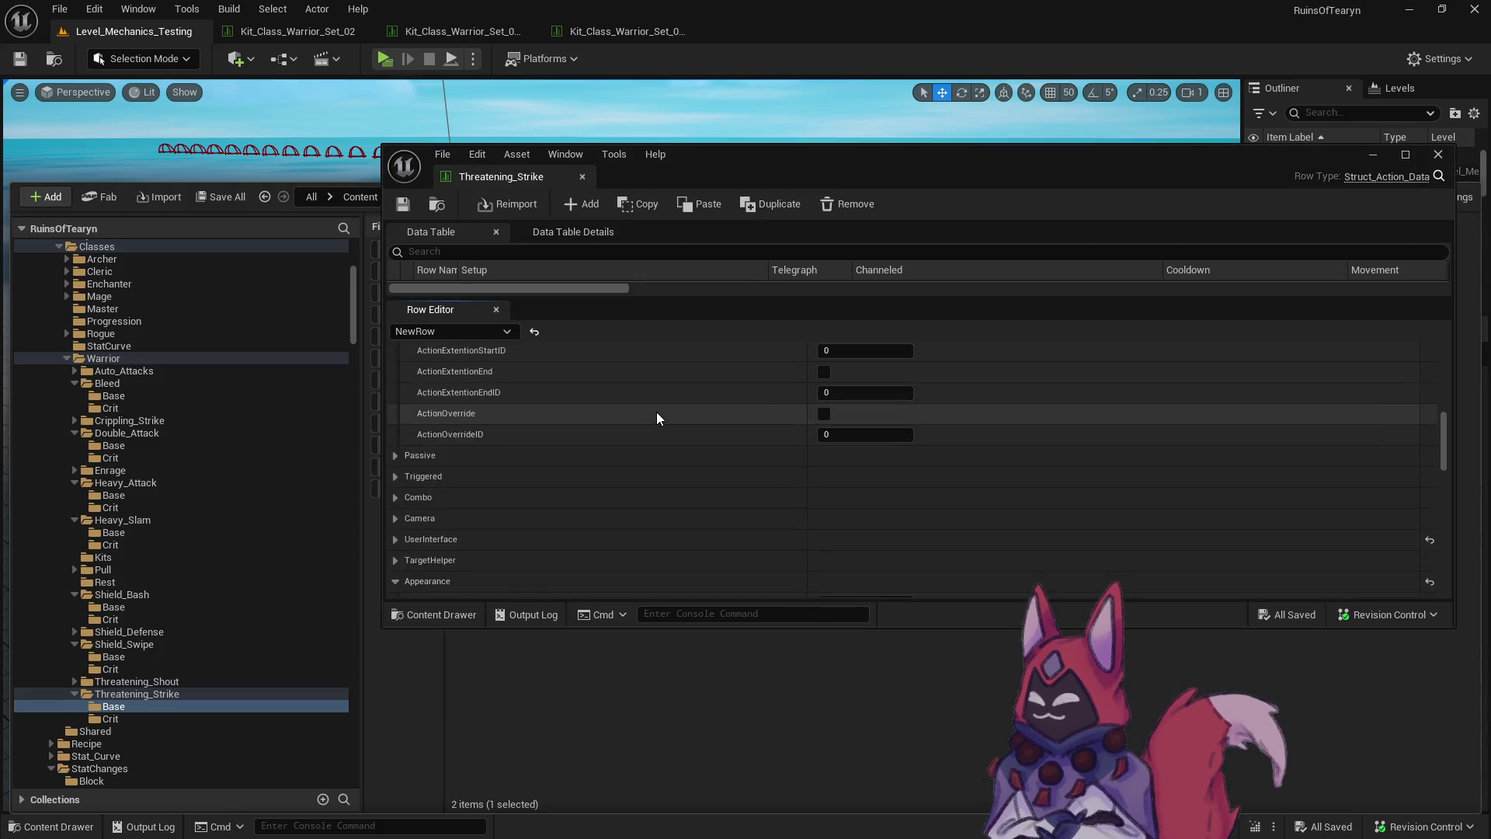
scroll(655, 410, "down", 5)
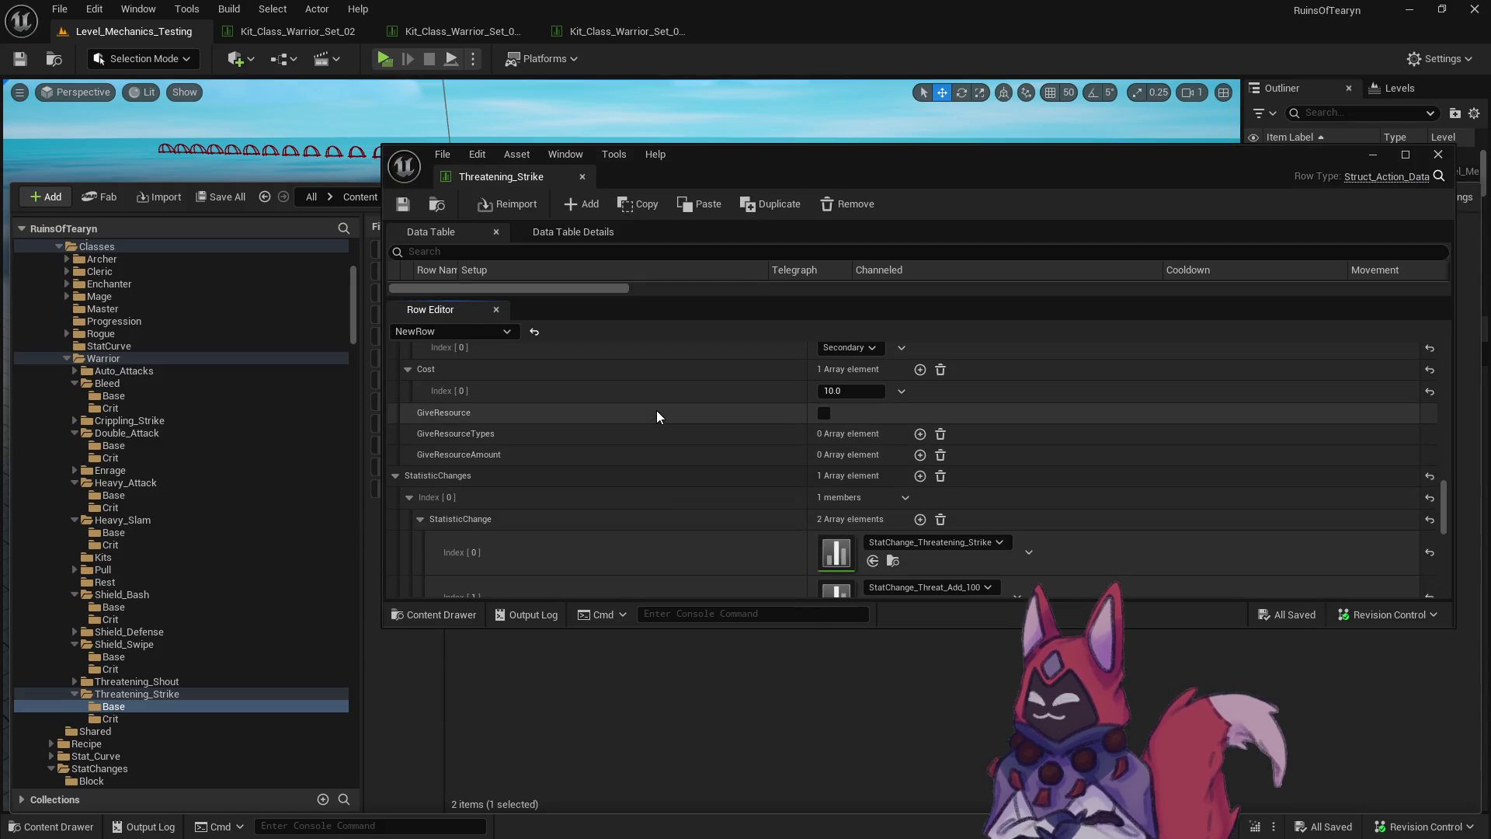
left_click(920, 420)
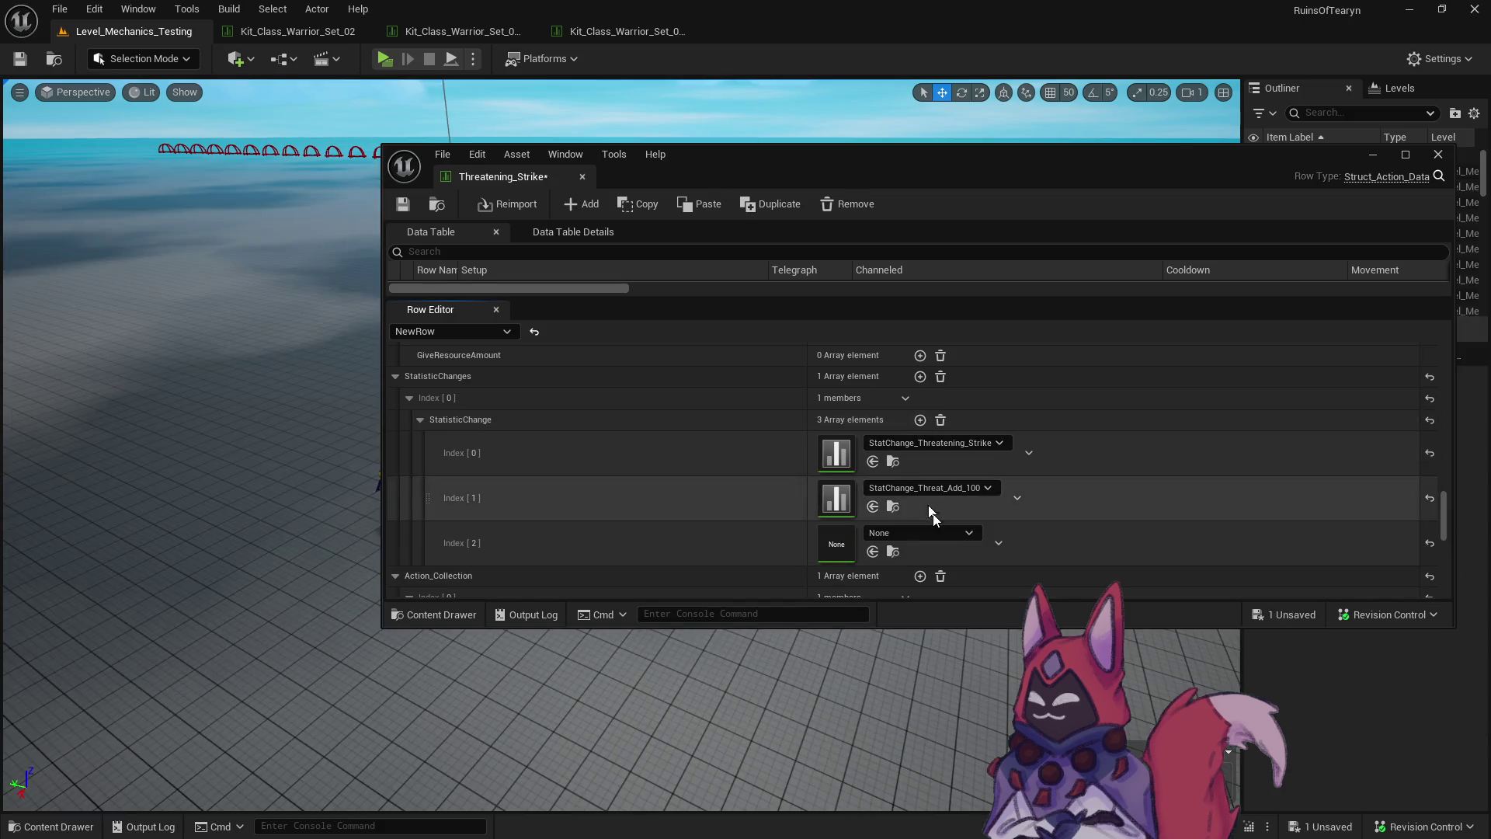
left_click(928, 533)
type("stagger_2")
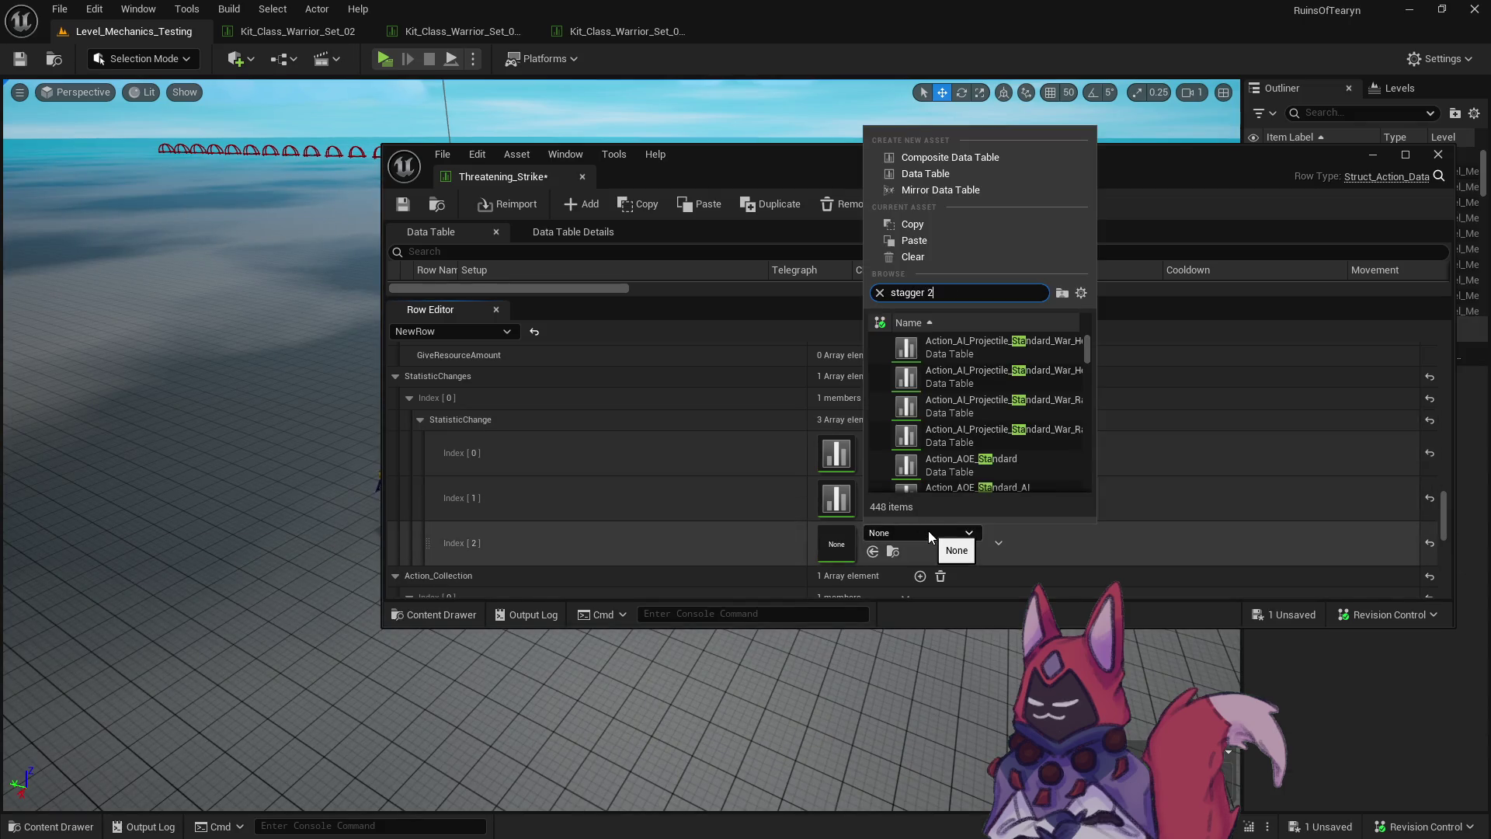
left_click(963, 347)
Check out and save the Threatening_Strike table, then show the Threatening_Strike Crit folder.
left_click(403, 204)
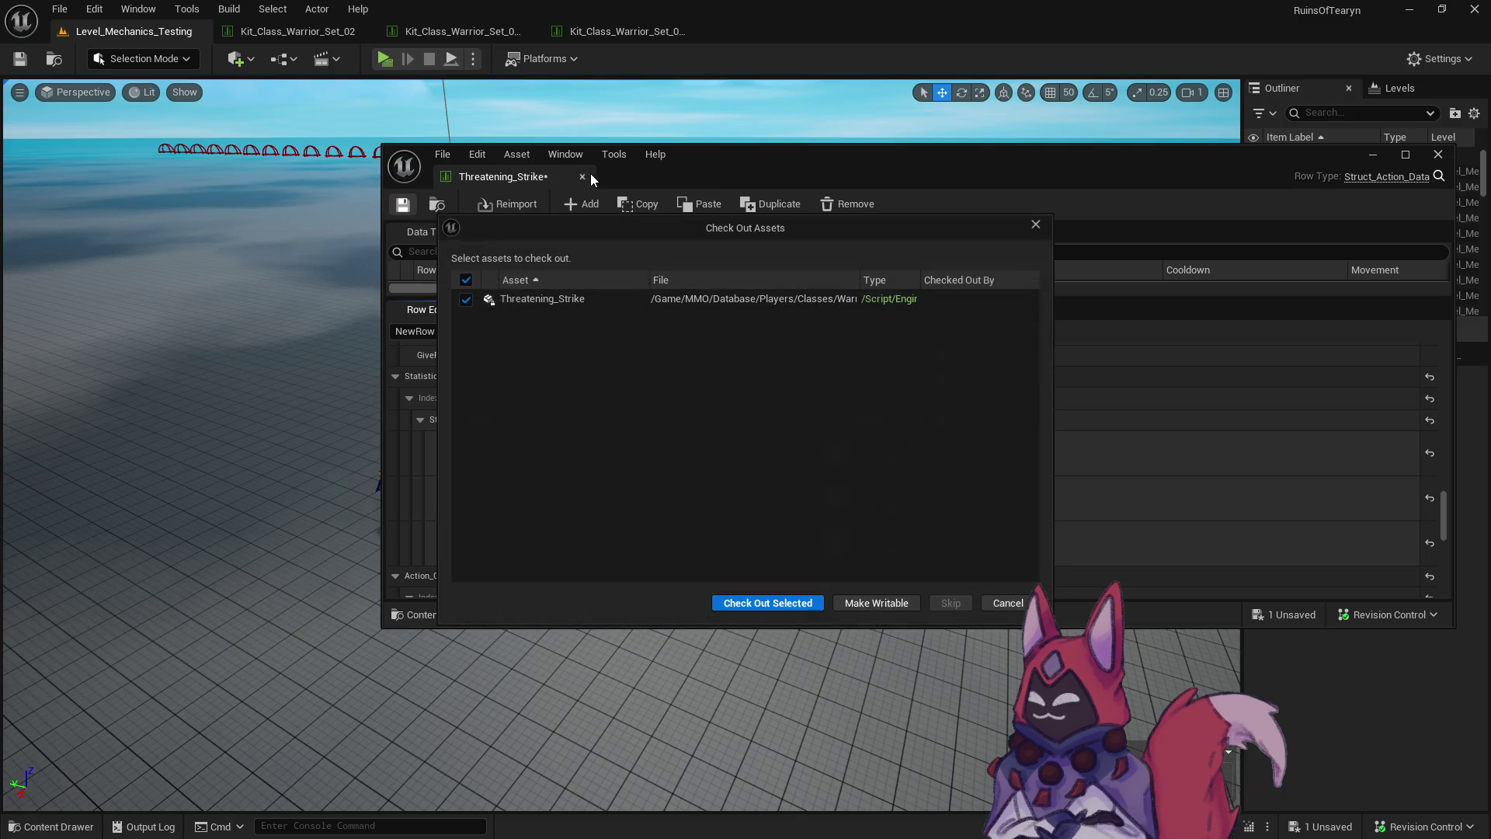
left_click(788, 610)
left_click(437, 205)
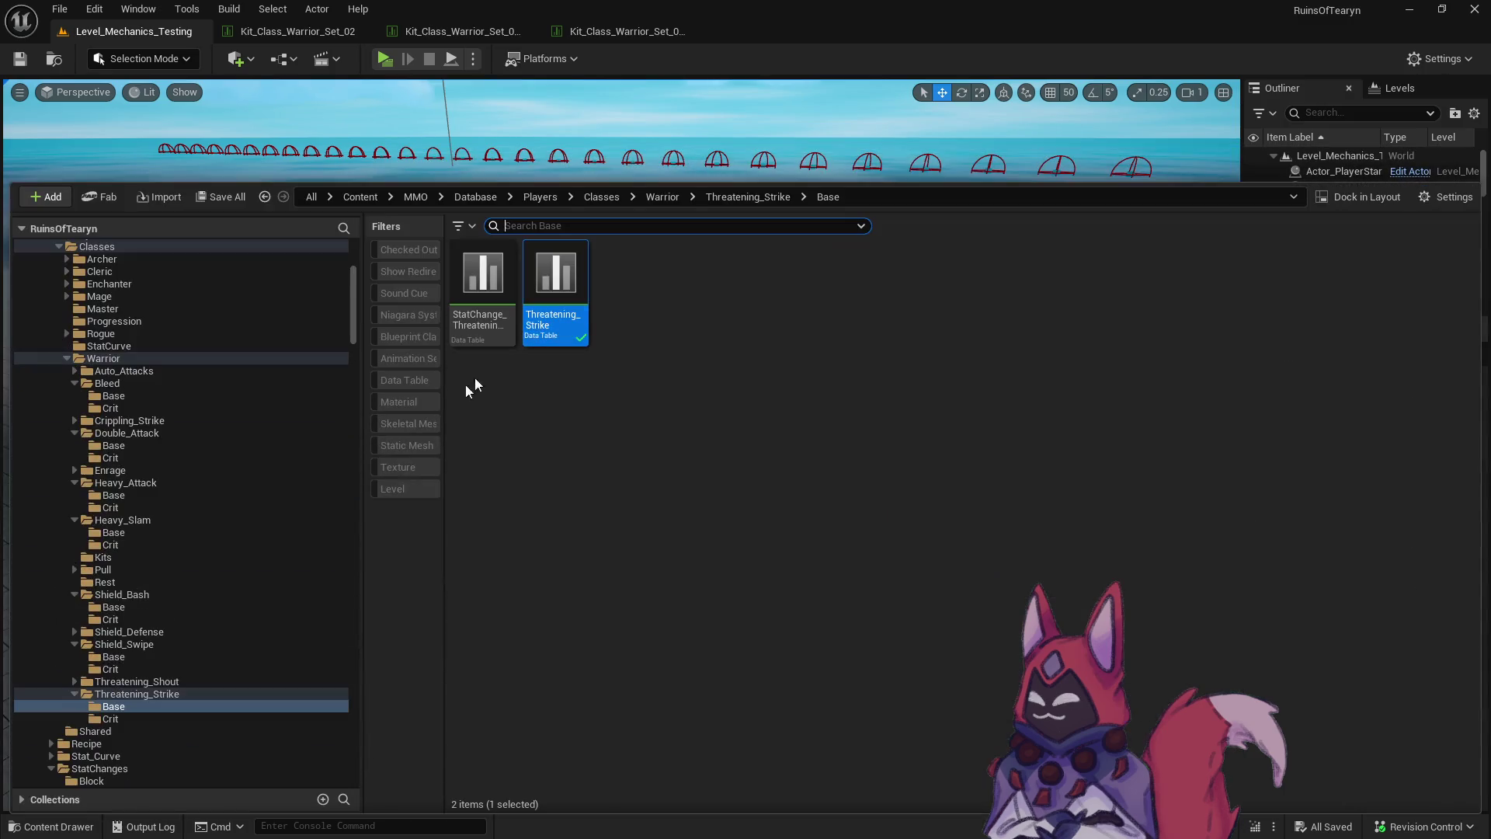
left_click(178, 718)
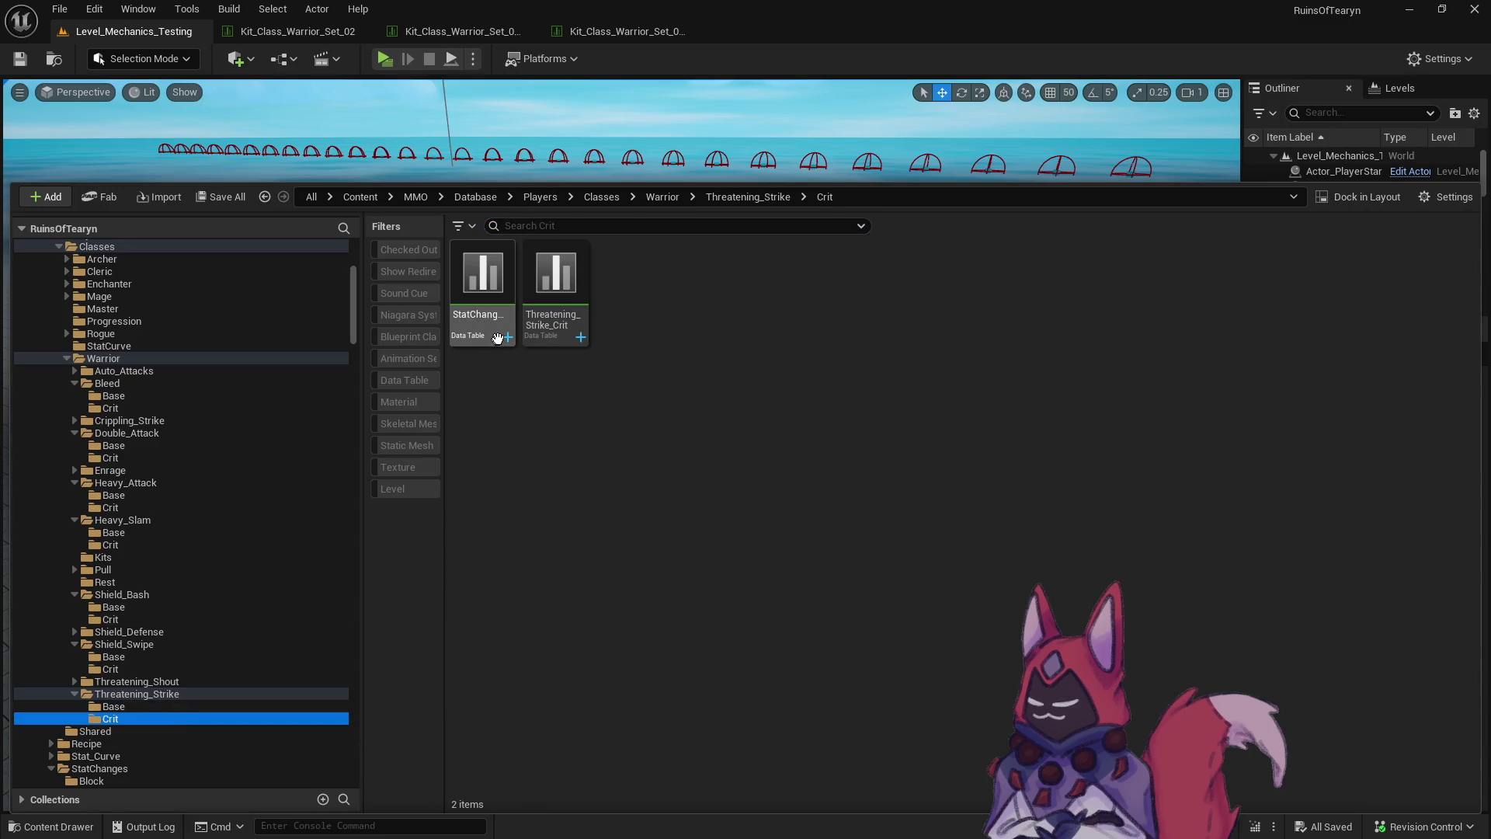
Append StatChange_Stagger_4 as Threatening_Strike_Crit's third StatisticChange entry, then close the table.
double_click(556, 310)
left_click_drag(1479, 434, 1473, 736)
scroll(1473, 736, "down", 3)
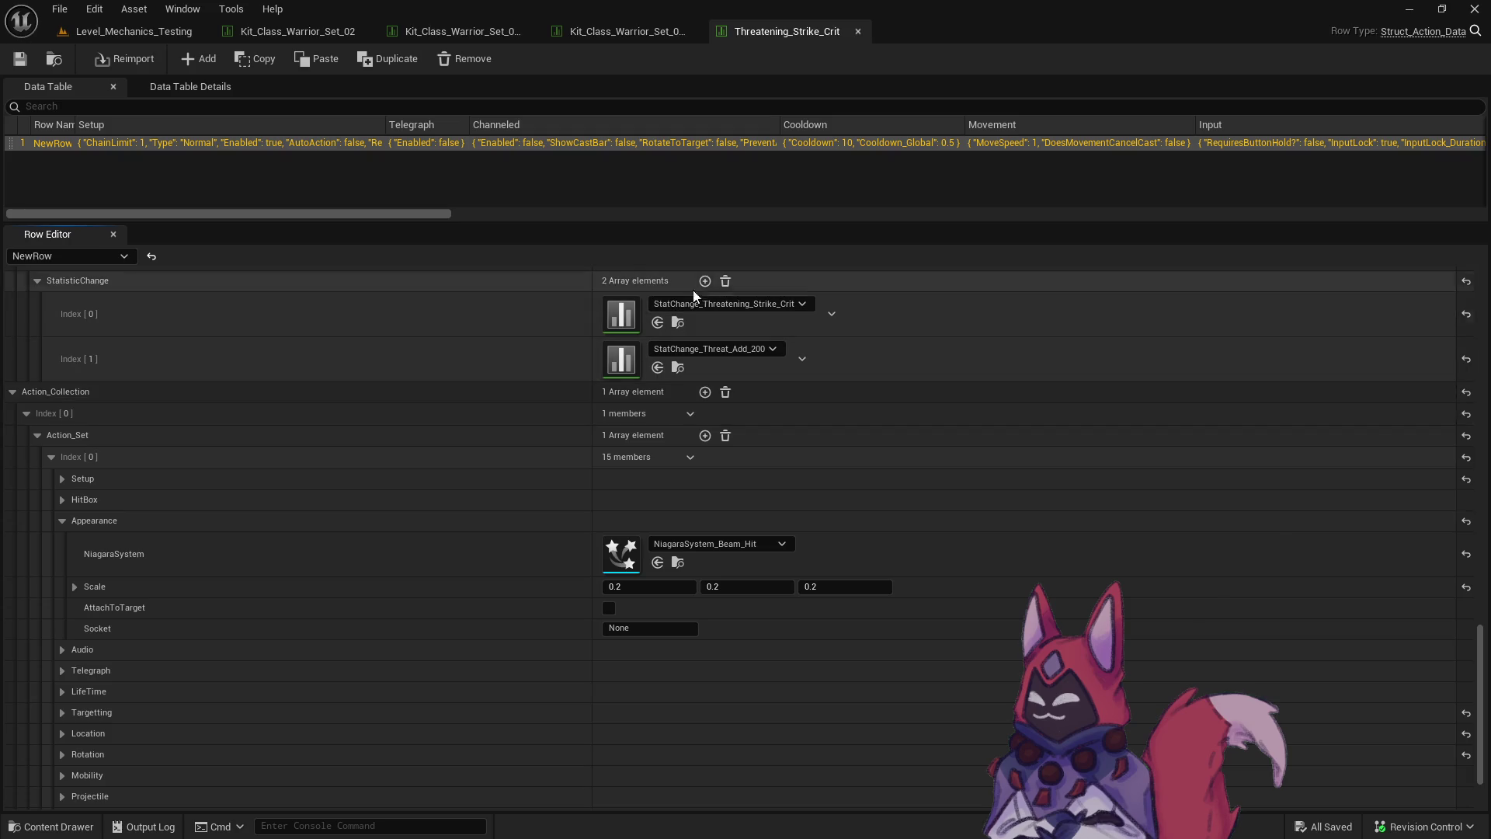
left_click(704, 280)
left_click(731, 393)
type("stagger 4")
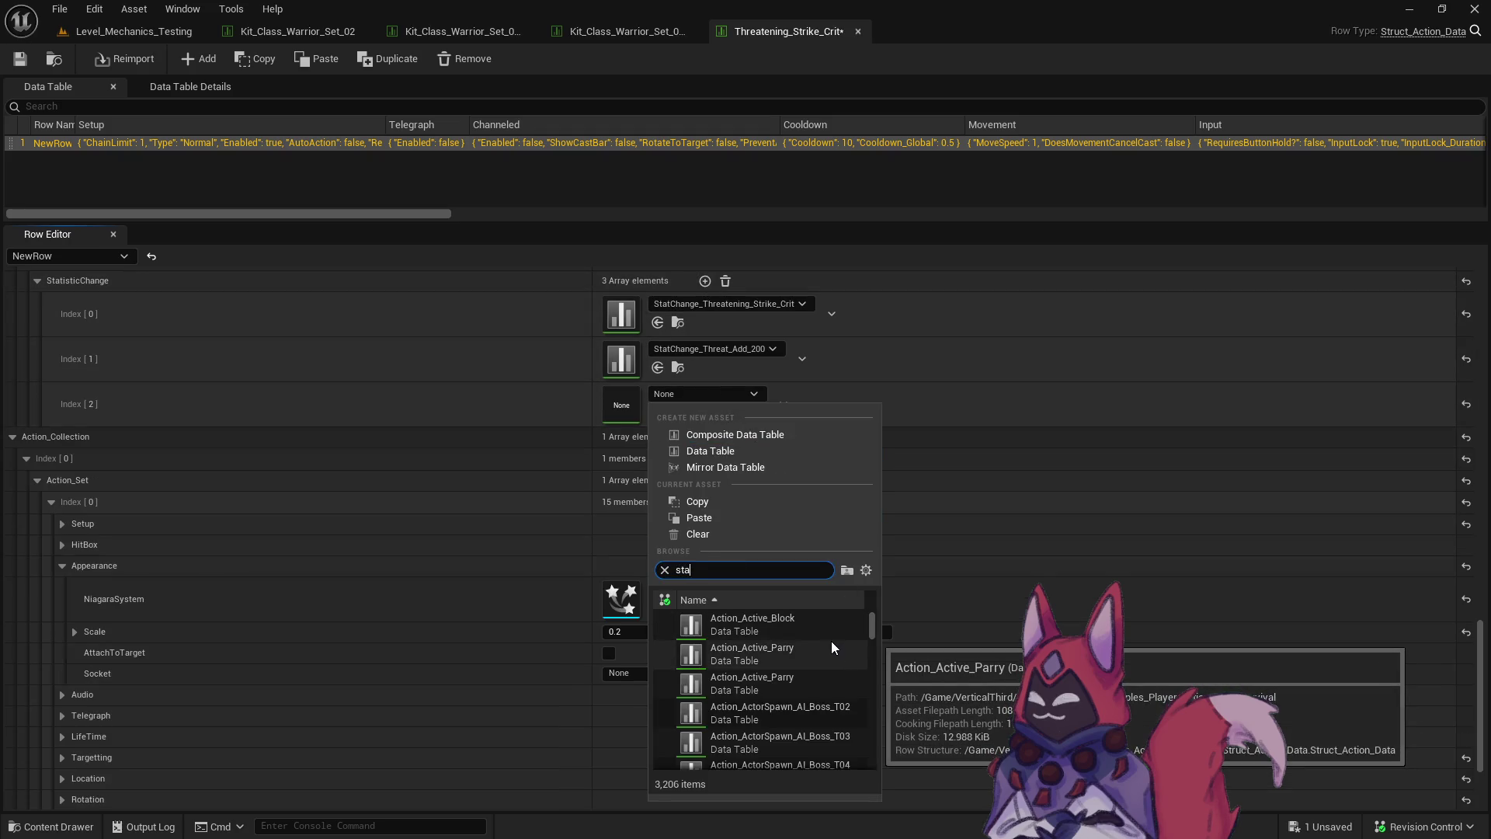
left_click(823, 625)
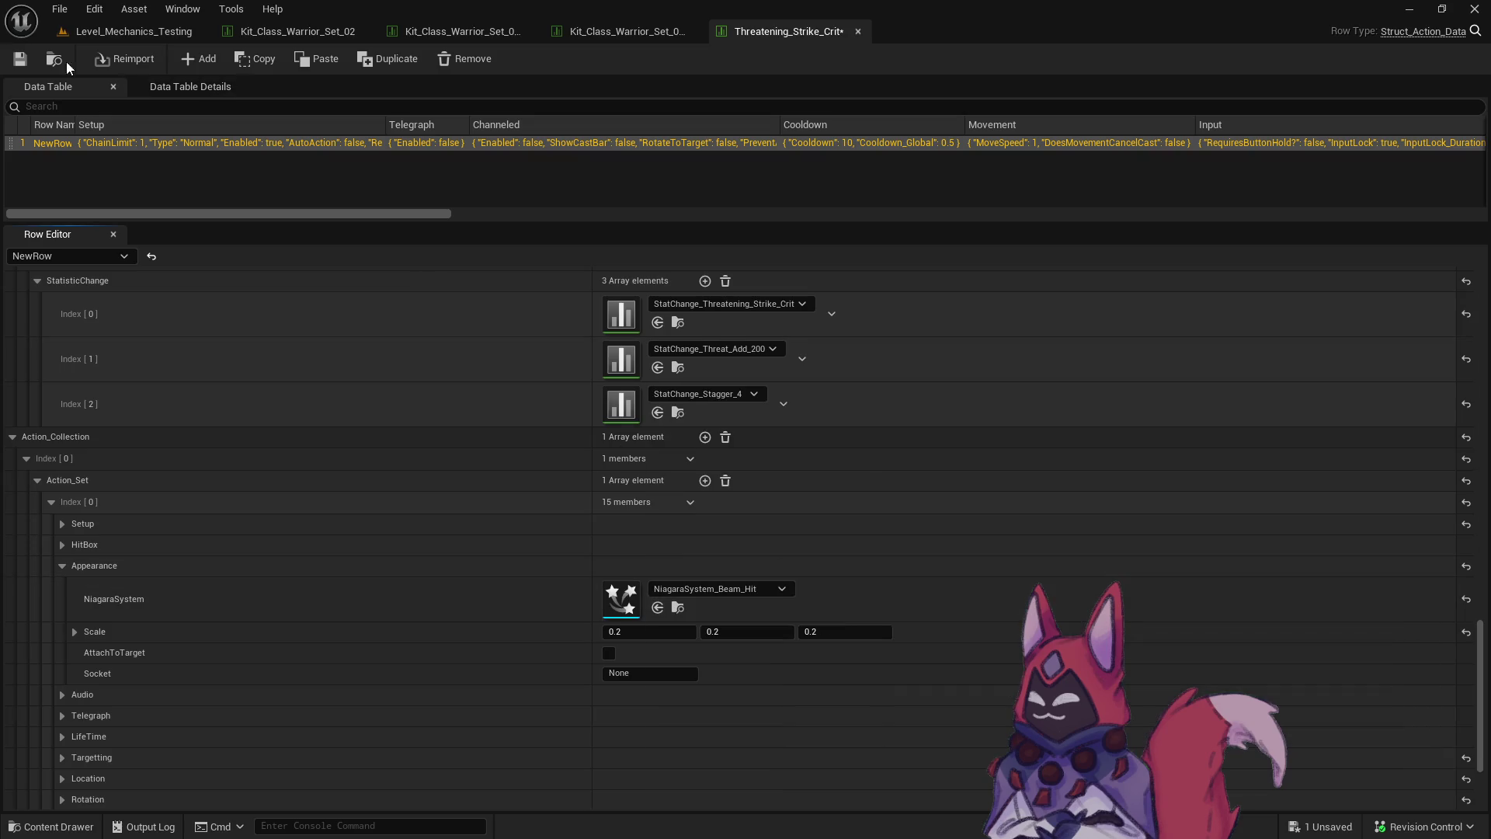
left_click(857, 31)
key("ctrl+space")
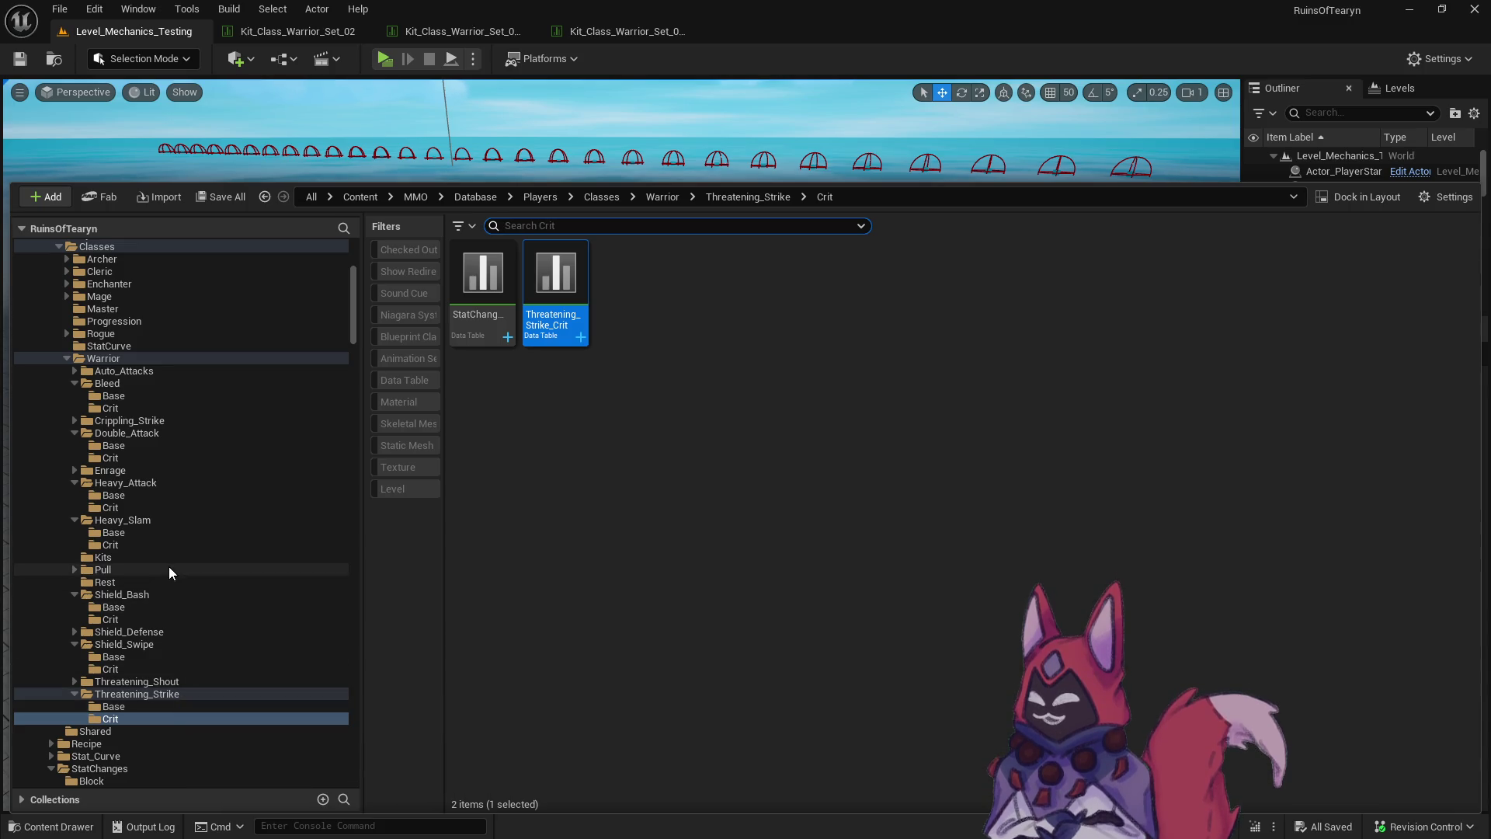
Look through the Bleed Base, Bleed Crit and Heavy_Attack Crit assets, ending on the Warrior folder.
left_click(138, 382)
left_click(146, 396)
left_click(143, 385)
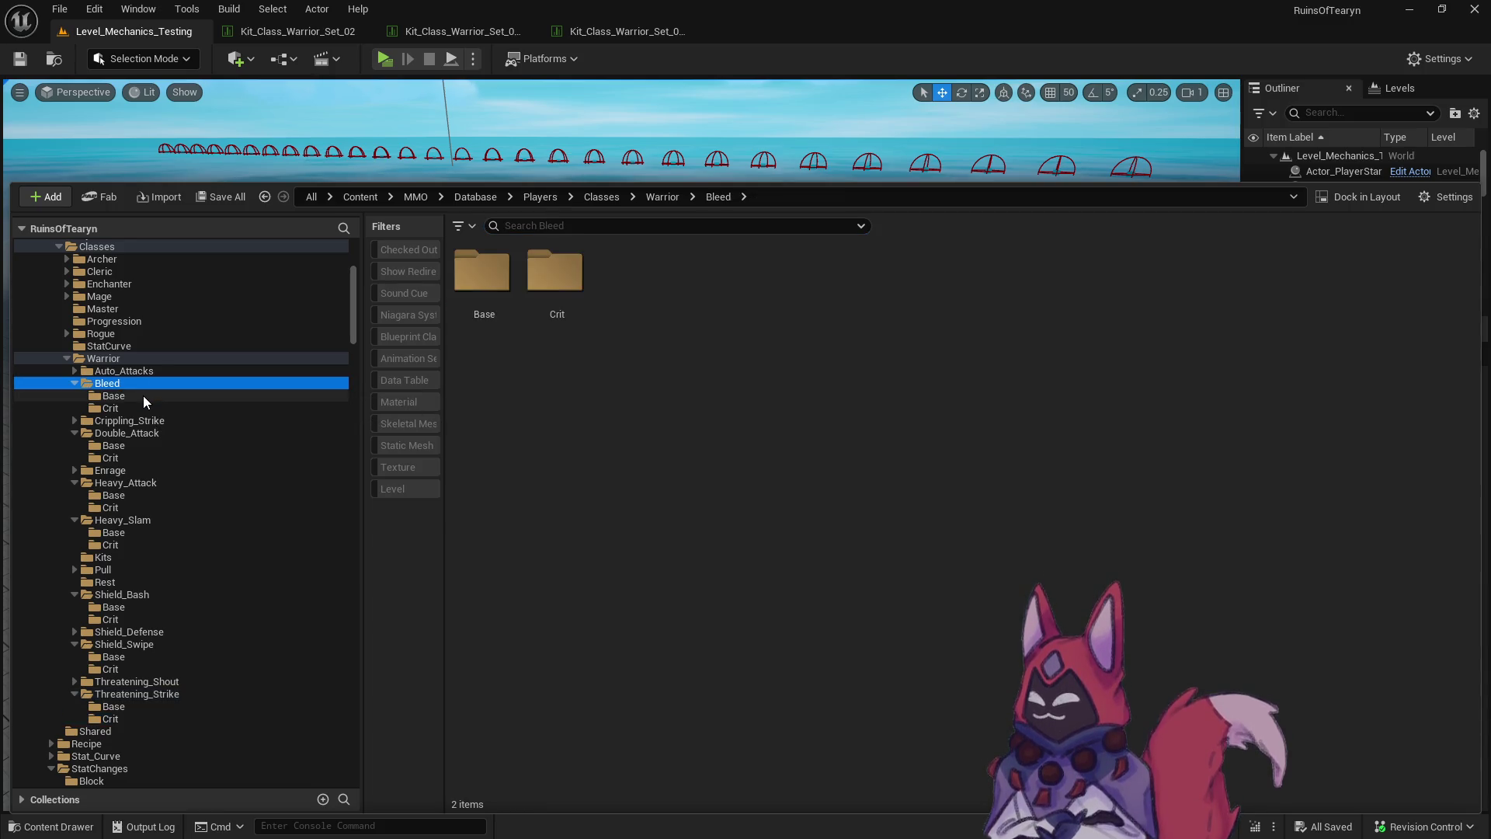
left_click(143, 394)
left_click(142, 405)
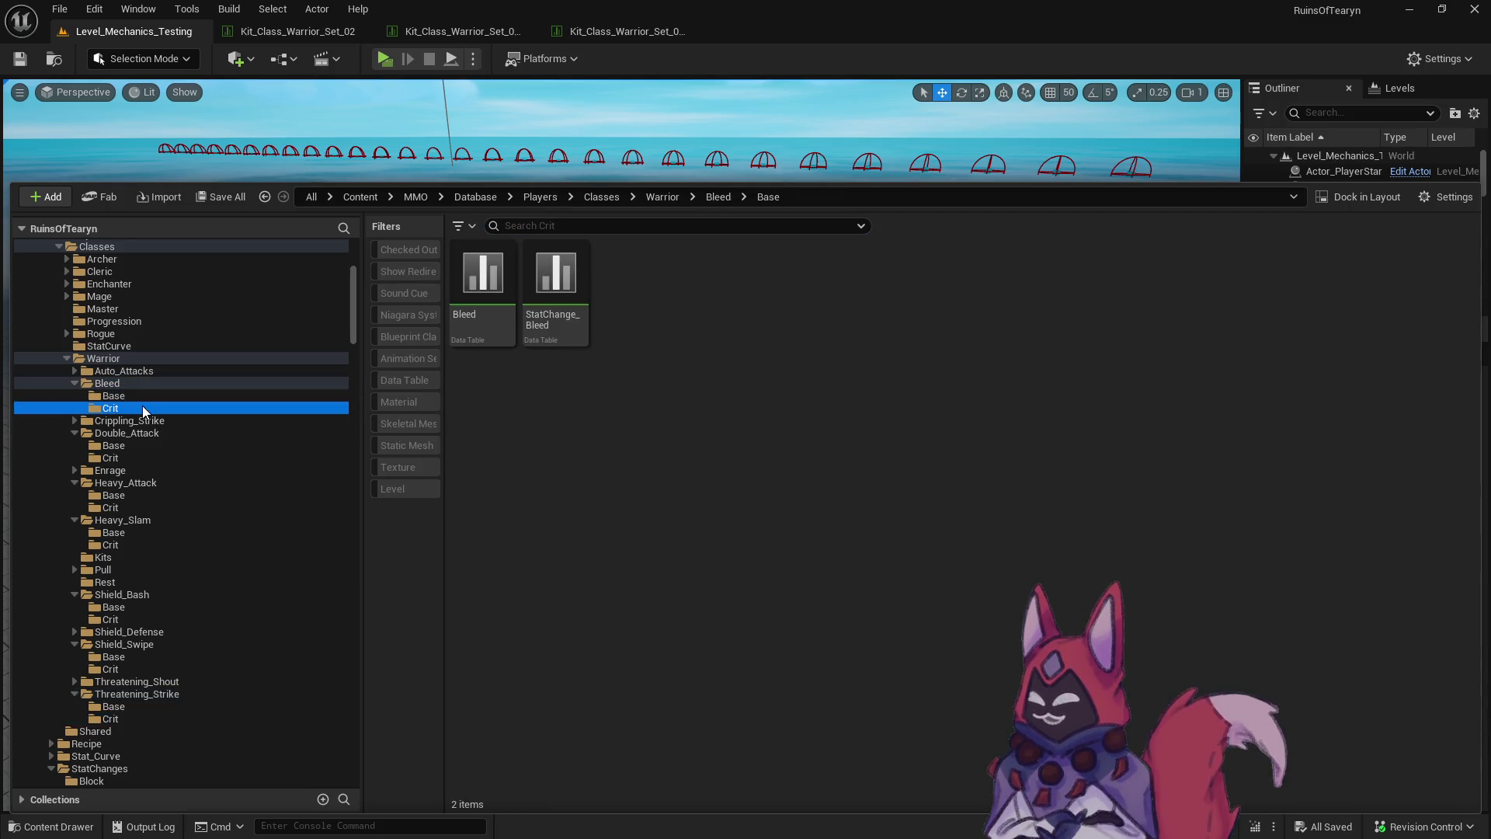
left_click(154, 483)
left_click(151, 508)
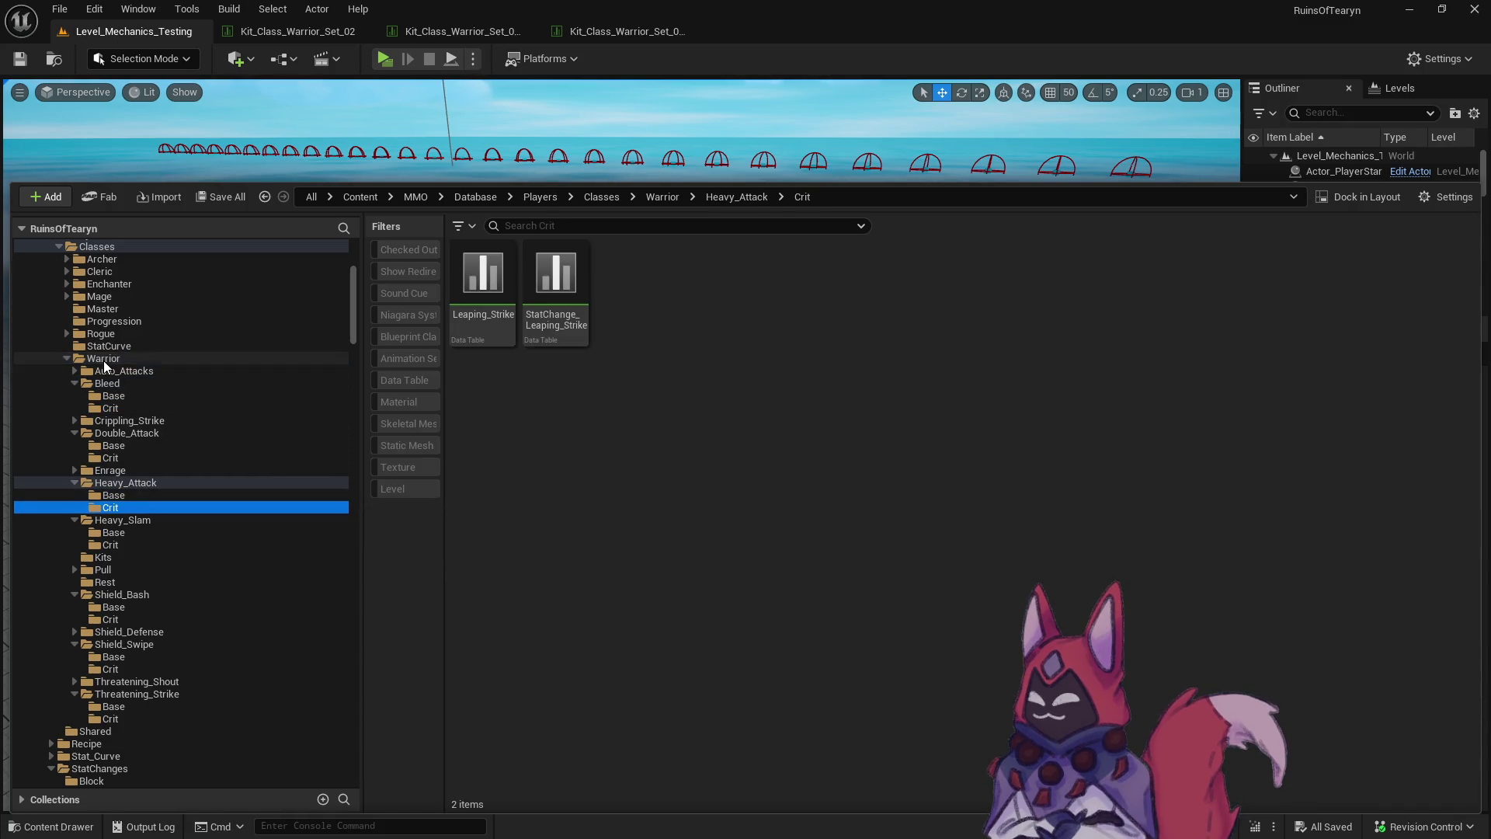
right_click(104, 360)
left_click(150, 487)
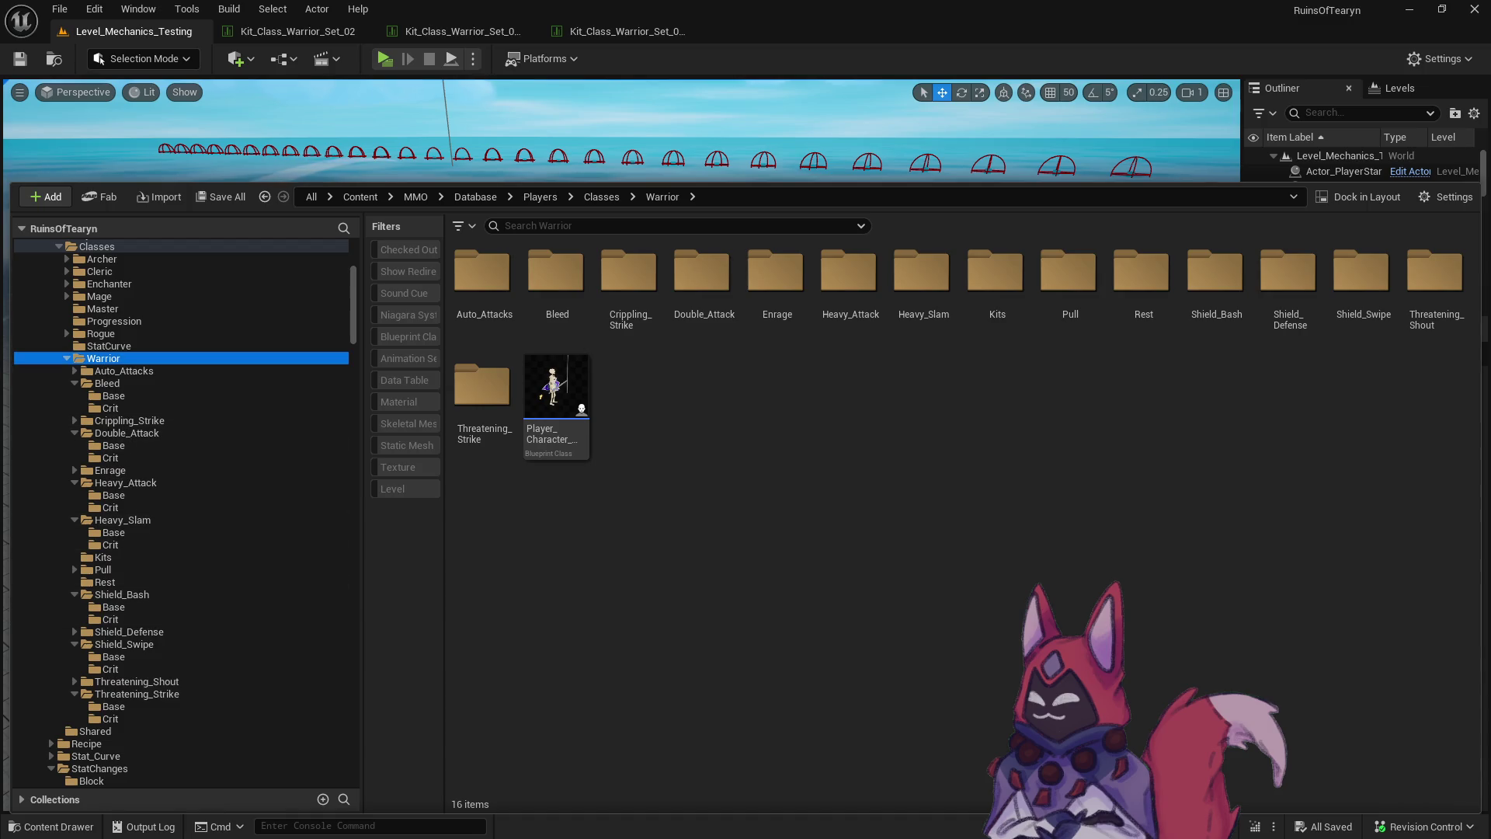
key("alt+Tab")
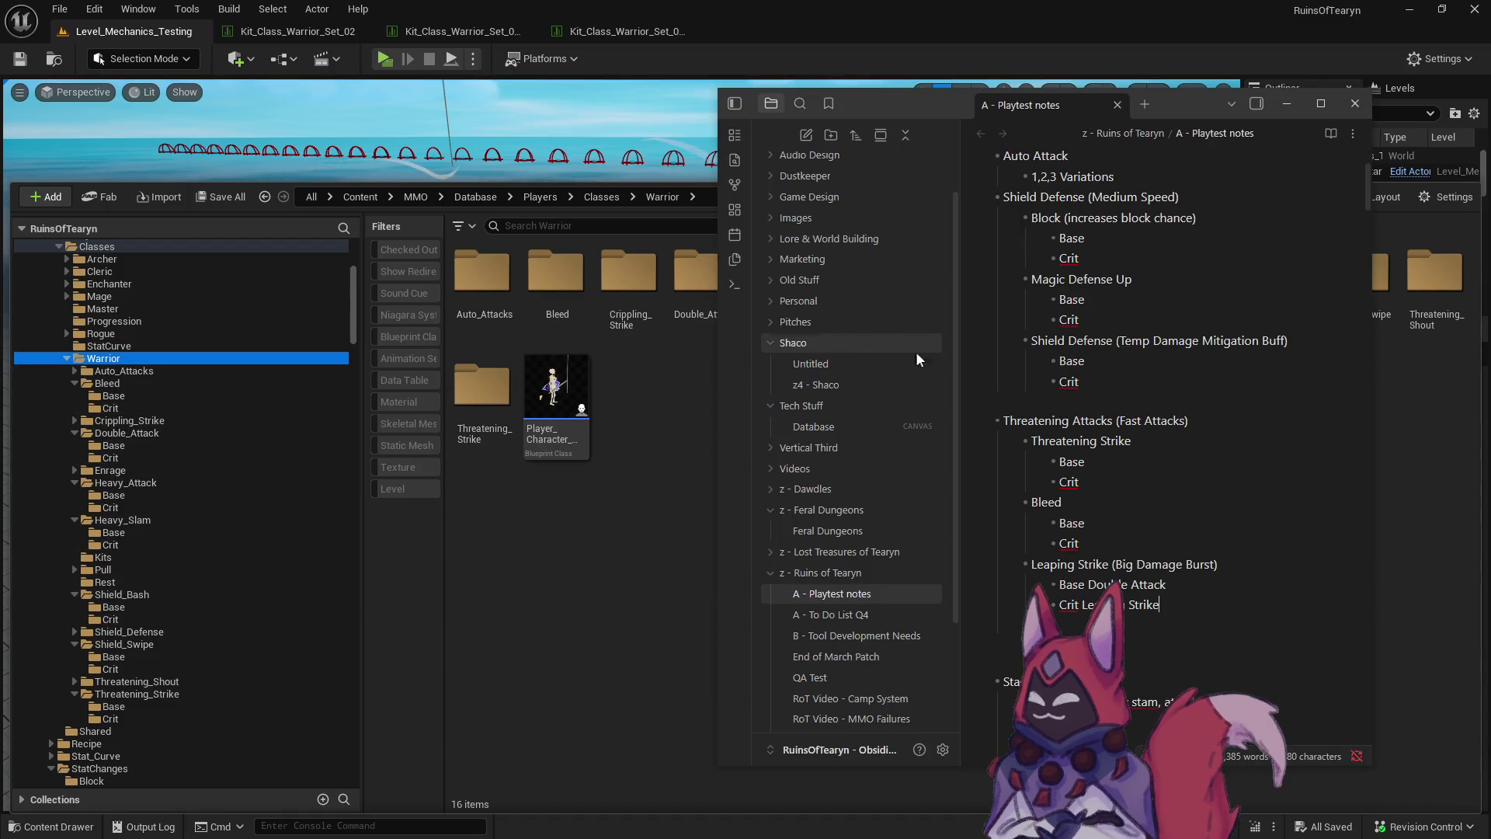
Move the Threatening Attacks notes block under Heavy Slam in the Complete section.
mouse_move(1161, 605)
left_mouse_down()
mouse_move(1001, 475)
mouse_move(990, 417)
left_mouse_up()
key("ctrl+x")
scroll(1075, 512, "down", 10)
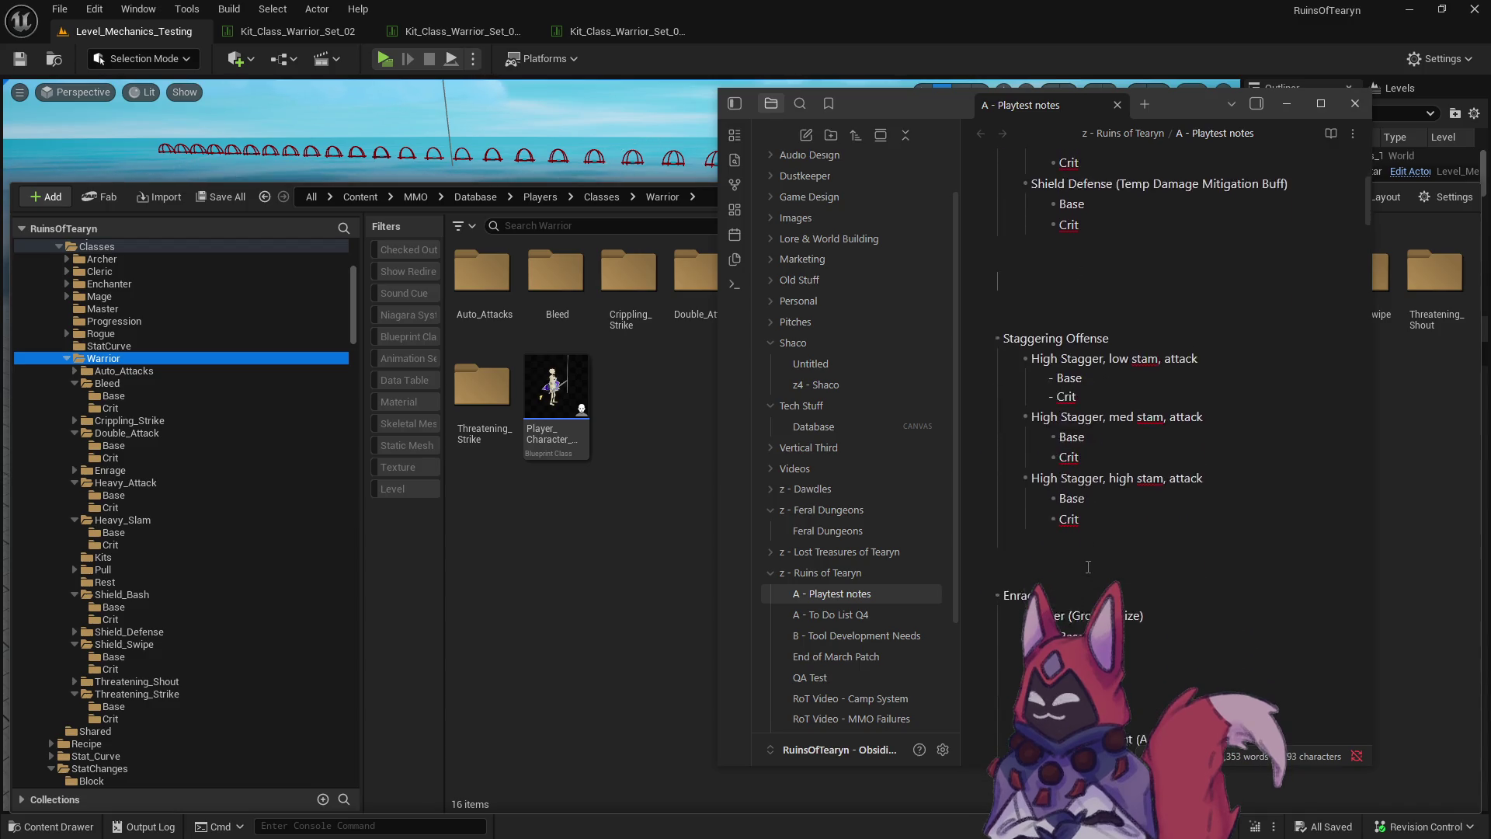
scroll(1082, 547, "down", 5)
scroll(1081, 547, "up", 2)
scroll(1081, 545, "down", 3)
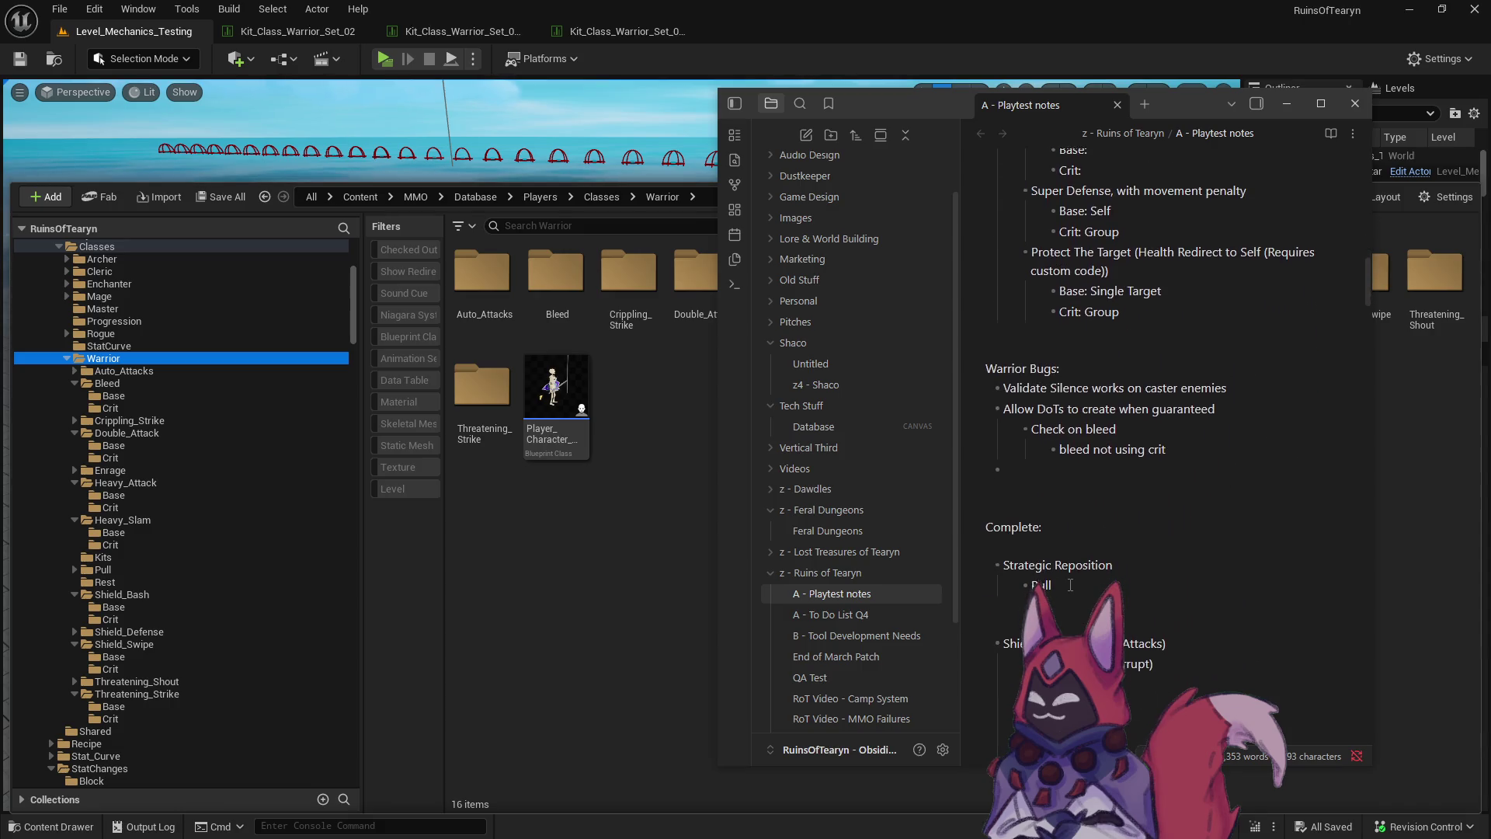
scroll(1064, 571, "down", 3)
key("ctrl+v")
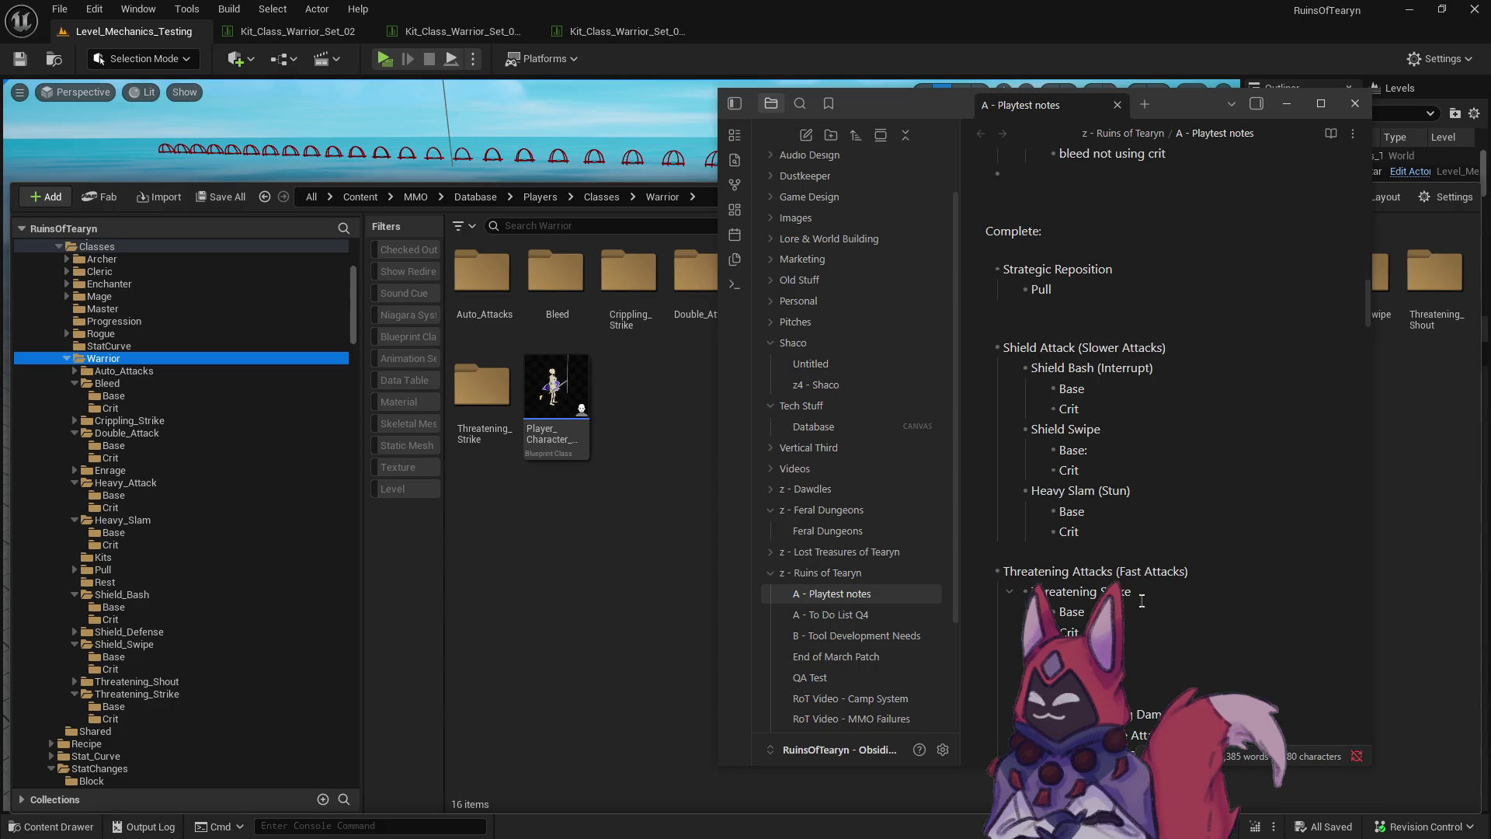
Scroll up through the Warrior notes and place the cursor on the blank line under Crit.
scroll(1103, 515, "up", 7)
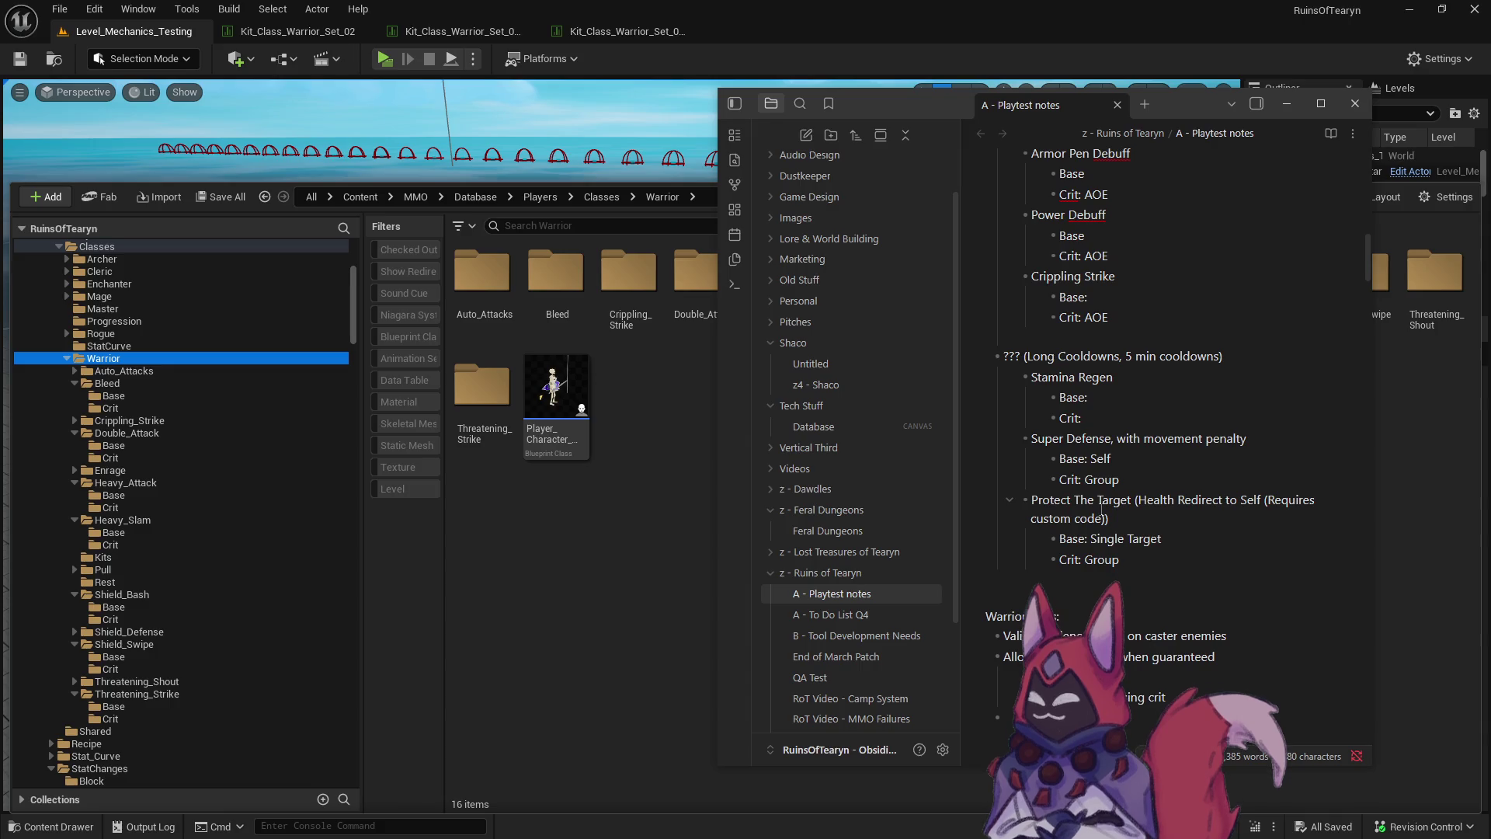
scroll(1099, 506, "up", 4)
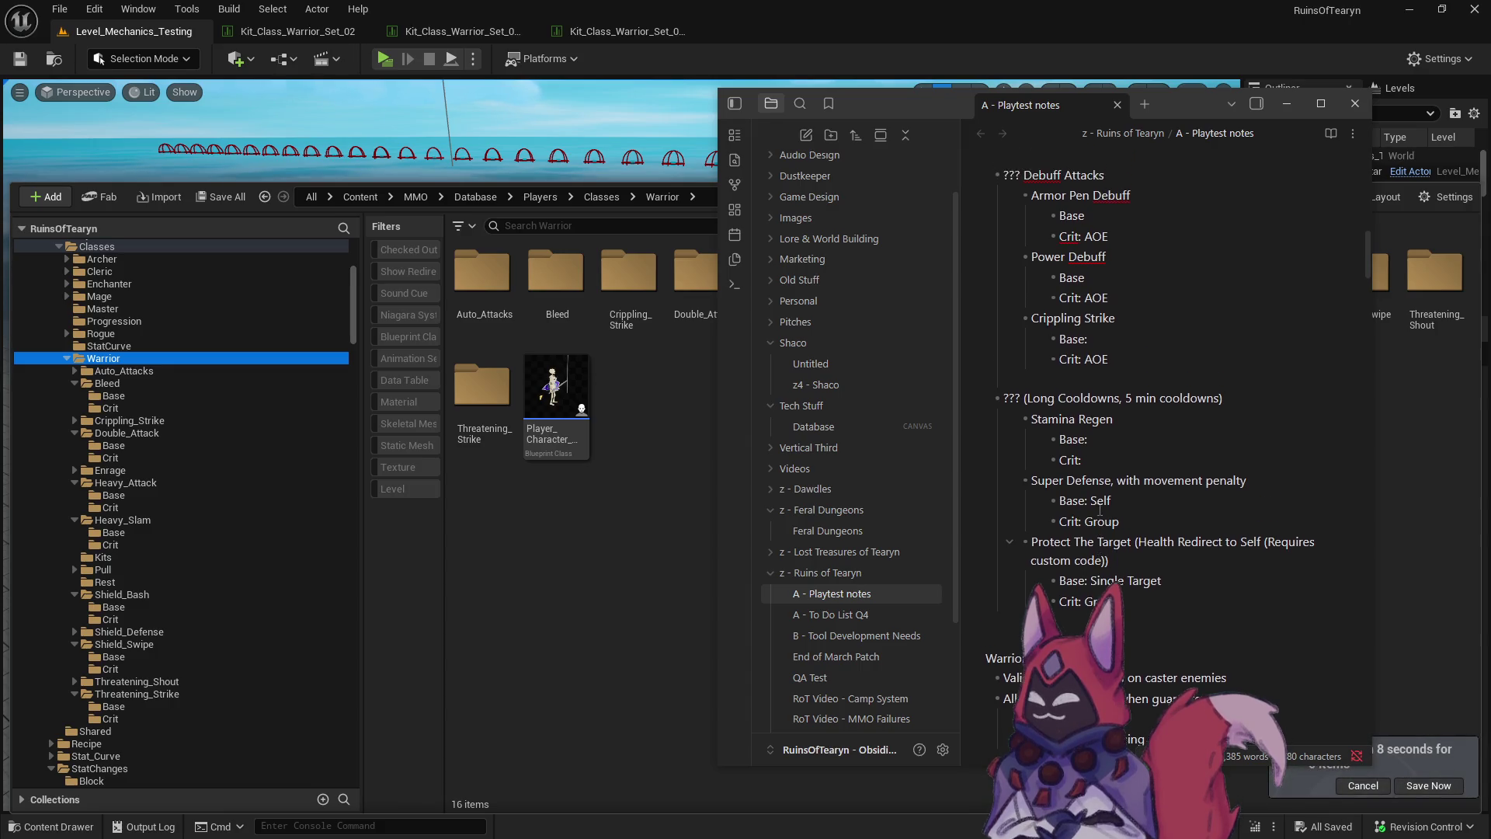
scroll(1154, 458, "up", 4)
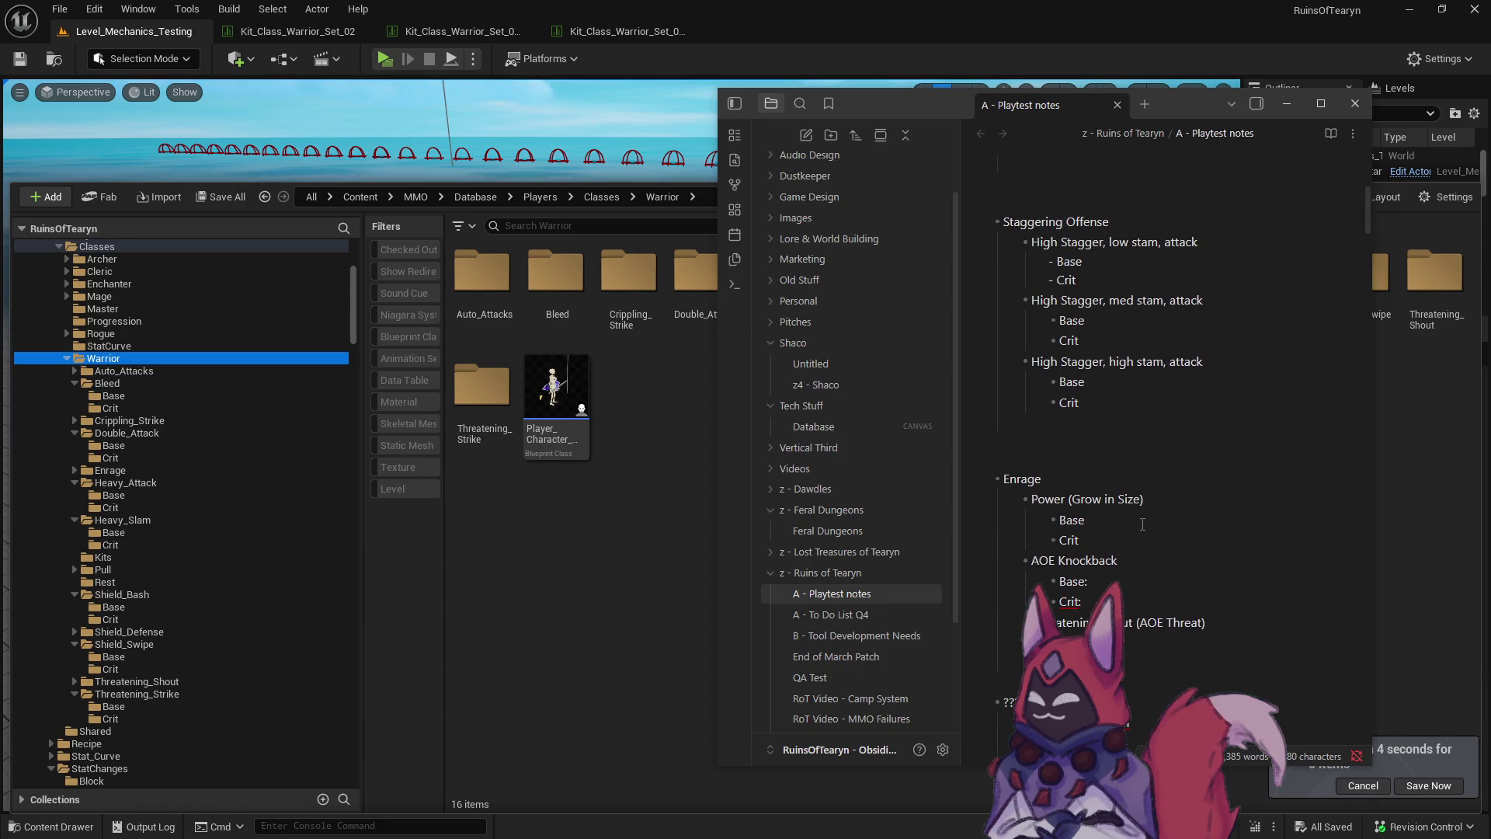
scroll(1096, 450, "up", 4)
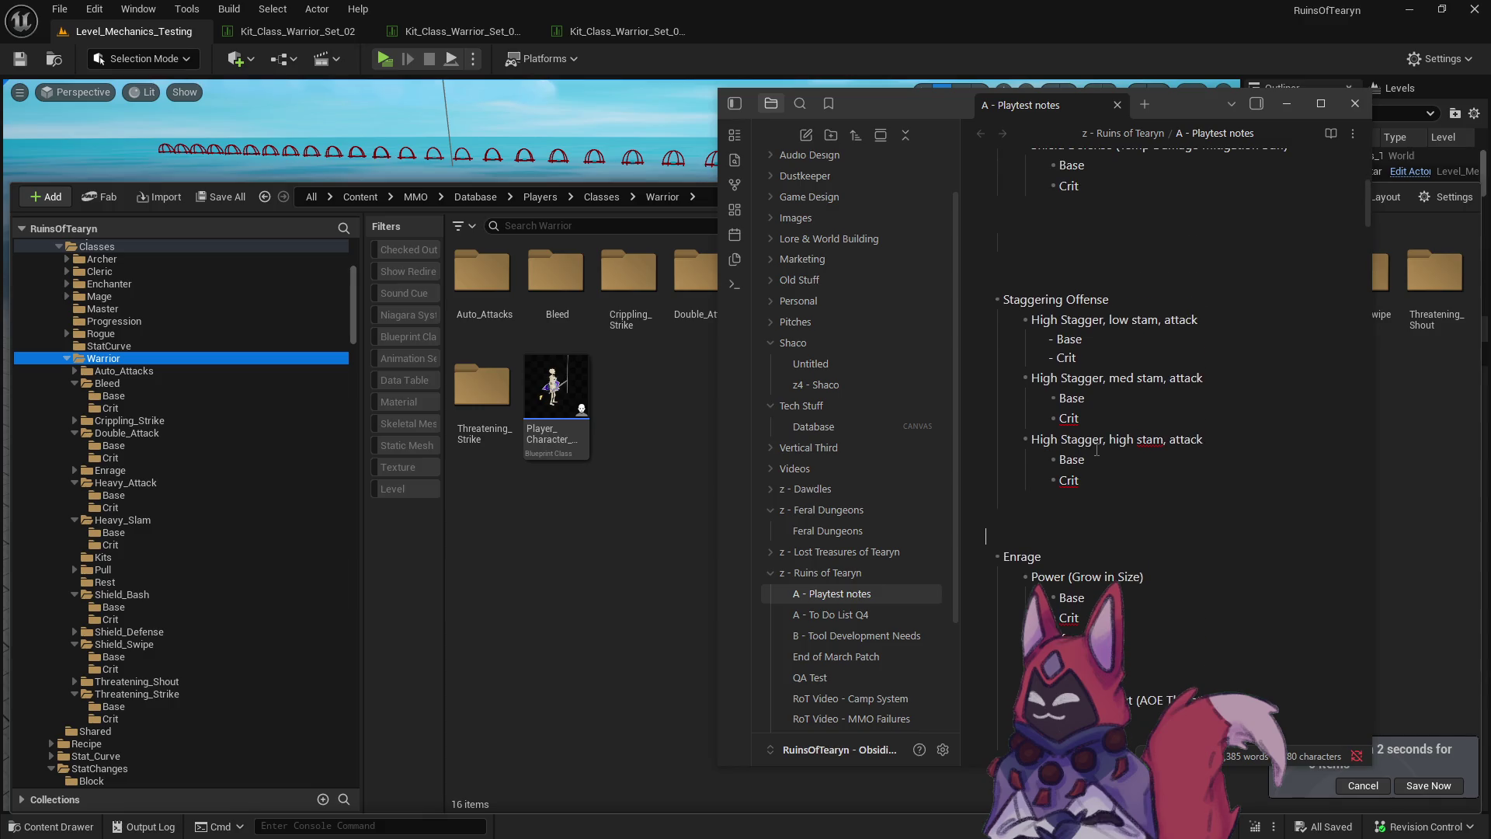
scroll(1068, 470, "up", 1)
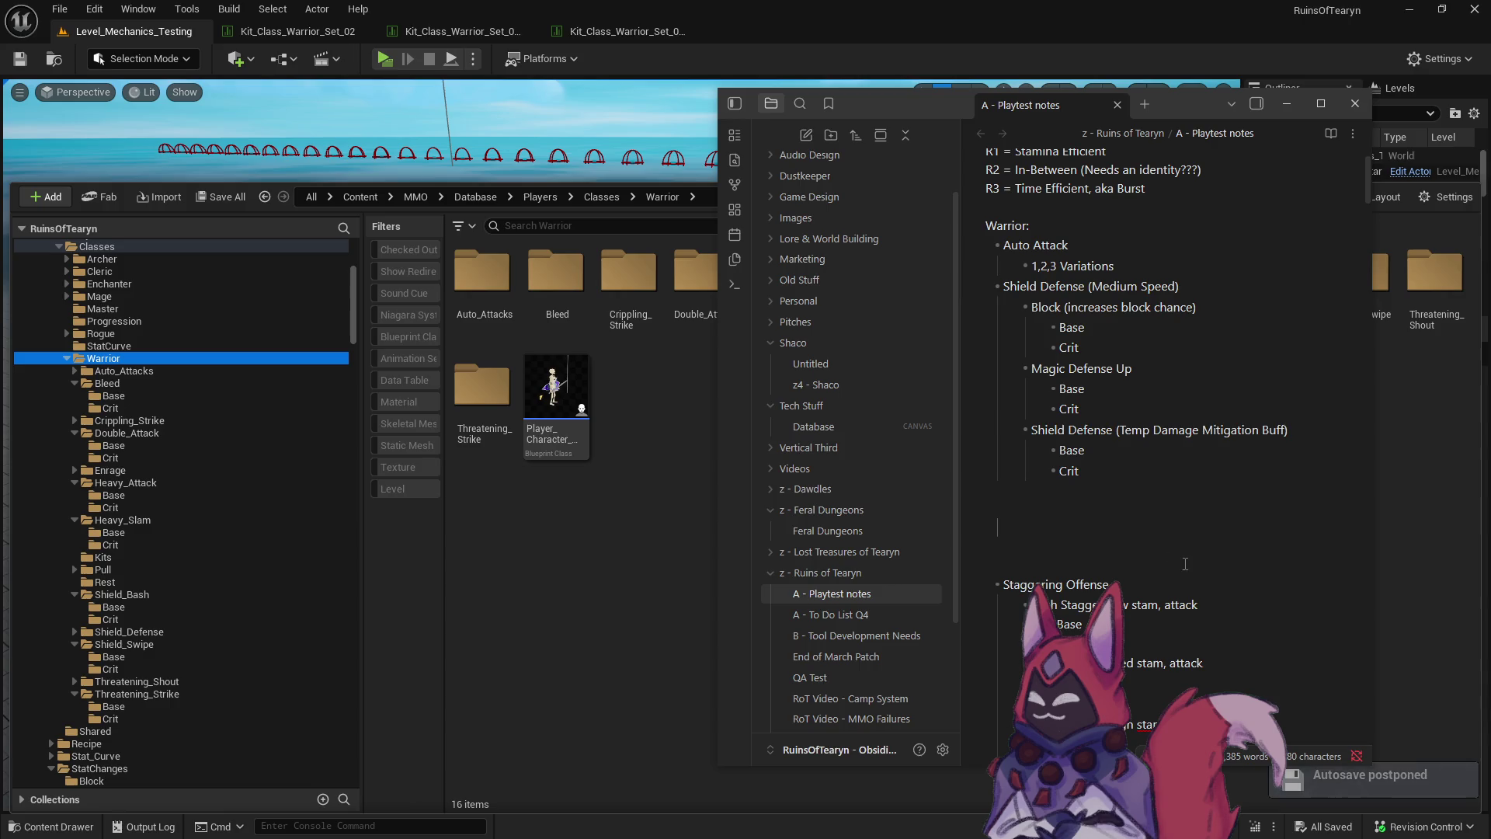
left_click(985, 508)
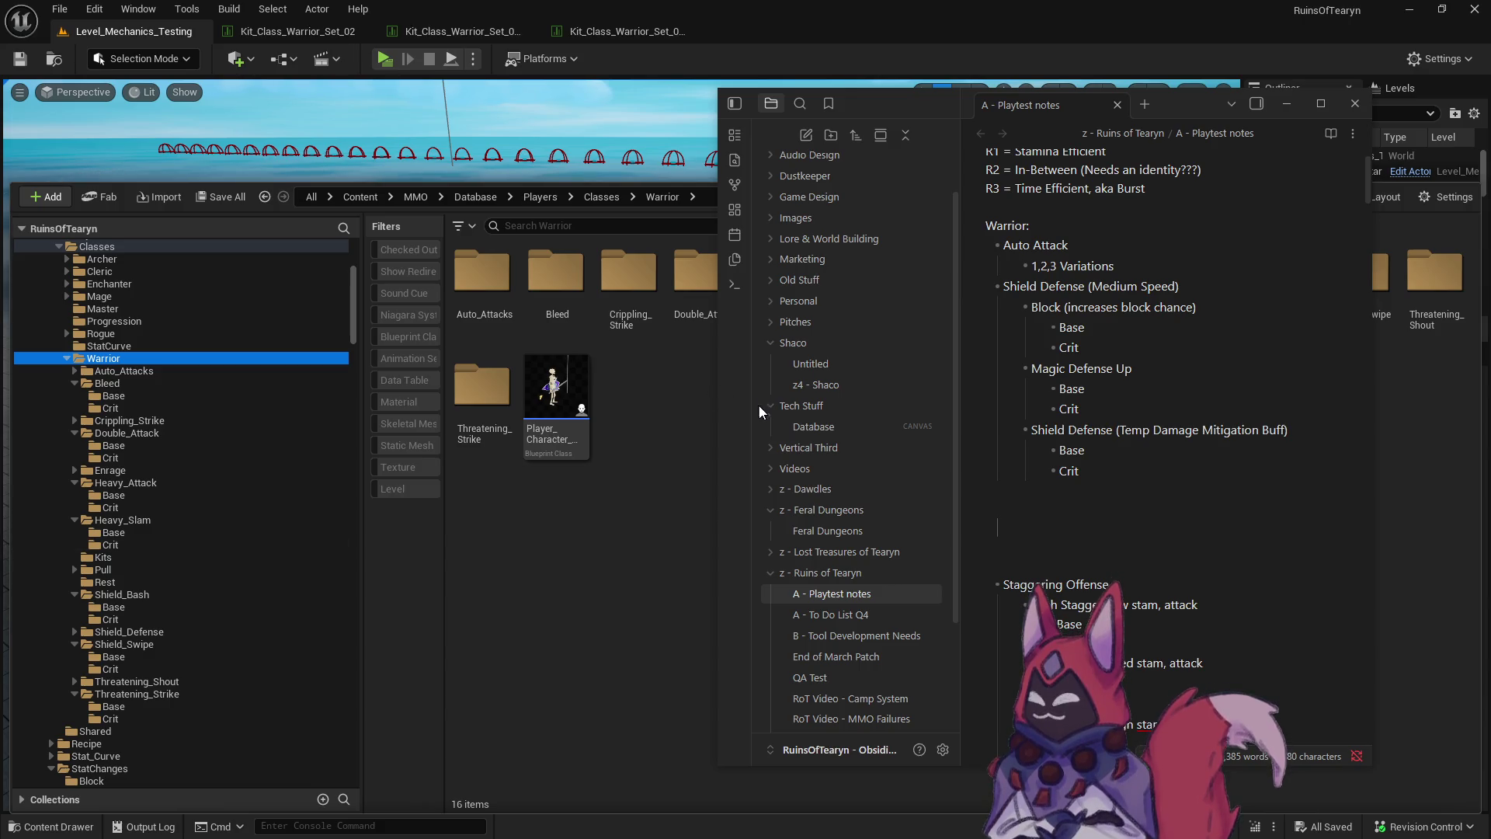
Return to the Level_Mechanics_Testing level and launch Play in New Window.
left_click(107, 35)
left_click(20, 59)
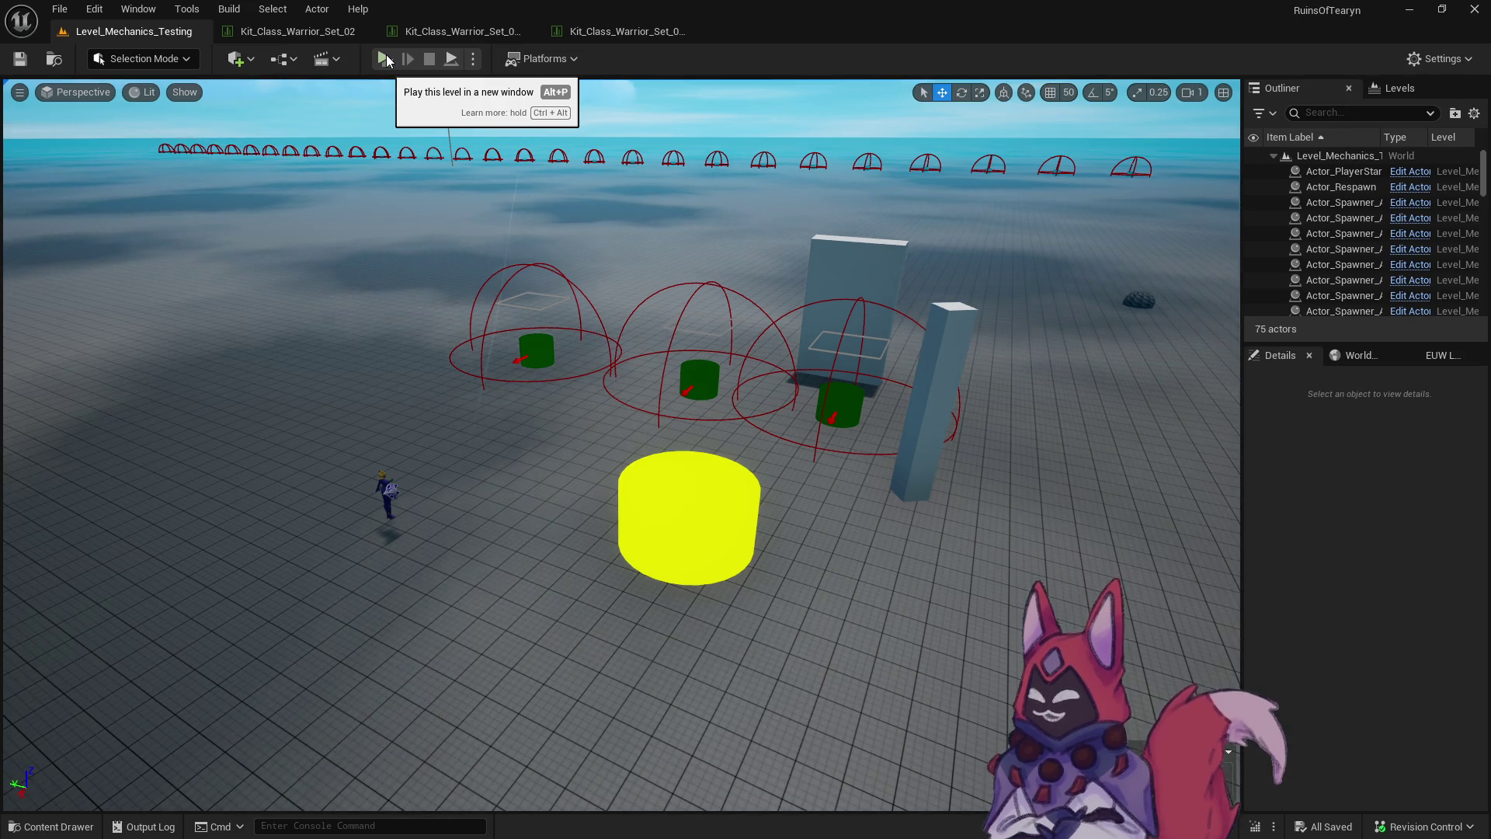
left_click(385, 57)
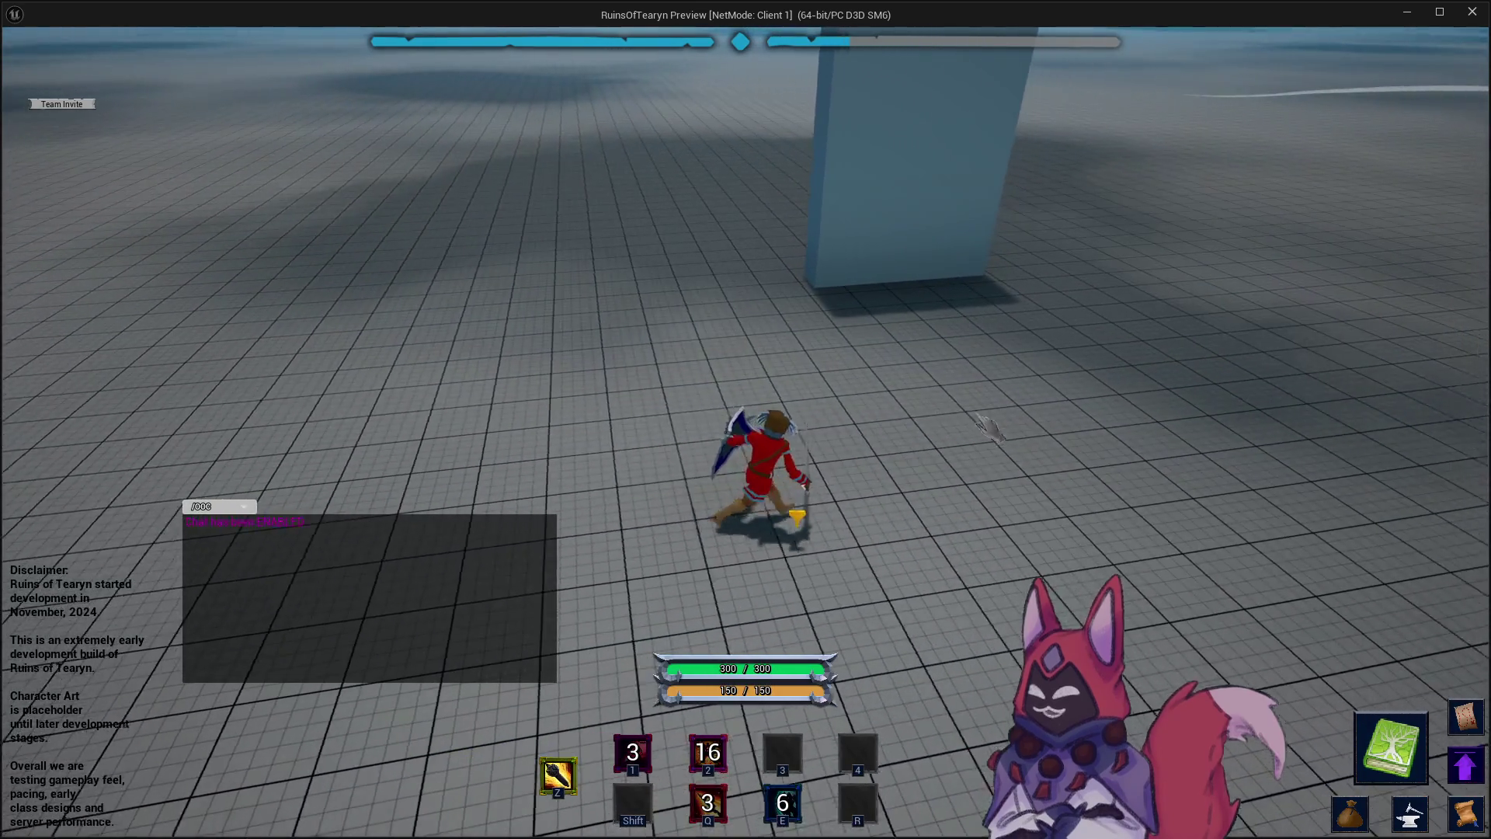
Walk the Warrior up to the Target Dummy and hit it with the Q, 1 and E abilities.
key("w")
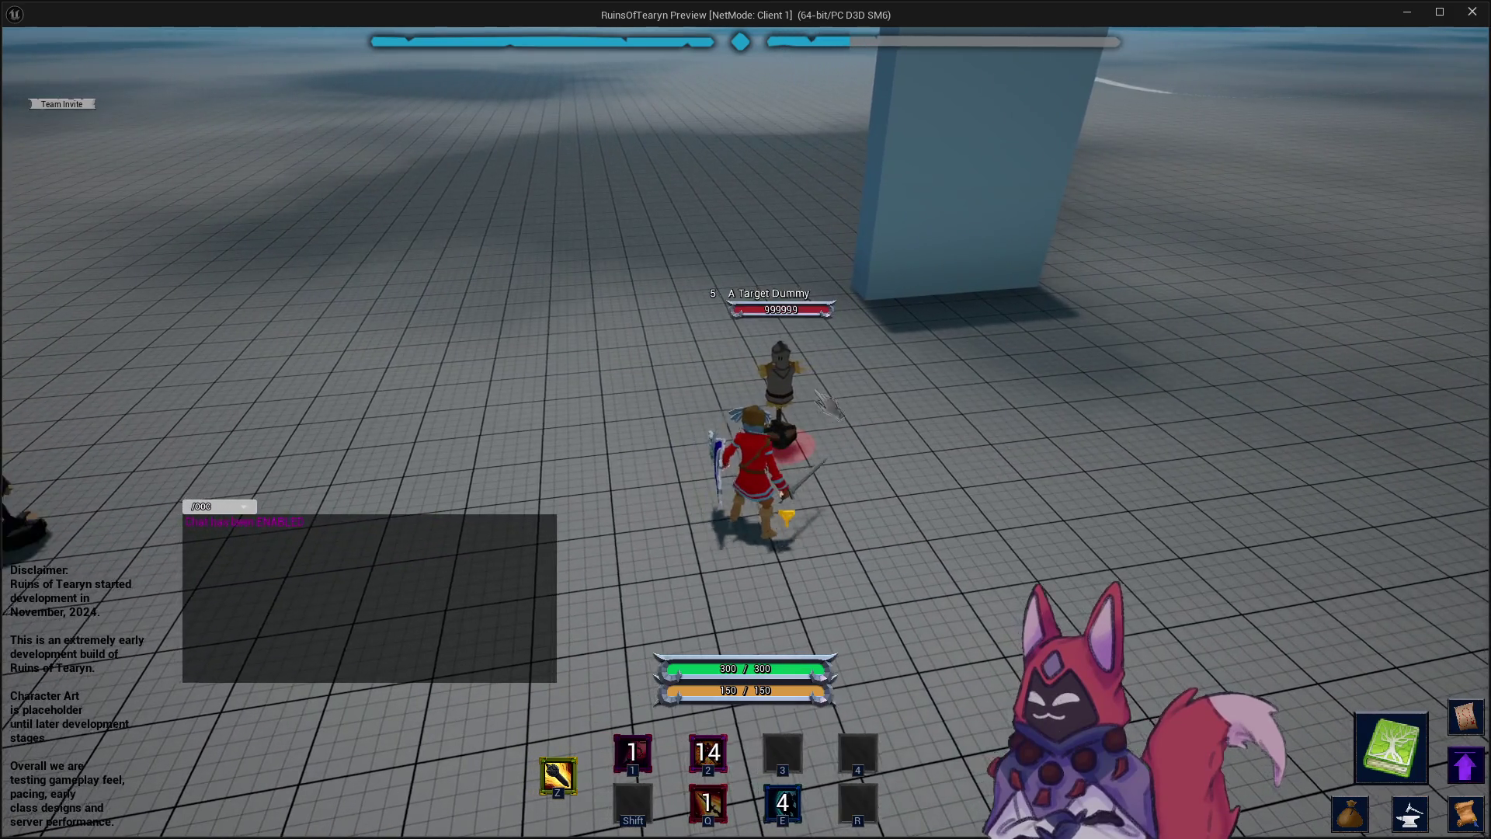
key("q")
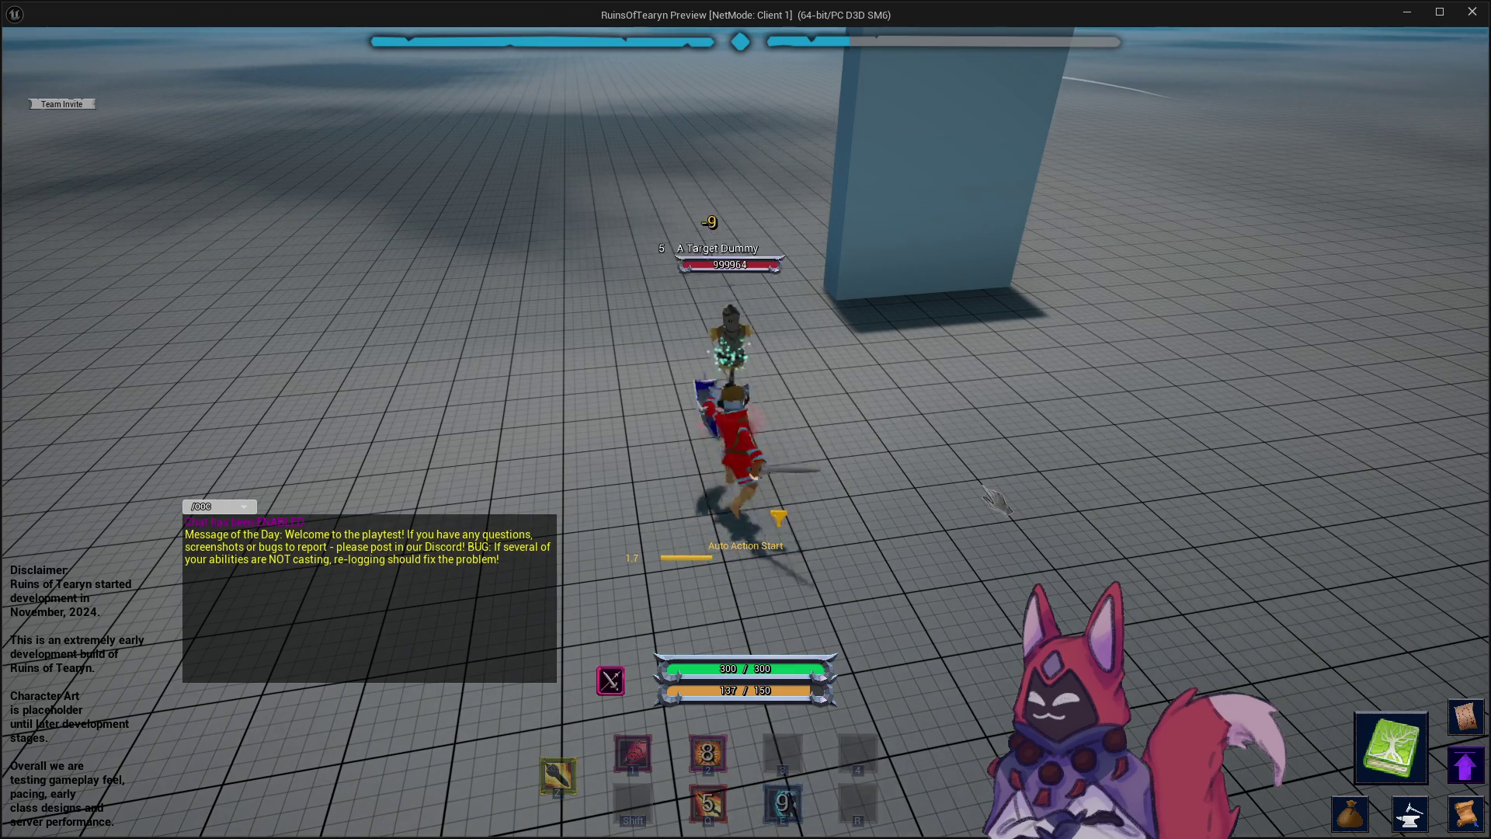
key("a")
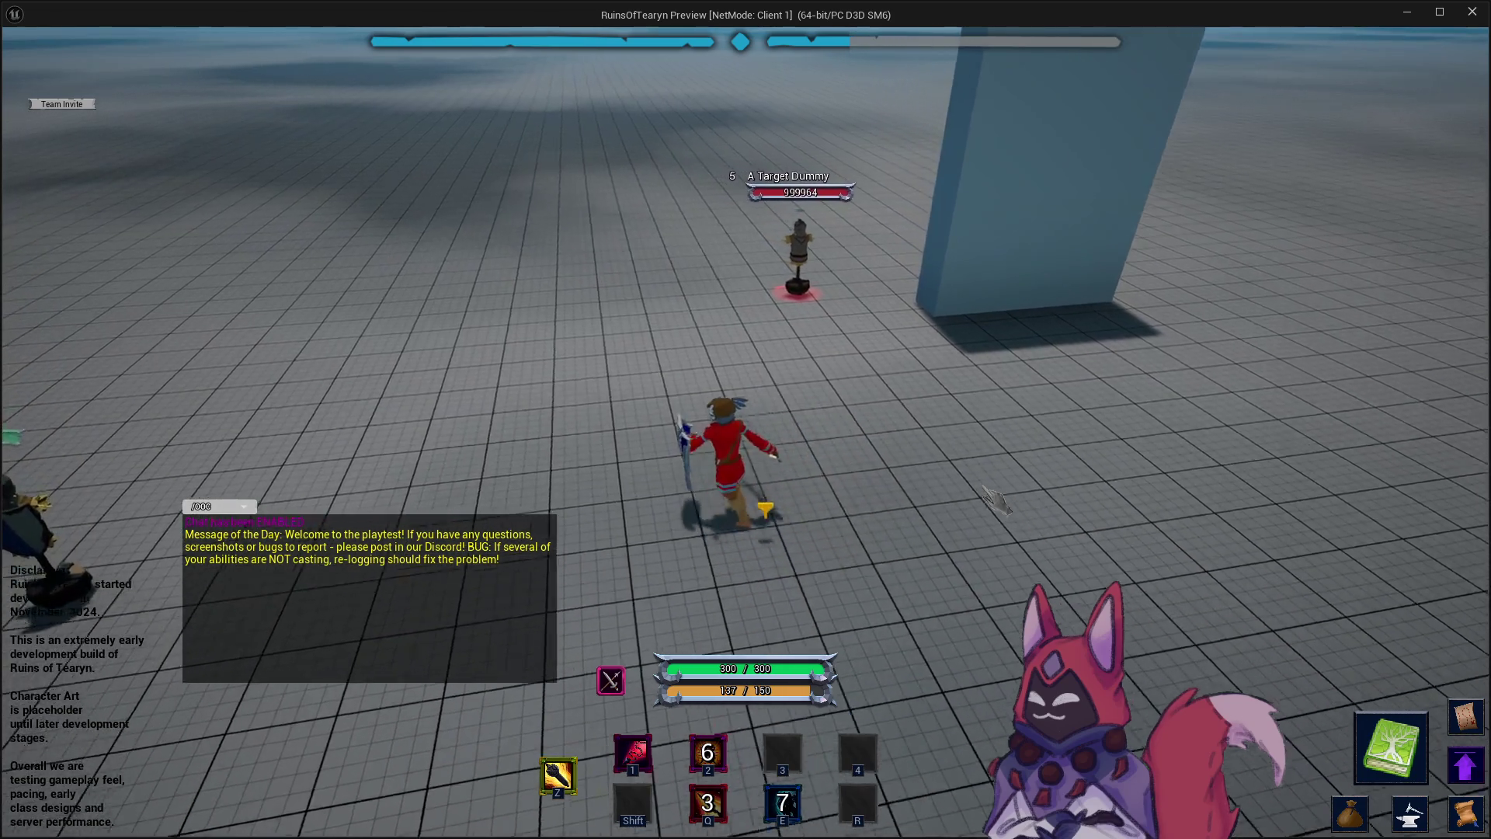
key("d")
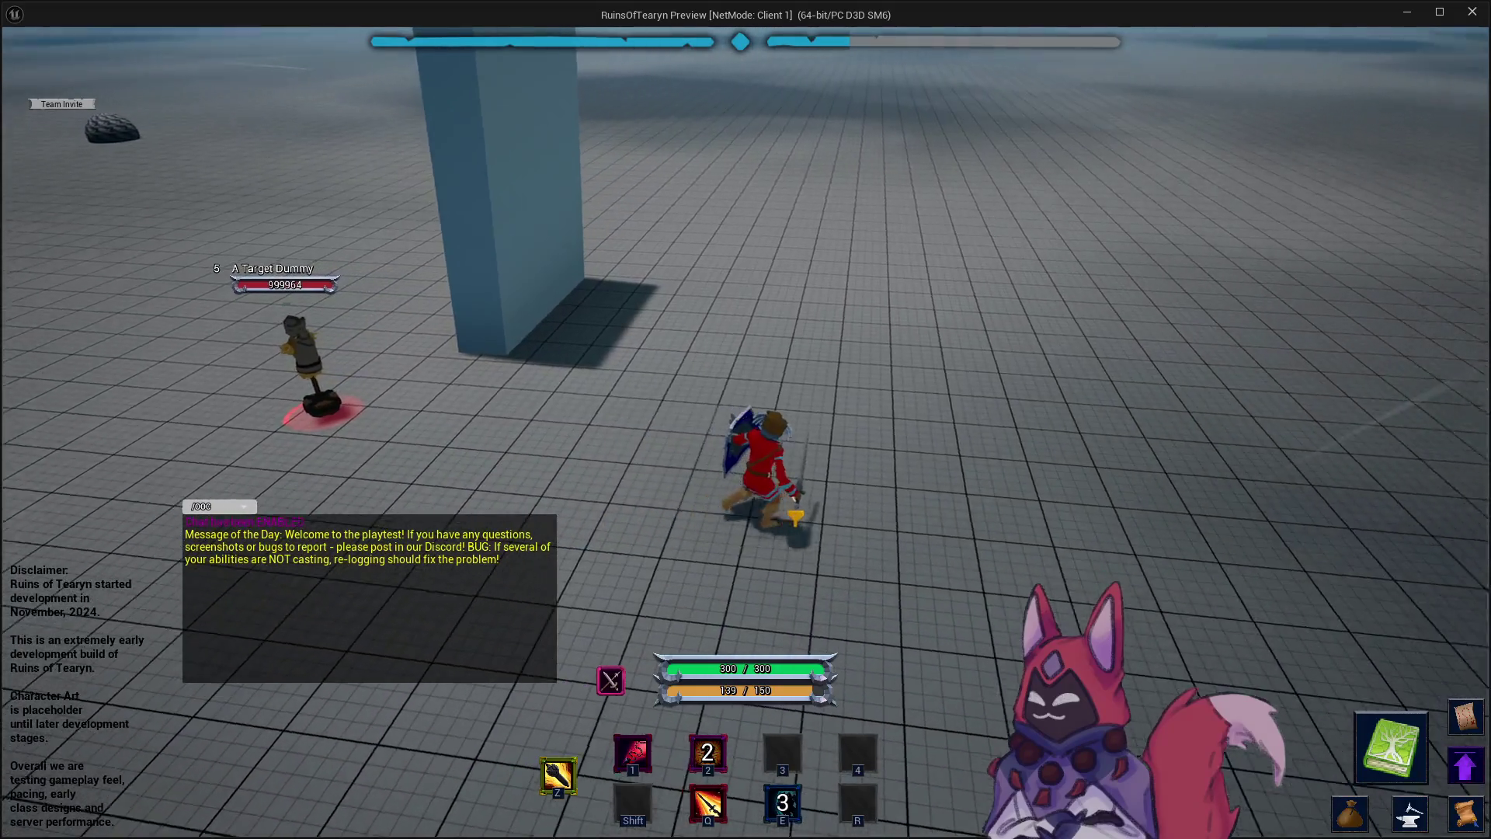
key("a")
key("1")
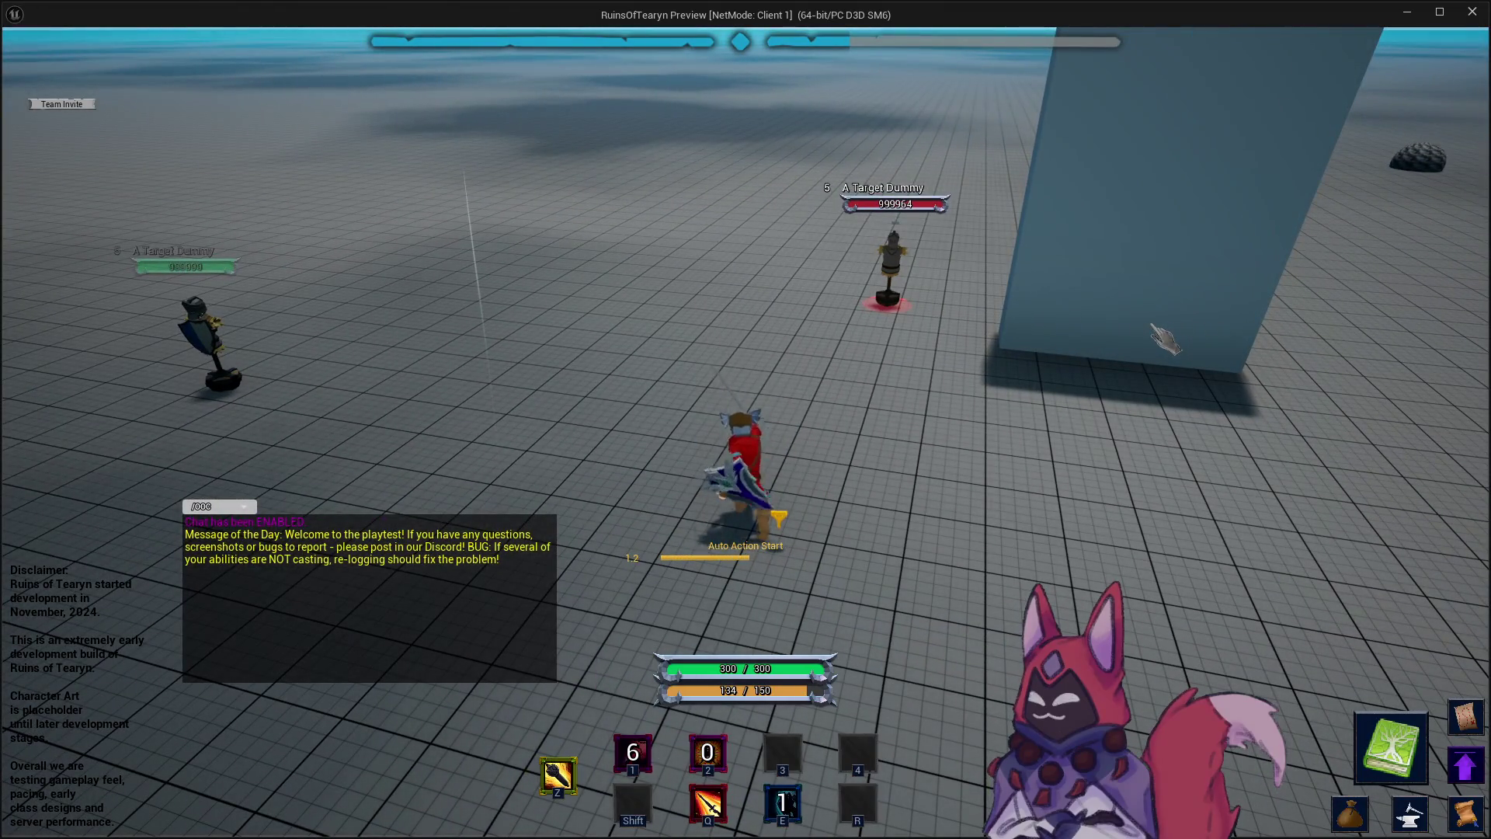
key("a")
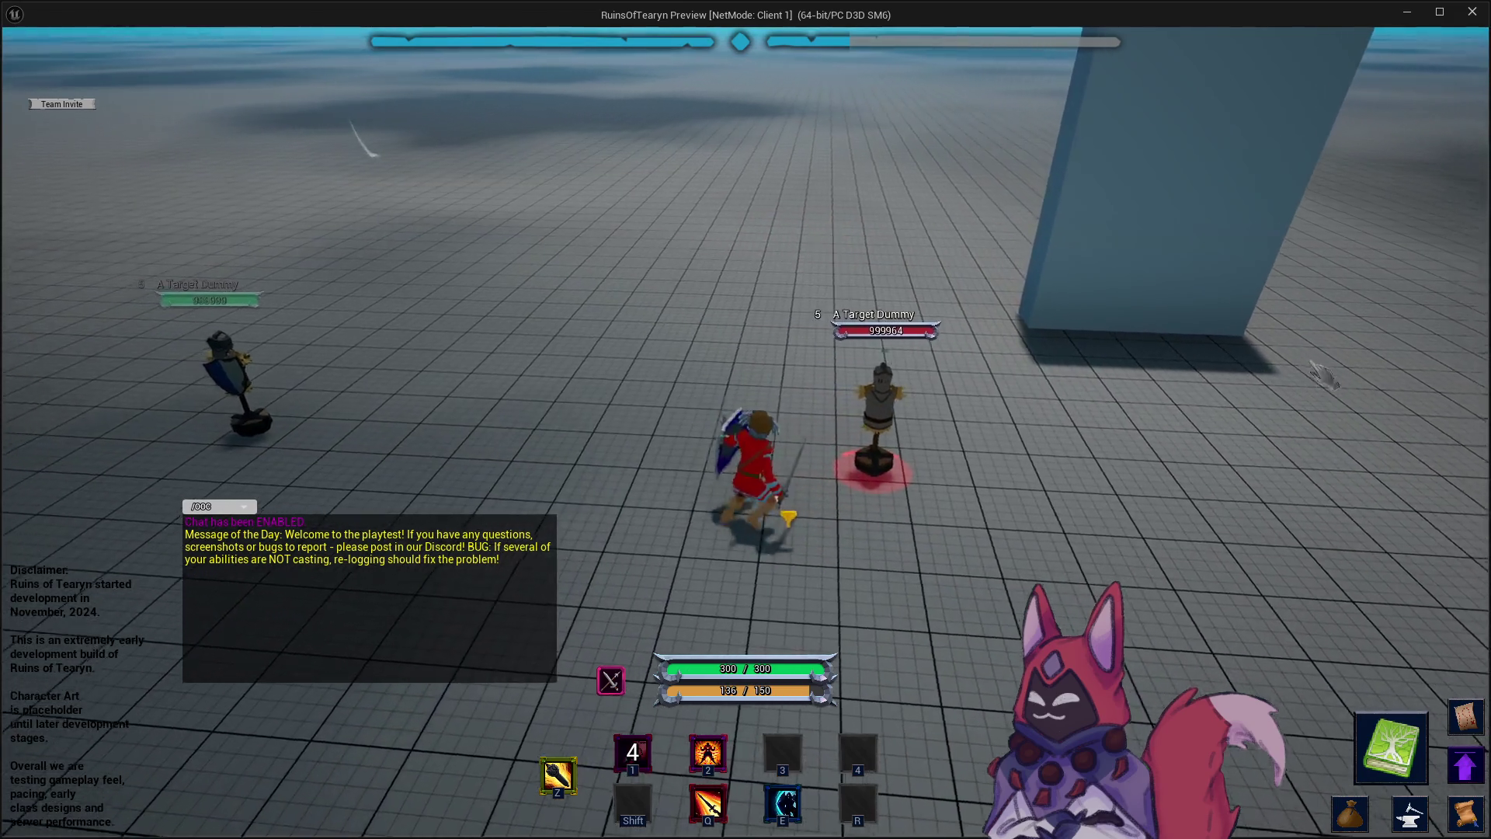
key("d")
key("d")
key("a")
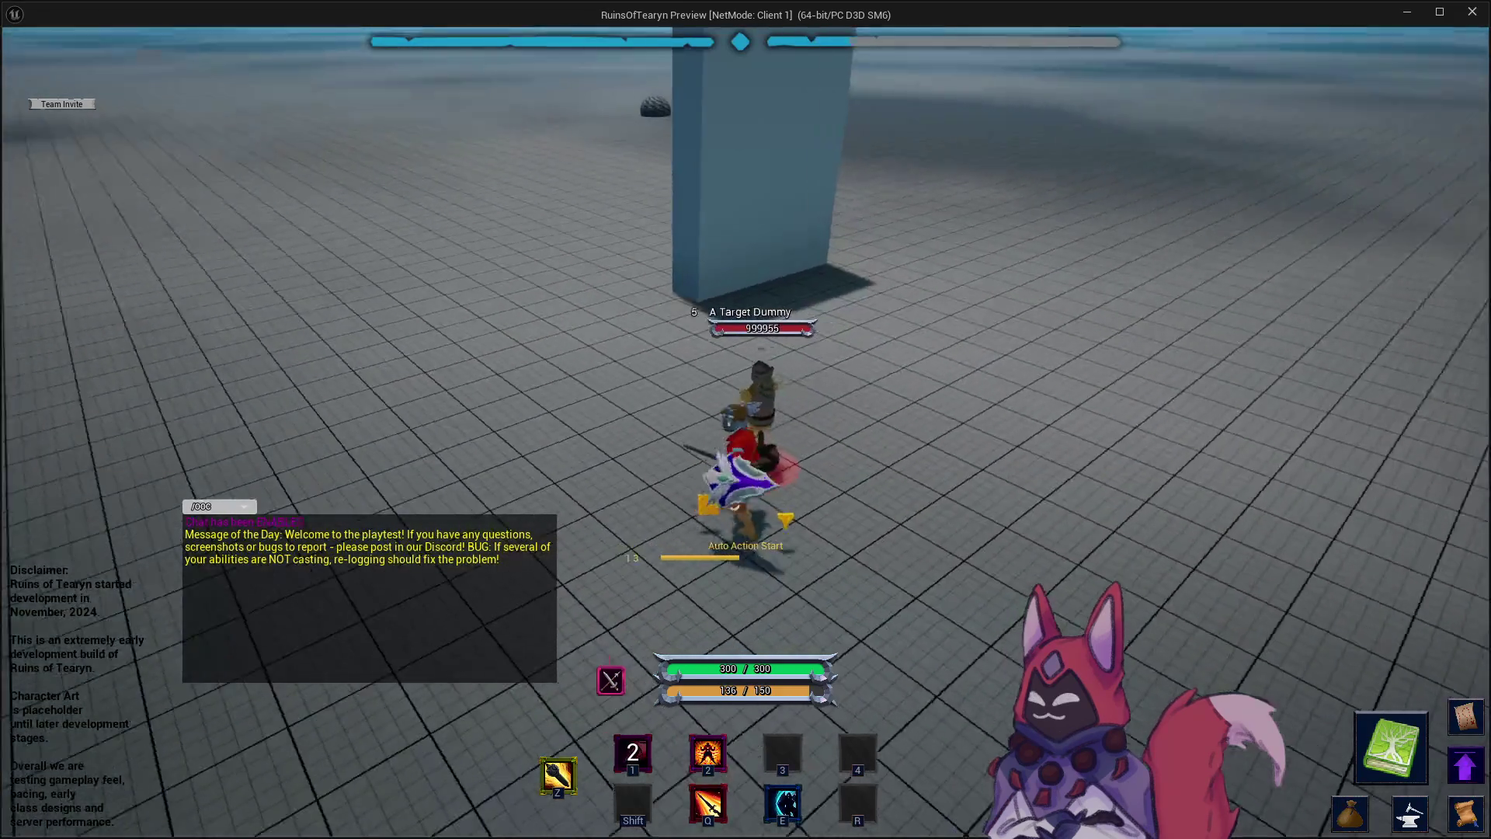
key("e")
key("s")
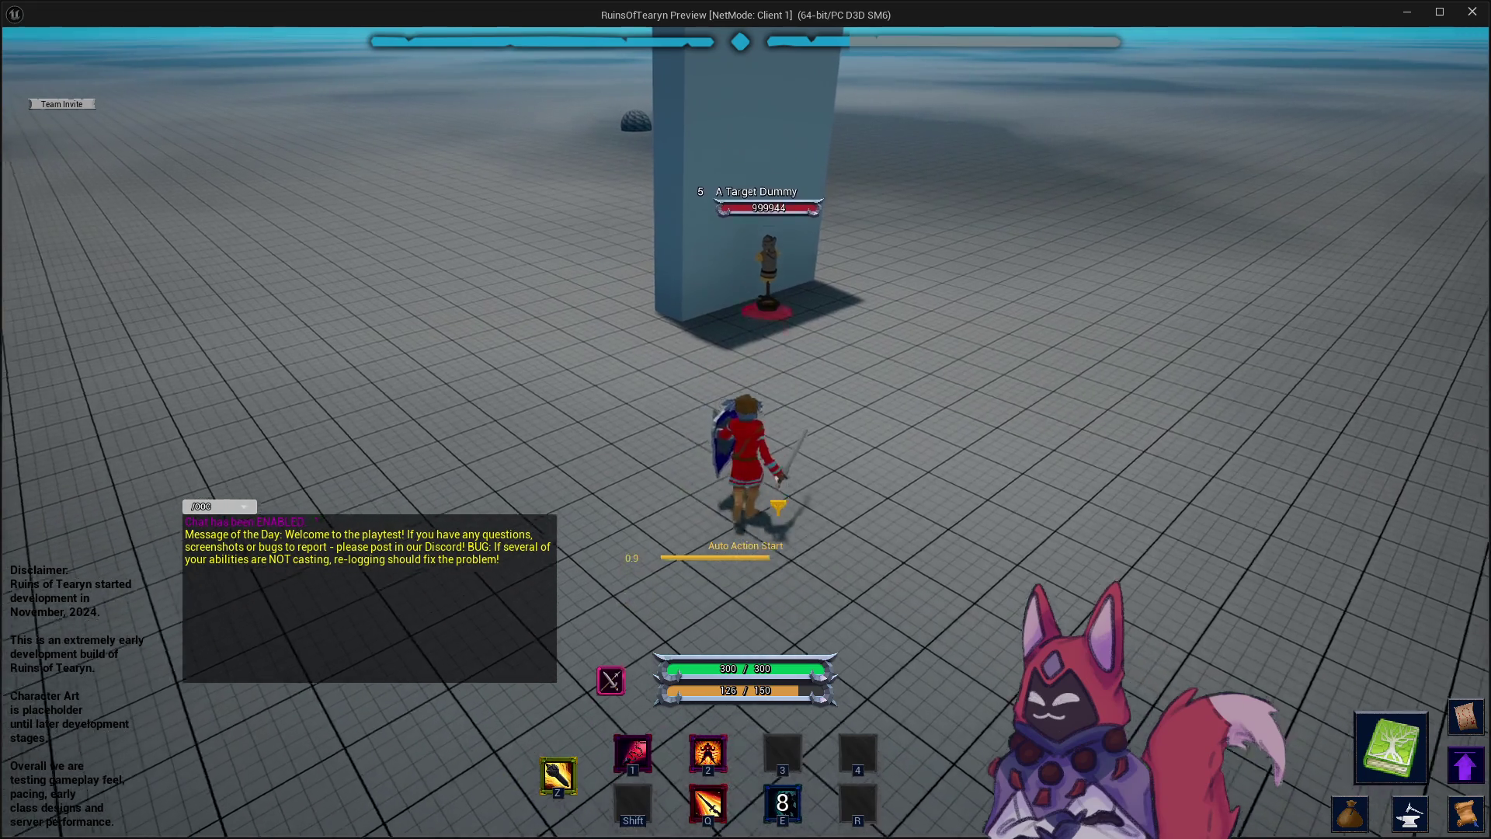
Circle the dummy while auto-attacking, then re-target it and use abilities 1 and E.
key("w")
key("a")
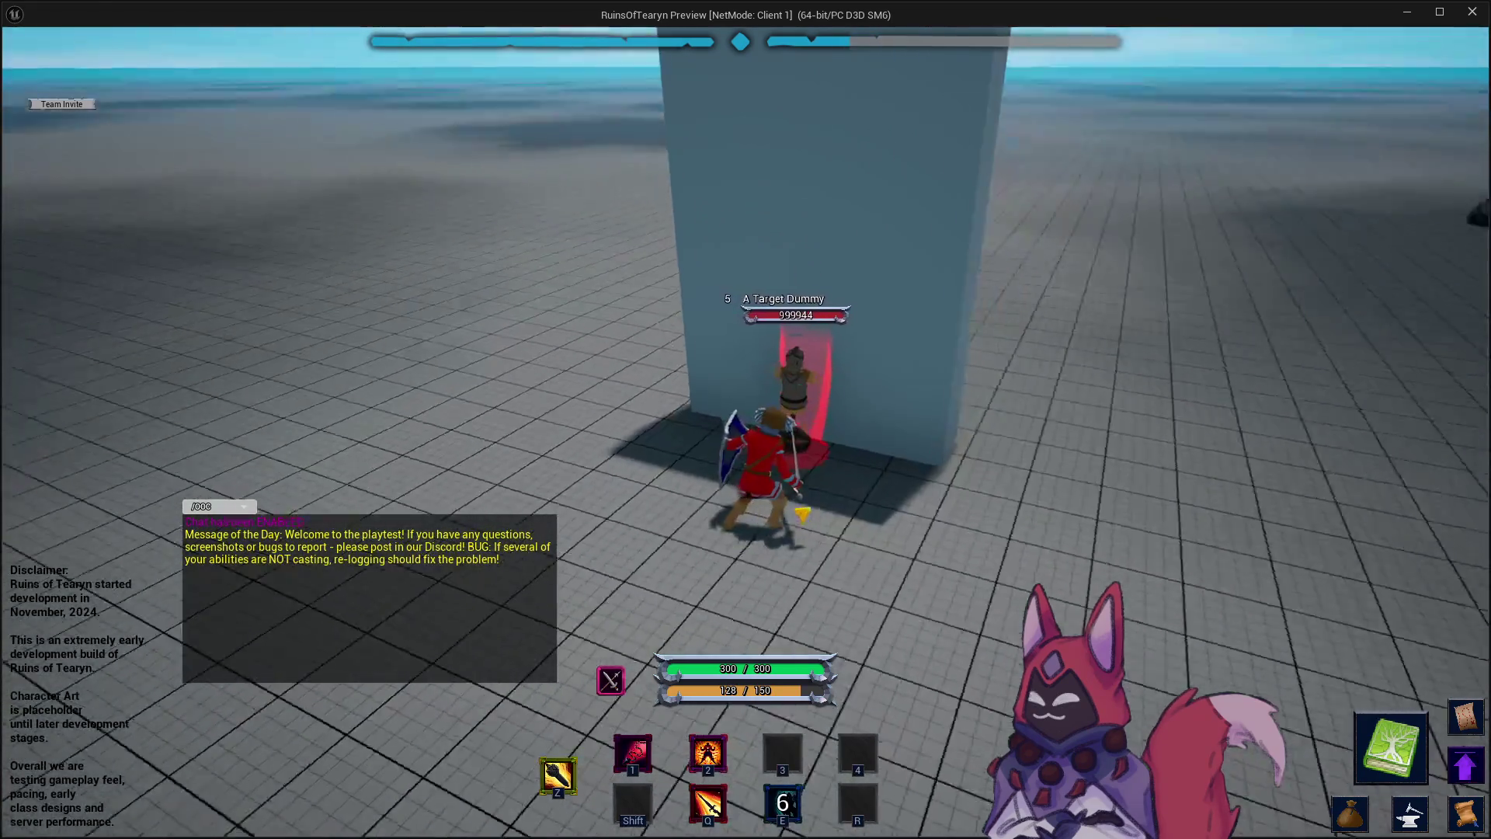
key("d")
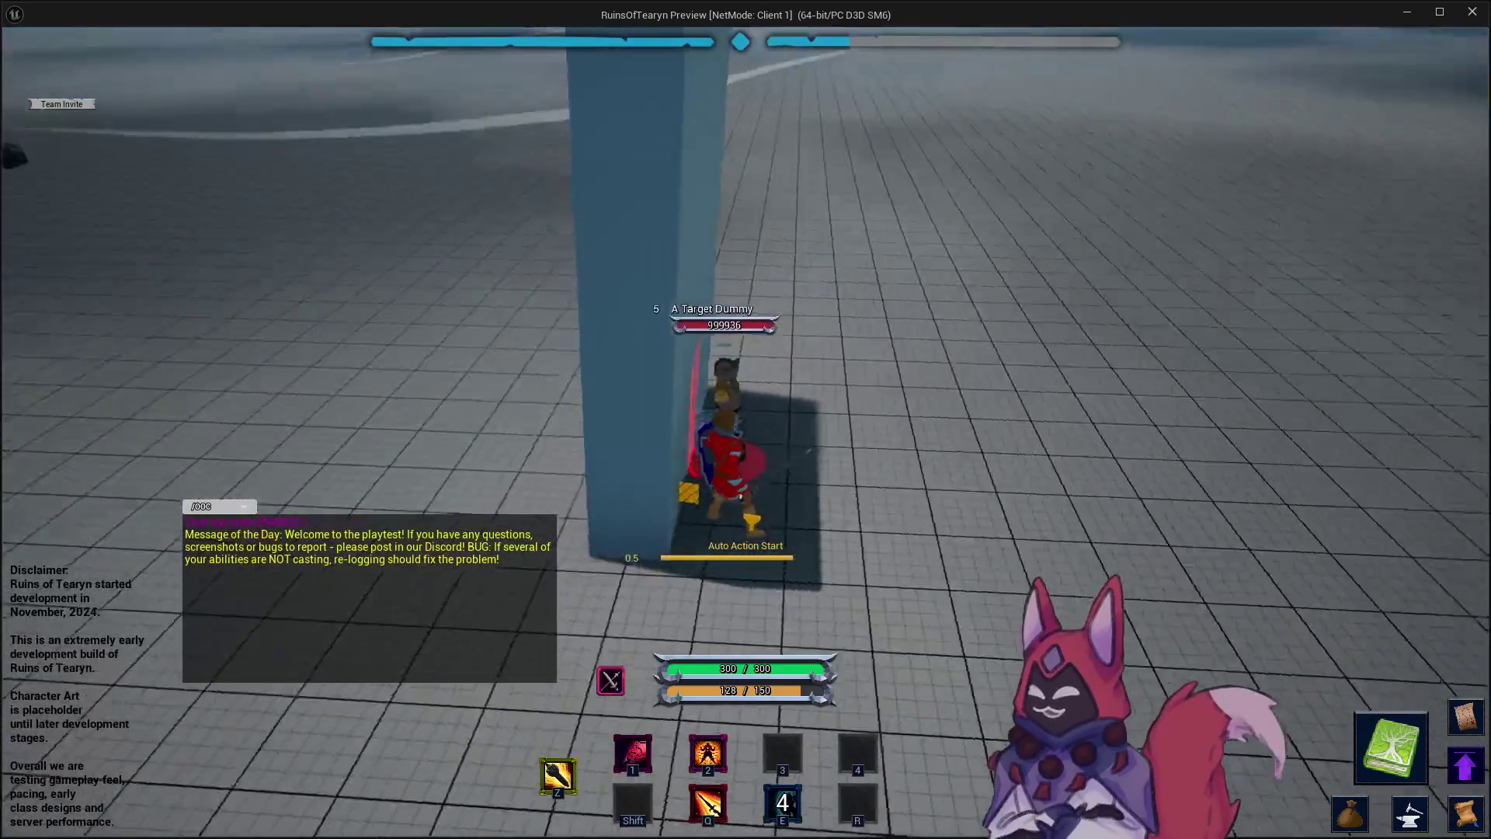
key("d")
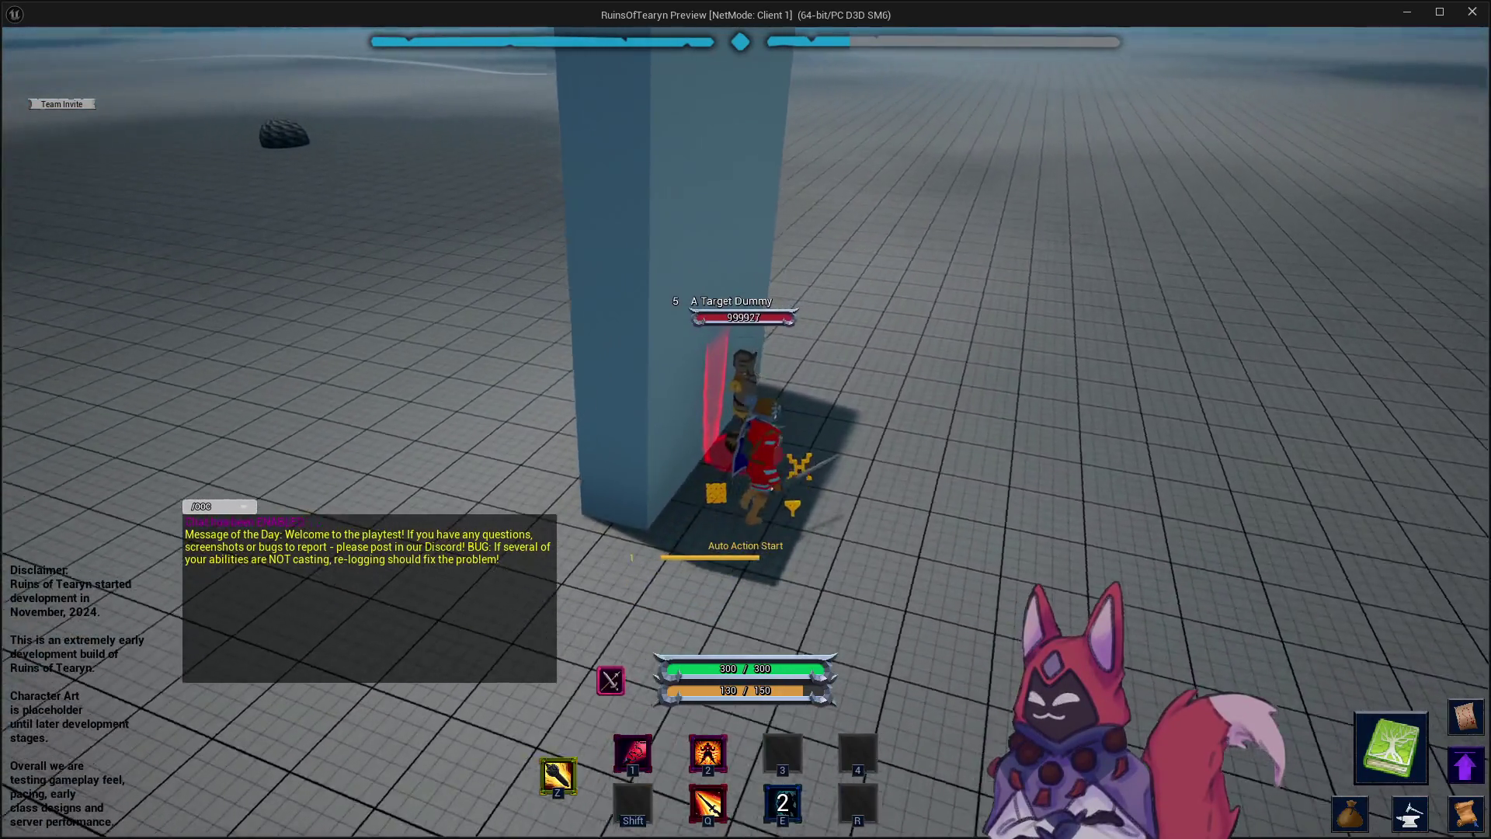
key("d")
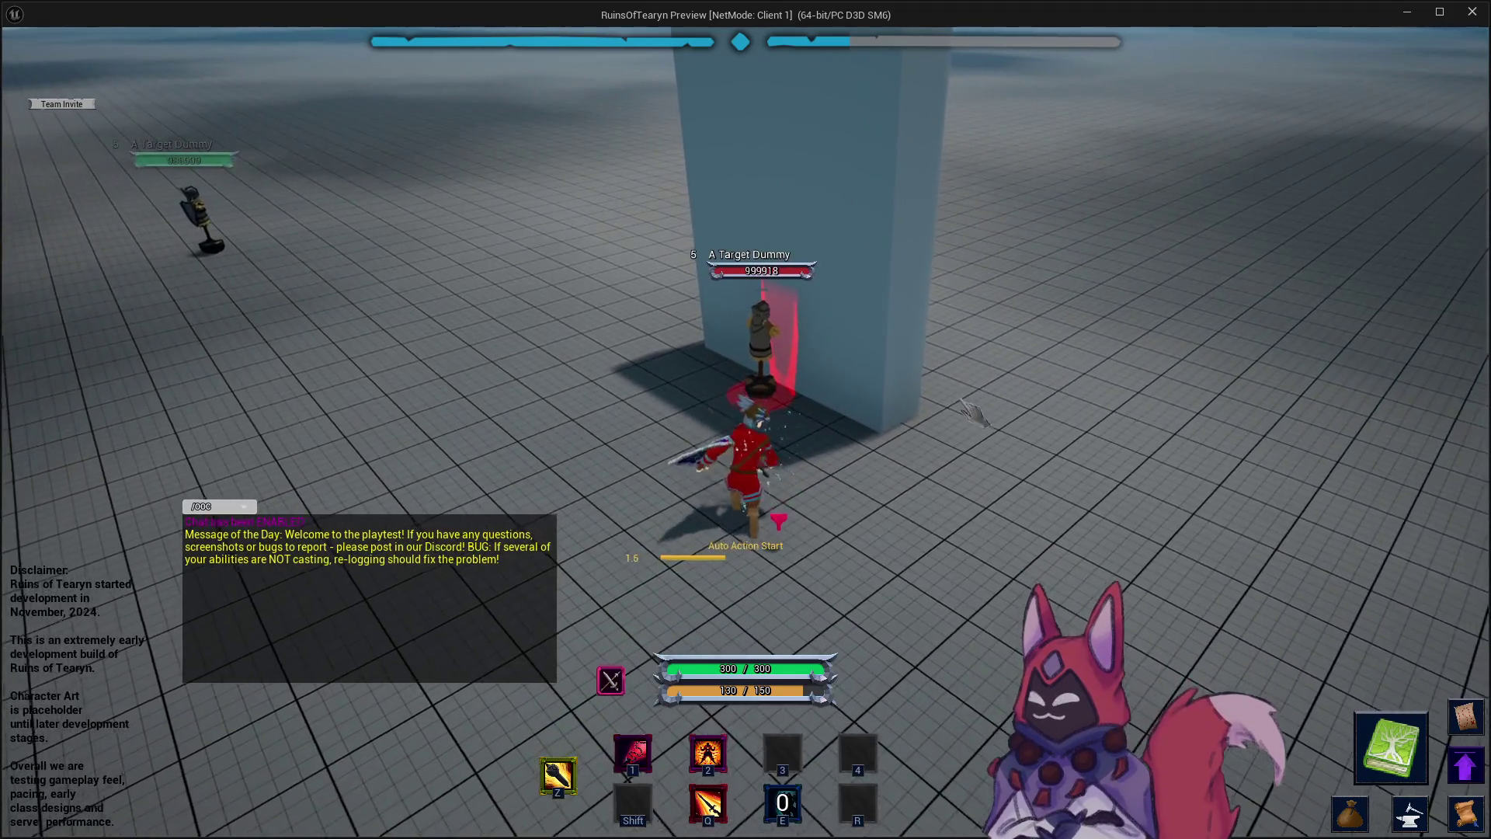
key("d")
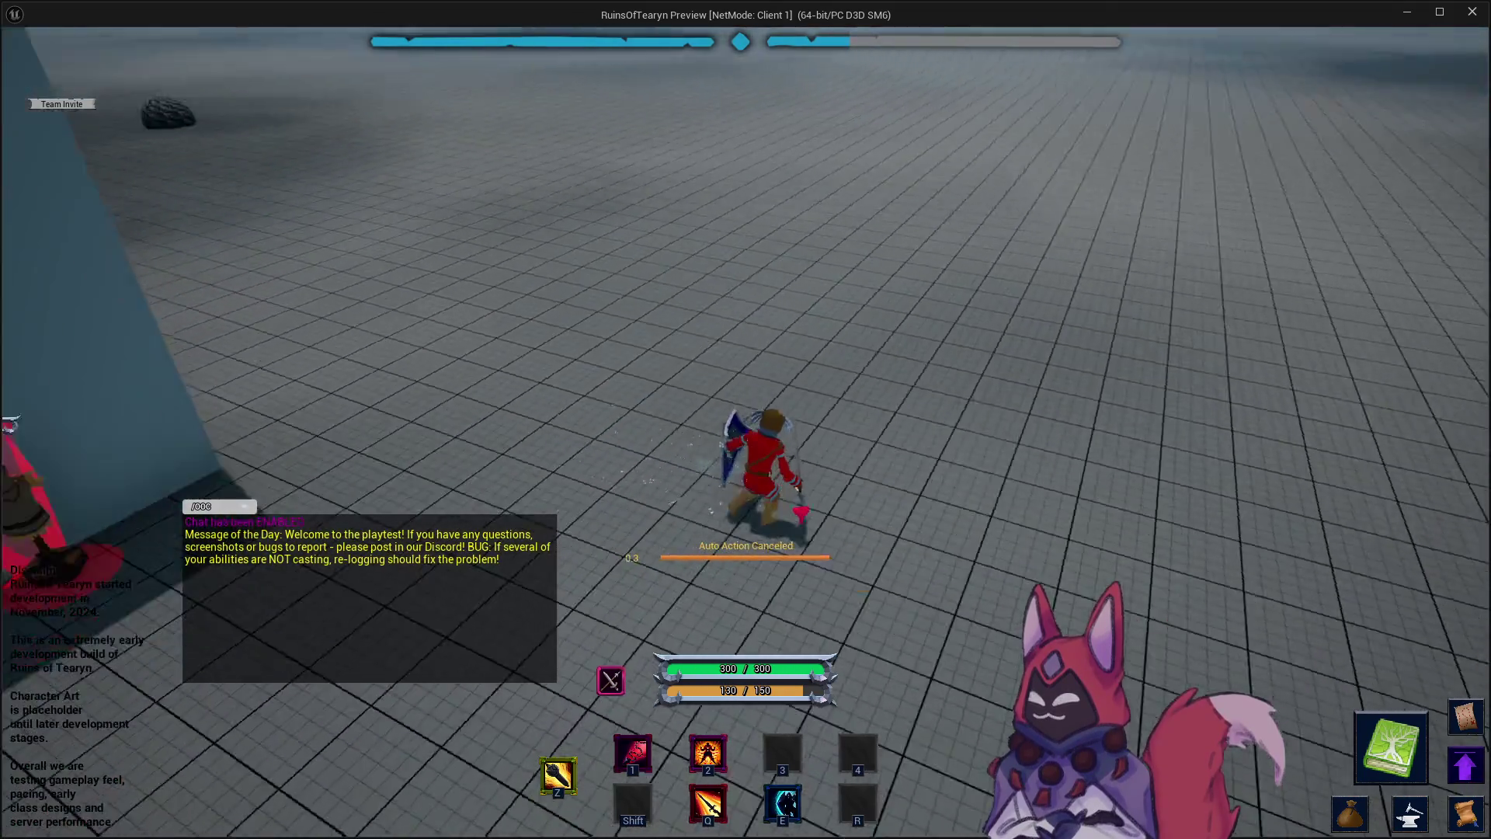
key("a")
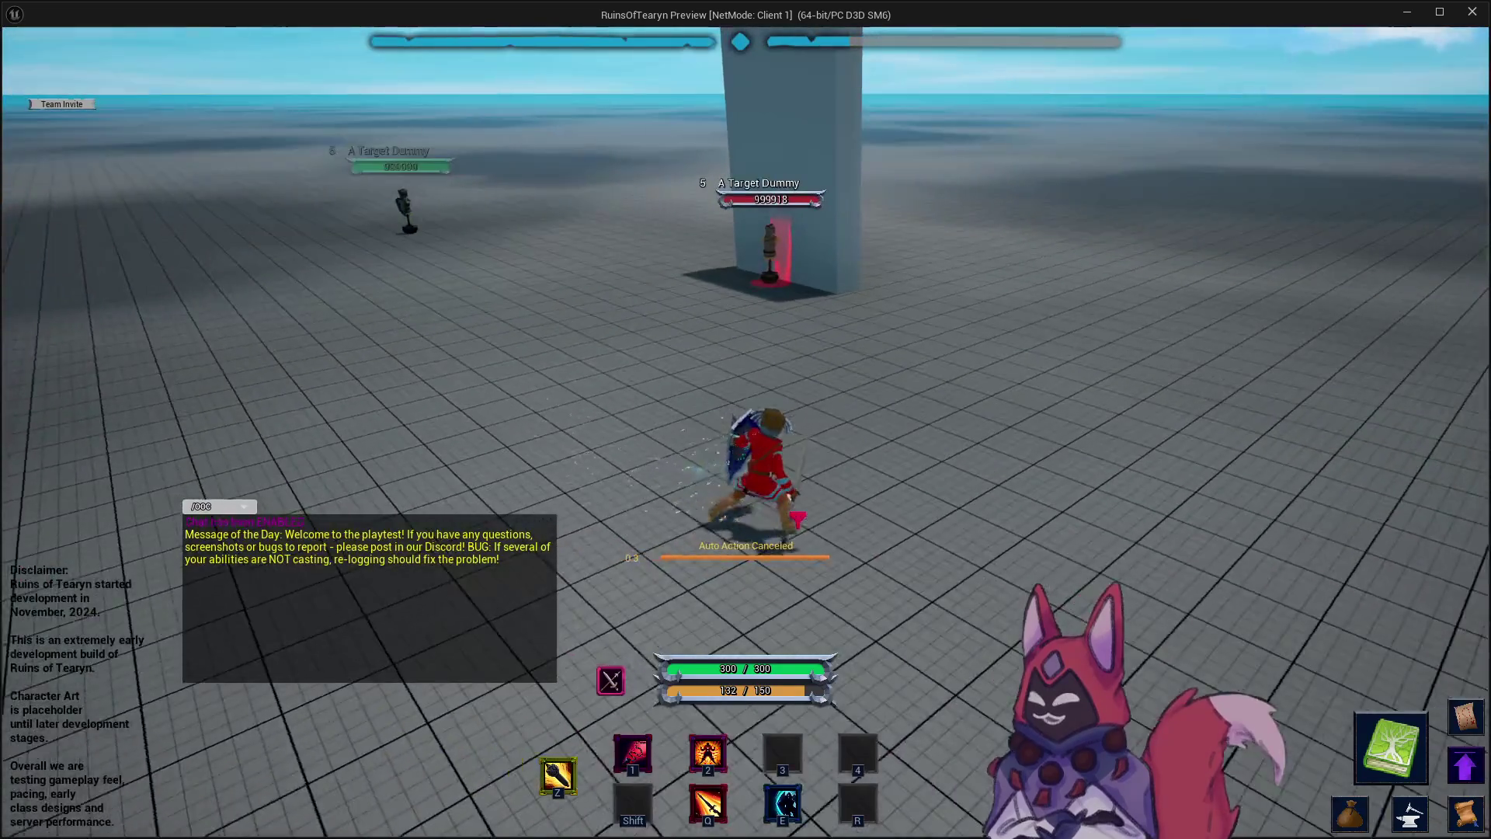
key("1")
key("e")
key("a")
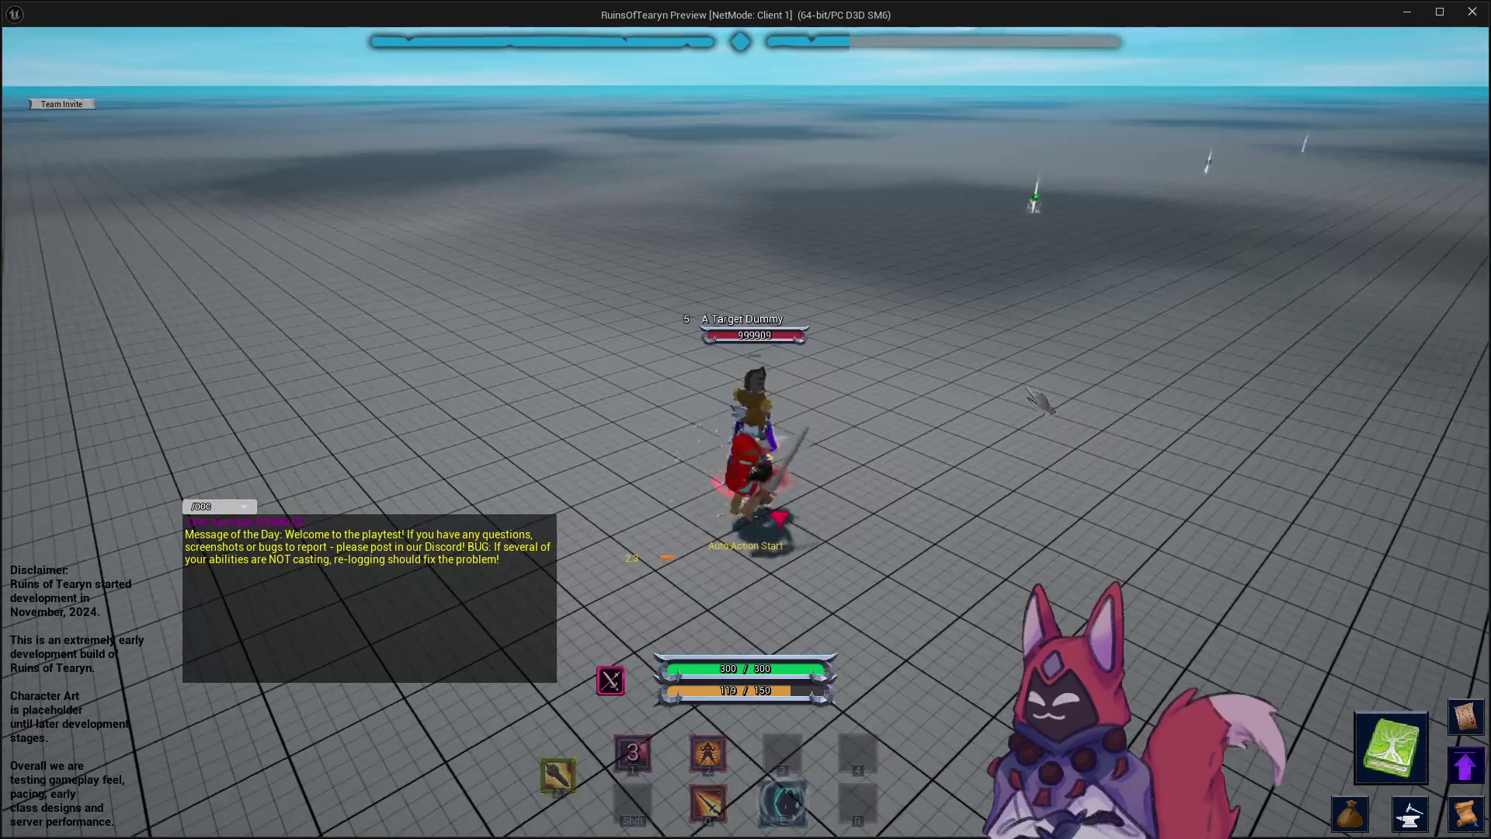
key("s")
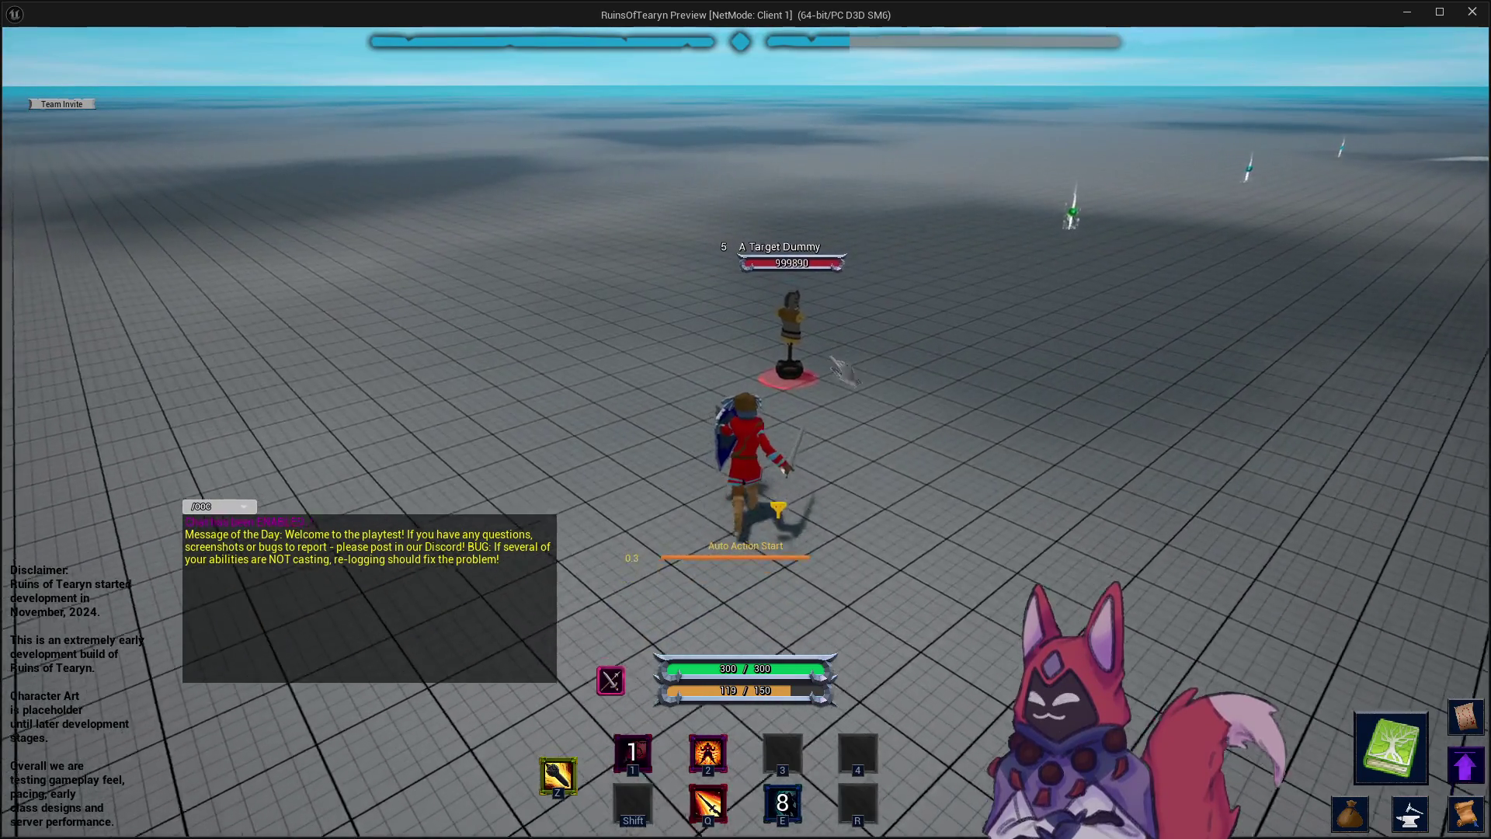
key("w")
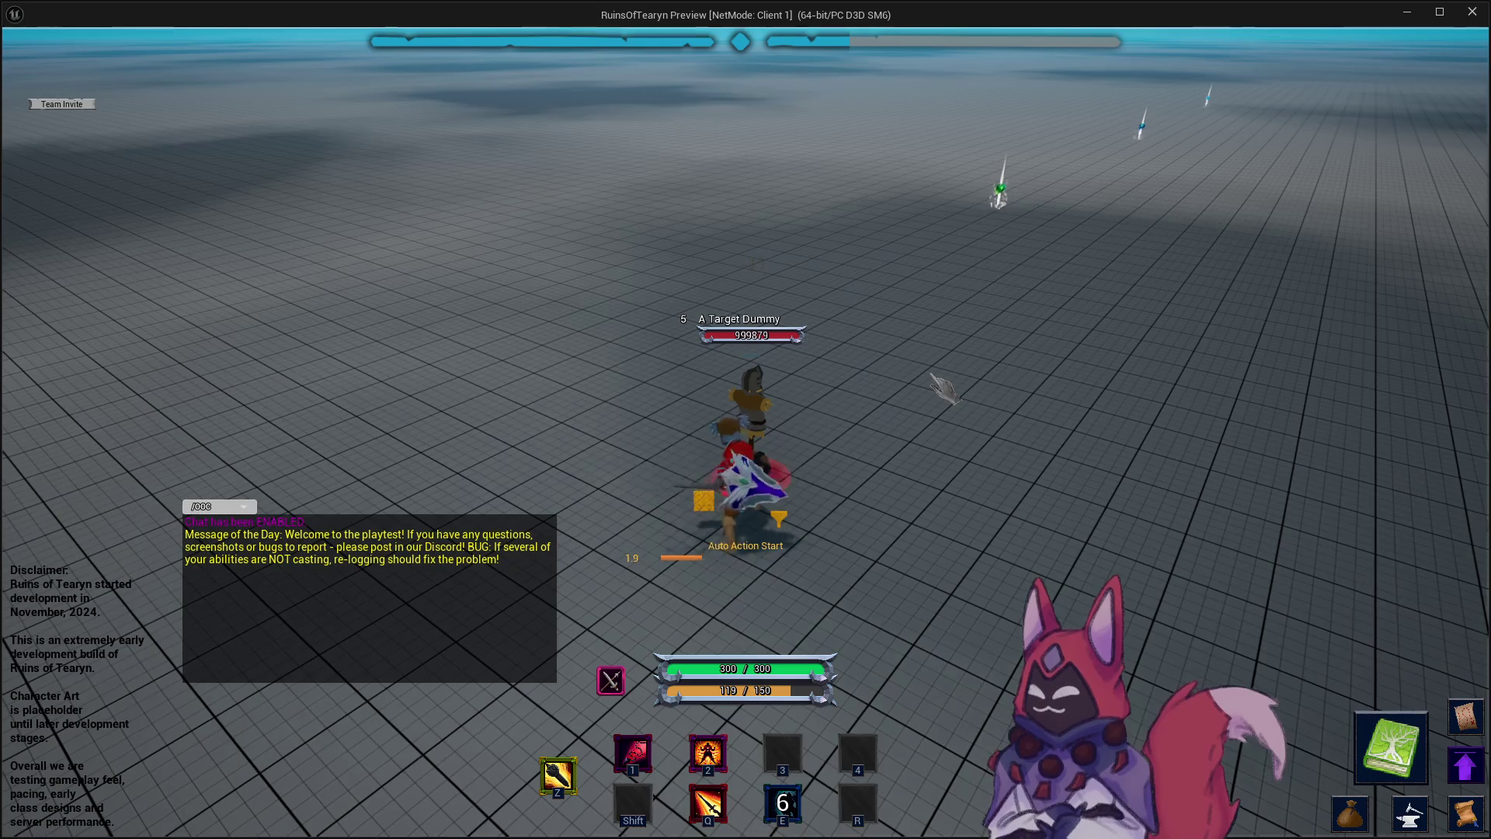
Reposition the camera, cast Q twice on the dummy, and stop the play session.
mouse_move(935, 386)
left_mouse_down()
mouse_move(1102, 386)
mouse_move(944, 396)
left_mouse_up()
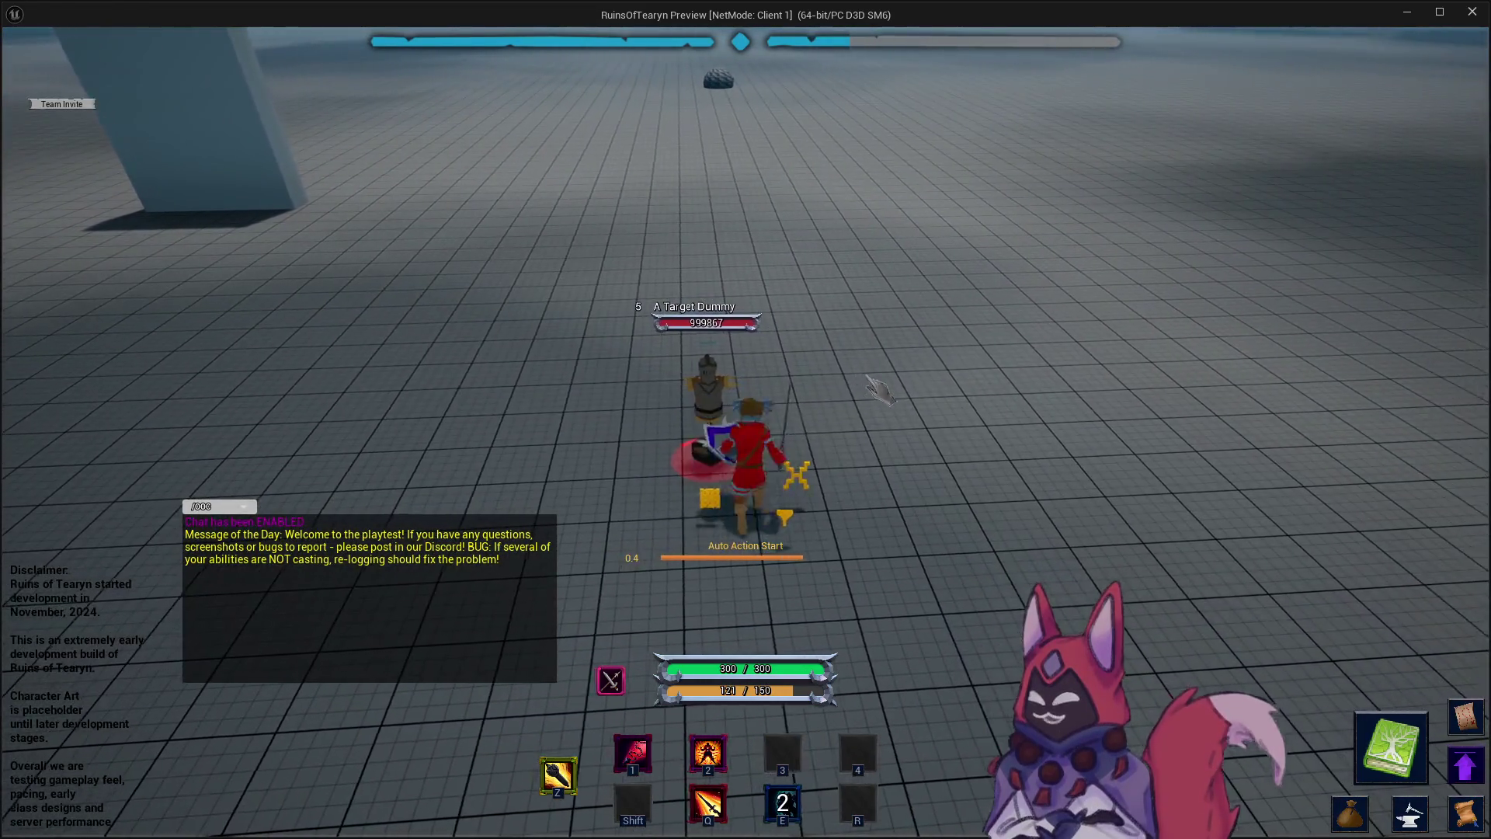
key("d")
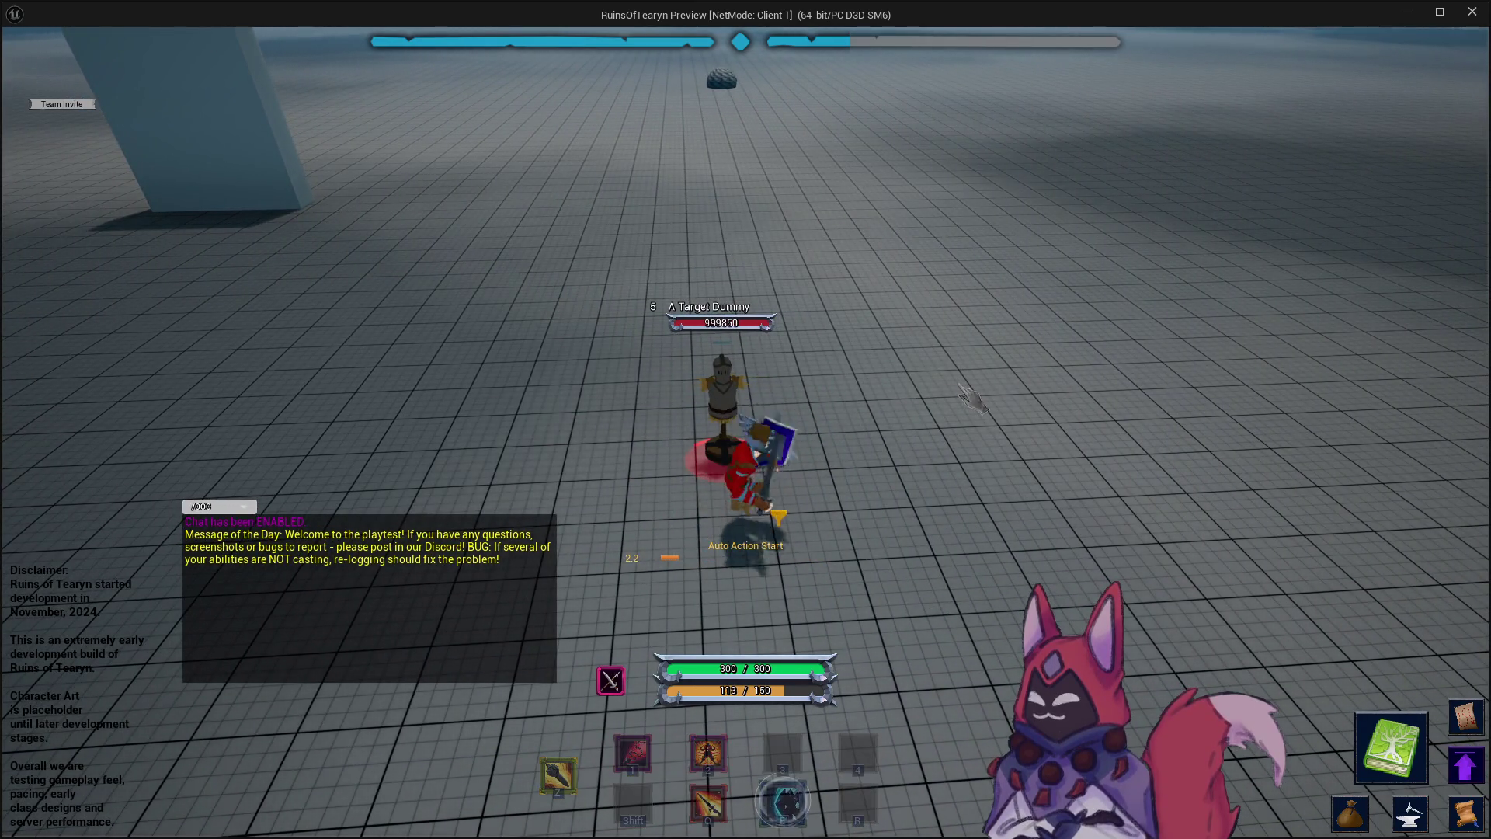
key("e")
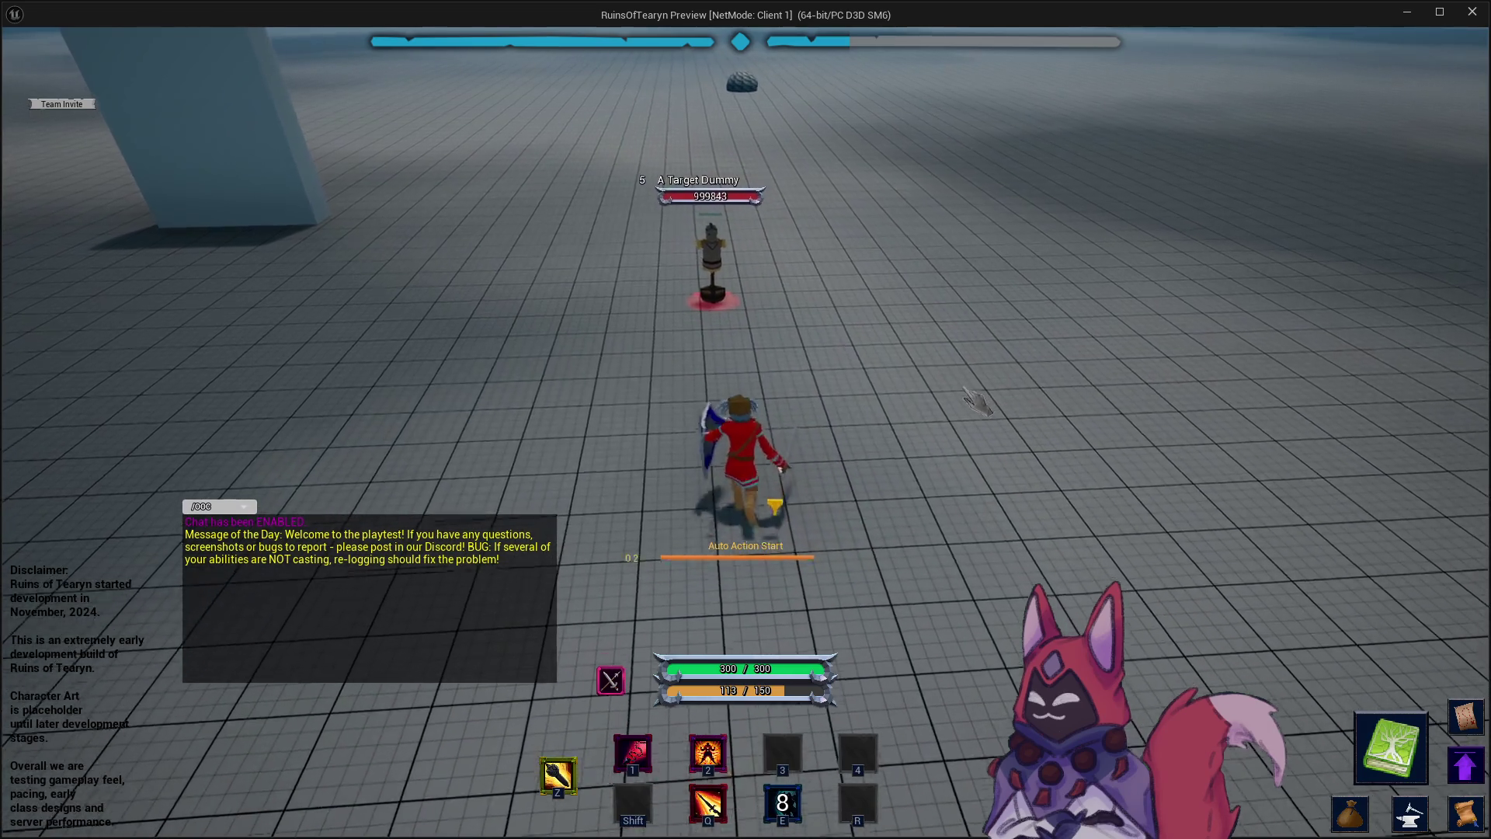
mouse_move(977, 402)
left_mouse_down()
mouse_move(1149, 404)
mouse_move(1178, 441)
left_mouse_up()
key("q")
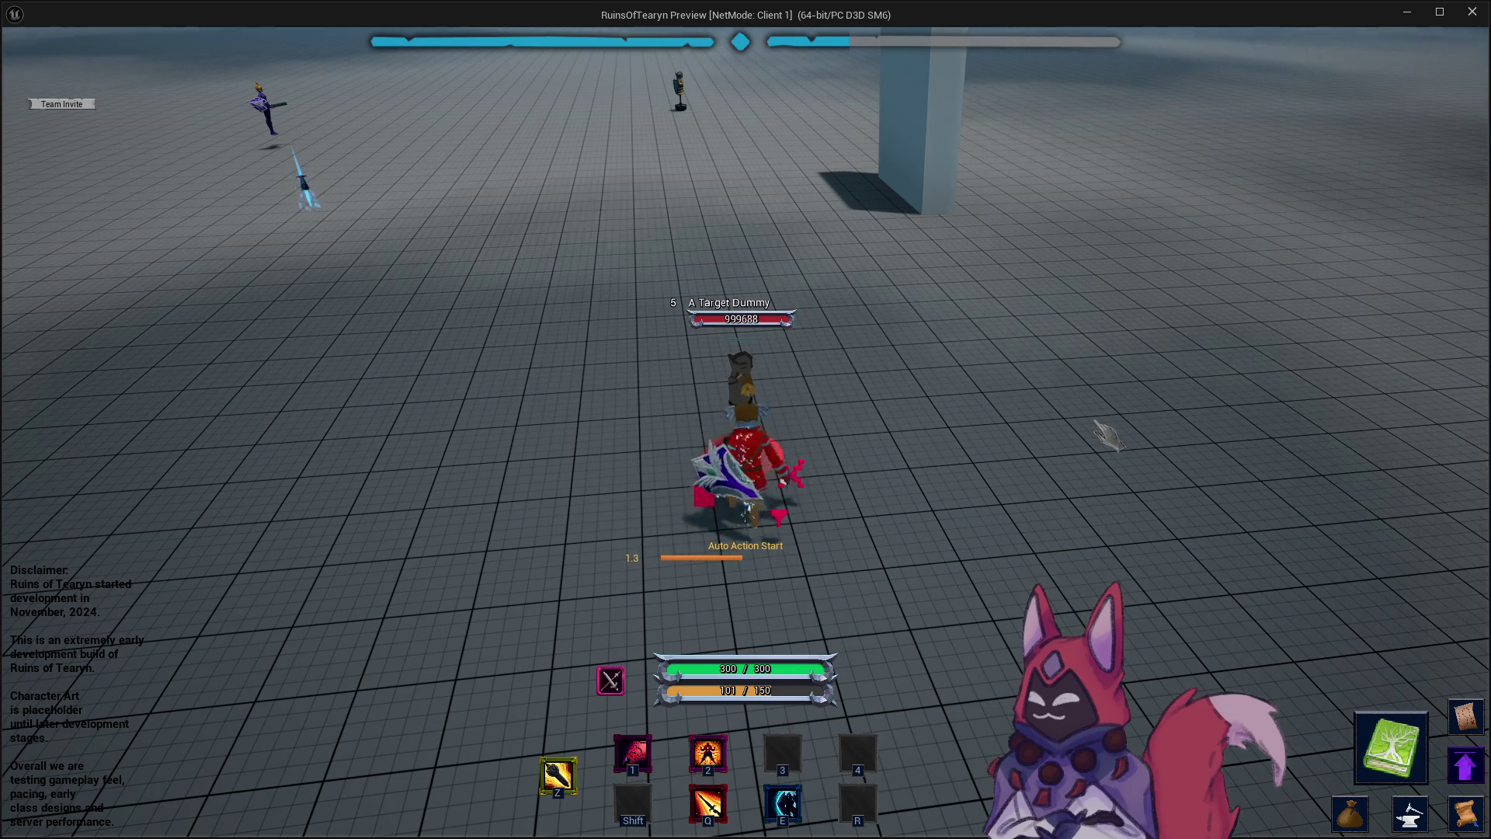
key("q")
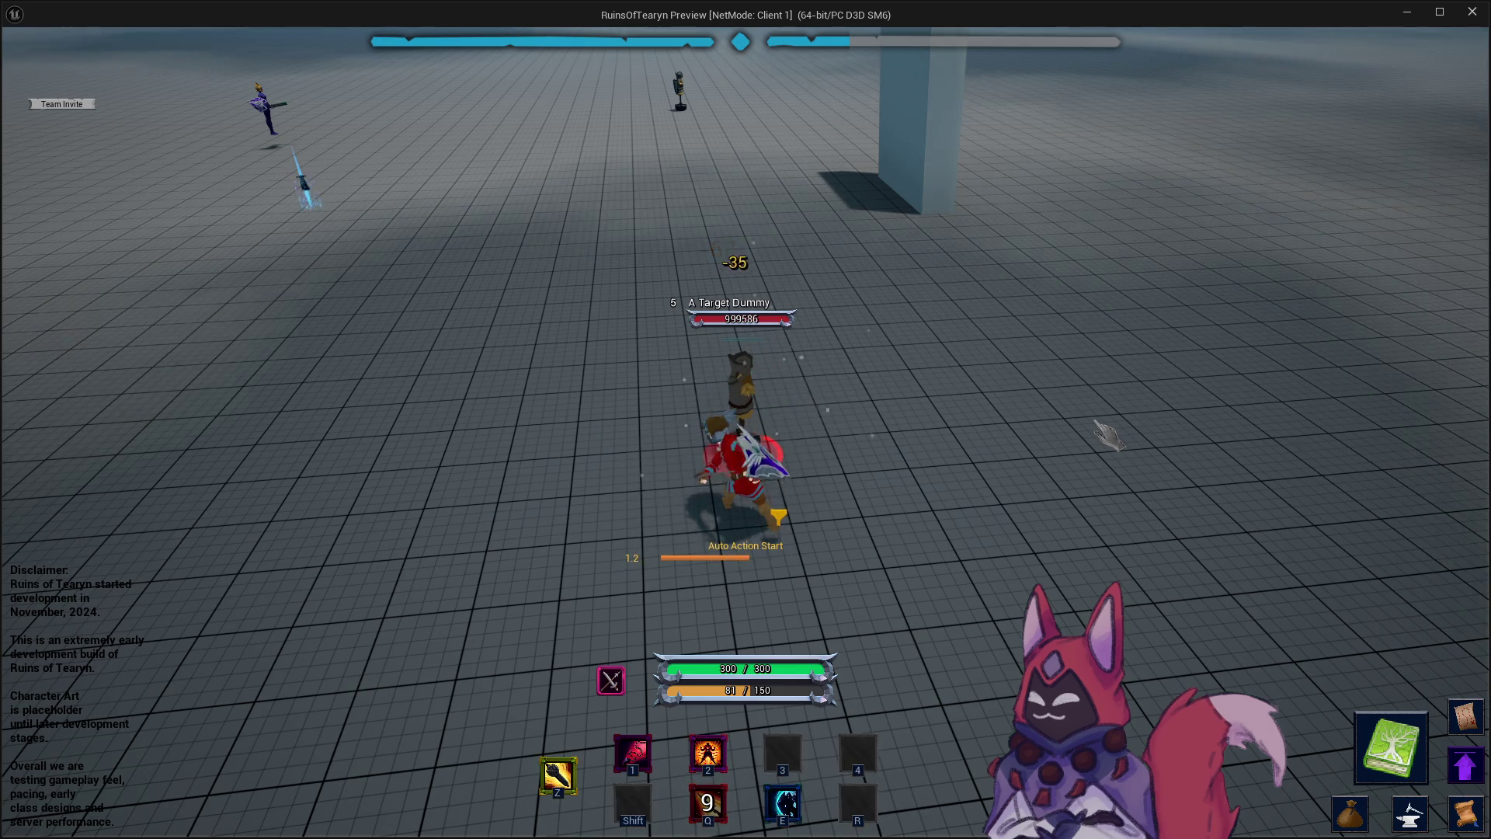
left_click(1471, 12)
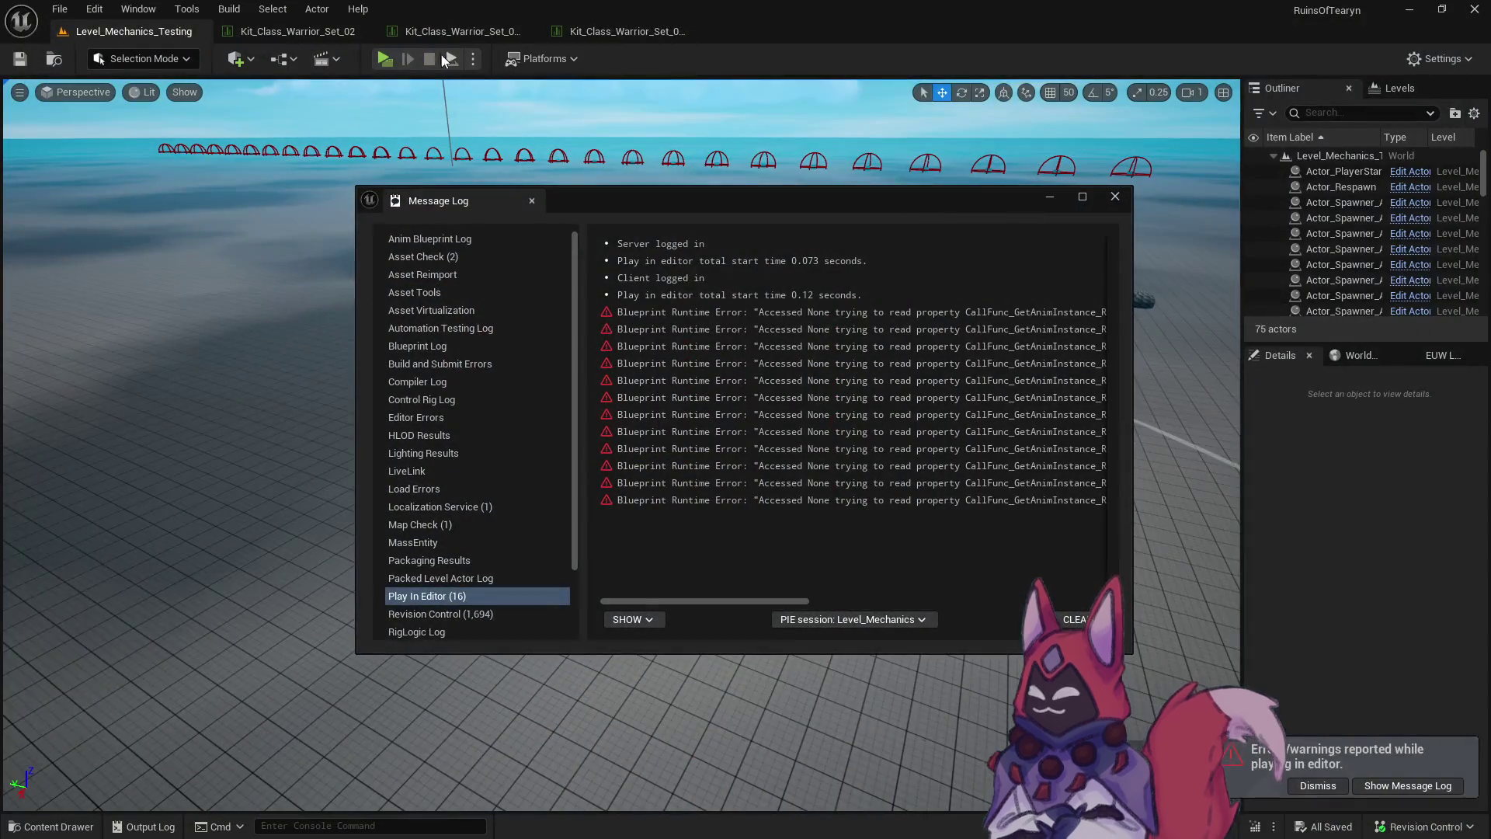
Close the Message Log and all Kit_Class_Warrior tabs, then bring up the Content Drawer.
left_click(1115, 197)
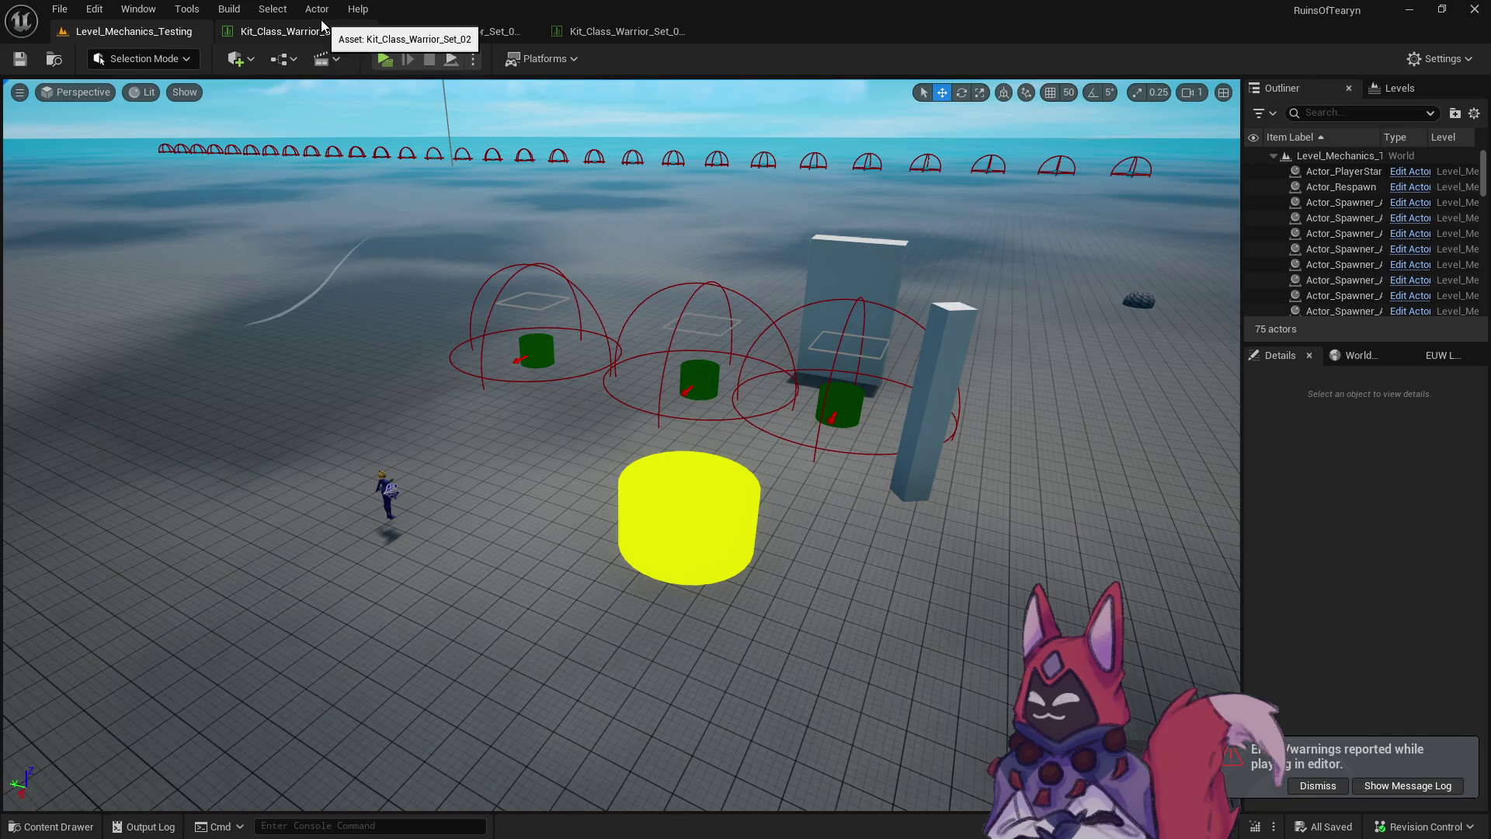
right_click(134, 31)
left_click(203, 97)
key("ctrl+space")
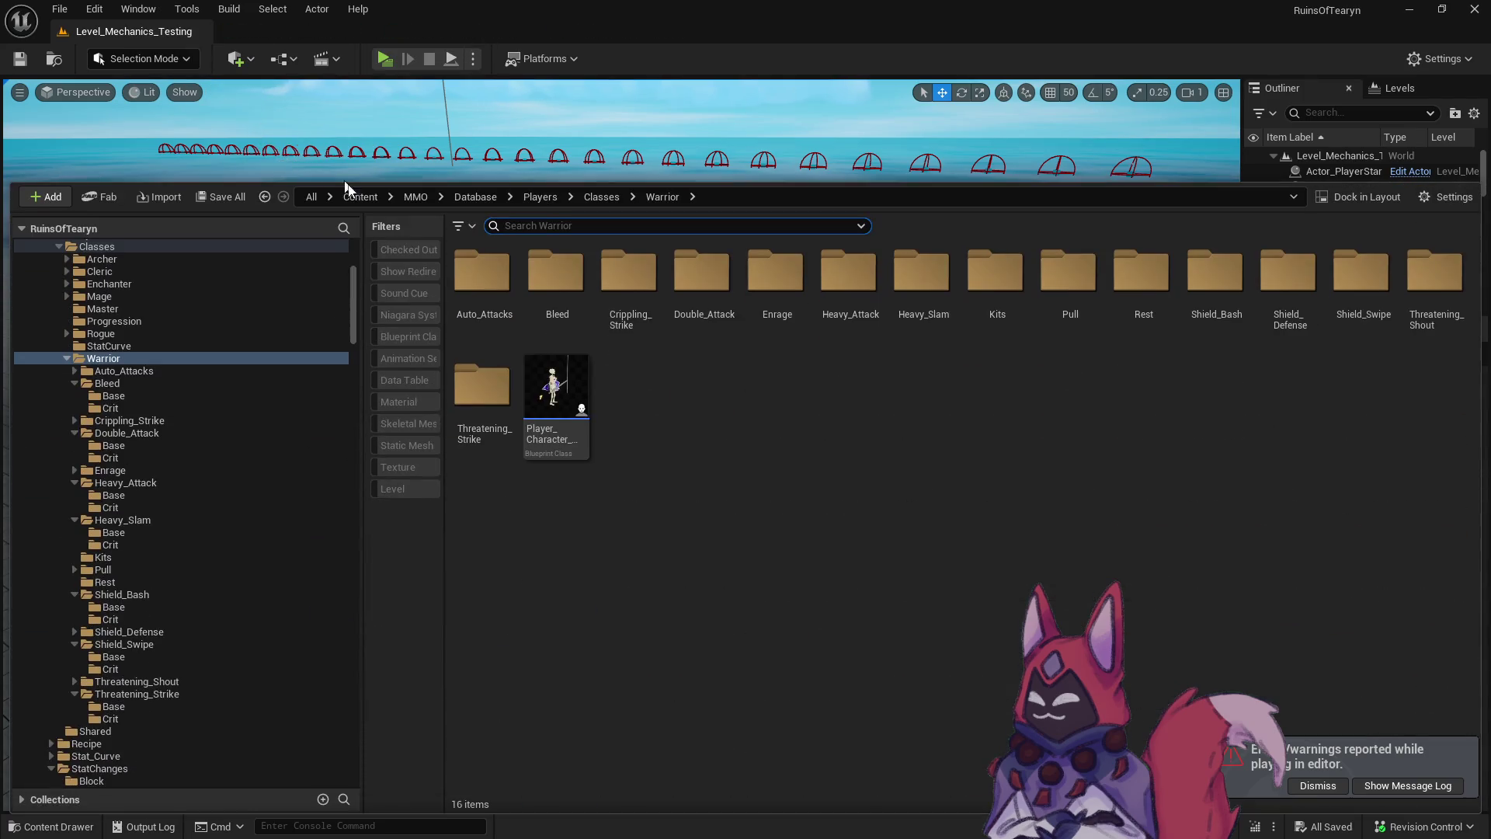